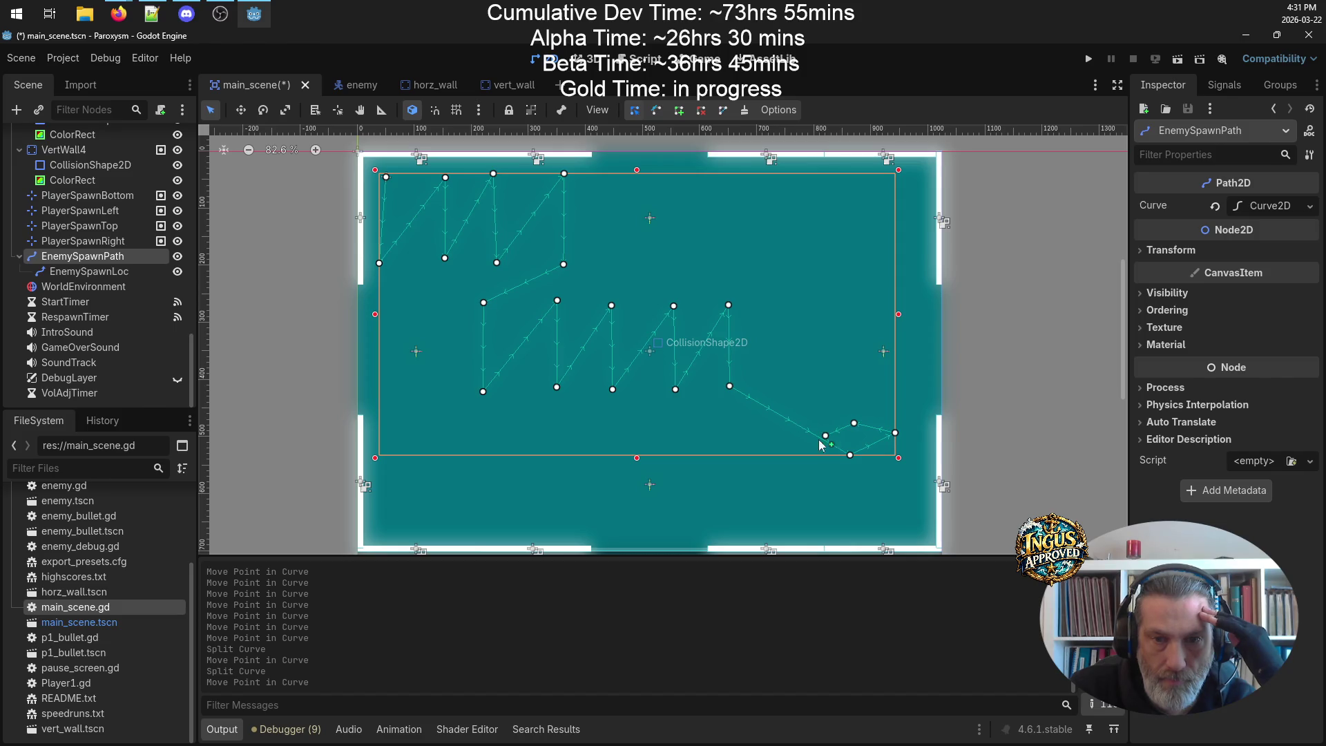
# - Split the spawn path's segments, raise the new points into a zigzag, and delete the bottom-right point
pyautogui.moveTo(791, 419); pyautogui.dragTo(802, 308)
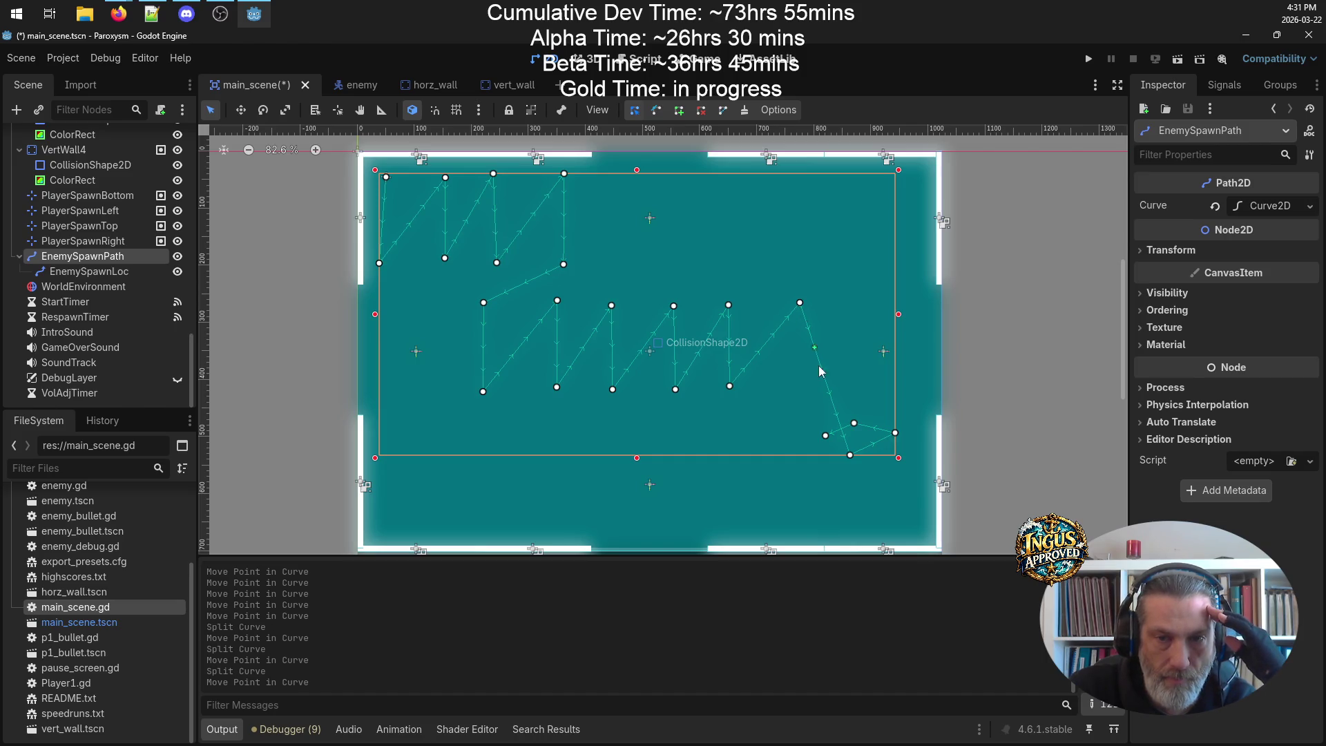
pyautogui.moveTo(850, 457); pyautogui.dragTo(803, 392)
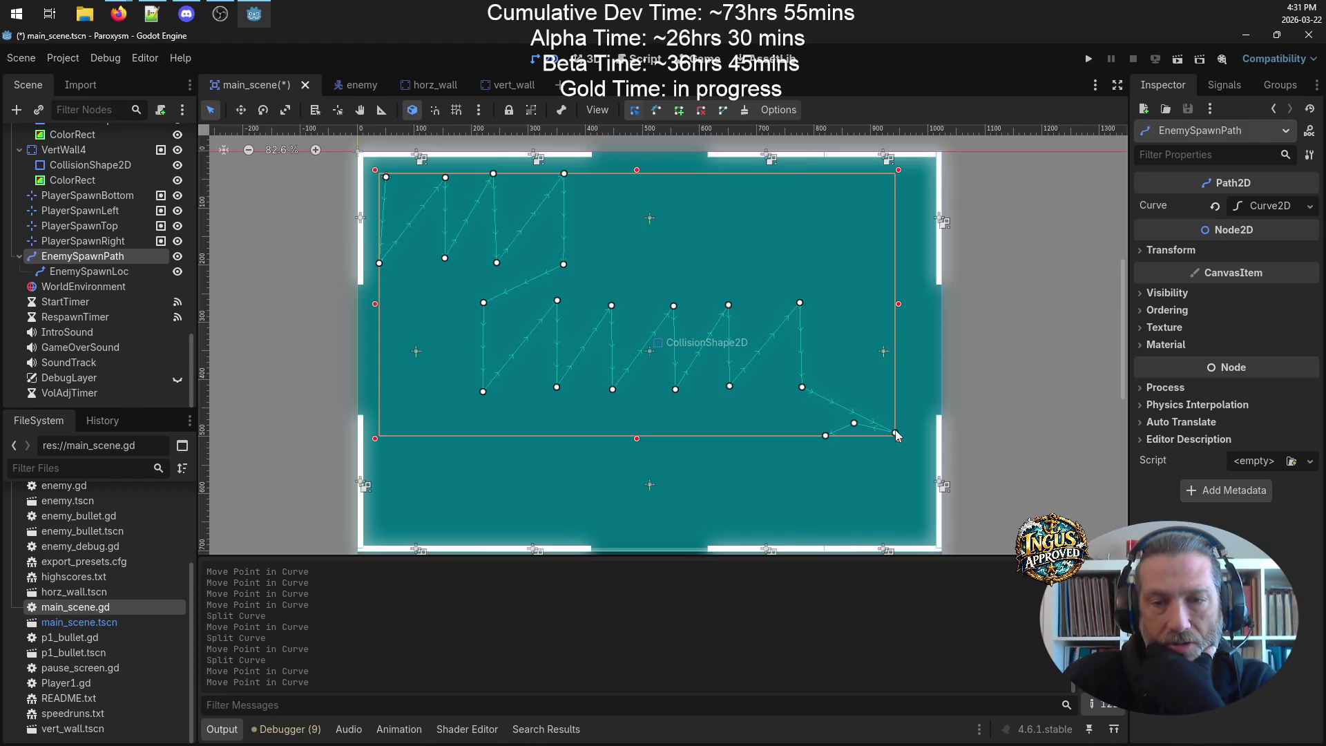
pyautogui.moveTo(895, 434)
pyautogui.mouseDown()
pyautogui.moveTo(808, 297)
pyautogui.moveTo(733, 260)
pyautogui.moveTo(727, 274)
pyautogui.mouseUp()
pyautogui.moveTo(764, 316)
pyautogui.mouseDown()
pyautogui.moveTo(753, 232)
pyautogui.moveTo(726, 175)
pyautogui.mouseUp()
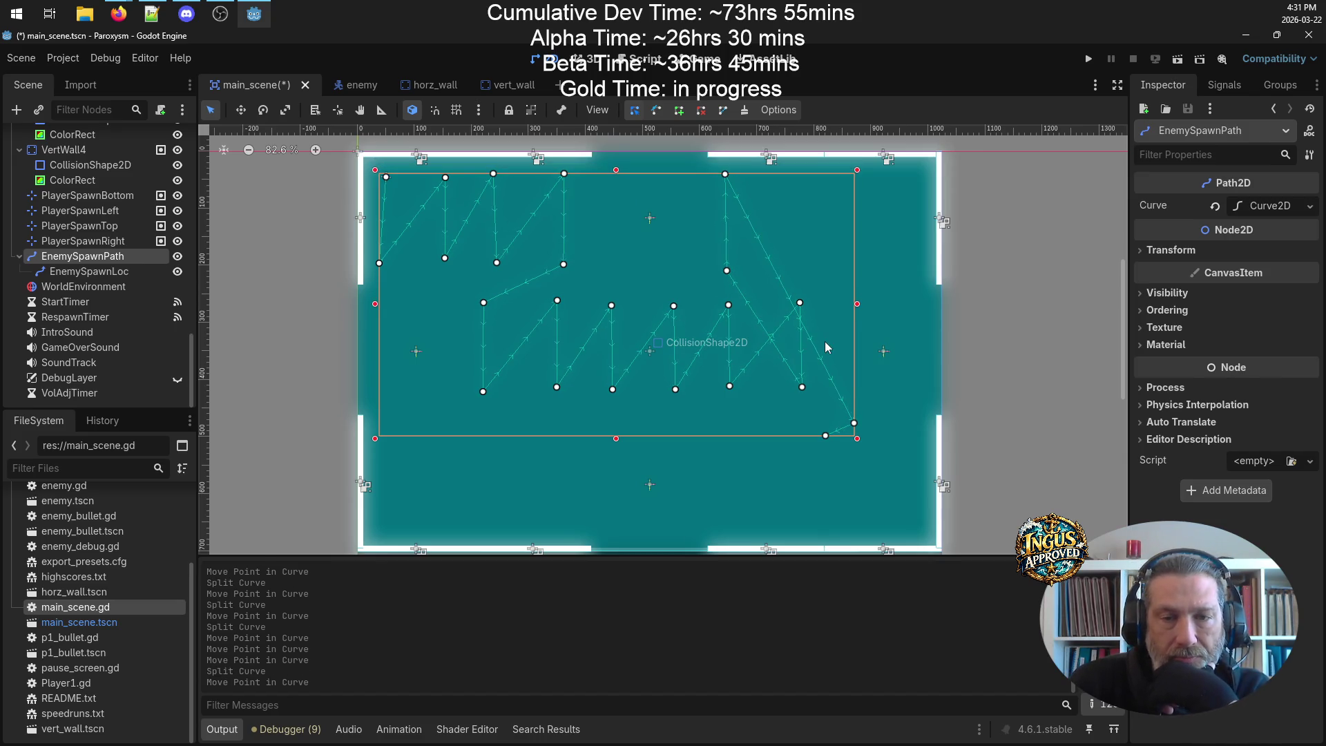
pyautogui.rightClick(855, 424)
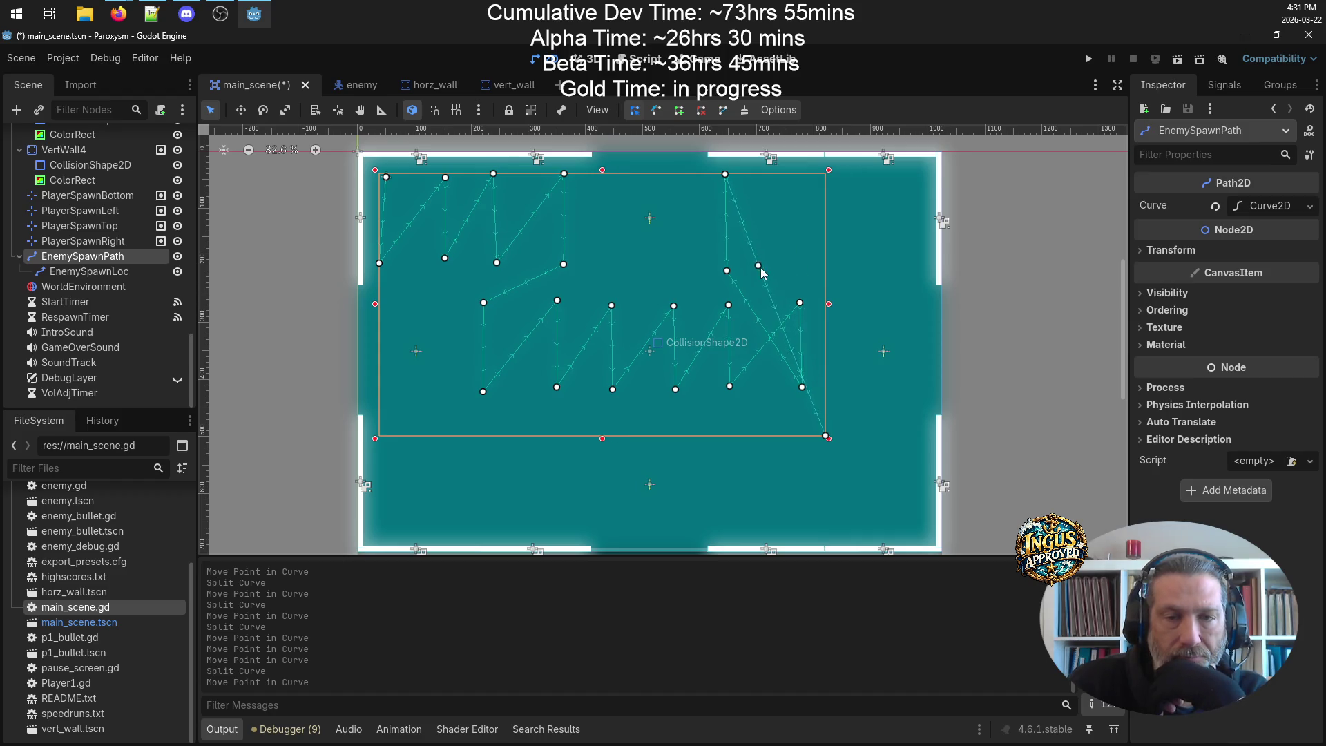
pyautogui.click(767, 267)
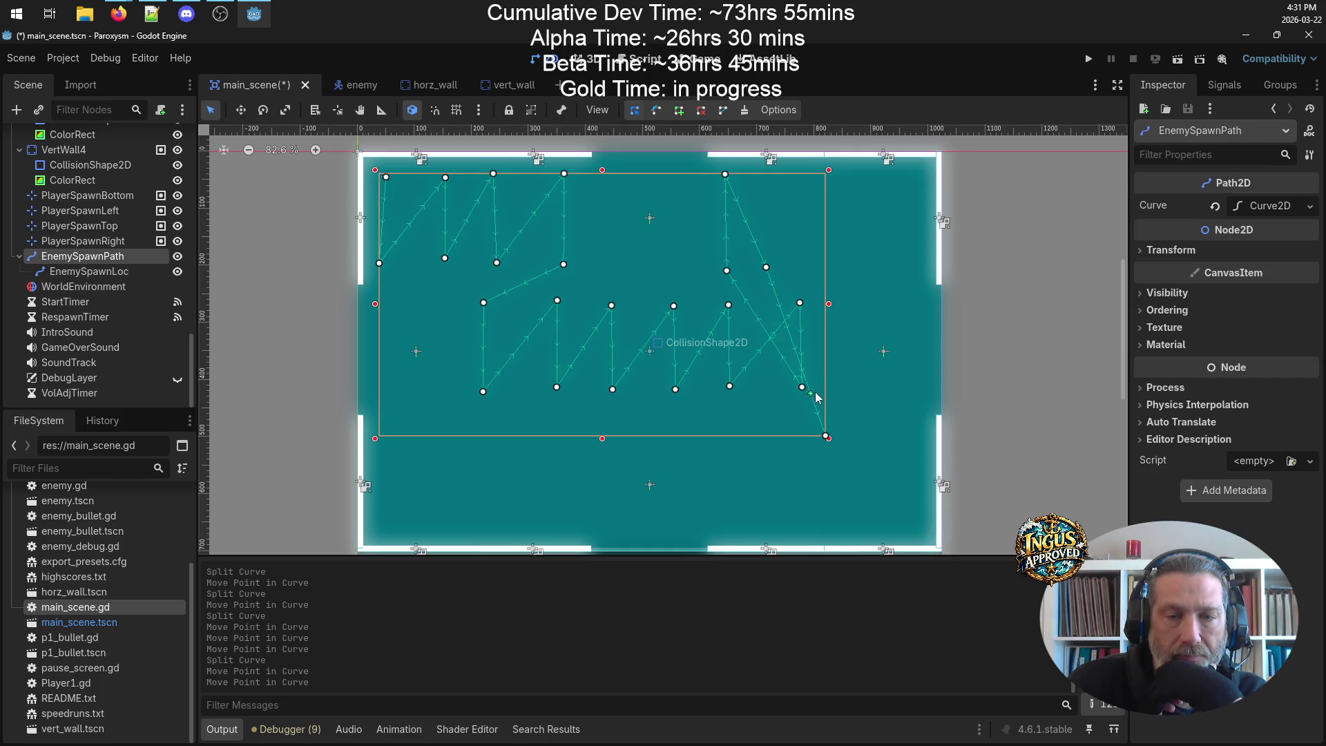
pyautogui.moveTo(785, 307); pyautogui.dragTo(789, 172)
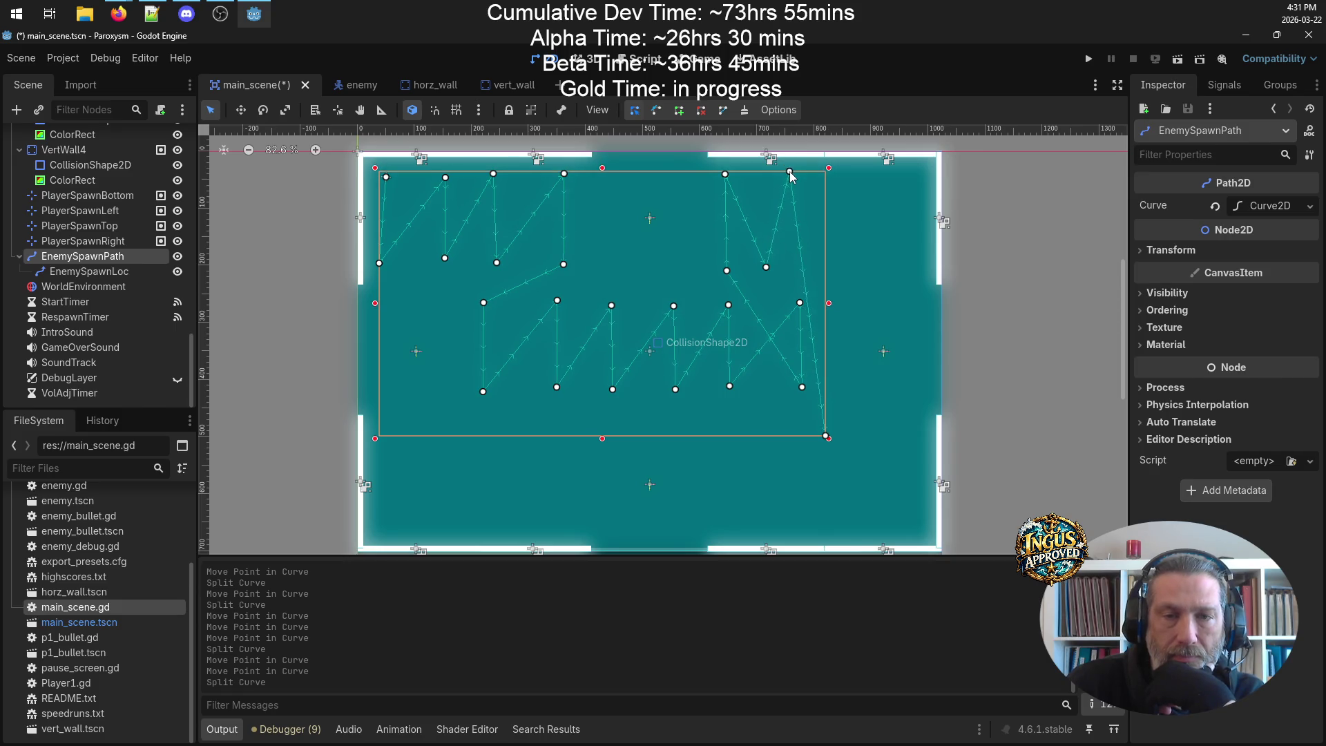
pyautogui.moveTo(767, 268)
pyautogui.mouseDown()
pyautogui.moveTo(791, 270)
pyautogui.moveTo(741, 269)
pyautogui.mouseUp()
pyautogui.moveTo(725, 177); pyautogui.dragTo(799, 177)
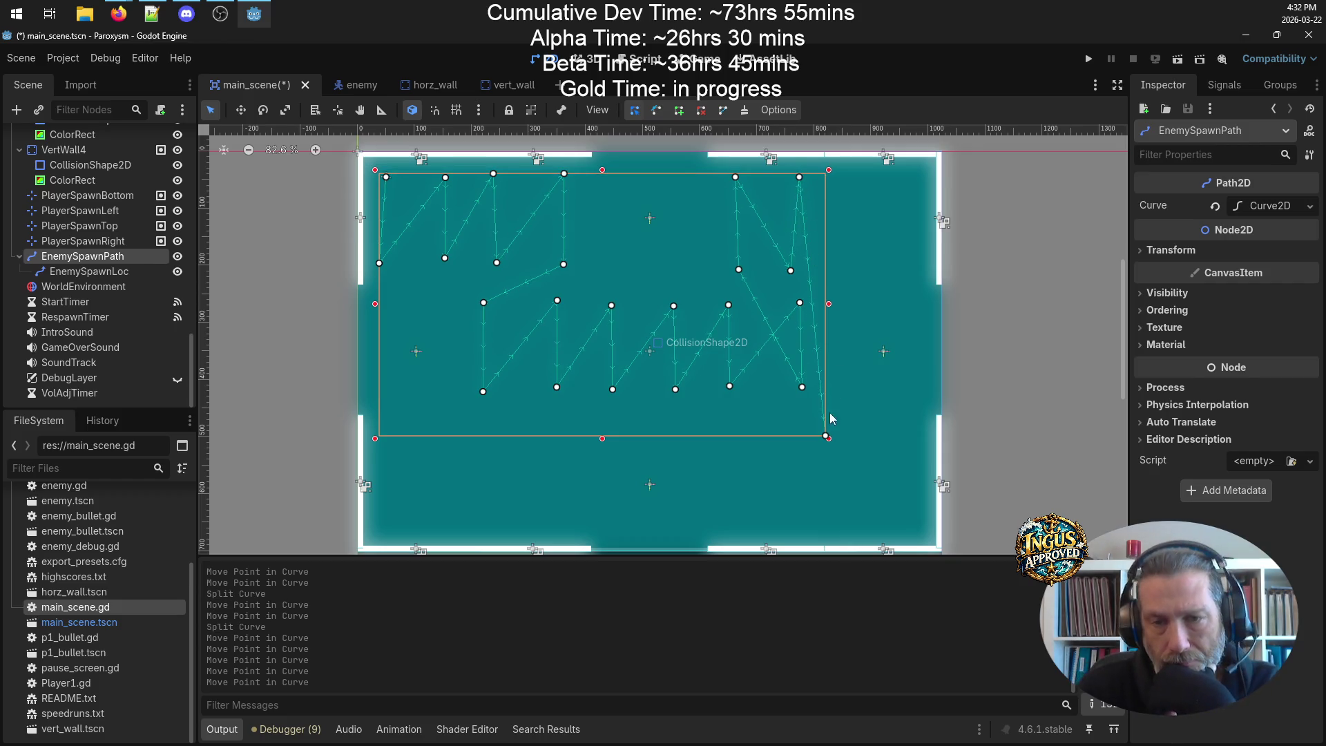
# - Pull the last point up and add points along the right-hand segment to extend the zigzag
pyautogui.moveTo(826, 438)
pyautogui.mouseDown()
pyautogui.moveTo(853, 348)
pyautogui.moveTo(863, 228)
pyautogui.moveTo(841, 285)
pyautogui.moveTo(837, 274)
pyautogui.moveTo(860, 267)
pyautogui.moveTo(848, 269)
pyautogui.moveTo(856, 163)
pyautogui.mouseUp()
pyautogui.click(823, 221)
pyautogui.moveTo(826, 225); pyautogui.dragTo(850, 271)
pyautogui.click(855, 208)
pyautogui.click(855, 229)
pyautogui.click(851, 240)
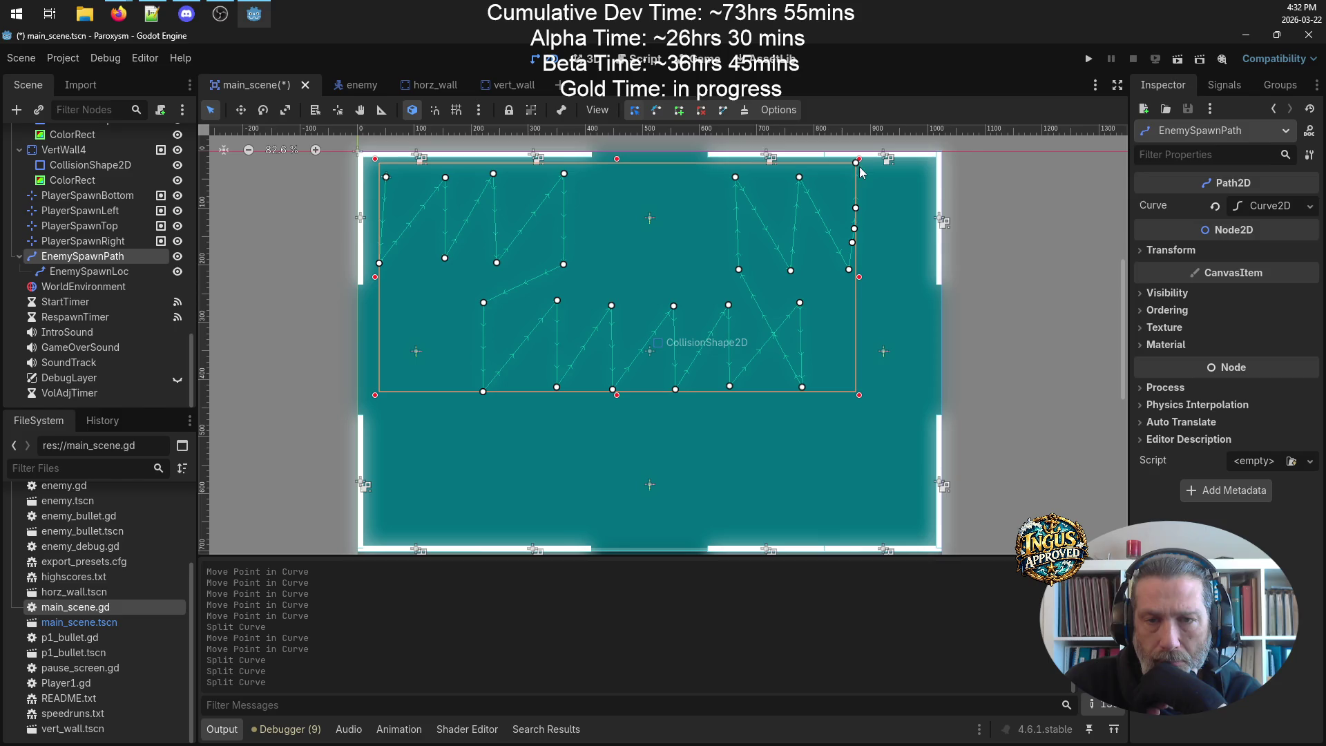
pyautogui.moveTo(852, 243); pyautogui.dragTo(853, 173)
pyautogui.moveTo(855, 229); pyautogui.dragTo(913, 260)
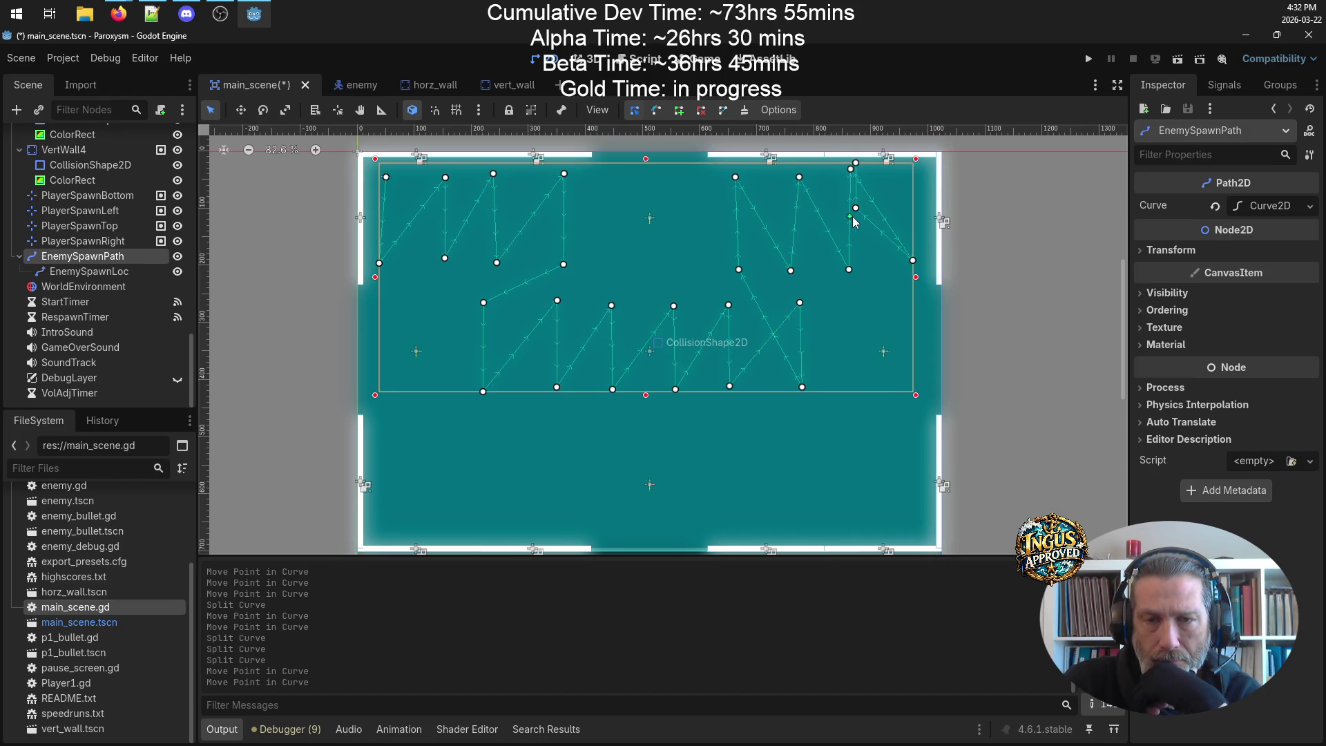
pyautogui.moveTo(857, 205)
pyautogui.mouseDown()
pyautogui.moveTo(918, 192)
pyautogui.moveTo(897, 196)
pyautogui.mouseUp()
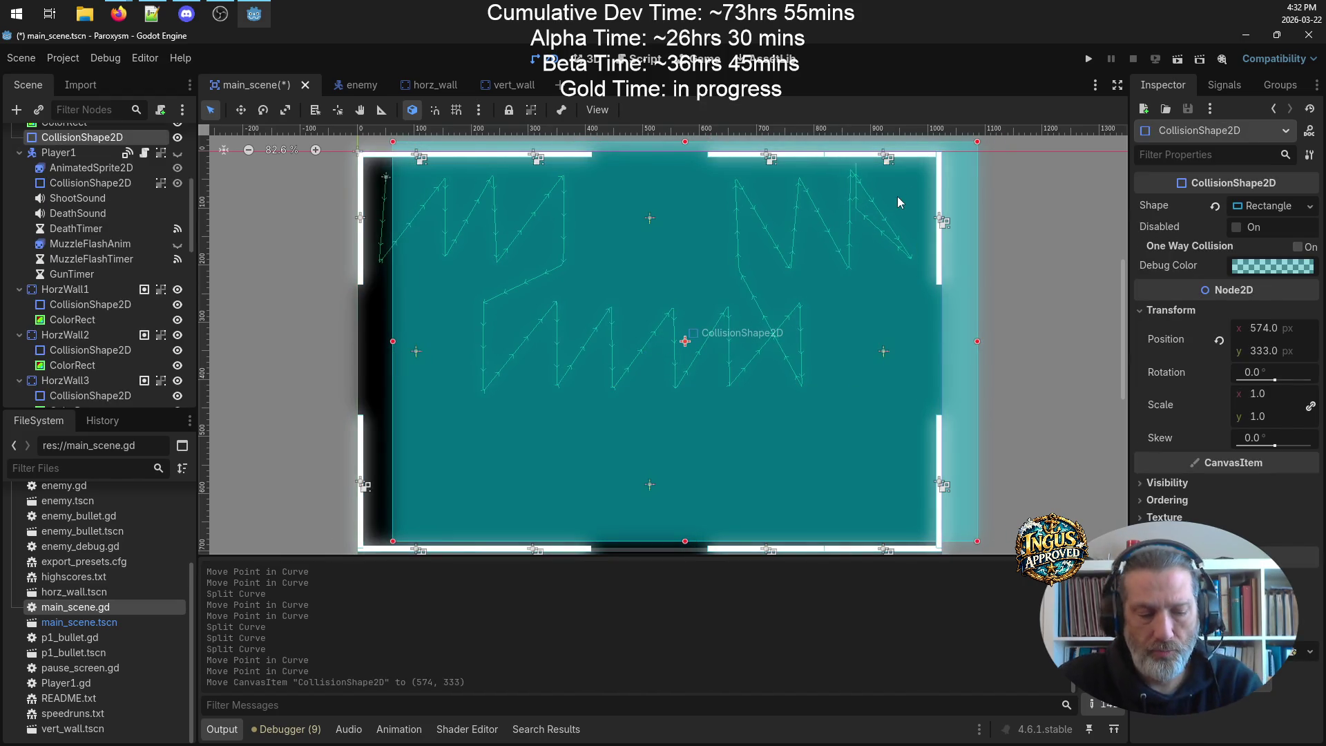
# - Undo the CollisionShape2D move, reselect EnemySpawnPath, and nudge its right curve point left
pyautogui.hotkey('ctrl', 'z')
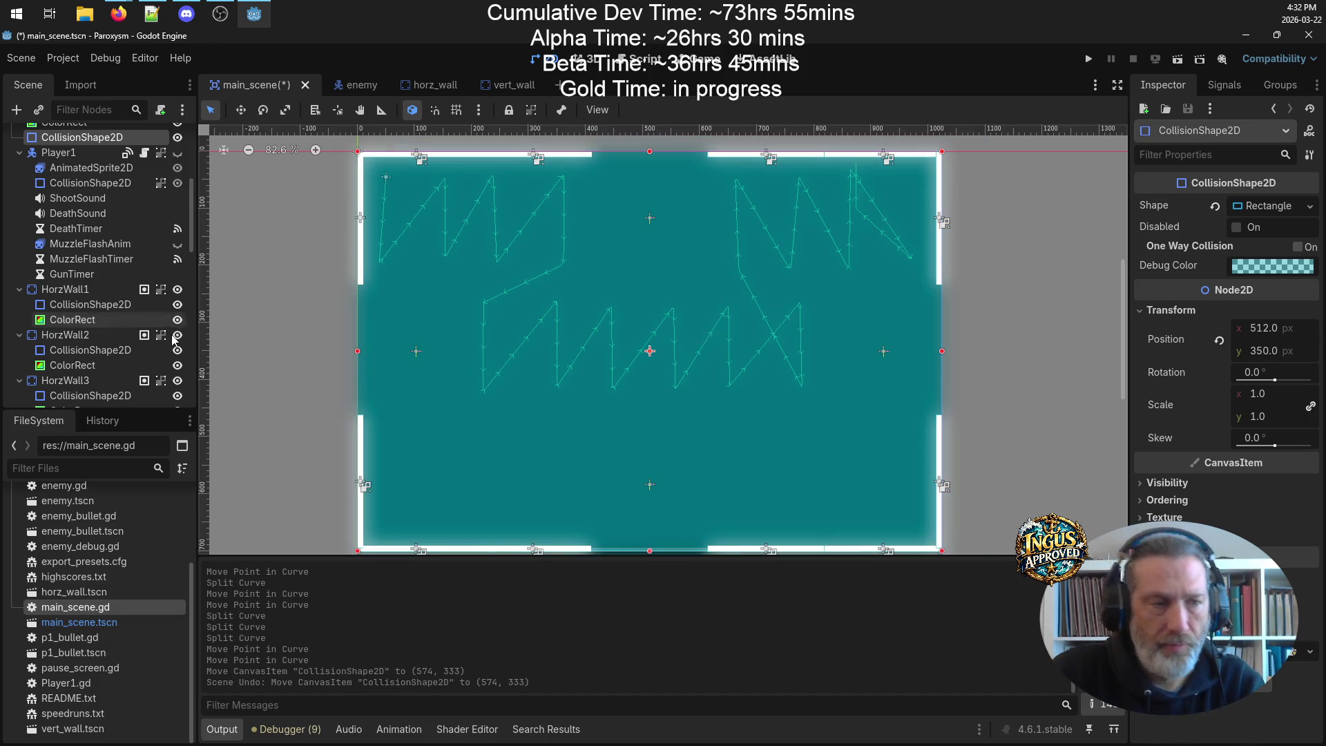
pyautogui.scroll(-10, 124, 367)
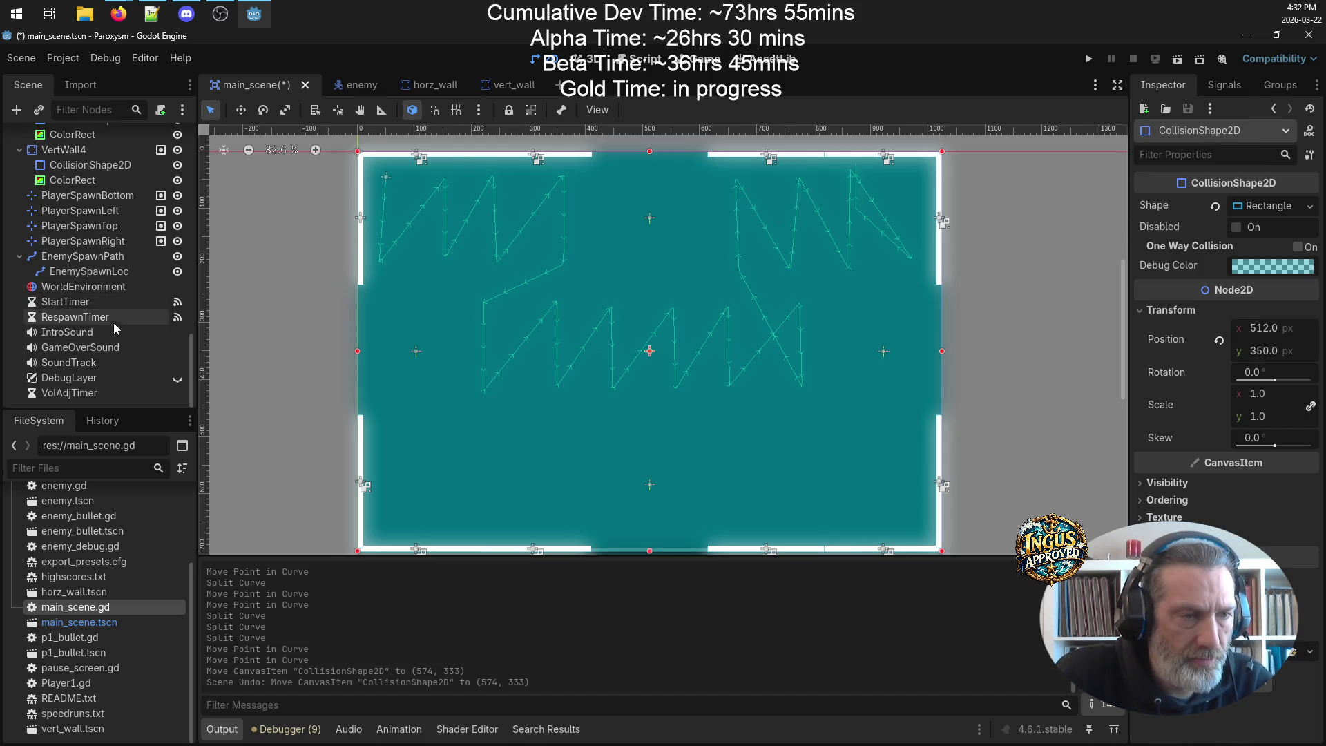
pyautogui.scroll(5, 111, 288)
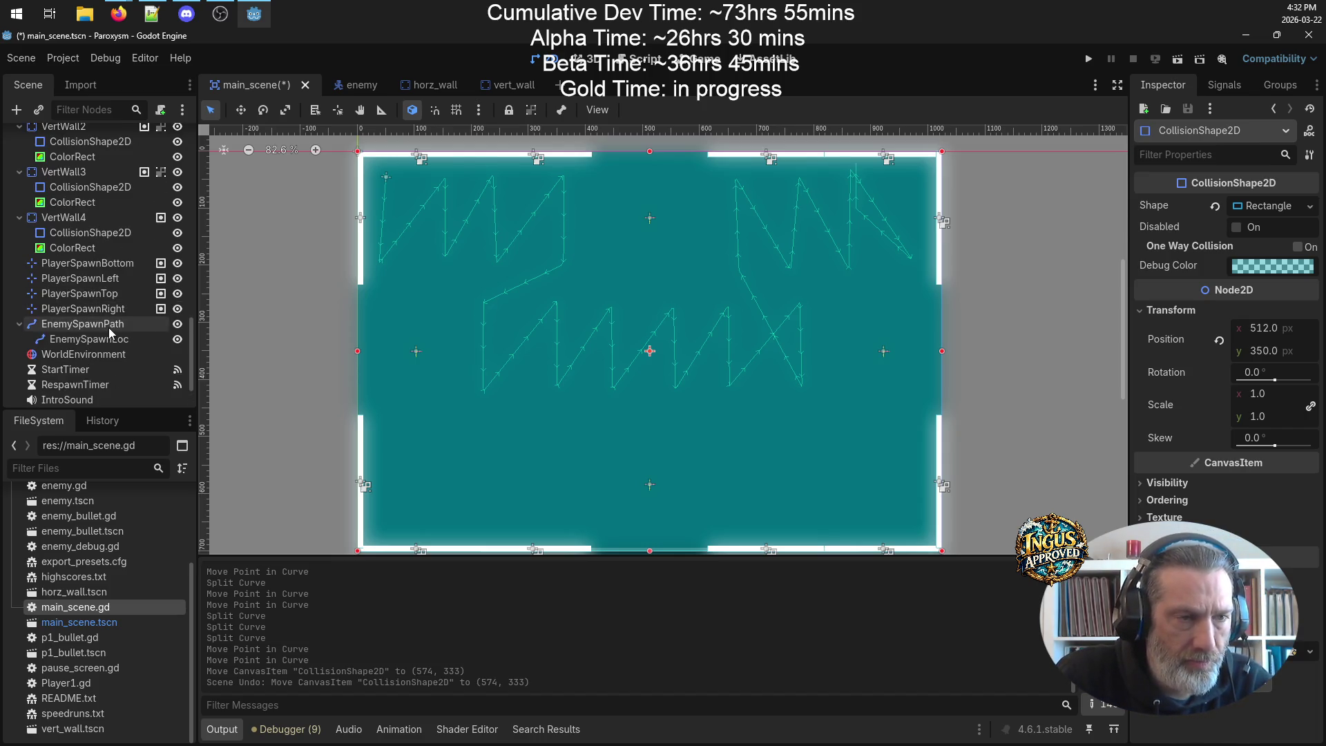
pyautogui.click(111, 325)
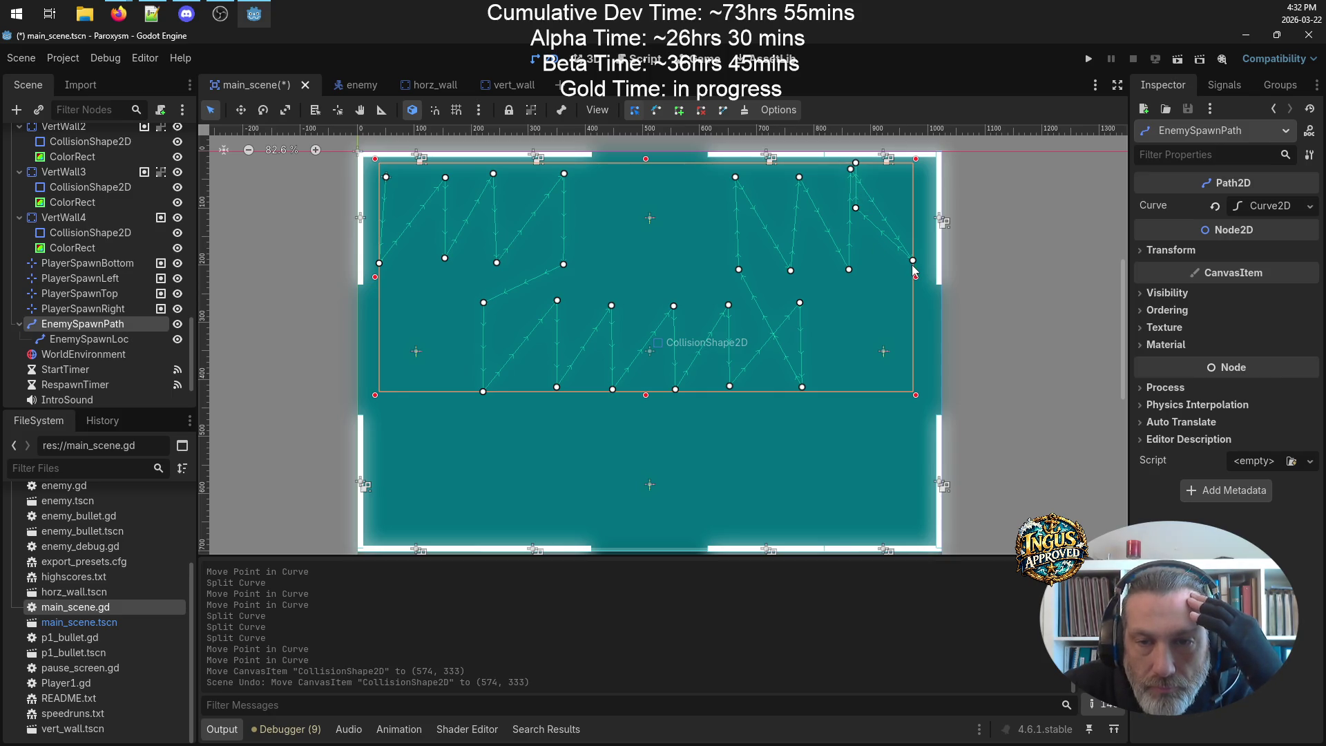
pyautogui.moveTo(913, 264); pyautogui.dragTo(905, 272)
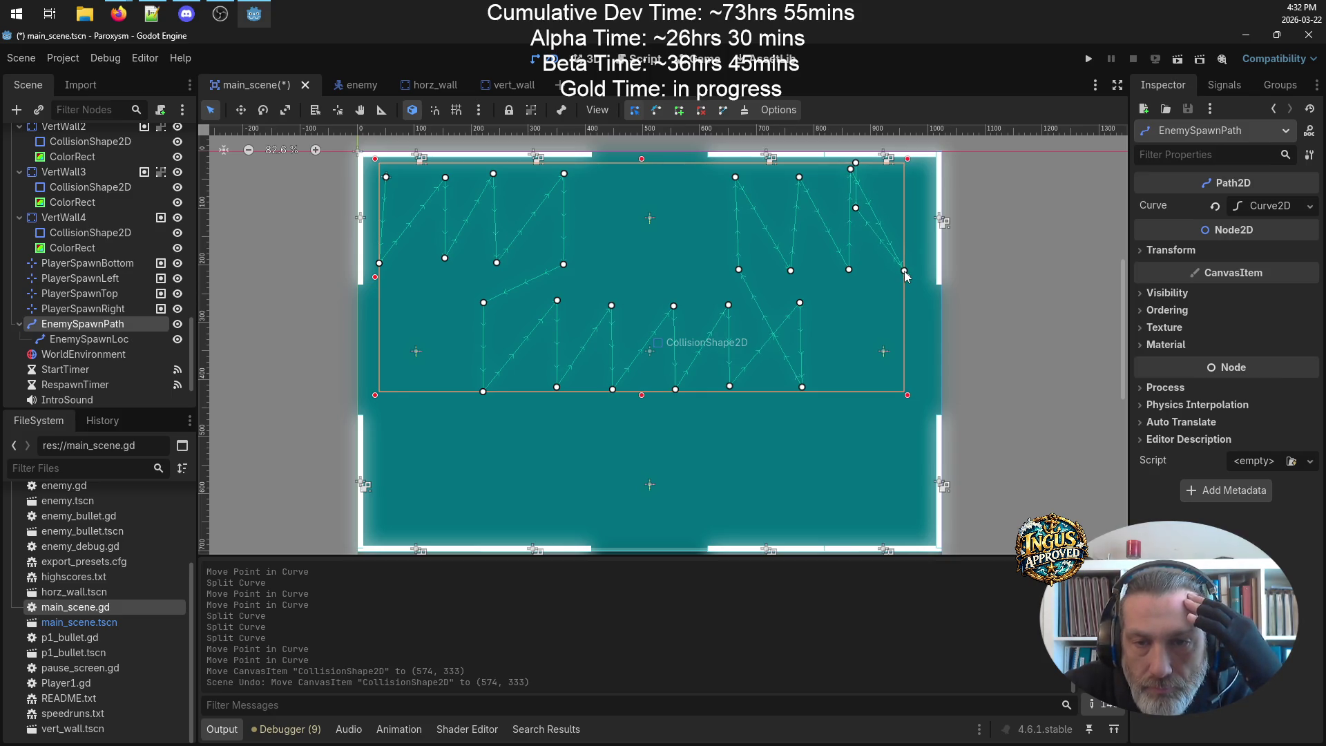
# - Pull a curve point to the top-right corner and drag the last point to the bottom-left corner
pyautogui.moveTo(856, 207); pyautogui.dragTo(908, 174)
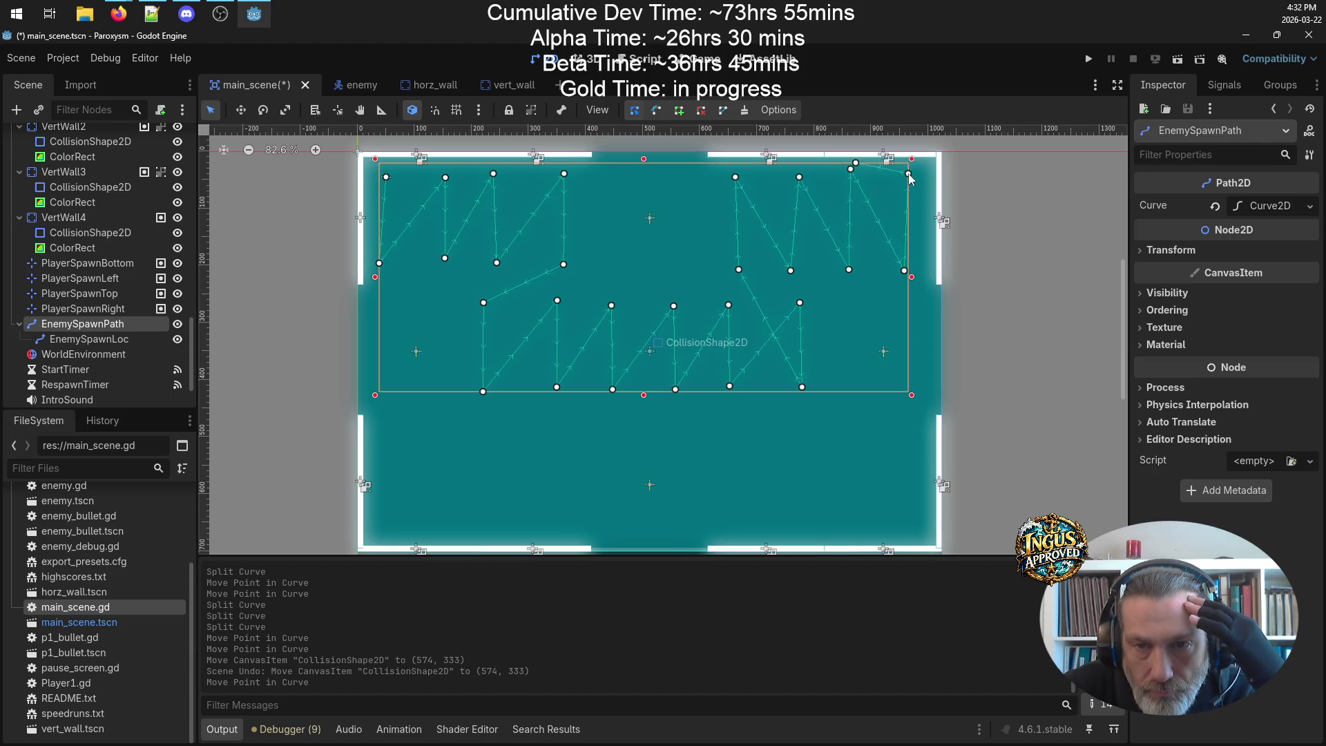
pyautogui.click(910, 177)
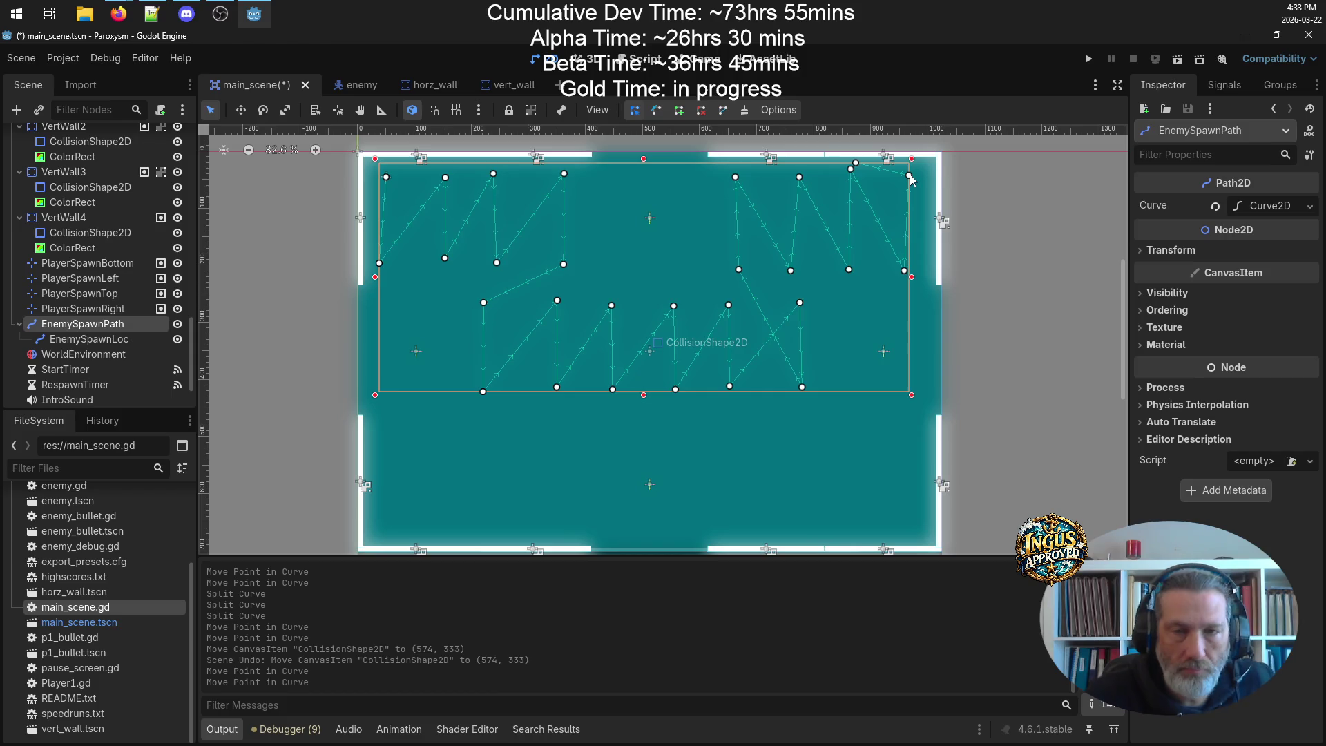
pyautogui.moveTo(856, 164)
pyautogui.mouseDown()
pyautogui.moveTo(438, 474)
pyautogui.moveTo(396, 532)
pyautogui.mouseUp()
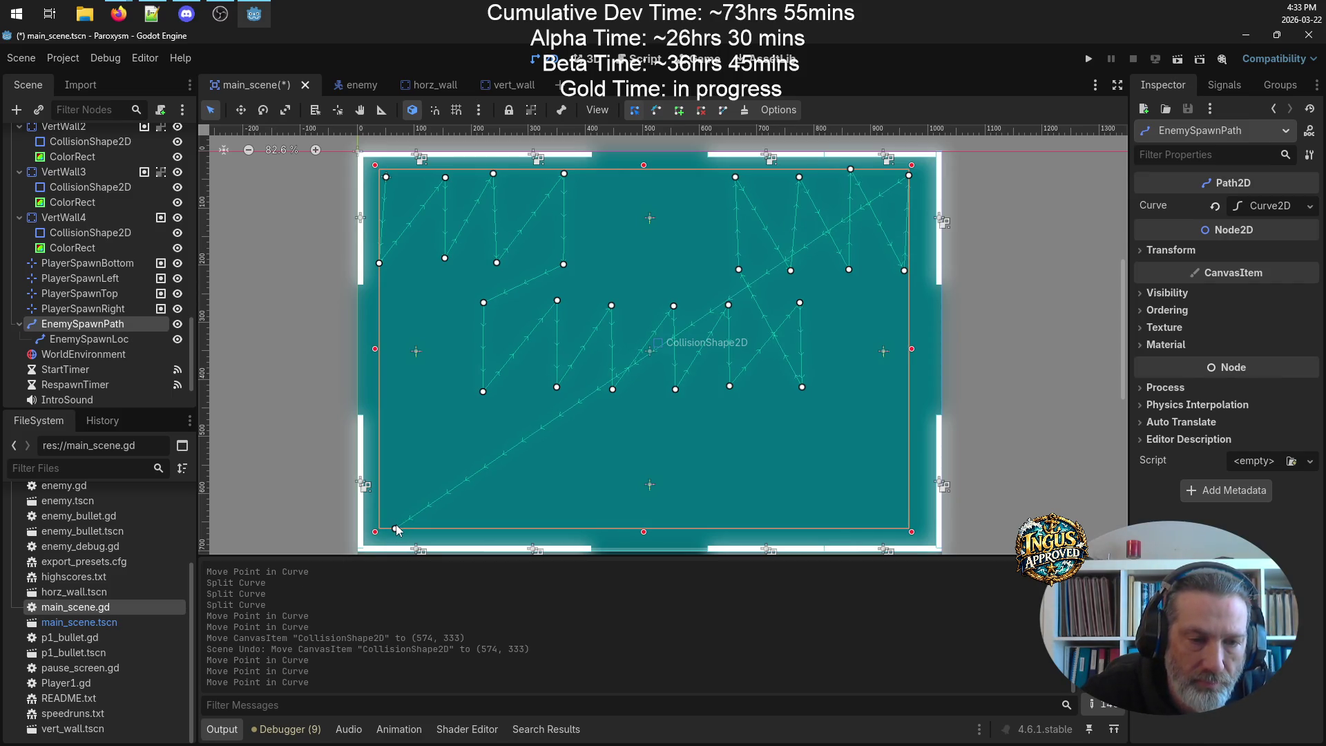
pyautogui.moveTo(396, 530); pyautogui.dragTo(394, 533)
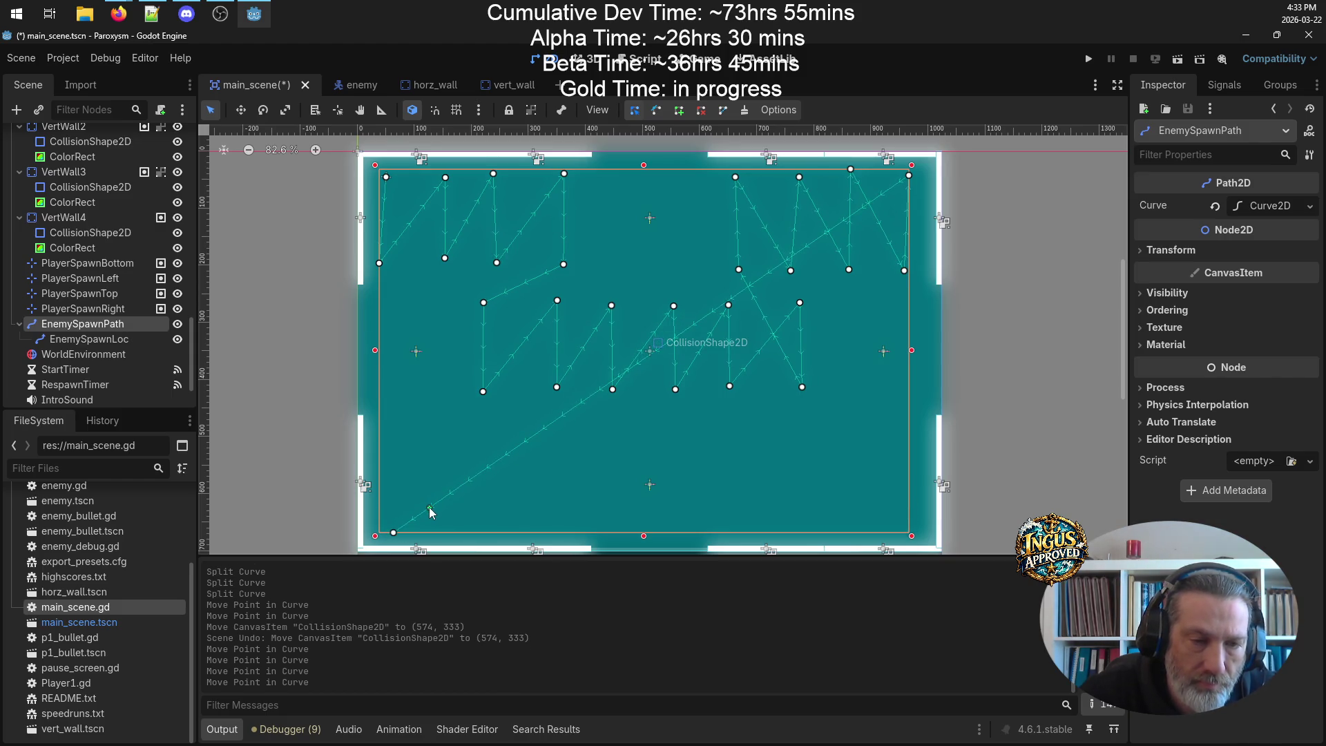
# - Add four points on the lower diagonal and arrange them into a zigzag at the lower left
pyautogui.click(412, 514)
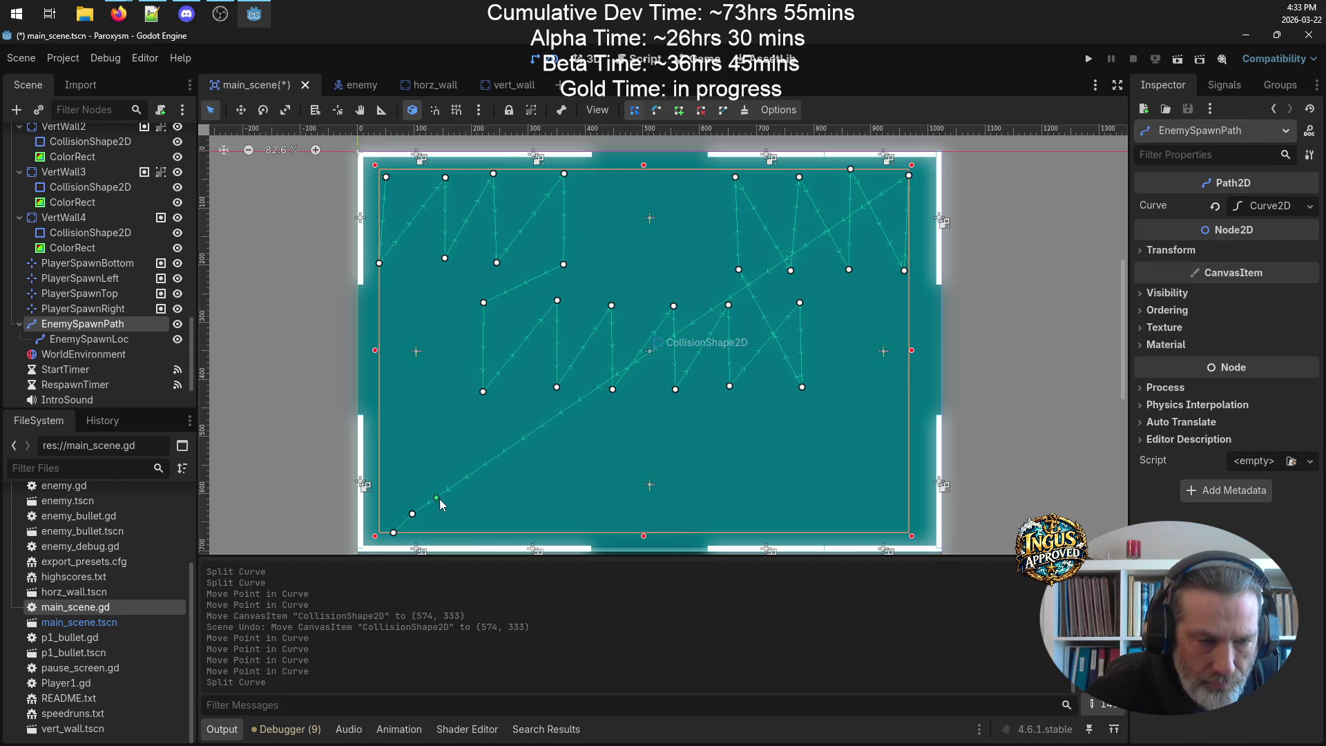
pyautogui.click(441, 498)
pyautogui.click(465, 487)
pyautogui.click(478, 482)
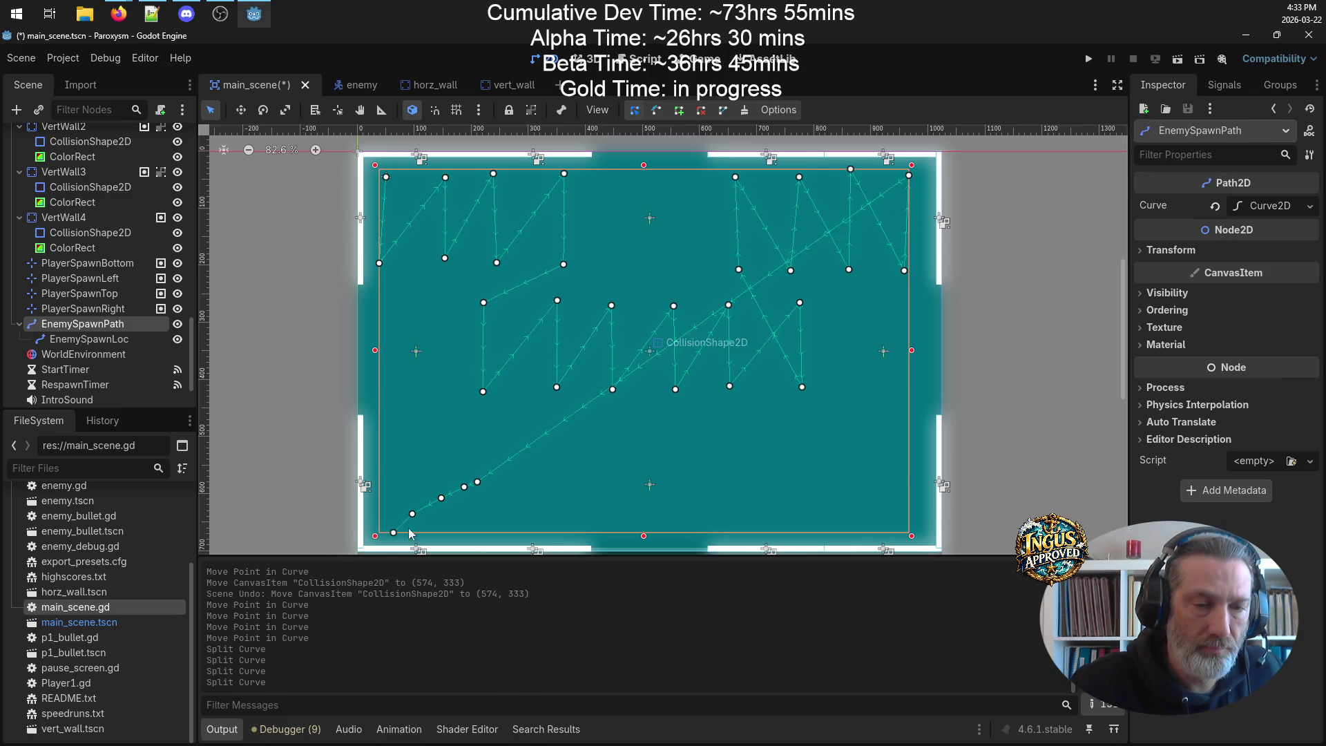
pyautogui.moveTo(477, 482); pyautogui.dragTo(408, 538)
pyautogui.moveTo(464, 487)
pyautogui.mouseDown()
pyautogui.moveTo(391, 445)
pyautogui.moveTo(393, 432)
pyautogui.mouseUp()
pyautogui.moveTo(409, 539)
pyautogui.mouseDown()
pyautogui.moveTo(385, 528)
pyautogui.moveTo(456, 456)
pyautogui.moveTo(561, 499)
pyautogui.mouseUp()
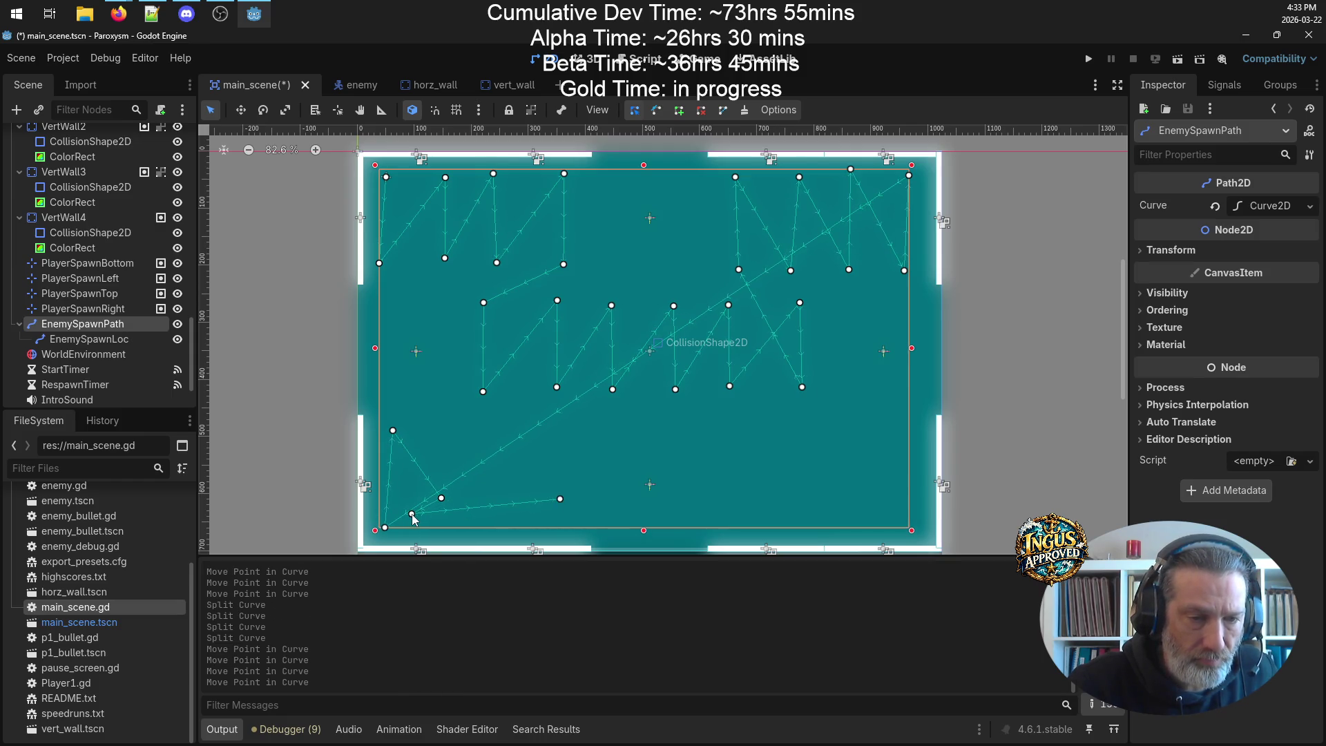
pyautogui.moveTo(412, 516); pyautogui.dragTo(518, 482)
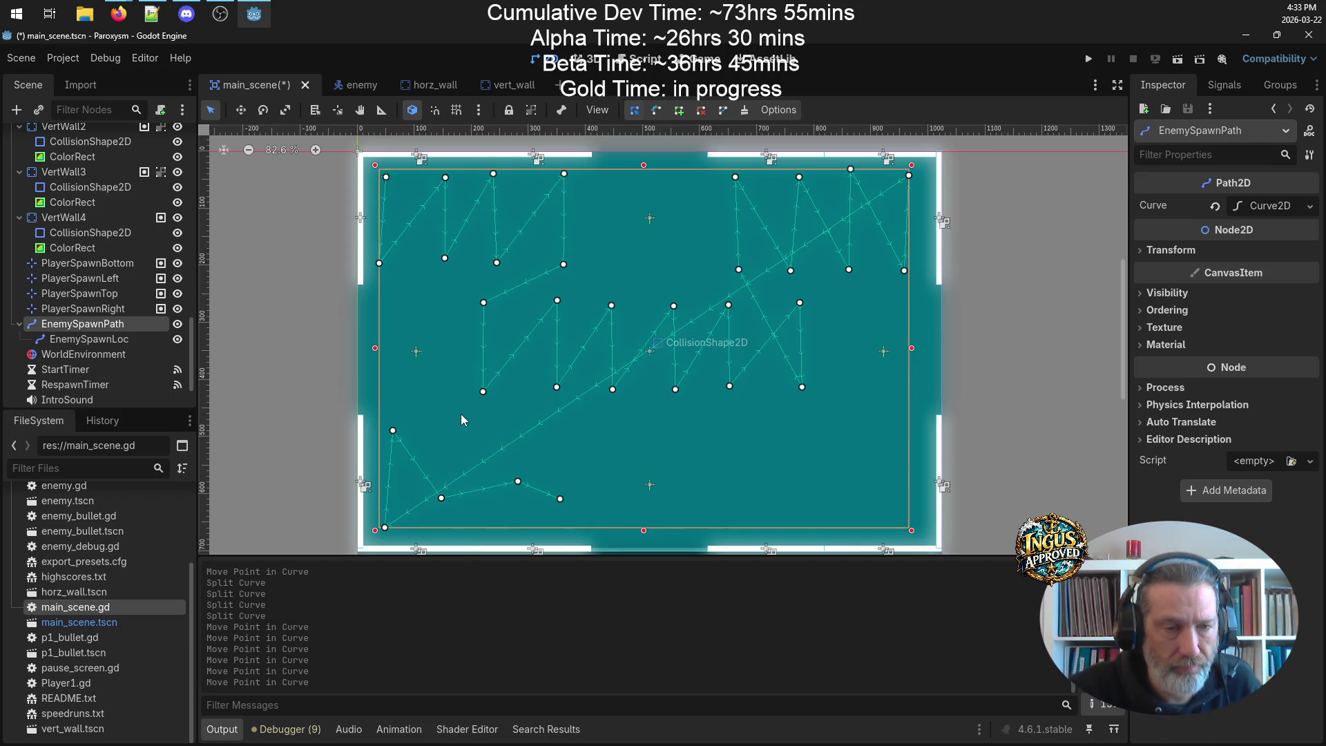
pyautogui.moveTo(393, 430); pyautogui.dragTo(384, 433)
pyautogui.moveTo(442, 498); pyautogui.dragTo(436, 519)
# - Split segments across the lower middle and raise the new points to continue the zigzag
pyautogui.moveTo(504, 488); pyautogui.dragTo(438, 433)
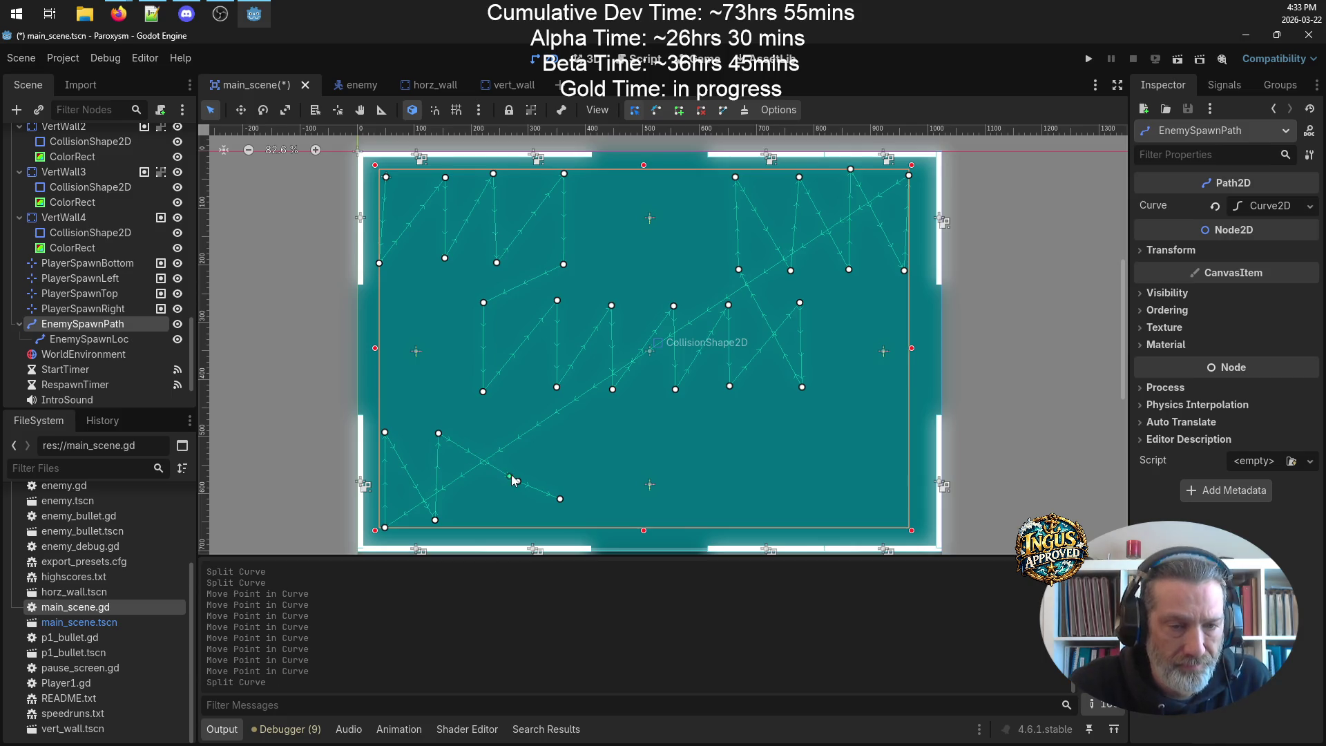
pyautogui.moveTo(519, 489)
pyautogui.mouseDown()
pyautogui.moveTo(485, 519)
pyautogui.moveTo(511, 514)
pyautogui.moveTo(491, 442)
pyautogui.moveTo(536, 471)
pyautogui.moveTo(540, 517)
pyautogui.moveTo(601, 433)
pyautogui.mouseUp()
pyautogui.moveTo(556, 502)
pyautogui.mouseDown()
pyautogui.moveTo(568, 492)
pyautogui.moveTo(550, 430)
pyautogui.mouseUp()
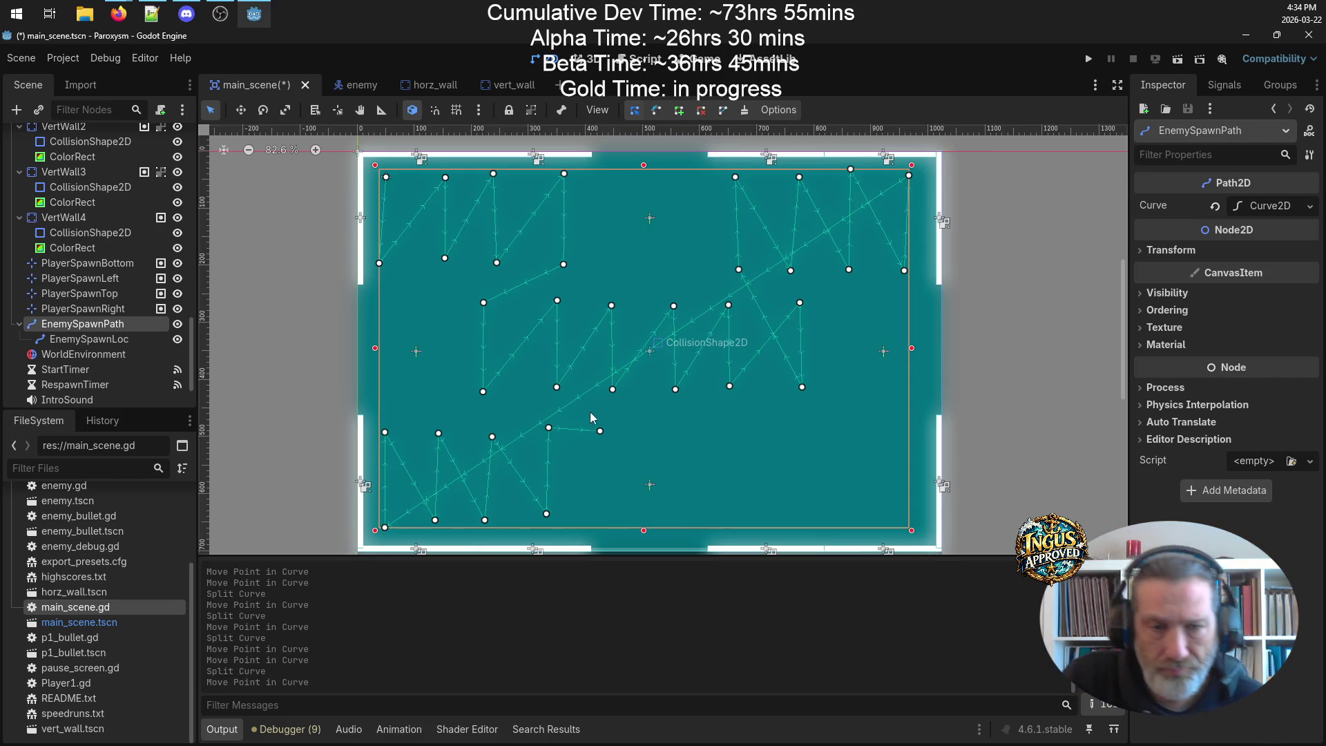
pyautogui.moveTo(602, 434)
pyautogui.mouseDown()
pyautogui.moveTo(619, 345)
pyautogui.moveTo(683, 436)
pyautogui.moveTo(736, 431)
pyautogui.mouseUp()
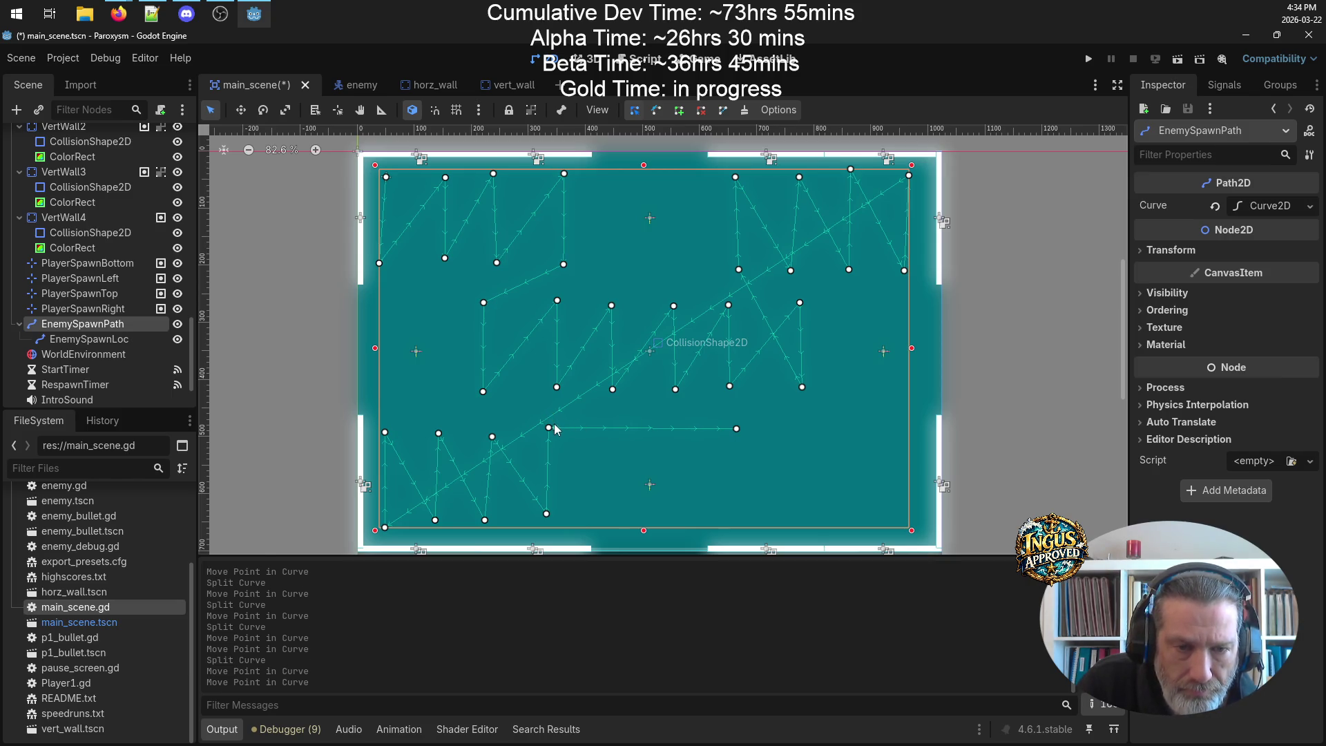
pyautogui.moveTo(551, 428); pyautogui.dragTo(545, 424)
pyautogui.moveTo(546, 515); pyautogui.dragTo(540, 516)
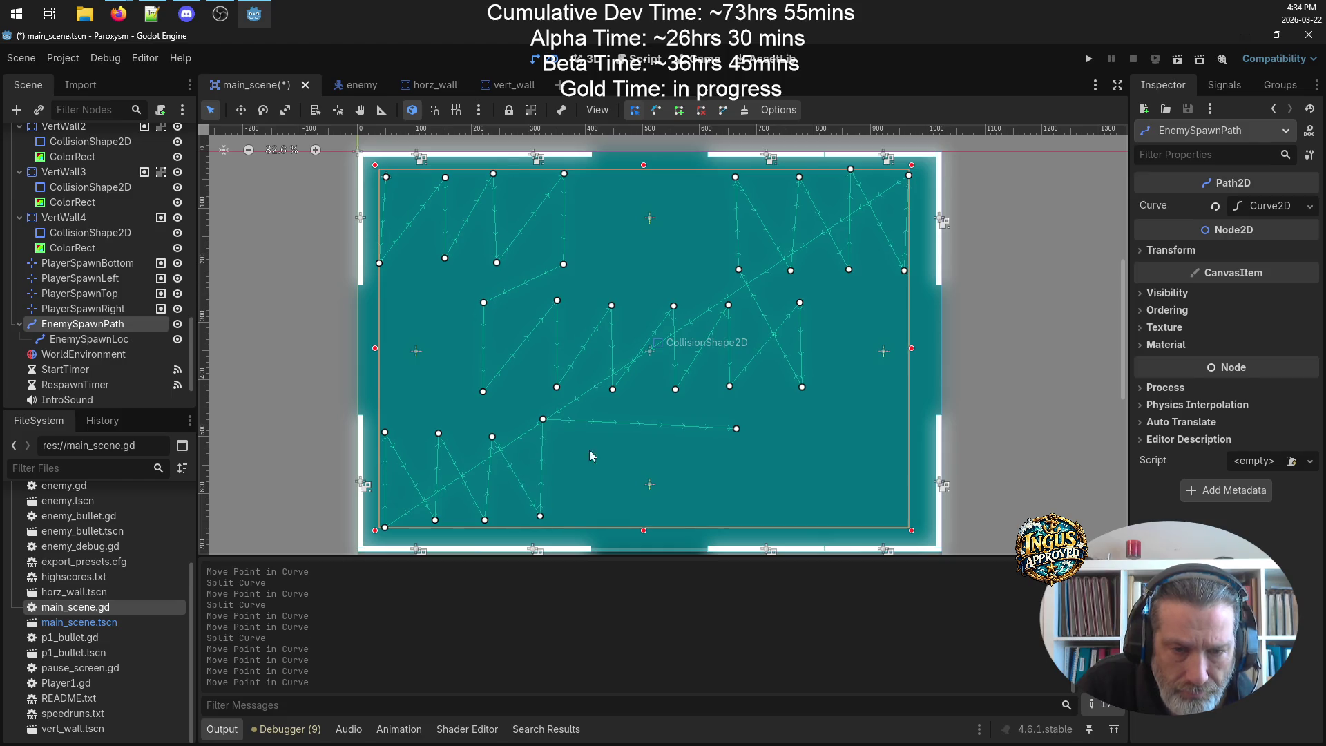
pyautogui.moveTo(639, 425); pyautogui.dragTo(639, 349)
pyautogui.moveTo(737, 434)
pyautogui.mouseDown()
pyautogui.moveTo(735, 421)
pyautogui.moveTo(724, 512)
pyautogui.mouseUp()
# - Add and place more points near the lower right, undoing the accidental CollisionShape2D move
pyautogui.click(713, 406)
pyautogui.moveTo(715, 408); pyautogui.dragTo(734, 423)
pyautogui.moveTo(725, 514)
pyautogui.mouseDown()
pyautogui.moveTo(738, 520)
pyautogui.moveTo(807, 414)
pyautogui.moveTo(782, 419)
pyautogui.mouseUp()
pyautogui.click(732, 493)
pyautogui.click(733, 515)
pyautogui.moveTo(784, 424)
pyautogui.mouseDown()
pyautogui.moveTo(797, 423)
pyautogui.moveTo(797, 526)
pyautogui.mouseUp()
pyautogui.click(784, 444)
pyautogui.moveTo(785, 447); pyautogui.dragTo(805, 430)
pyautogui.hotkey('ctrl', 'z')
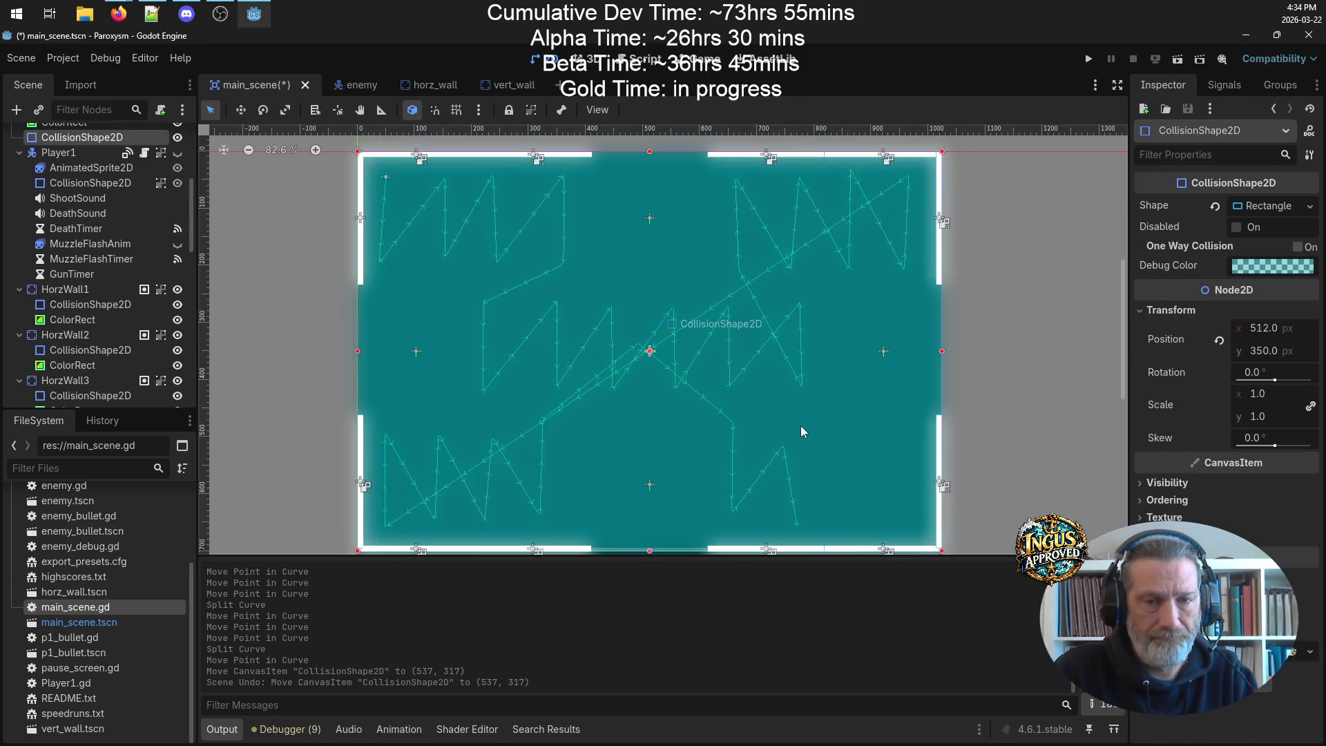
# - Reselect EnemySpawnPath and add points zigzagging down to the bottom row in the lower right
pyautogui.scroll(-10, 102, 290)
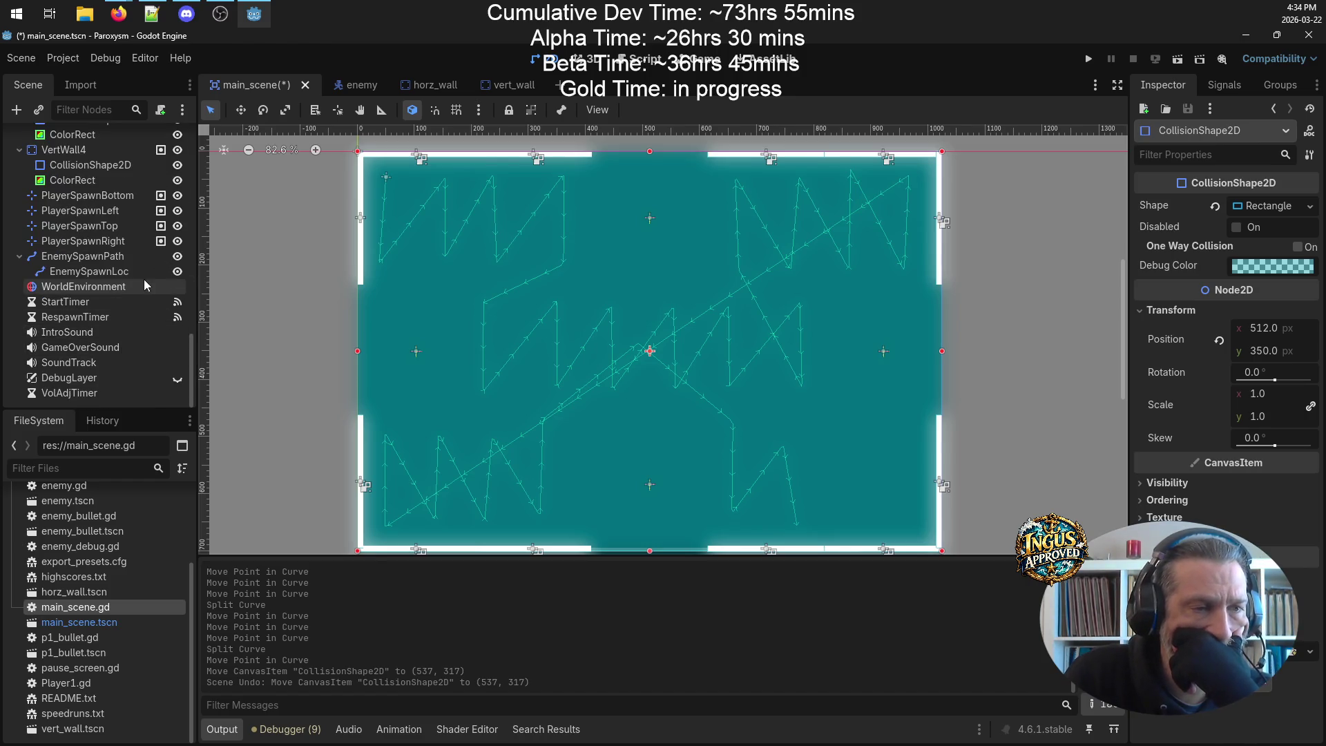
pyautogui.click(95, 257)
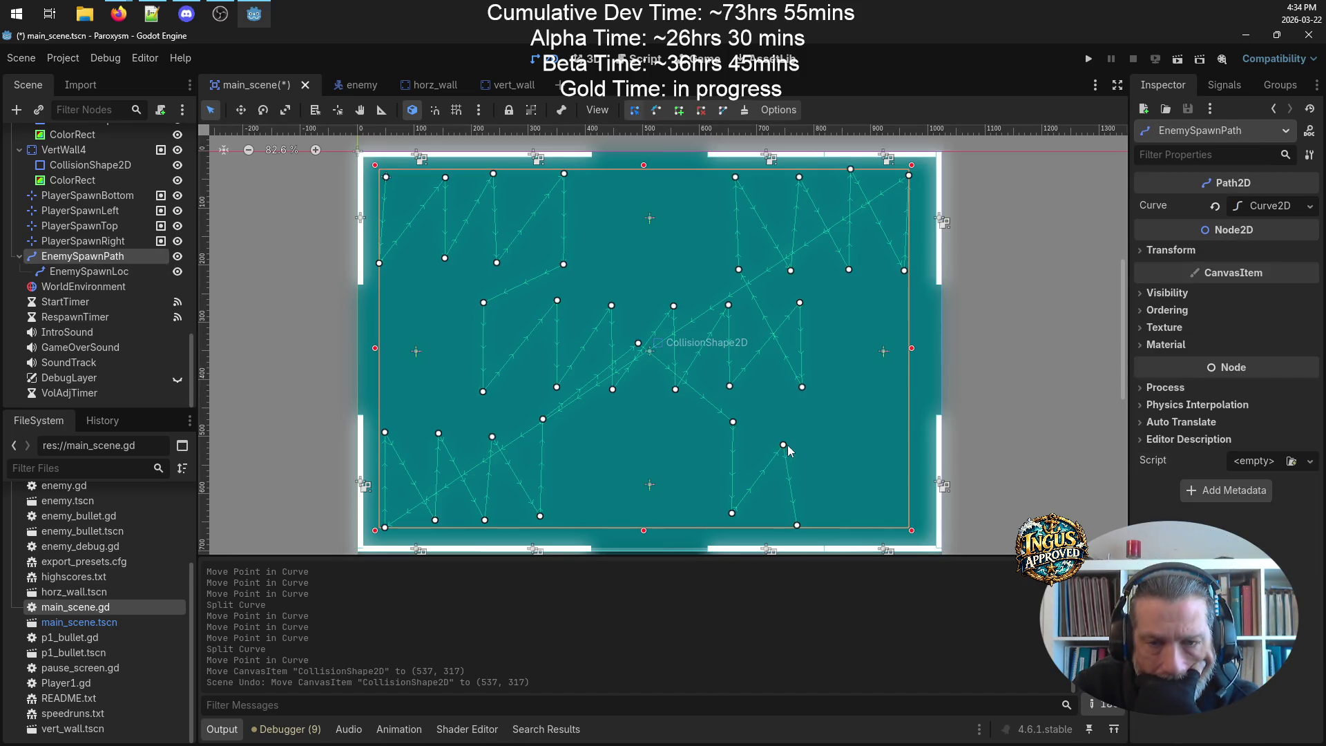
pyautogui.moveTo(782, 444); pyautogui.dragTo(798, 424)
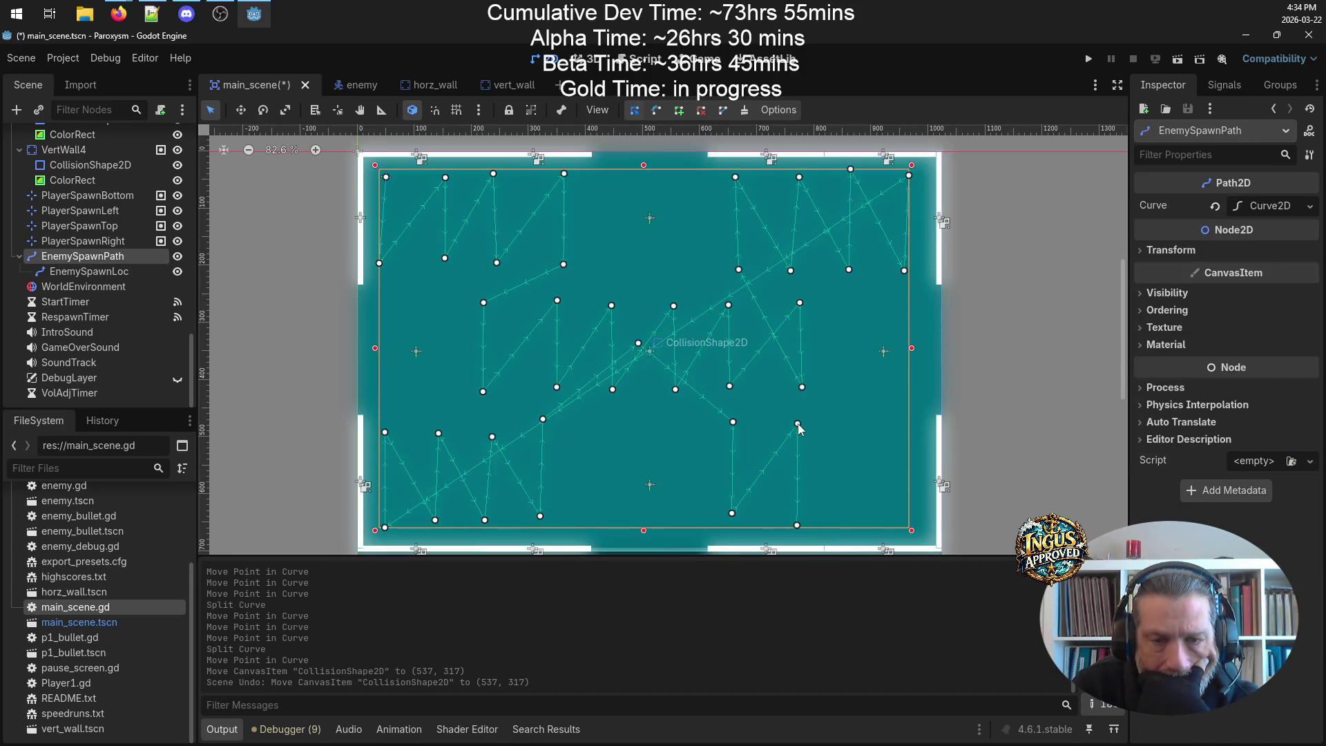
pyautogui.moveTo(798, 505); pyautogui.dragTo(844, 433)
pyautogui.moveTo(798, 515); pyautogui.dragTo(799, 518)
pyautogui.click(834, 446)
pyautogui.moveTo(844, 430); pyautogui.dragTo(850, 521)
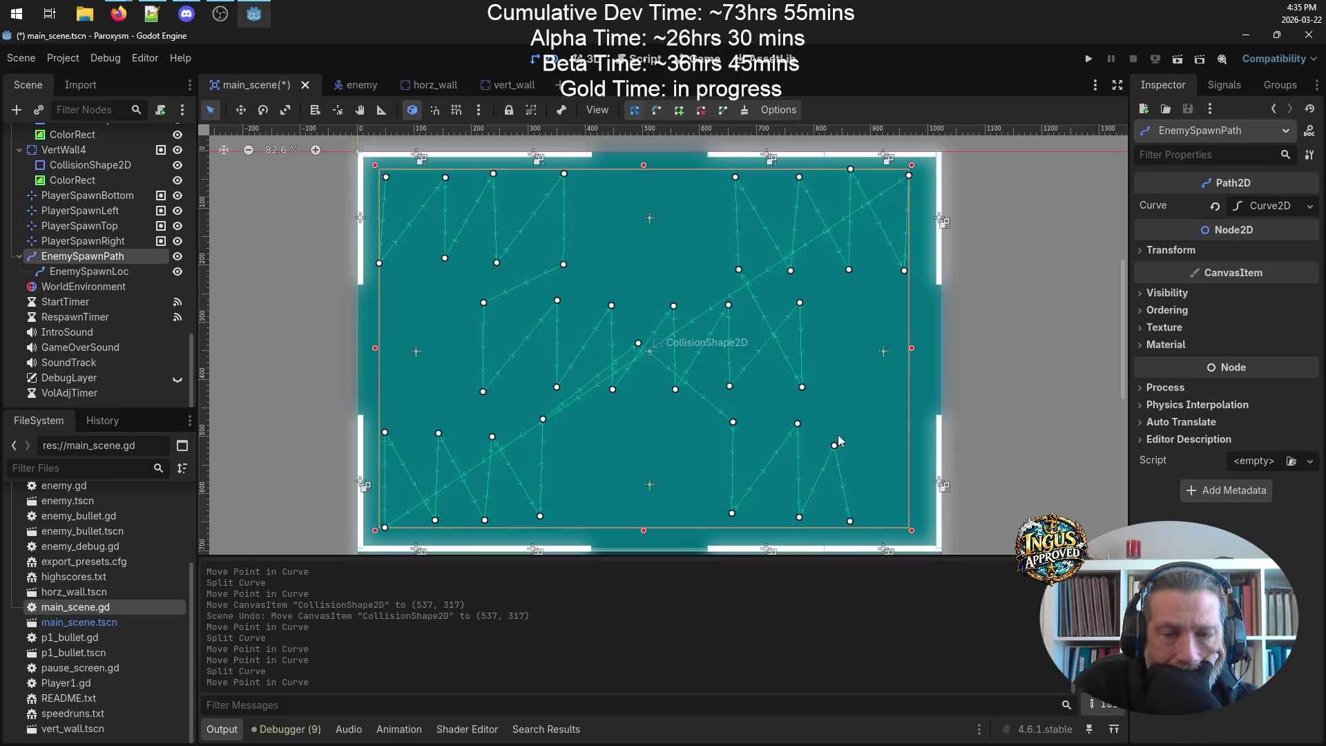
pyautogui.moveTo(836, 446); pyautogui.dragTo(853, 424)
pyautogui.moveTo(852, 522)
pyautogui.mouseDown()
pyautogui.moveTo(854, 484)
pyautogui.moveTo(853, 521)
pyautogui.moveTo(924, 428)
pyautogui.mouseUp()
# - Add two more points and pull the rightmost points in from the arena's right edge
pyautogui.click(851, 498)
pyautogui.moveTo(851, 498); pyautogui.dragTo(856, 515)
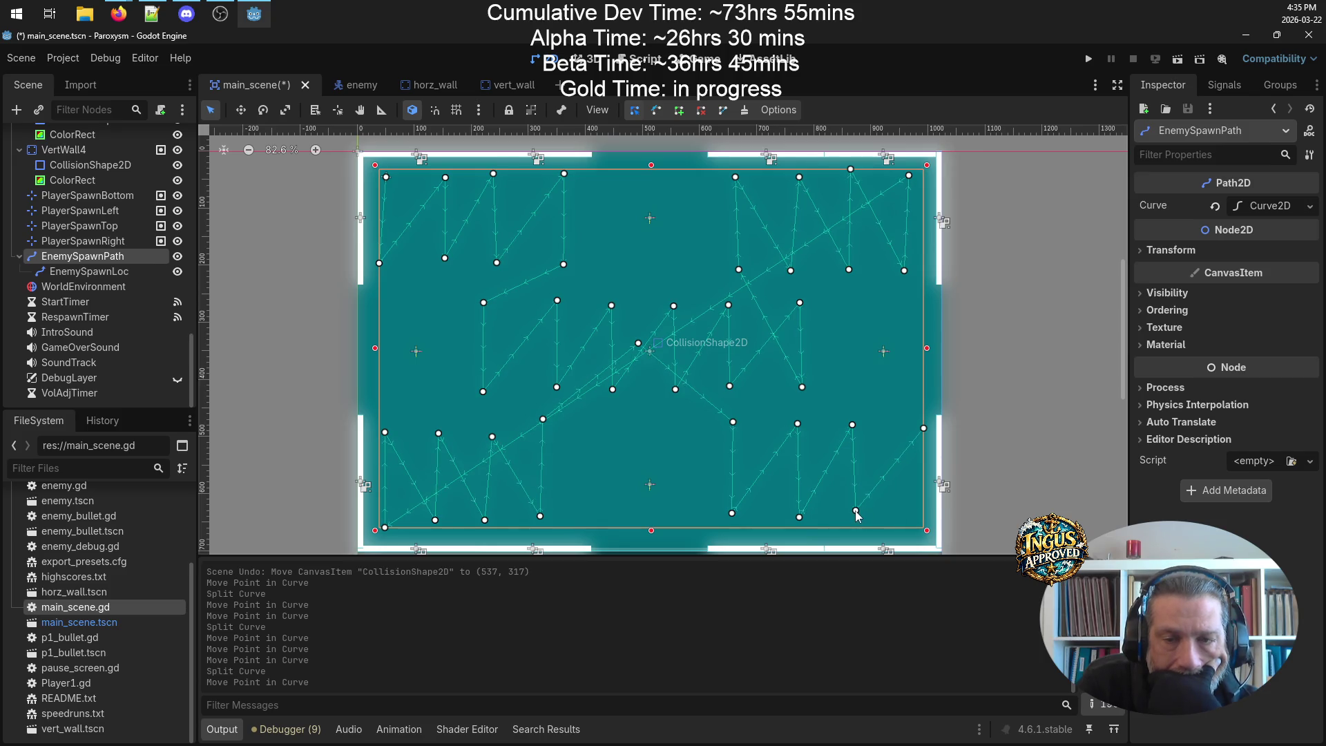
pyautogui.moveTo(924, 429)
pyautogui.mouseDown()
pyautogui.moveTo(881, 471)
pyautogui.moveTo(914, 426)
pyautogui.moveTo(917, 514)
pyautogui.mouseUp()
pyautogui.click(899, 447)
pyautogui.moveTo(902, 448); pyautogui.dragTo(912, 428)
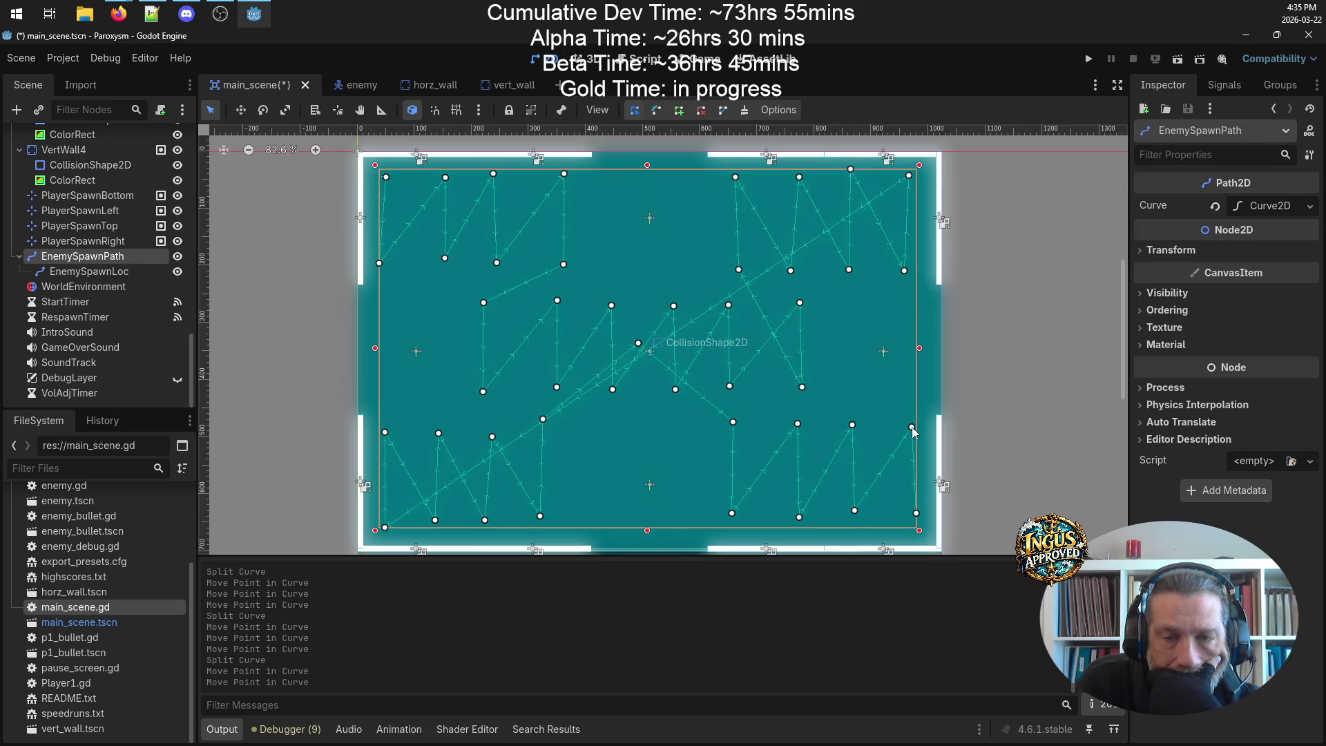
pyautogui.moveTo(855, 512)
pyautogui.mouseDown()
pyautogui.moveTo(870, 513)
pyautogui.moveTo(806, 517)
pyautogui.mouseUp()
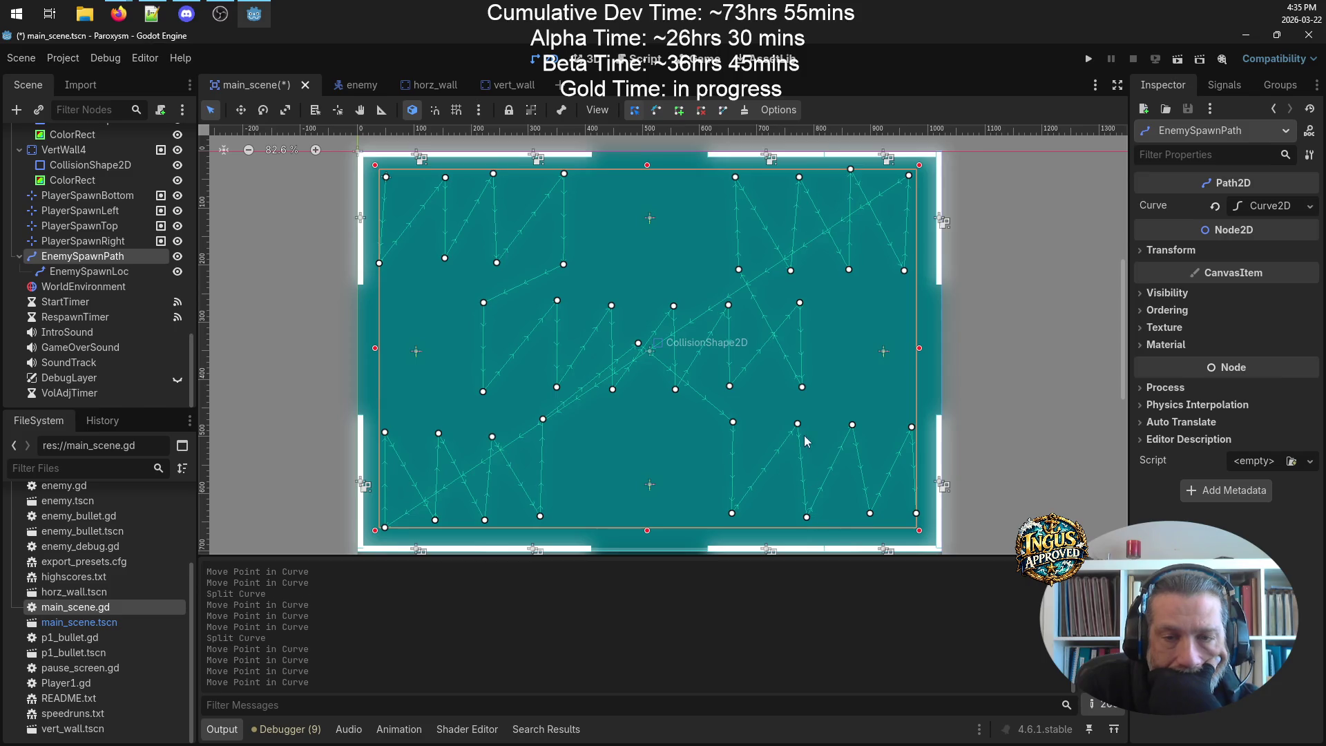
pyautogui.moveTo(851, 427)
pyautogui.mouseDown()
pyautogui.moveTo(908, 439)
pyautogui.moveTo(847, 447)
pyautogui.mouseUp()
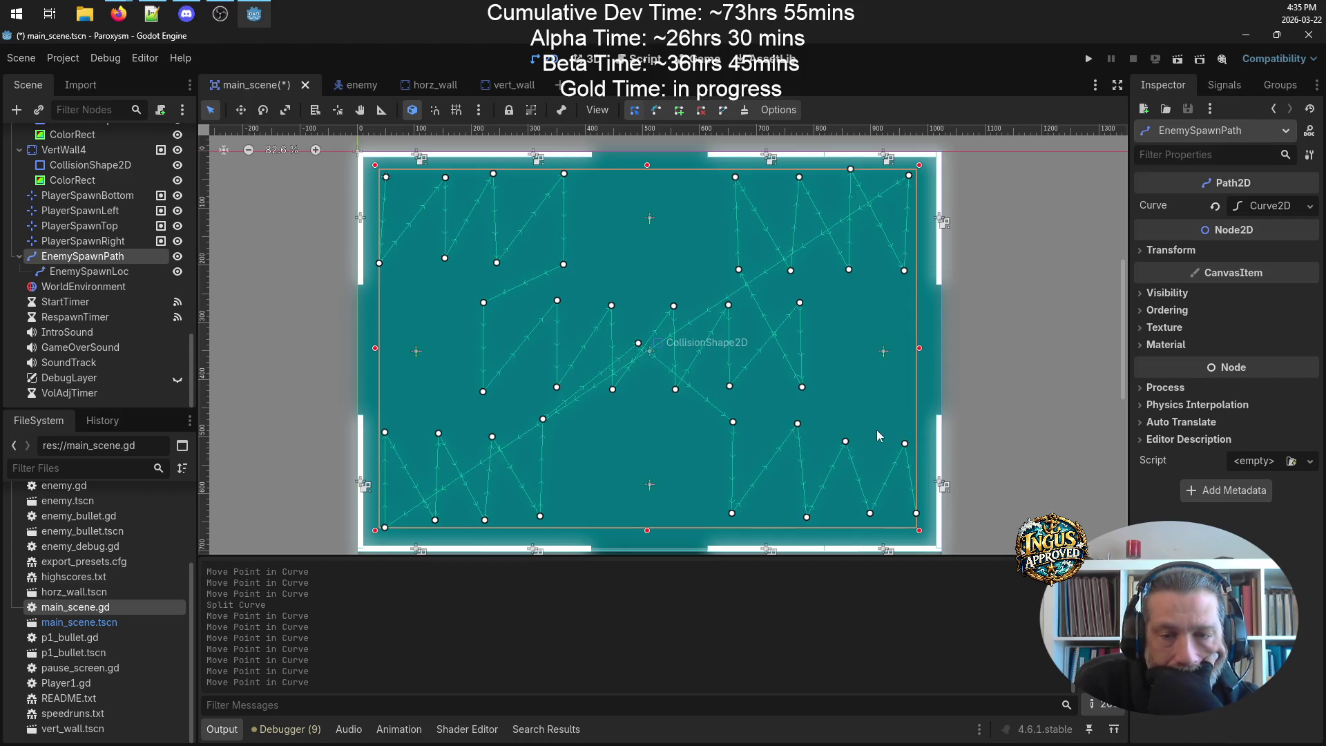
# - Nudge the upper-right zigzag points slightly to reshape that section
pyautogui.moveTo(803, 391); pyautogui.dragTo(794, 390)
pyautogui.moveTo(798, 306); pyautogui.dragTo(792, 309)
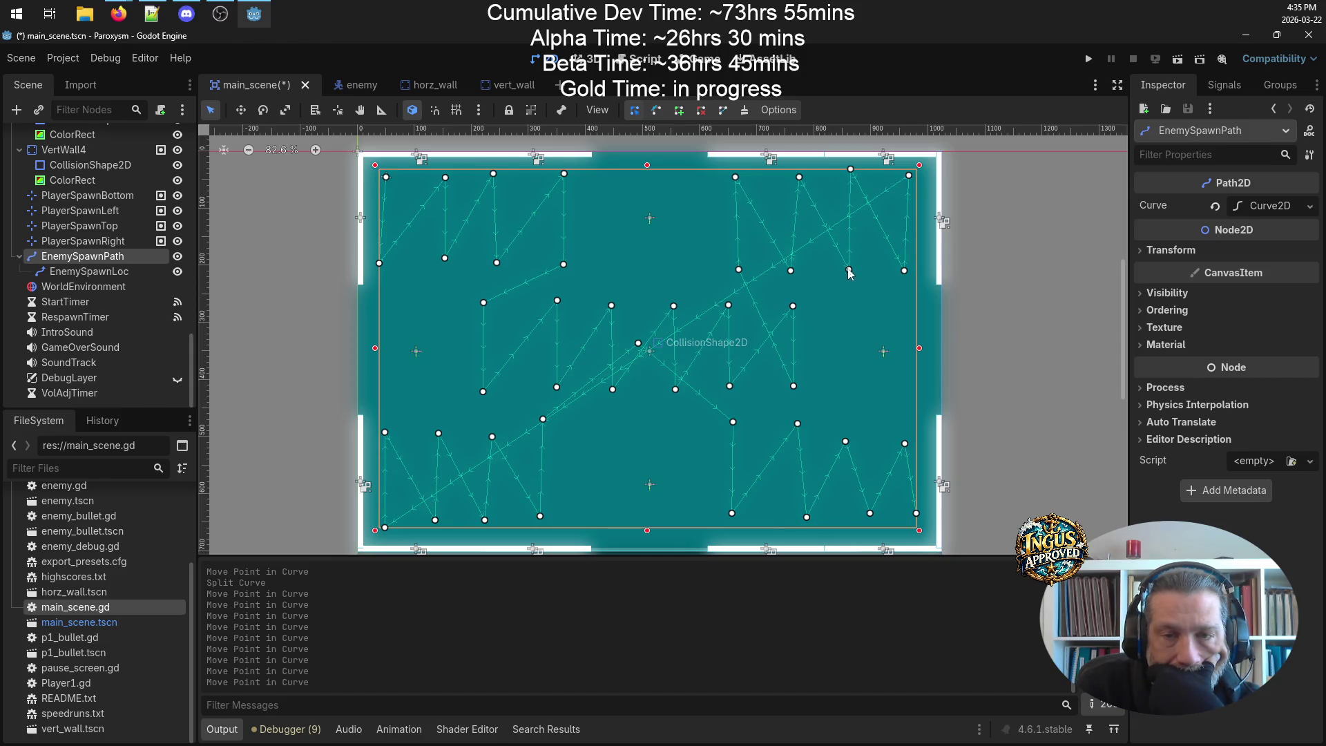
pyautogui.moveTo(848, 268)
pyautogui.mouseDown()
pyautogui.moveTo(843, 253)
pyautogui.moveTo(893, 265)
pyautogui.mouseUp()
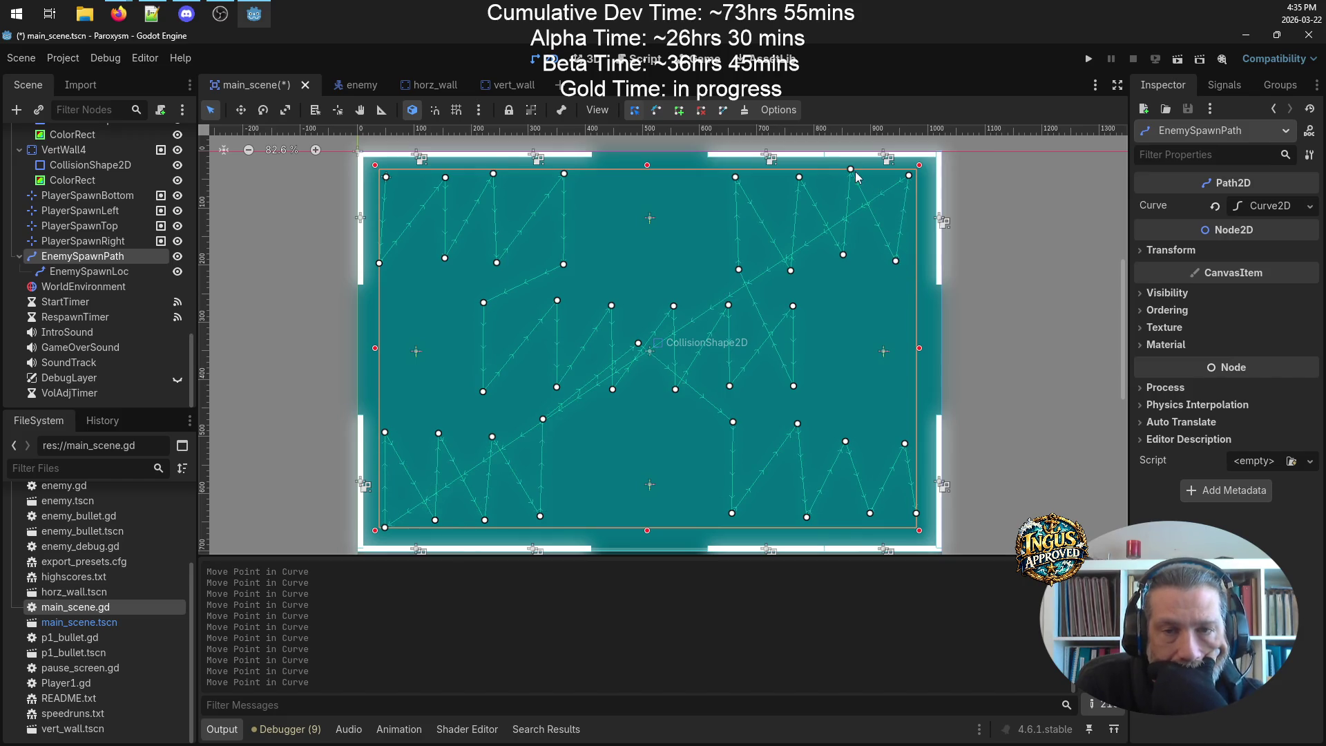
pyautogui.moveTo(851, 171); pyautogui.dragTo(902, 183)
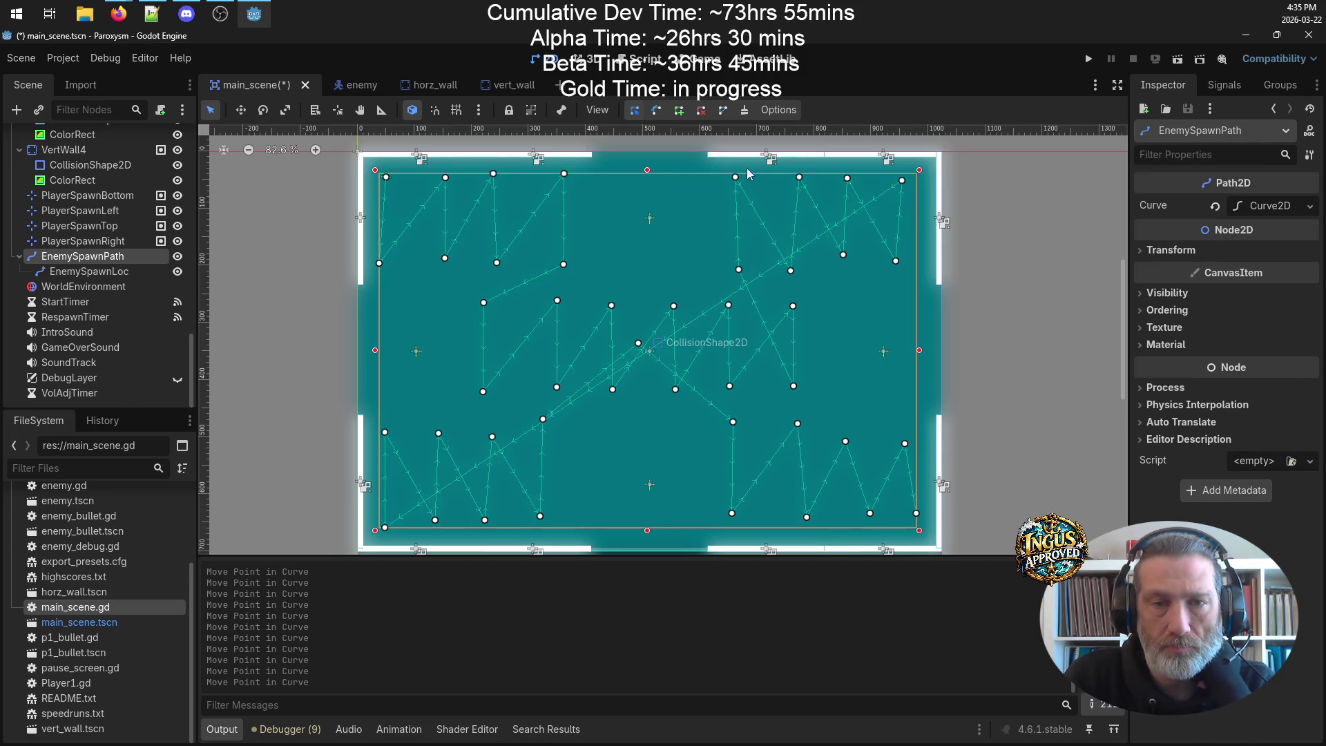
# - Nudge seven path points across the left and middle of the arena, then save main_scene
pyautogui.moveTo(736, 178); pyautogui.dragTo(740, 181)
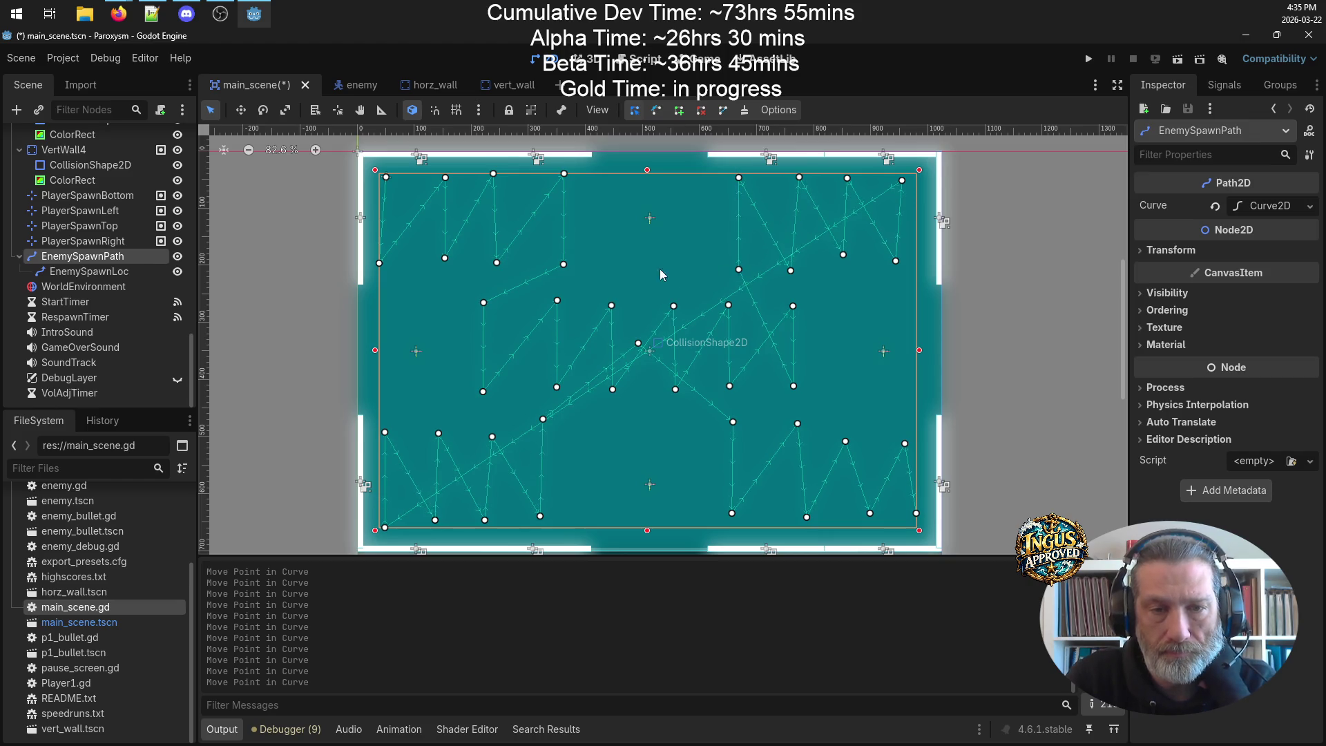
pyautogui.moveTo(542, 421); pyautogui.dragTo(540, 424)
pyautogui.moveTo(613, 390); pyautogui.dragTo(675, 386)
pyautogui.moveTo(613, 307); pyautogui.dragTo(667, 310)
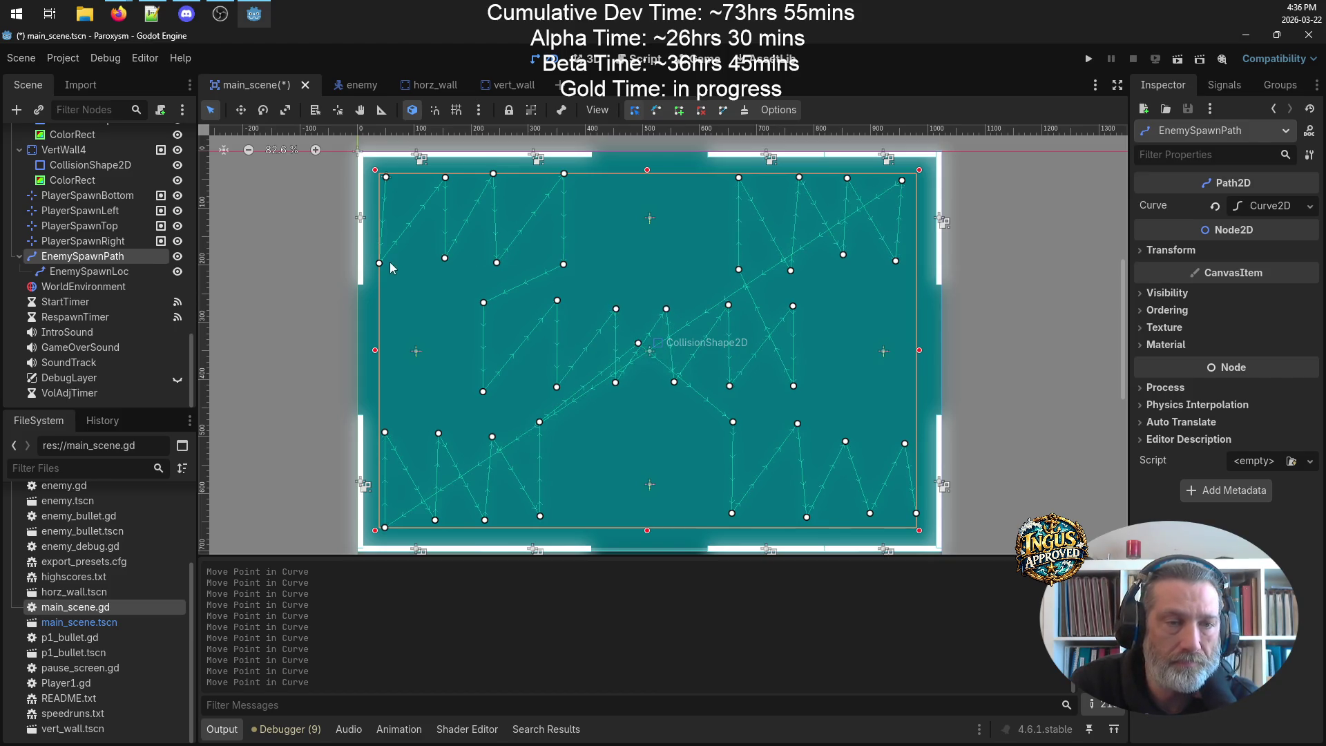
pyautogui.moveTo(381, 260); pyautogui.dragTo(383, 257)
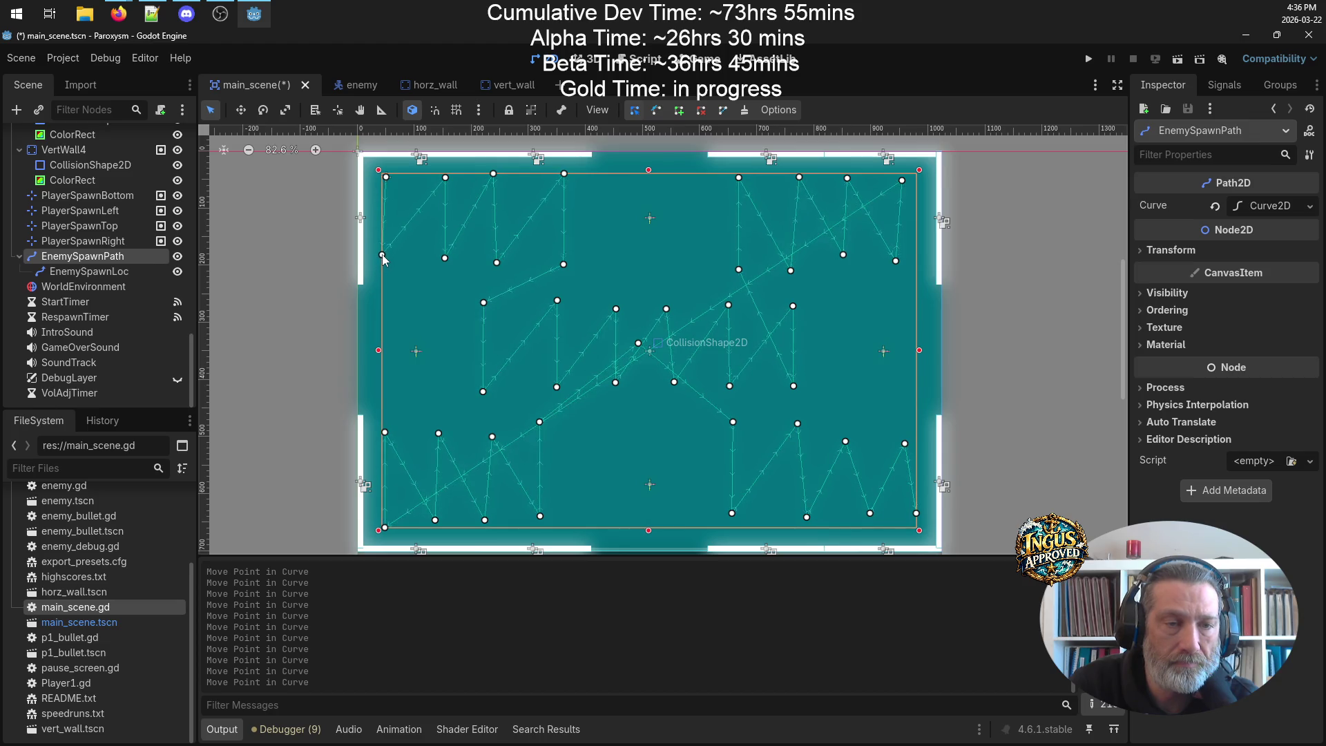
pyautogui.moveTo(485, 298); pyautogui.dragTo(488, 302)
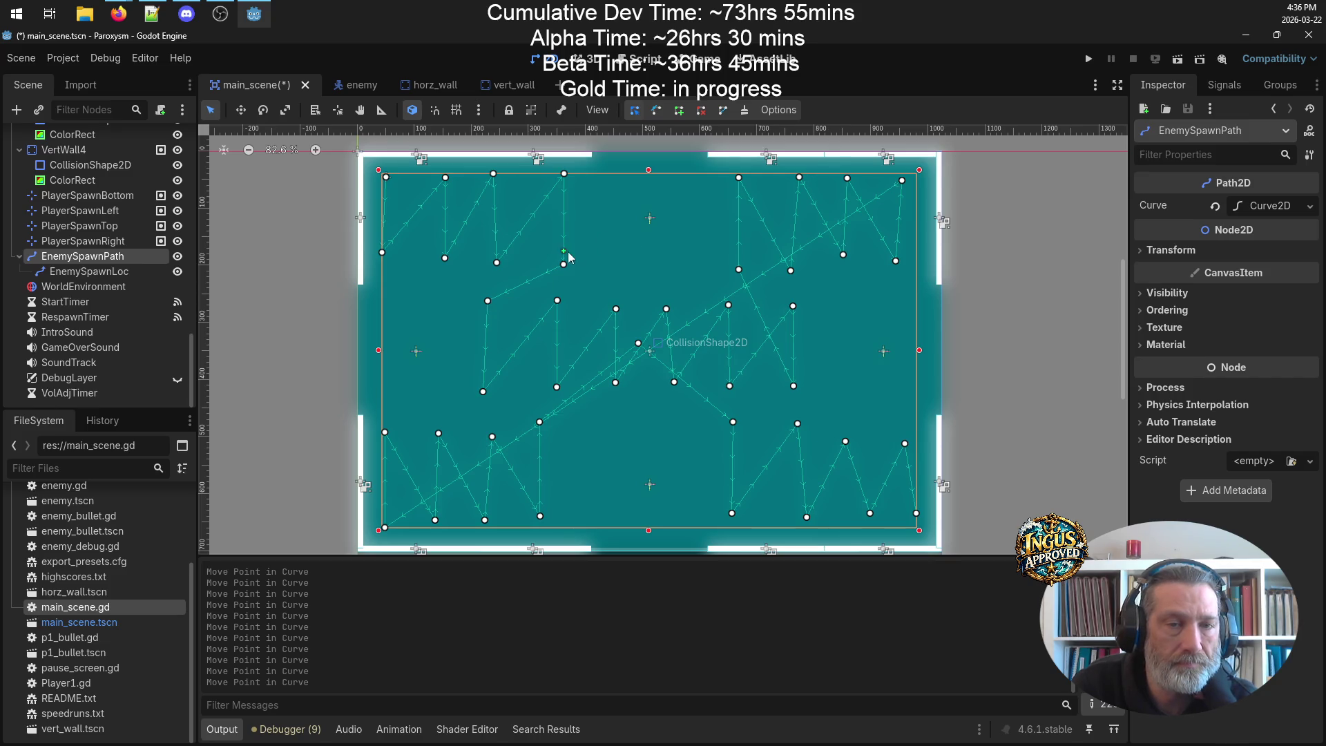
pyautogui.moveTo(565, 269); pyautogui.dragTo(553, 268)
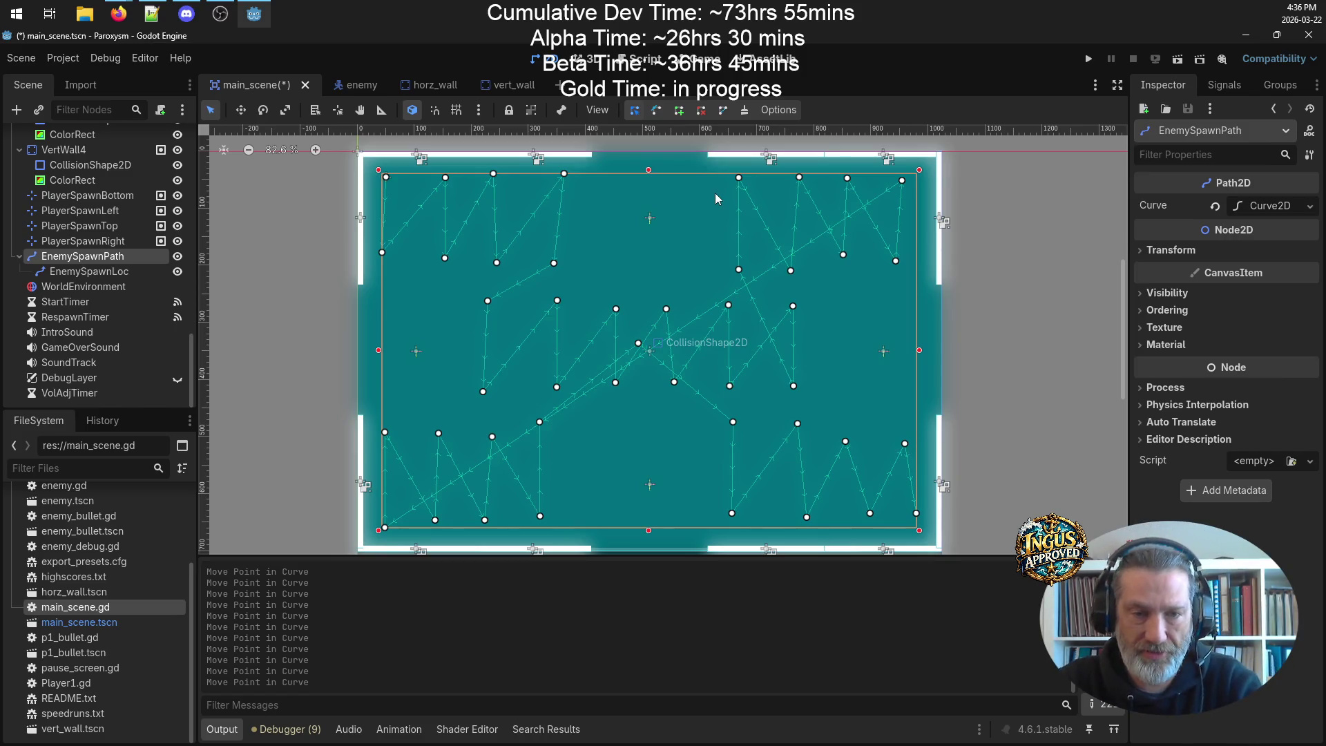
pyautogui.hotkey('ctrl', 's')
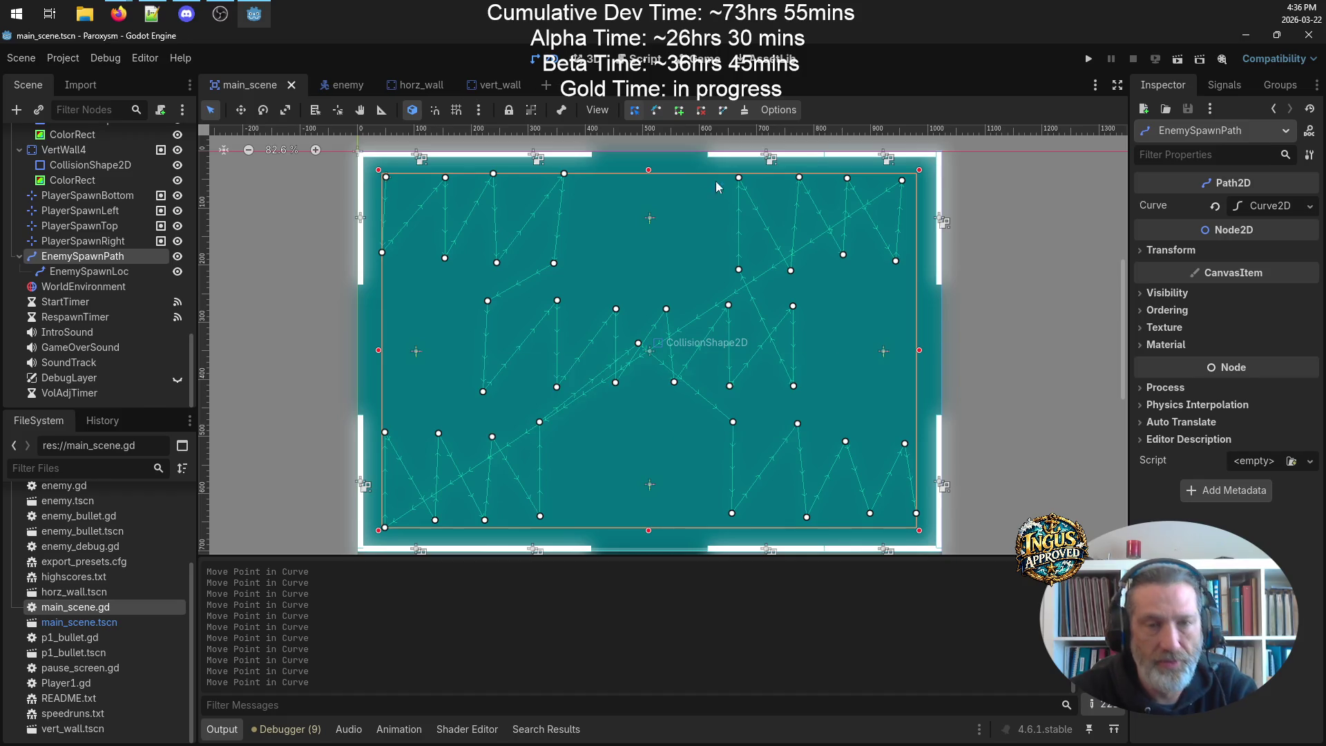
# - Prefix the rework spawn path item with '*', delete the blank line above it, and save the notes
pyautogui.click(151, 13)
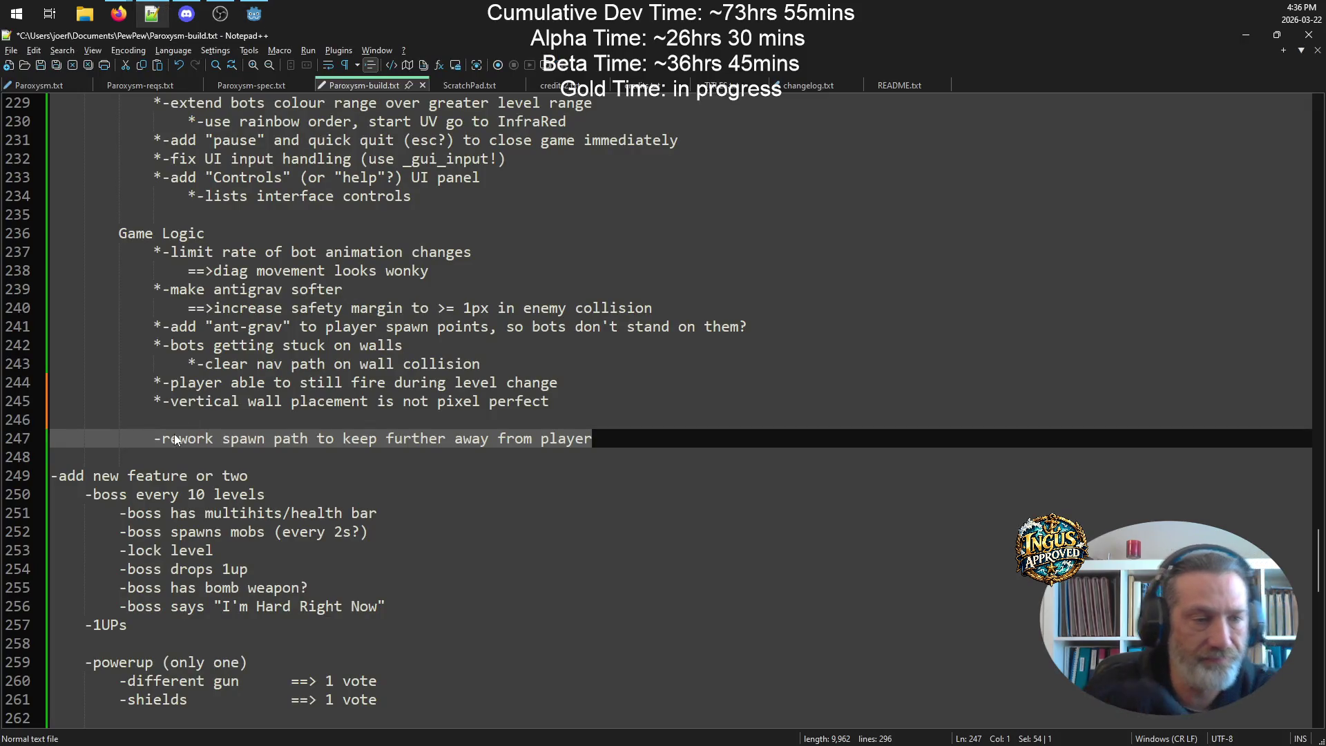
pyautogui.click(153, 442)
pyautogui.write('*')
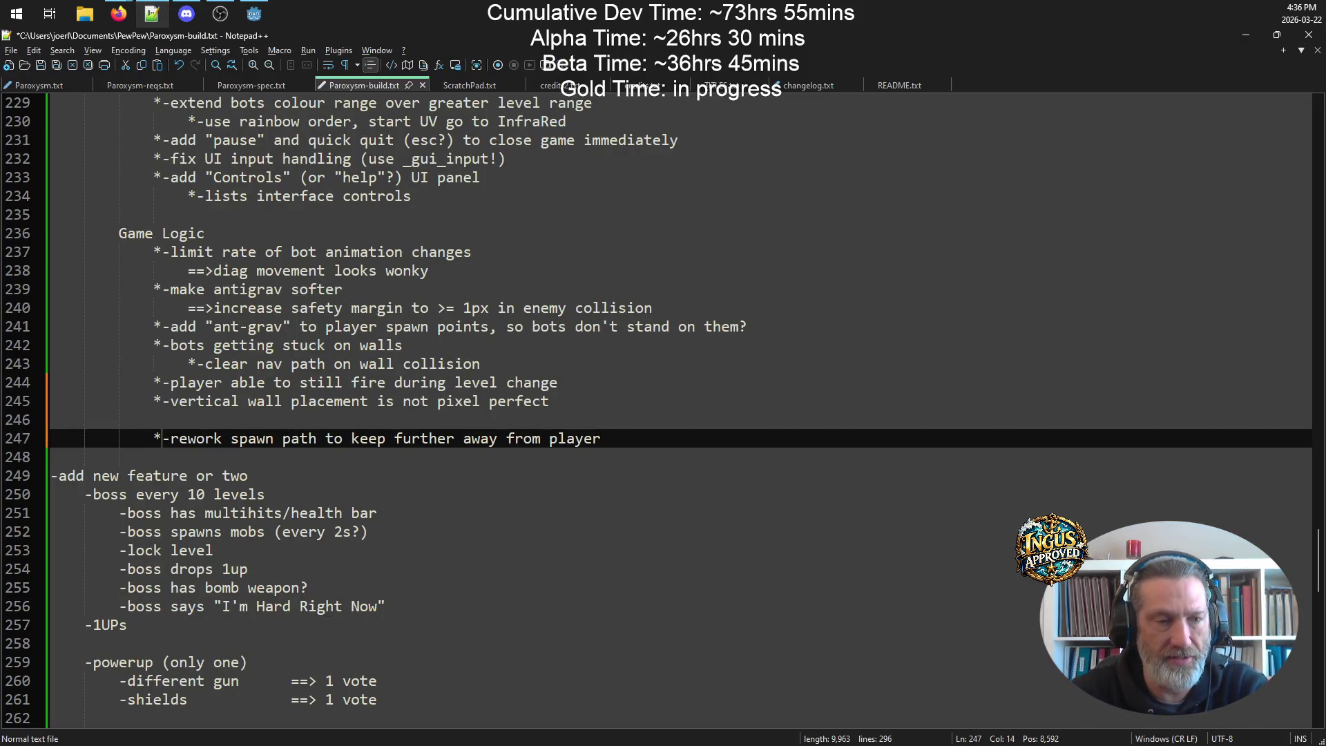
pyautogui.click(183, 417)
pyautogui.press('BackSpace')
pyautogui.press('BackSpace')
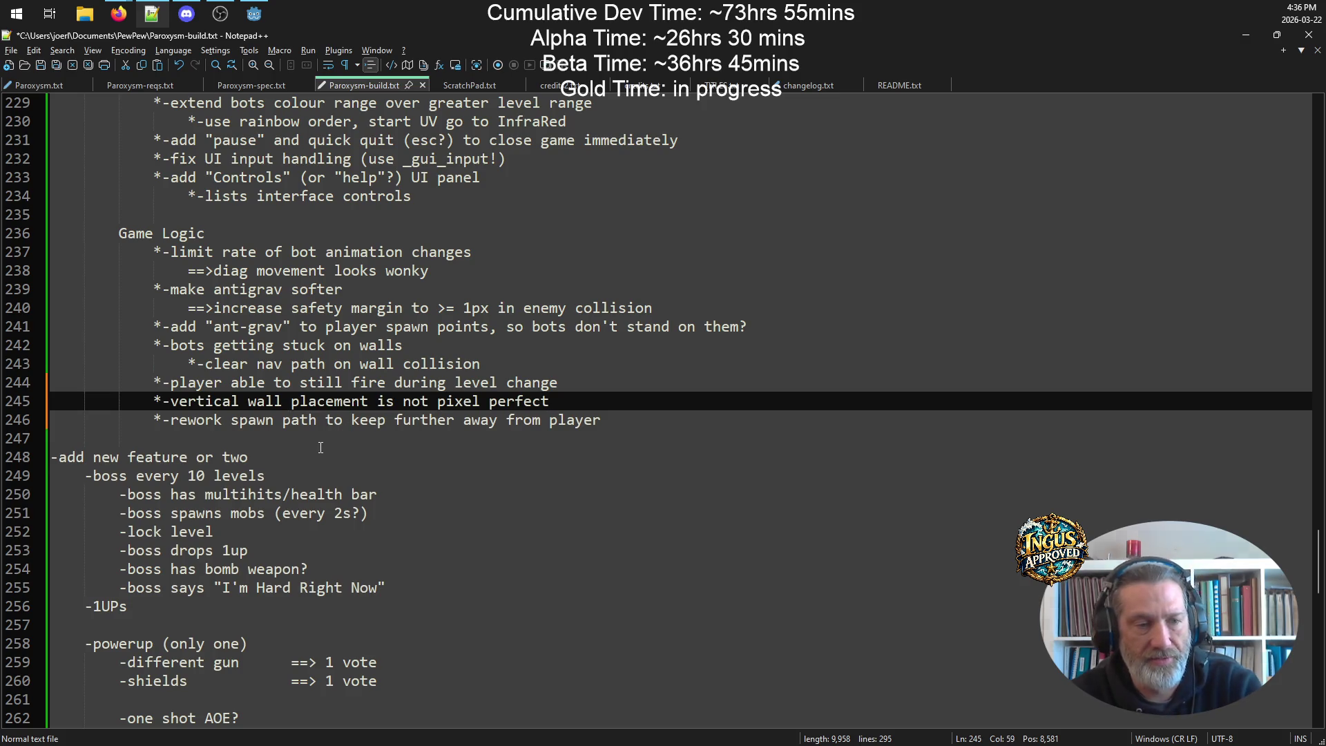
pyautogui.click(324, 448)
pyautogui.hotkey('ctrl', 's')
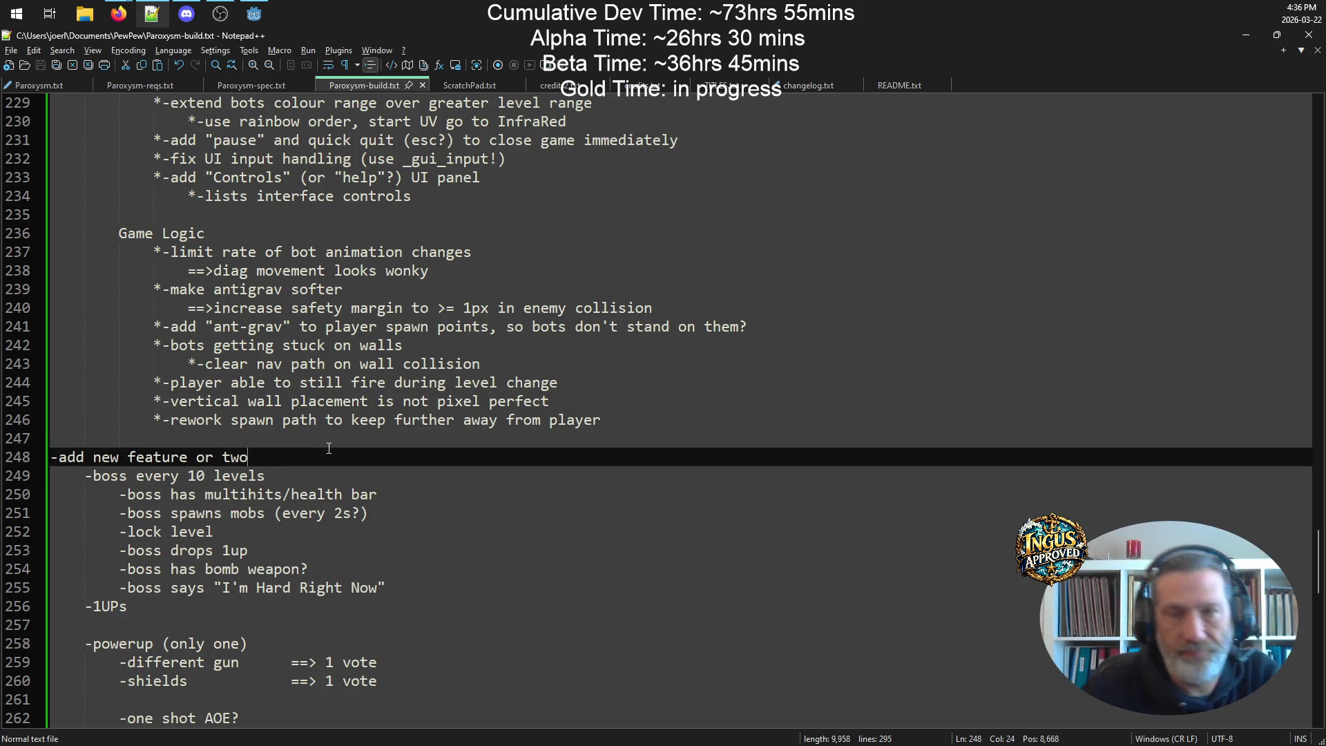
pyautogui.click(1243, 31)
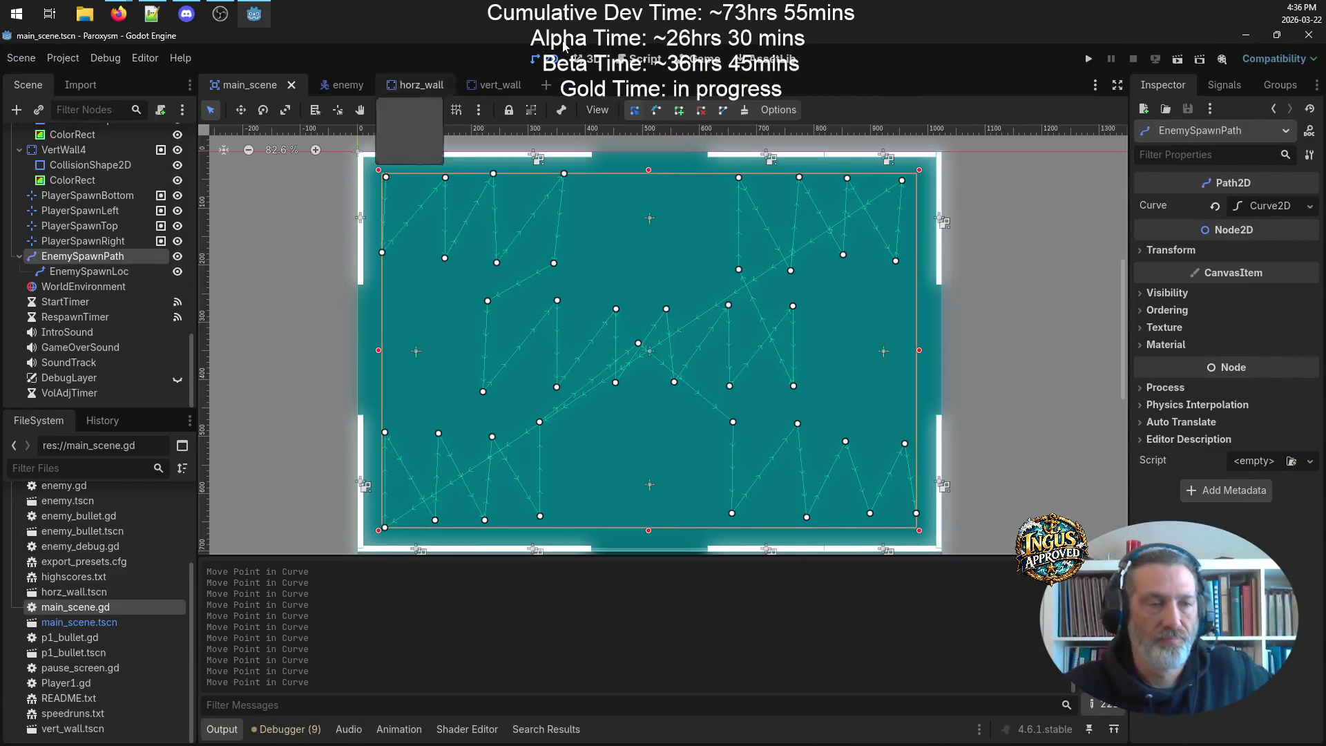
# - Run the project, replace the arcade name with a new three-letter name, and start Level 1
pyautogui.click(1090, 60)
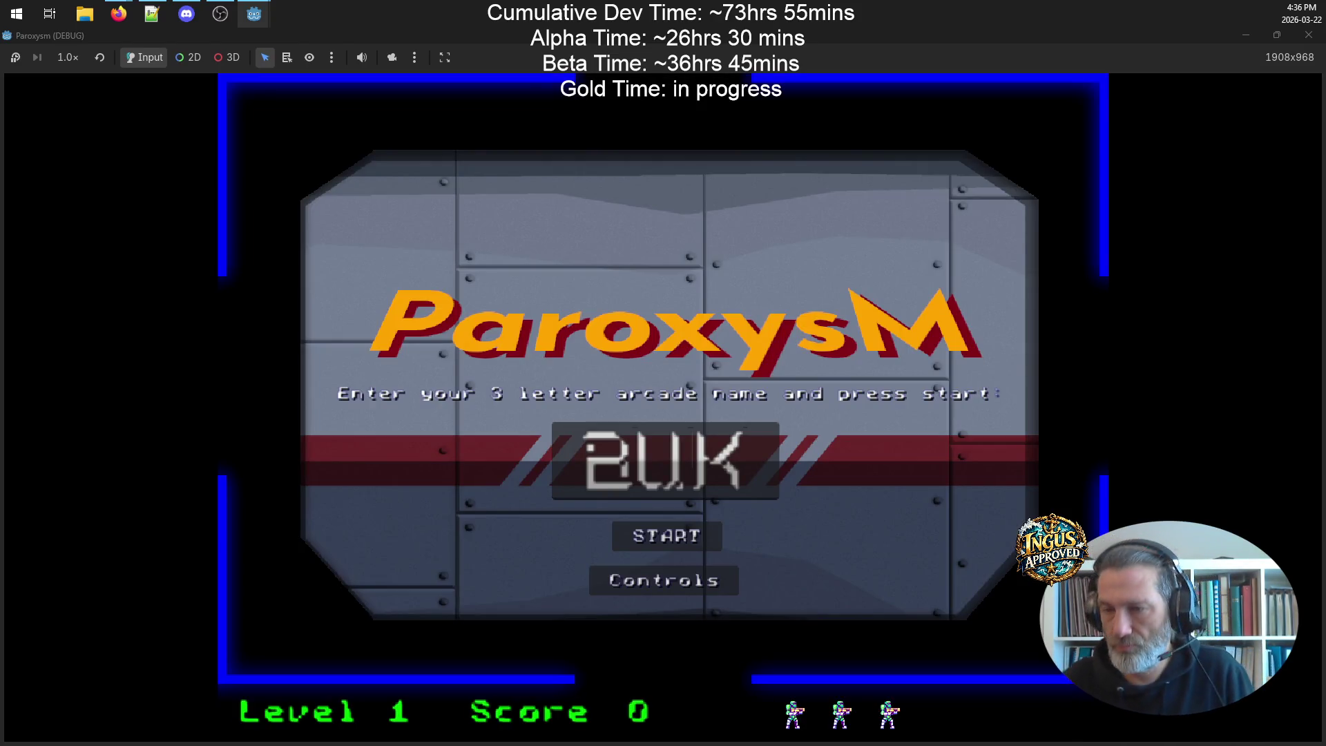
pyautogui.click(750, 470)
pyautogui.press('BackSpace')
pyautogui.press('BackSpace')
pyautogui.press('BackSpace')
pyautogui.write('SWP')
pyautogui.press('Return')
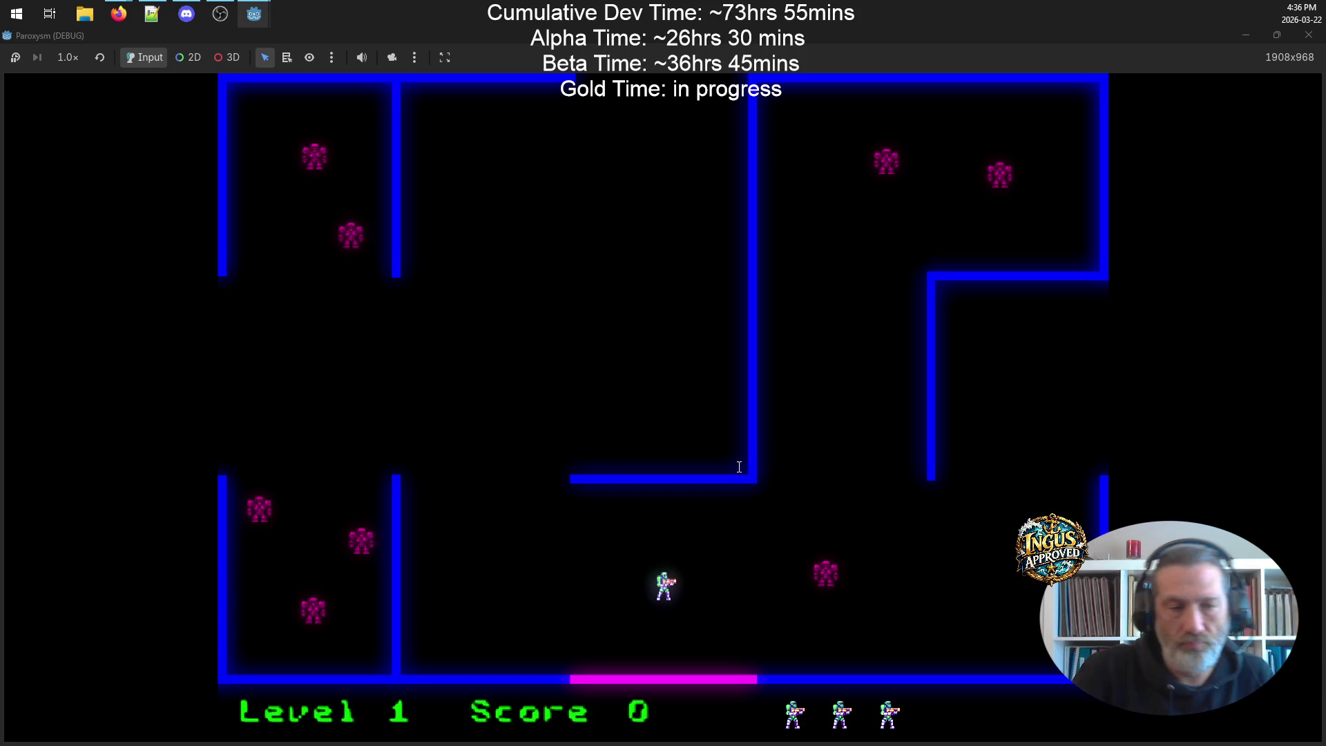
# - Clear Level 1 by dodging through the maze, shooting enemies, and leaving by the left exit
pyautogui.press('Left')
pyautogui.press('space')
pyautogui.press('Down')
pyautogui.press('Right')
pyautogui.press('Up')
pyautogui.press('space')
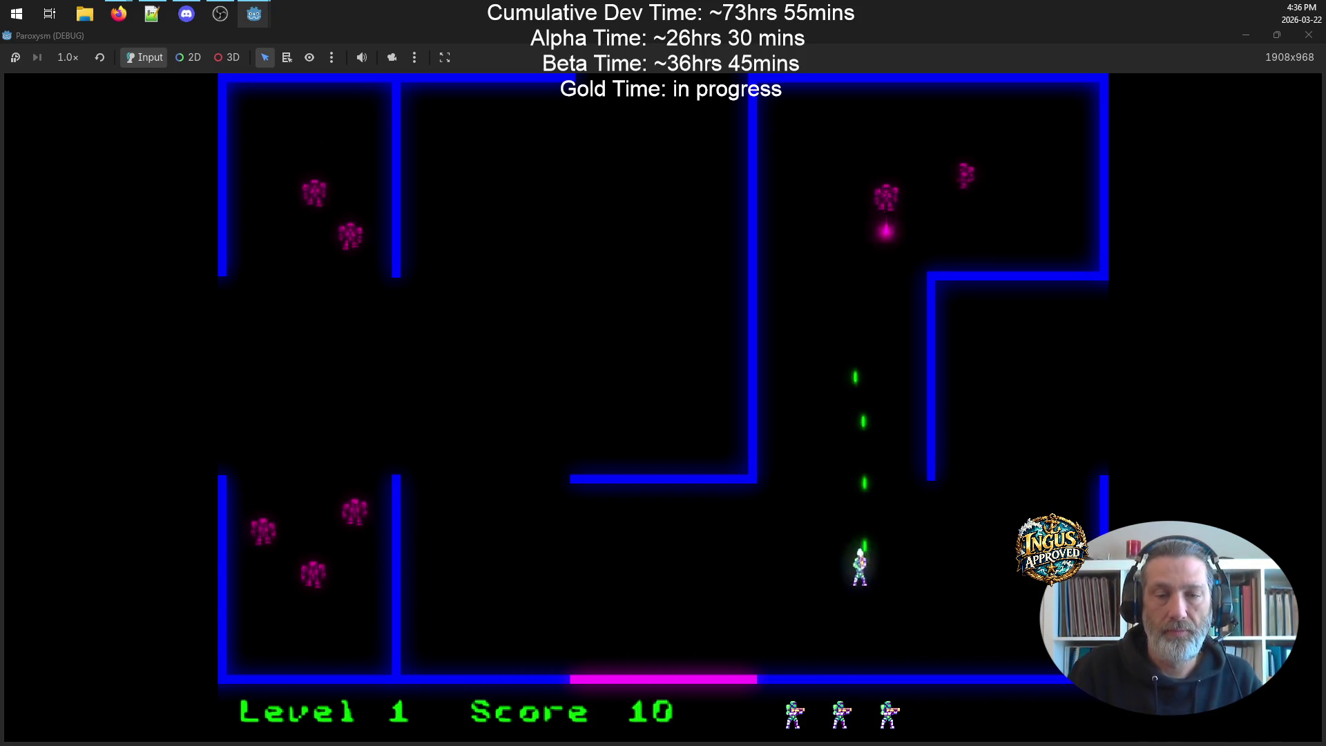
pyautogui.press('Left')
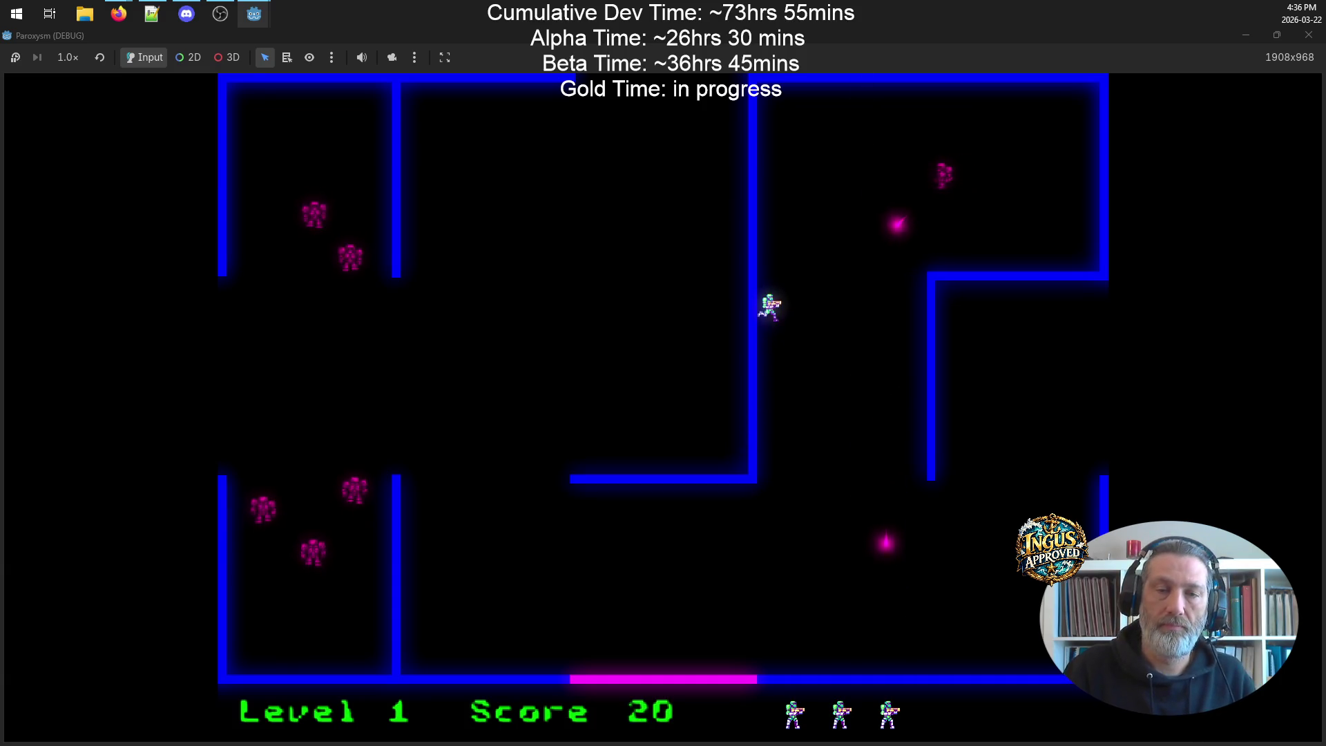
pyautogui.press('Up')
pyautogui.press('space')
pyautogui.press('Right')
pyautogui.press('Down')
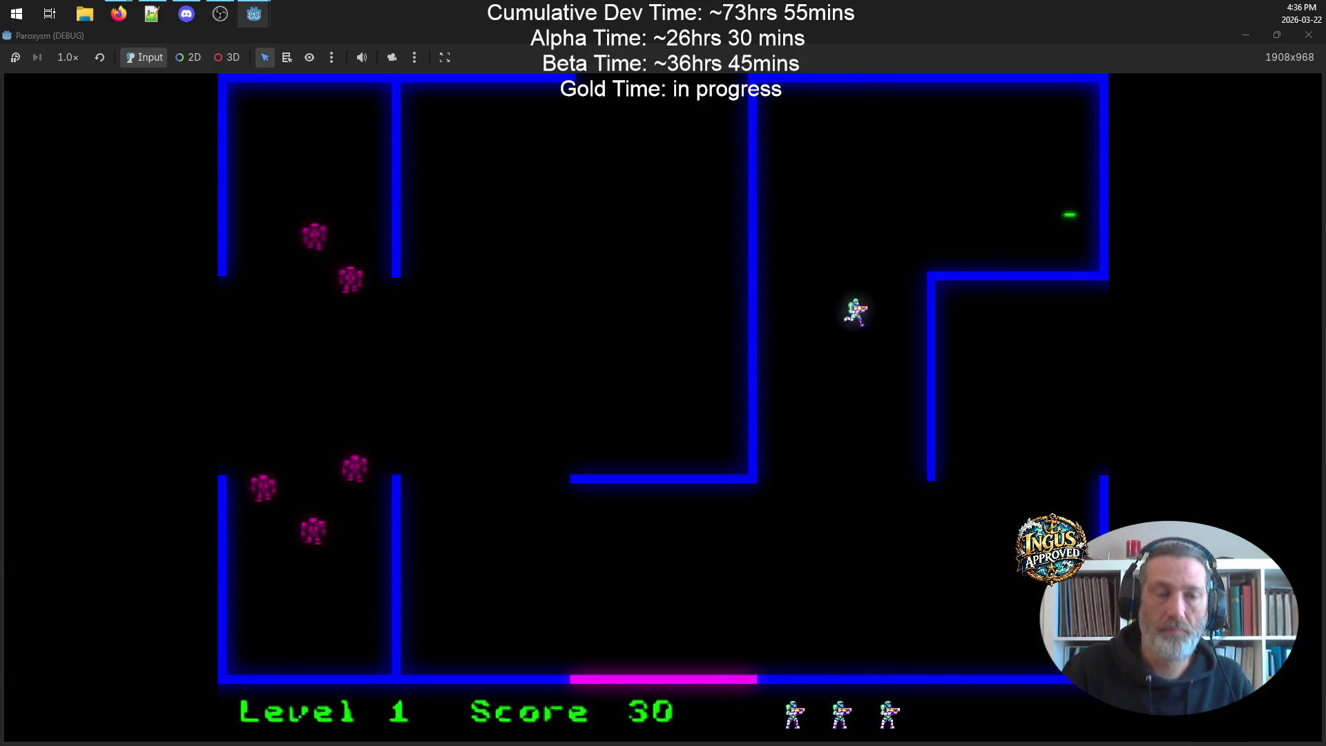
pyautogui.press('Left')
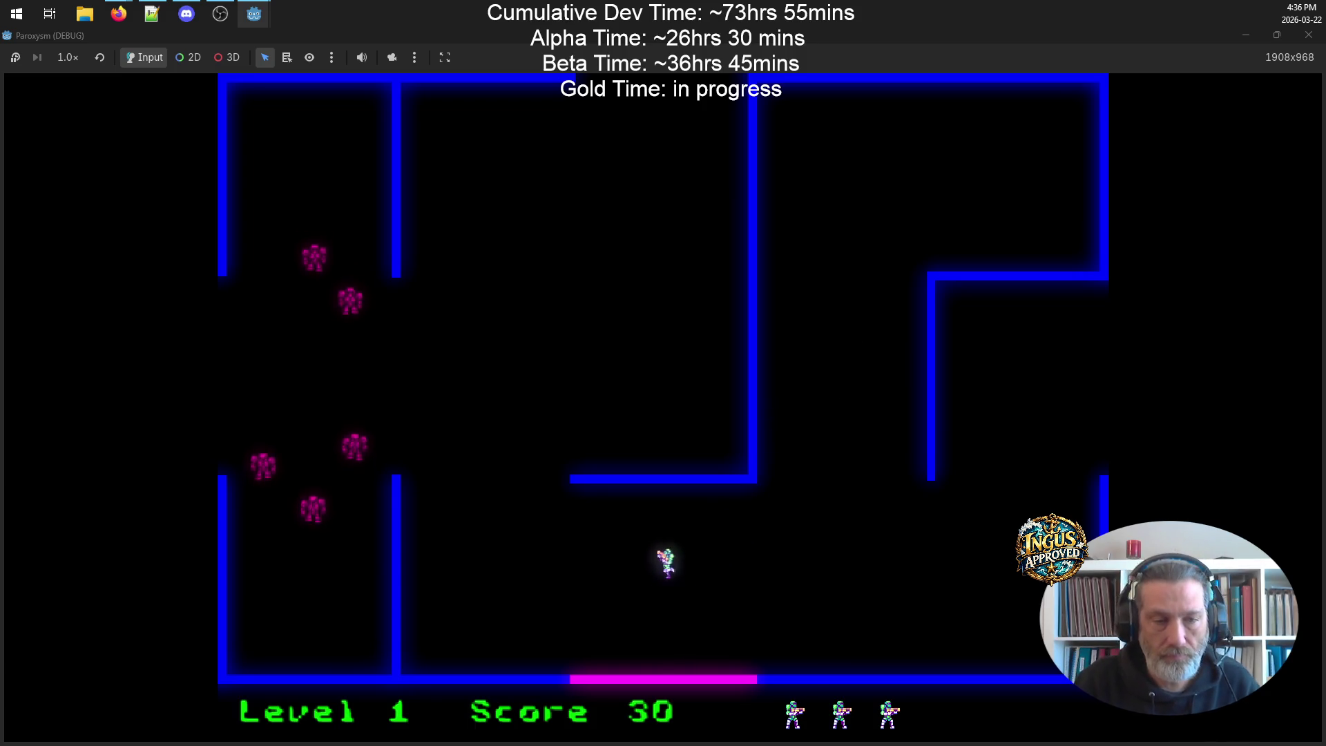
pyautogui.press('Left')
pyautogui.press('space')
pyautogui.press('Right')
pyautogui.press('Down')
pyautogui.press('Left')
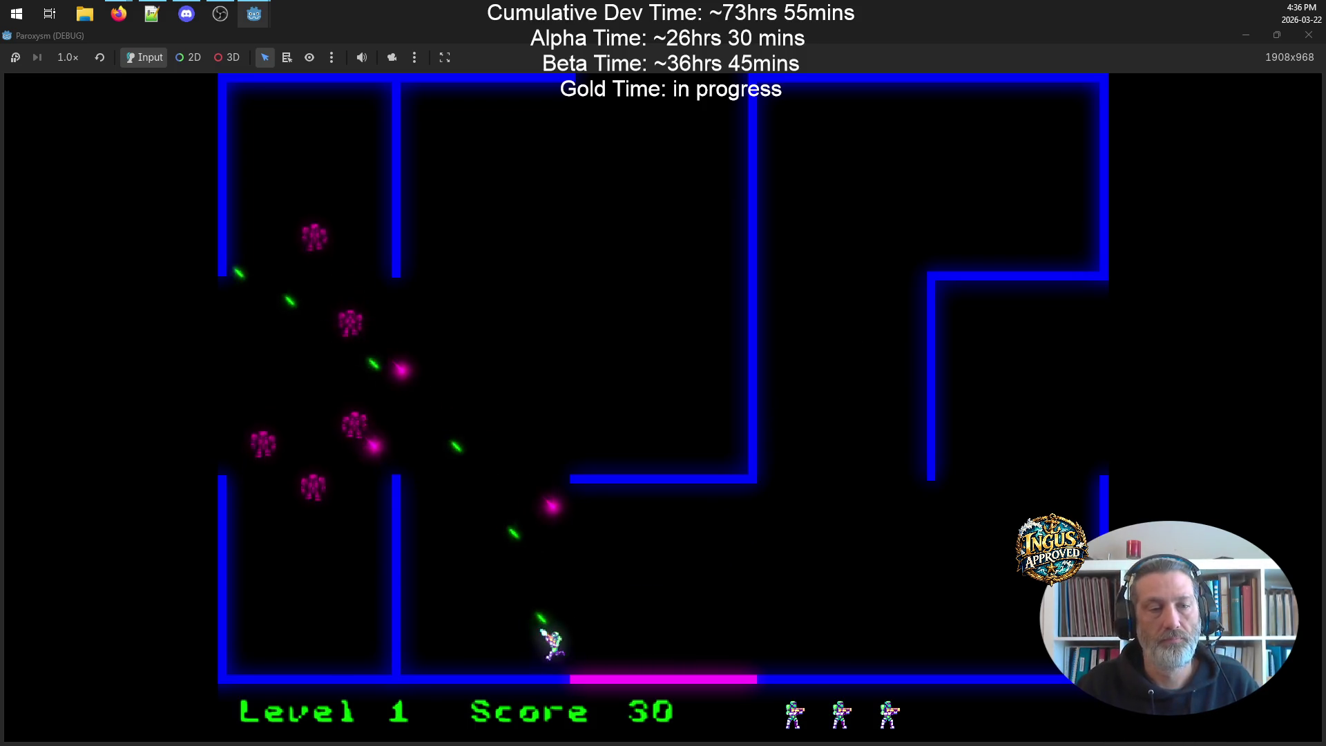
pyautogui.press('Up')
pyautogui.press('Left')
pyautogui.press('Right')
pyautogui.press('space')
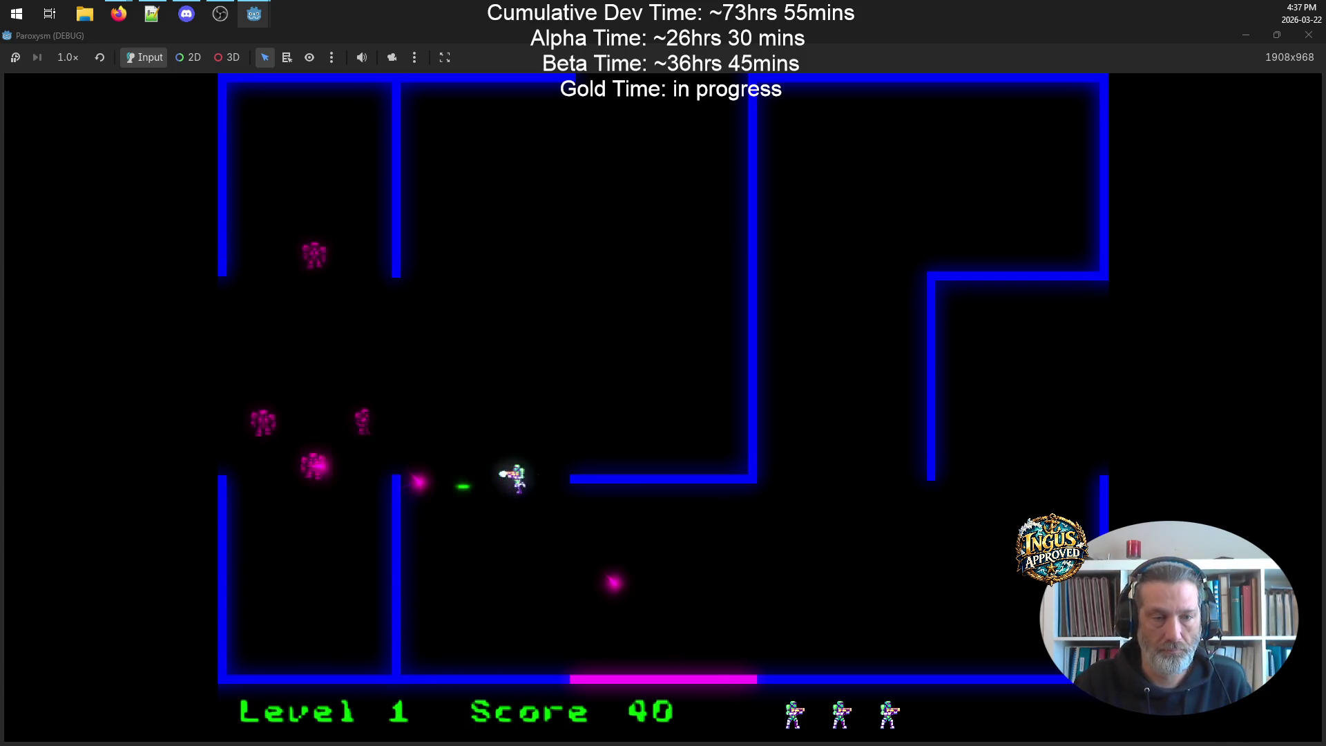
pyautogui.press('Right')
pyautogui.press('space')
pyautogui.press('Up')
pyautogui.press('Left')
pyautogui.press('Left')
pyautogui.press('space')
pyautogui.press('Down')
pyautogui.press('Left')
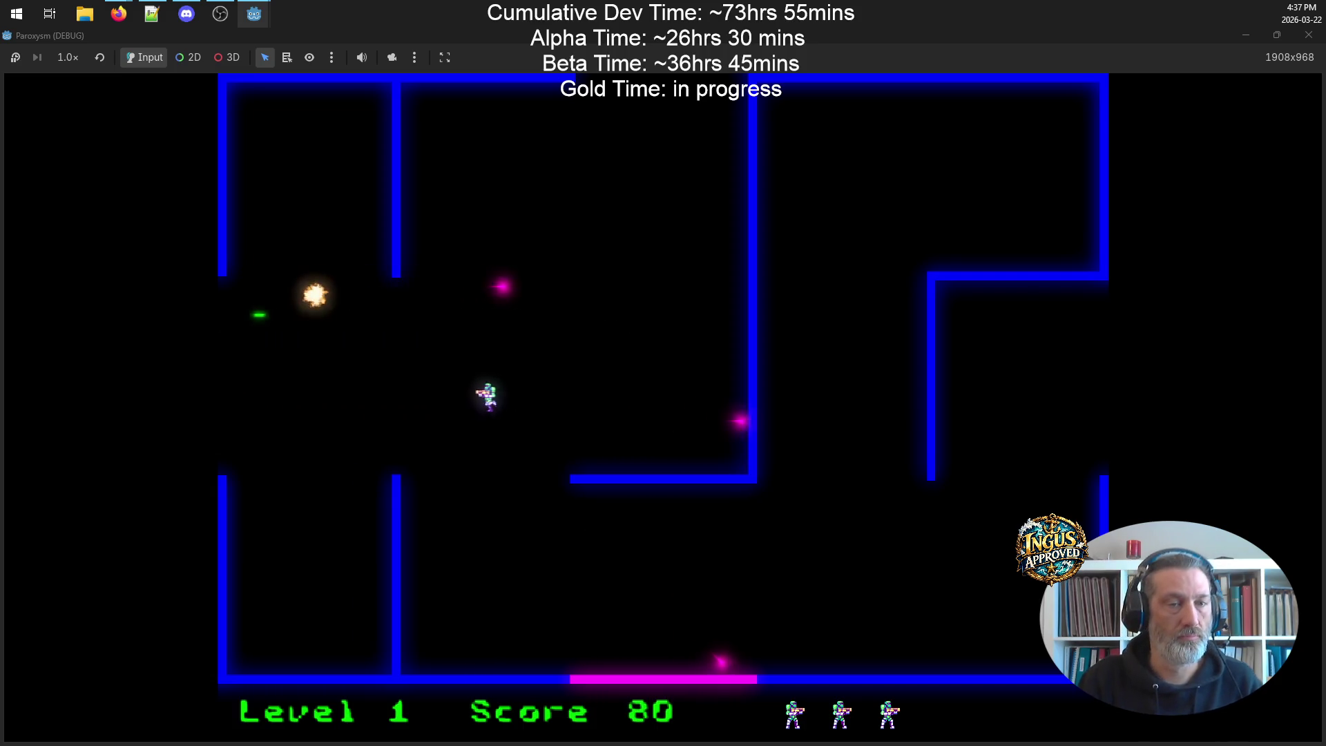
pyautogui.press('Left')
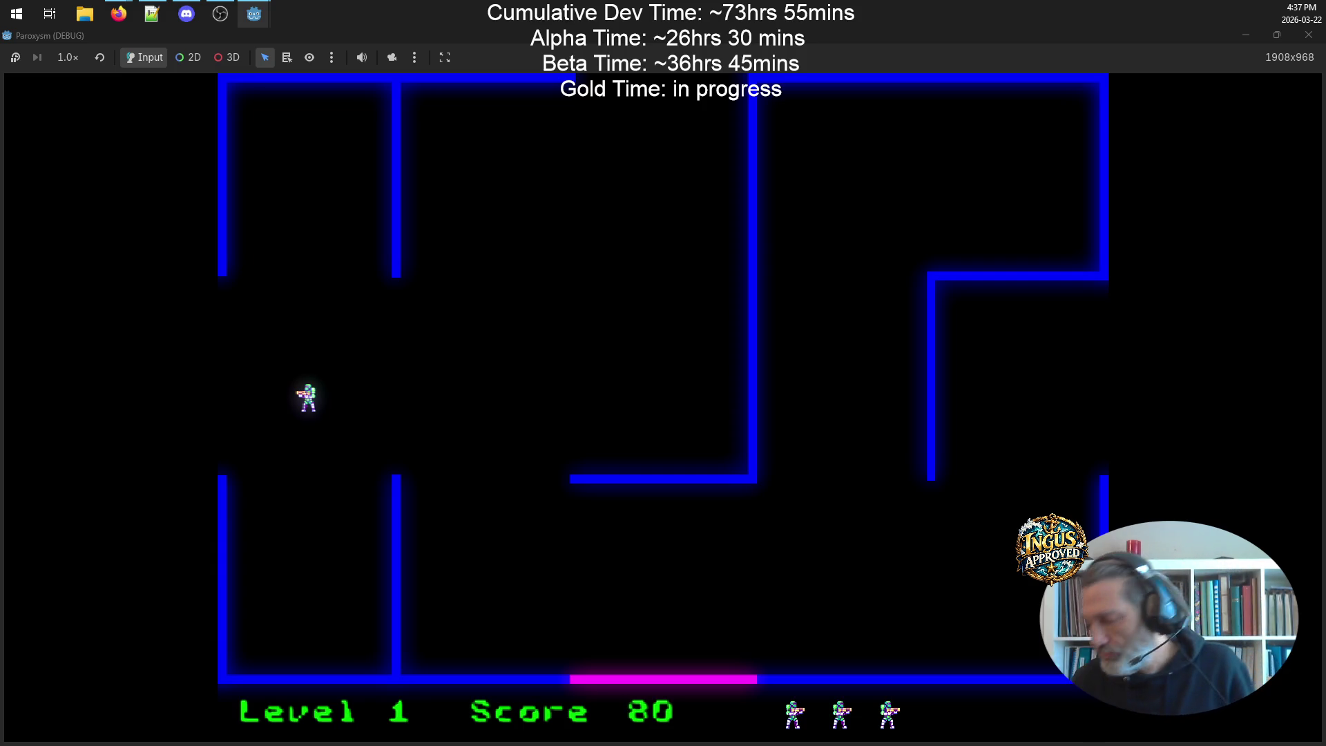
pyautogui.press('Left')
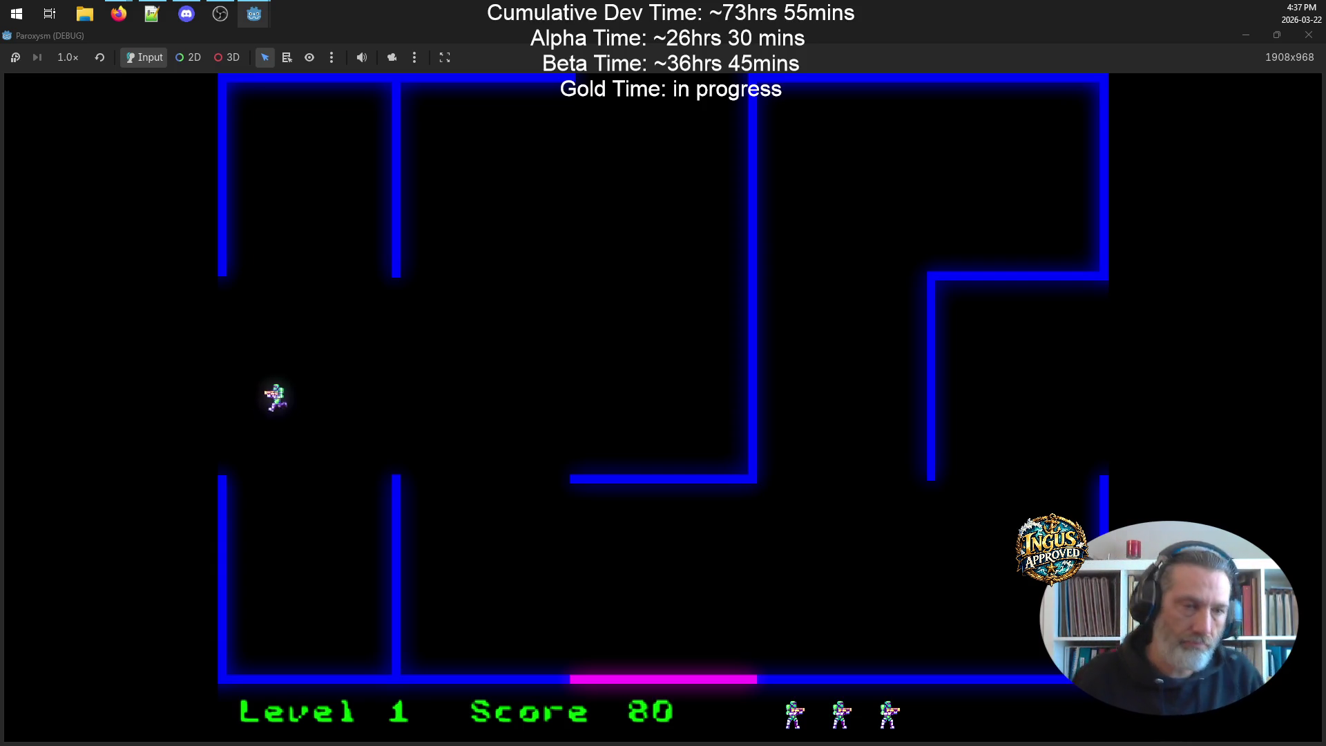
# - Fight off the Level 2 robots along the right wall and exit through the top opening
pyautogui.press('space')
pyautogui.press('Up')
pyautogui.press('Up')
pyautogui.press('space')
pyautogui.press('Down')
pyautogui.press('Left')
pyautogui.press('Up')
pyautogui.press('space')
pyautogui.press('Right')
pyautogui.press('Down')
pyautogui.press('Down')
pyautogui.press('Up')
pyautogui.press('space')
pyautogui.press('Down')
pyautogui.press('Down')
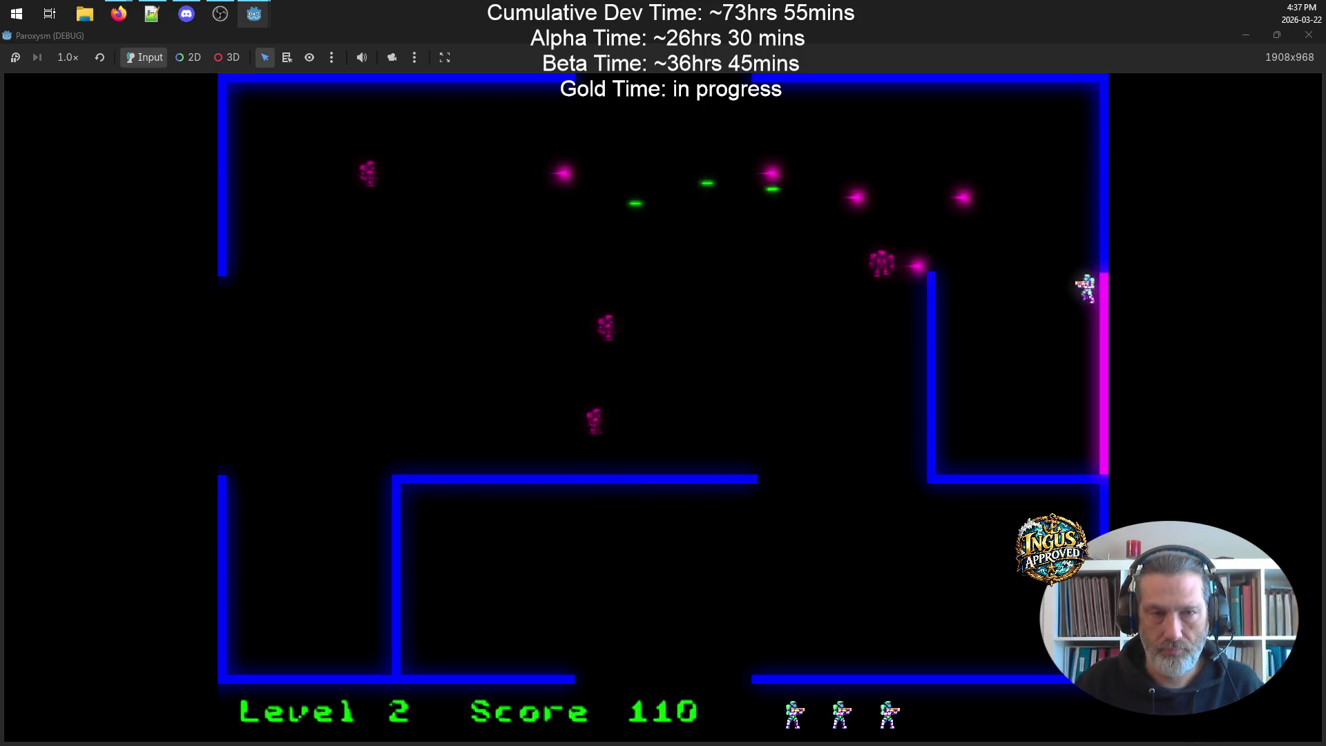
pyautogui.press('Left')
pyautogui.press('Left')
pyautogui.press('Up')
pyautogui.press('space')
pyautogui.press('Down')
pyautogui.press('Left')
pyautogui.press('Right')
pyautogui.press('Up')
pyautogui.press('Left')
pyautogui.press('space')
pyautogui.press('Left')
pyautogui.press('space')
pyautogui.press('Down')
pyautogui.press('Left')
pyautogui.press('Up')
pyautogui.press('Right')
pyautogui.press('space')
pyautogui.press('Down')
# - Shoot the first Level 3 robots, bringing the score to 190
pyautogui.press('Left')
pyautogui.press('Up')
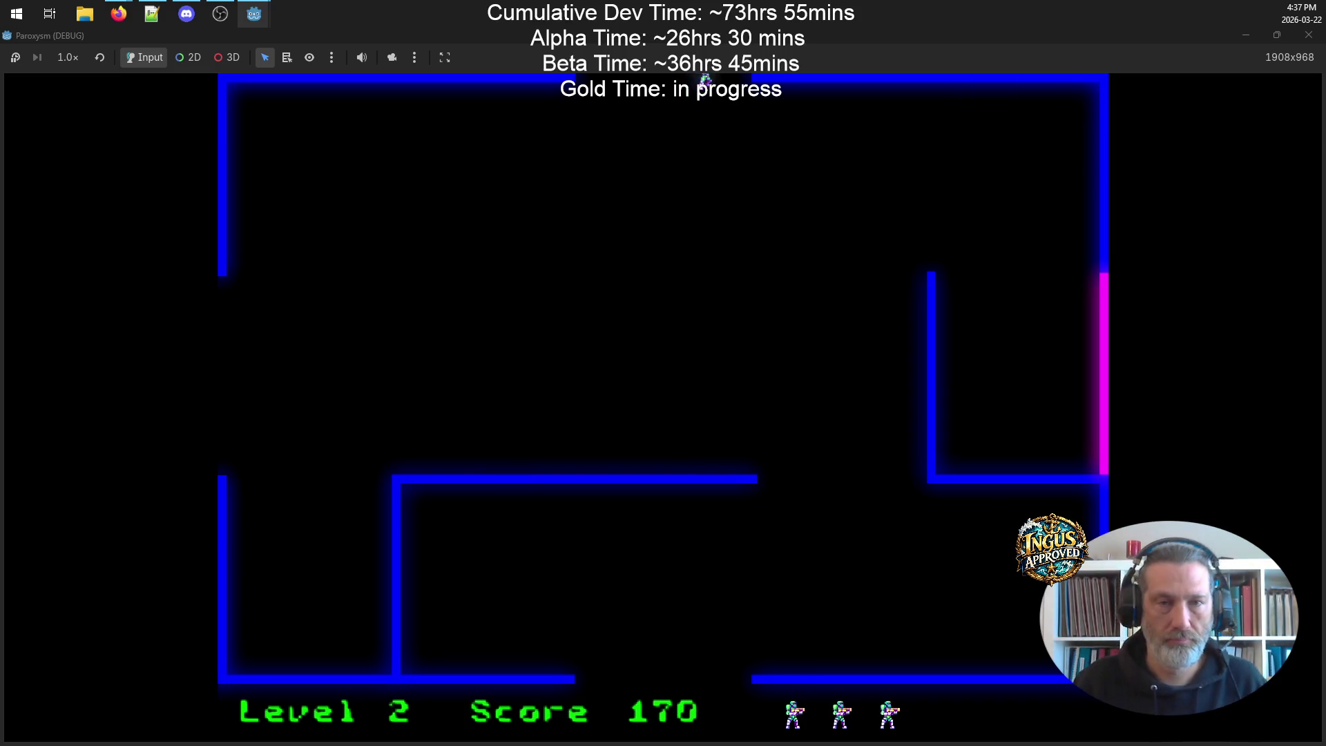
pyautogui.press('space')
pyautogui.press('Up')
pyautogui.press('Left')
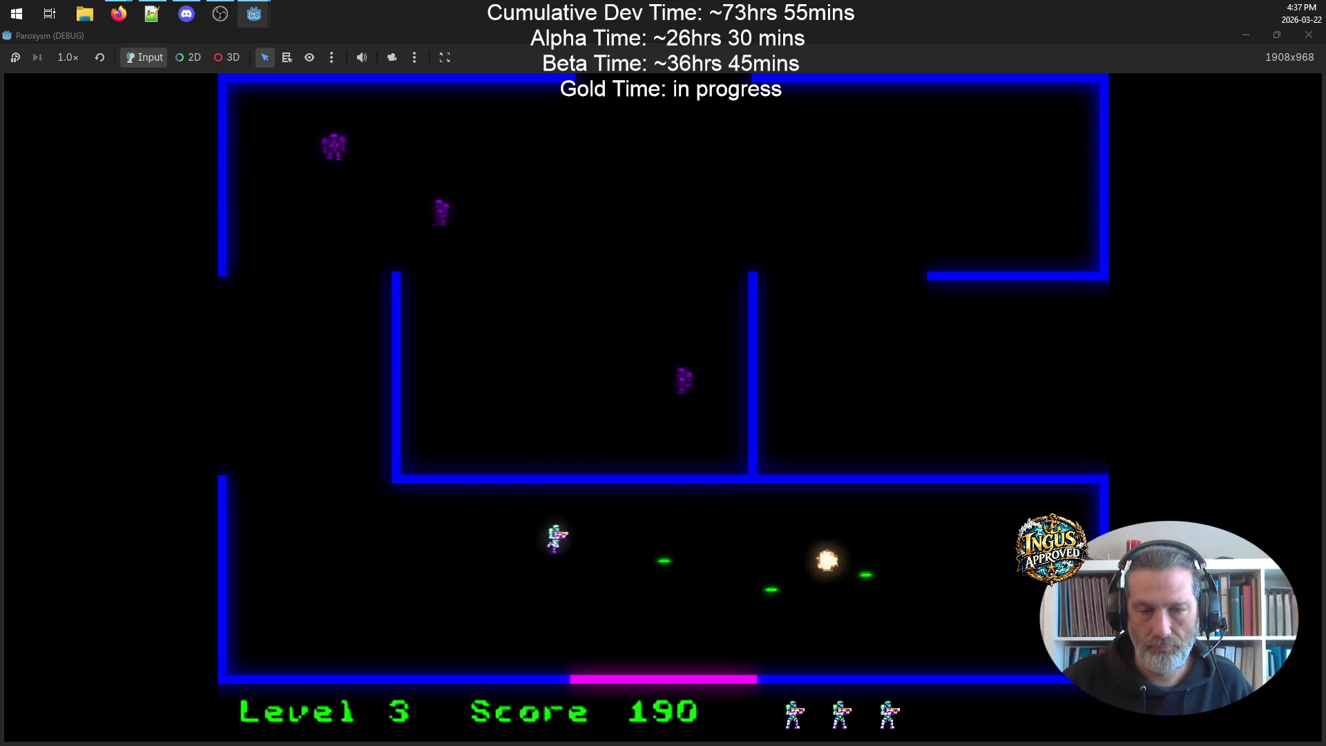
# - Shoot robots along Level 3's left and top corridors and exit through the top opening
pyautogui.press('Up')
pyautogui.press('space')
pyautogui.press('Left')
pyautogui.press('Up')
pyautogui.press('Up')
pyautogui.press('space')
pyautogui.press('Right')
pyautogui.press('Right')
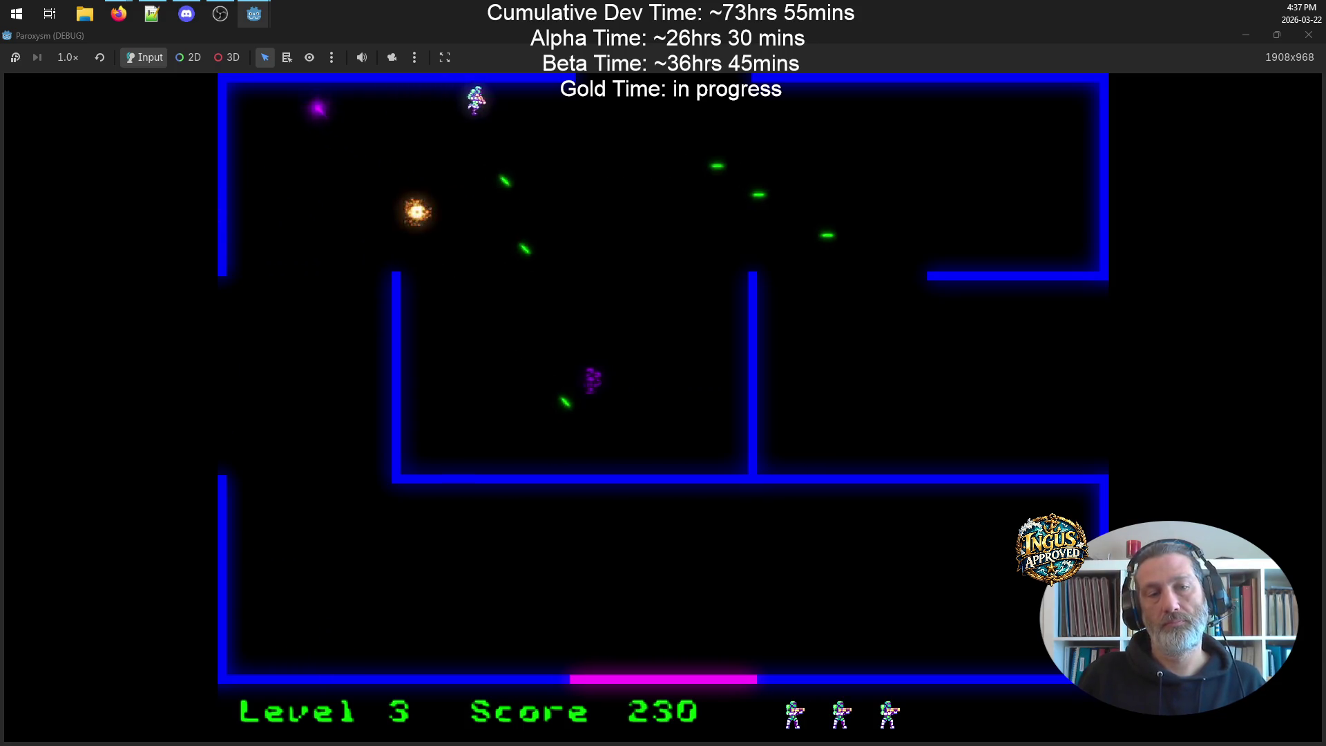
pyautogui.press('space')
pyautogui.press('Down')
pyautogui.press('Left')
pyautogui.press('Right')
pyautogui.press('space')
pyautogui.press('Down')
pyautogui.press('Right')
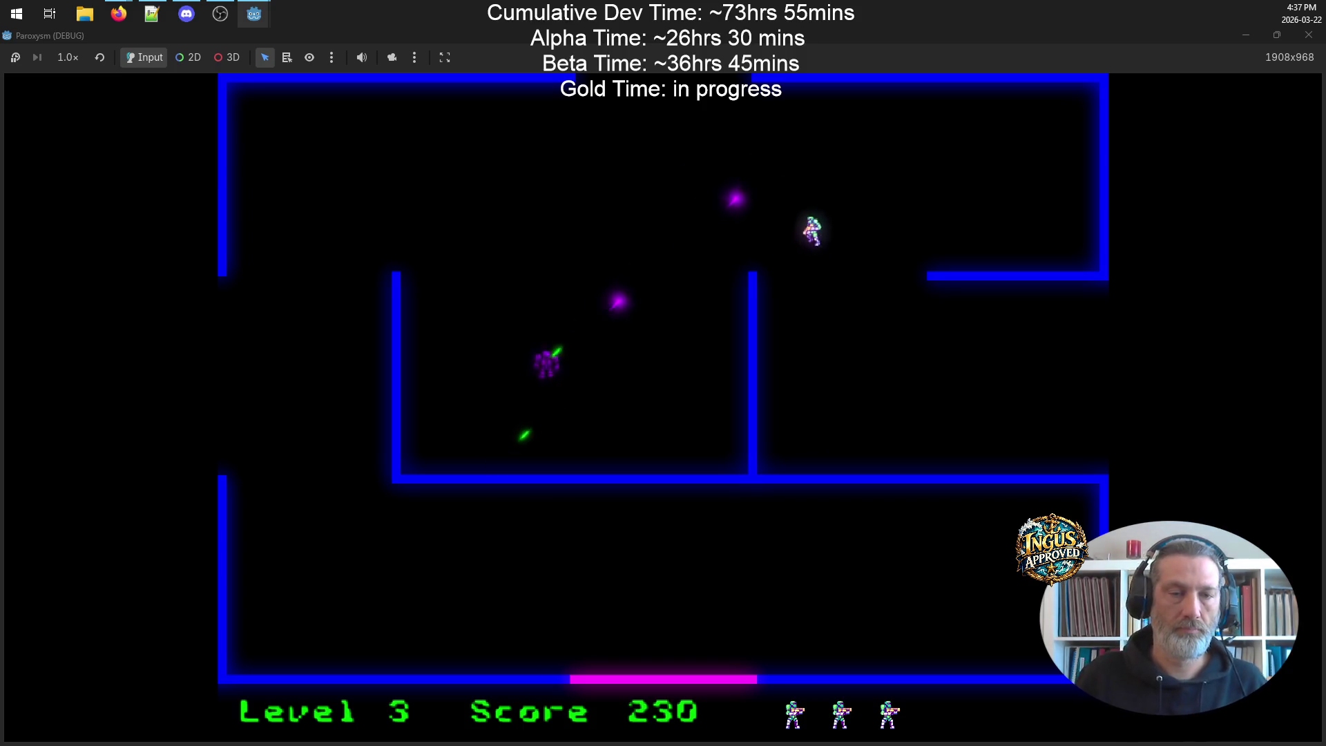
pyautogui.press('Left')
pyautogui.press('Up')
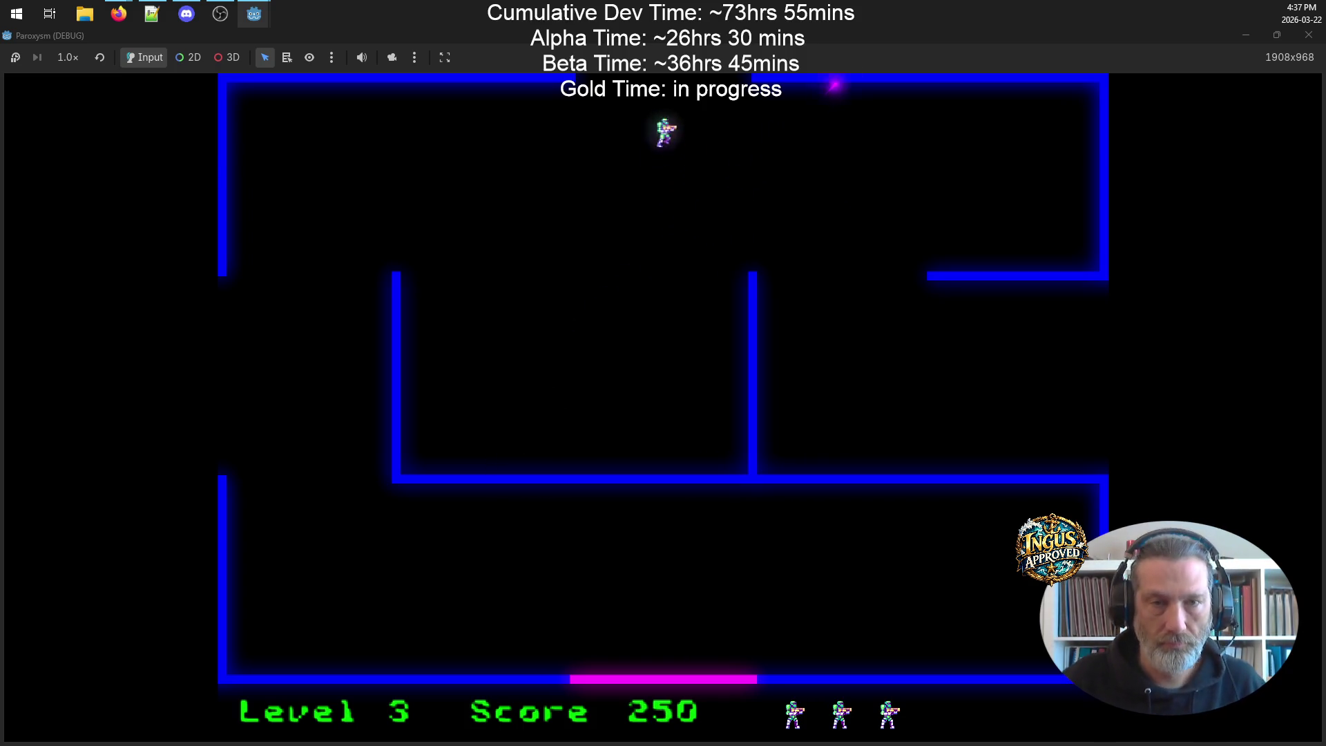
# - Clear Level 4's robots, firing up and left while working along the right wall
pyautogui.press('Right')
pyautogui.press('Right')
pyautogui.press('space')
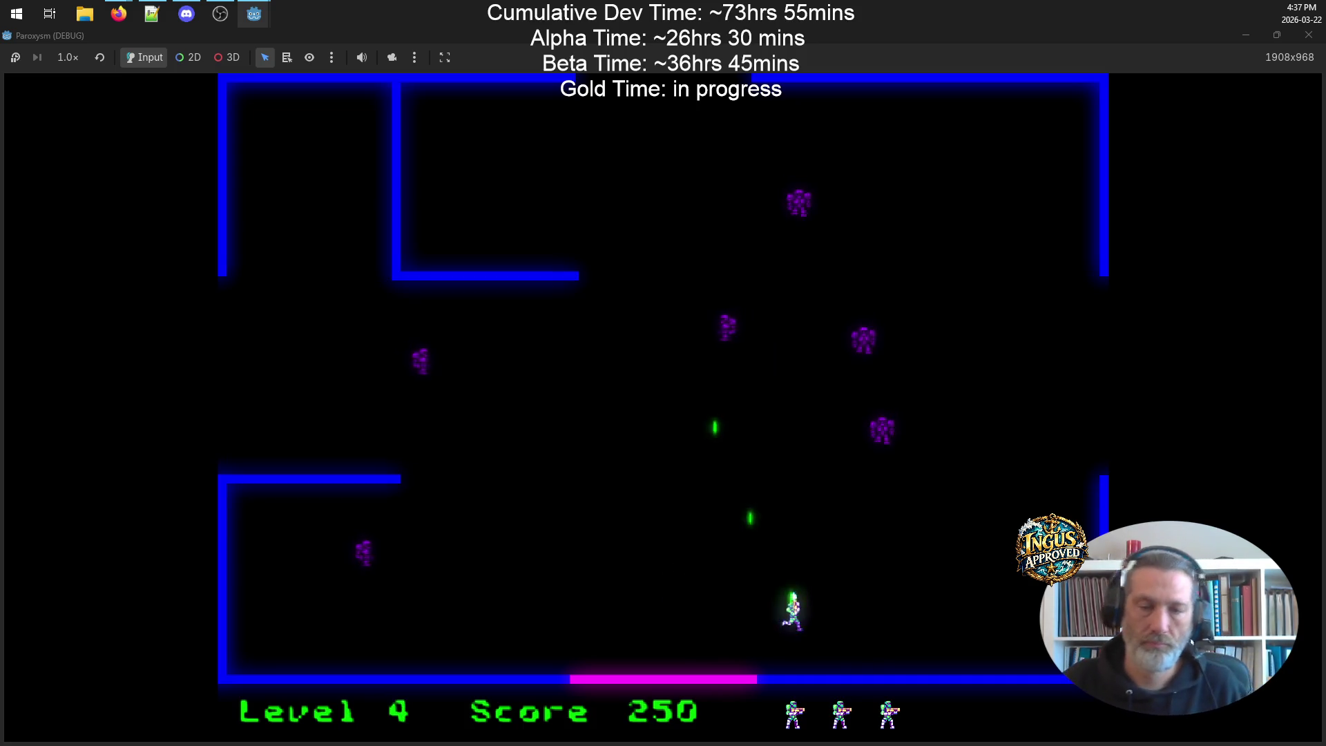
pyautogui.press('Left')
pyautogui.press('Right')
pyautogui.press('Right')
pyautogui.press('Up')
pyautogui.press('Right')
pyautogui.press('Left')
pyautogui.press('space')
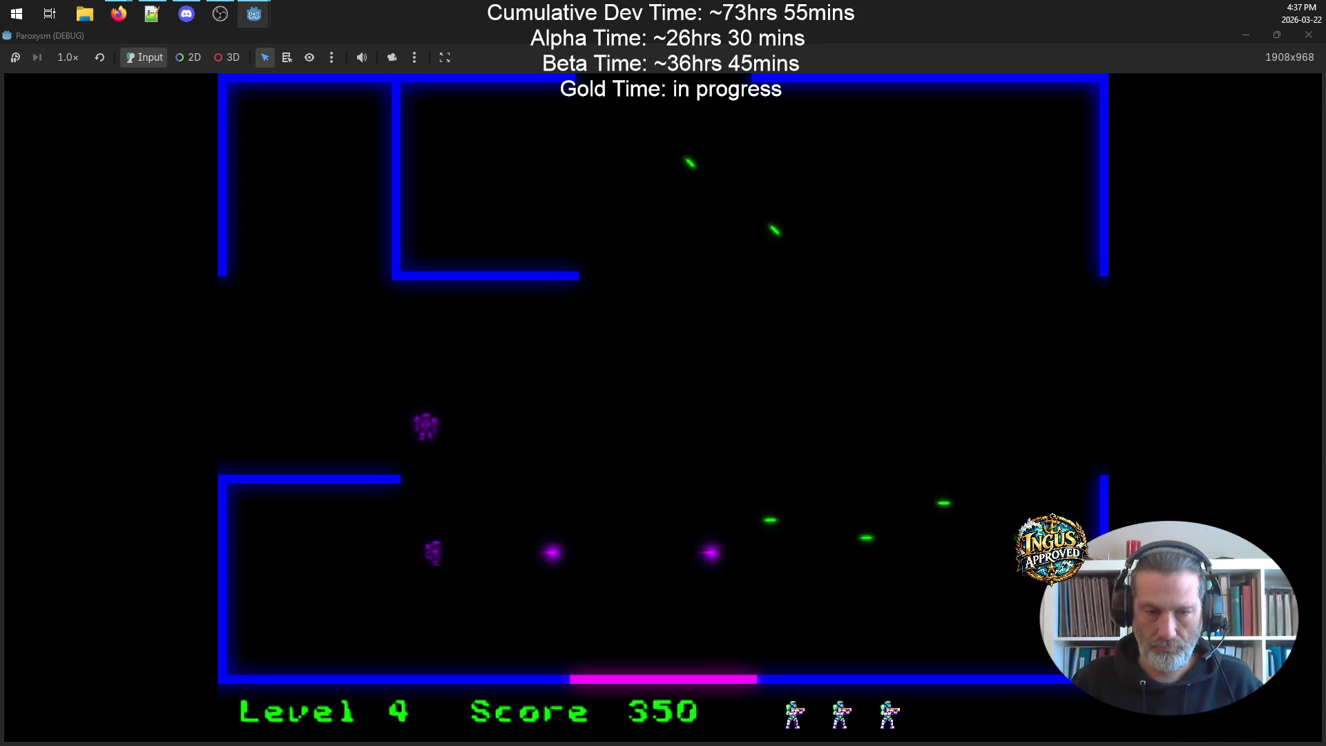
pyautogui.press('Up')
pyautogui.press('Up')
pyautogui.press('Right')
pyautogui.press('Left')
pyautogui.press('Up')
pyautogui.press('Right')
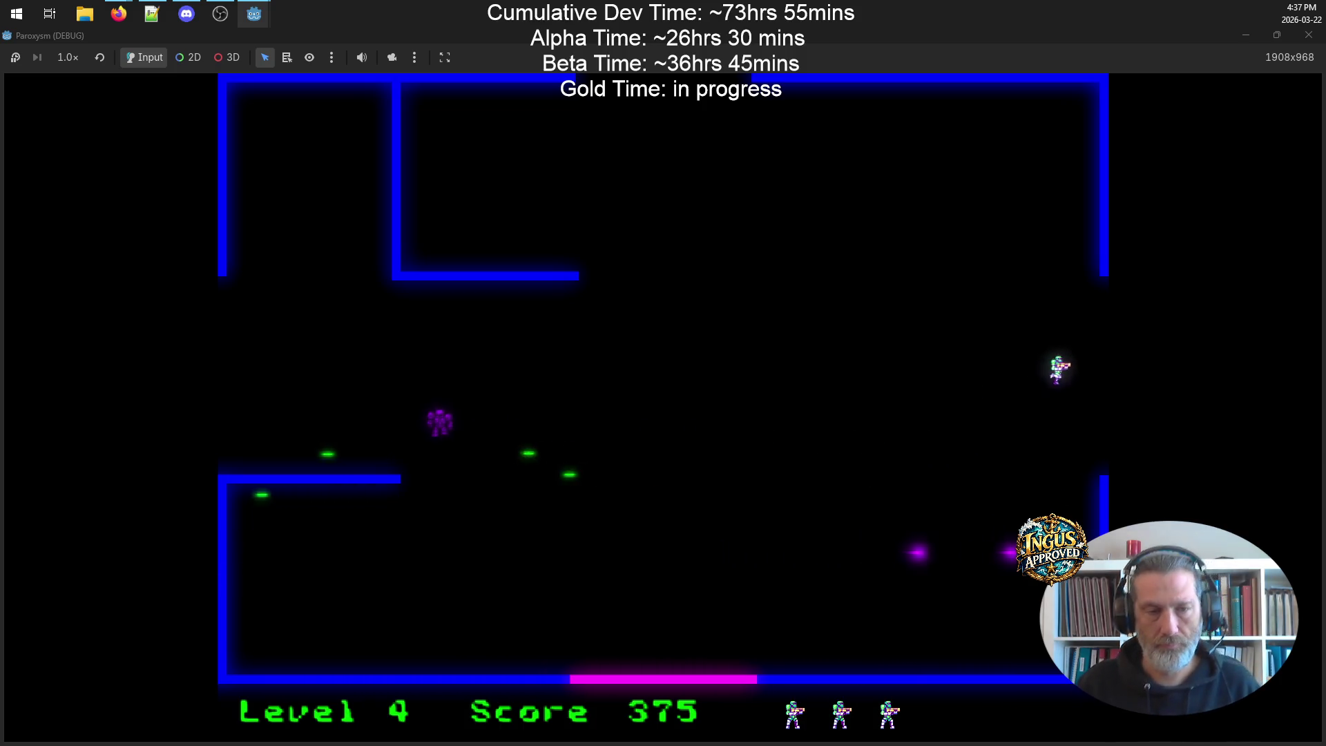
pyautogui.press('space')
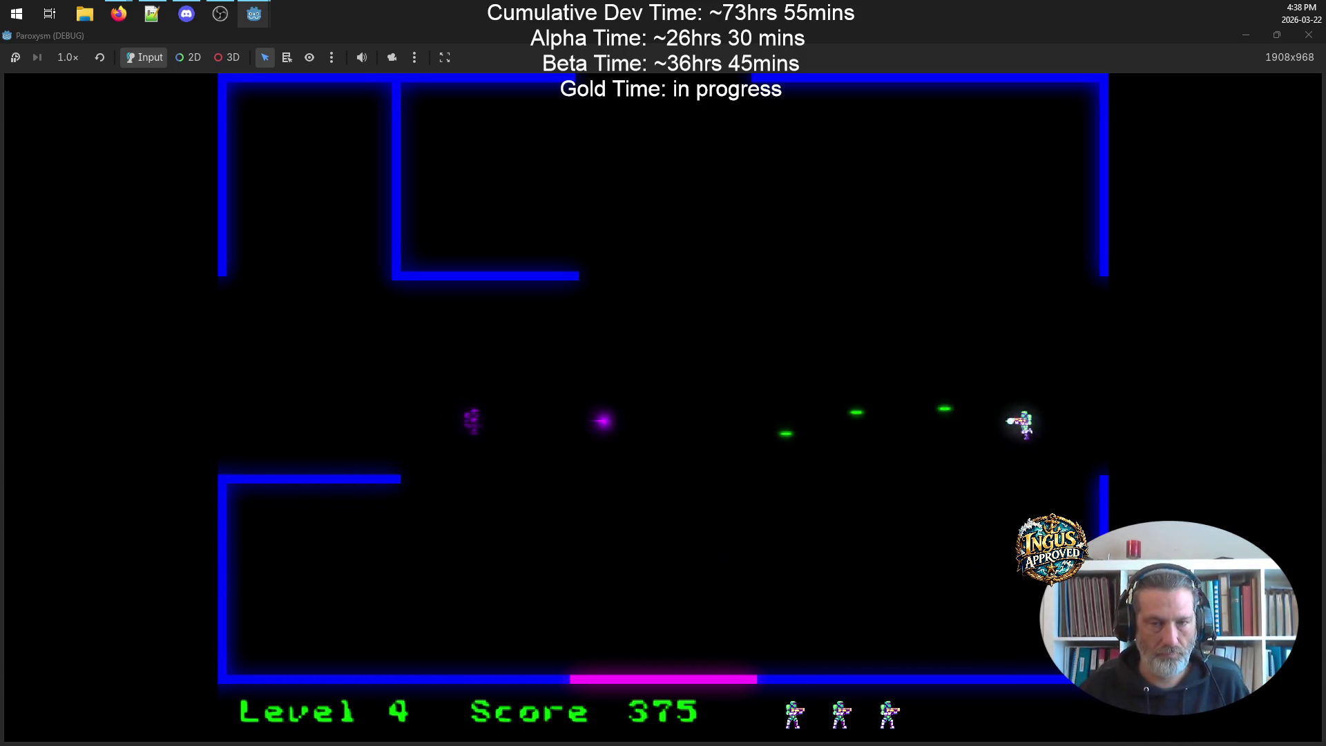
pyautogui.press('Up')
pyautogui.press('Left')
pyautogui.press('Down')
pyautogui.press('Right')
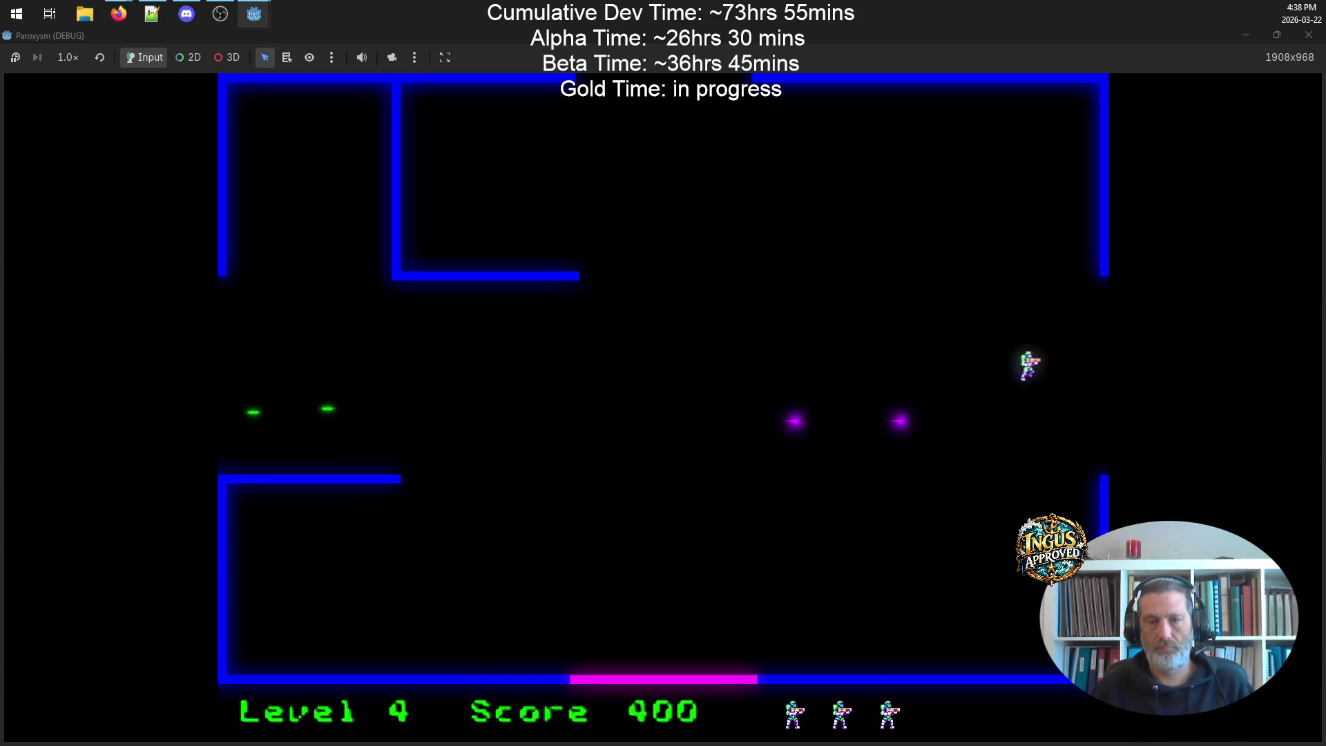
# - Battle through Level 5's robots and head down to the bottom exit into Level 6
pyautogui.press('Down')
pyautogui.press('Left')
pyautogui.press('space')
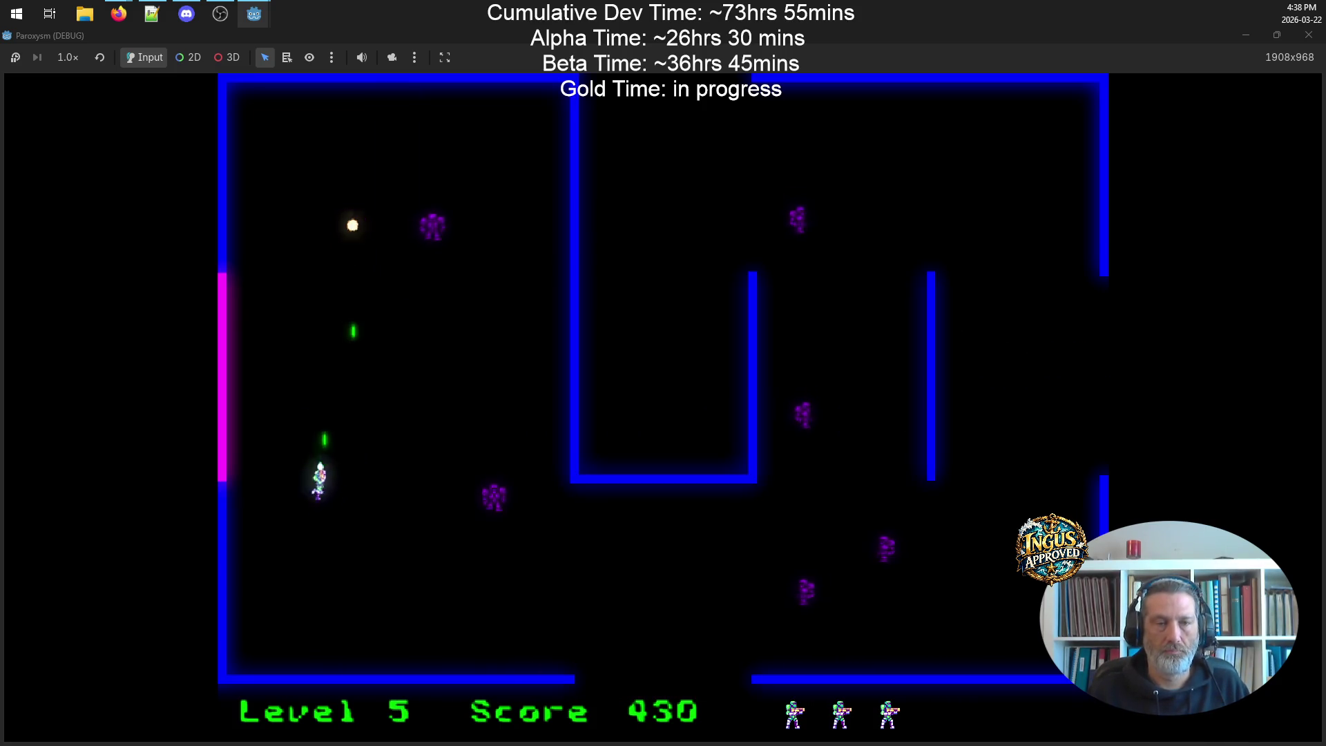
pyautogui.press('Down')
pyautogui.press('Right')
pyautogui.press('Up')
pyautogui.press('Left')
pyautogui.press('Up')
pyautogui.press('Right')
pyautogui.press('Up')
pyautogui.press('Down')
pyautogui.press('Right')
pyautogui.press('Down')
pyautogui.press('Left')
pyautogui.press('Up')
pyautogui.press('Left')
pyautogui.press('Down')
pyautogui.press('Right')
pyautogui.press('Left')
pyautogui.press('Down')
pyautogui.press('Right')
pyautogui.press('Right')
pyautogui.press('Up')
pyautogui.press('Left')
pyautogui.press('Up')
pyautogui.press('Right')
pyautogui.press('Down')
pyautogui.press('Left')
pyautogui.press('Down')
pyautogui.press('Left')
pyautogui.press('Up')
pyautogui.press('Left')
pyautogui.press('Up')
pyautogui.press('Left')
pyautogui.press('Up')
pyautogui.press('Right')
pyautogui.press('Right')
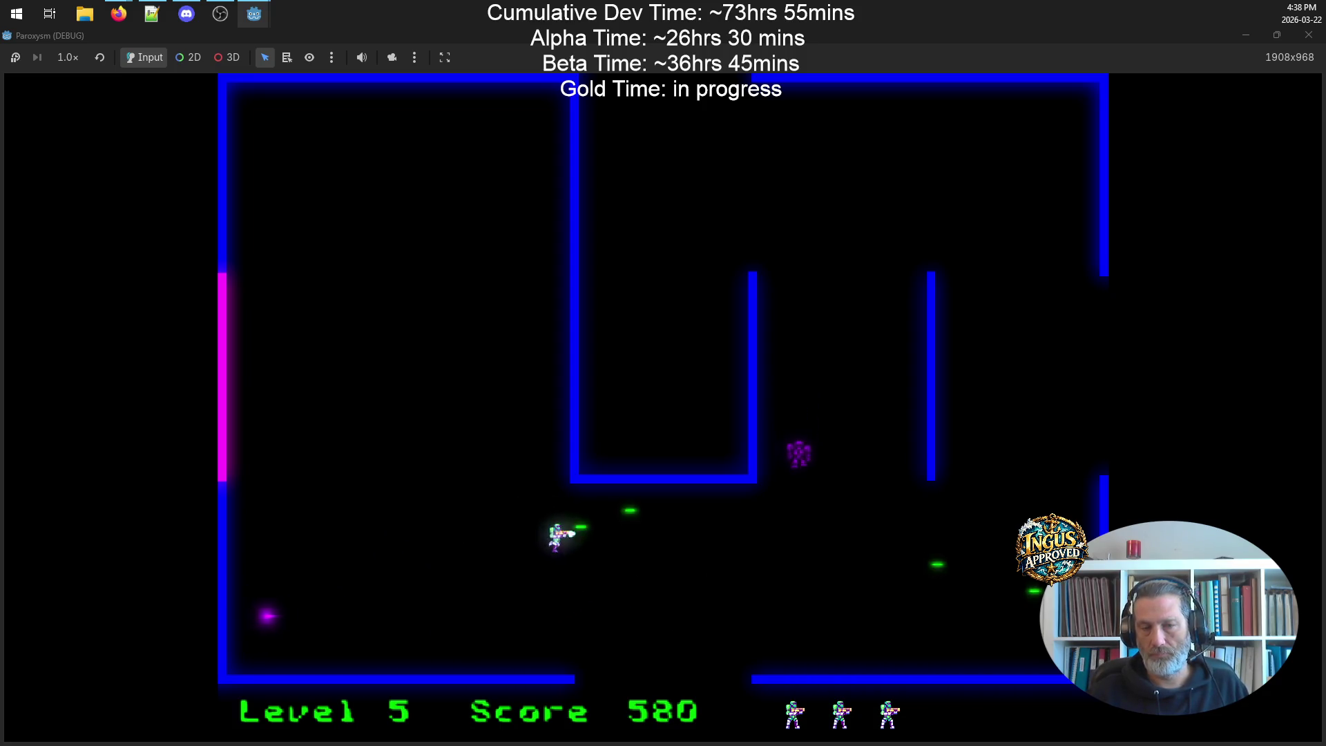
pyautogui.press('Down')
pyautogui.press('Right')
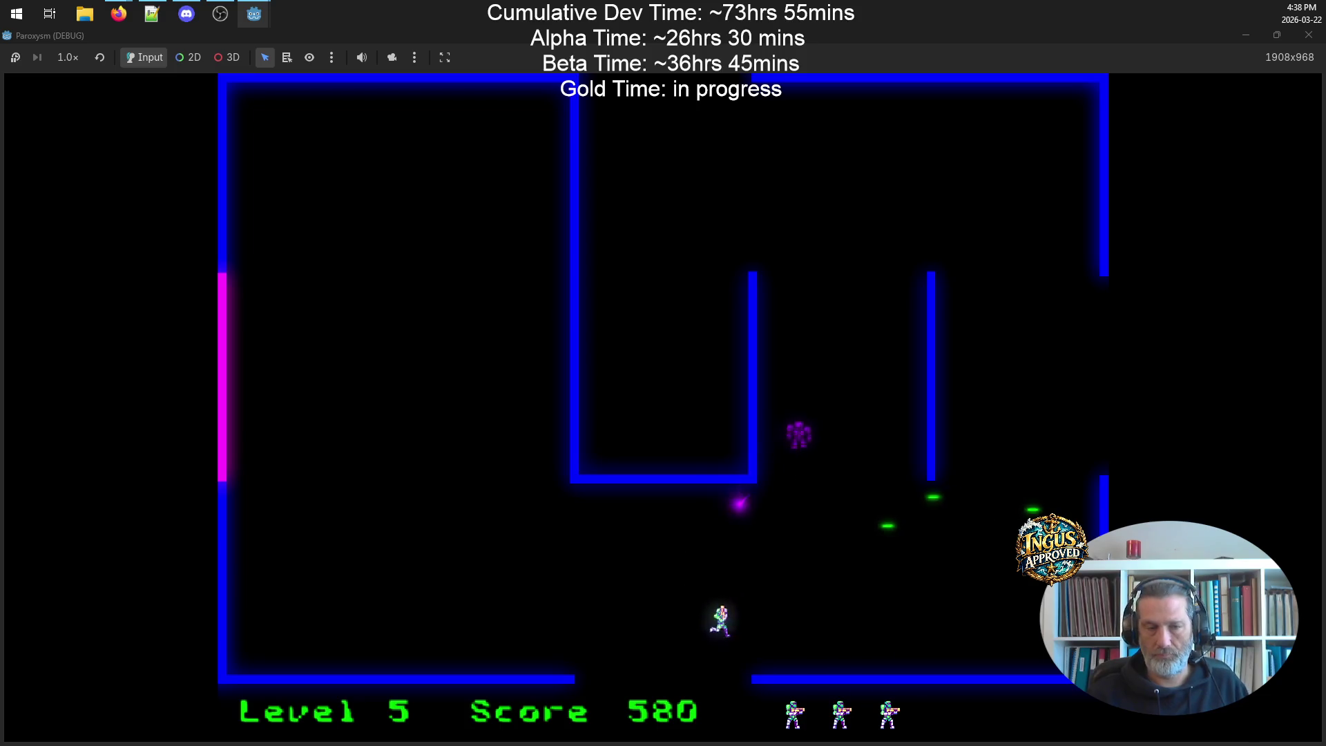
pyautogui.press('Down')
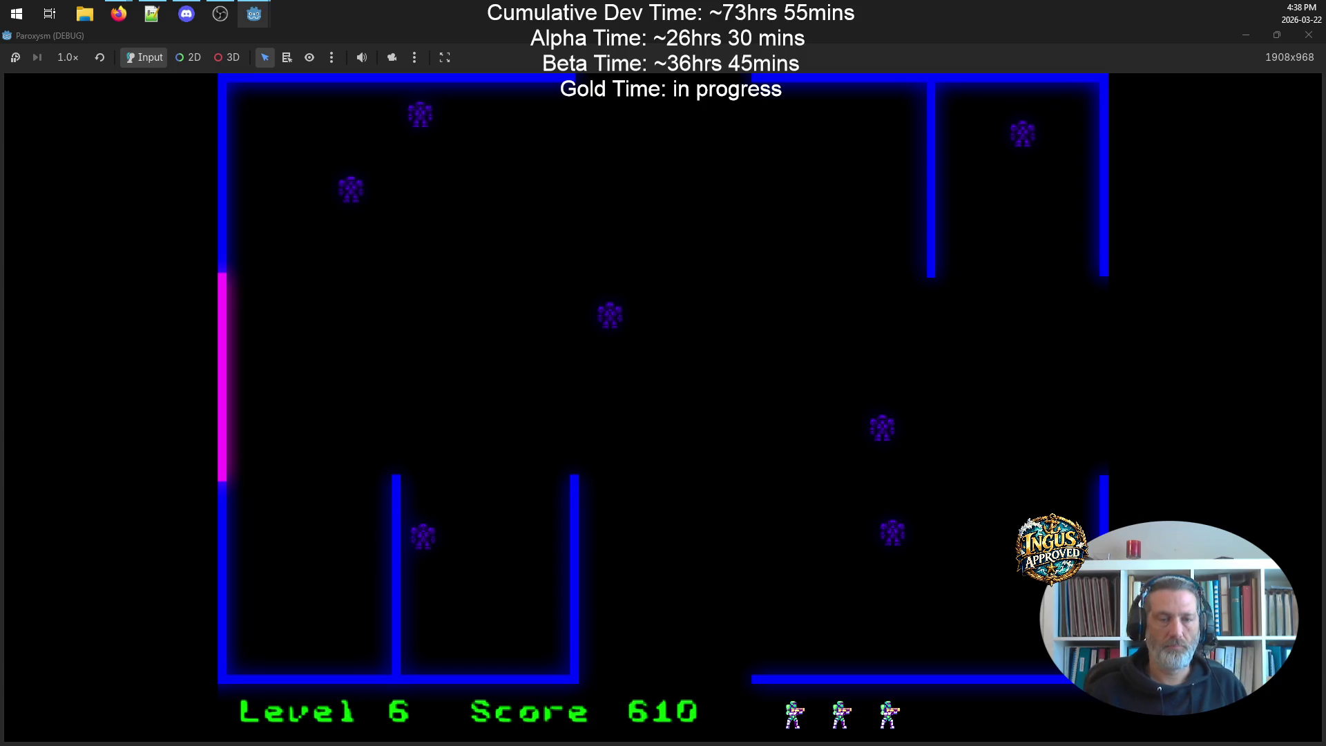
# - Shoot the nearby Level 6 robots and run right along the top corridor
pyautogui.press('Up')
pyautogui.press('Left')
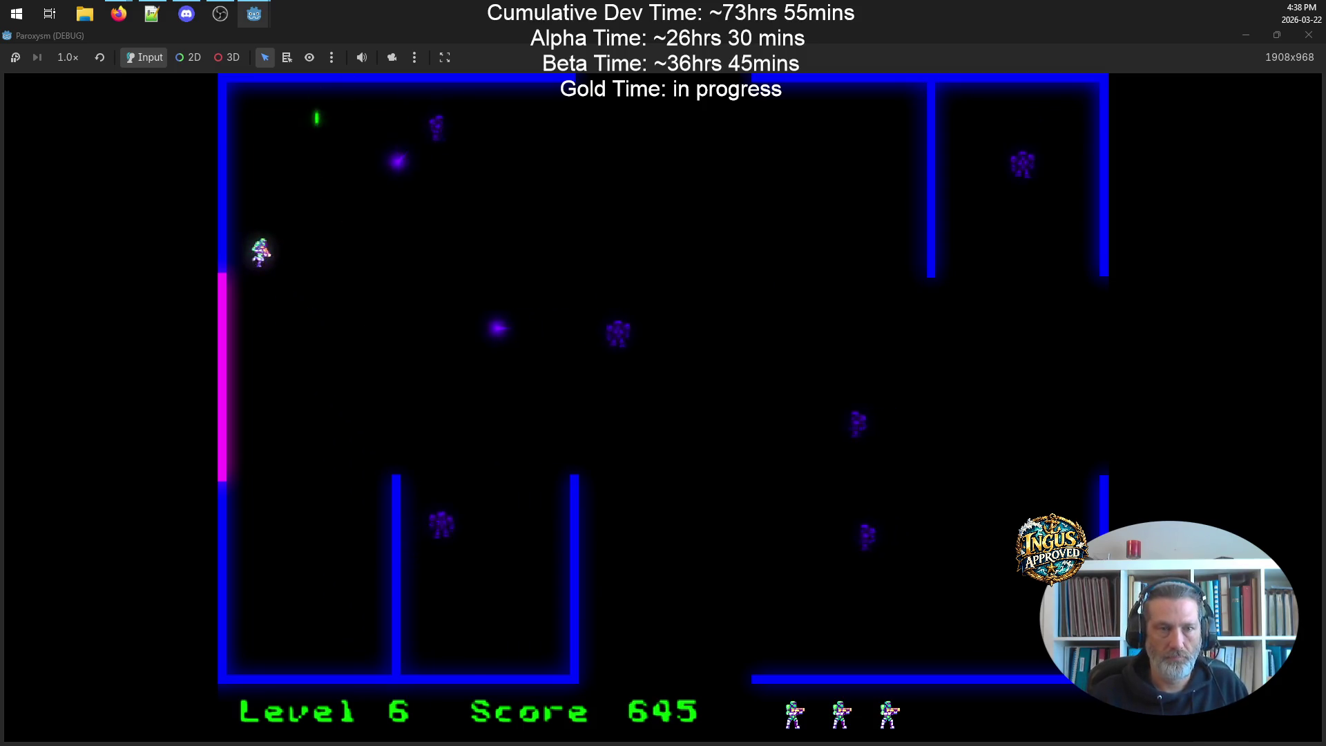
pyautogui.press('Right')
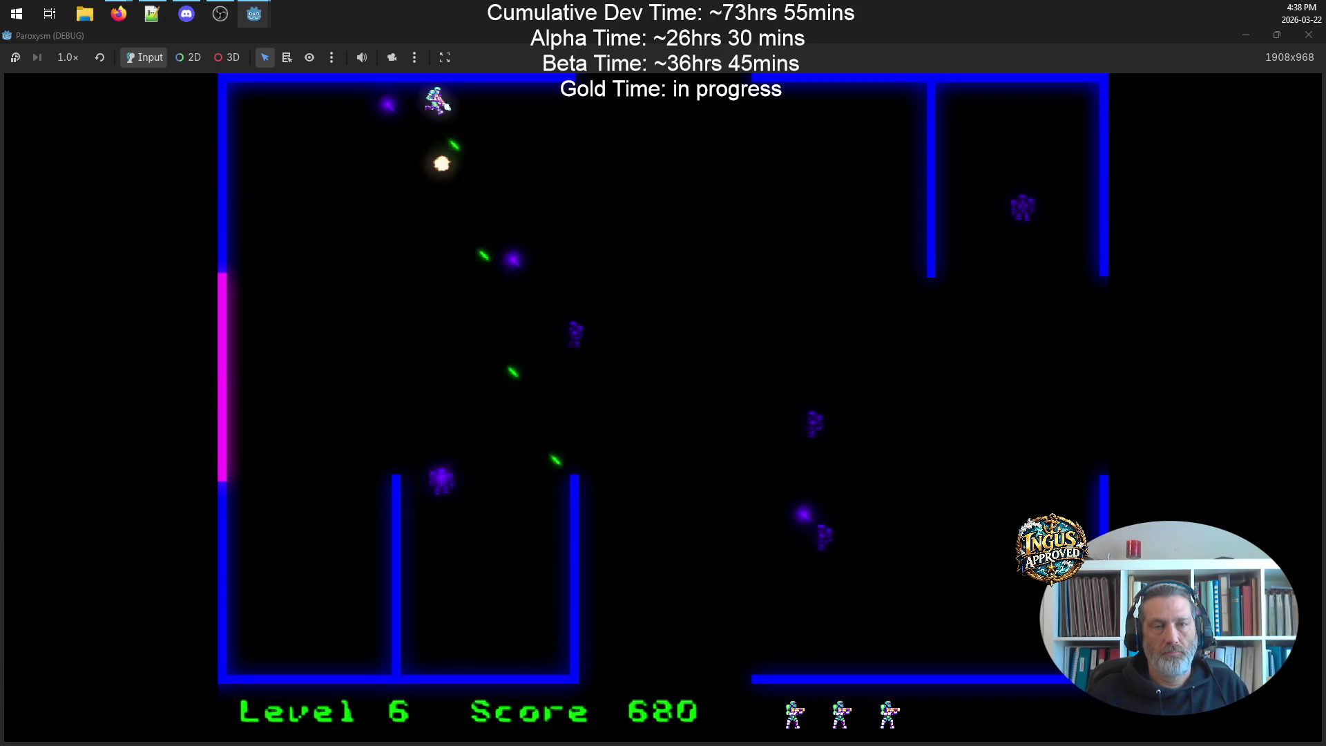
pyautogui.press('Right')
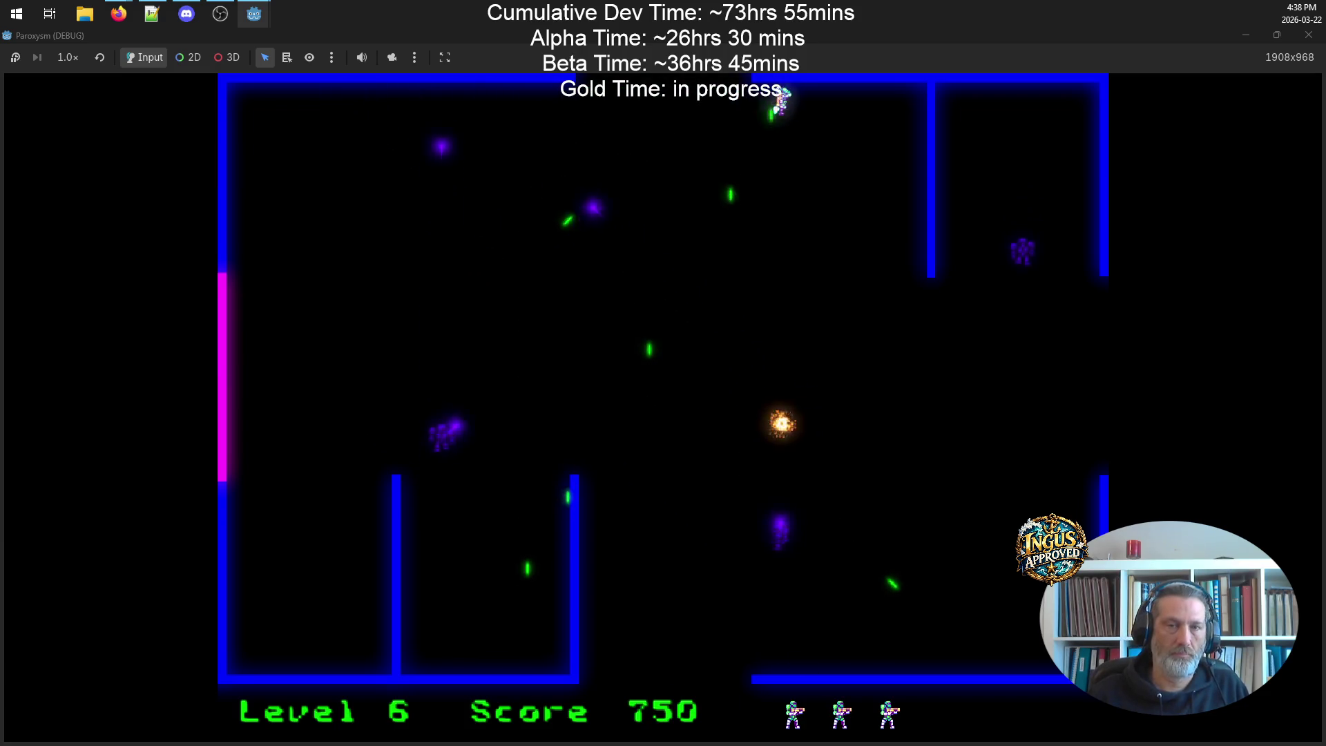
pyautogui.press('Down')
# - Clear Level 6's remaining robots, reaching 855 points, and exit through the right opening
pyautogui.press('Up')
pyautogui.press('Left')
pyautogui.press('Down')
pyautogui.press('Up')
pyautogui.press('Left')
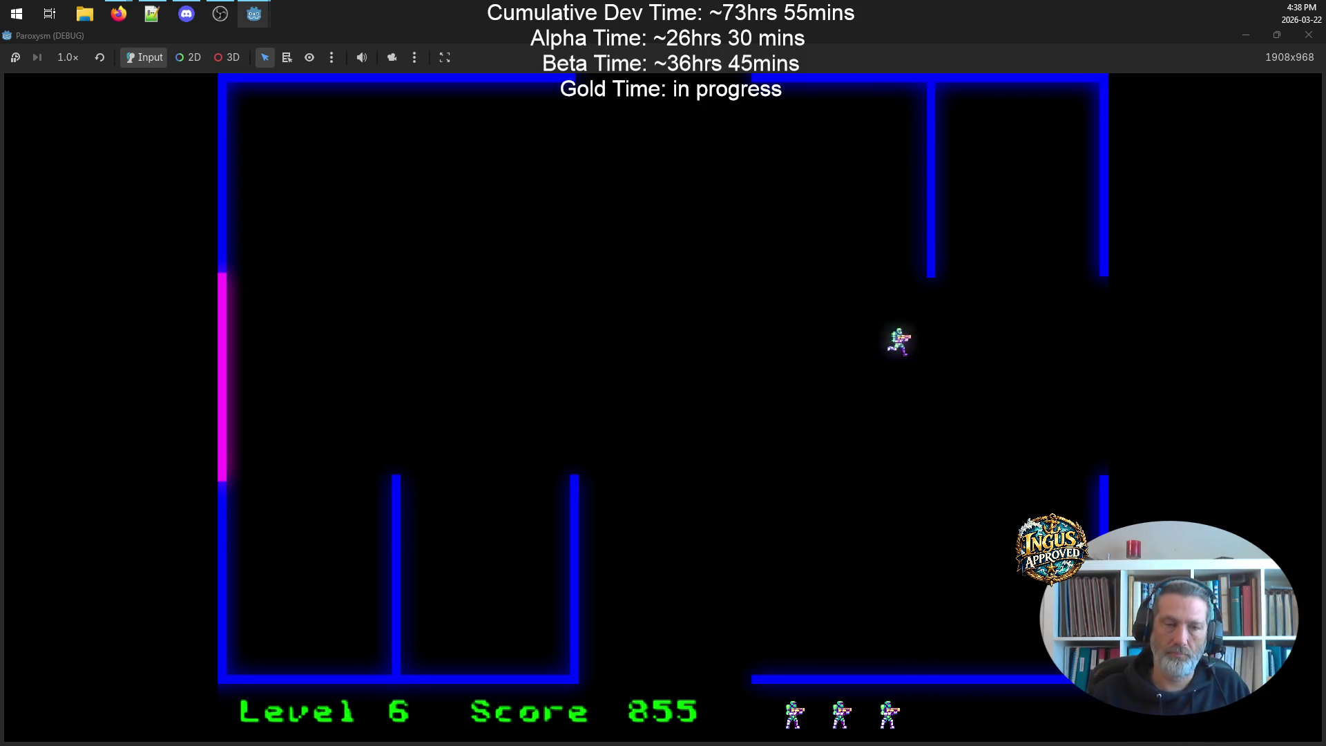
pyautogui.press('Right')
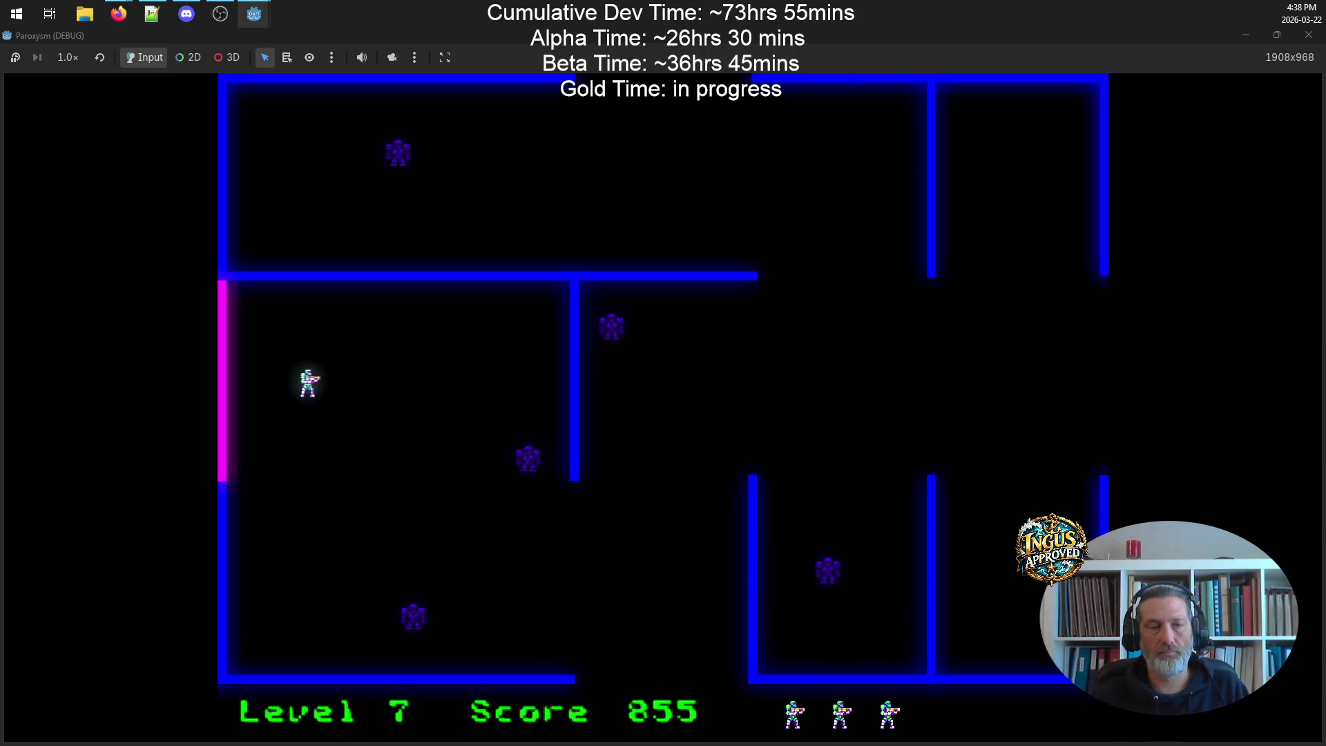
# - Fight along Level 7's left wall and through the maze, dodging and destroying robots
pyautogui.press('Down')
pyautogui.press('Up')
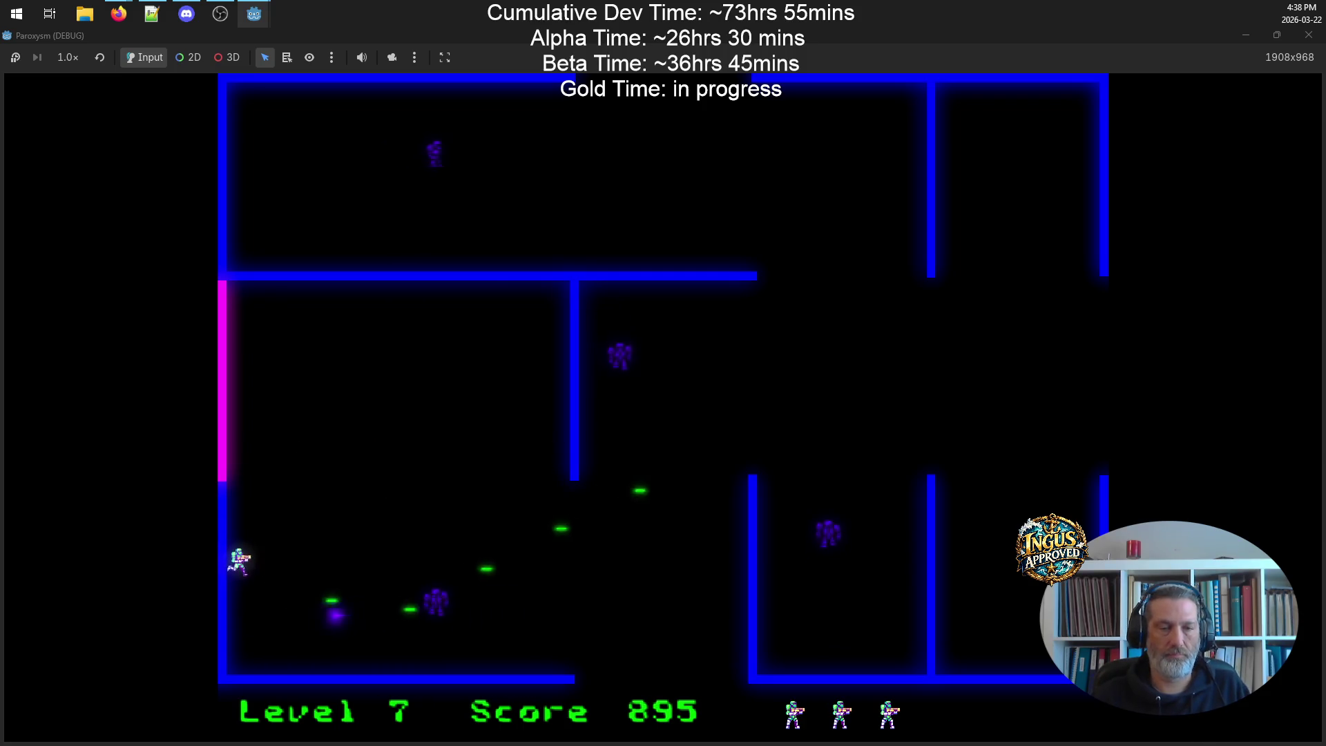
pyautogui.press('Right')
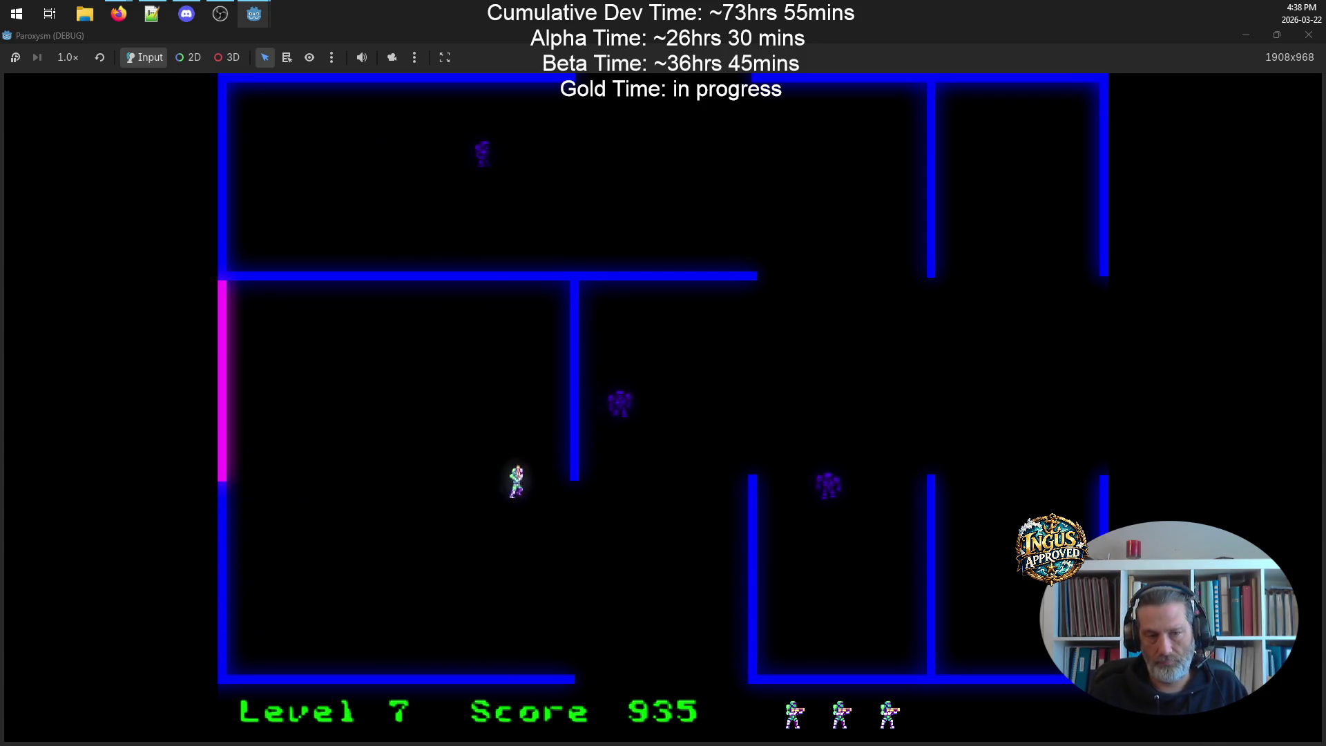
pyautogui.press('Left')
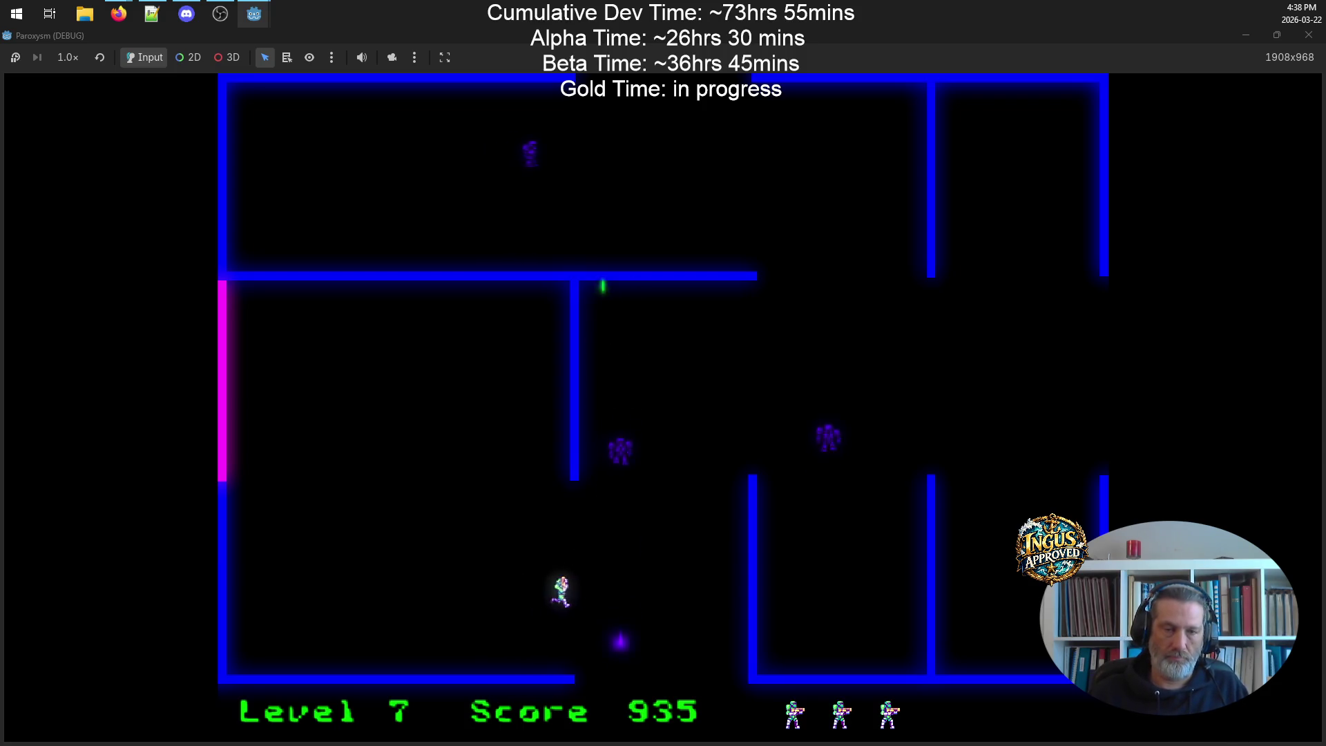
pyautogui.press('Left')
pyautogui.press('Right')
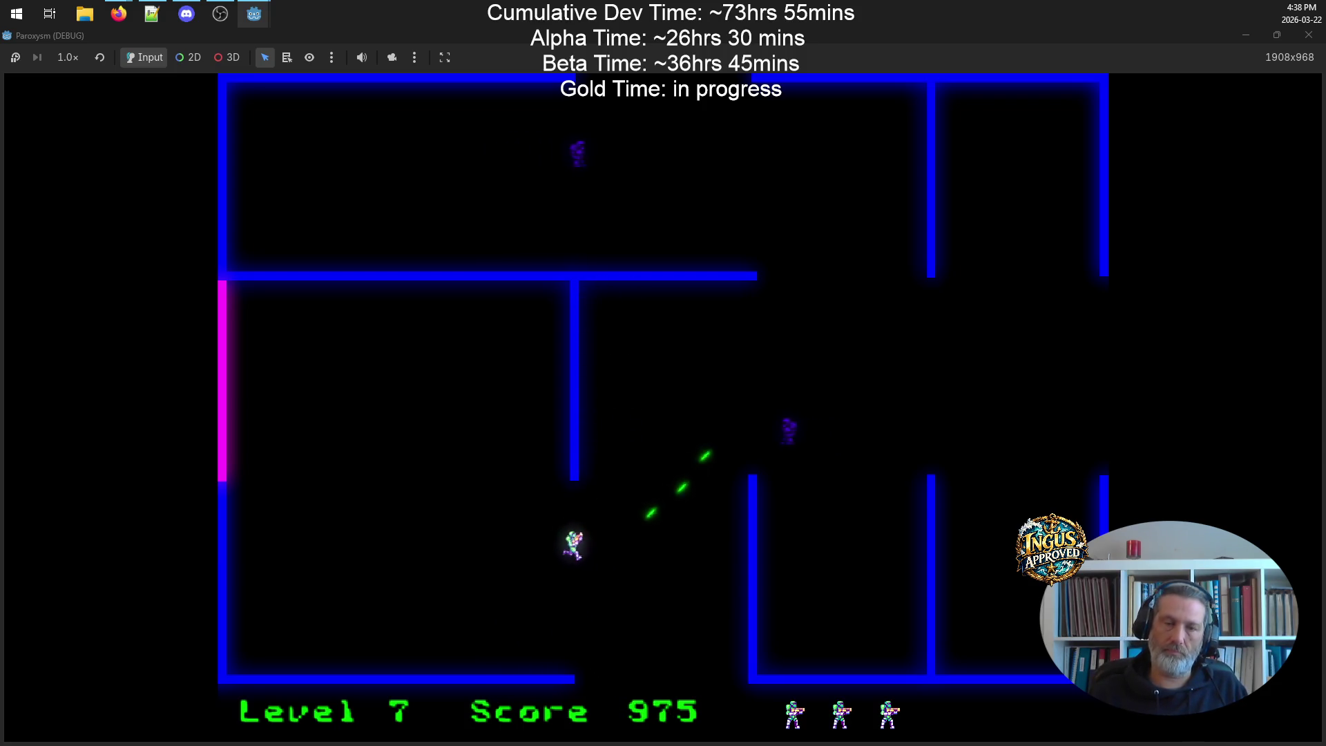
pyautogui.press('Up')
pyautogui.press('Right')
# - Destroy Level 7's last enemies and leave through the top opening into Level 8
pyautogui.press('Up')
pyautogui.press('Right')
pyautogui.press('Left')
pyautogui.press('Right')
pyautogui.press('Up')
pyautogui.press('Left')
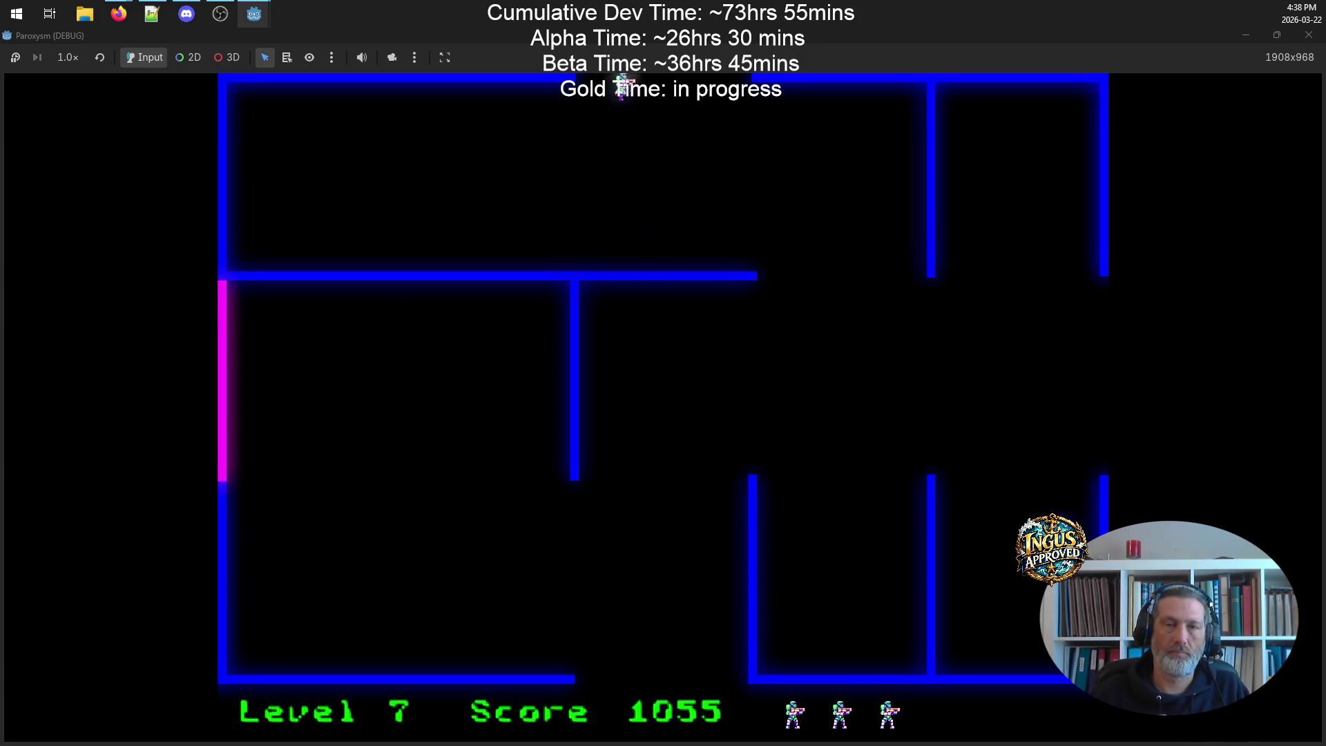
pyautogui.press('Left')
pyautogui.press('Down')
pyautogui.press('Right')
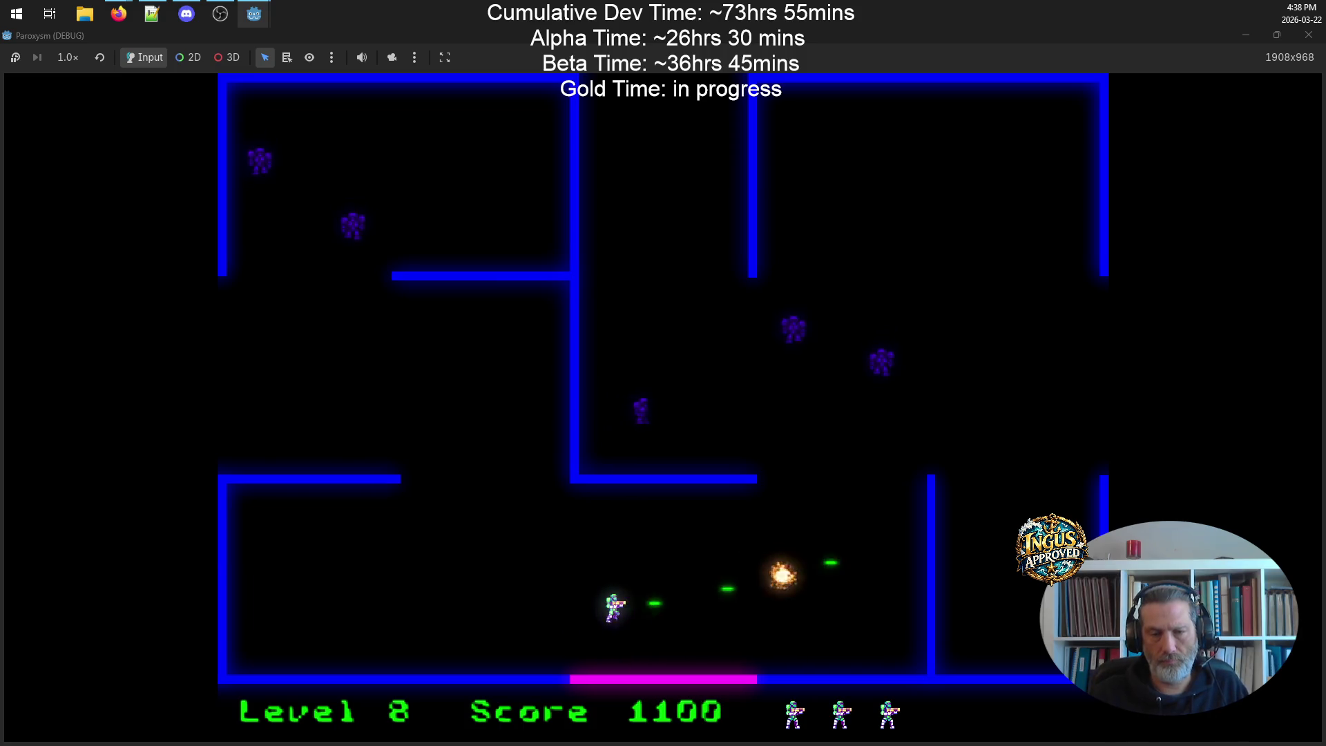
# - Fire at the Level 8 robots while running along the bottom and dodging
pyautogui.press('Down')
pyautogui.press('Right')
pyautogui.press('Left')
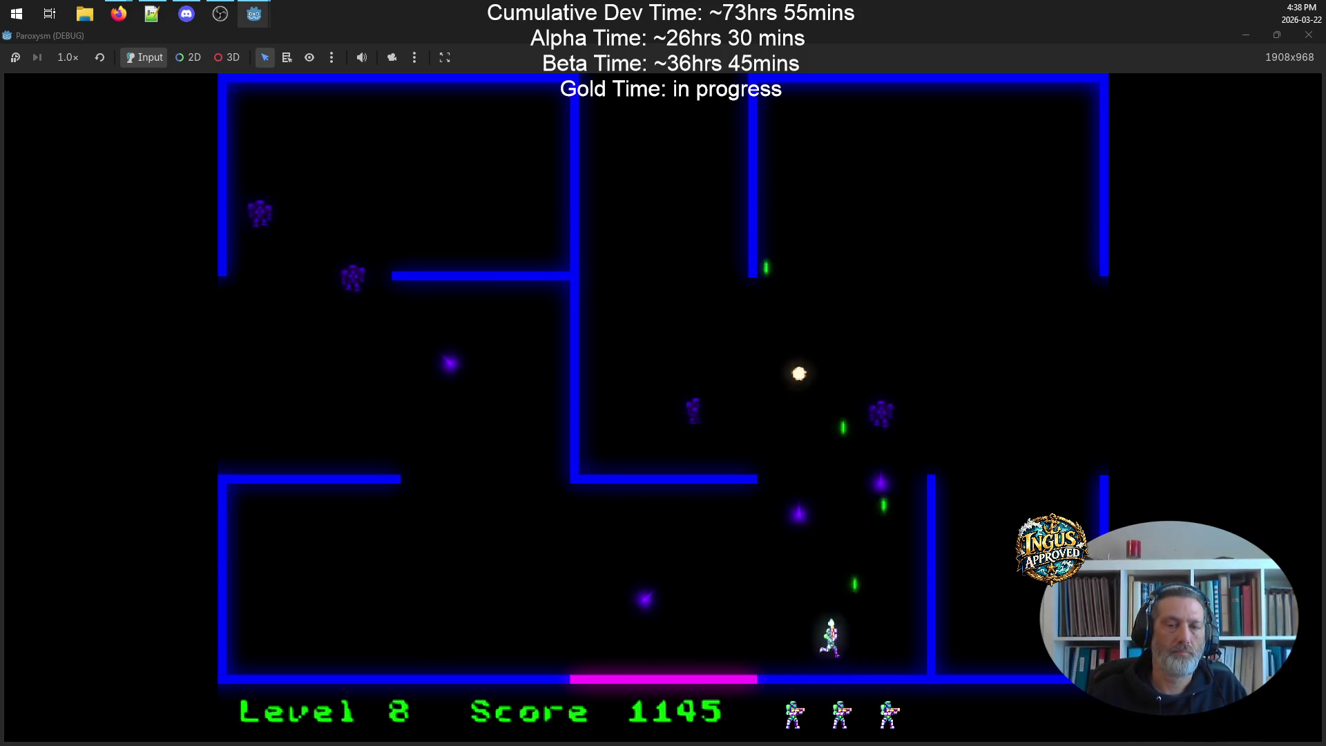
pyautogui.press('Up')
pyautogui.press('Right')
pyautogui.press('Down')
pyautogui.press('Up')
pyautogui.press('Down')
pyautogui.press('Left')
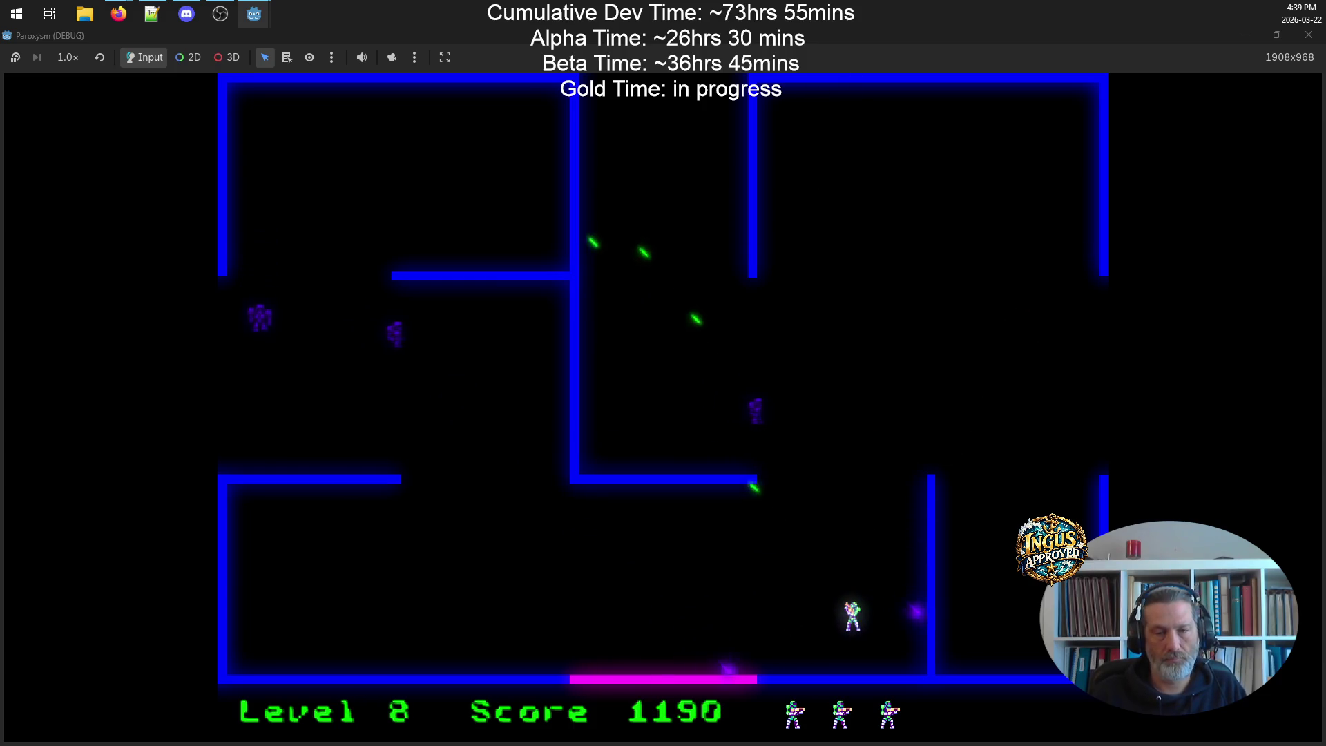
pyautogui.press('Right')
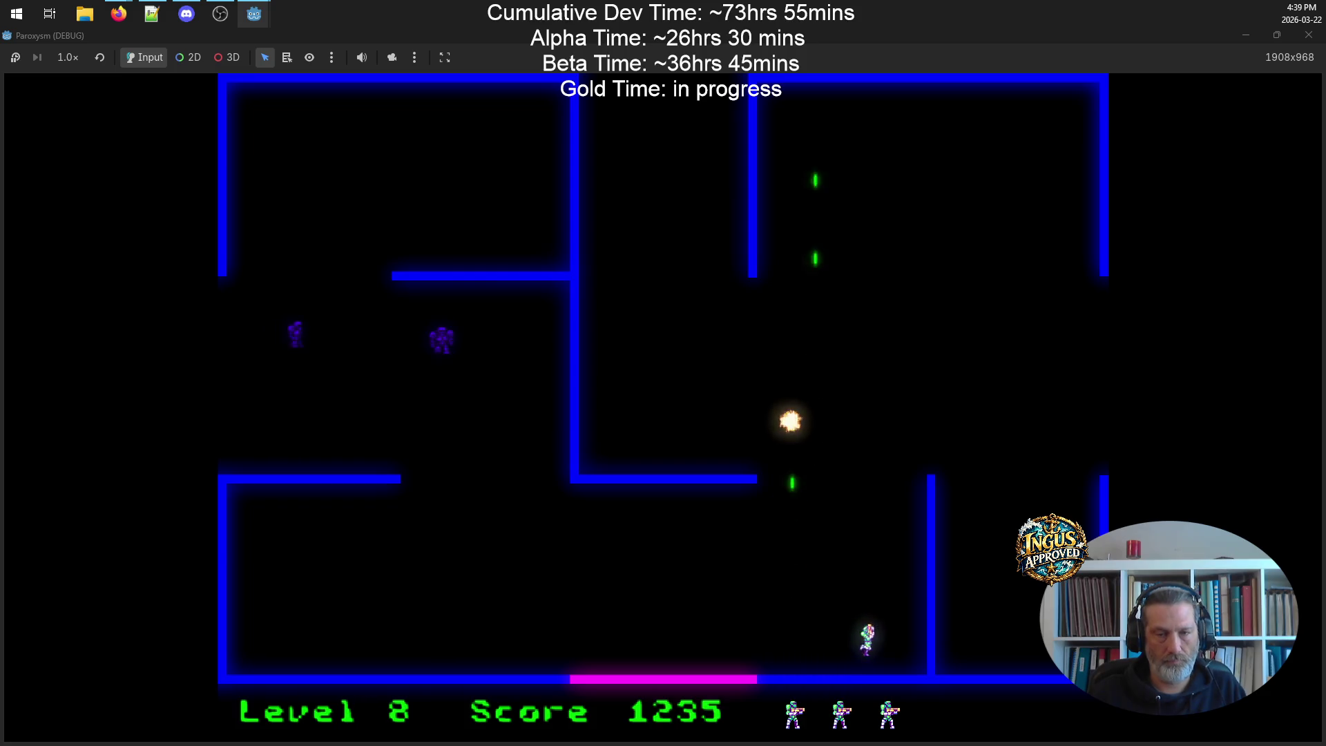
# - Run along the floor firing up-left, then shoot enemies moving up-right and down-left
pyautogui.press('Up')
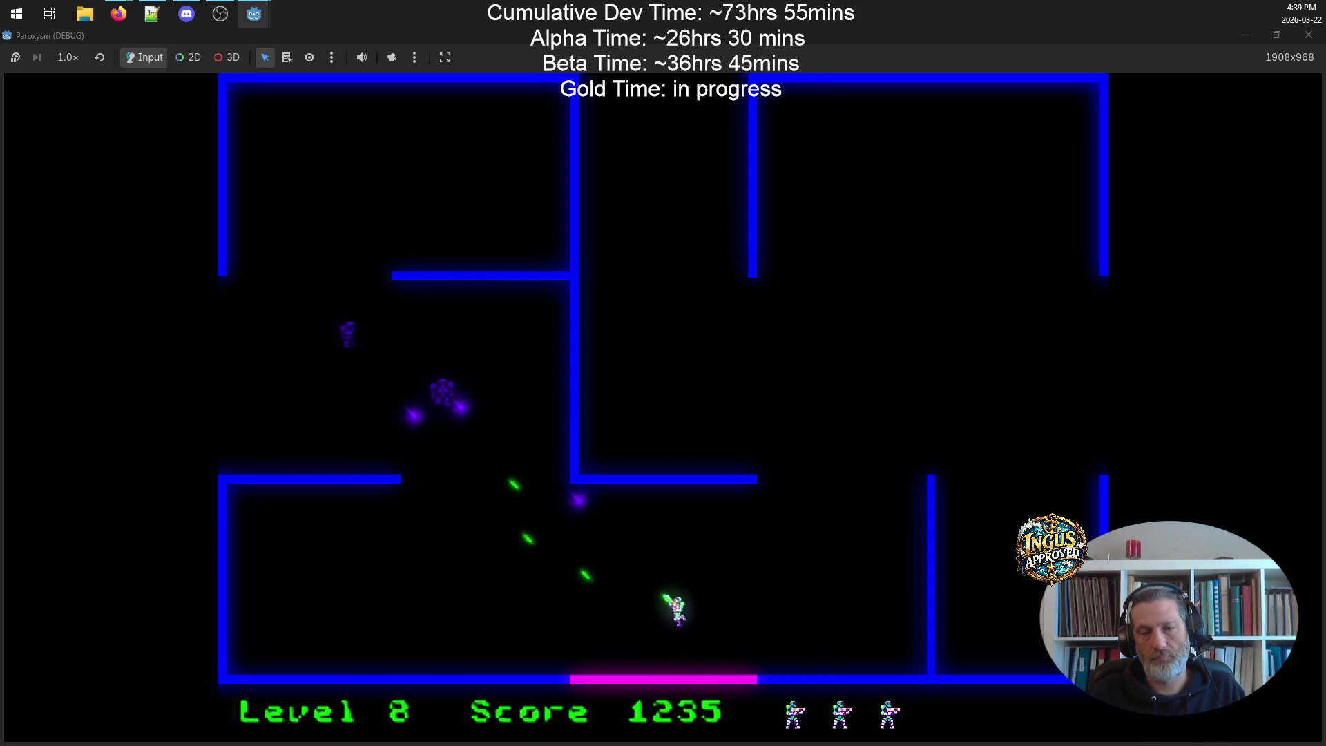
pyautogui.press('Left')
pyautogui.press('Up')
pyautogui.press('Right')
pyautogui.press('Left')
pyautogui.press('Down')
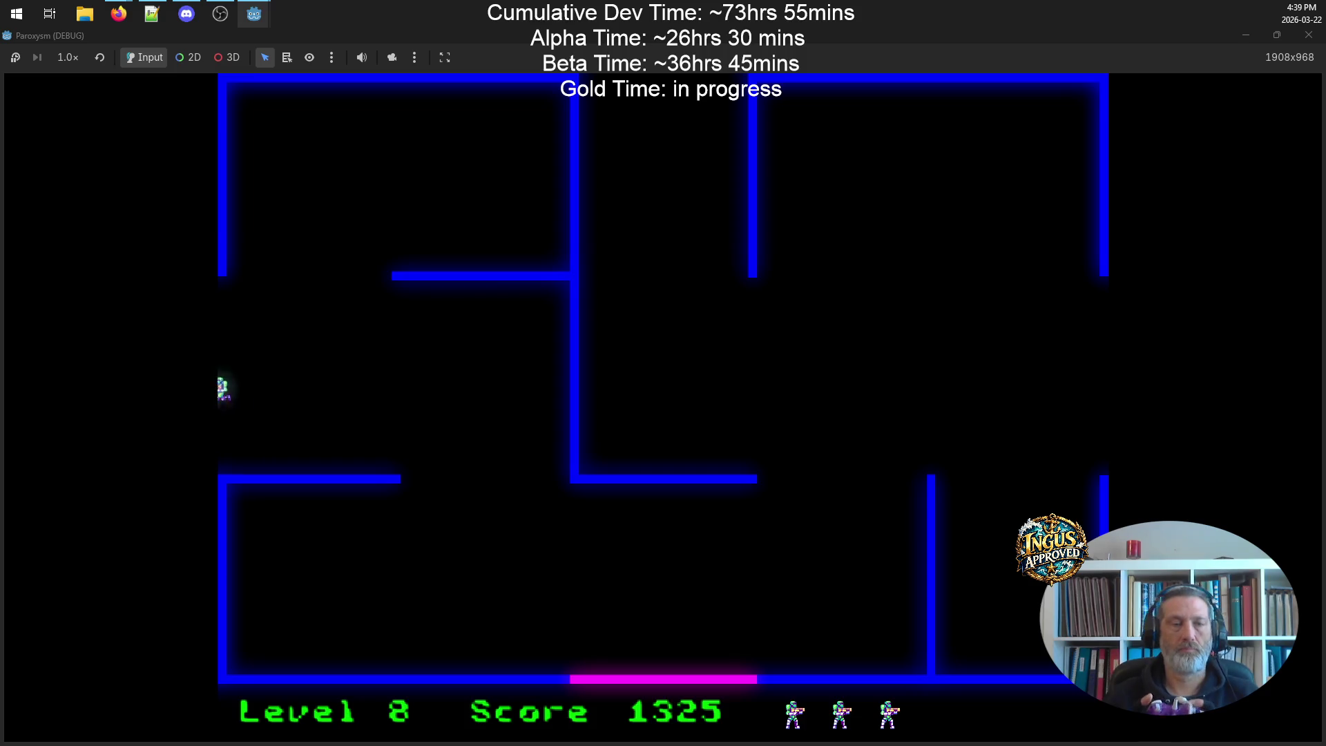
# - Shoot enemies along the right wall and exit through the top opening to Level 10
pyautogui.press('Down')
pyautogui.press('Up')
pyautogui.press('Up')
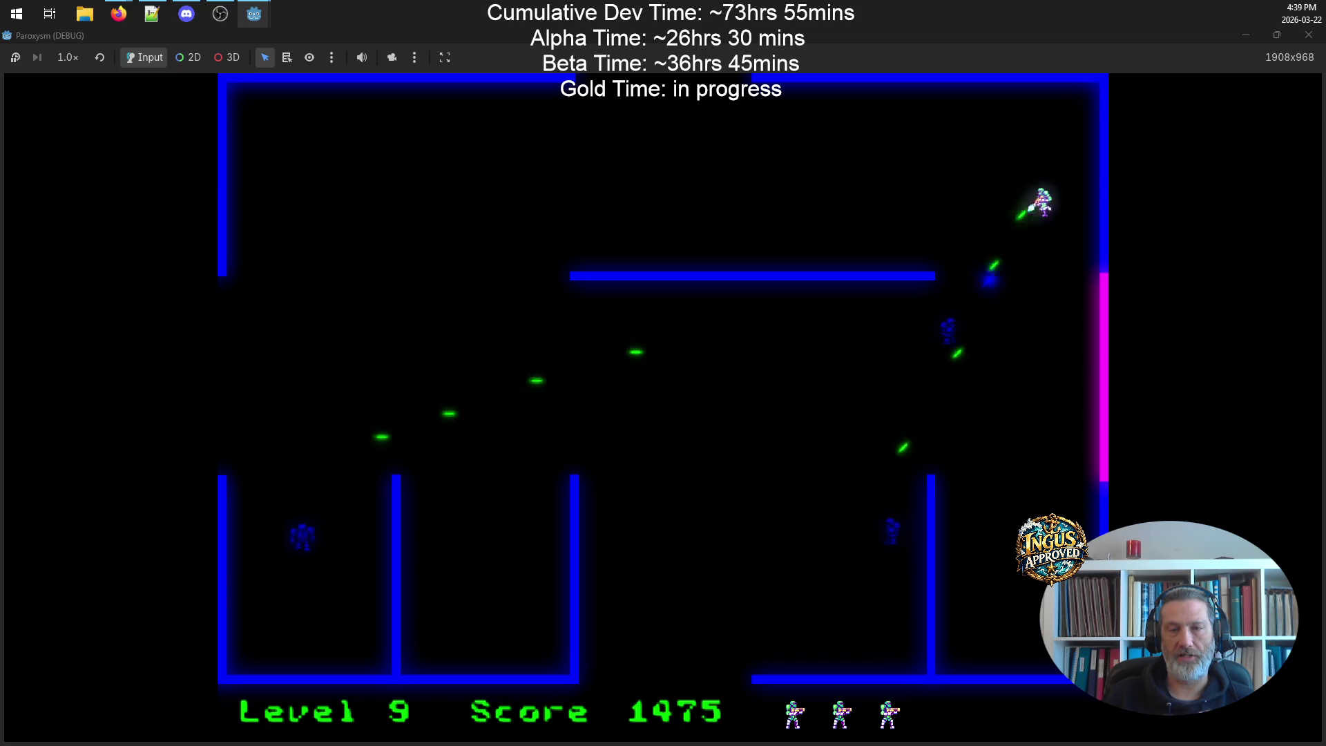
pyautogui.press('Down')
pyautogui.press('Up')
pyautogui.press('Left')
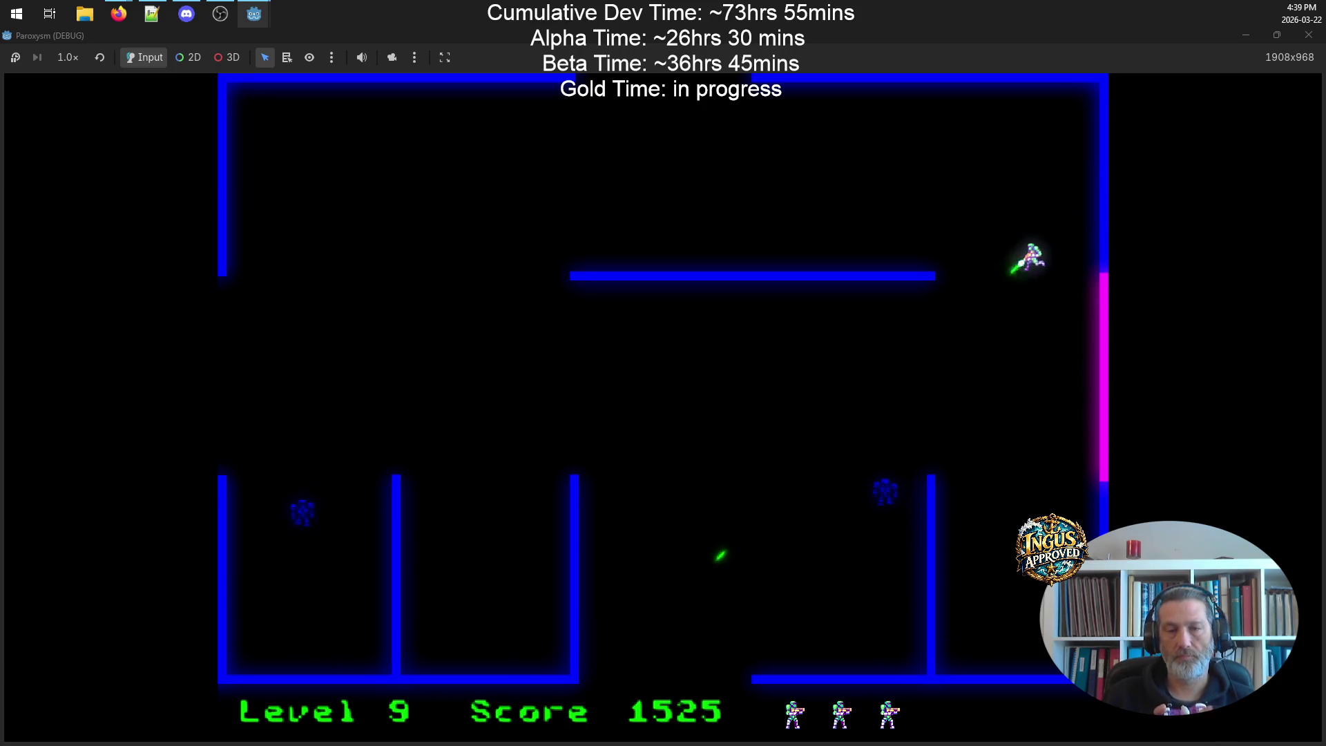
pyautogui.press('Up')
pyautogui.press('Left')
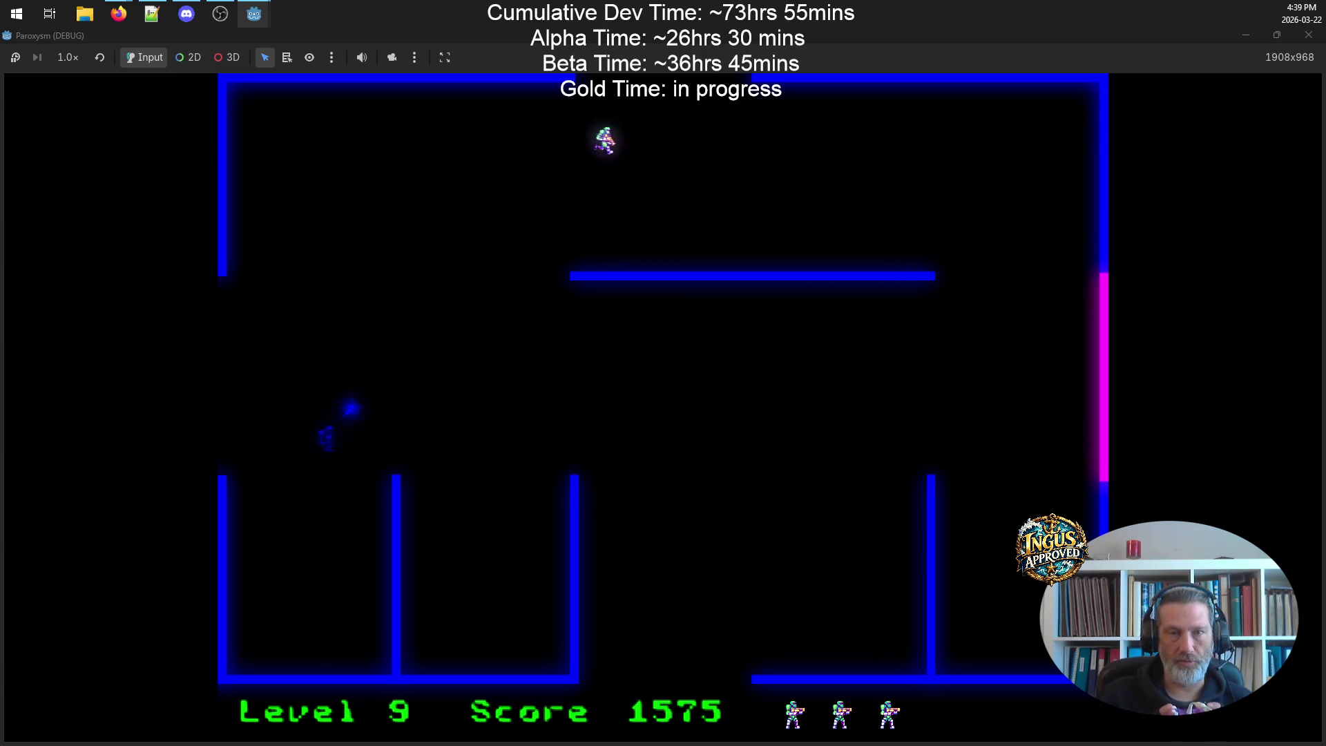
pyautogui.press('Down')
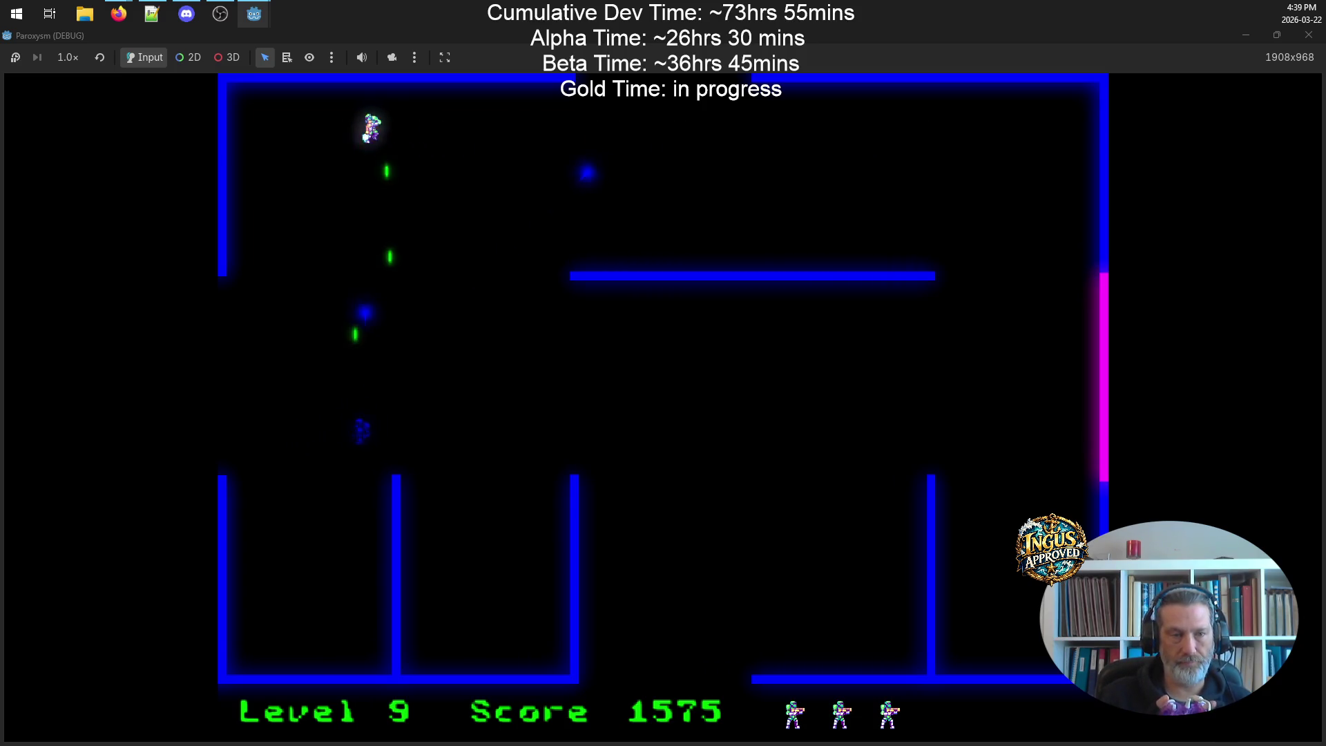
pyautogui.press('Right')
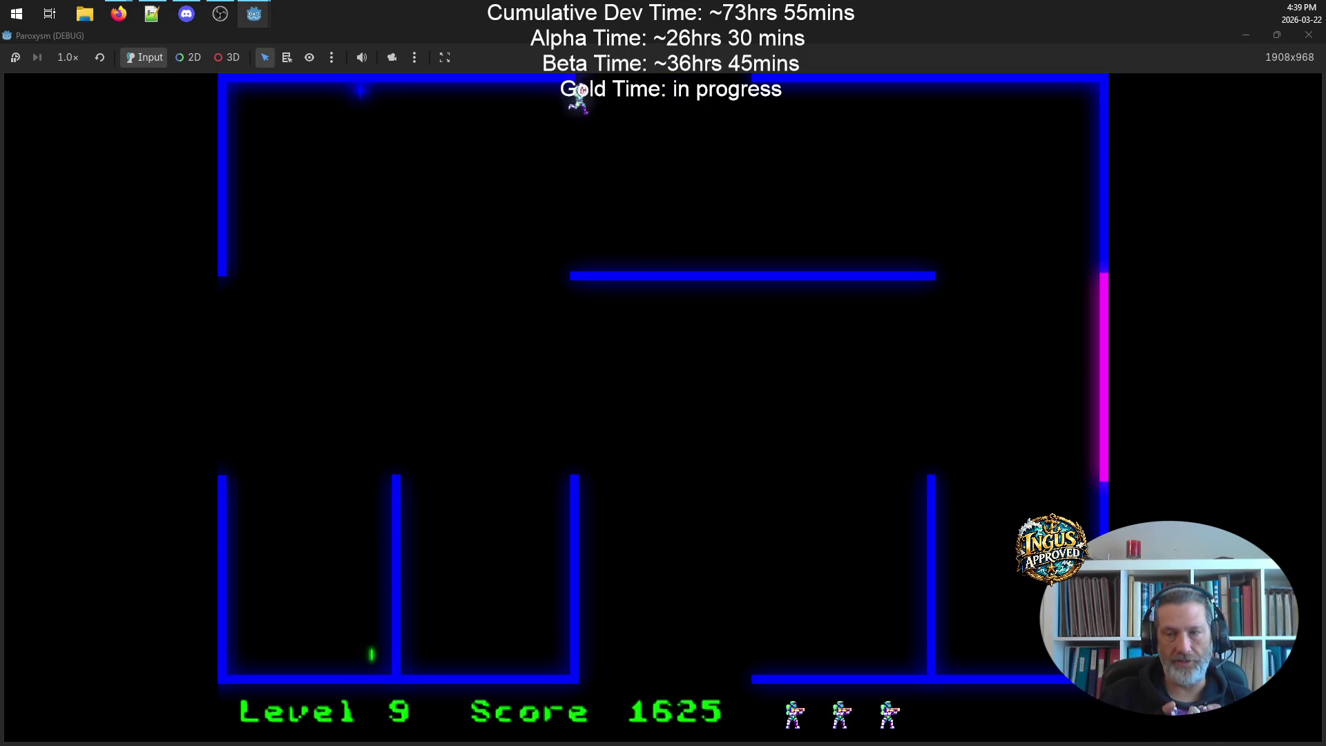
pyautogui.press('Up')
# - Run left then up-right in Level 10, dodging while firing at enemies
pyautogui.press('Left')
pyautogui.press('Up')
pyautogui.press('Right')
pyautogui.press('Right')
pyautogui.press('Up')
pyautogui.press('Left')
pyautogui.press('Down')
pyautogui.press('Down')
pyautogui.press('Right')
pyautogui.press('Up')
# - Move up and down the maze firing at enemies, working toward the top
pyautogui.press('Right')
pyautogui.press('Up')
pyautogui.press('Right')
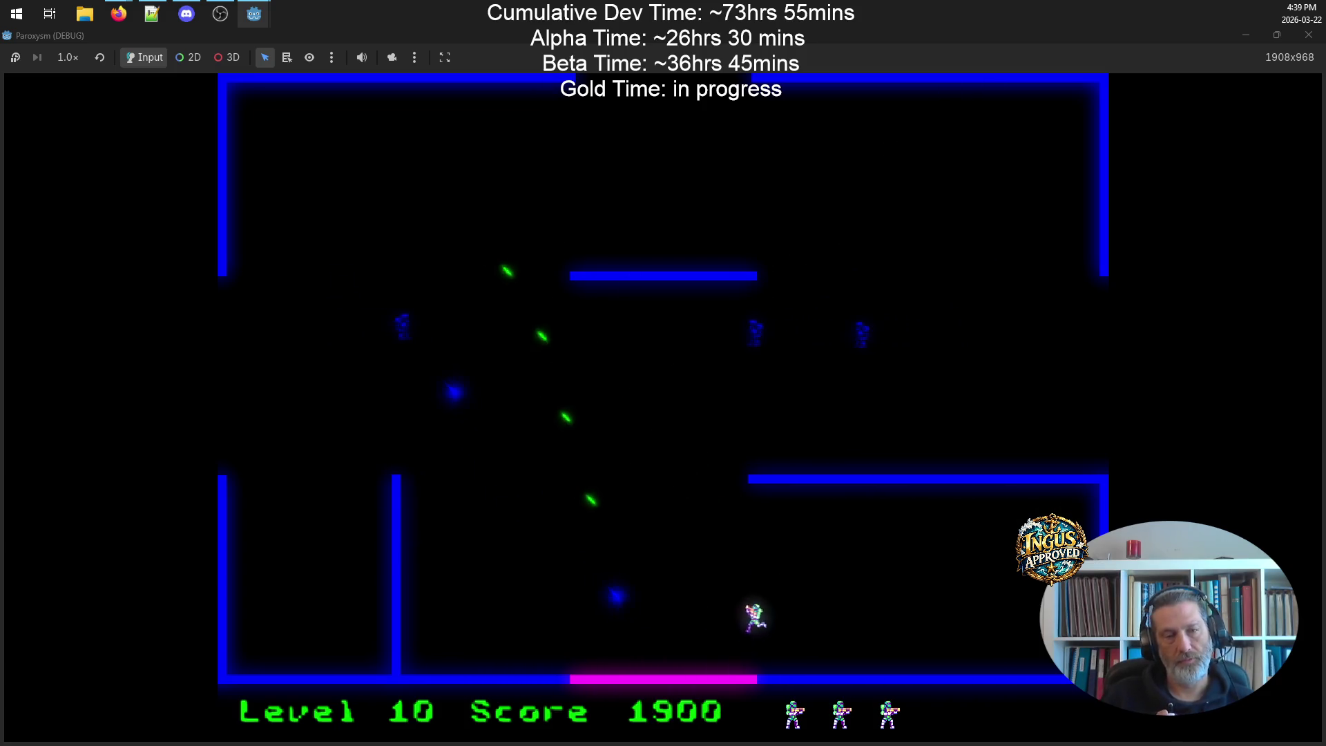
pyautogui.press('Down')
pyautogui.press('Left')
pyautogui.press('Up')
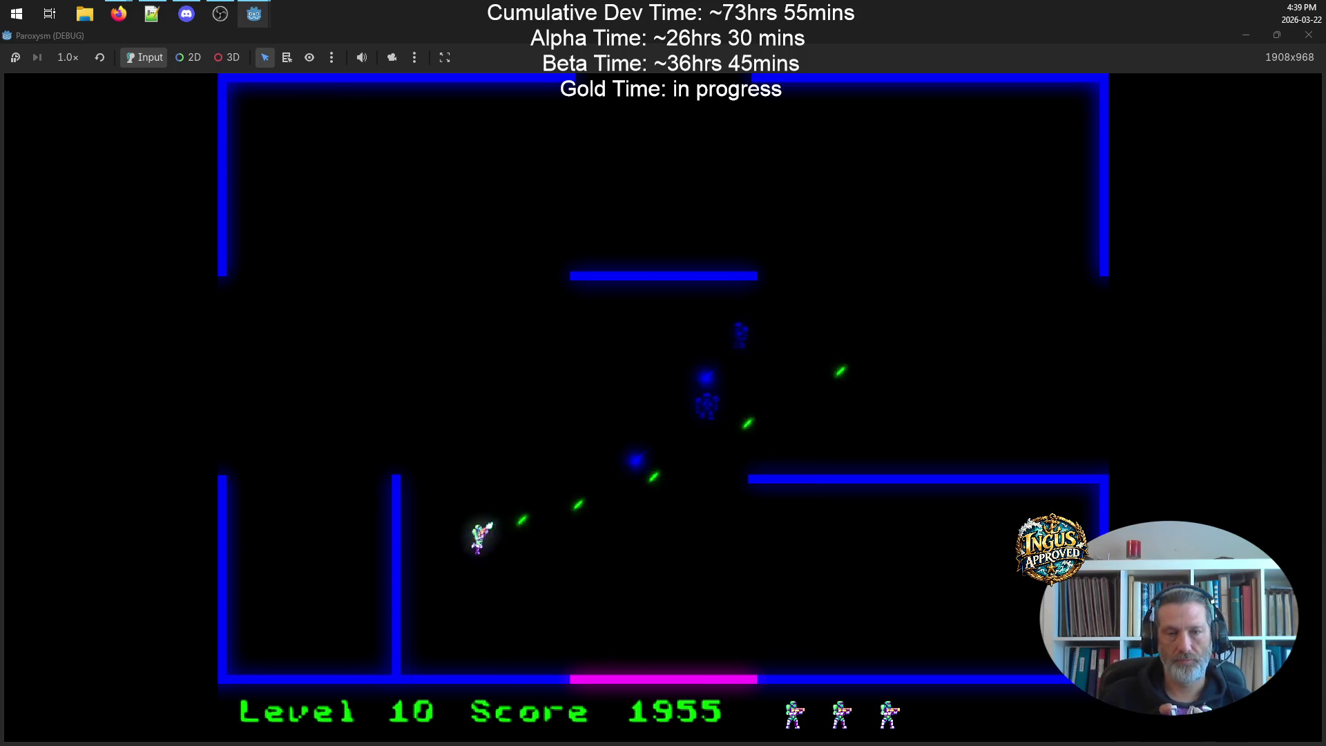
pyautogui.press('Left')
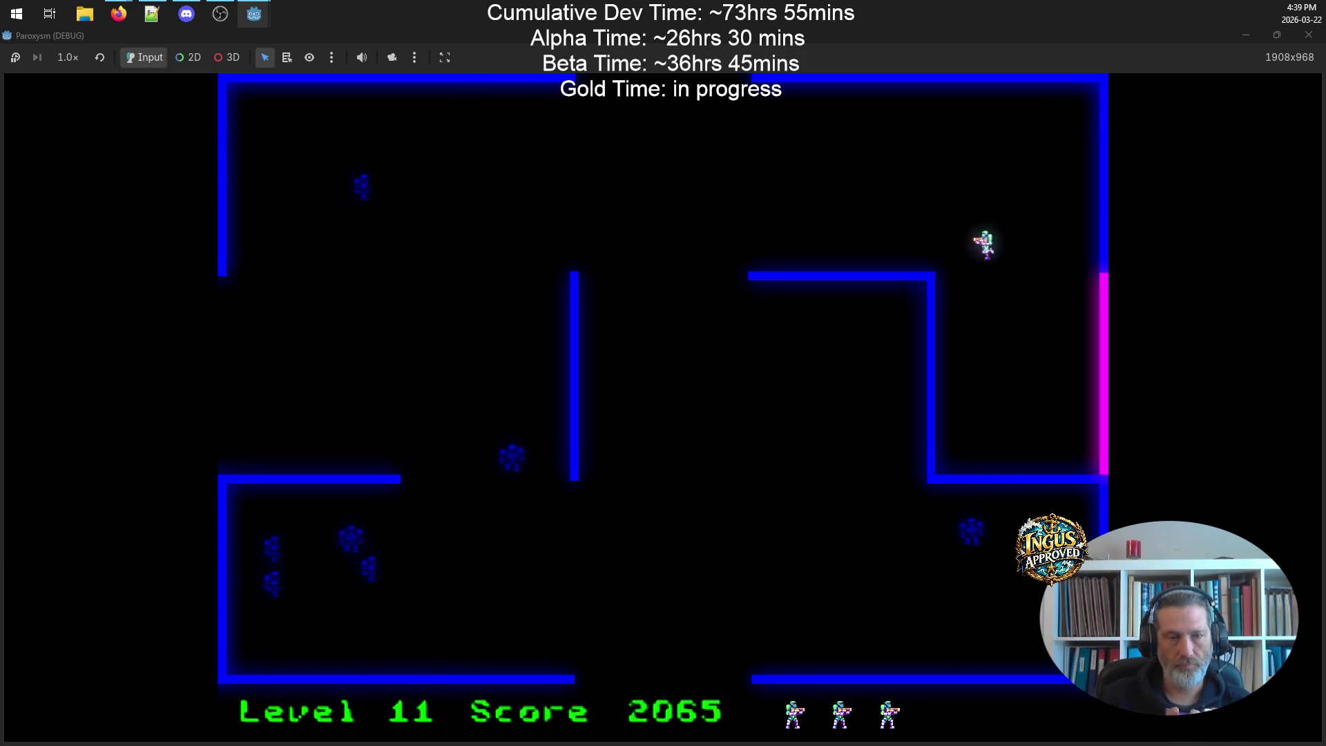
pyautogui.press('Up')
pyautogui.press('Left')
# - Shoot robots along the top wall and exit left into Level 12 at 2485 points
pyautogui.press('Left')
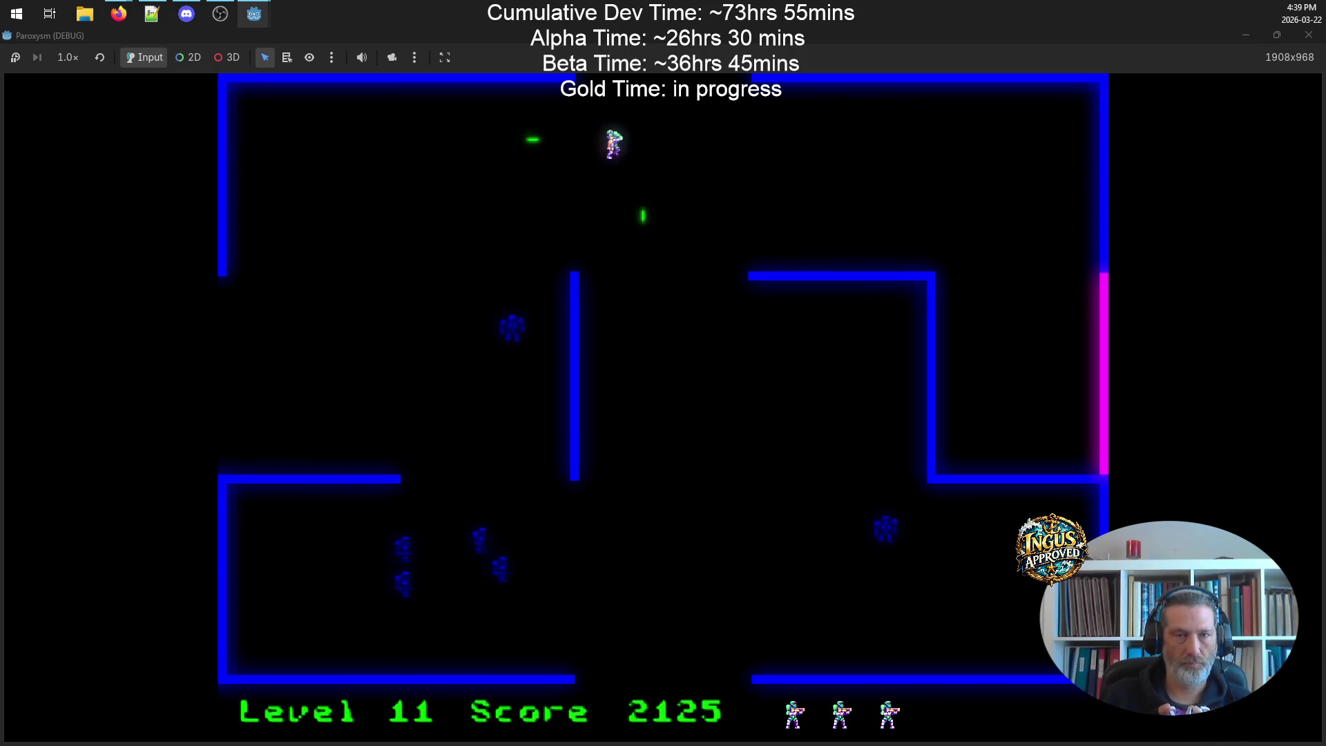
pyautogui.press('Left')
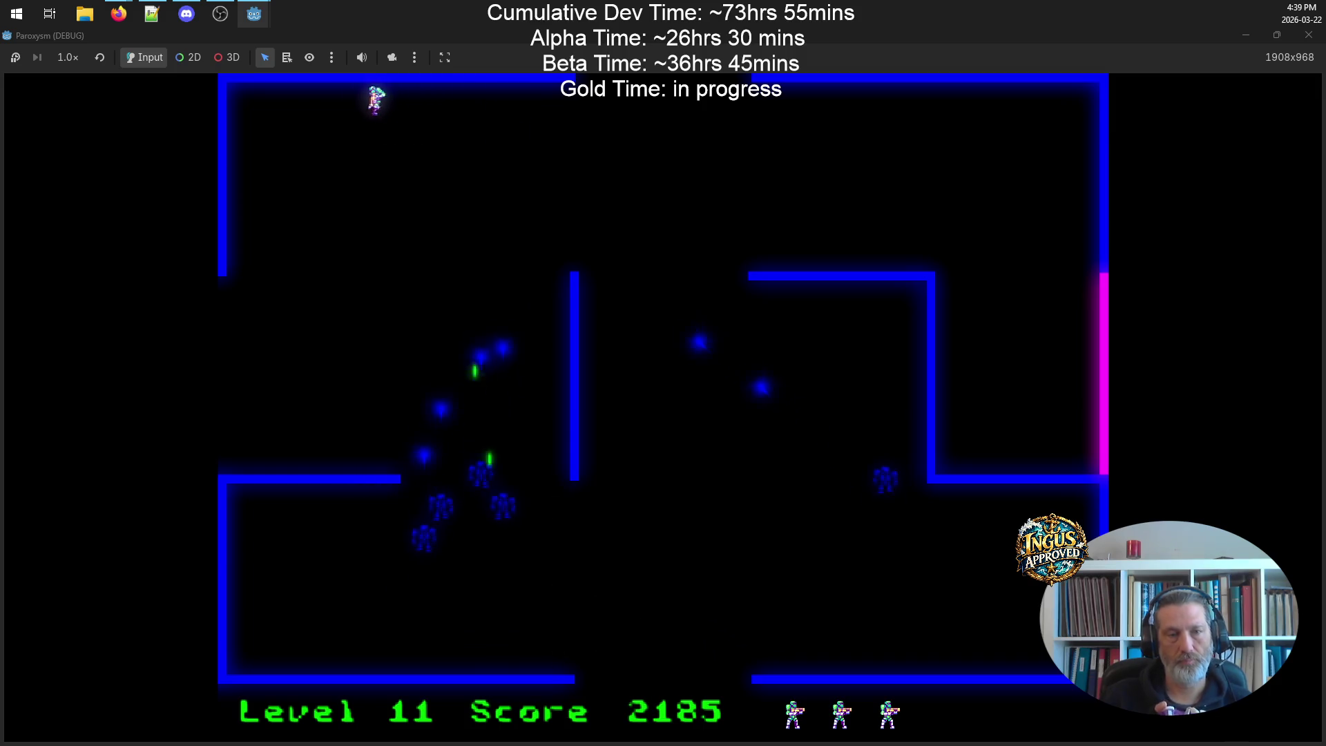
pyautogui.press('Right')
pyautogui.press('Right')
pyautogui.press('Down')
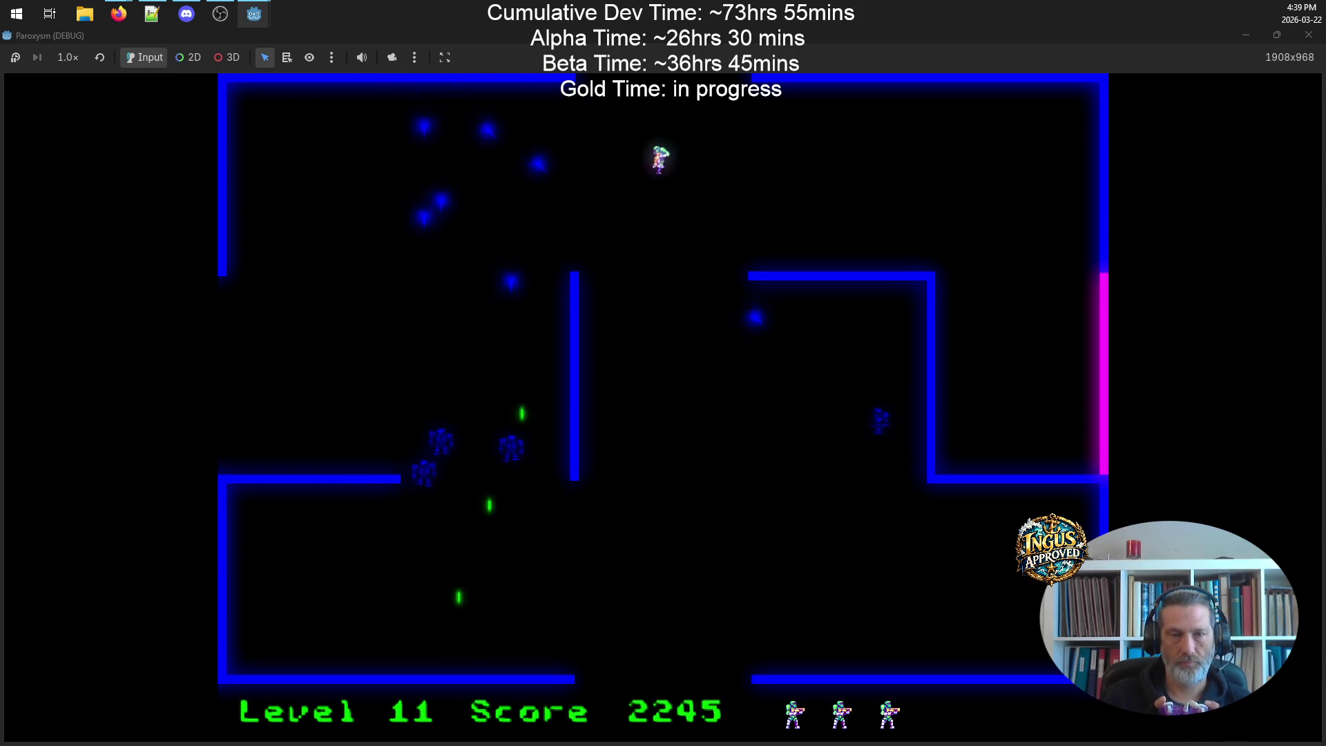
pyautogui.press('Left')
pyautogui.press('Left')
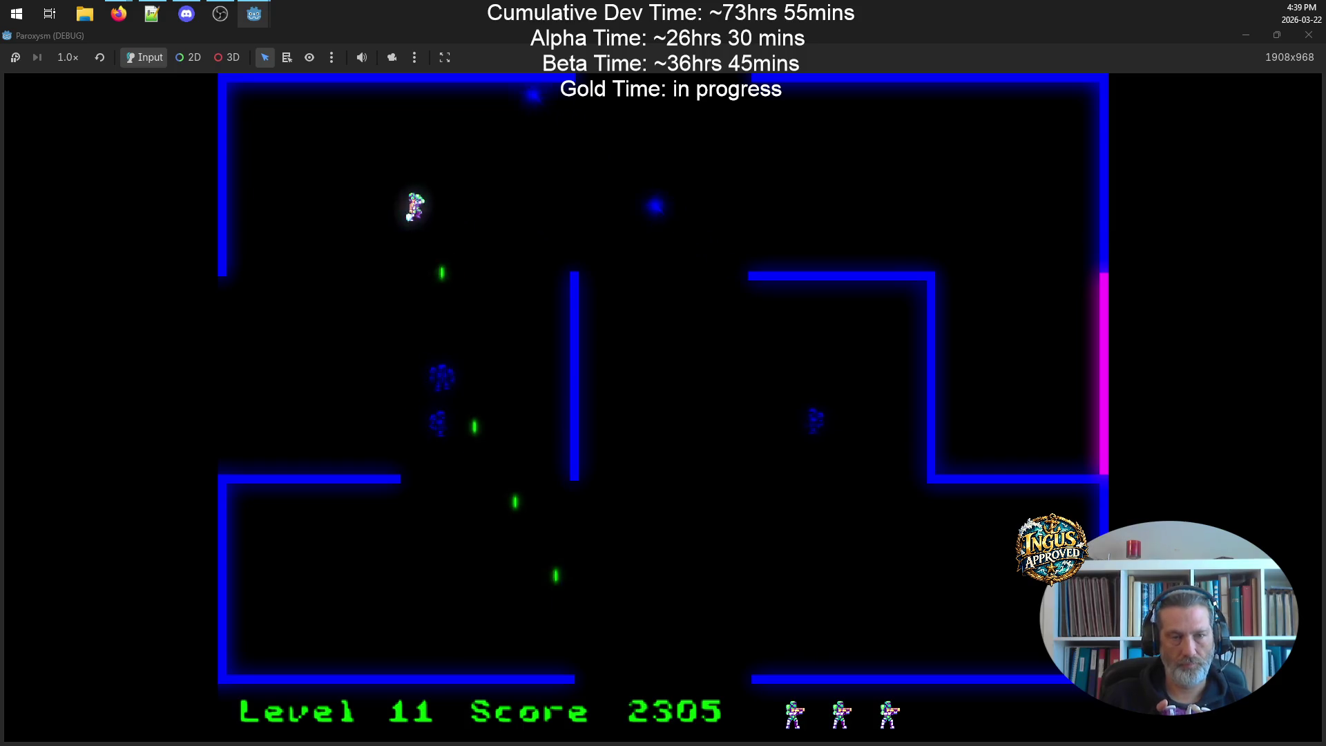
pyautogui.press('Down')
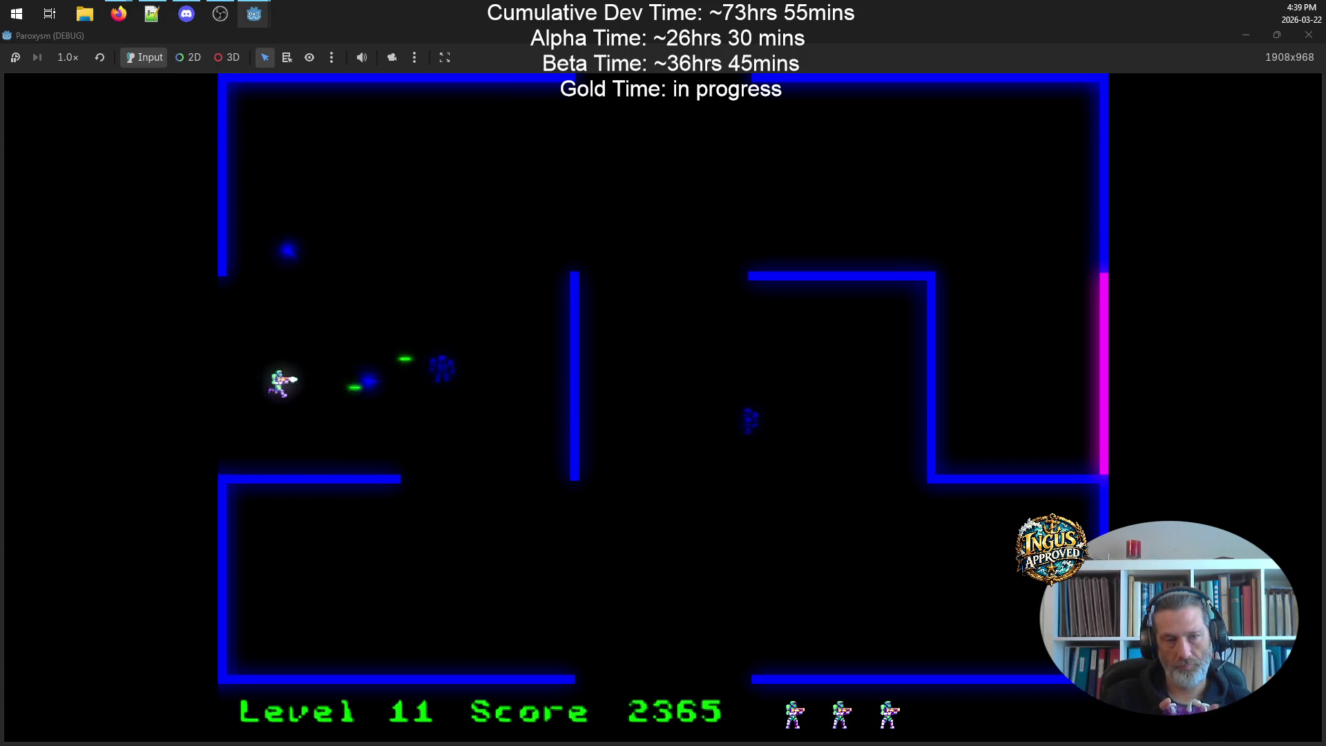
pyautogui.press('Down')
pyautogui.press('Right')
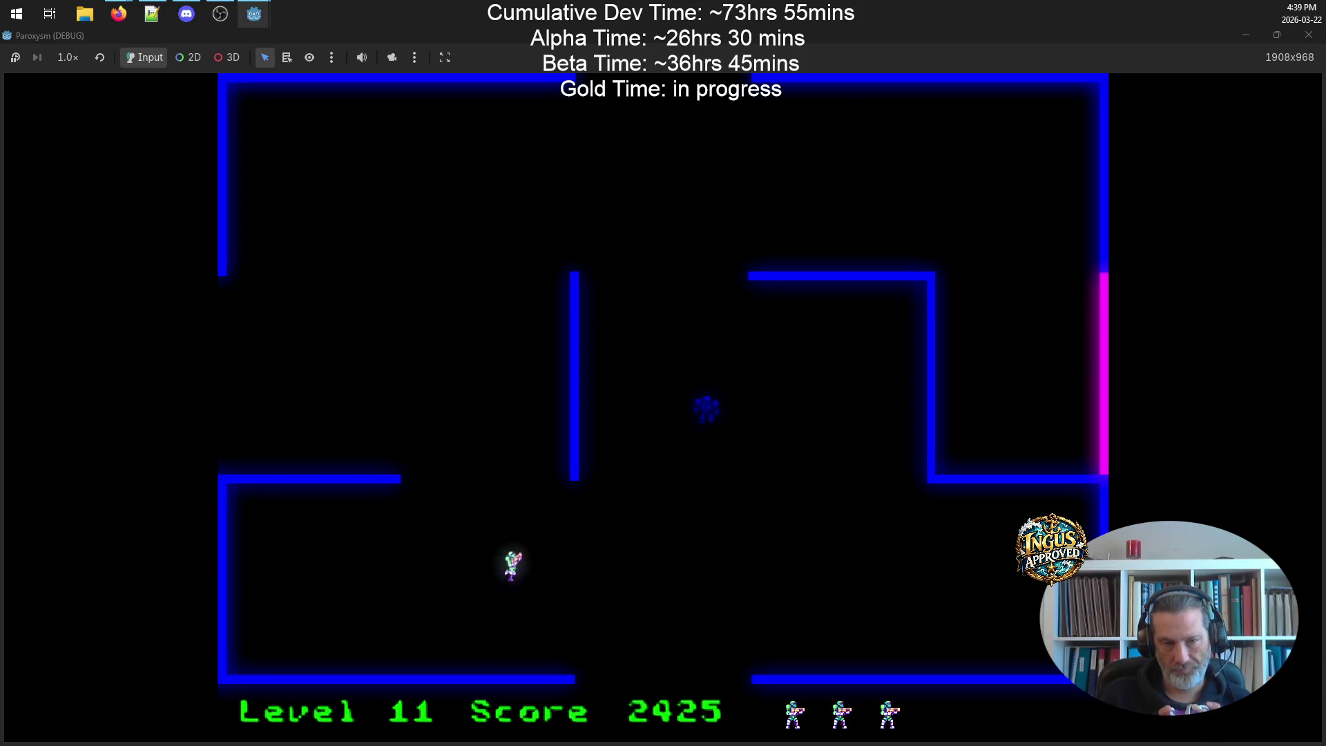
pyautogui.press('Left')
pyautogui.press('Up')
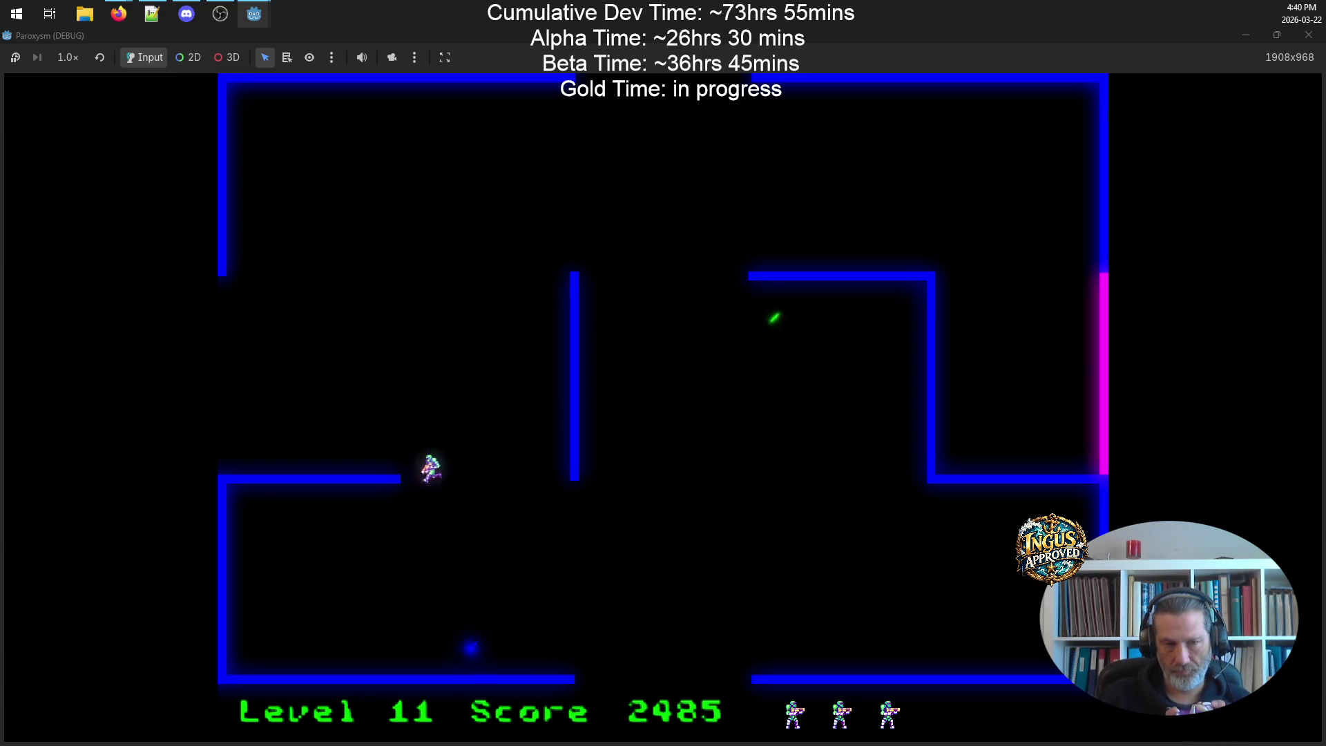
pyautogui.press('Left')
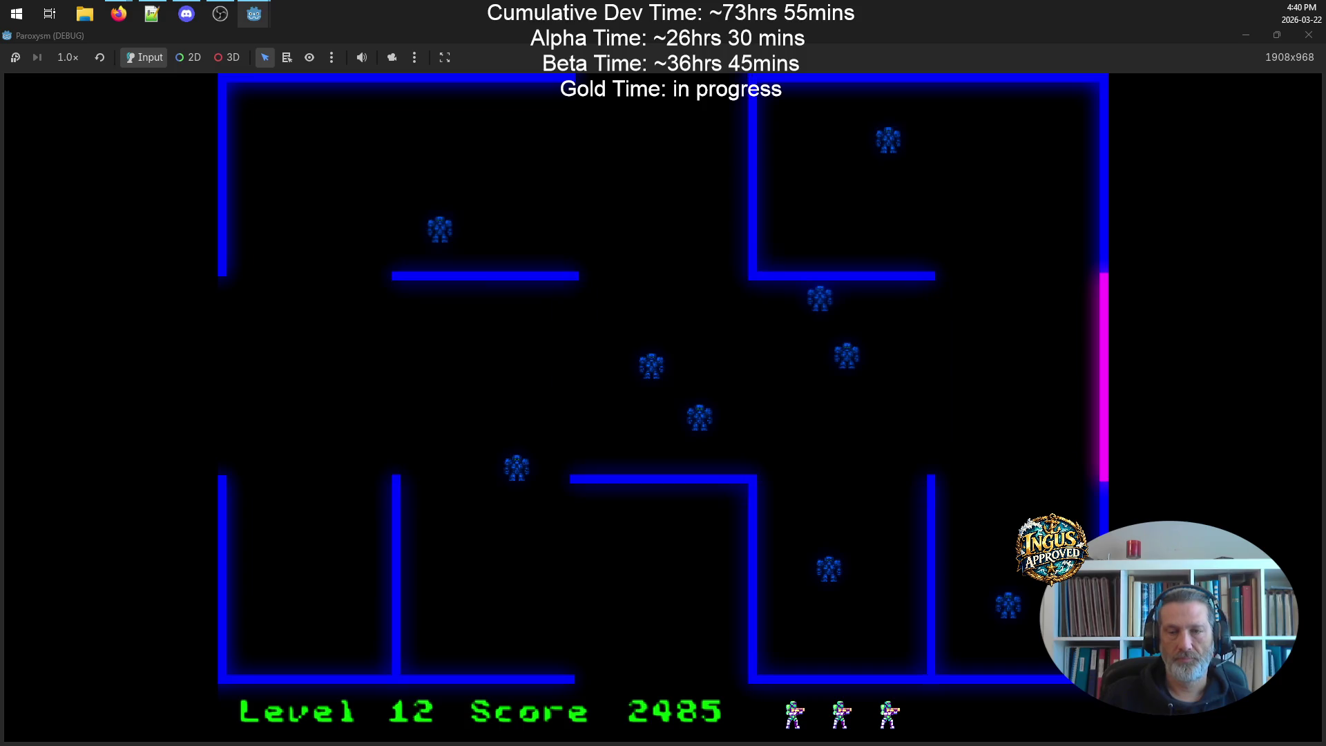
# - Fight toward the top-right corner and along the top wall, shooting robots
pyautogui.press('Up')
pyautogui.press('Right')
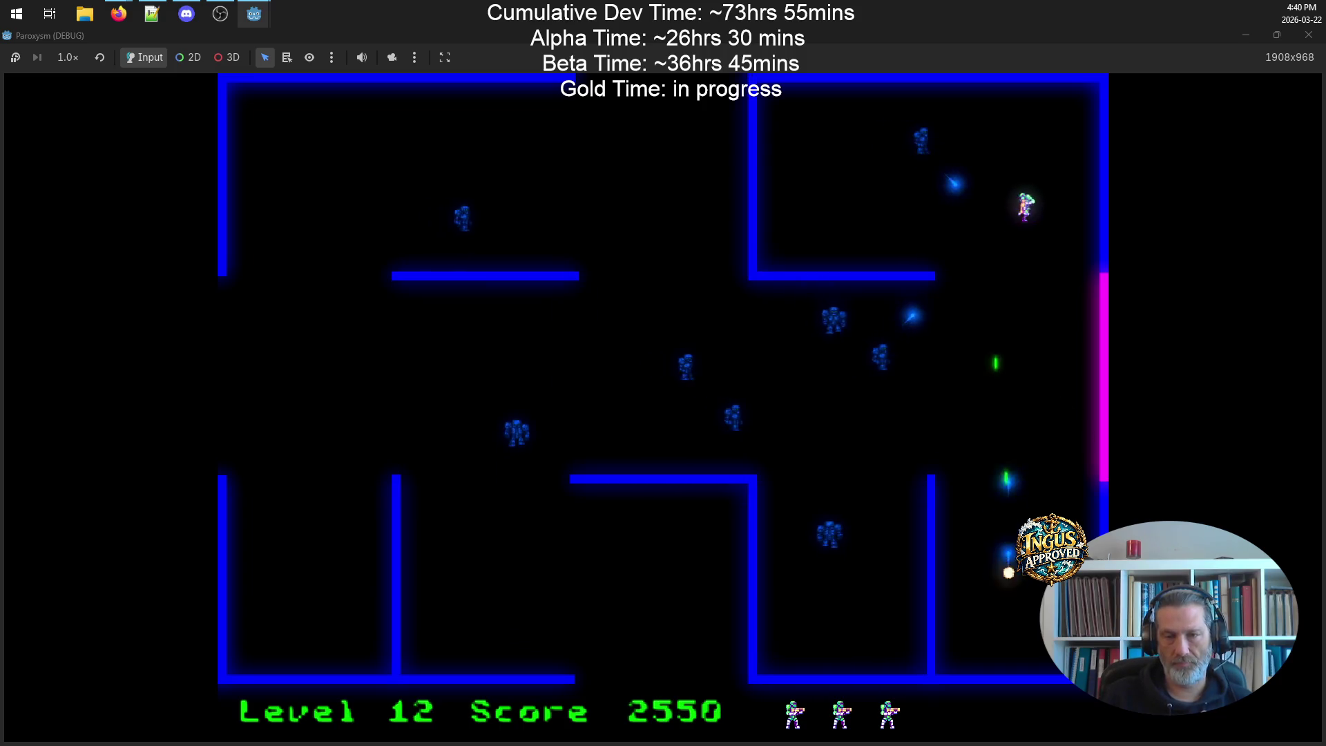
pyautogui.press('Left')
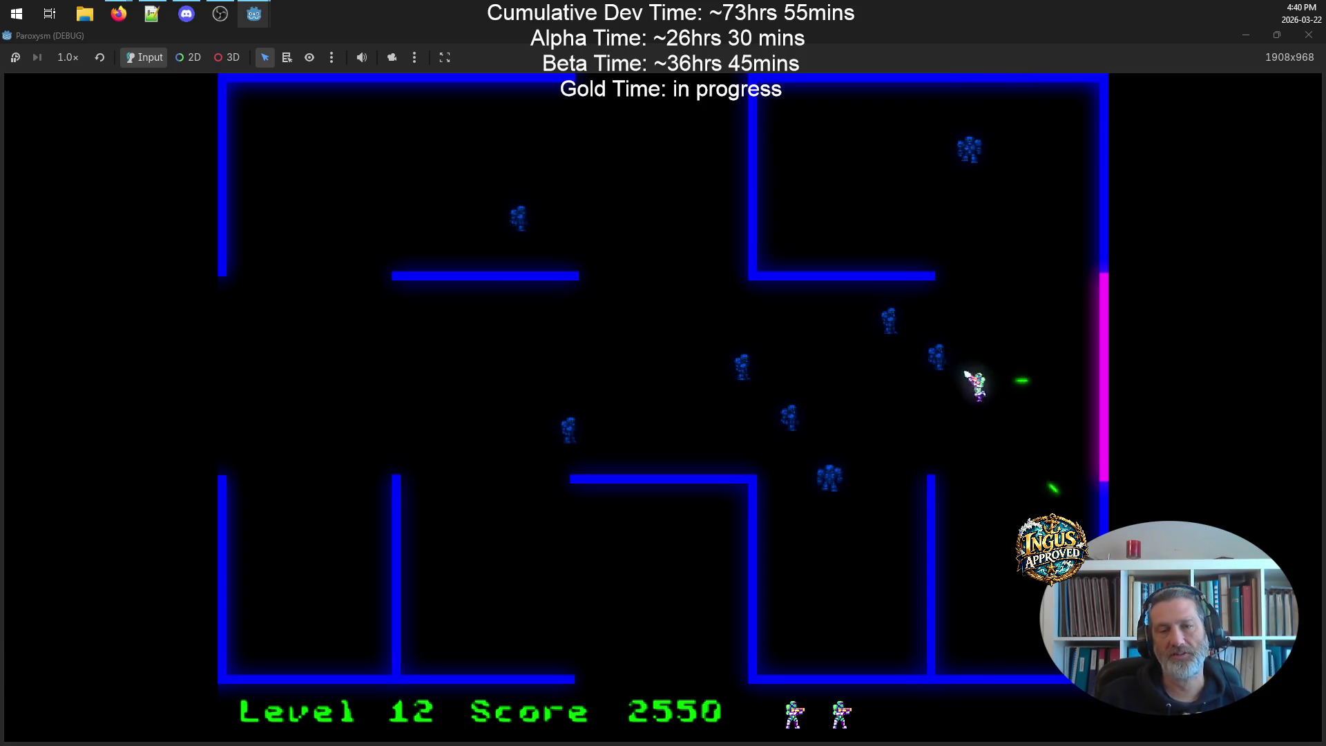
pyautogui.press('Down')
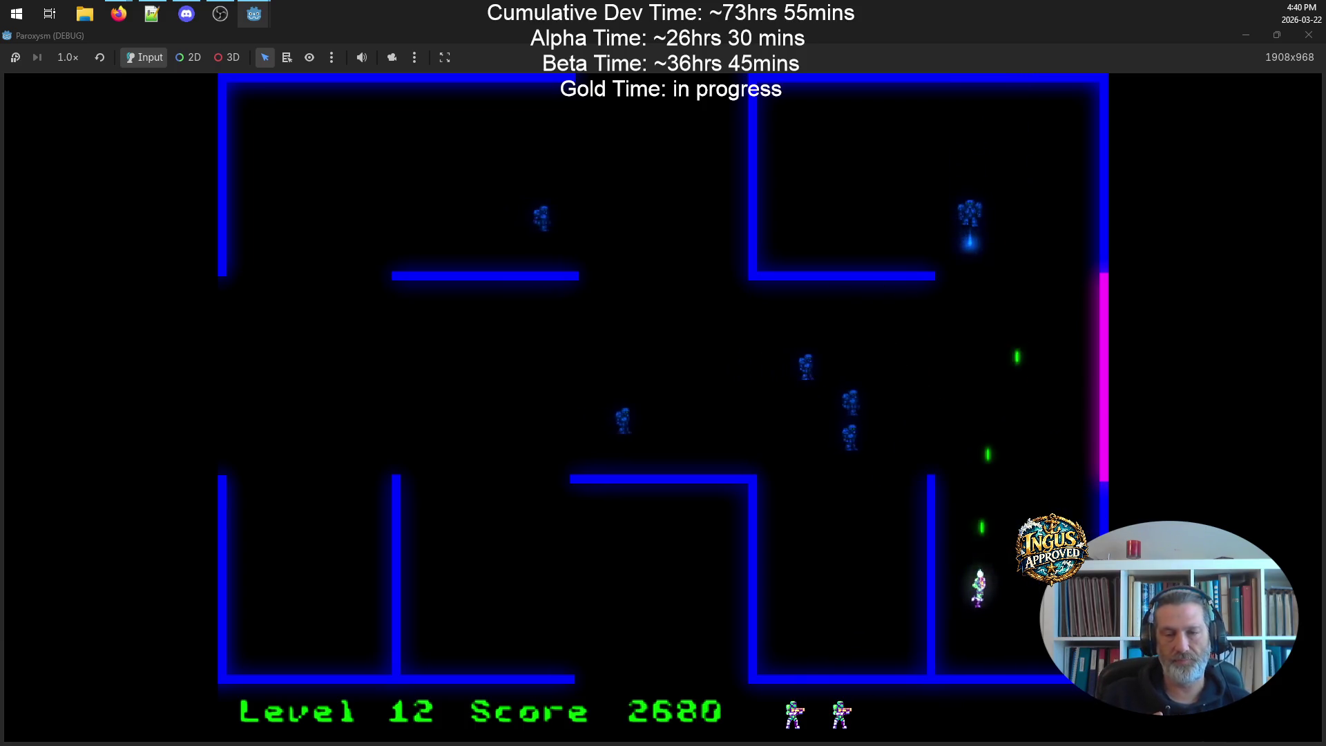
pyautogui.press('Up')
pyautogui.press('Down')
pyautogui.press('Right')
# - Shoot robots along the right wall and away from the magenta wall, then Alt+Tab
pyautogui.press('Up')
pyautogui.press('Left')
pyautogui.press('Up')
pyautogui.press('Down')
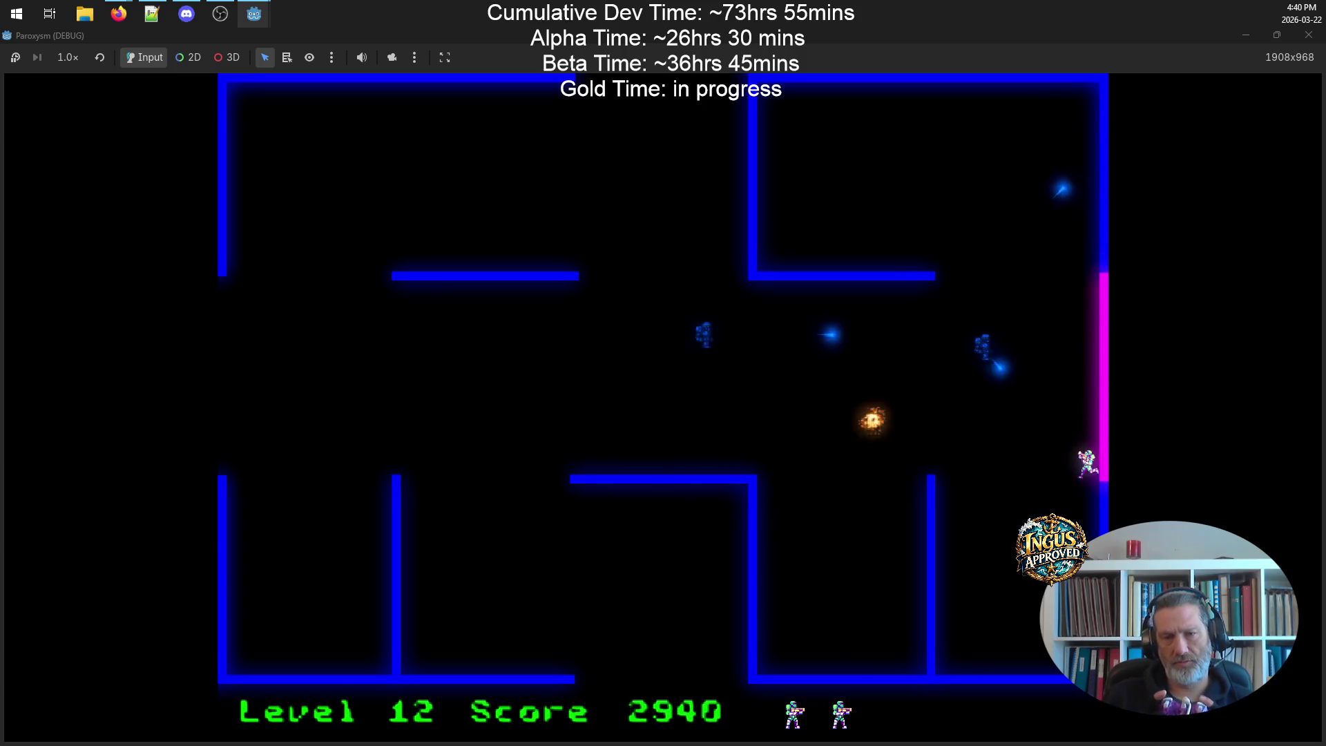
pyautogui.press('Down')
pyautogui.press('Left')
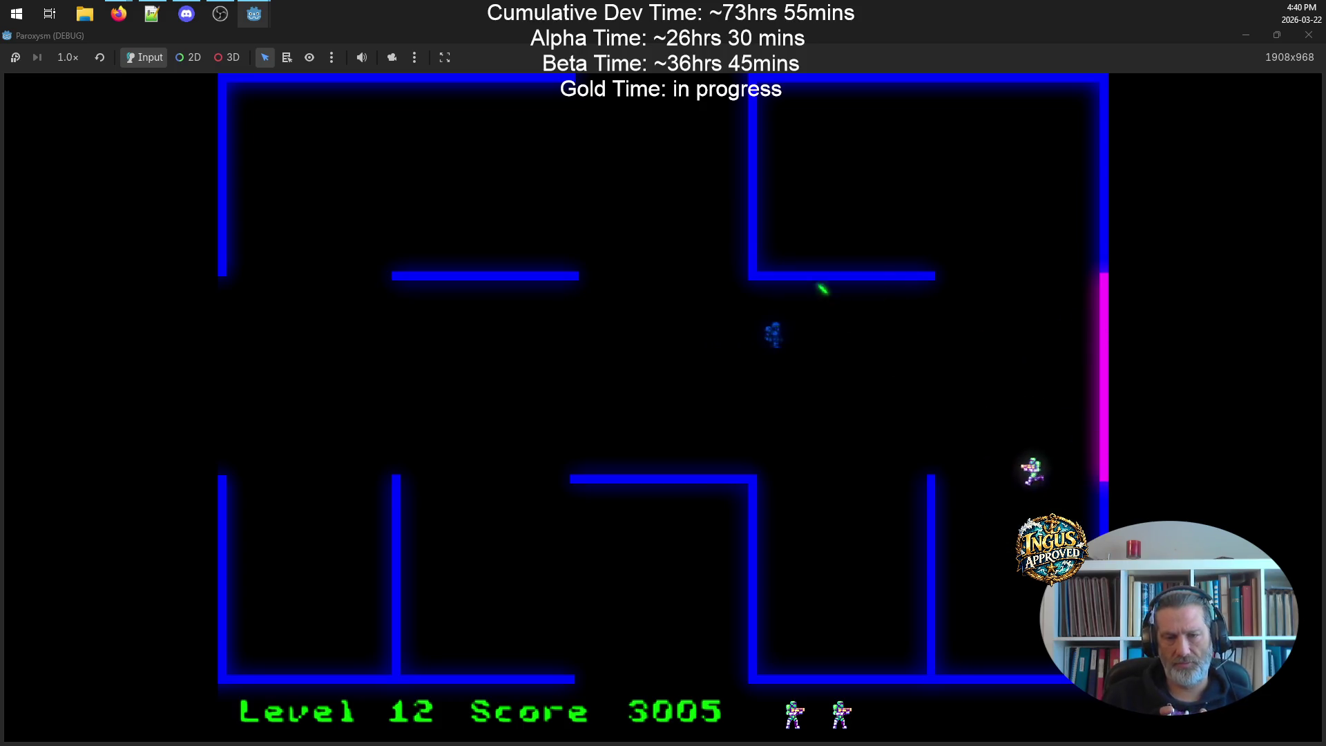
pyautogui.press('Left')
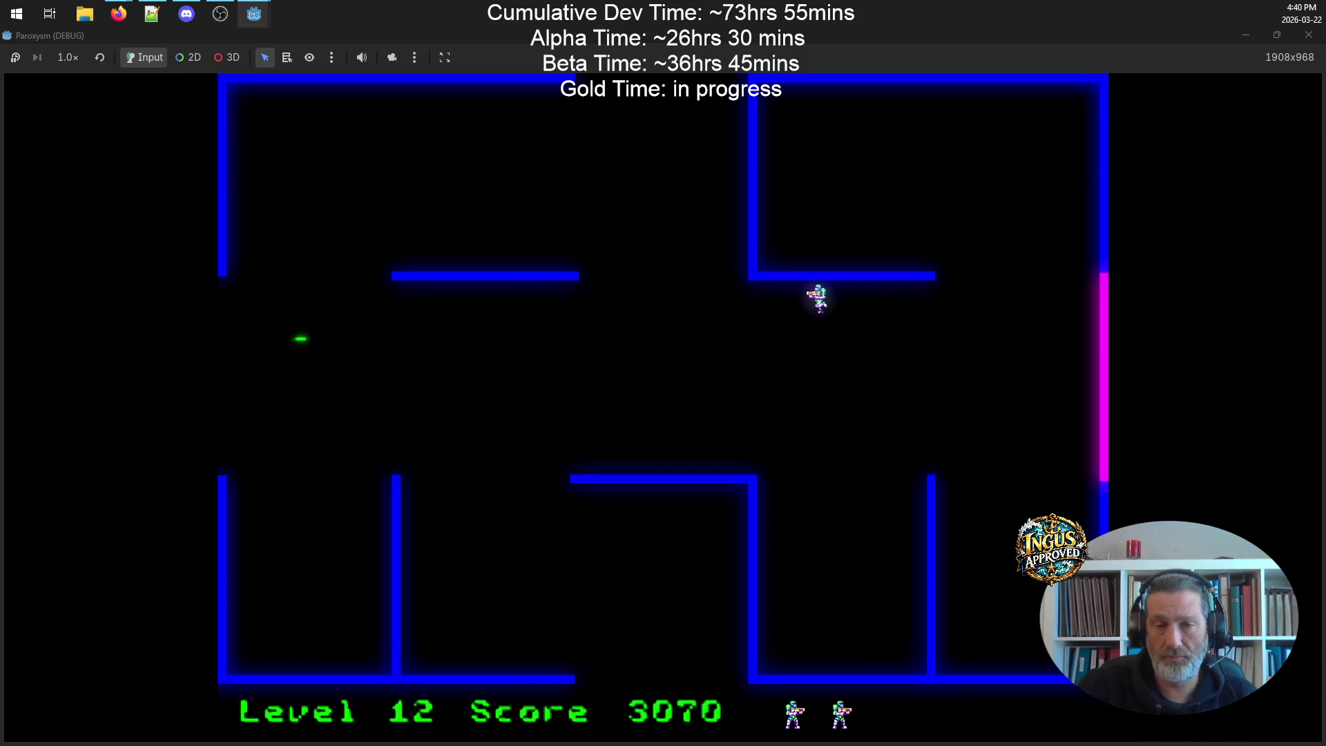
pyautogui.hotkey('alt', 'Tab')
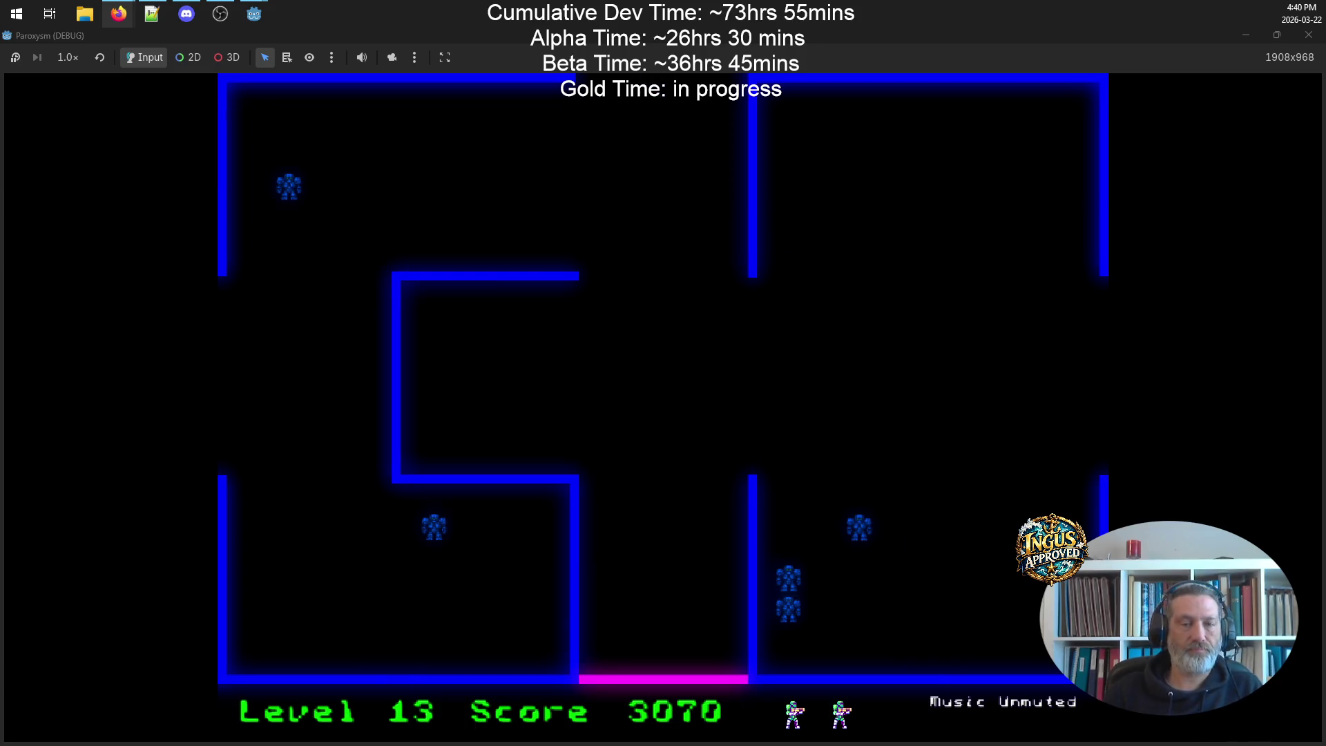
# - Move up-right from the centre, firing down-left at the robots
pyautogui.press('Up')
pyautogui.press('Right')
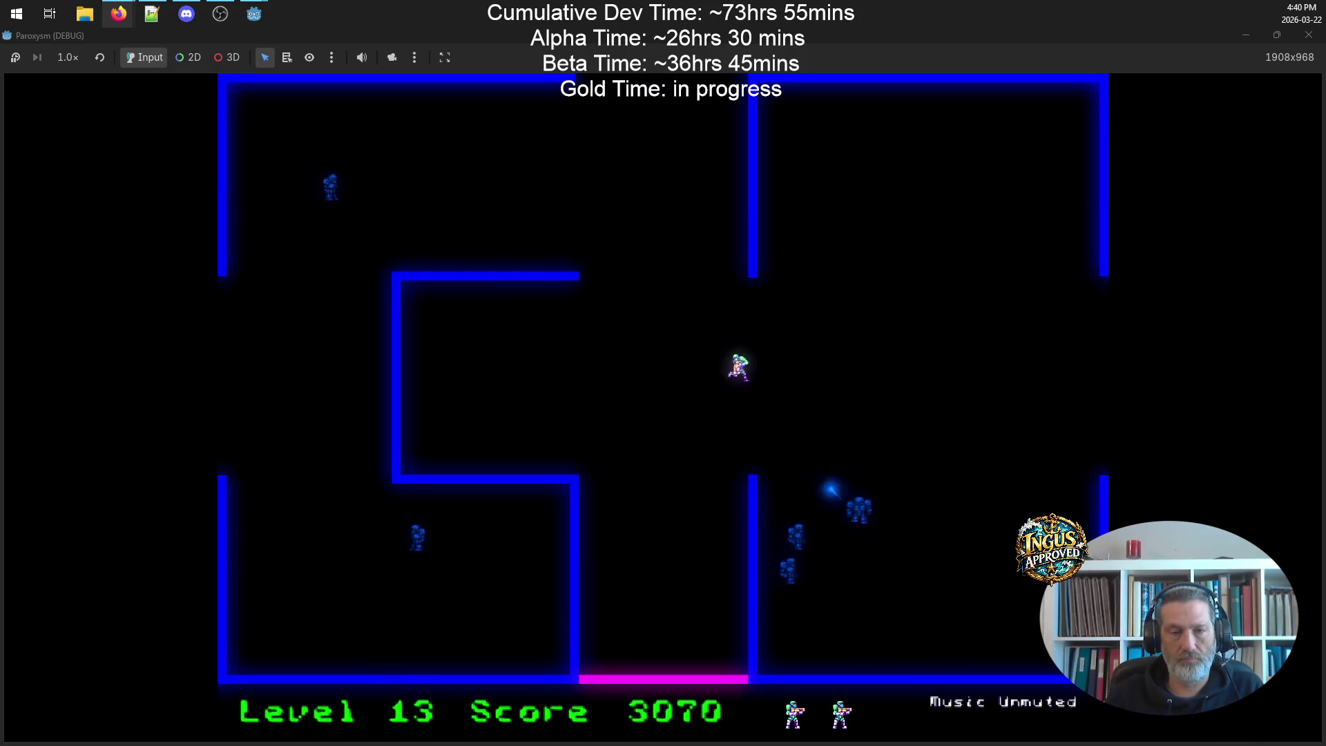
pyautogui.press('Up')
pyautogui.press('Right')
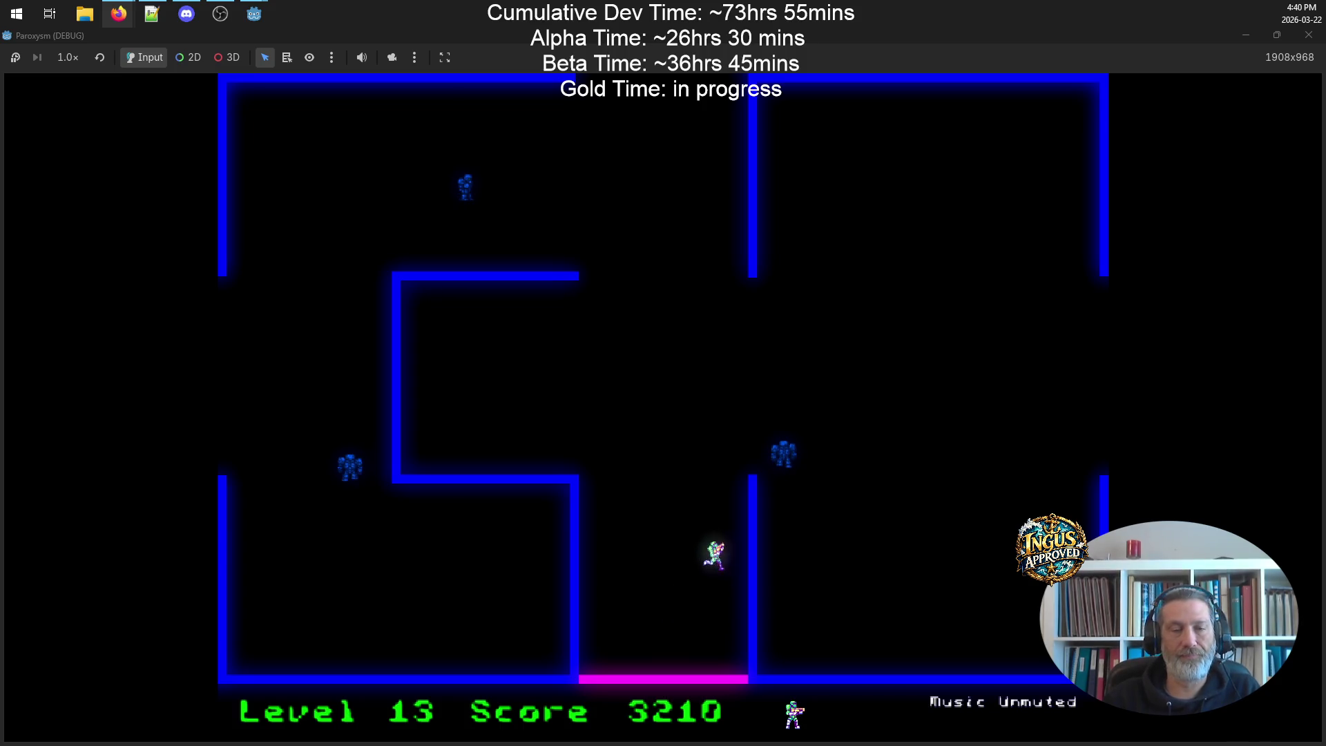
pyautogui.press('Left')
pyautogui.press('Up')
pyautogui.press('Right')
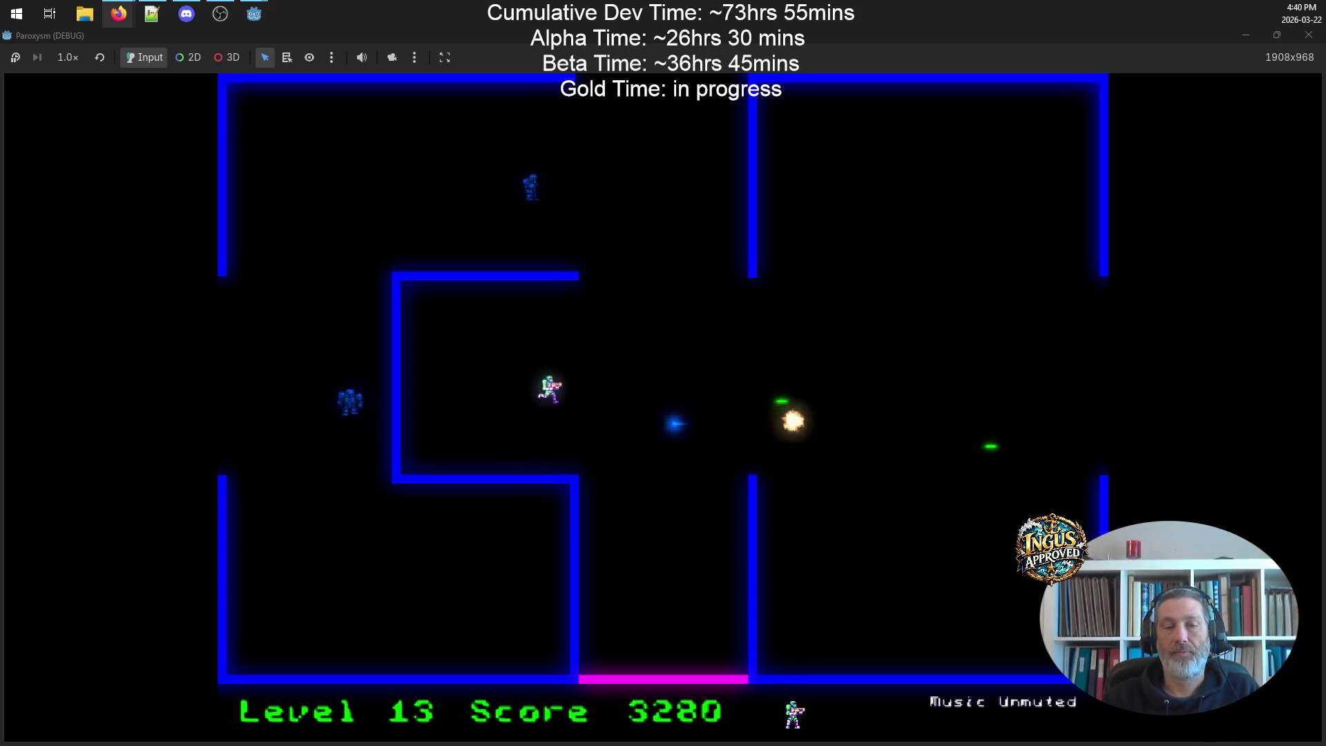
pyautogui.press('Right')
# - Dodge robot fire, shoot the remaining robots and leave the room to reach Level 14
pyautogui.press('Right')
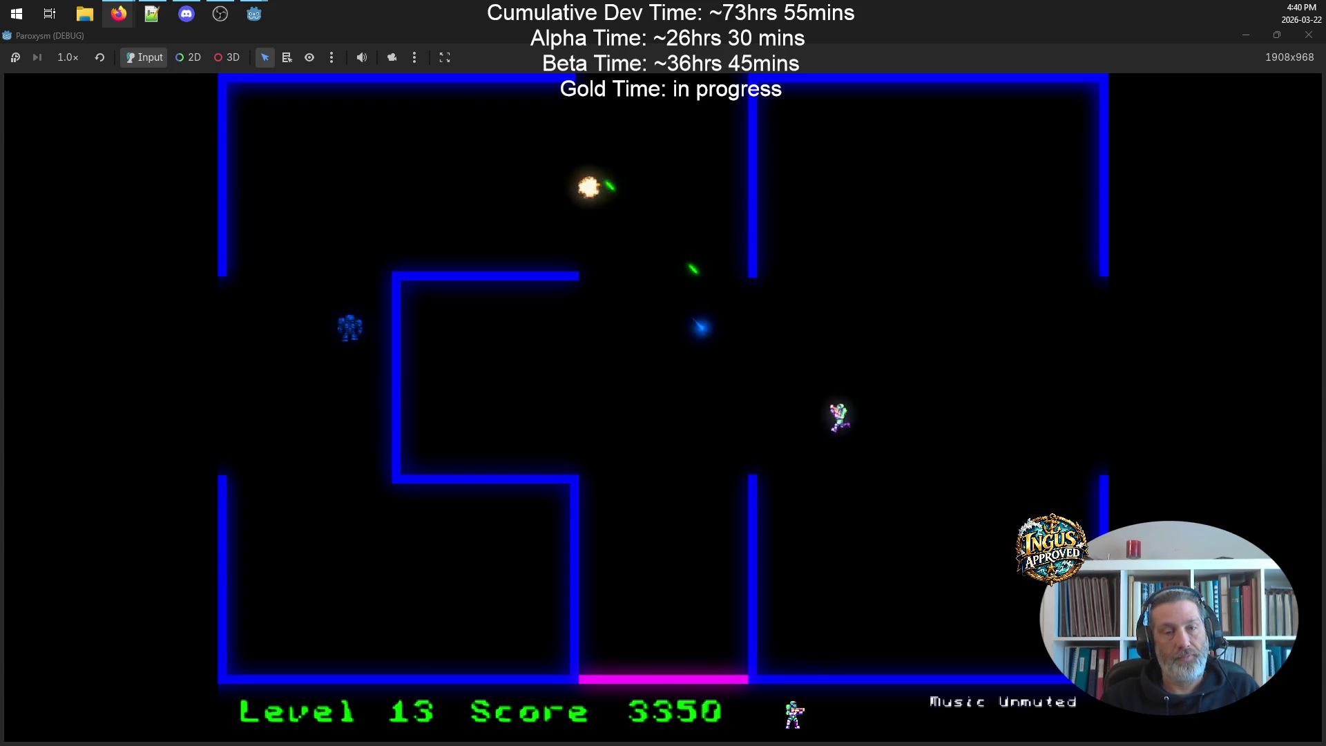
pyautogui.press('Left')
pyautogui.press('Up')
pyautogui.press('Right')
pyautogui.press('Left')
pyautogui.press('Down')
pyautogui.press('Left')
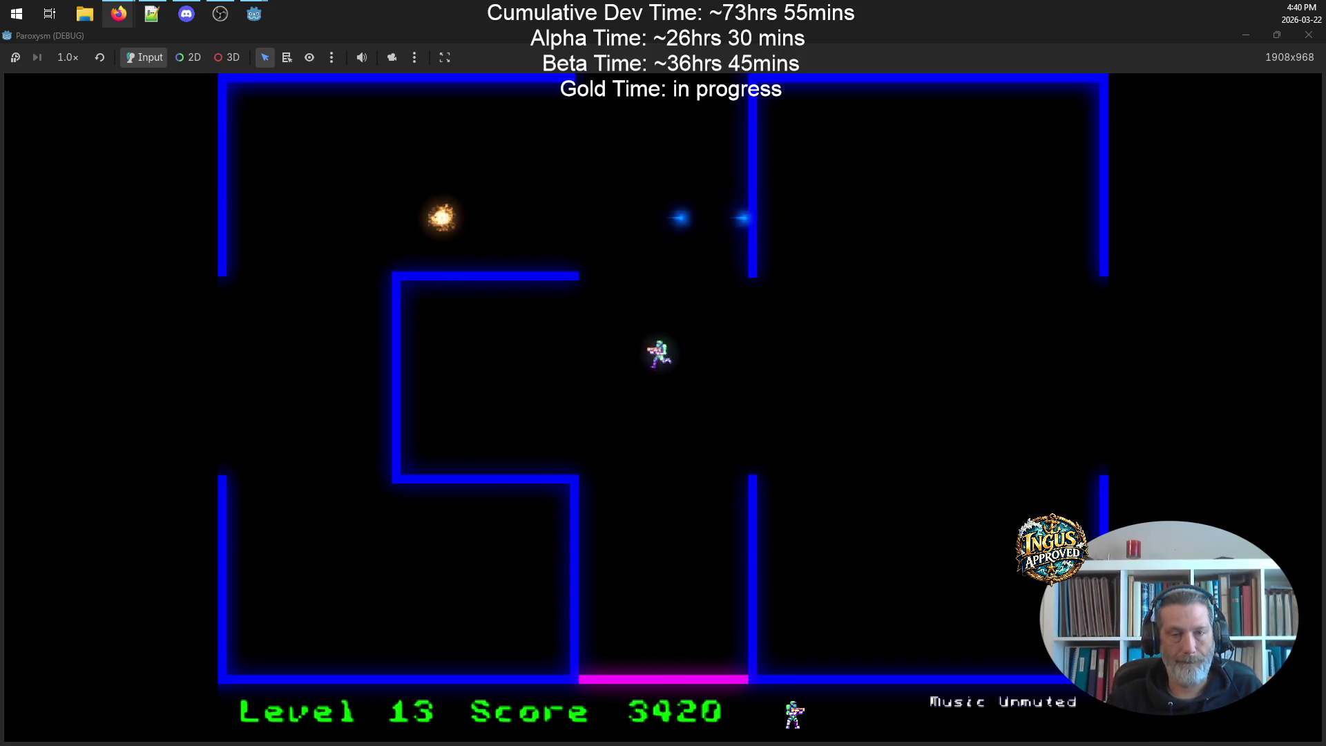
pyautogui.press('Up')
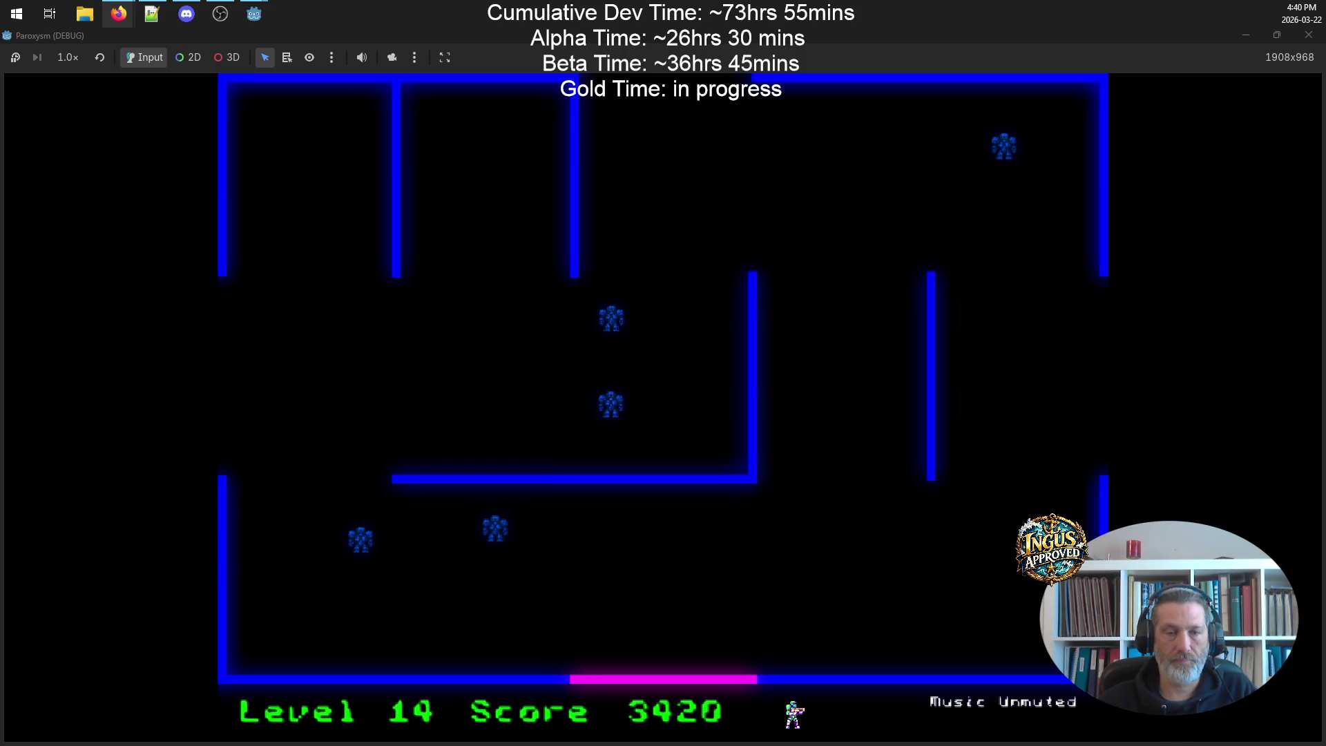
# - Fight Level 14's robots, running down and up the left side firing upward
pyautogui.press('Down')
pyautogui.press('Right')
pyautogui.press('Left')
pyautogui.press('Right')
pyautogui.press('Down')
pyautogui.press('Left')
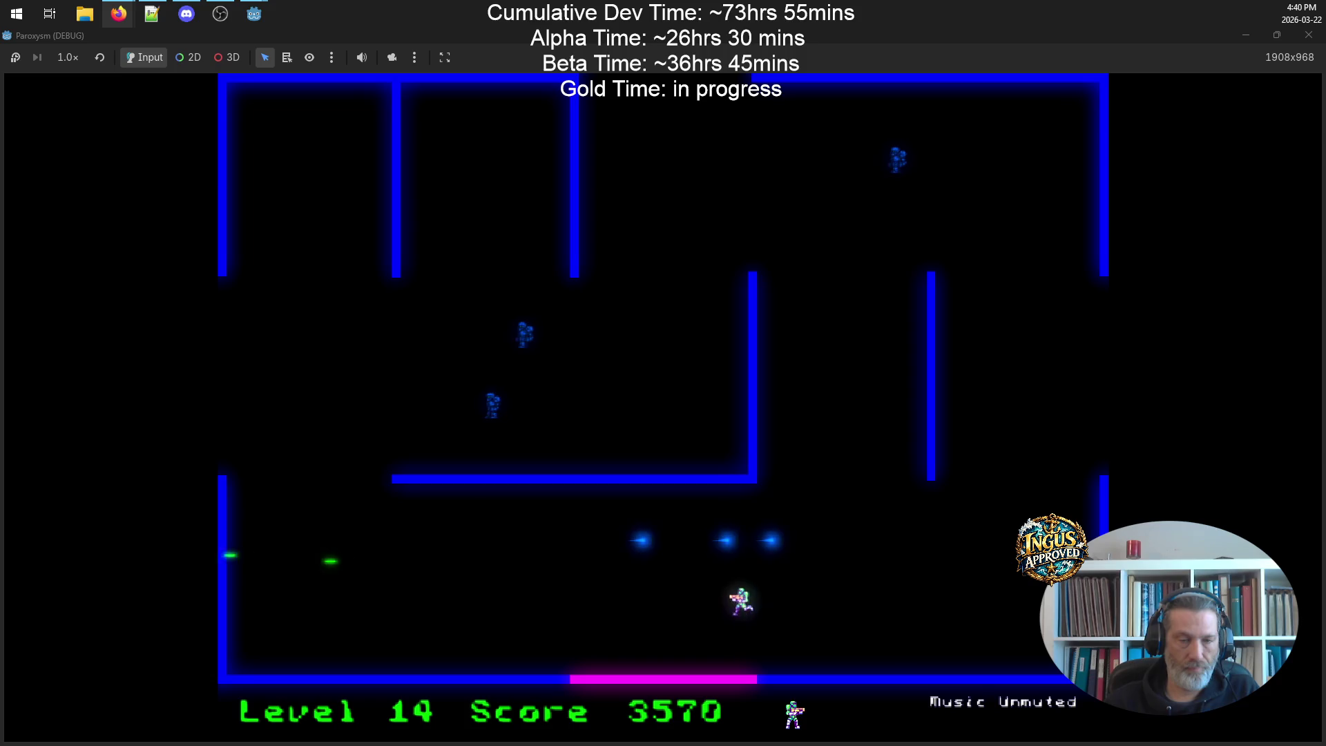
pyautogui.press('Up')
pyautogui.press('Down')
pyautogui.press('Left')
pyautogui.press('Up')
pyautogui.press('Right')
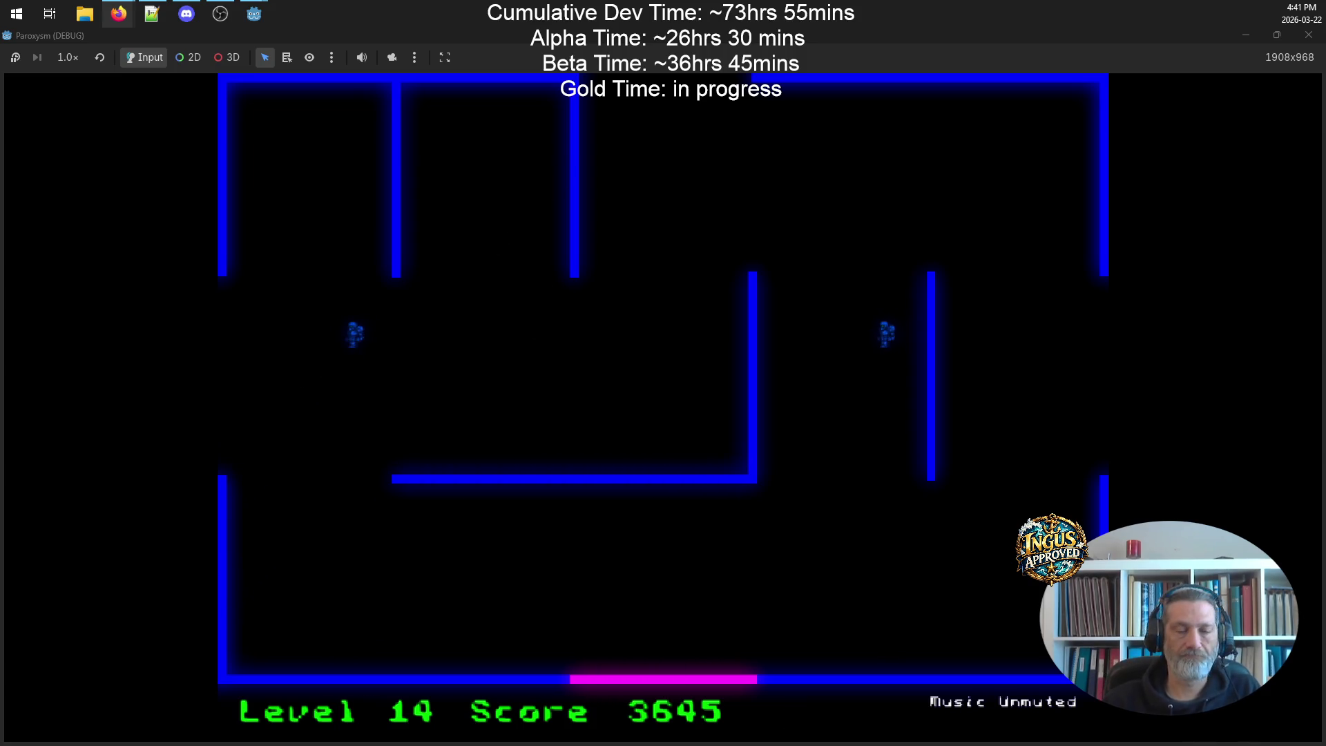
# - Shoot the last Level 14 robots and exit the maze to Level 15 at 3795 points
pyautogui.press('Up')
pyautogui.press('Left')
pyautogui.press('Up')
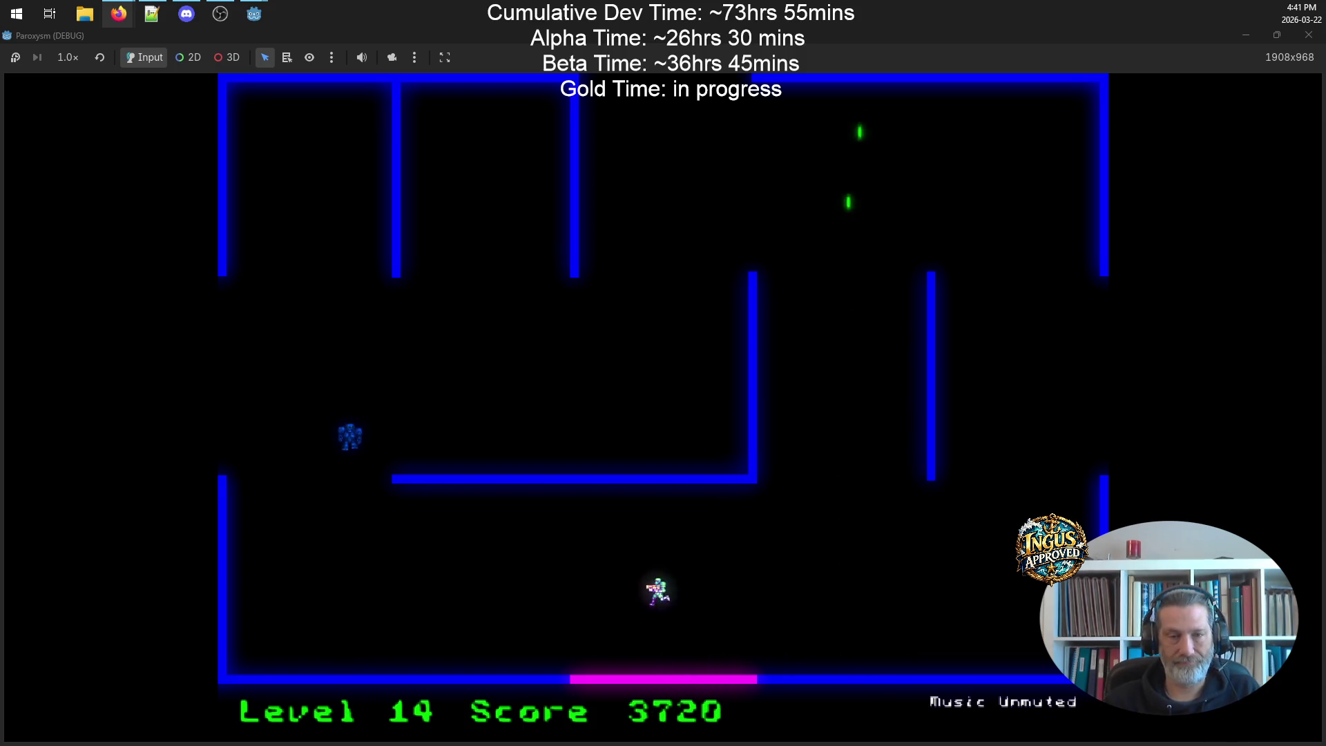
pyautogui.press('Left')
pyautogui.press('Up')
pyautogui.press('Right')
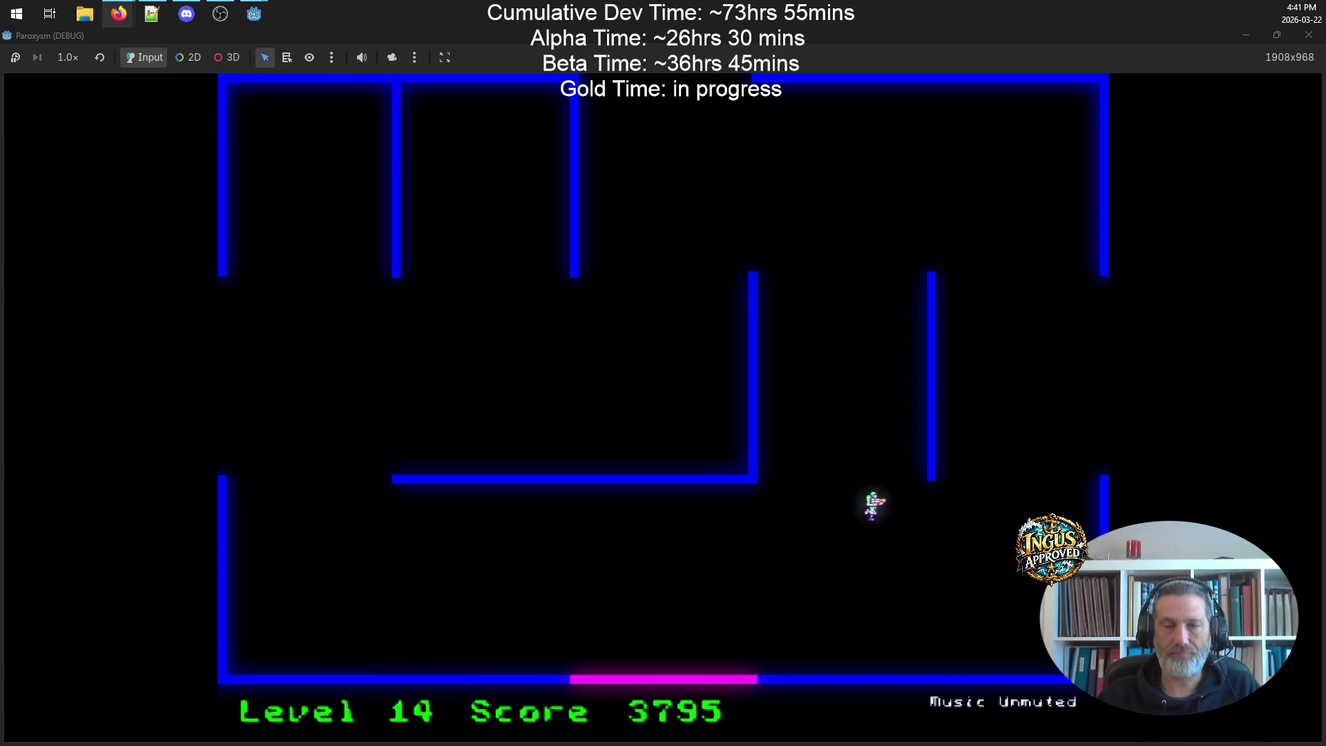
pyautogui.press('Right')
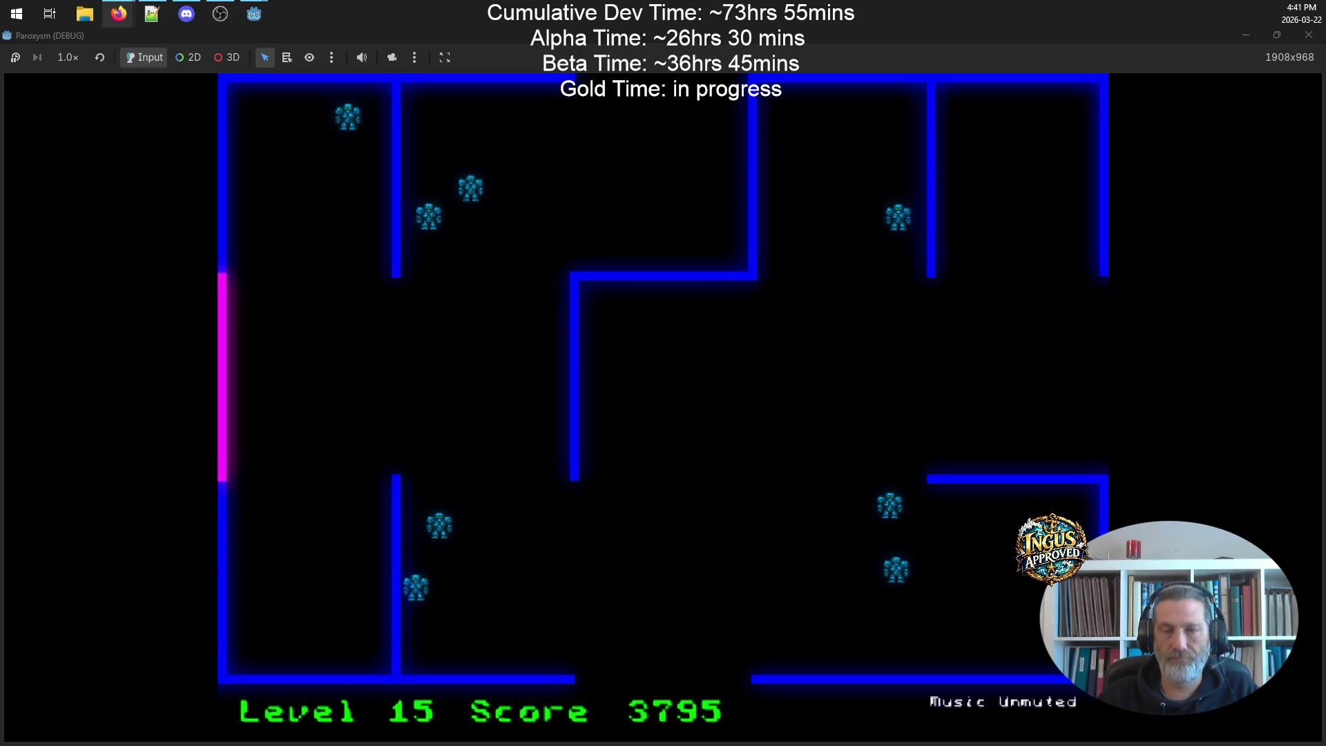
# - On Level 15, shoot the robots along the left corridor and the top wall
pyautogui.press('Up')
pyautogui.press('Left')
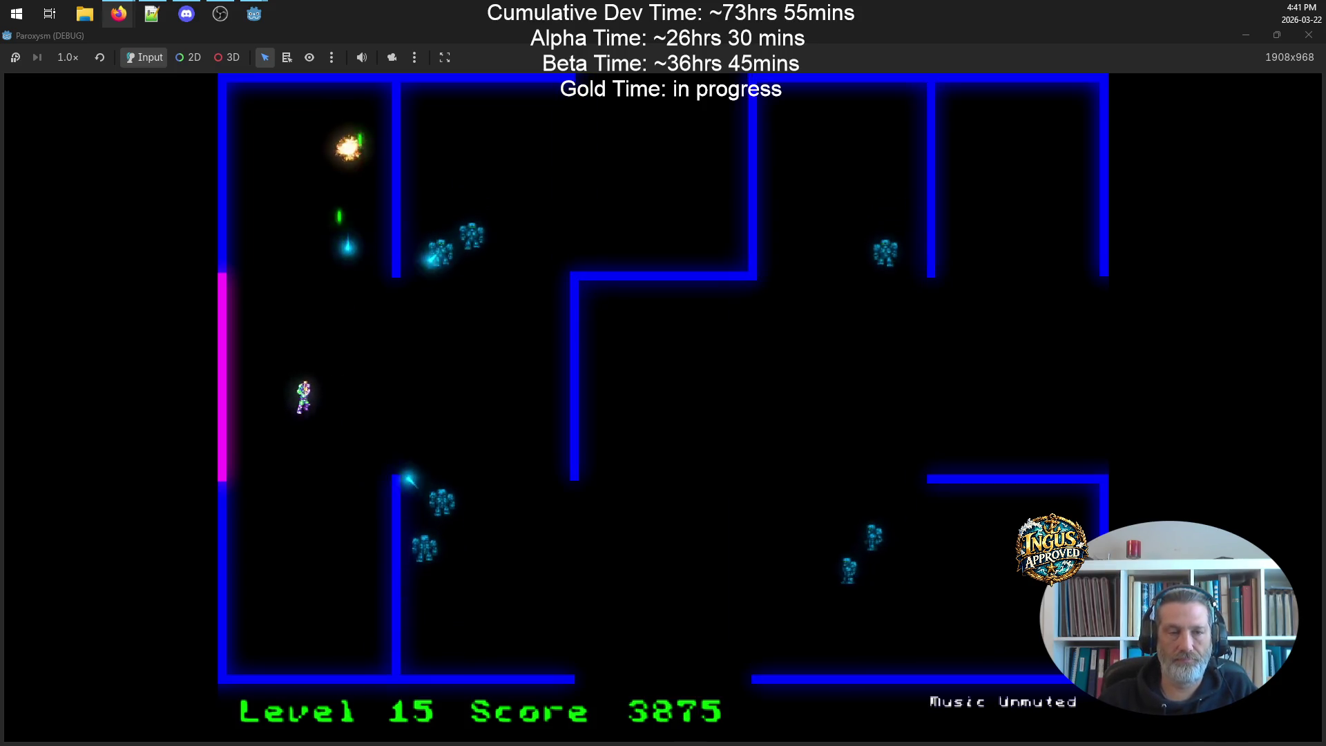
pyautogui.press('Up')
pyautogui.press('Down')
pyautogui.press('Down')
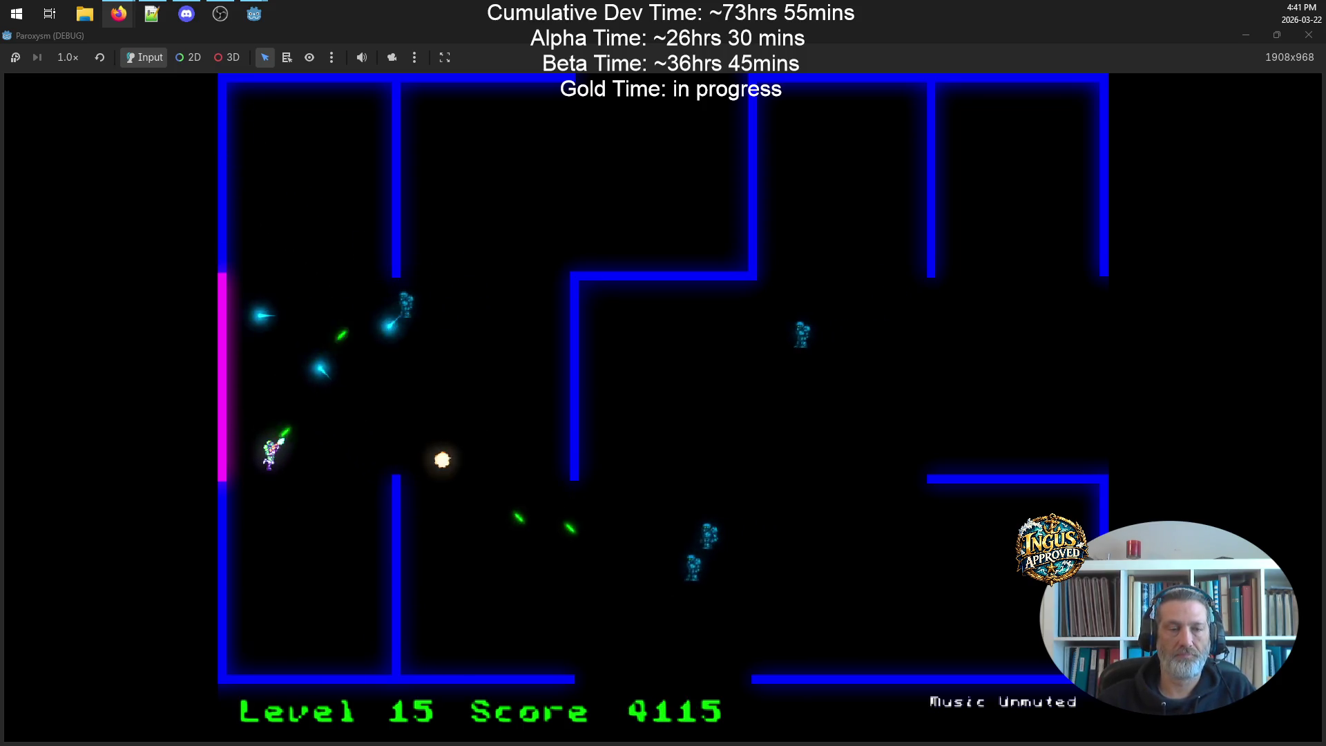
pyautogui.press('Right')
pyautogui.press('Down')
pyautogui.press('Left')
pyautogui.press('Up')
pyautogui.press('Up')
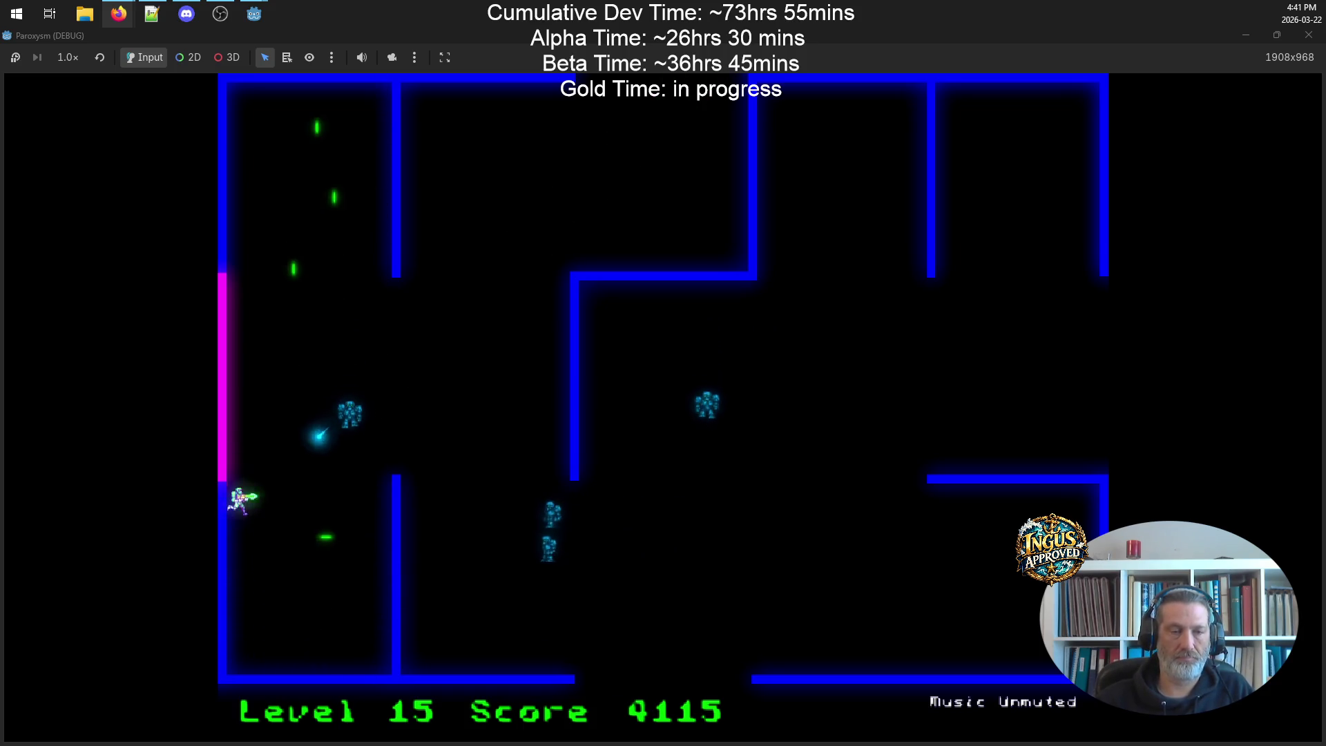
pyautogui.press('Right')
pyautogui.press('Up')
pyautogui.press('Right')
pyautogui.press('Left')
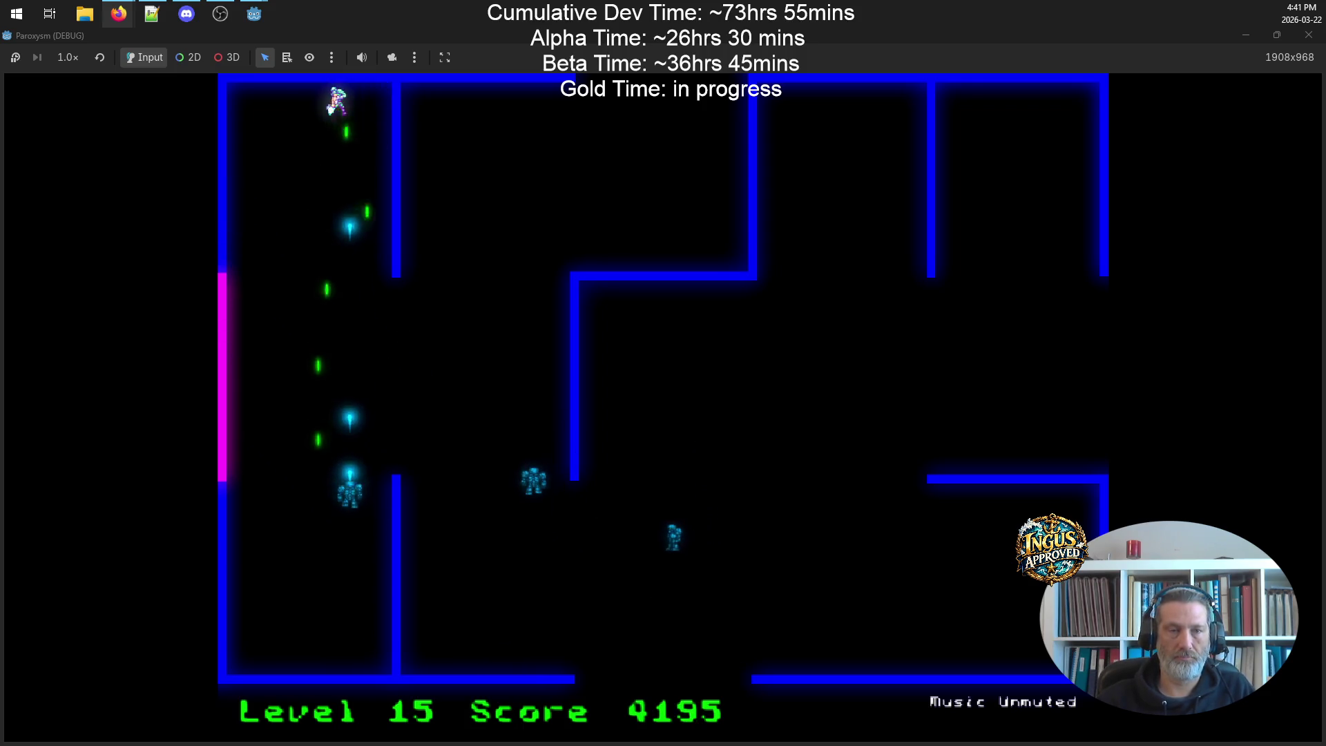
pyautogui.press('Right')
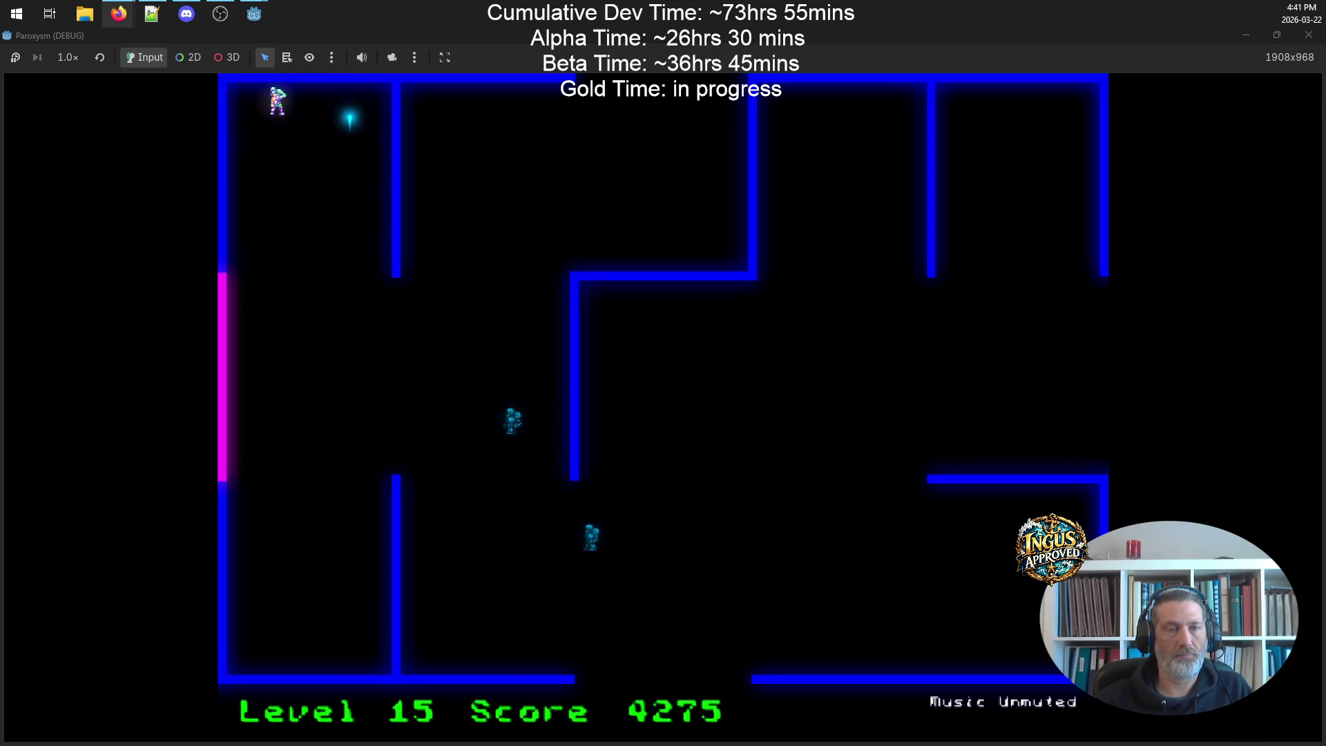
# - Destroy the last Level 15 robots and exit the maze on the right to reach Level 16
pyautogui.press('Right')
pyautogui.press('Left')
pyautogui.press('Down')
pyautogui.press('Left')
pyautogui.press('Down')
pyautogui.press('Up')
pyautogui.press('Right')
pyautogui.press('Right')
pyautogui.press('Down')
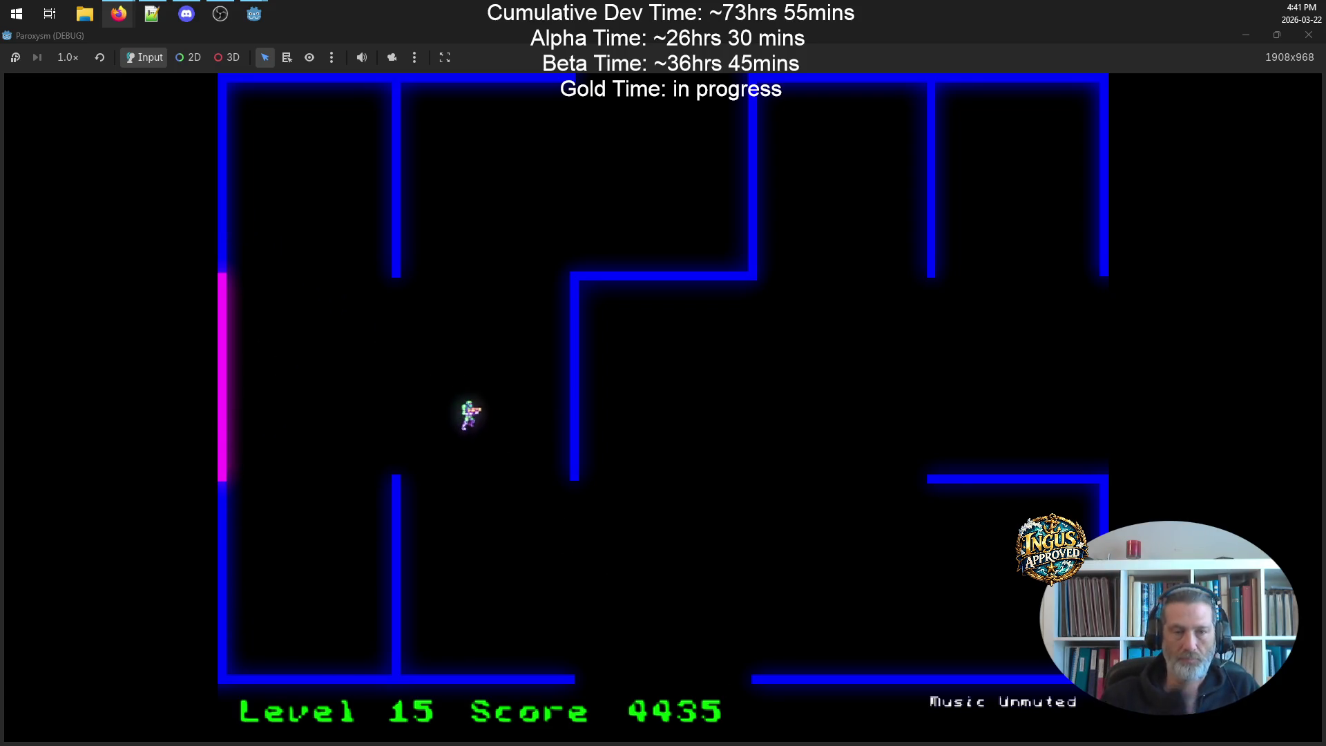
pyautogui.press('Down')
pyautogui.press('Up')
pyautogui.press('Up')
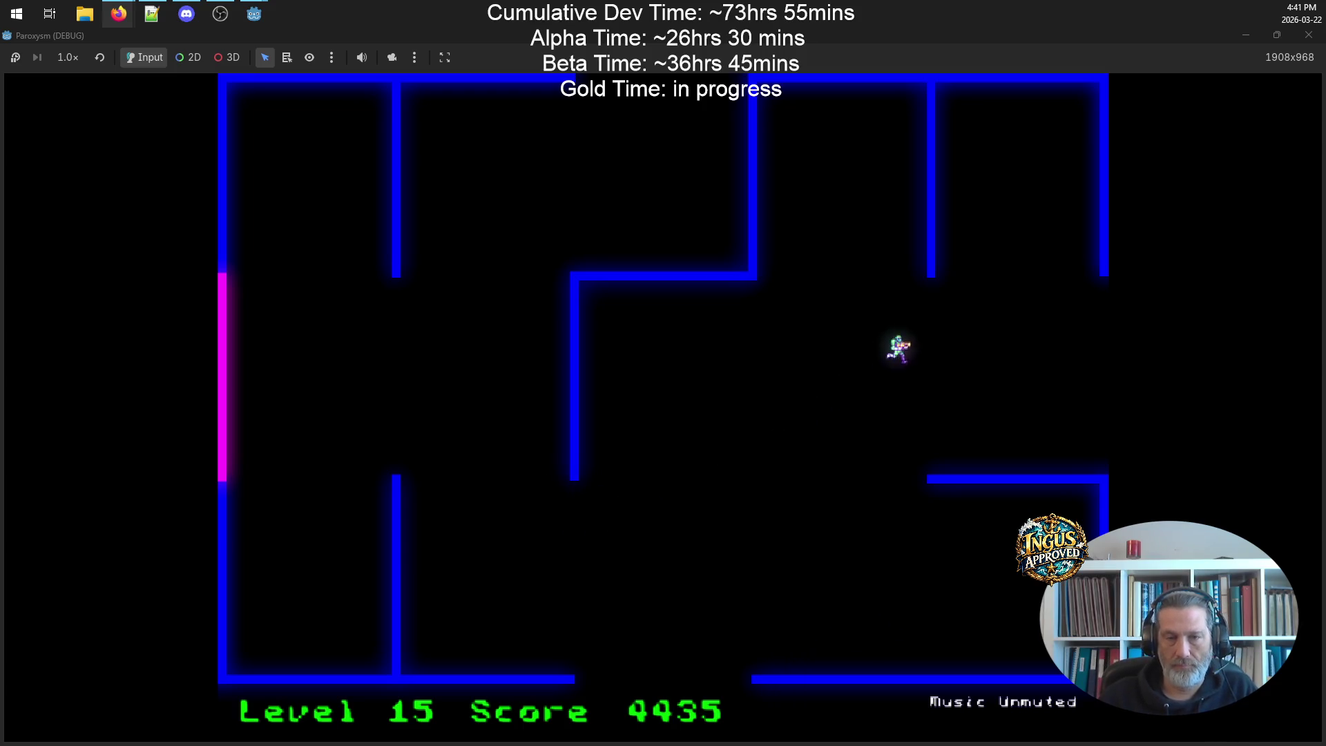
pyautogui.press('Down')
# - Fight the Level 16 robots, dodging their shots while firing
pyautogui.press('Right')
pyautogui.press('Down')
pyautogui.press('Down')
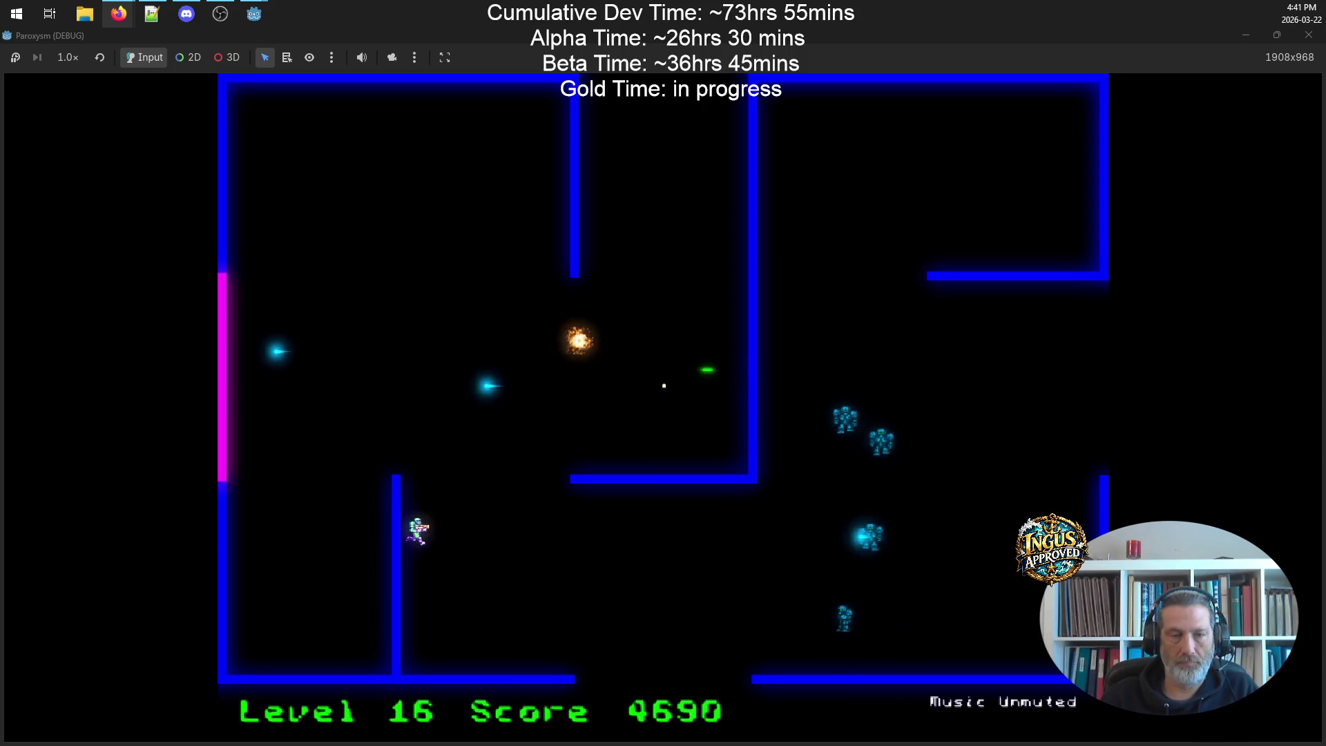
pyautogui.press('Up')
pyautogui.press('Right')
pyautogui.press('Down')
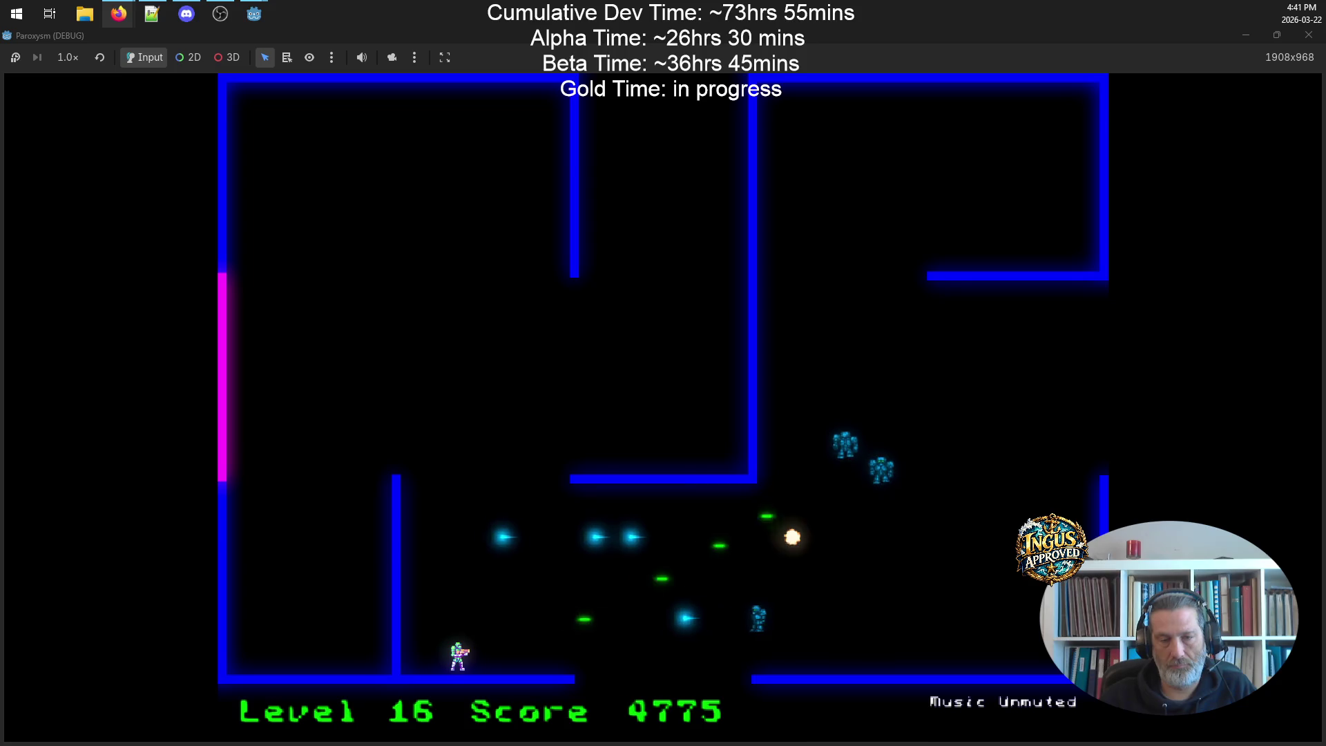
pyautogui.press('Left')
pyautogui.press('Up')
pyautogui.press('Up')
pyautogui.press('Right')
pyautogui.press('Up')
pyautogui.press('Up')
pyautogui.press('Right')
# - Clear Level 16, exit through the bottom gap, then die on Level 17 with score 5120
pyautogui.press('Down')
pyautogui.press('Right')
pyautogui.press('Down')
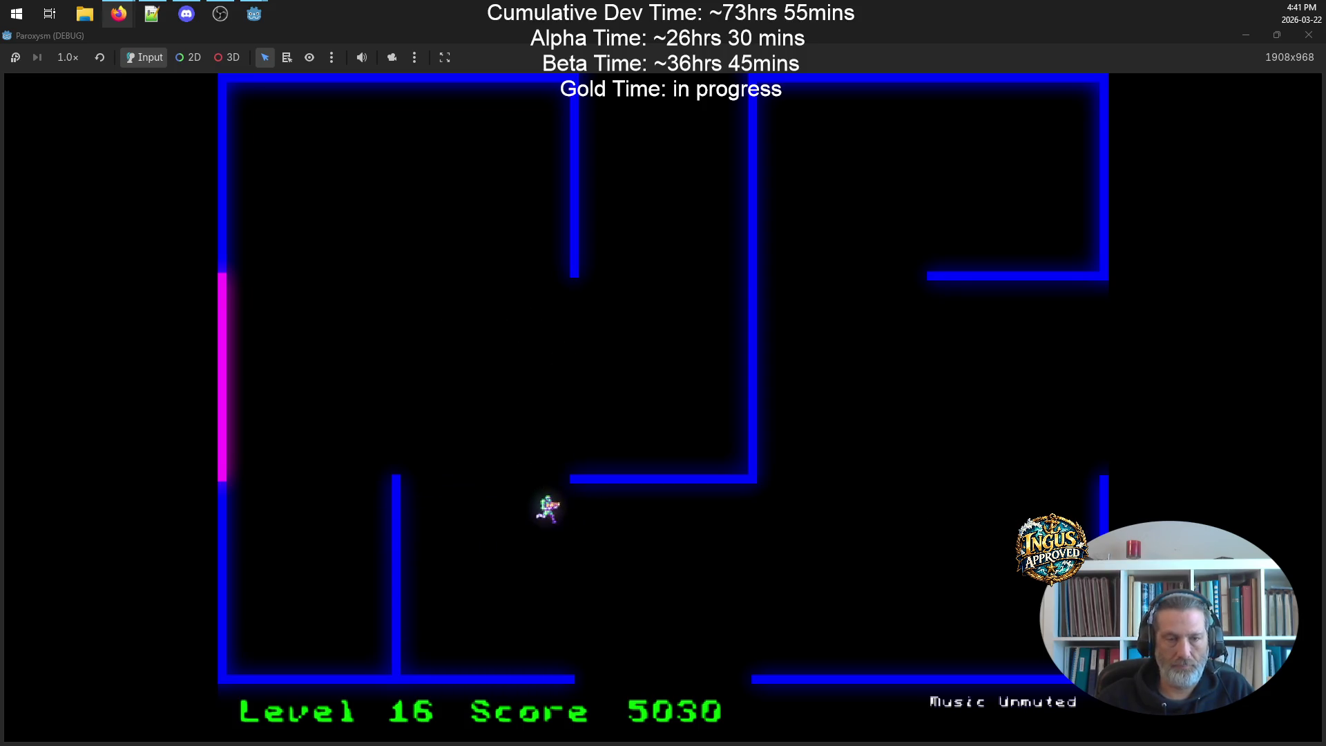
pyautogui.press('Right')
pyautogui.press('Down')
pyautogui.press('Down')
pyautogui.press('Right')
pyautogui.press('Up')
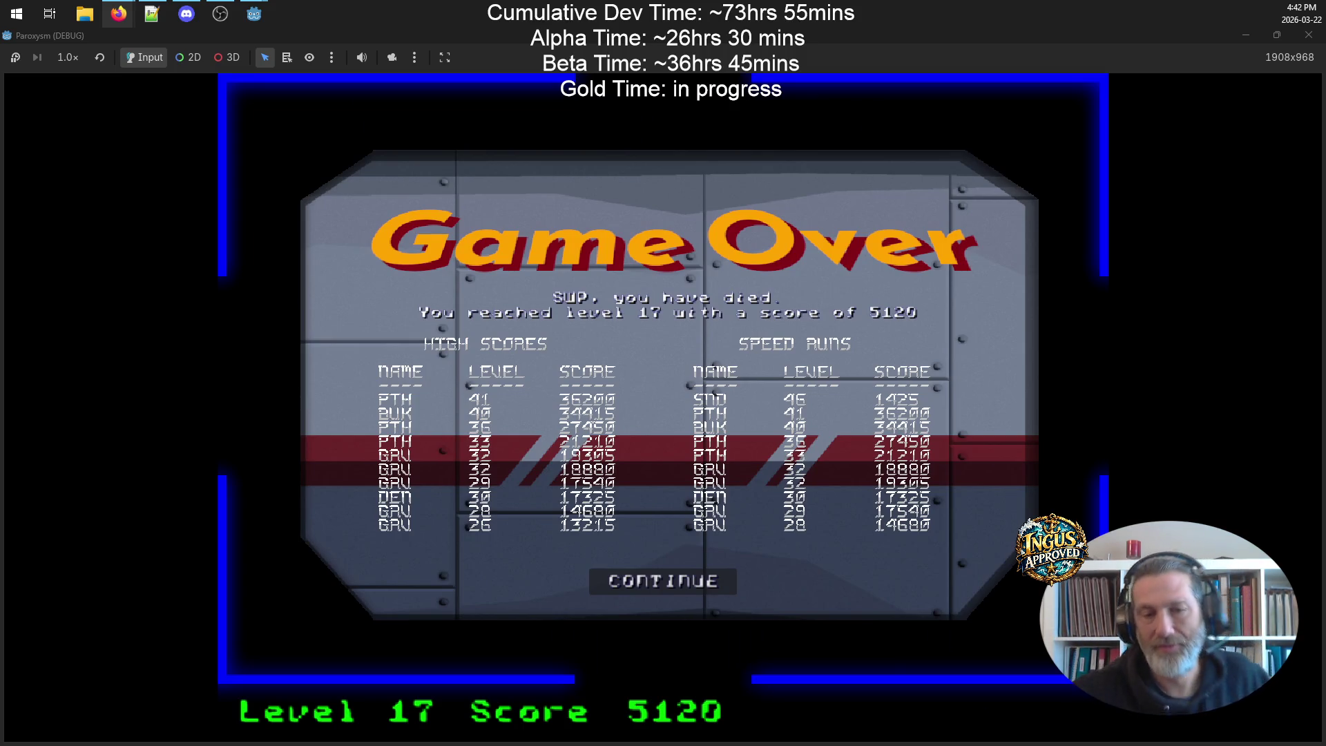
# - Skip past the high scores and credits, quit the game, and bring Paroxysm-build.txt forward
pyautogui.click(711, 583)
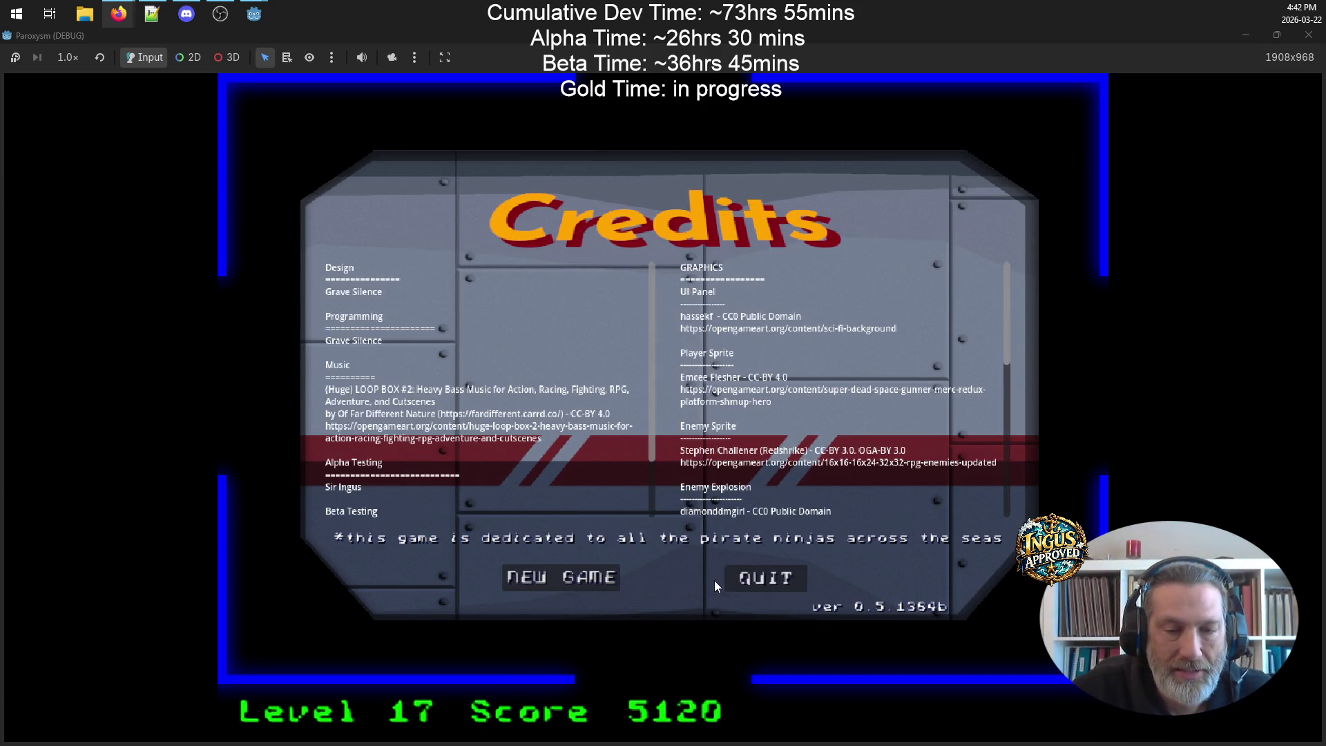
pyautogui.click(750, 582)
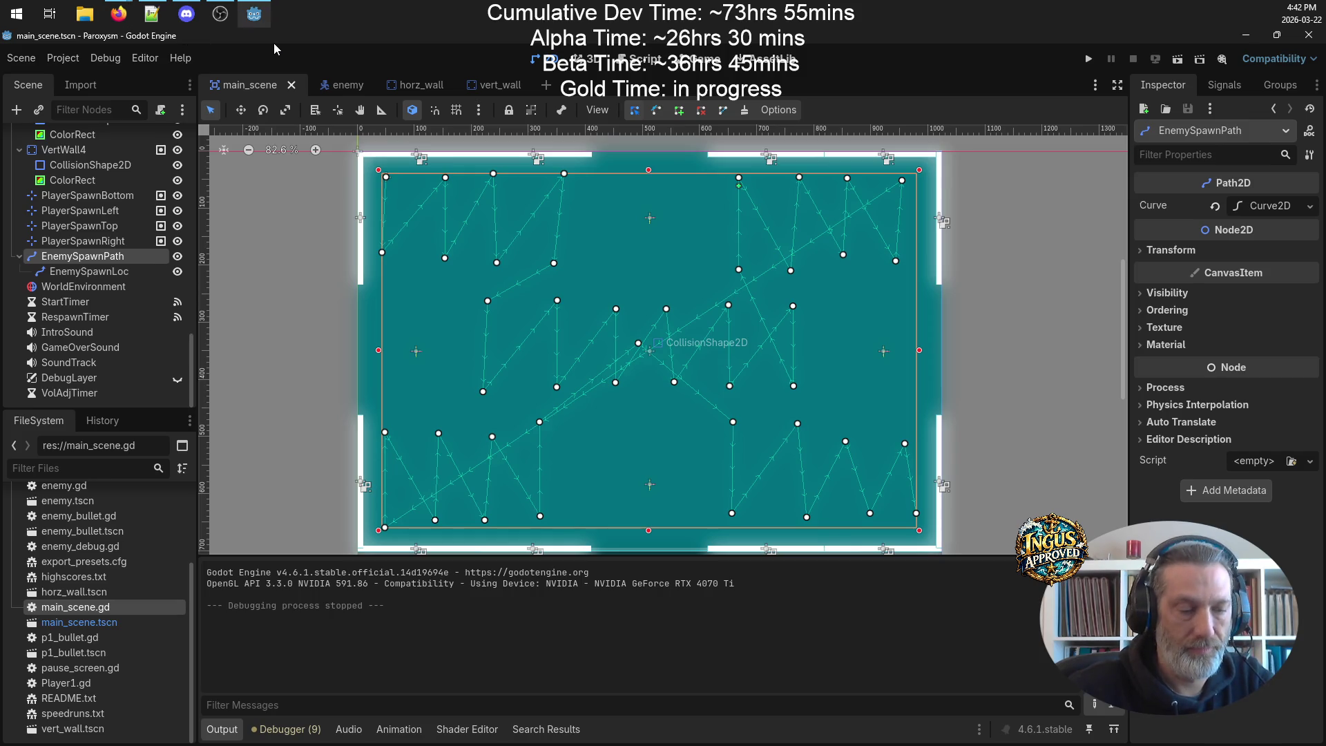
pyautogui.click(150, 7)
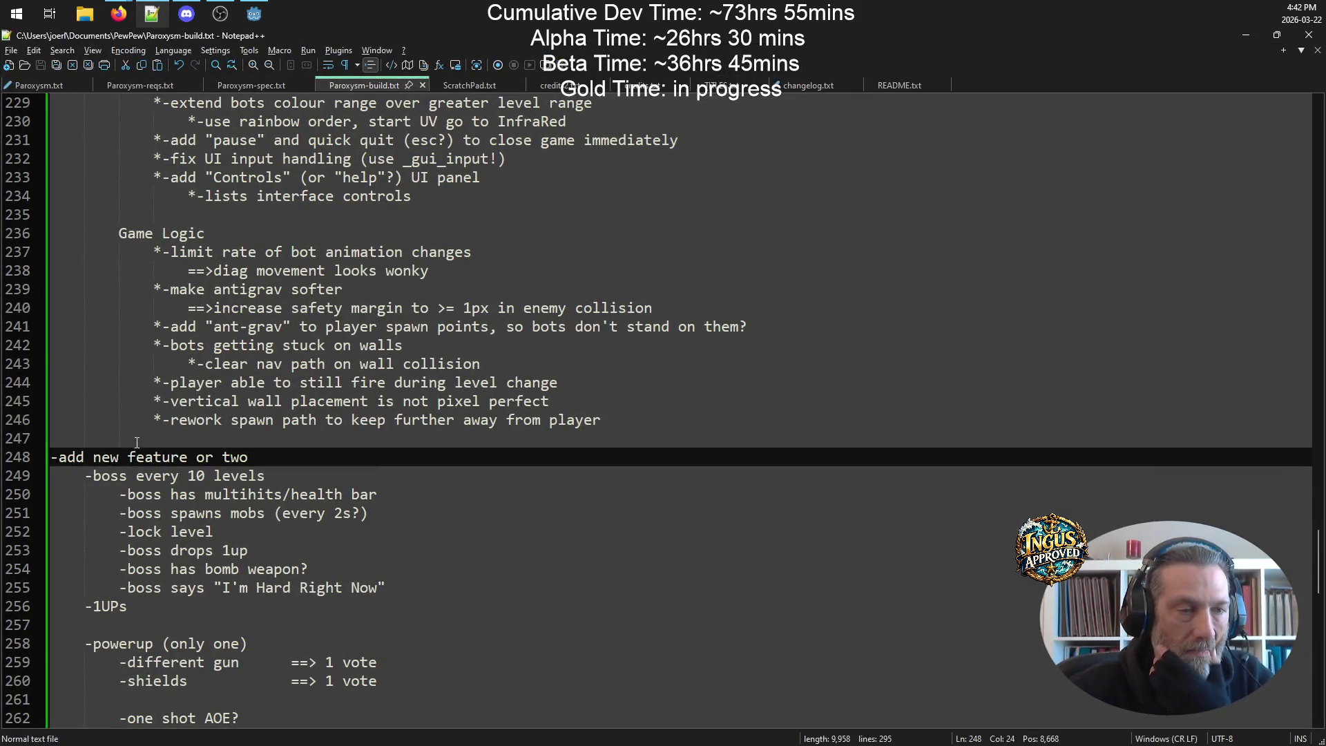
# - Add a '-boss sound' line under the boss-every-10-levels note and save the build notes
pyautogui.click(648, 401)
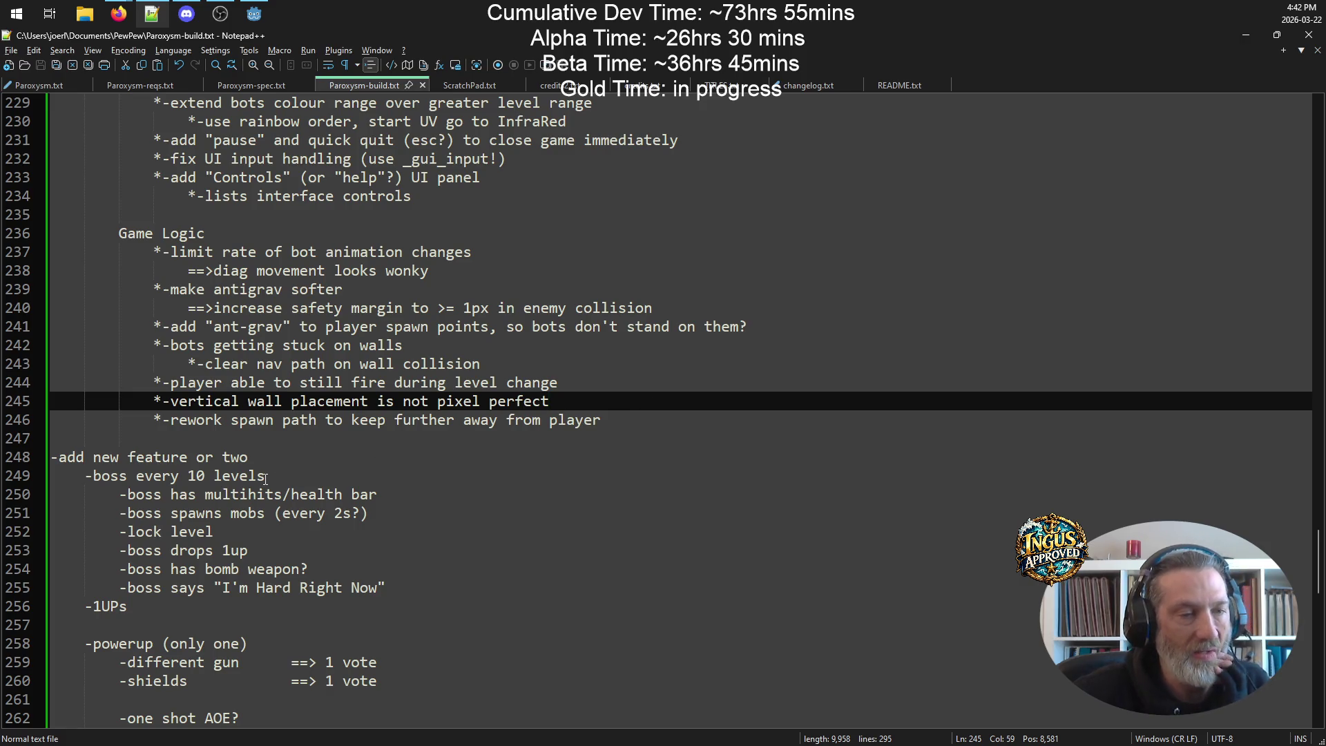
pyautogui.click(265, 478)
pyautogui.click(310, 463)
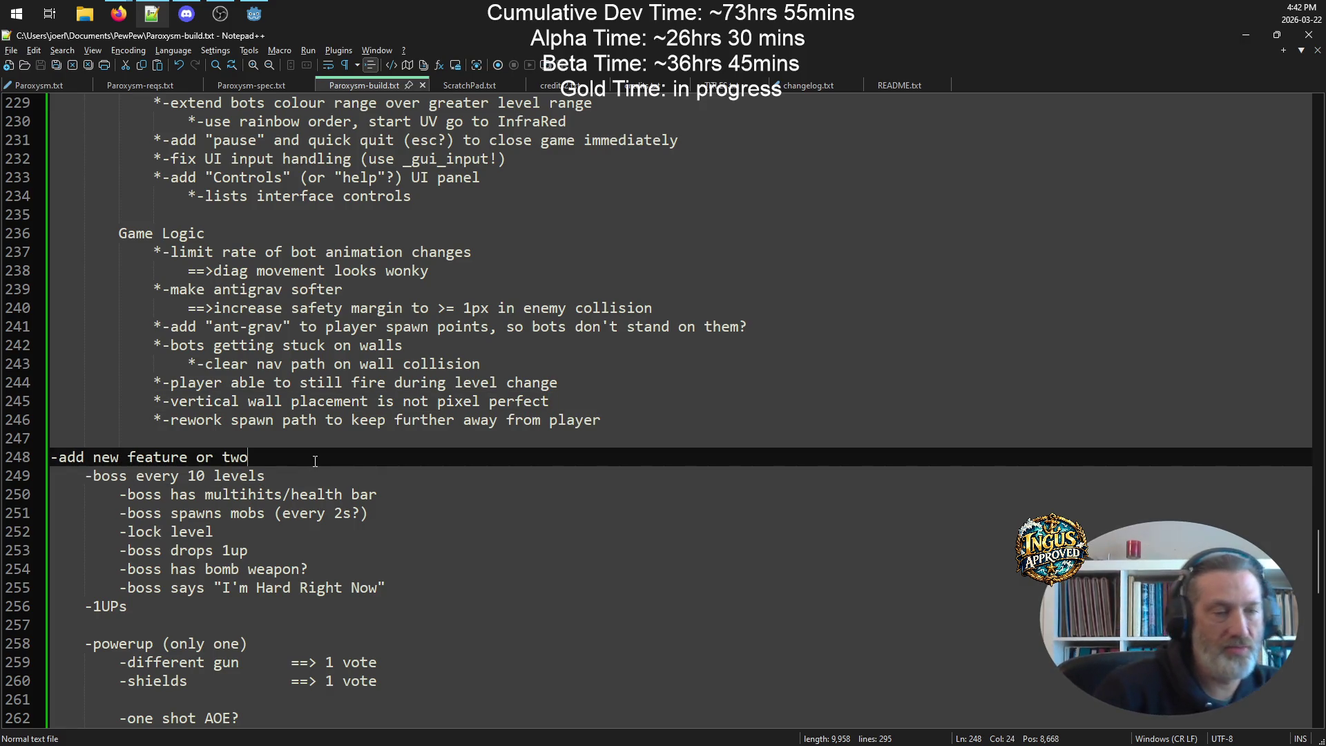
pyautogui.press('Down')
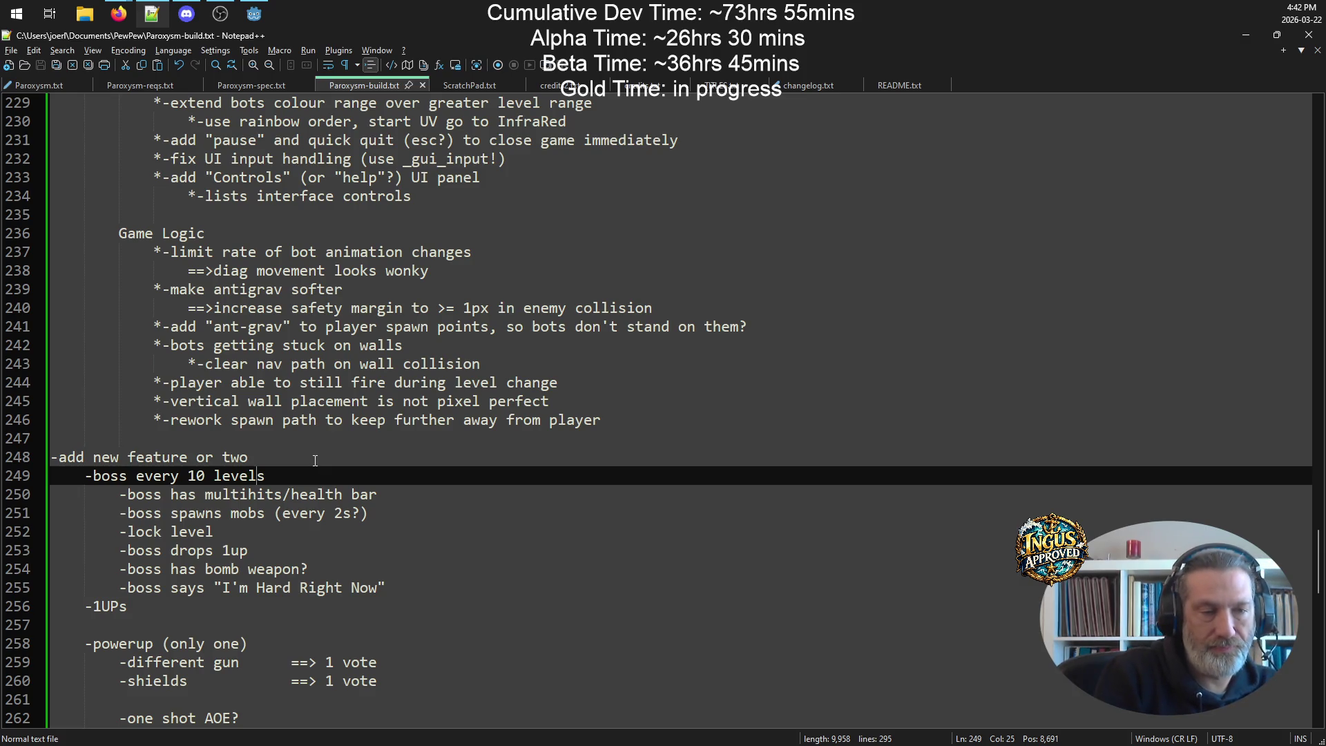
pyautogui.press('Return')
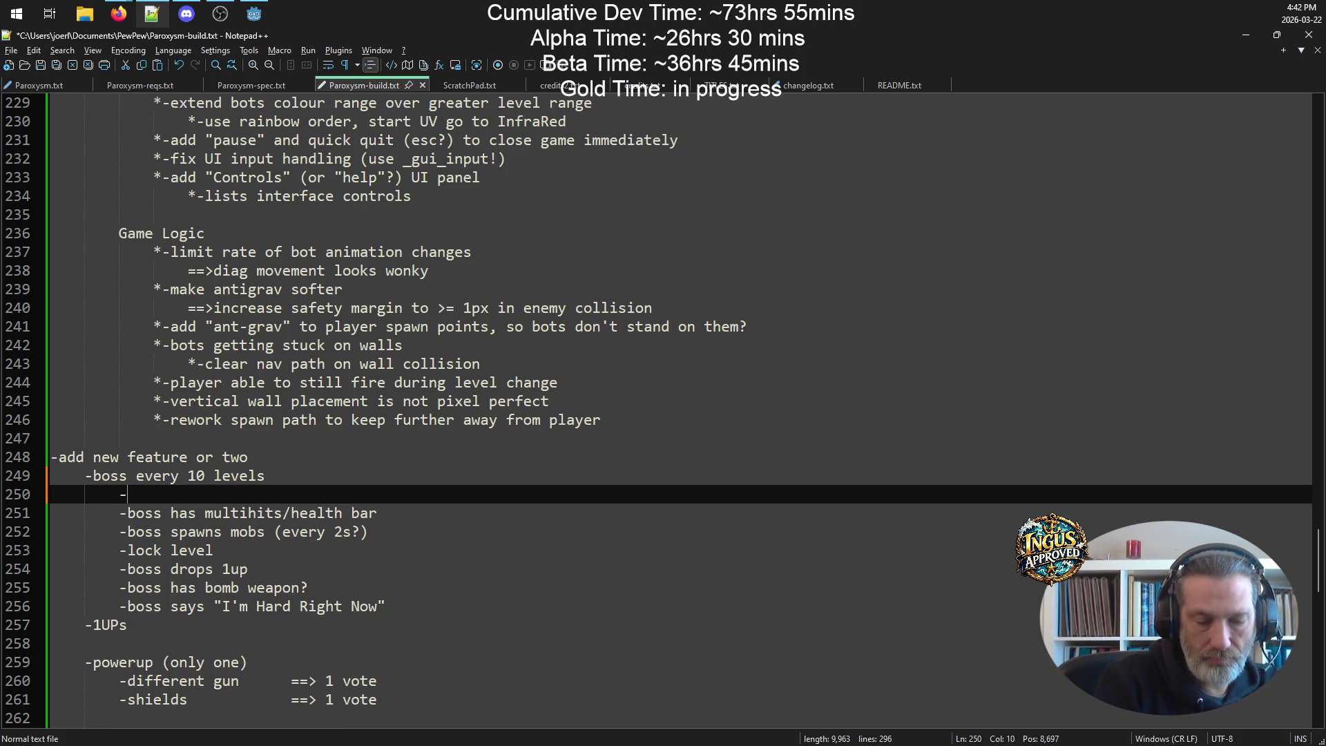
pyautogui.write('boss ')
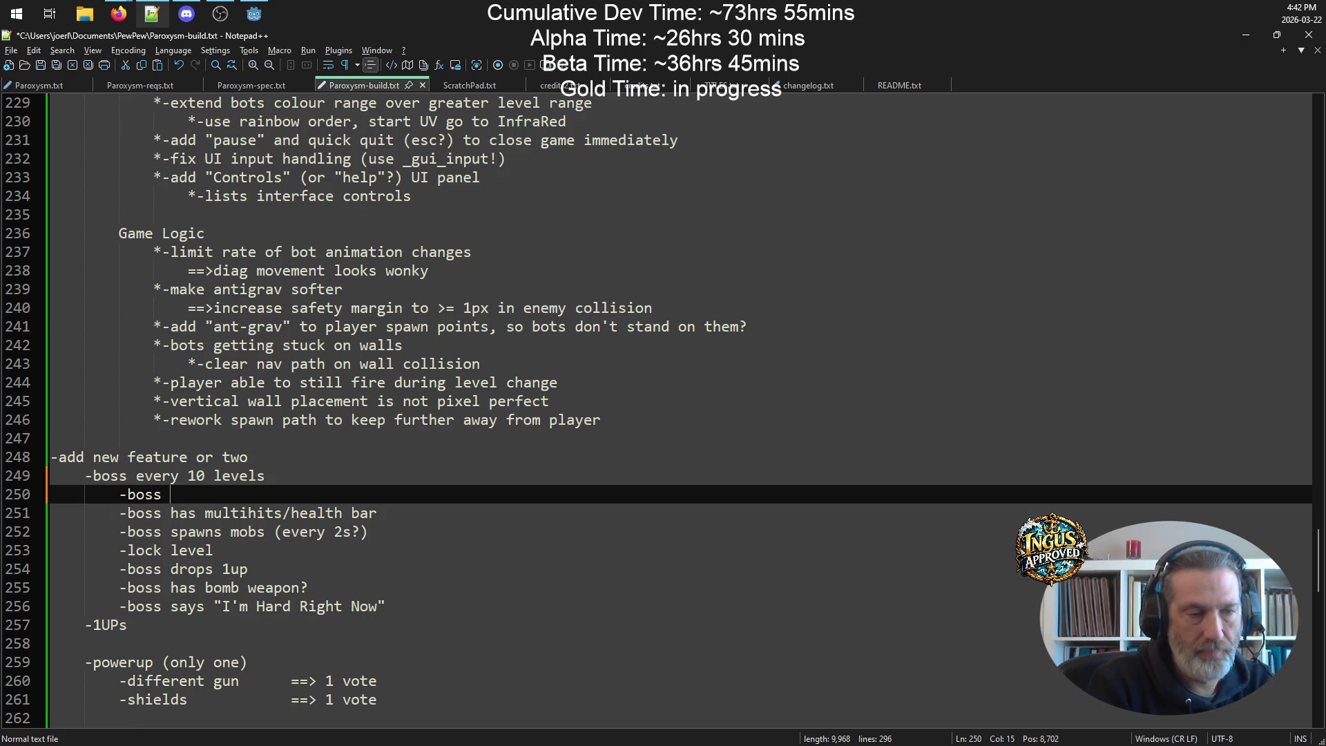
pyautogui.write('sound')
pyautogui.hotkey('ctrl', 's')
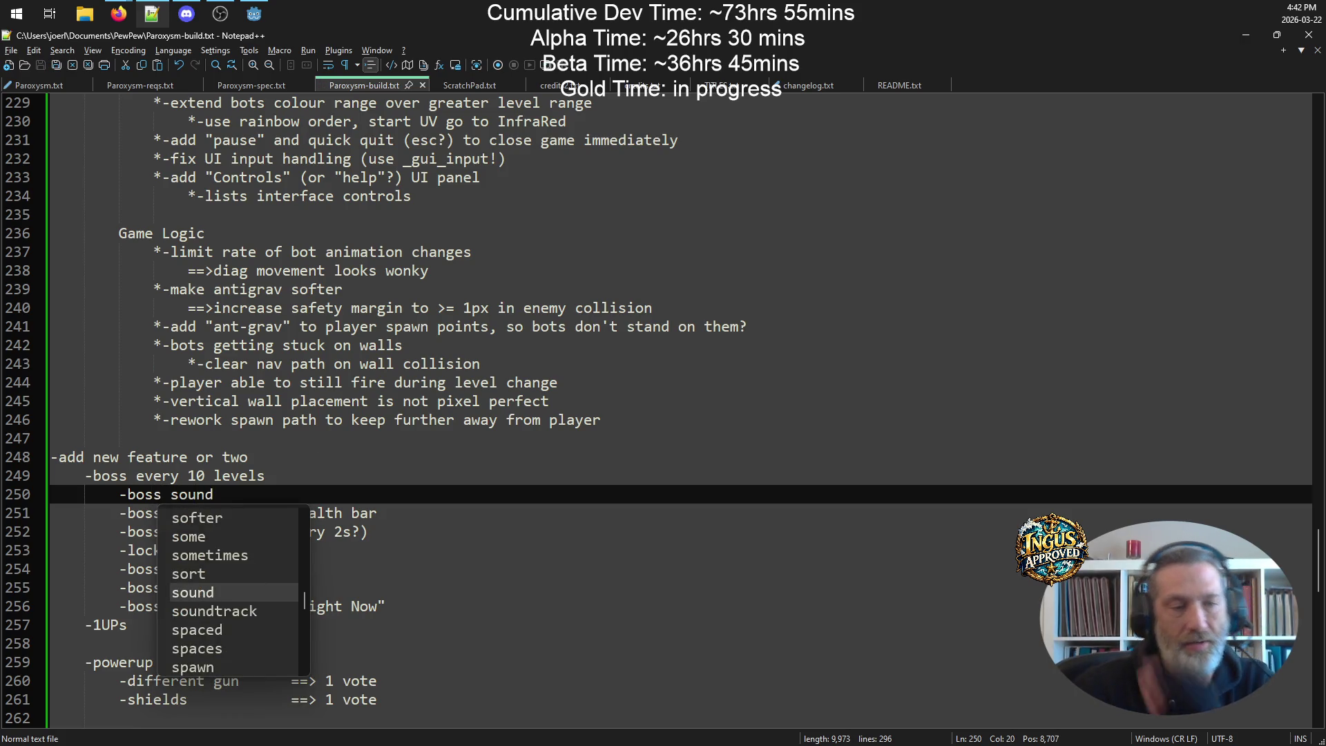
pyautogui.click(580, 438)
pyautogui.click(187, 14)
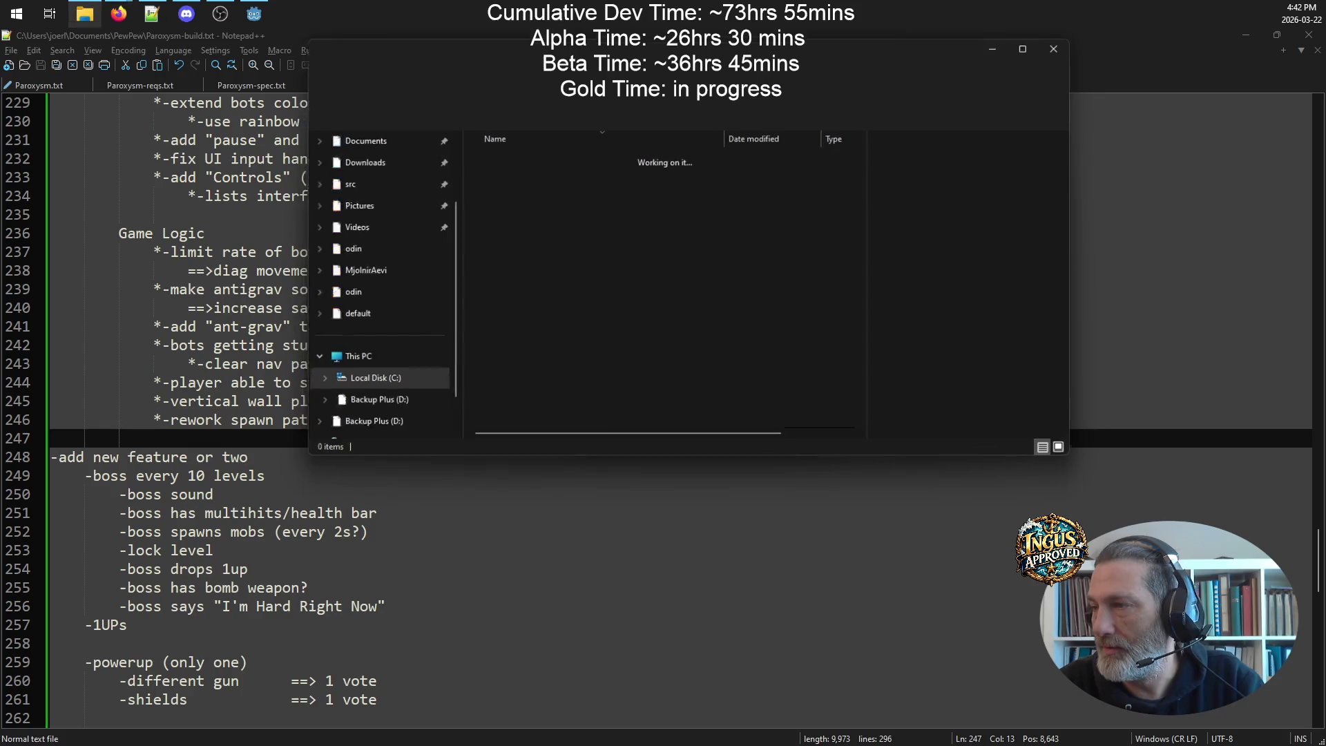
# - Arrange the Downloads window and open a second Explorer window at Documents > PewPew
pyautogui.moveTo(652, 49); pyautogui.dragTo(901, 220)
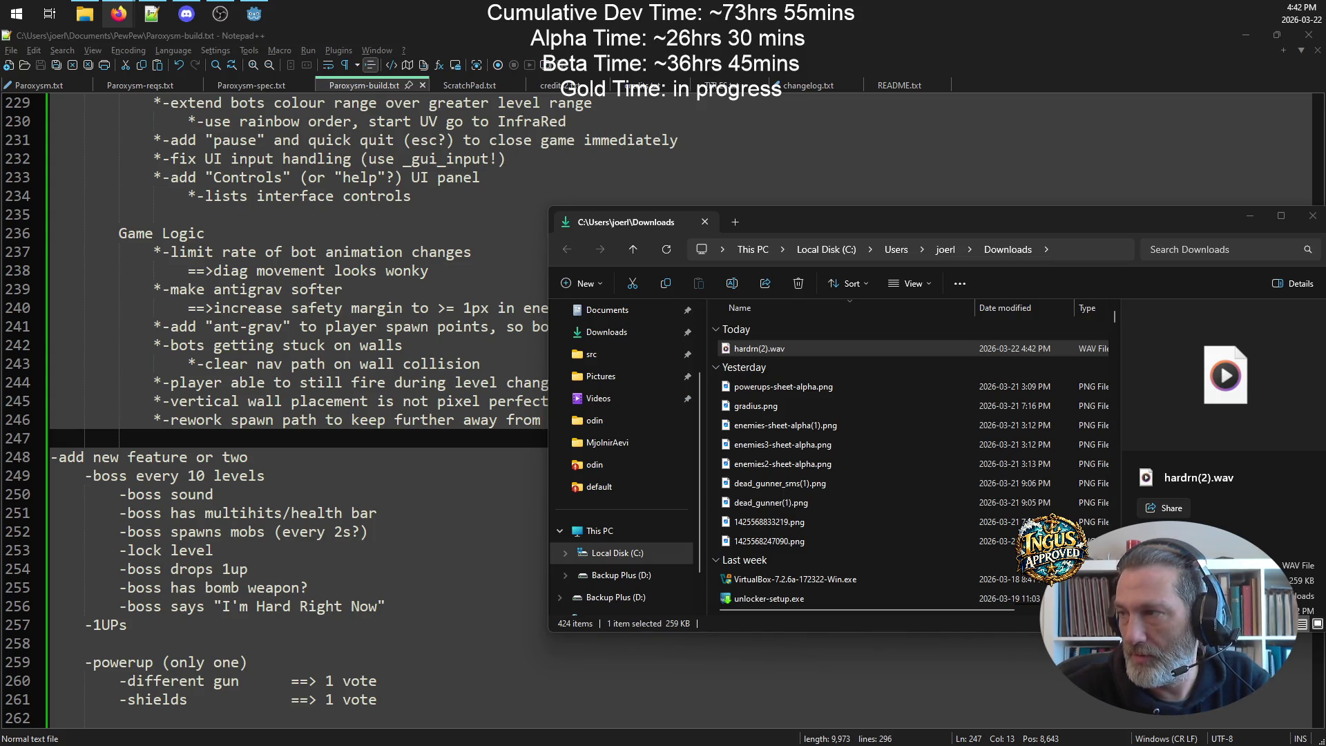
pyautogui.click(81, 12)
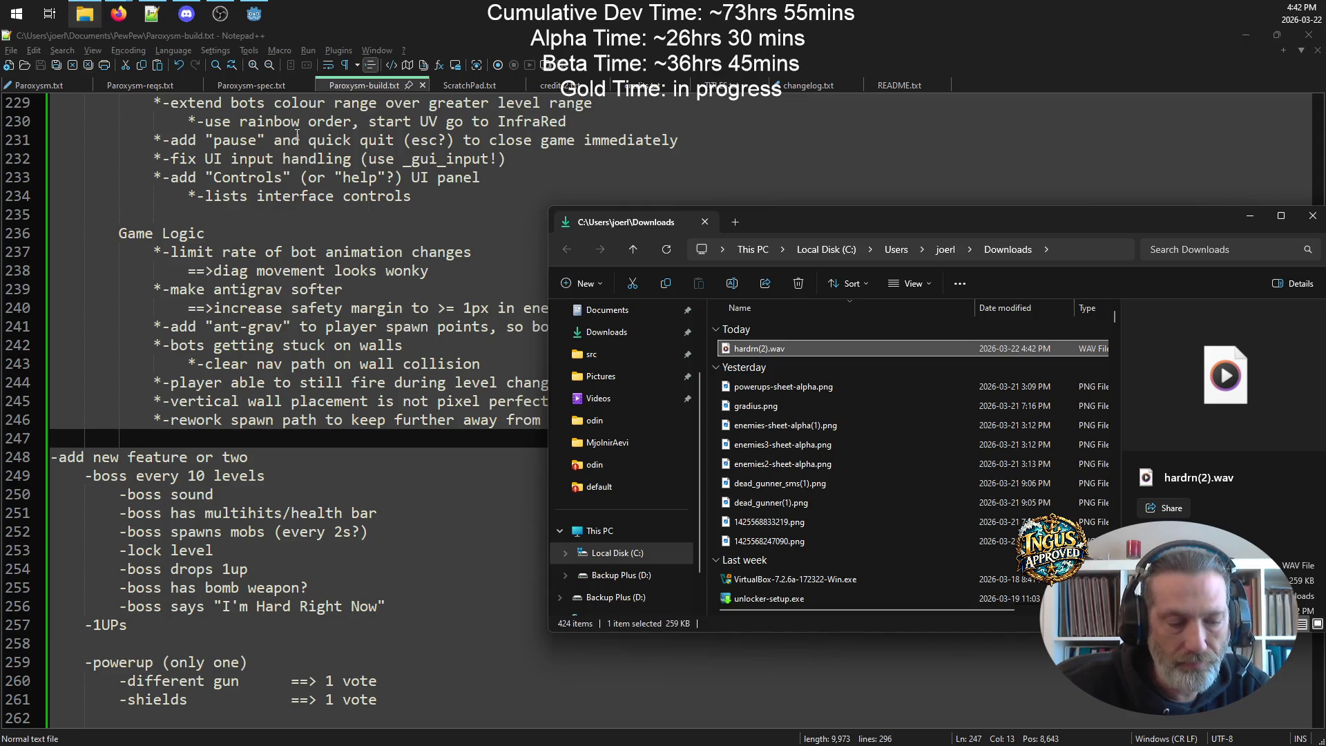
pyautogui.hotkey('ctrl', 'f')
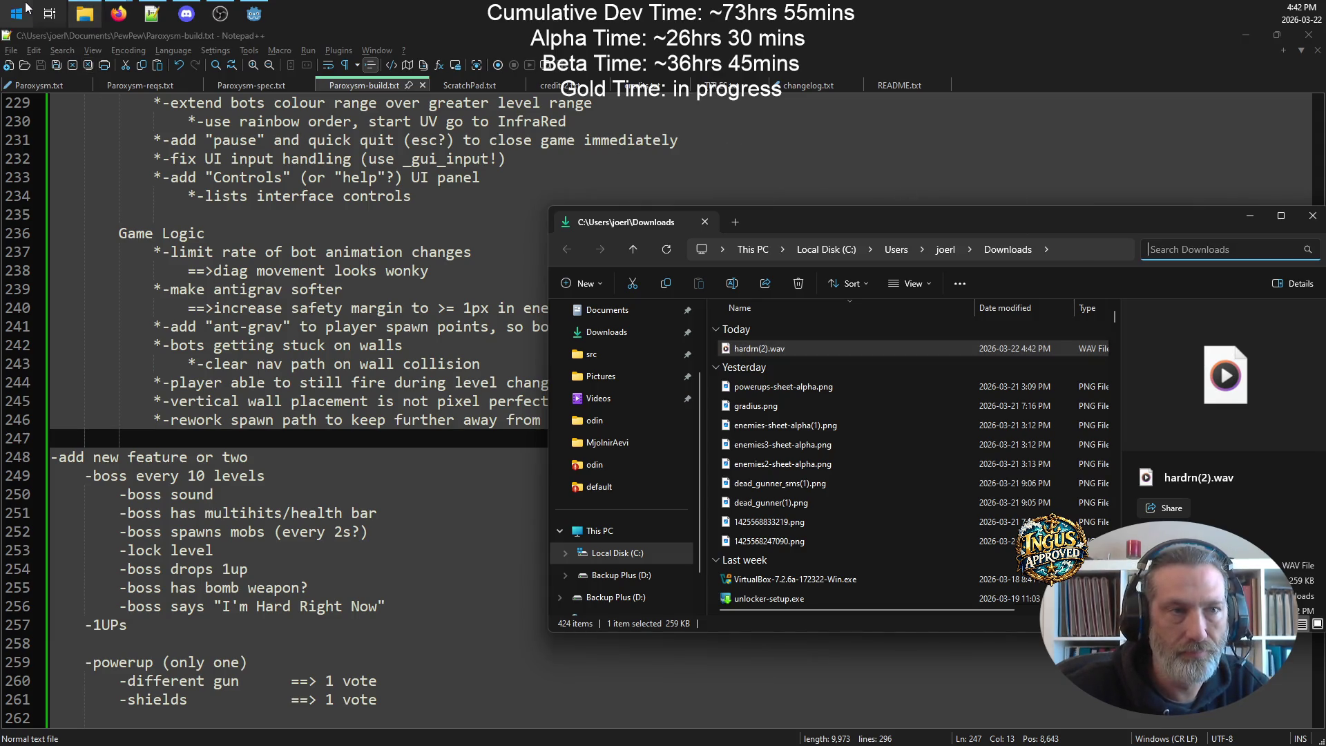
pyautogui.middleClick(100, 15)
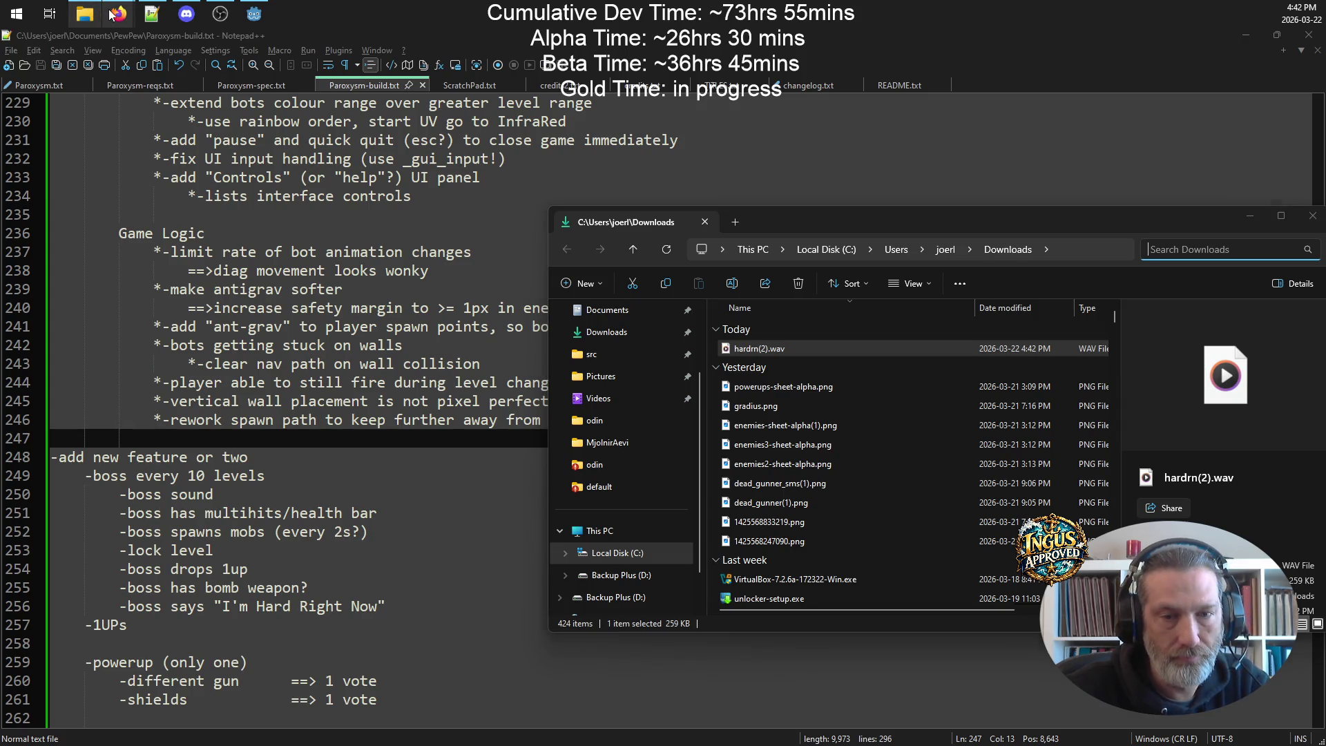
pyautogui.moveTo(840, 238); pyautogui.dragTo(421, 183)
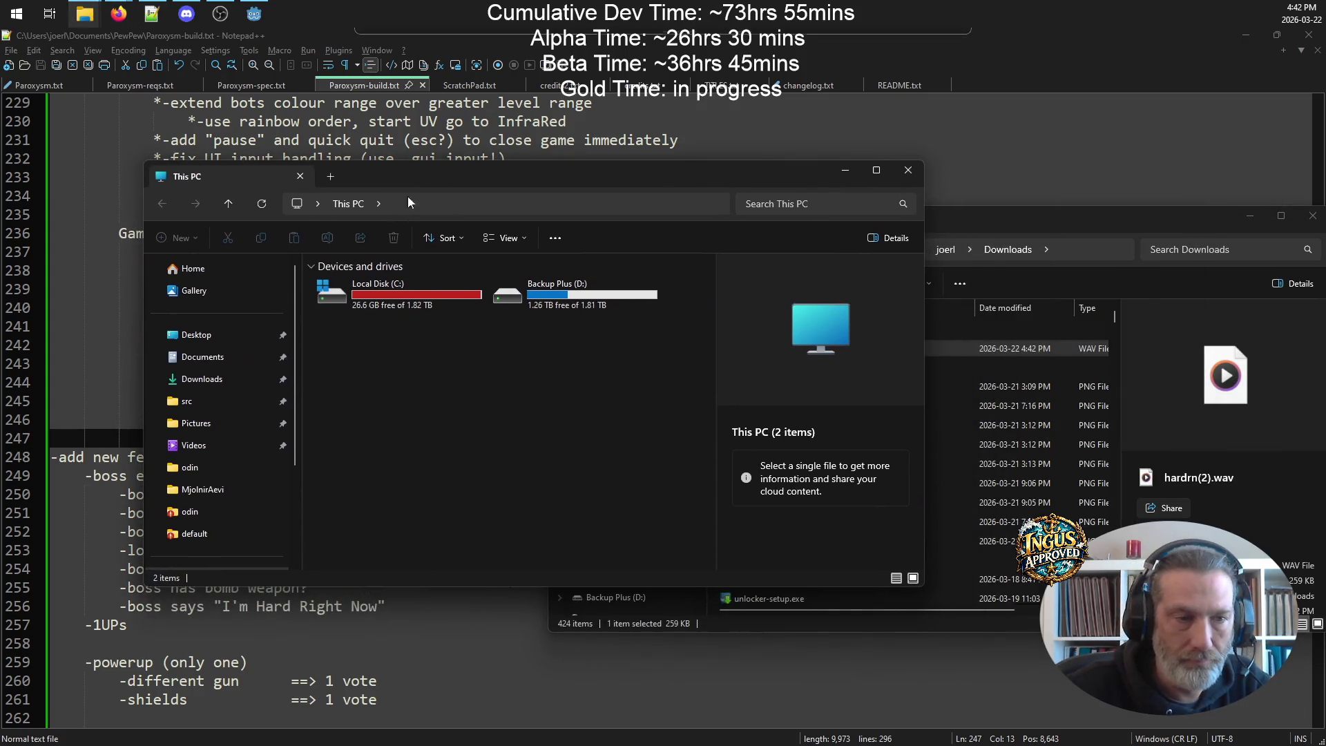
pyautogui.click(221, 365)
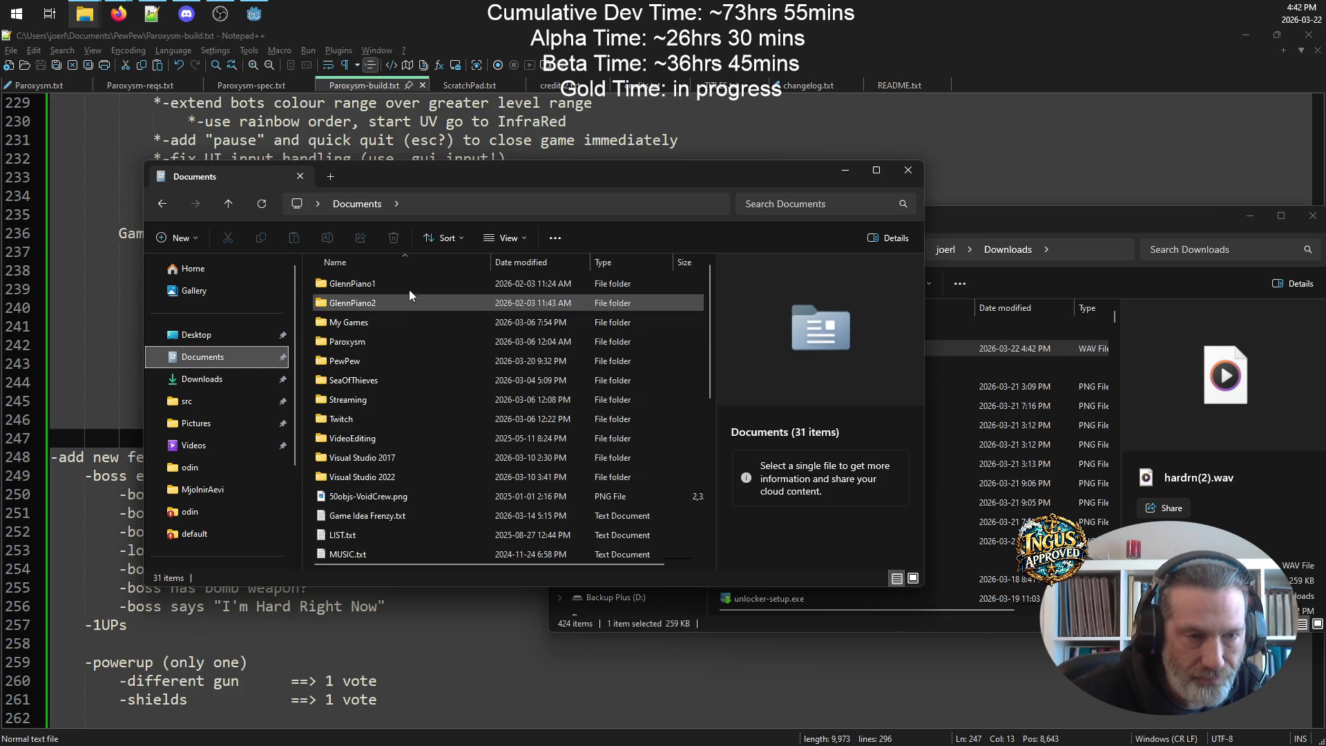
pyautogui.doubleClick(371, 359)
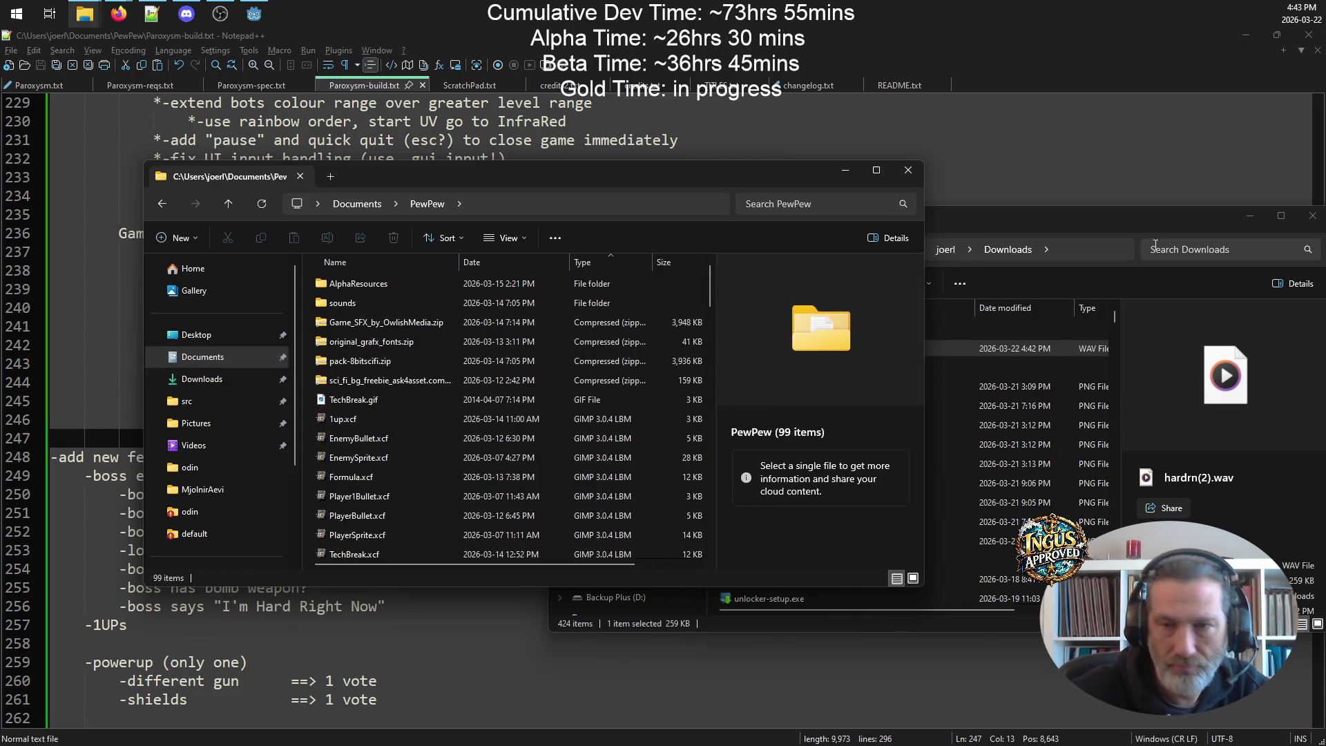
# - Move hardrn(2).wav into the PewPew sounds folder and play it twice in Media Player
pyautogui.click(1022, 349)
pyautogui.moveTo(757, 351)
pyautogui.mouseDown()
pyautogui.moveTo(514, 355)
pyautogui.moveTo(381, 340)
pyautogui.moveTo(370, 305)
pyautogui.mouseUp()
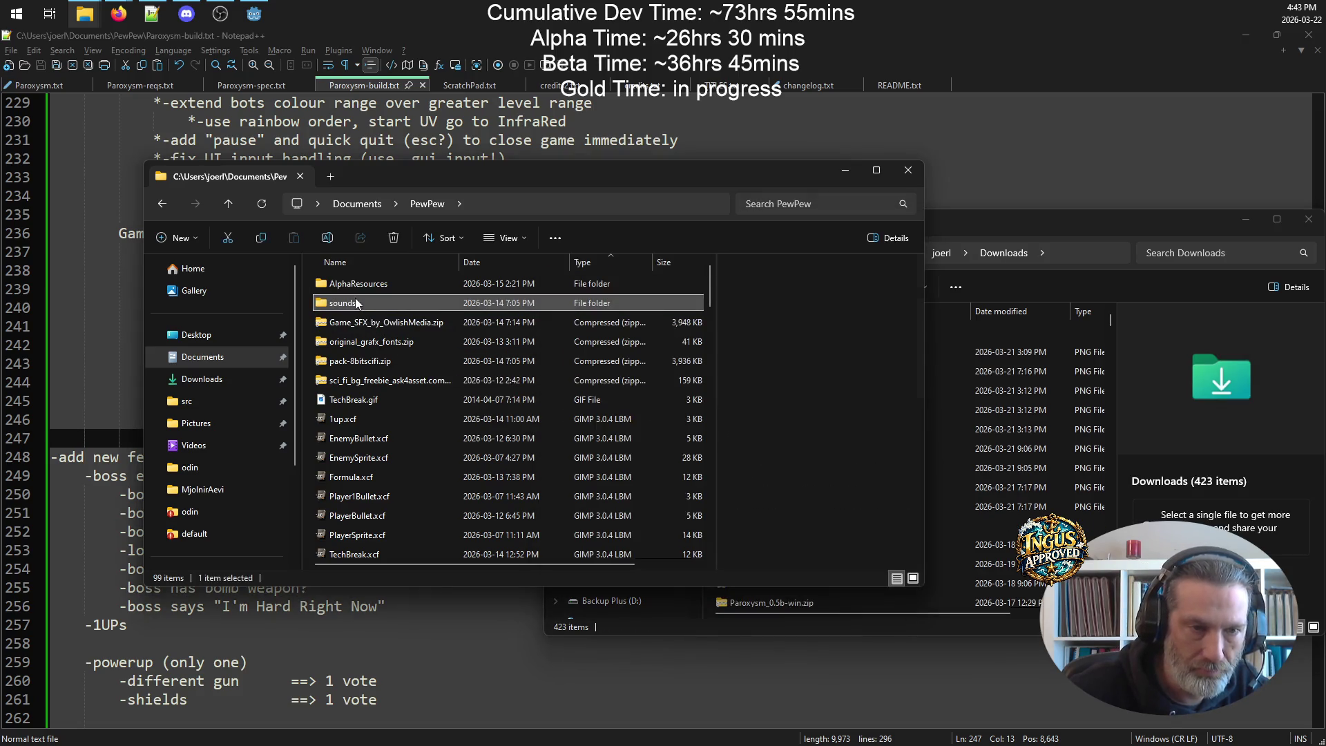
pyautogui.doubleClick(355, 301)
pyautogui.rightClick(413, 345)
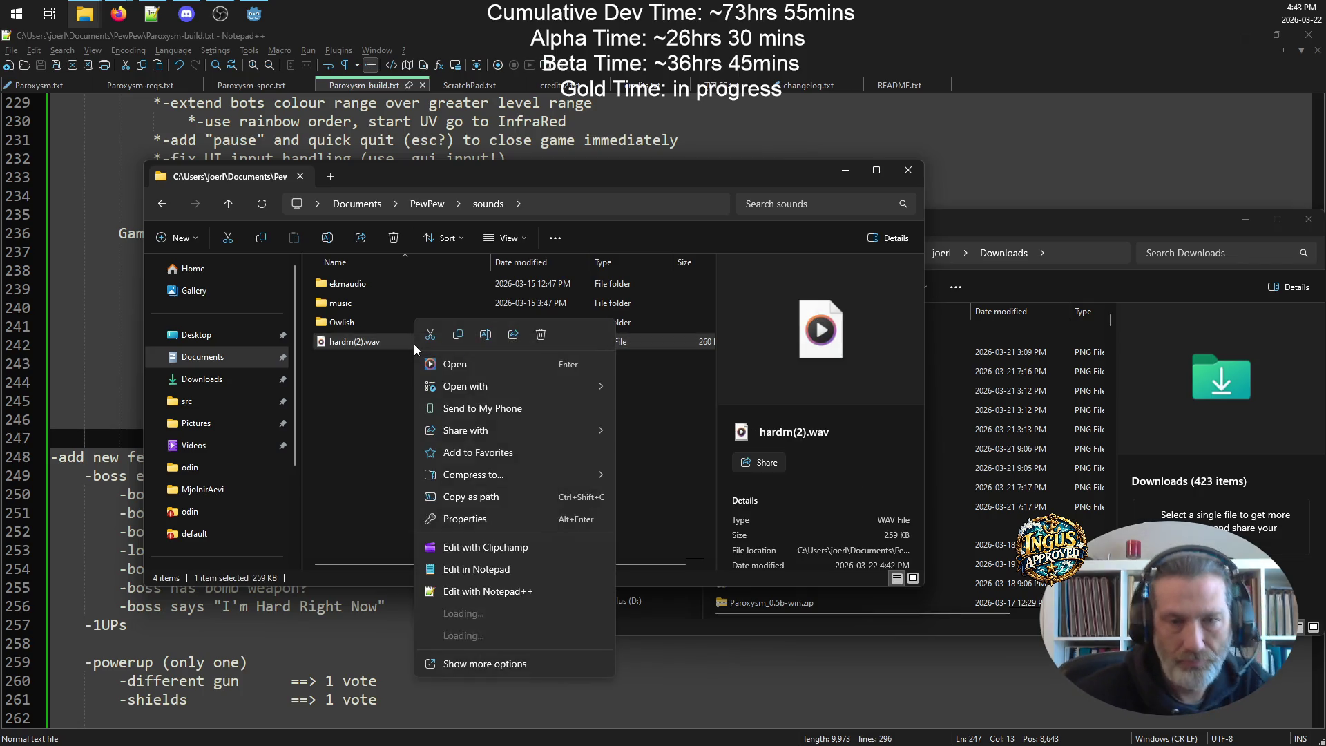
pyautogui.press('Escape')
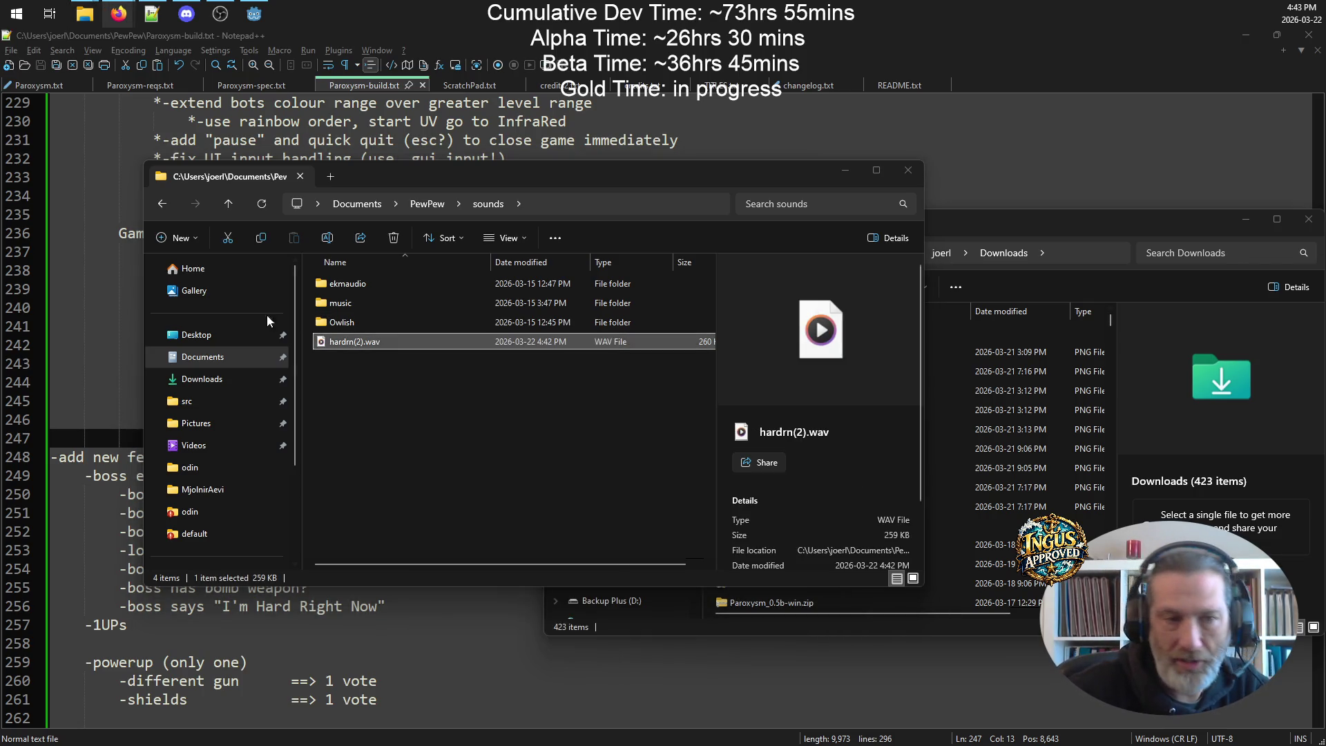
pyautogui.doubleClick(333, 346)
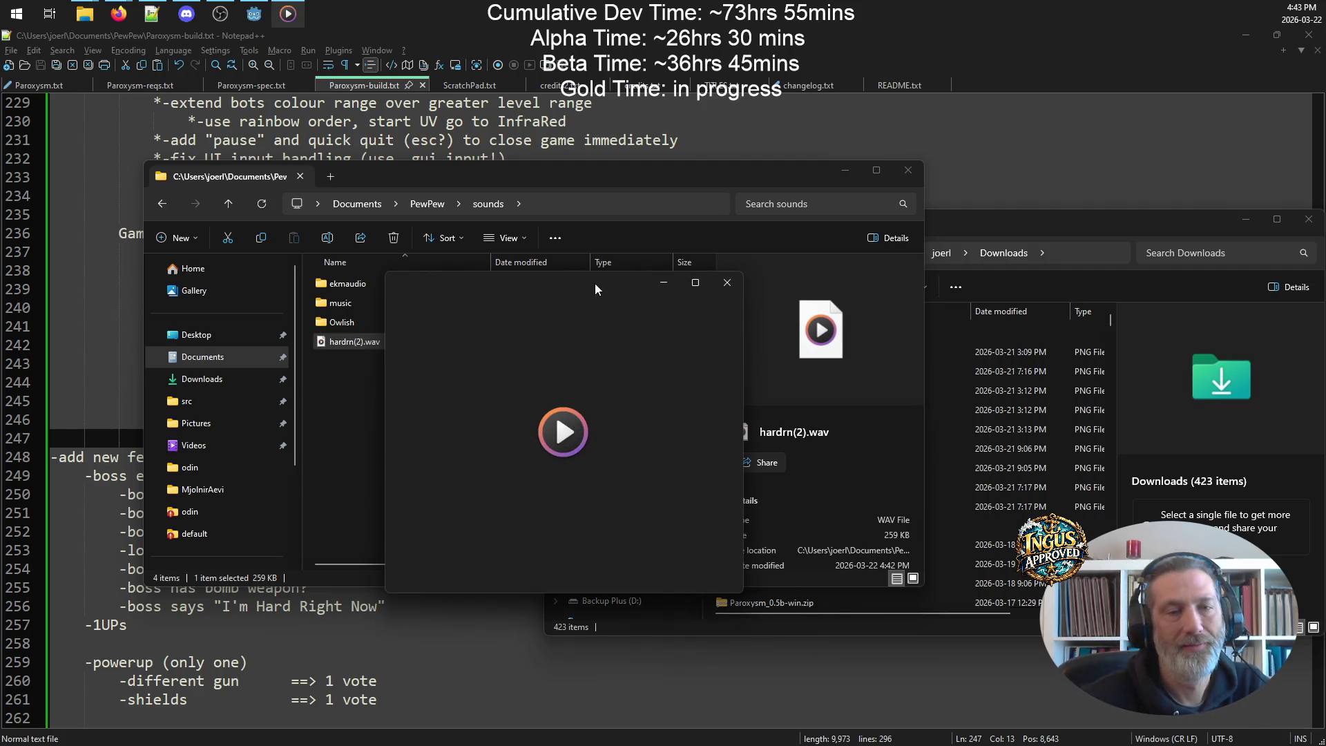
pyautogui.click(593, 474)
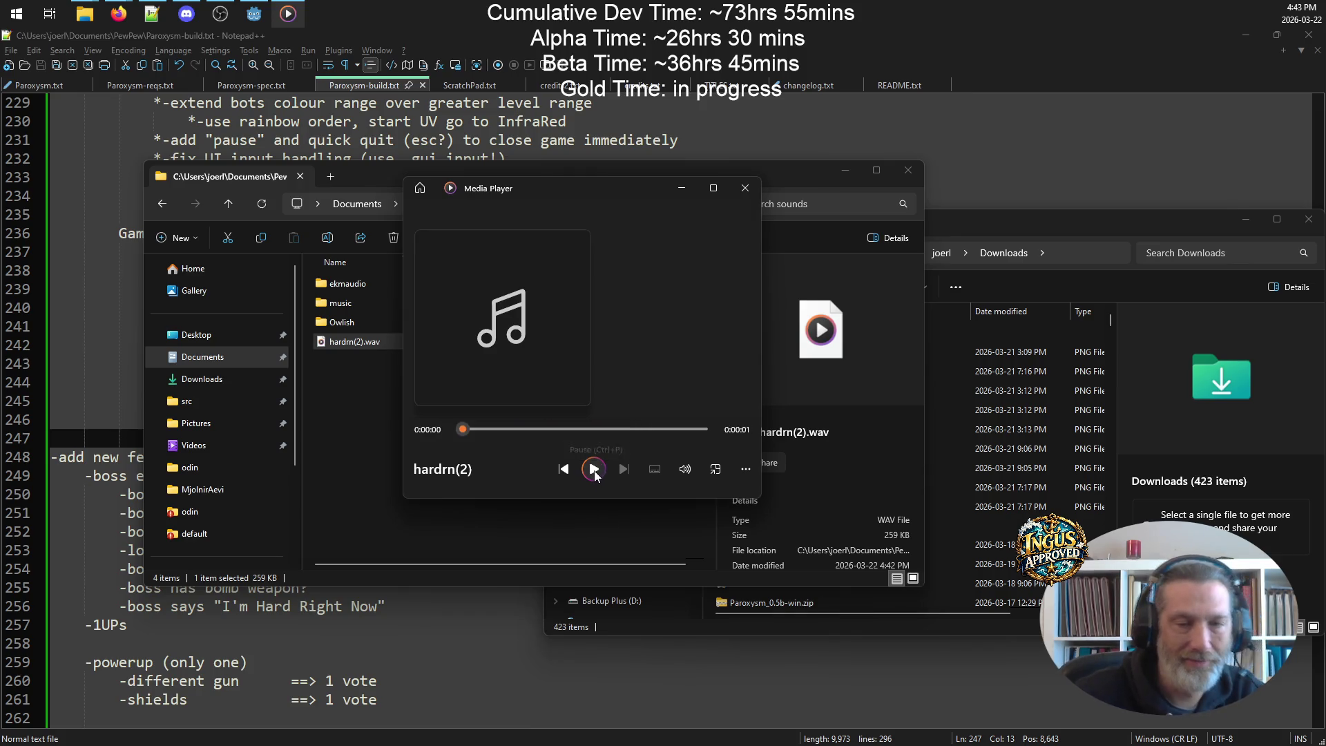
pyautogui.click(681, 187)
pyautogui.click(152, 14)
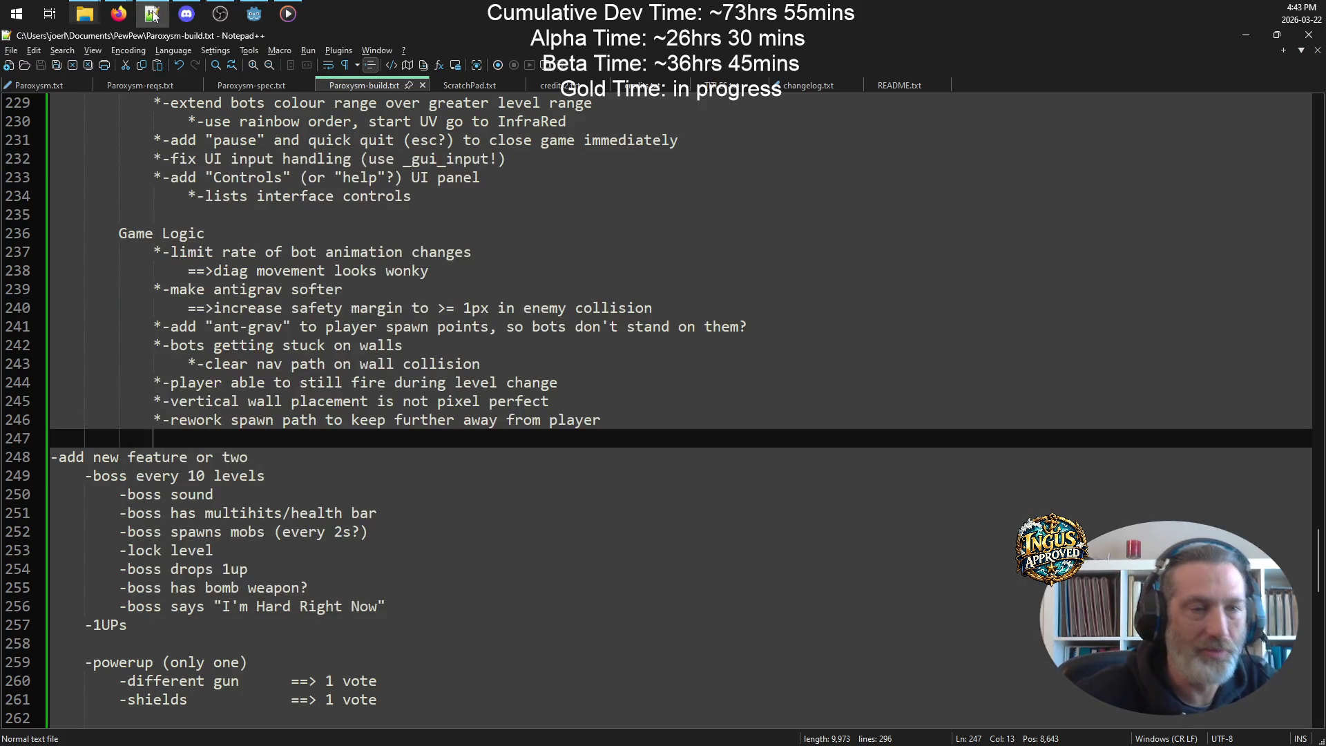
# - Review the Intro steps in Paroxysm-spec.txt: normalize 80%, pitch up 5 half tones, reverb, normalize 100%
pyautogui.click(276, 85)
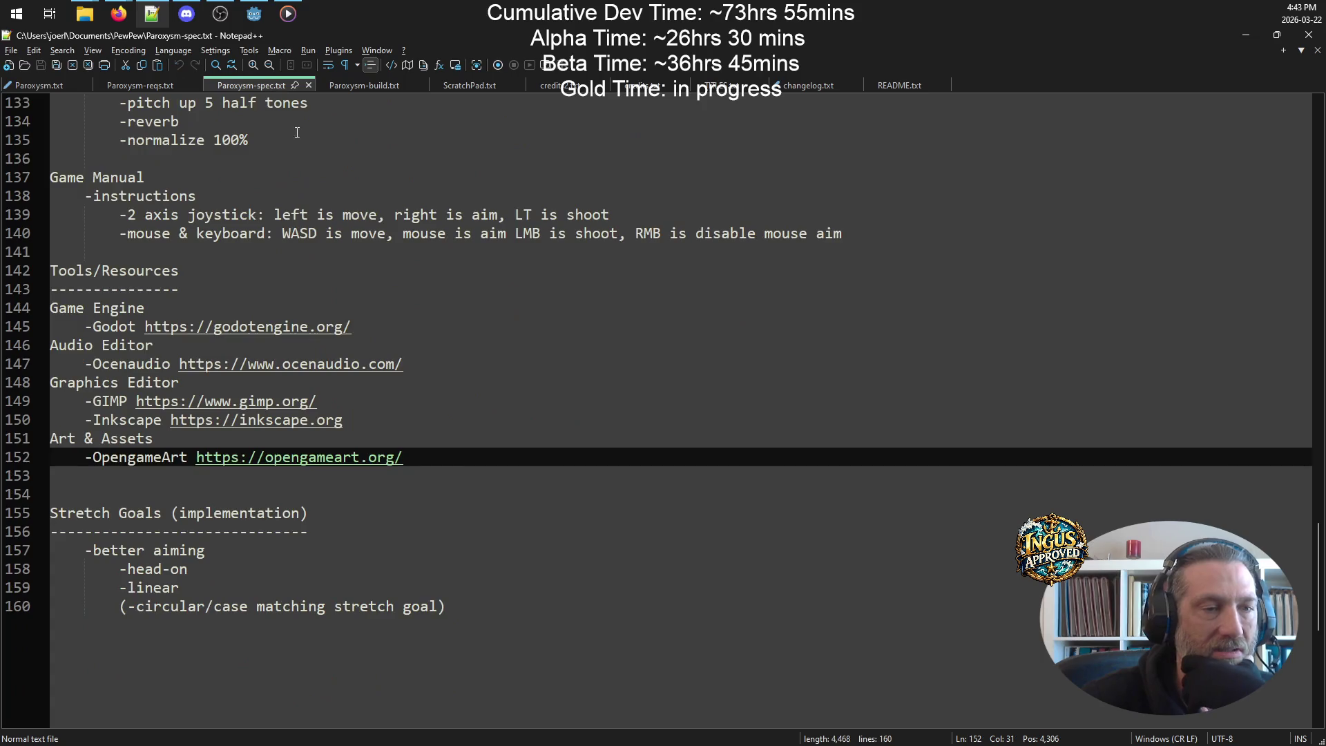
pyautogui.scroll(4, 414, 312)
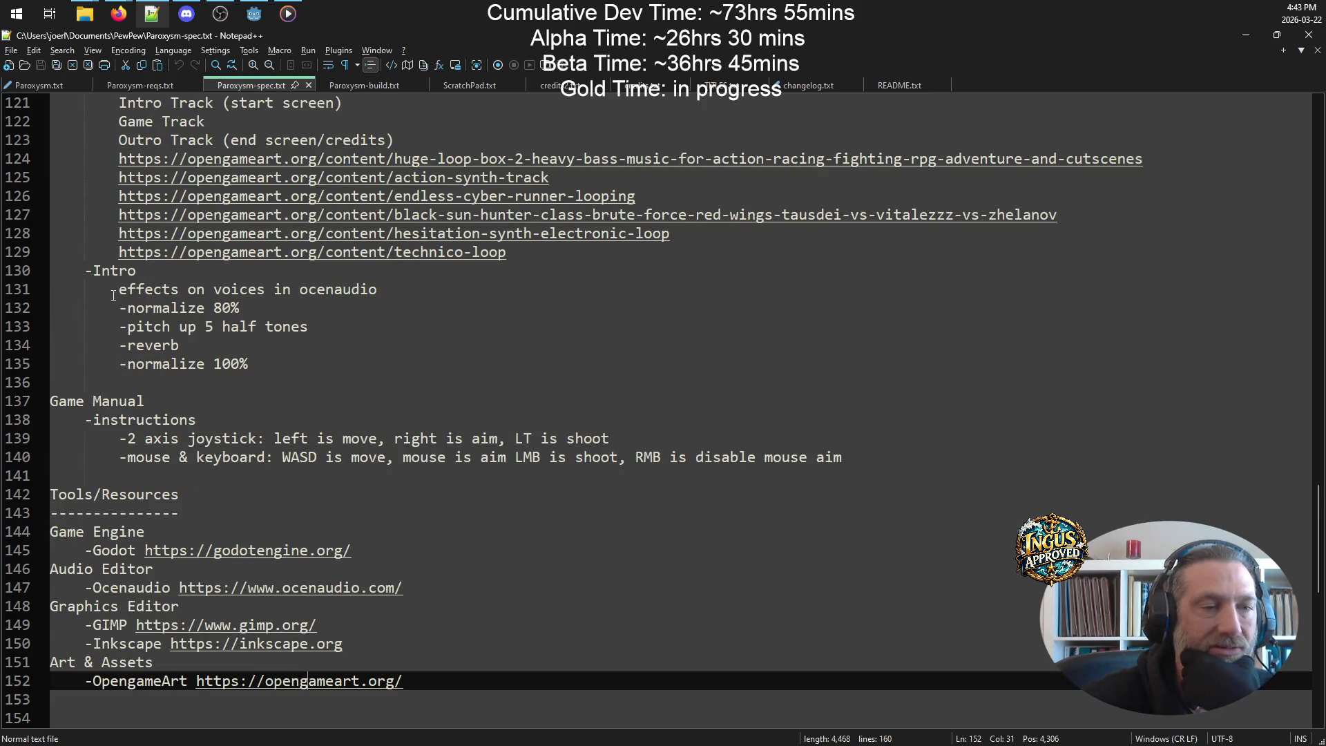
pyautogui.click(259, 307)
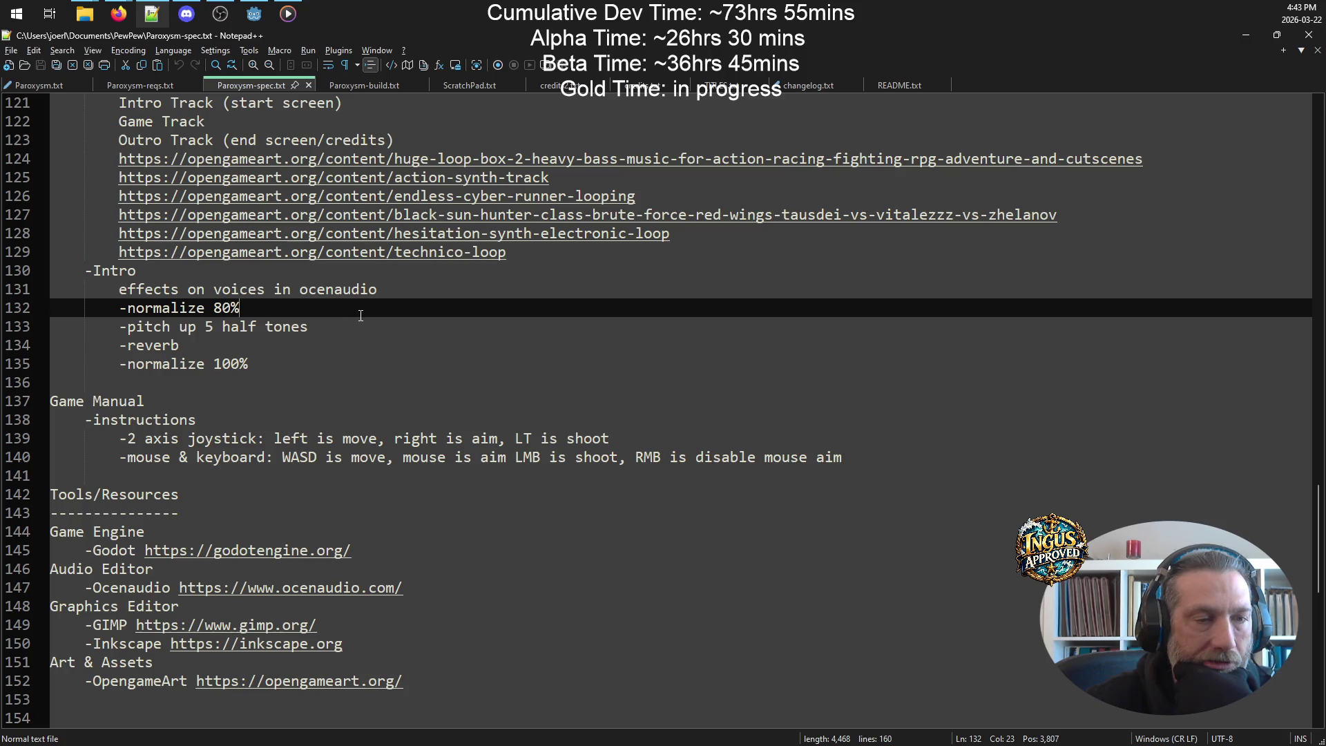
pyautogui.click(348, 332)
pyautogui.click(178, 364)
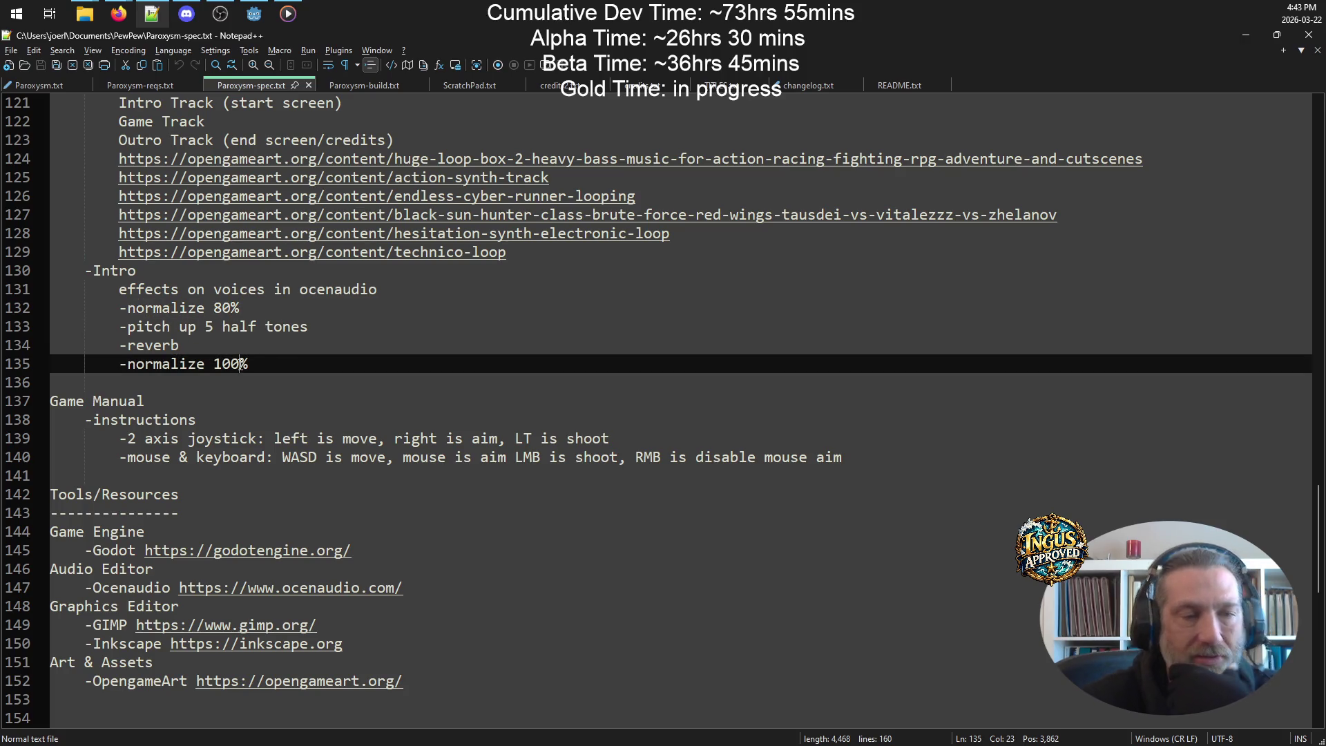
pyautogui.click(151, 14)
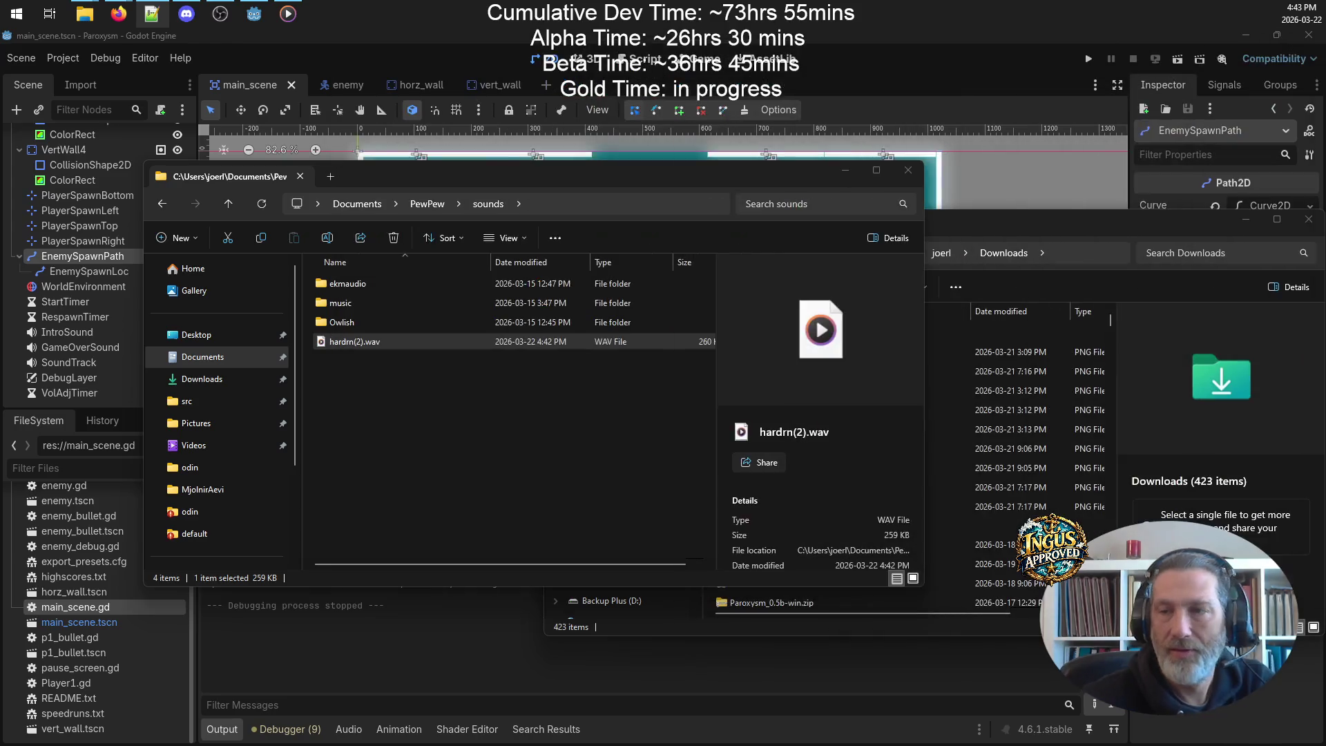
# - Launch ocenaudio from the desktop, keeping the sounds folder with hardrn(2).wav in front
pyautogui.rightClick(362, 343)
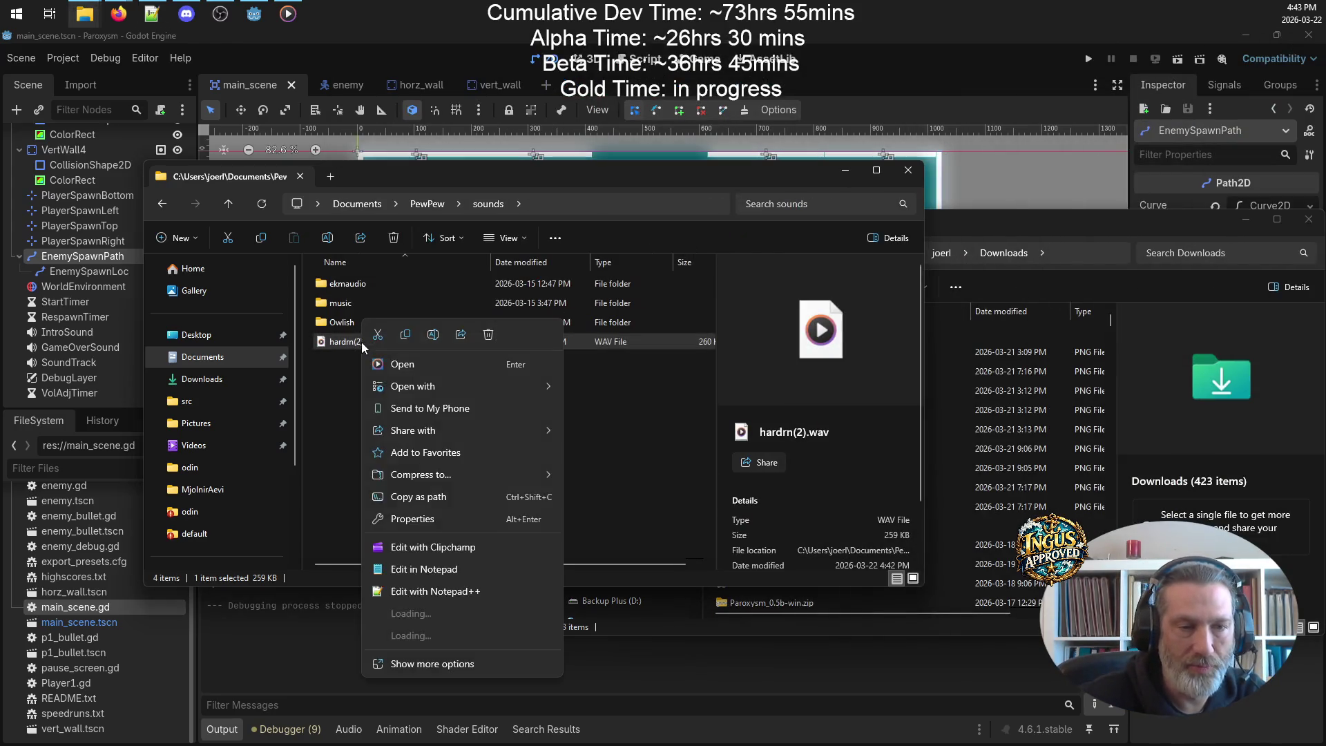
pyautogui.moveTo(424, 395)
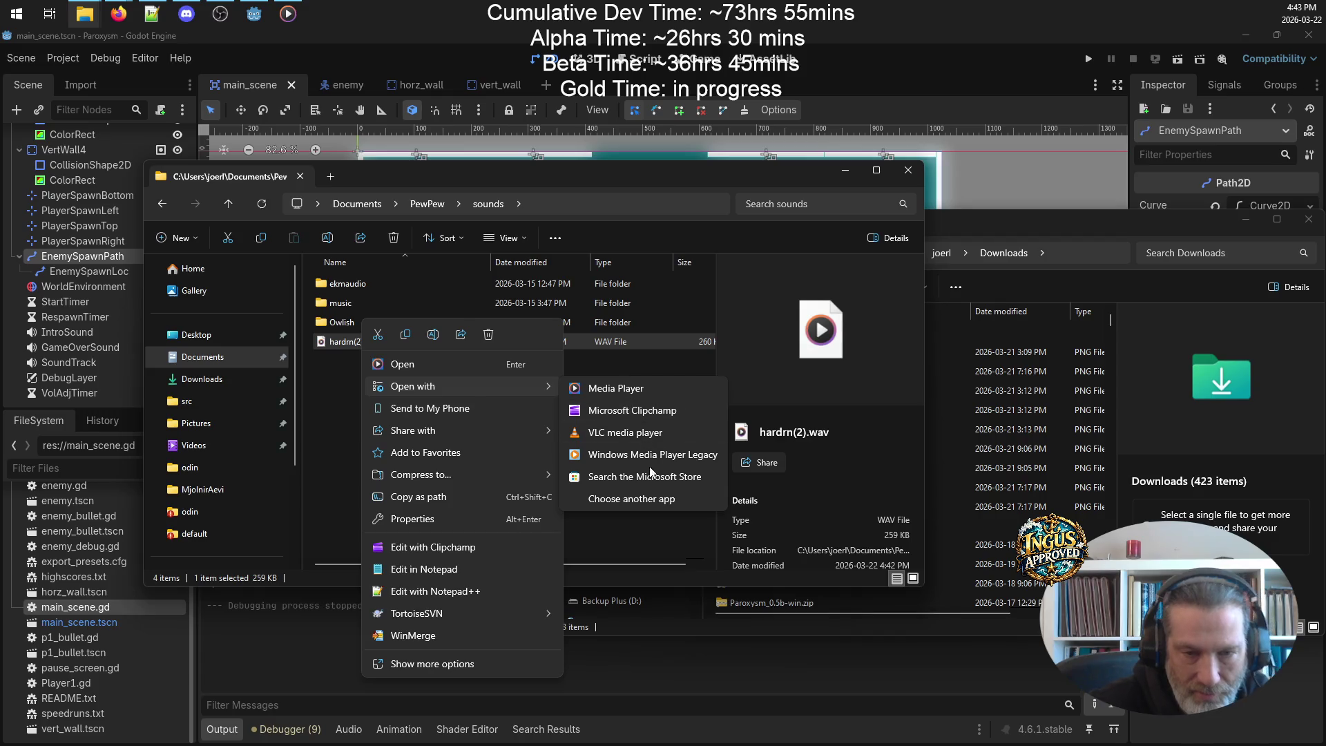
pyautogui.click(889, 107)
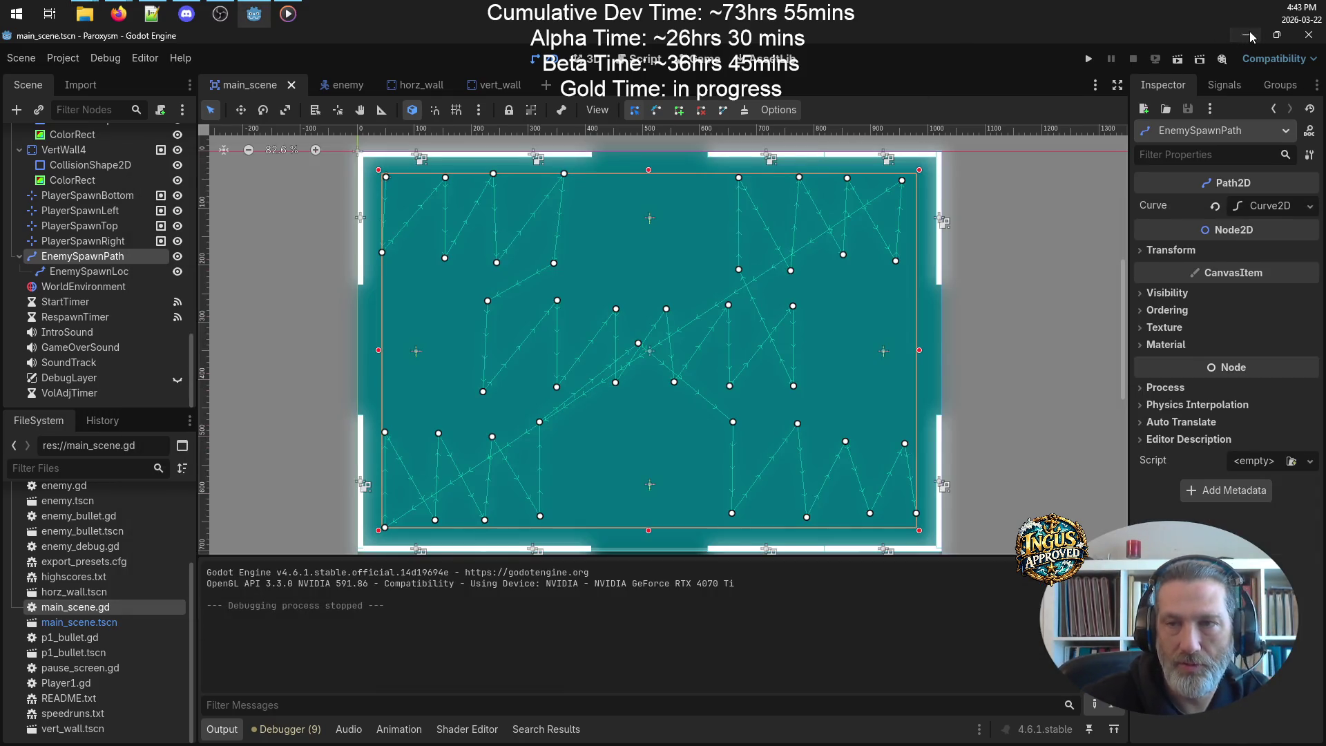
pyautogui.click(1249, 34)
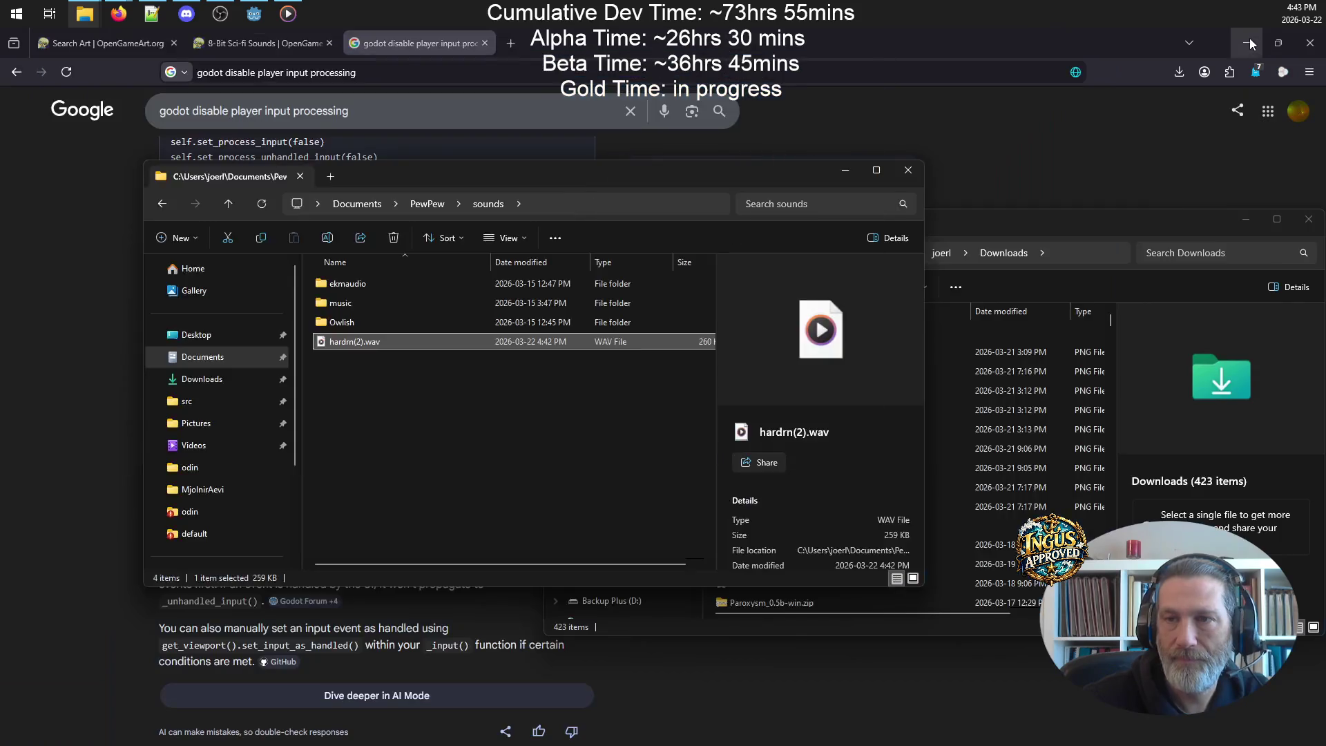
pyautogui.click(1250, 41)
pyautogui.doubleClick(78, 404)
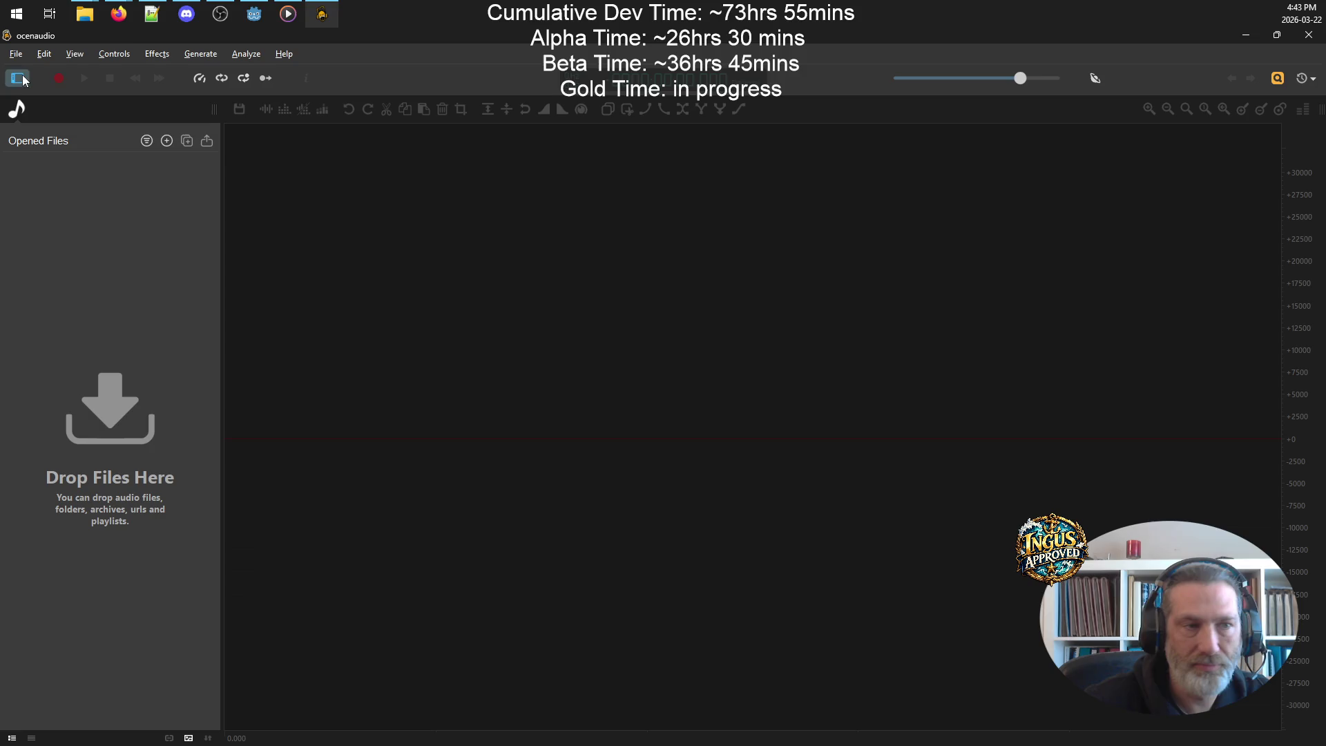
pyautogui.moveTo(88, 19)
pyautogui.click(203, 91)
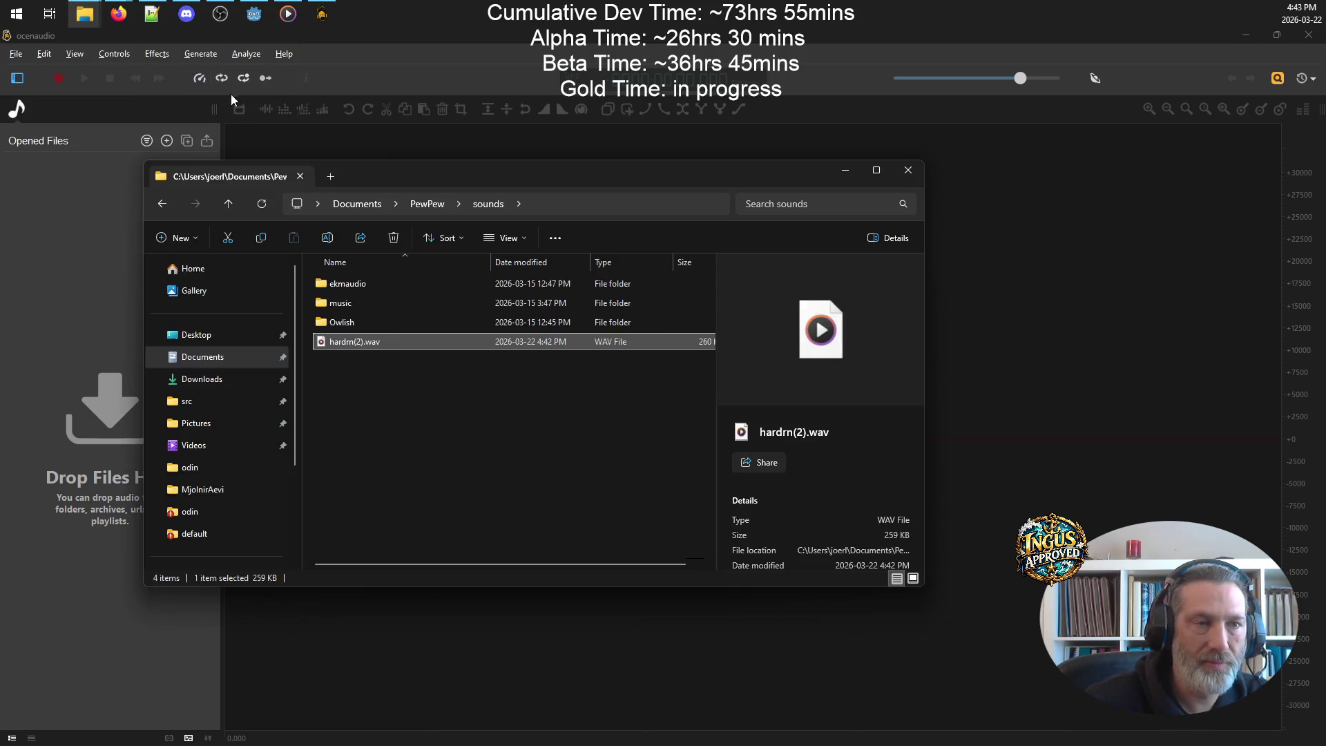
# - Drag hardrn(2).wav into ocenaudio, convert it to mono, and play it
pyautogui.moveTo(493, 160); pyautogui.dragTo(1003, 192)
pyautogui.moveTo(690, 358)
pyautogui.mouseDown()
pyautogui.moveTo(200, 304)
pyautogui.moveTo(314, 294)
pyautogui.mouseUp()
pyautogui.click(831, 64)
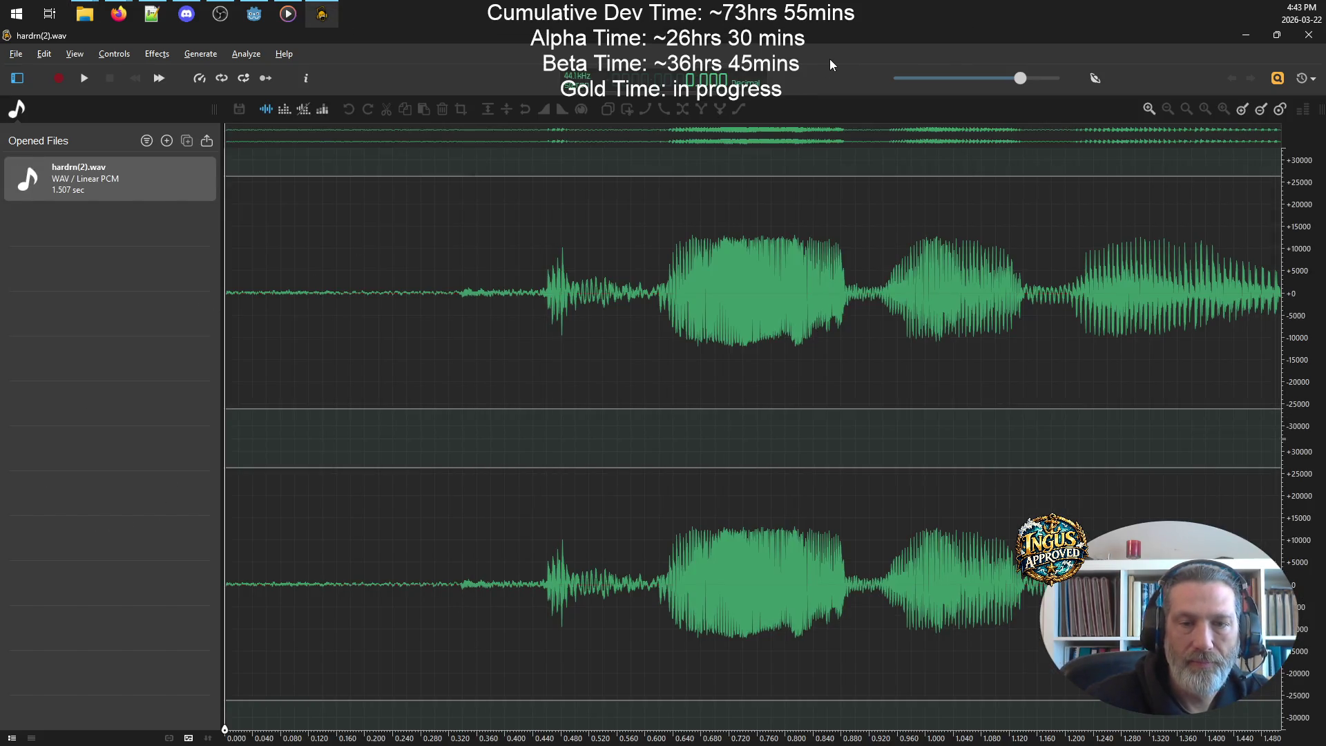
pyautogui.rightClick(96, 172)
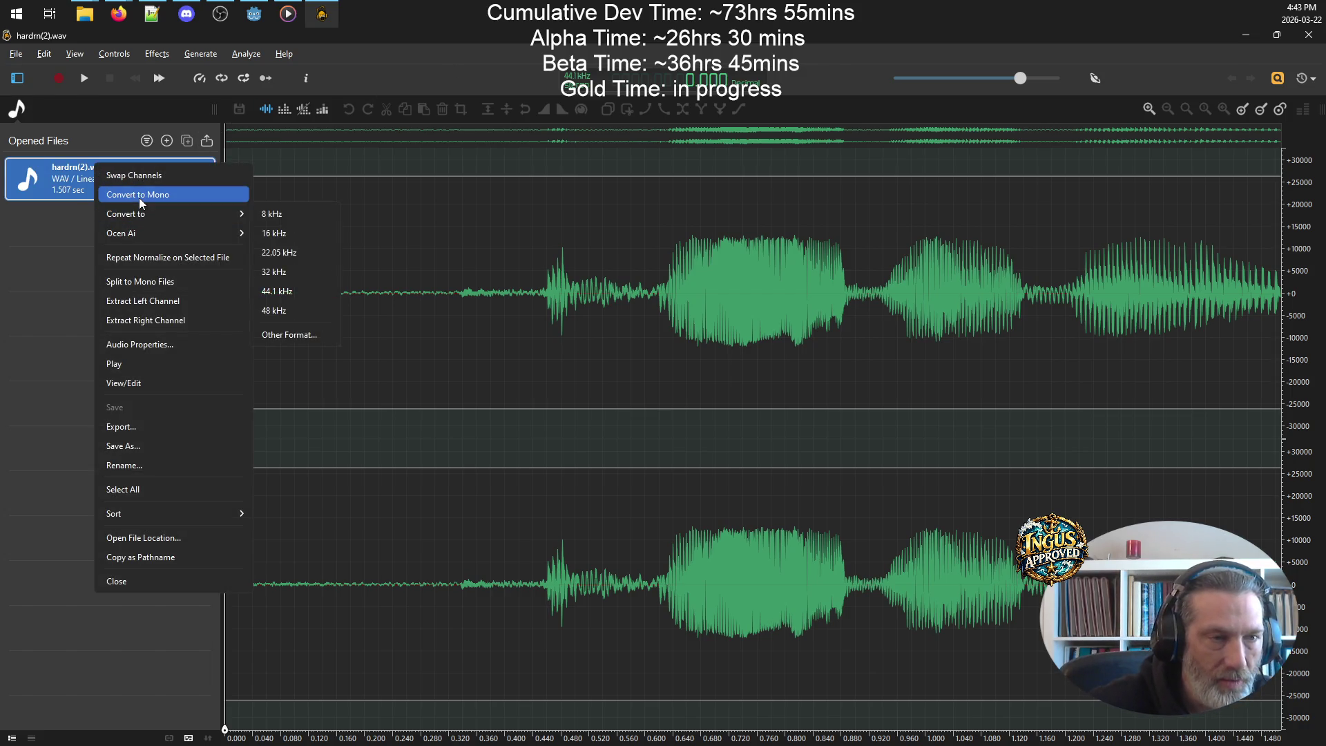
pyautogui.click(110, 195)
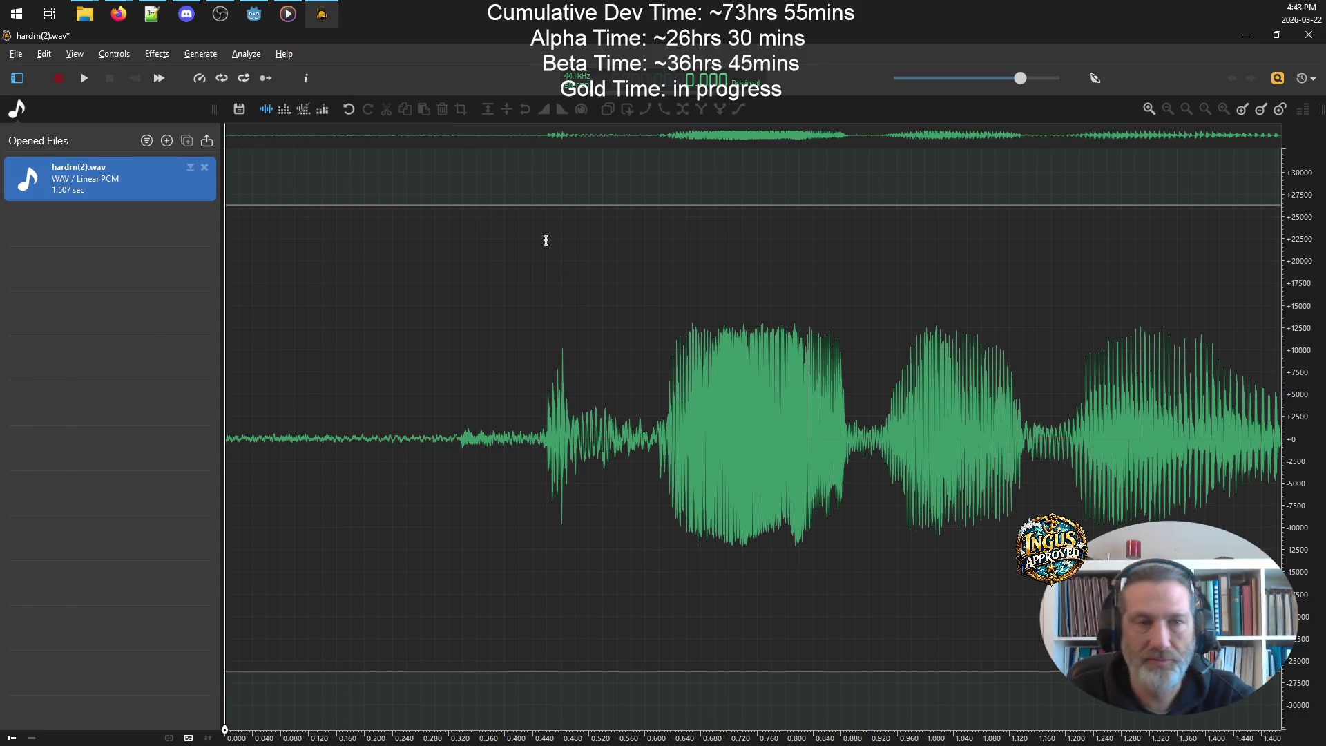
pyautogui.press('space')
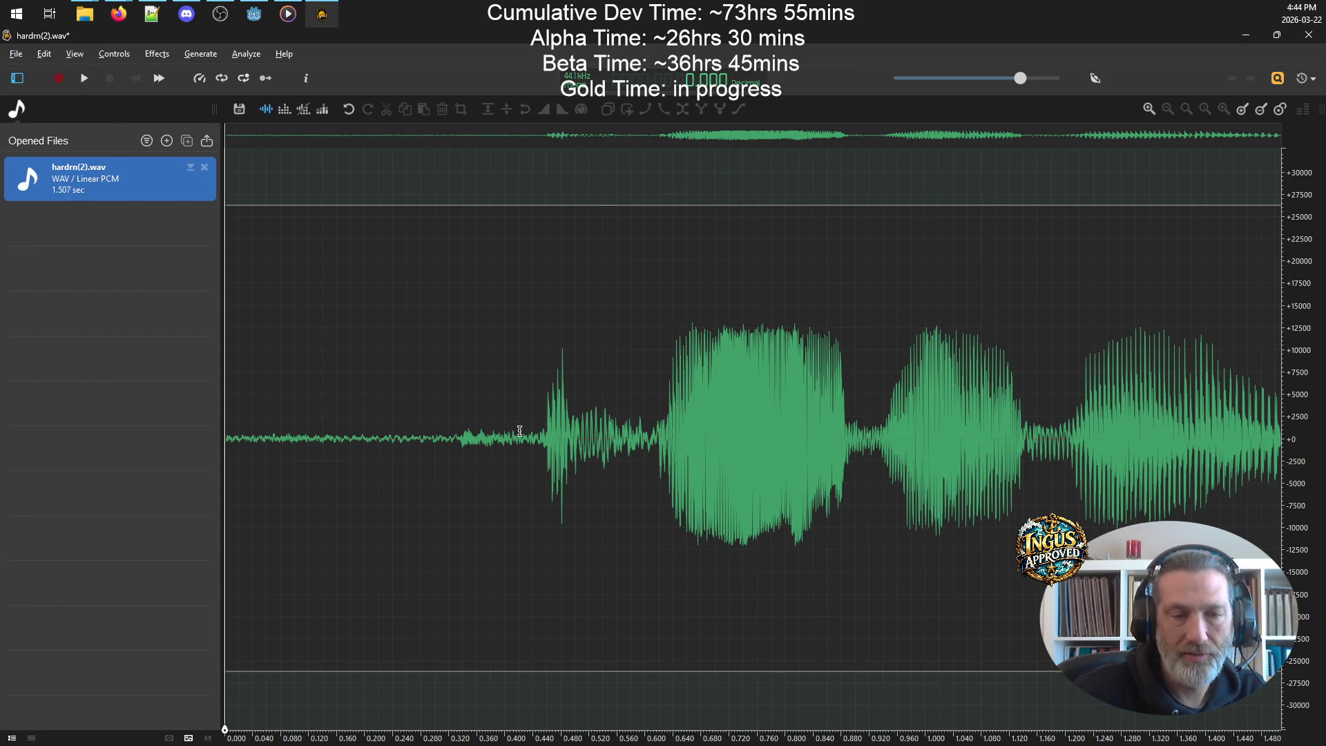
# - Delete the leading silence (0–0.345 s) so the clip lasts 1.164 seconds, then replay it
pyautogui.moveTo(469, 437); pyautogui.dragTo(4, 406)
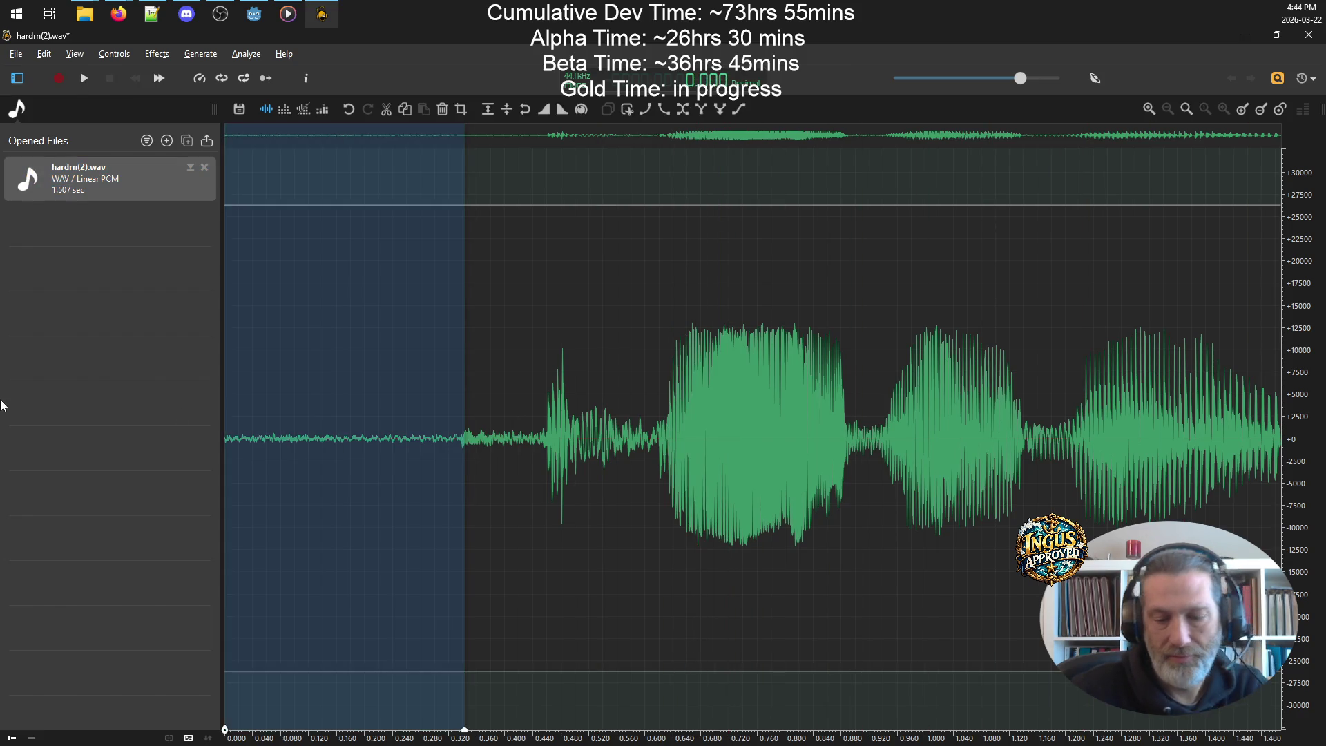
pyautogui.press('Delete')
pyautogui.click(85, 79)
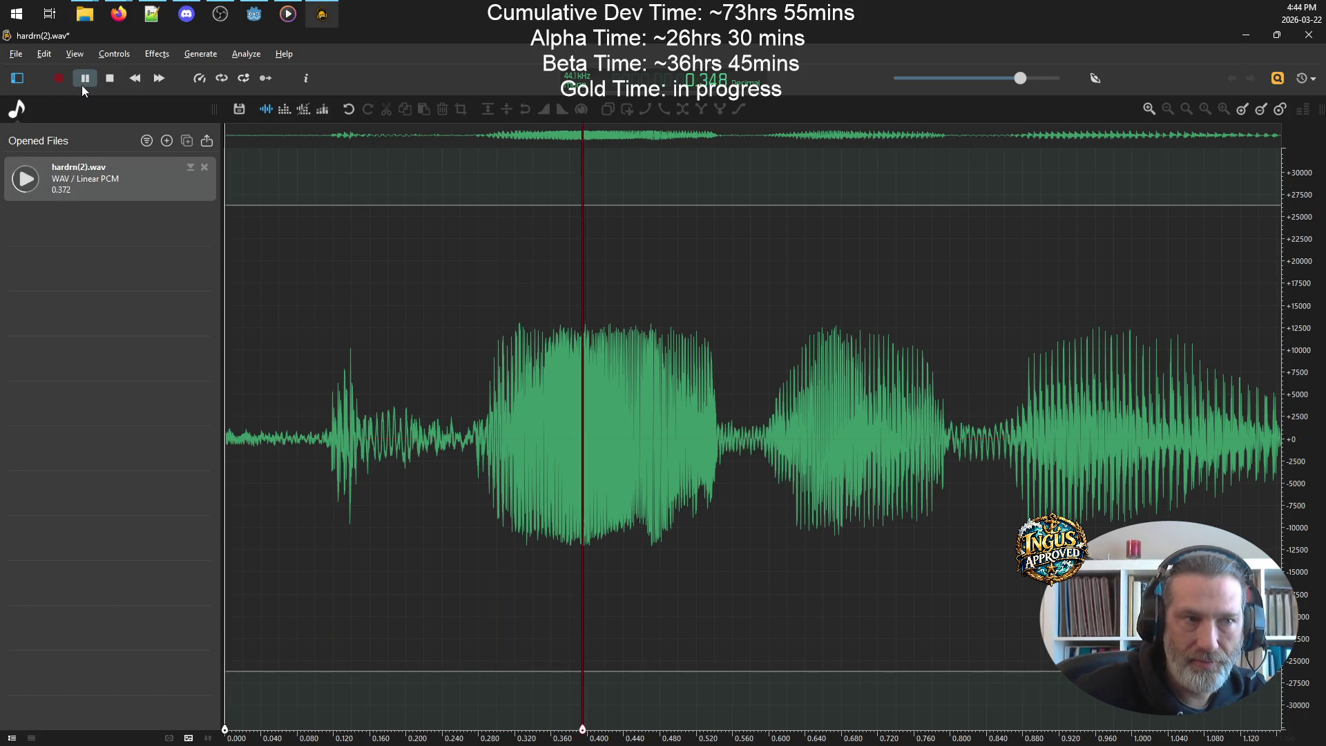
pyautogui.click(84, 78)
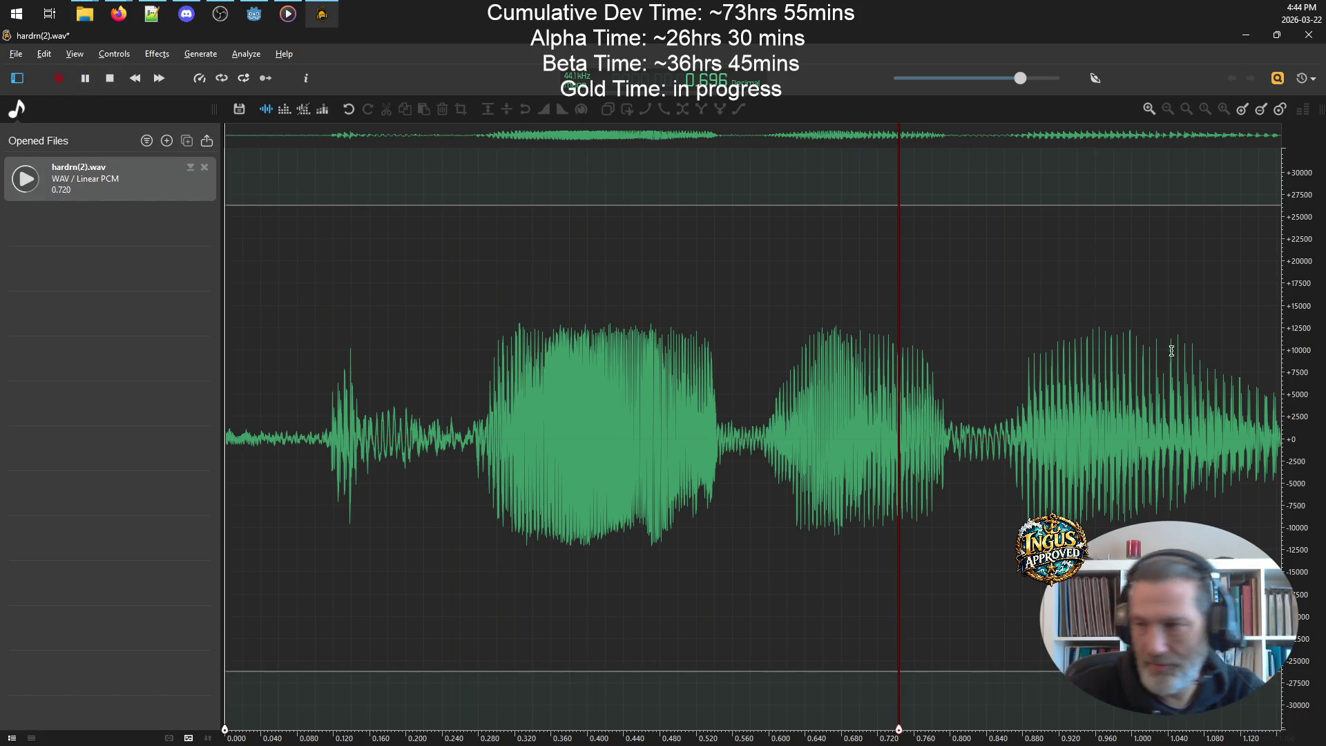
pyautogui.hotkey('alt', 'Tab')
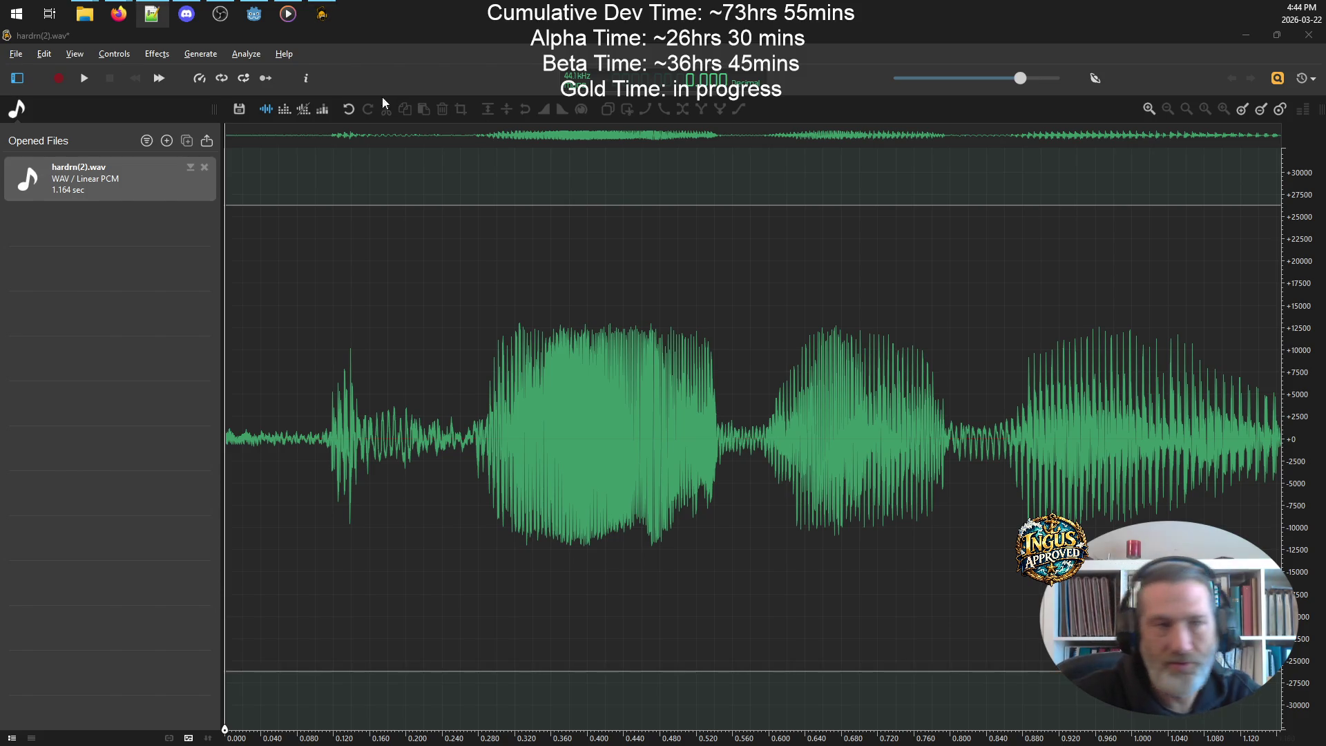
# - Open the Normalize settings and close them without applying
pyautogui.click(162, 58)
pyautogui.moveTo(221, 240)
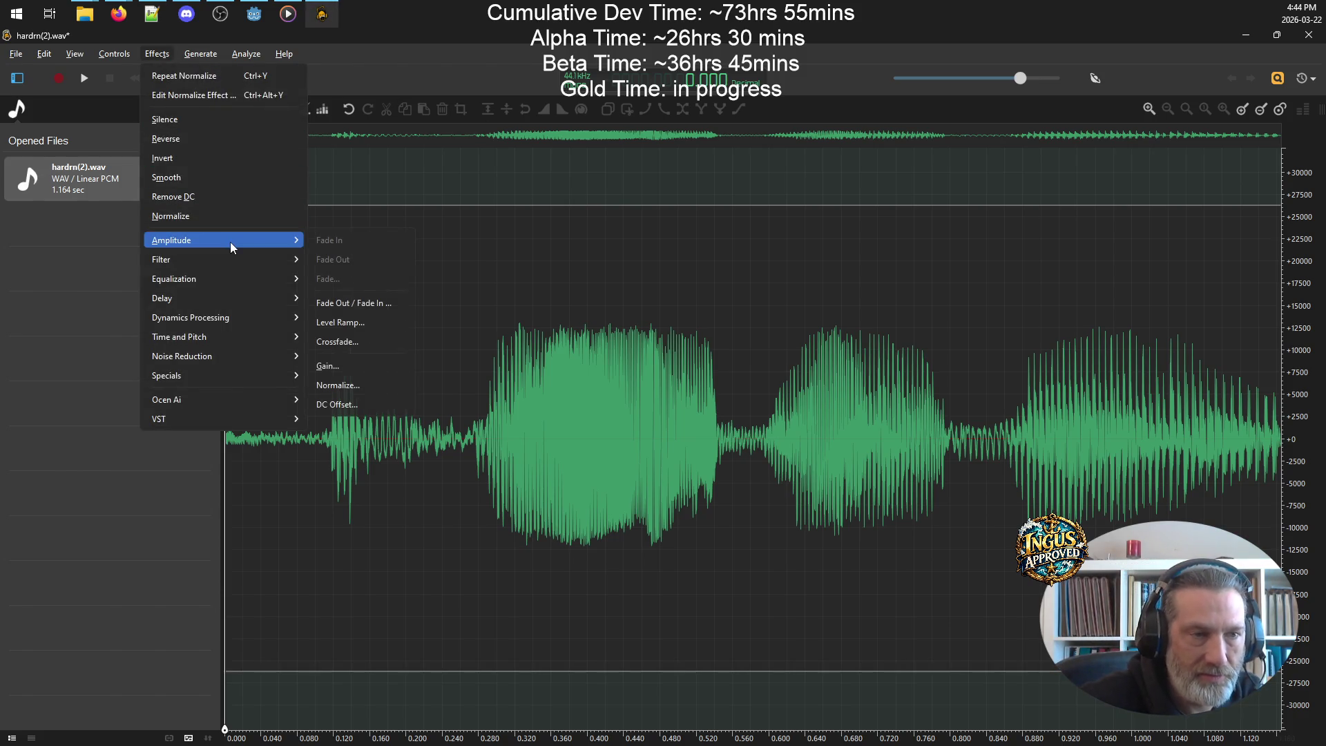
pyautogui.click(335, 385)
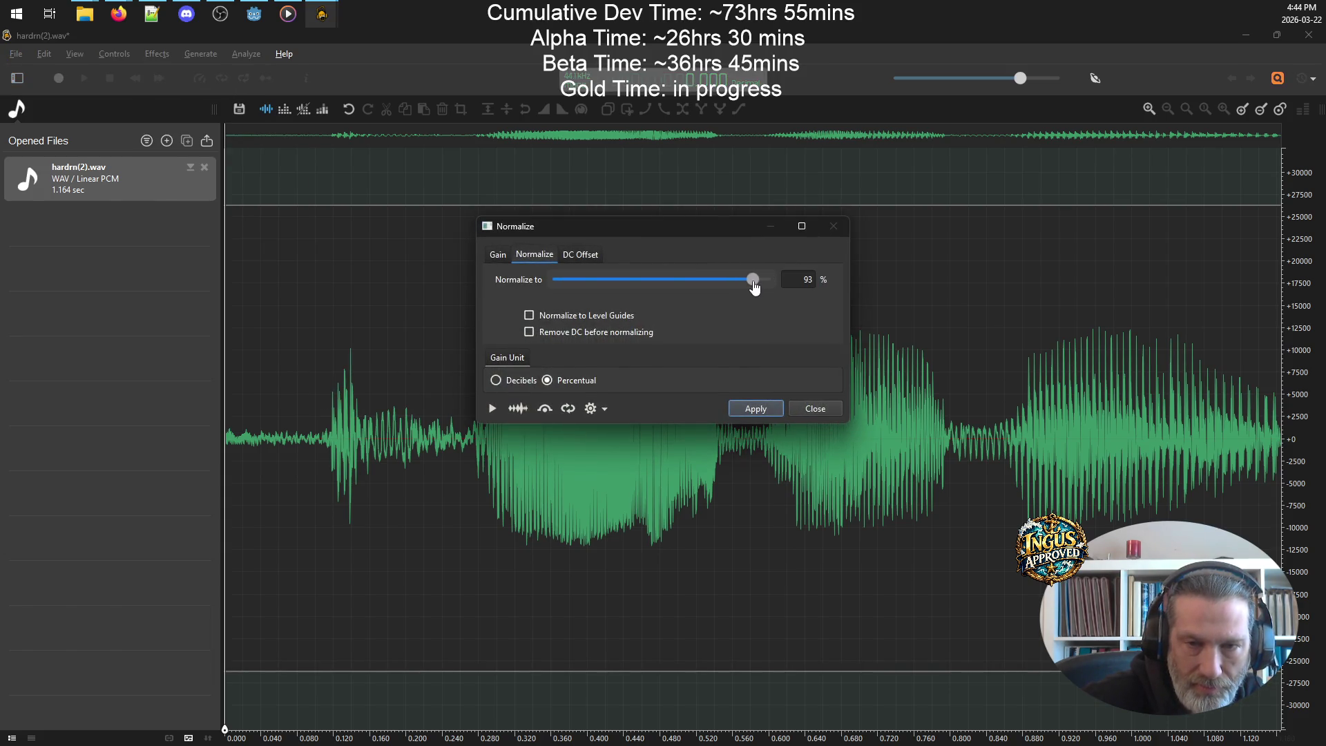
pyautogui.click(815, 409)
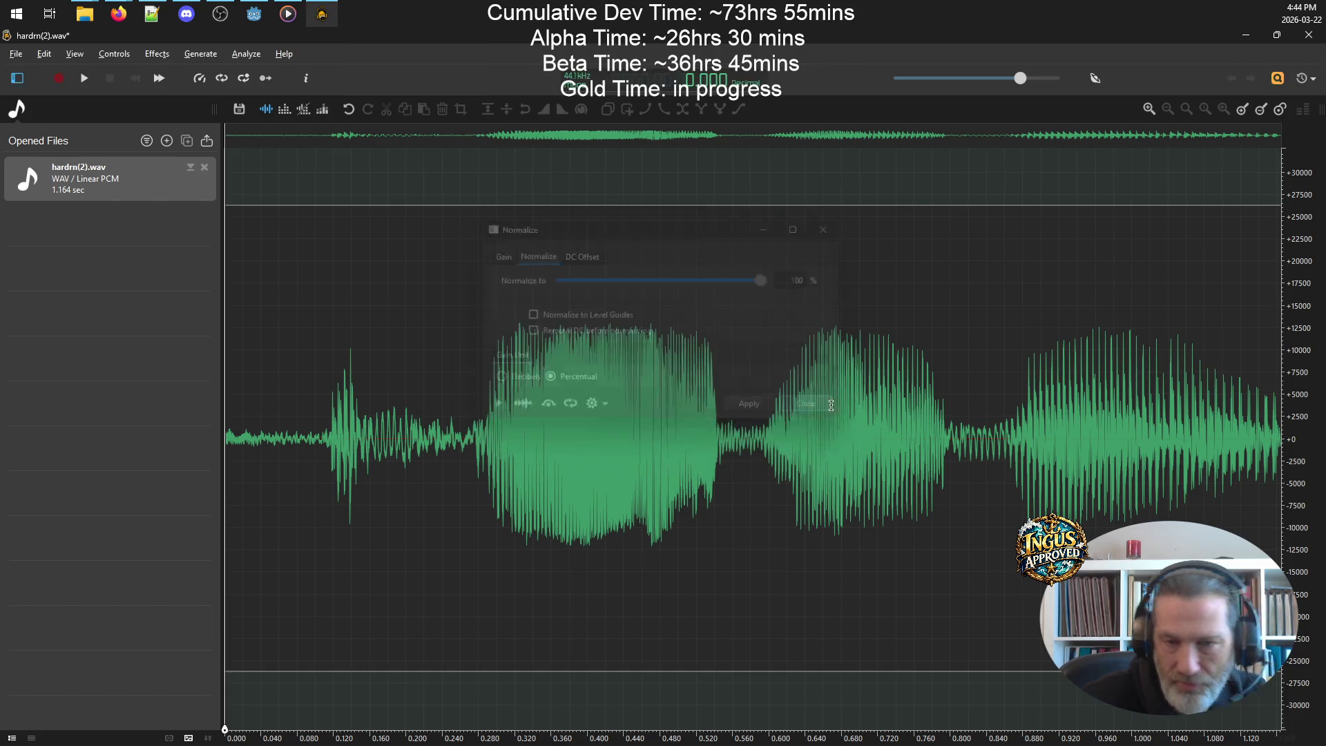
pyautogui.hotkey('alt', 'Tab')
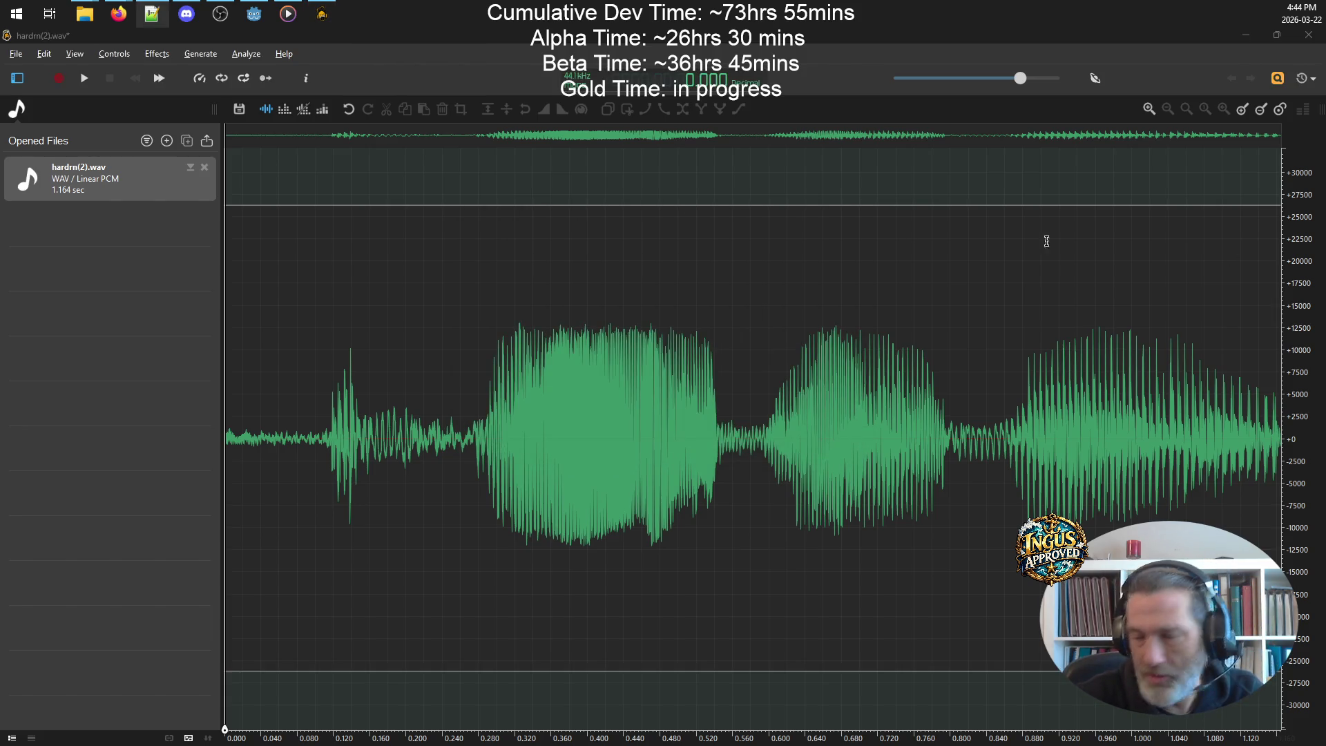
# - Apply Time and Pitch with 75% time stretch and +5 semitones, then replay the 873 ms clip
pyautogui.click(159, 56)
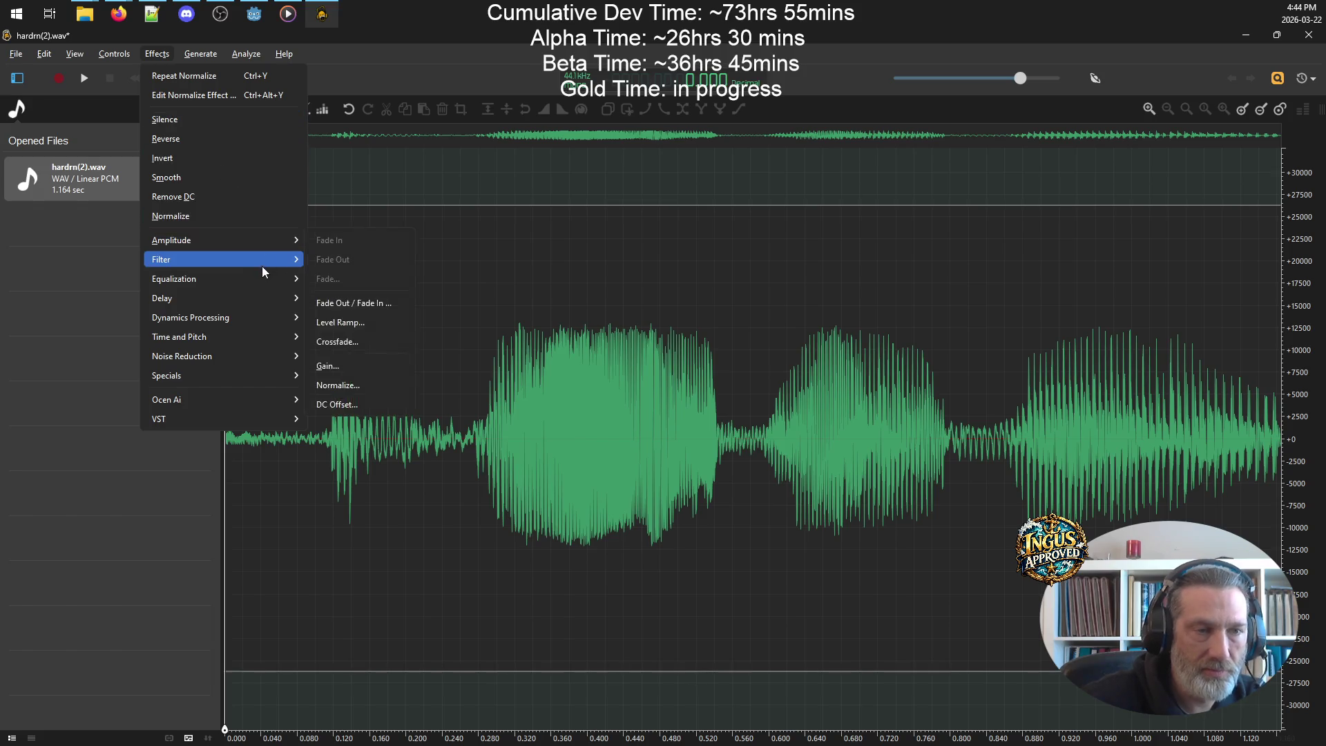
pyautogui.moveTo(254, 273)
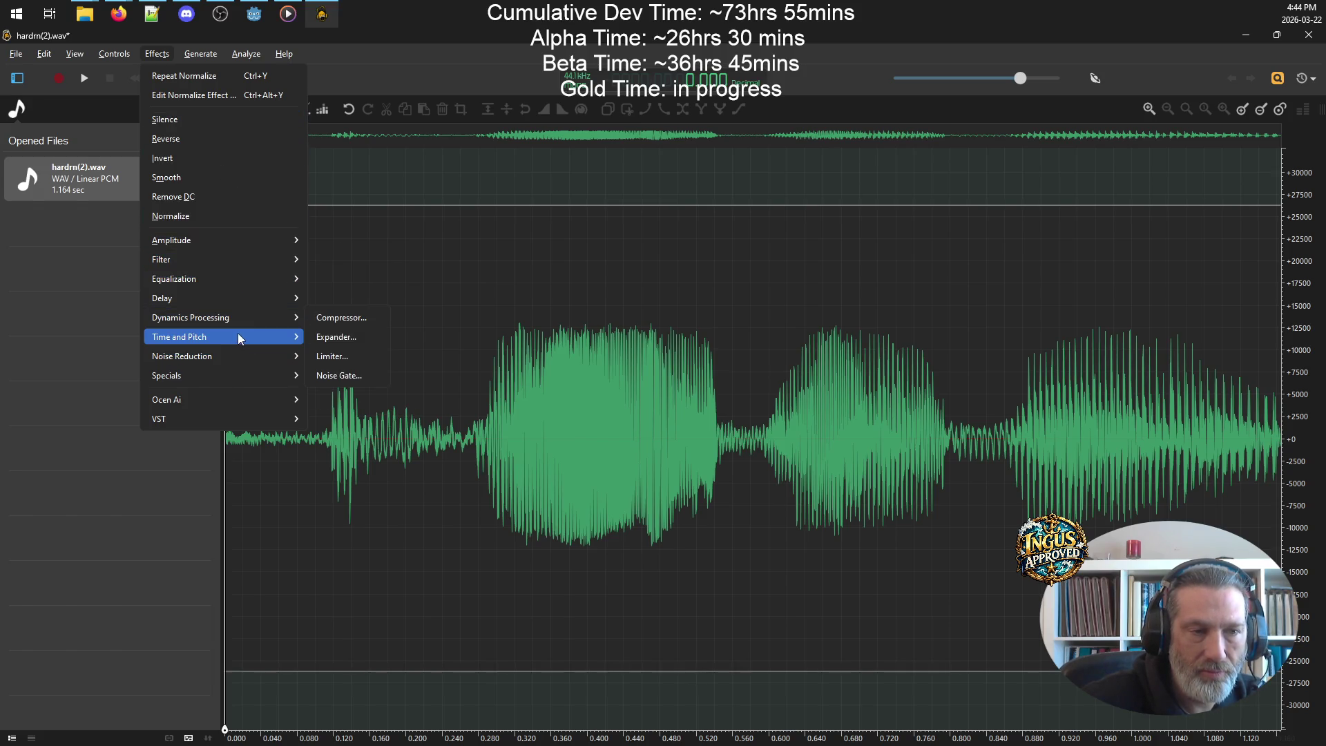
pyautogui.click(339, 338)
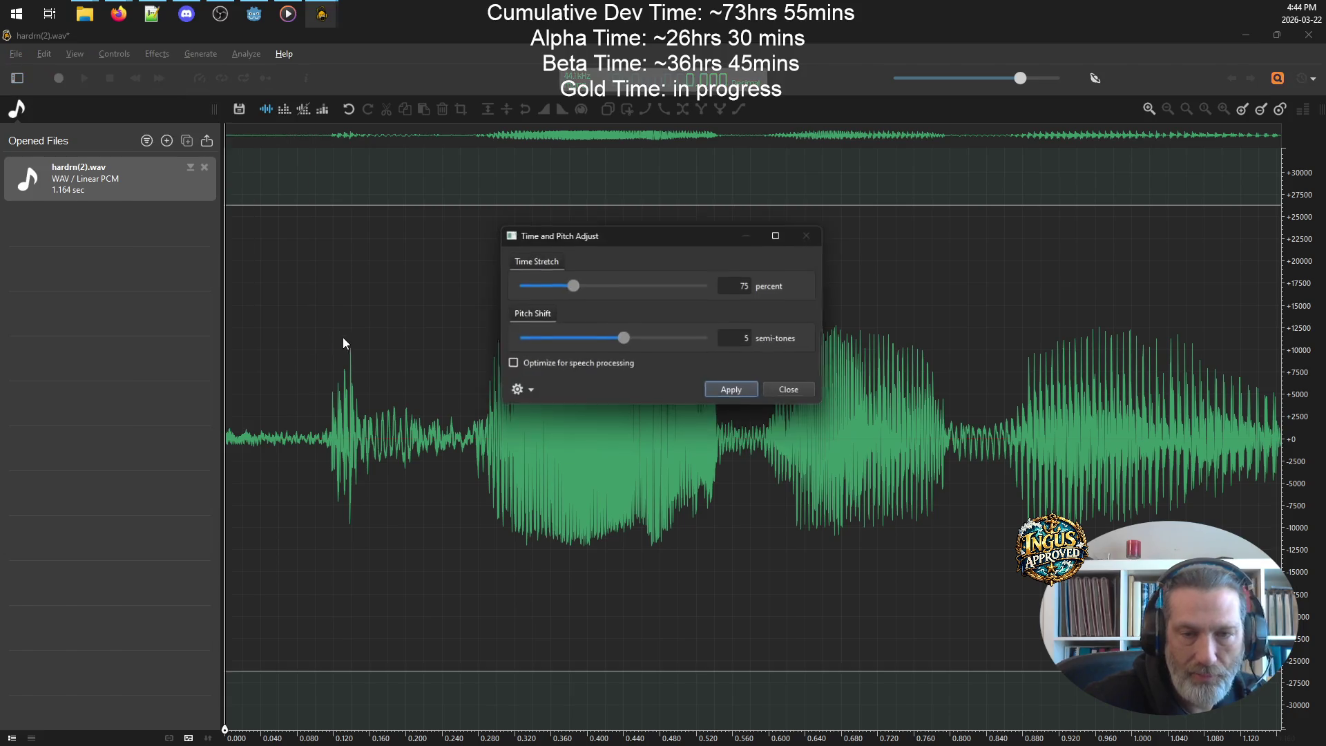
pyautogui.click(744, 395)
pyautogui.click(89, 79)
pyautogui.click(83, 85)
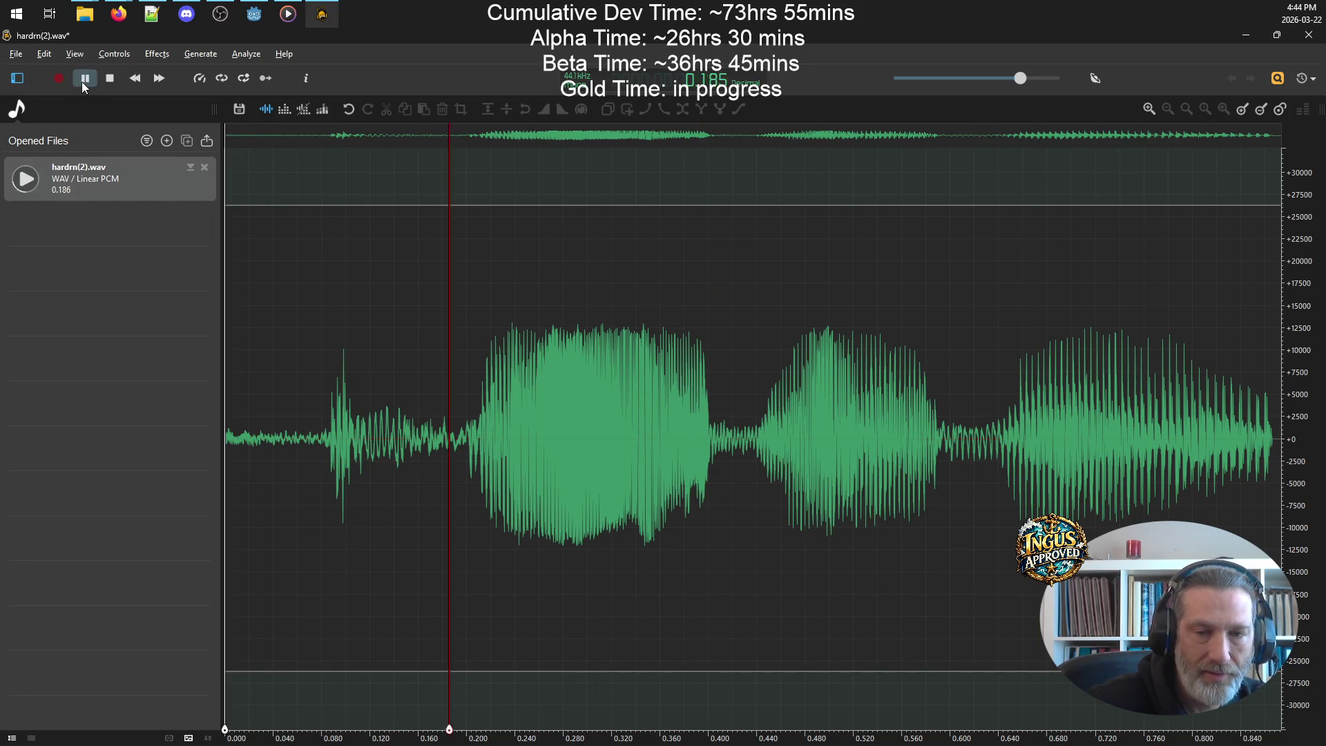
pyautogui.click(83, 84)
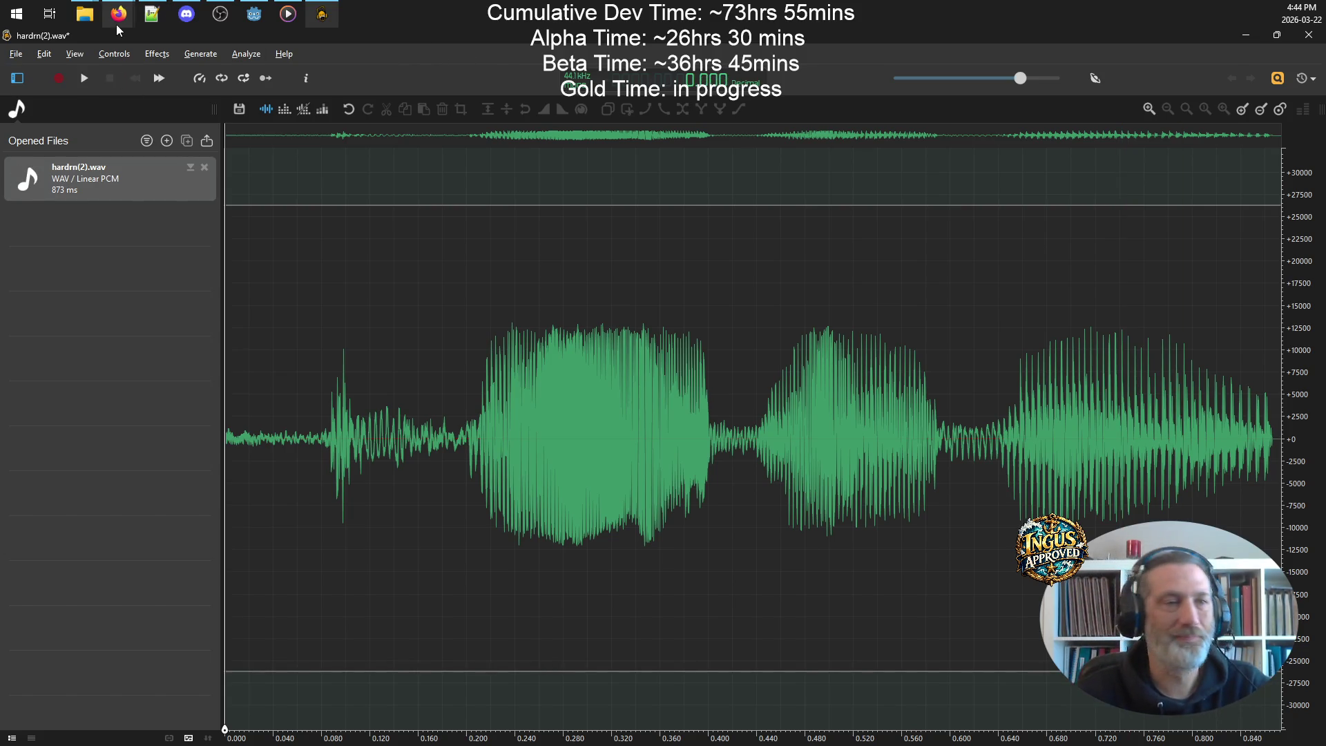
# - Apply Delay > Reverb to the clip and play it back several times
pyautogui.click(156, 53)
pyautogui.moveTo(200, 53)
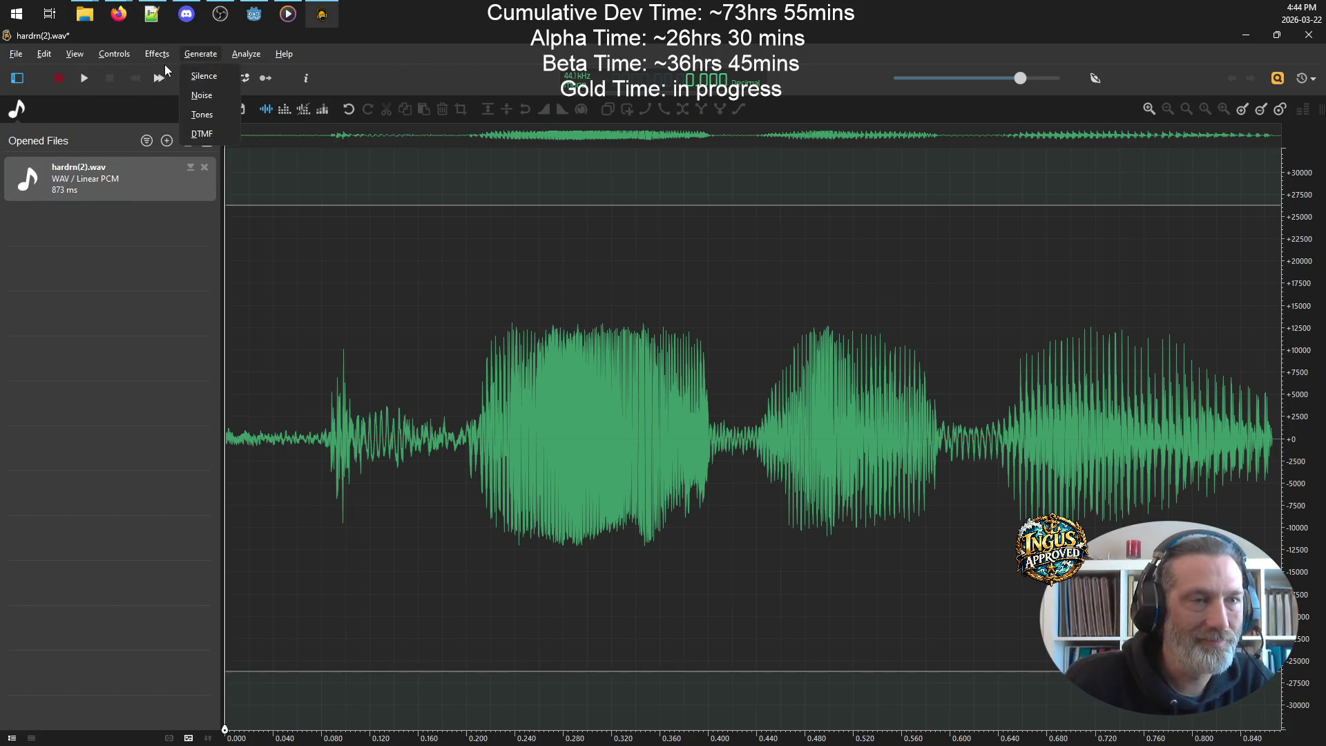
pyautogui.moveTo(157, 54)
pyautogui.moveTo(204, 280)
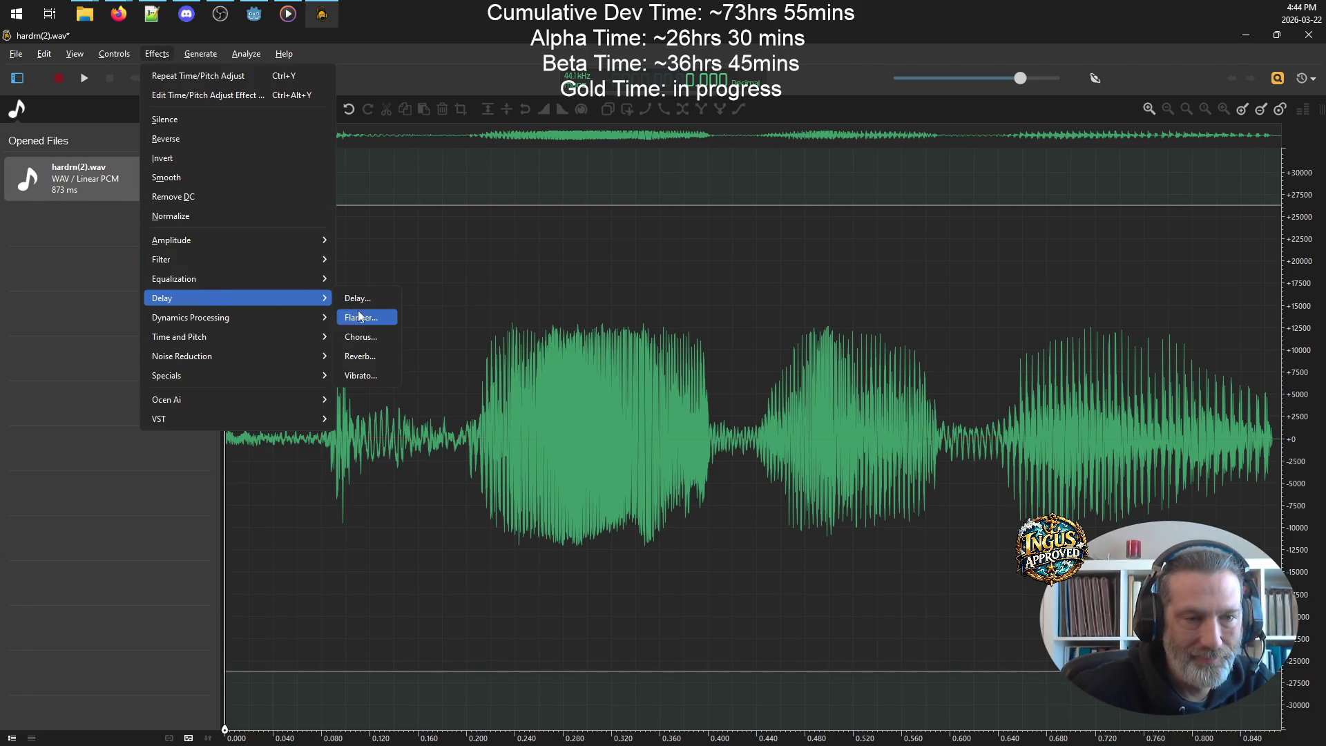
pyautogui.click(366, 357)
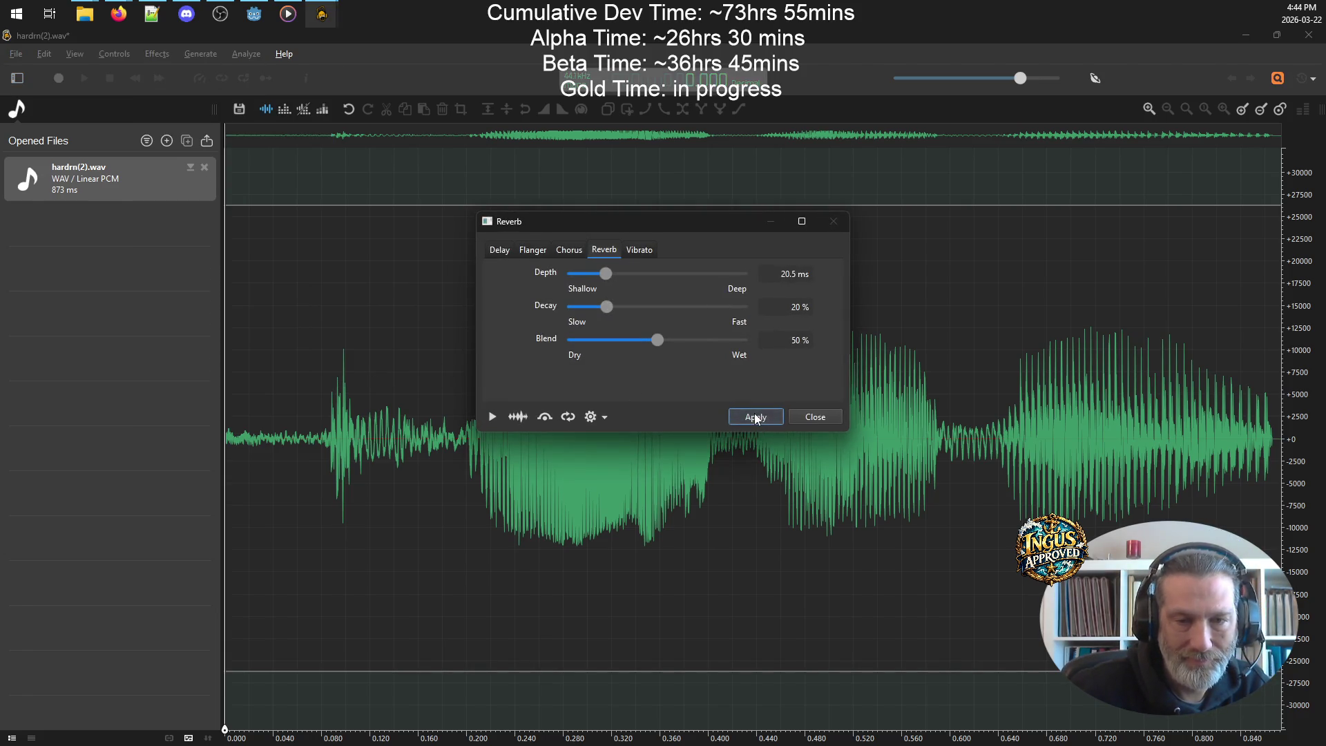
pyautogui.click(755, 416)
pyautogui.click(82, 79)
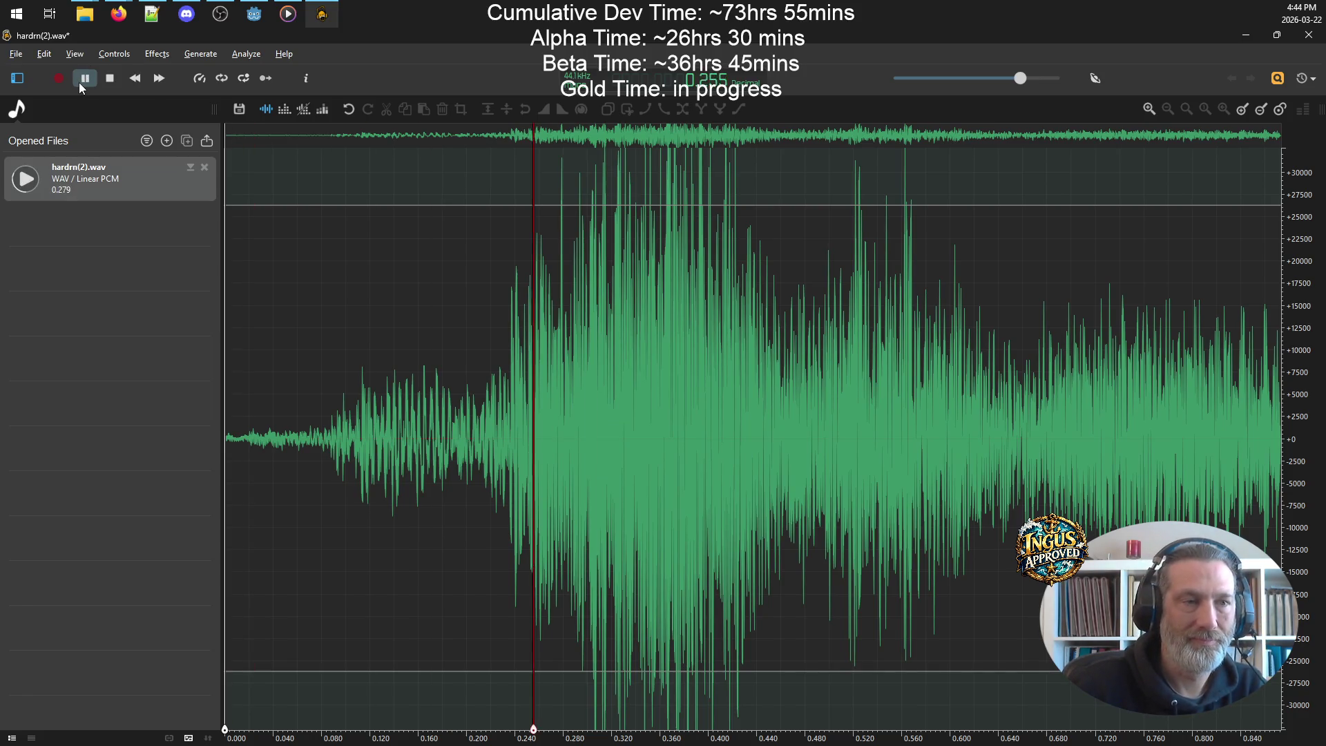
pyautogui.click(84, 80)
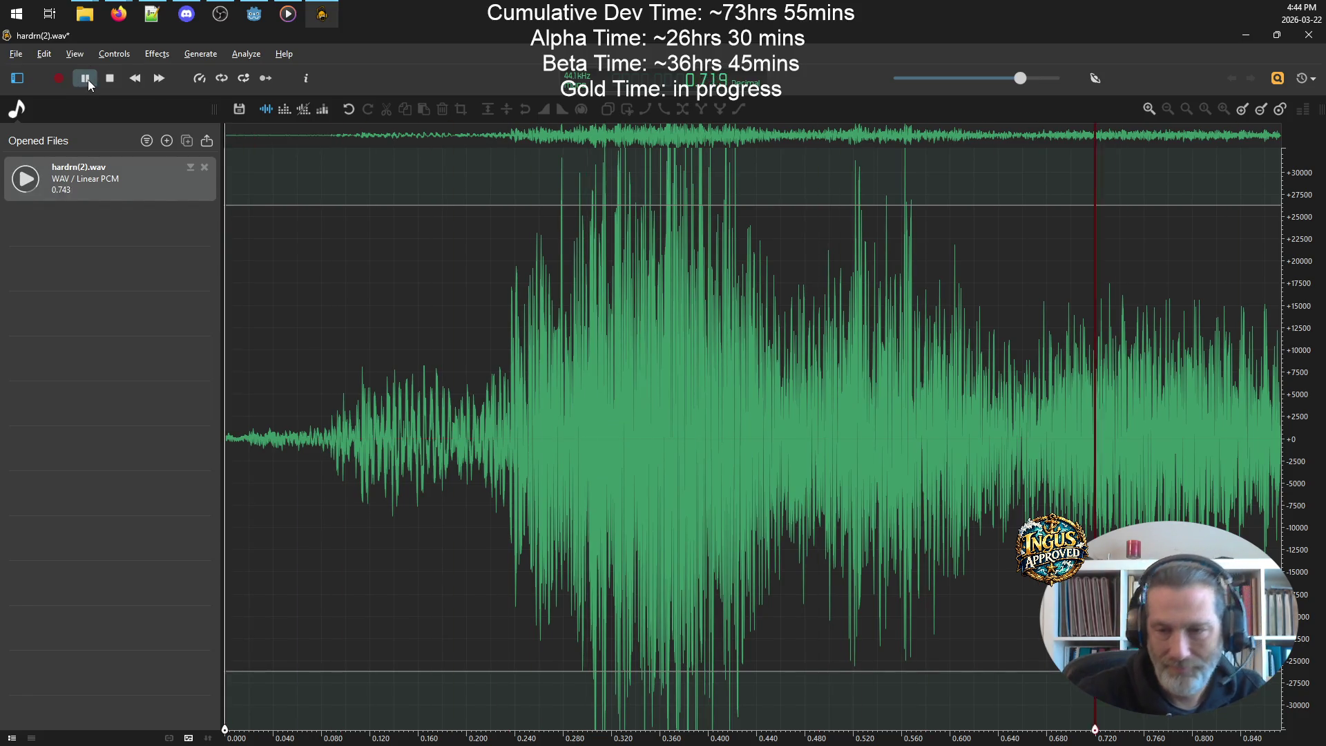
pyautogui.click(89, 81)
pyautogui.click(88, 81)
# - Delete the first 0.083 s of the clip, leaving 789 ms, and replay it
pyautogui.click(324, 437)
pyautogui.moveTo(324, 437); pyautogui.dragTo(159, 444)
pyautogui.press('Delete')
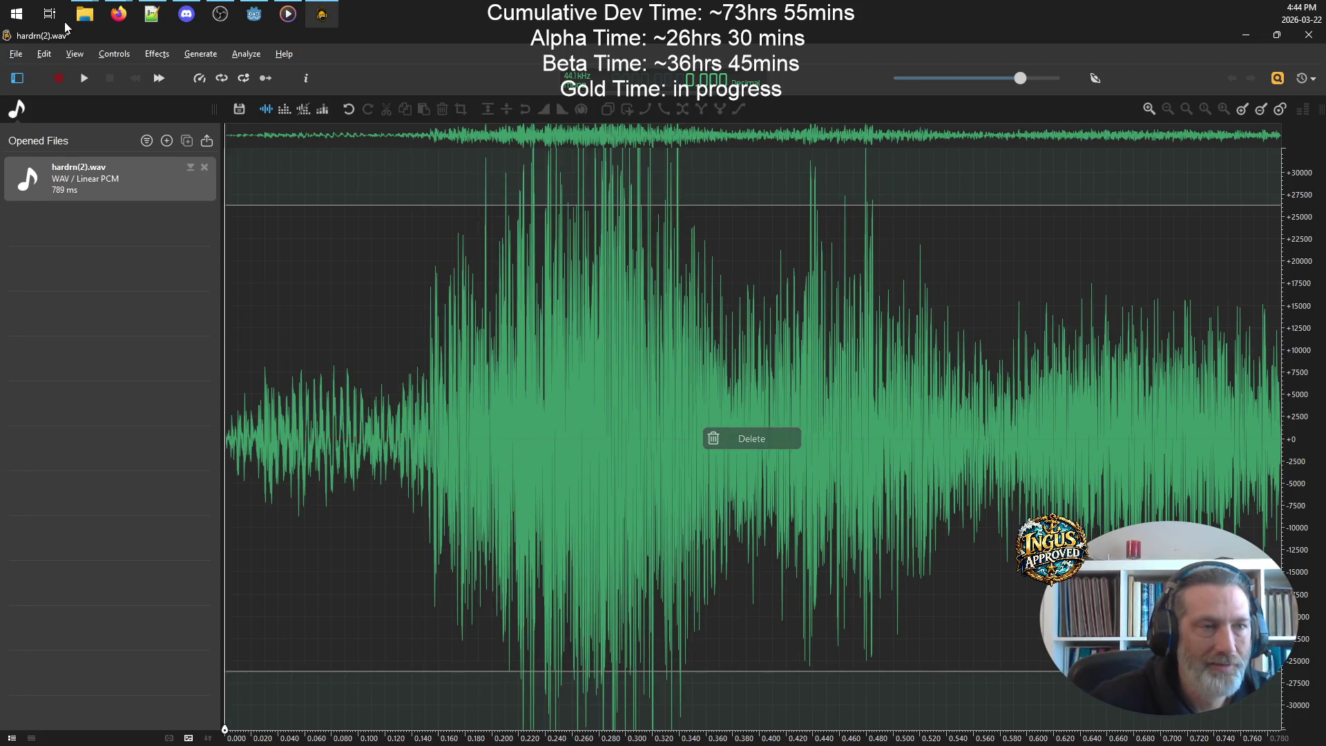
pyautogui.click(85, 83)
pyautogui.click(88, 82)
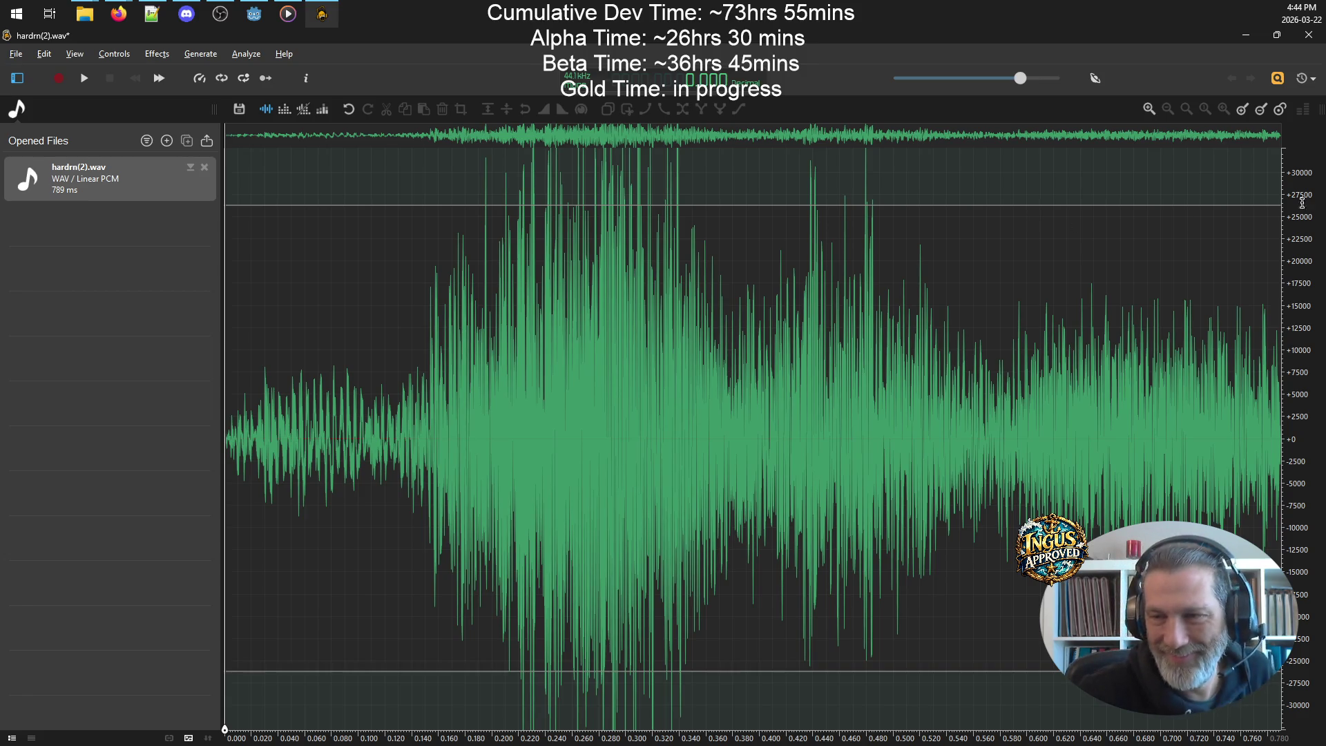
pyautogui.click(84, 76)
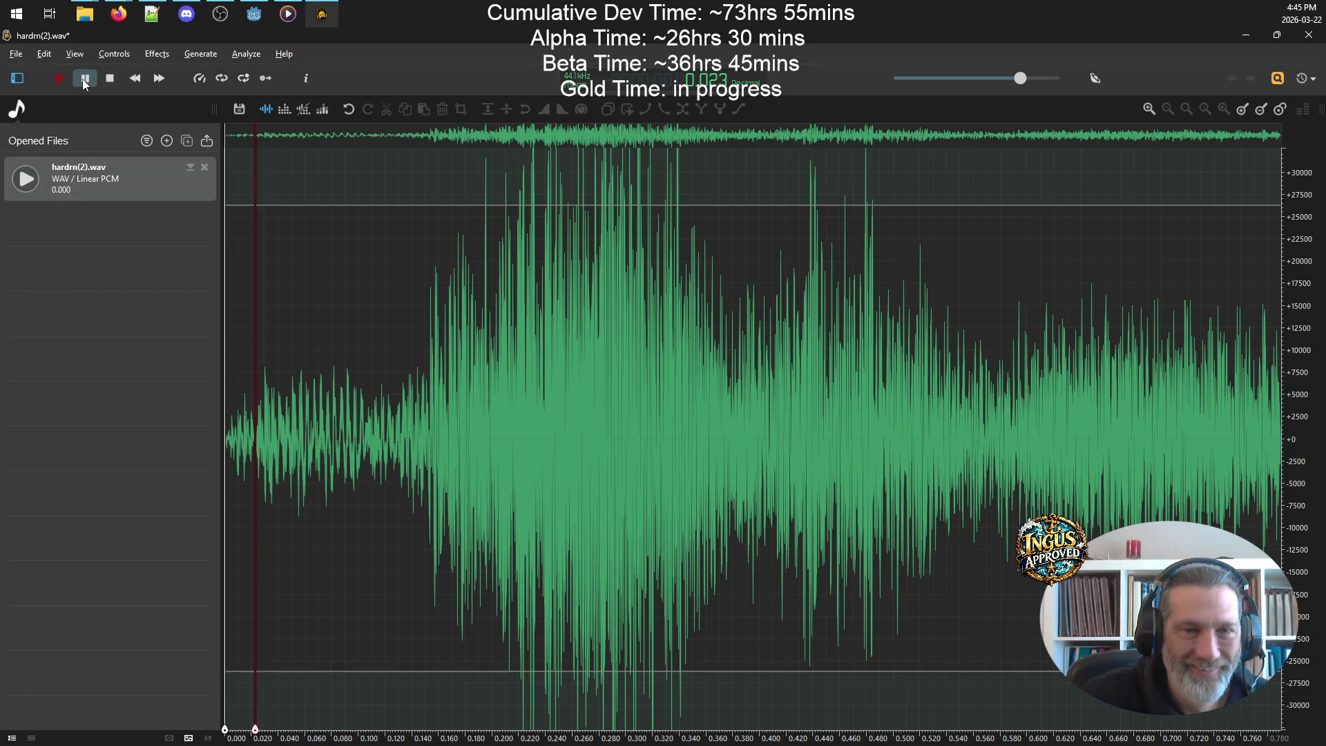
pyautogui.click(90, 85)
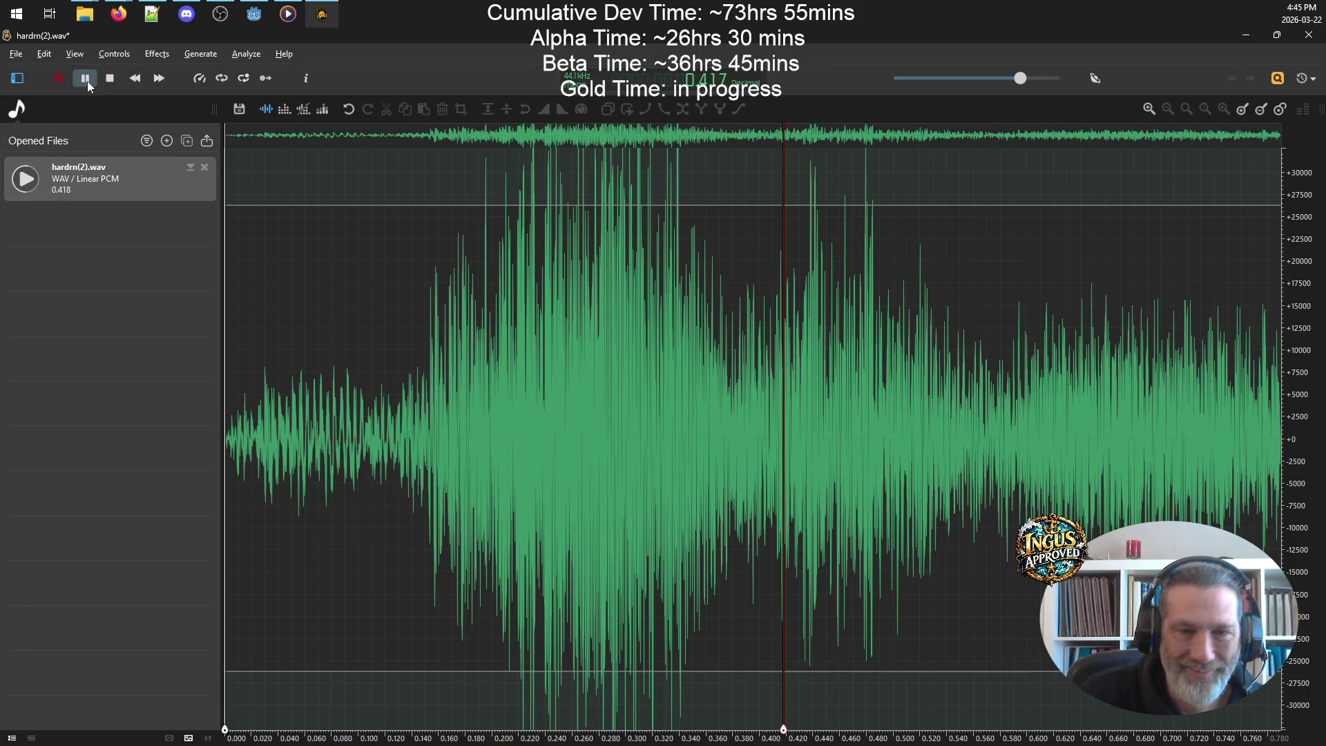
# - Apply Delay > Flanger to the clip and play it back several times
pyautogui.click(157, 54)
pyautogui.moveTo(233, 299)
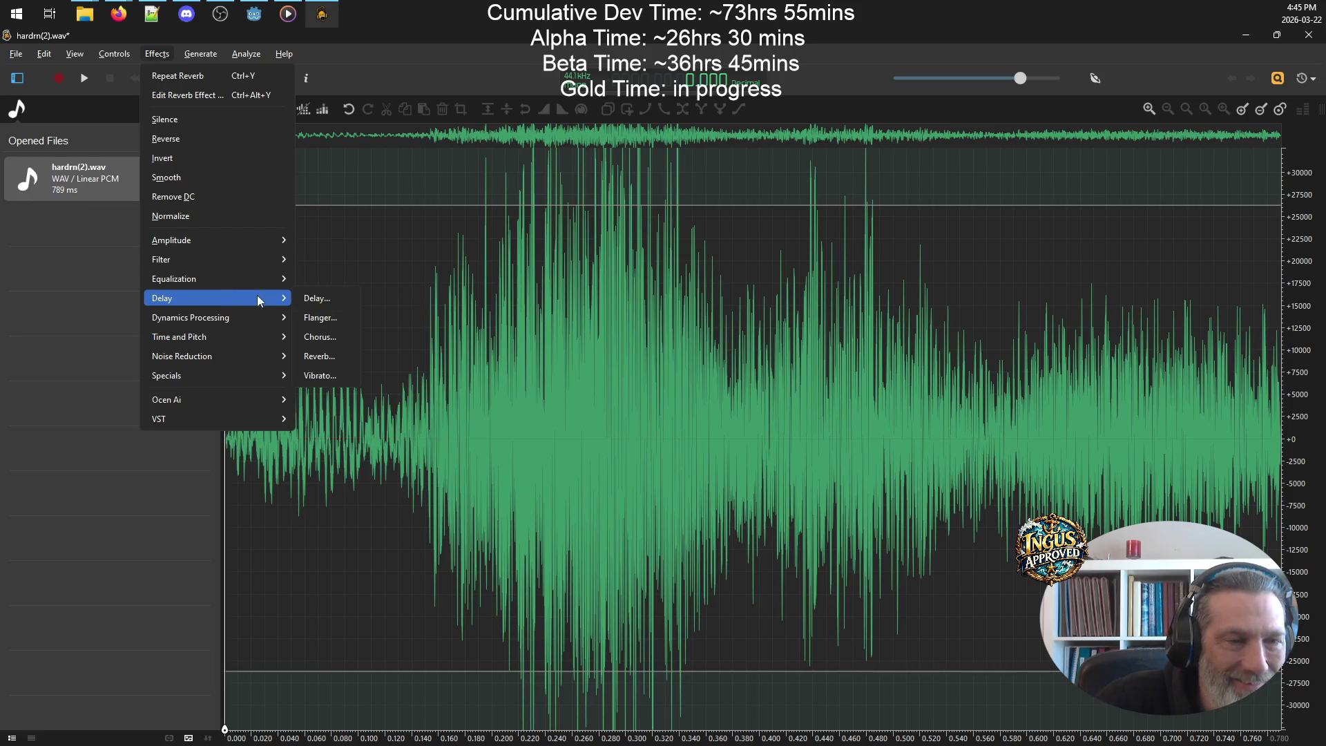
pyautogui.click(333, 319)
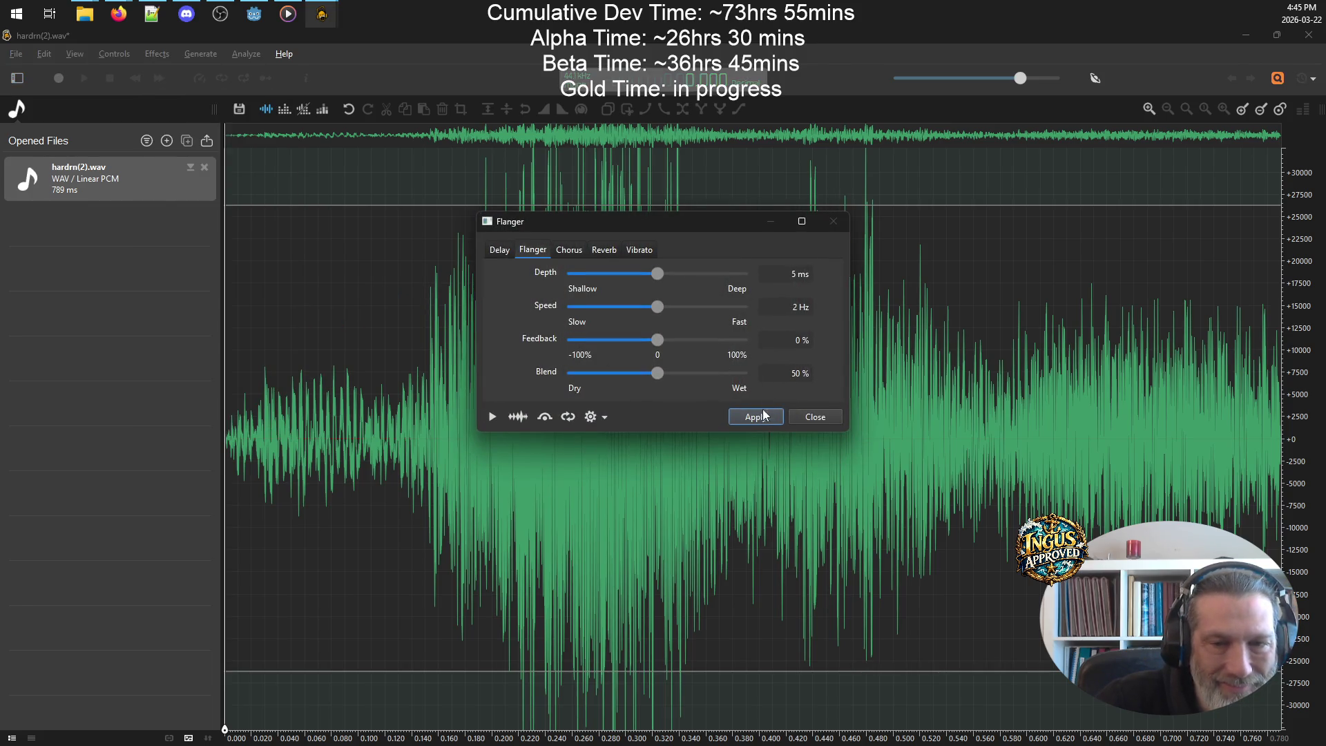
pyautogui.click(766, 413)
pyautogui.click(87, 81)
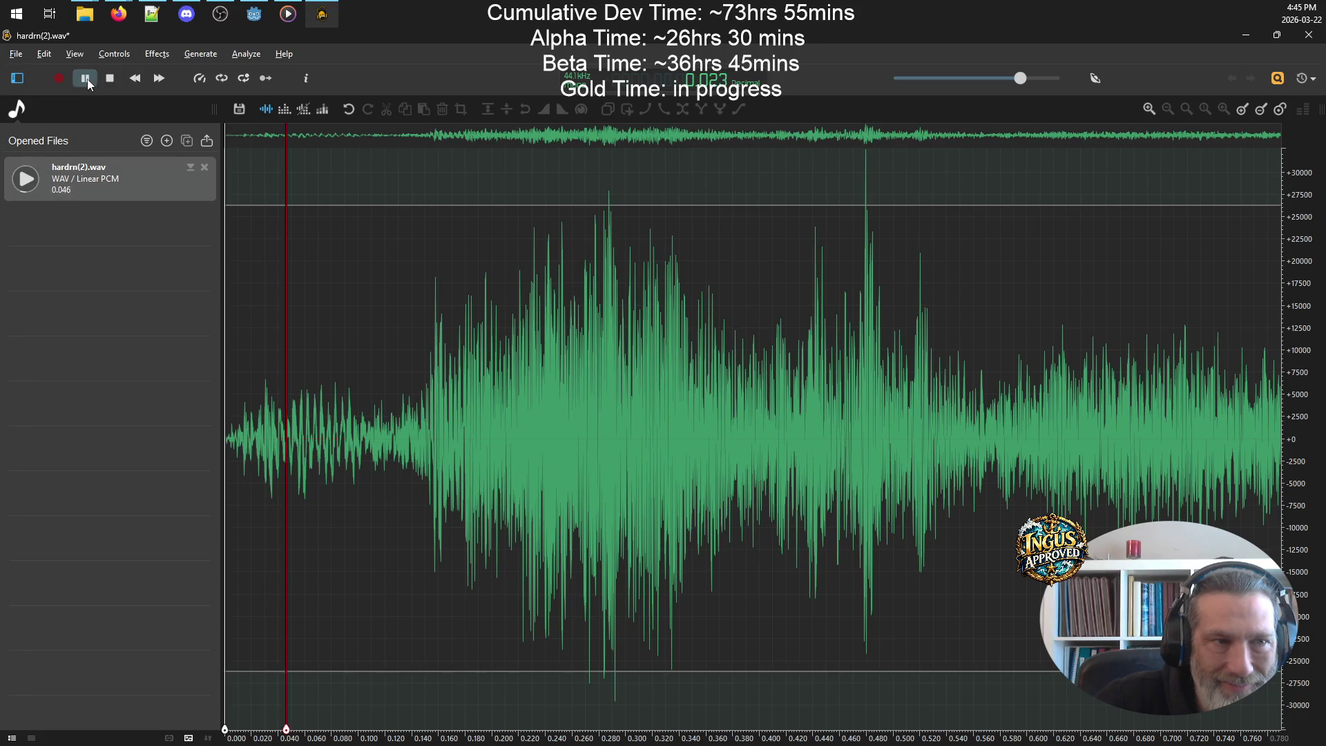
pyautogui.click(84, 81)
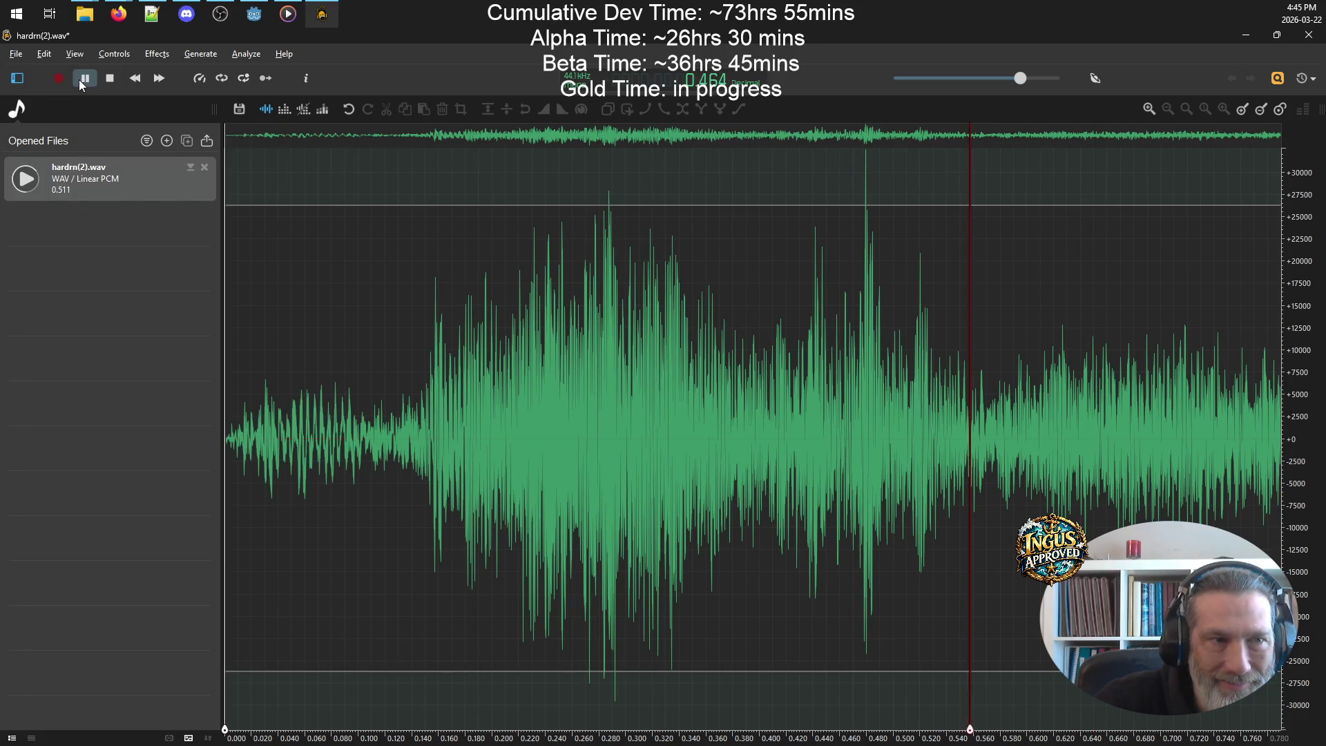
pyautogui.click(83, 80)
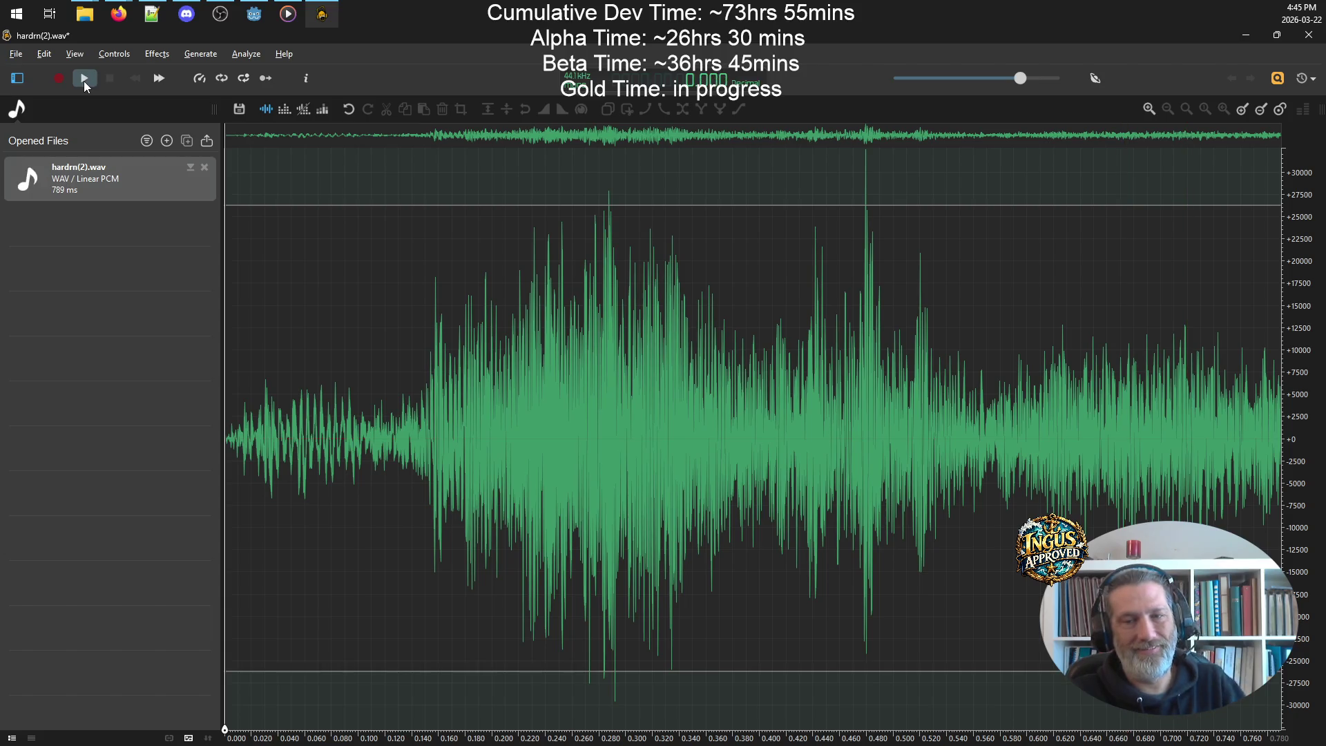
pyautogui.click(85, 81)
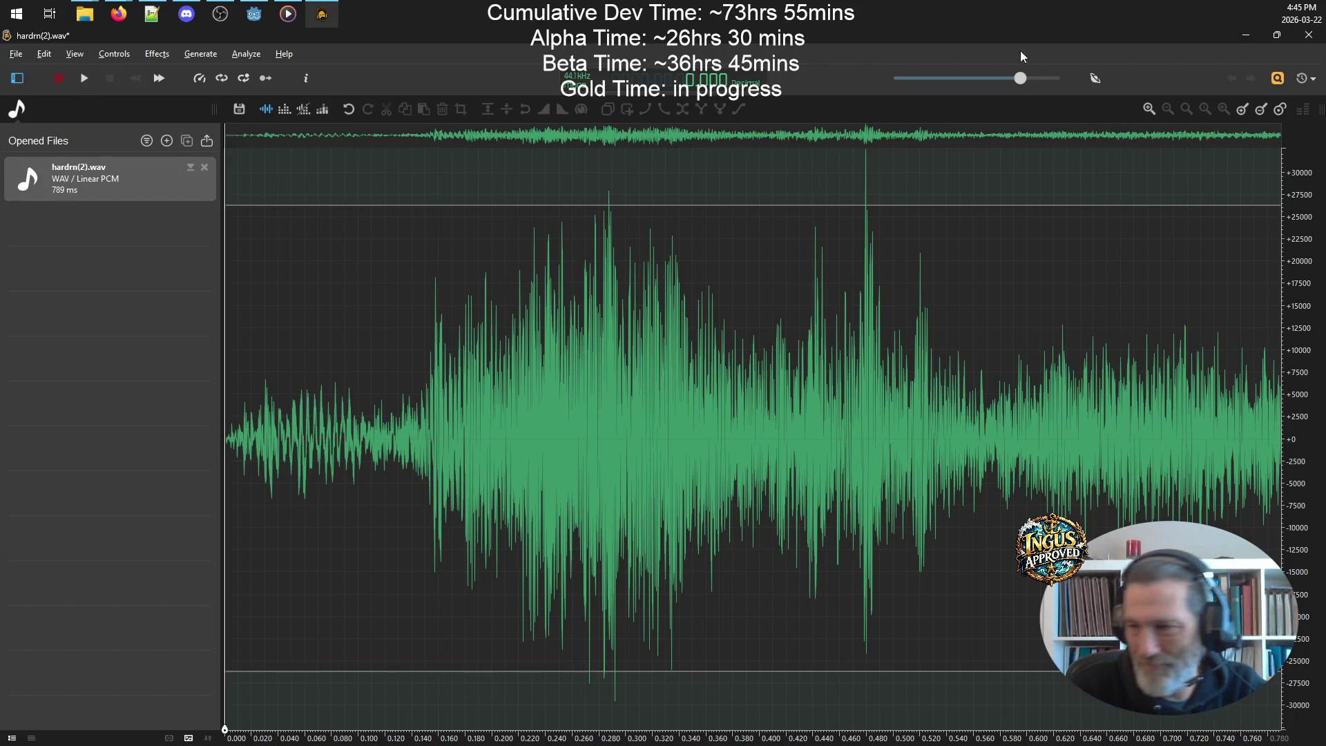
# - Apply Amplitude > Normalize, preview the result, and save it over hardrn(2).wav
pyautogui.click(157, 54)
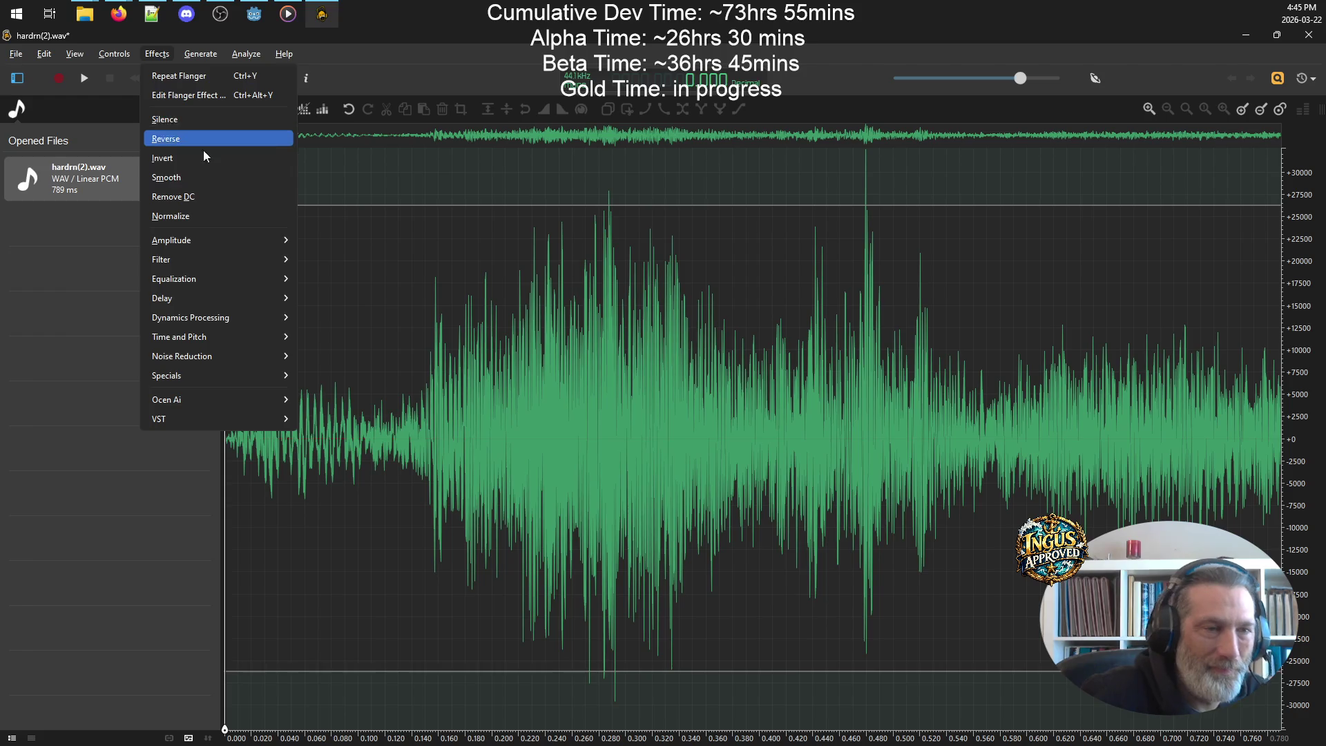
pyautogui.moveTo(211, 243)
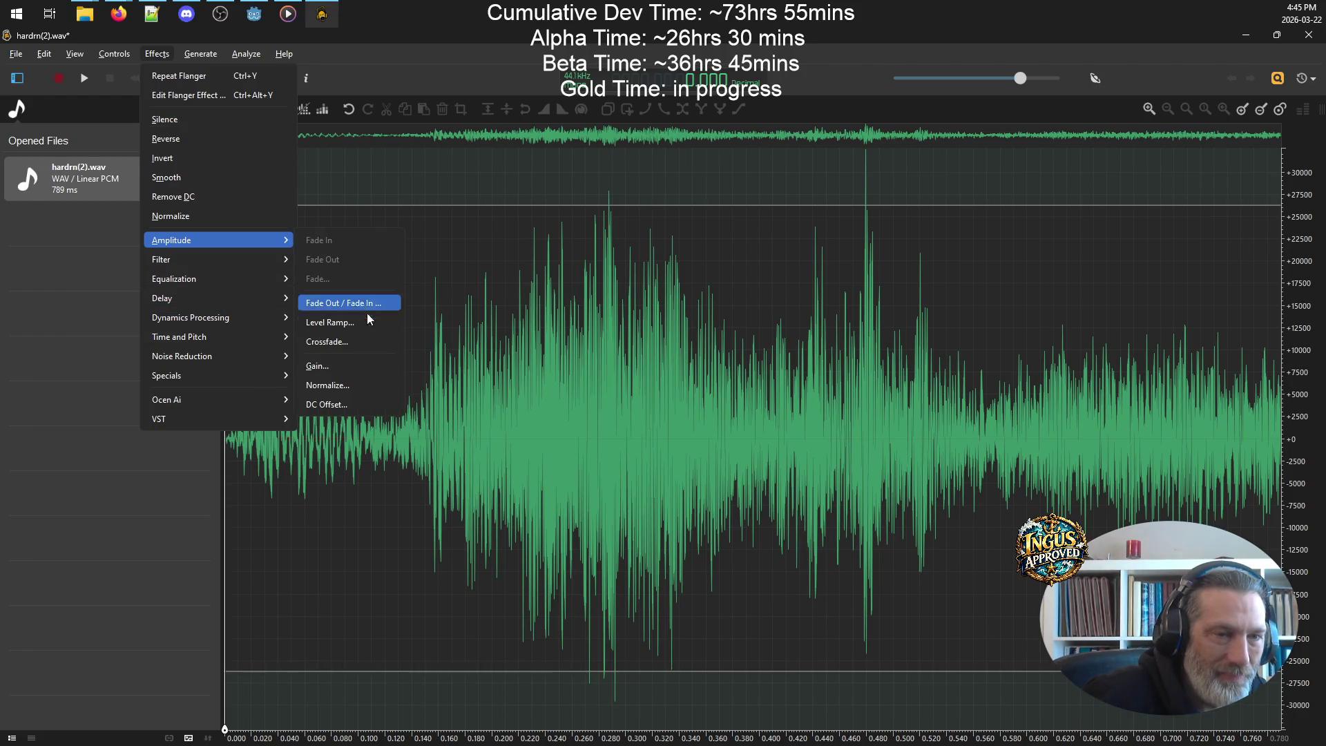
pyautogui.click(367, 395)
pyautogui.click(755, 410)
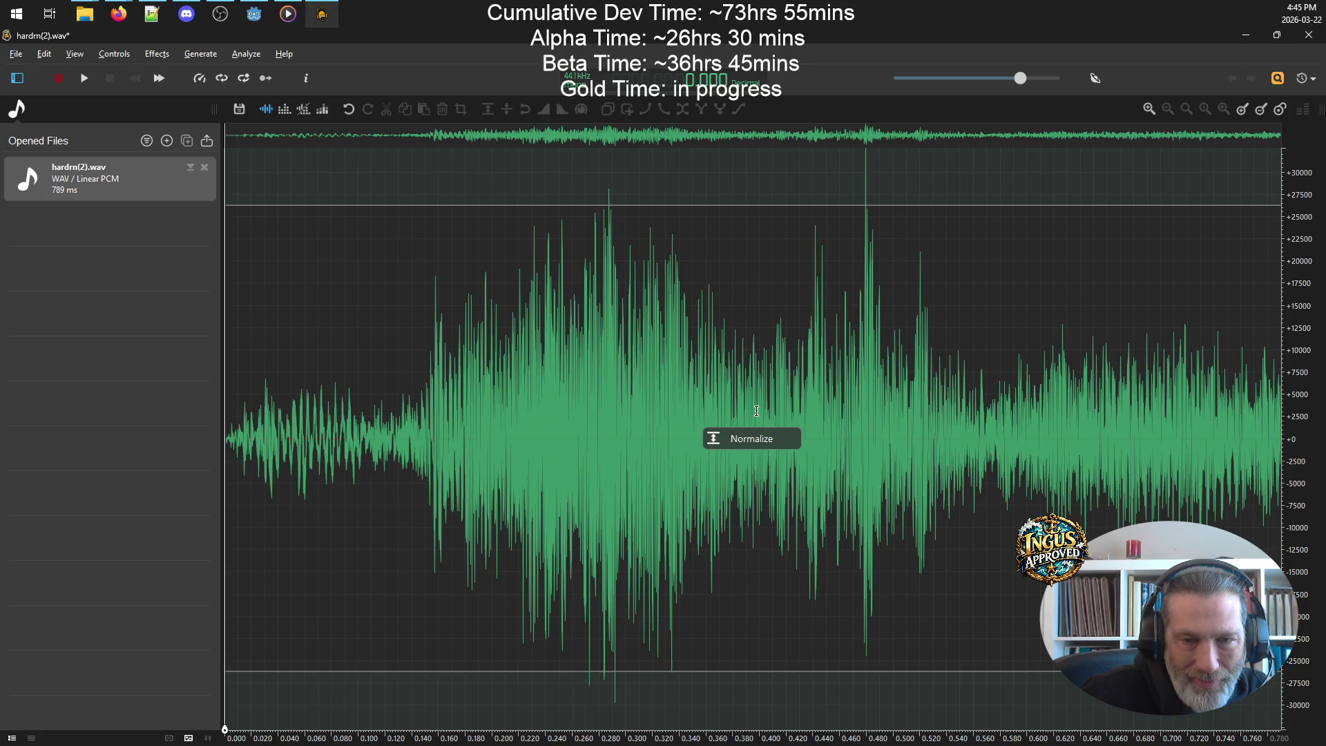
pyautogui.click(85, 79)
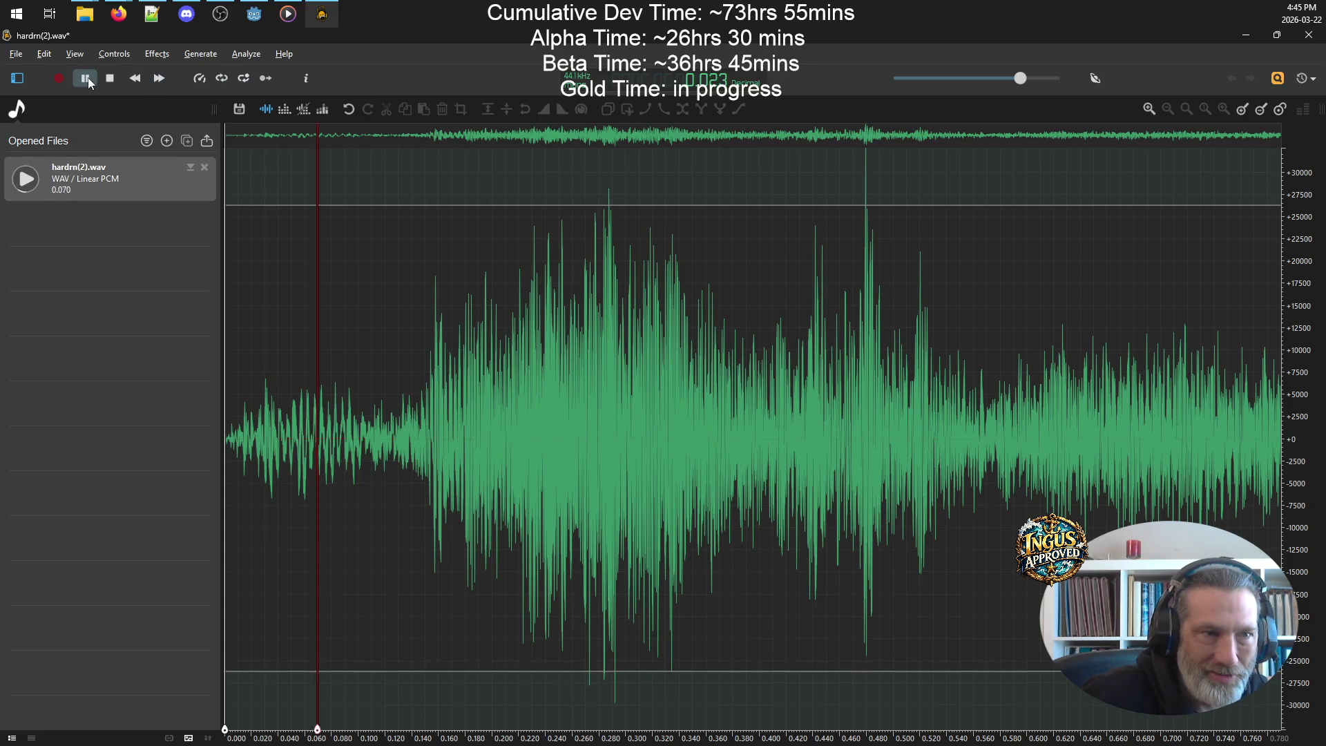
pyautogui.click(85, 79)
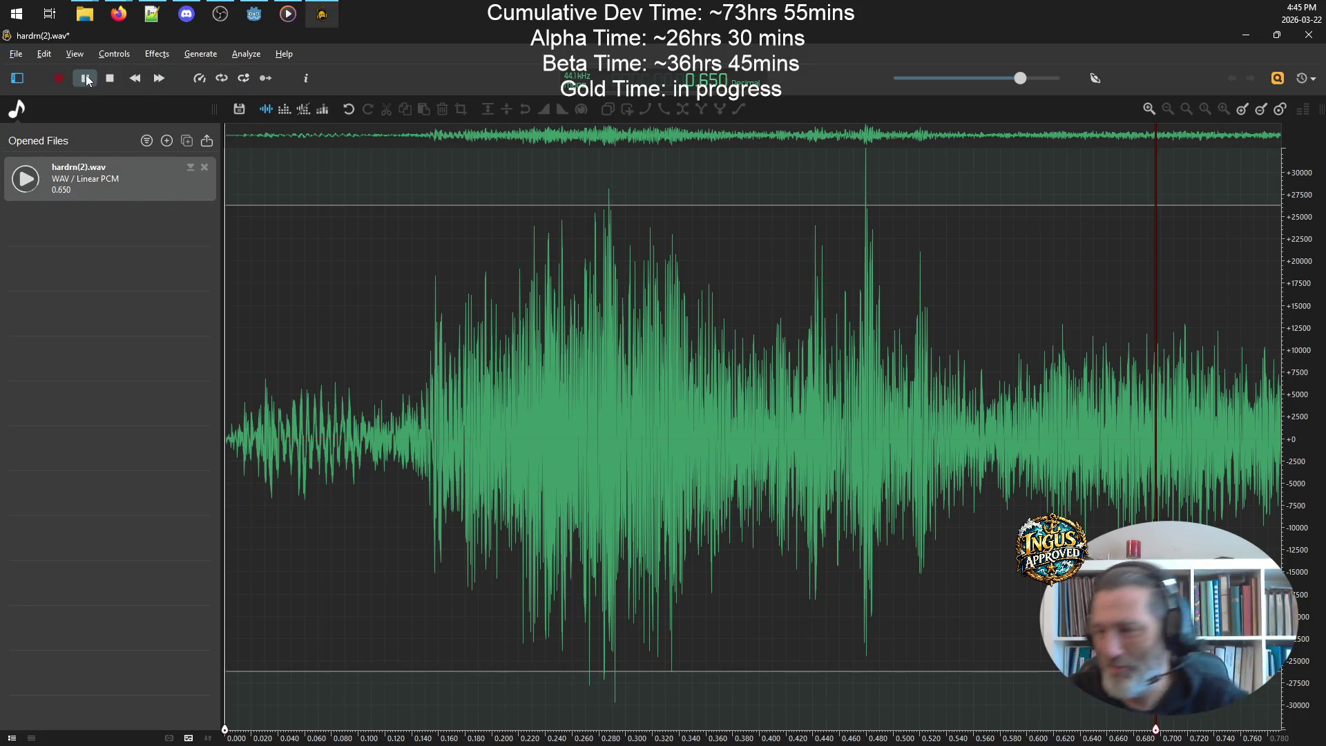
pyautogui.click(86, 79)
pyautogui.click(83, 79)
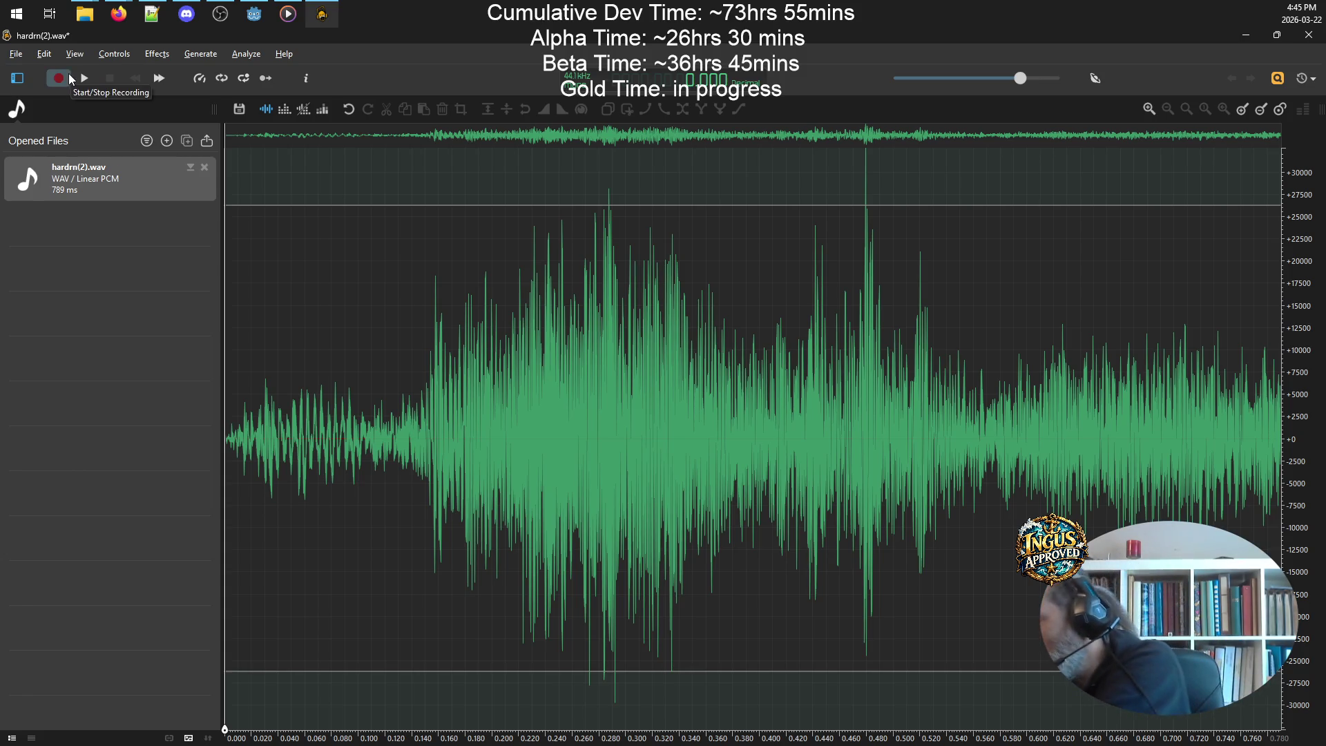
pyautogui.hotkey('ctrl', 's')
# - Save the processed clip and export it as WAV 16-bit named boss_sound1
pyautogui.click(15, 54)
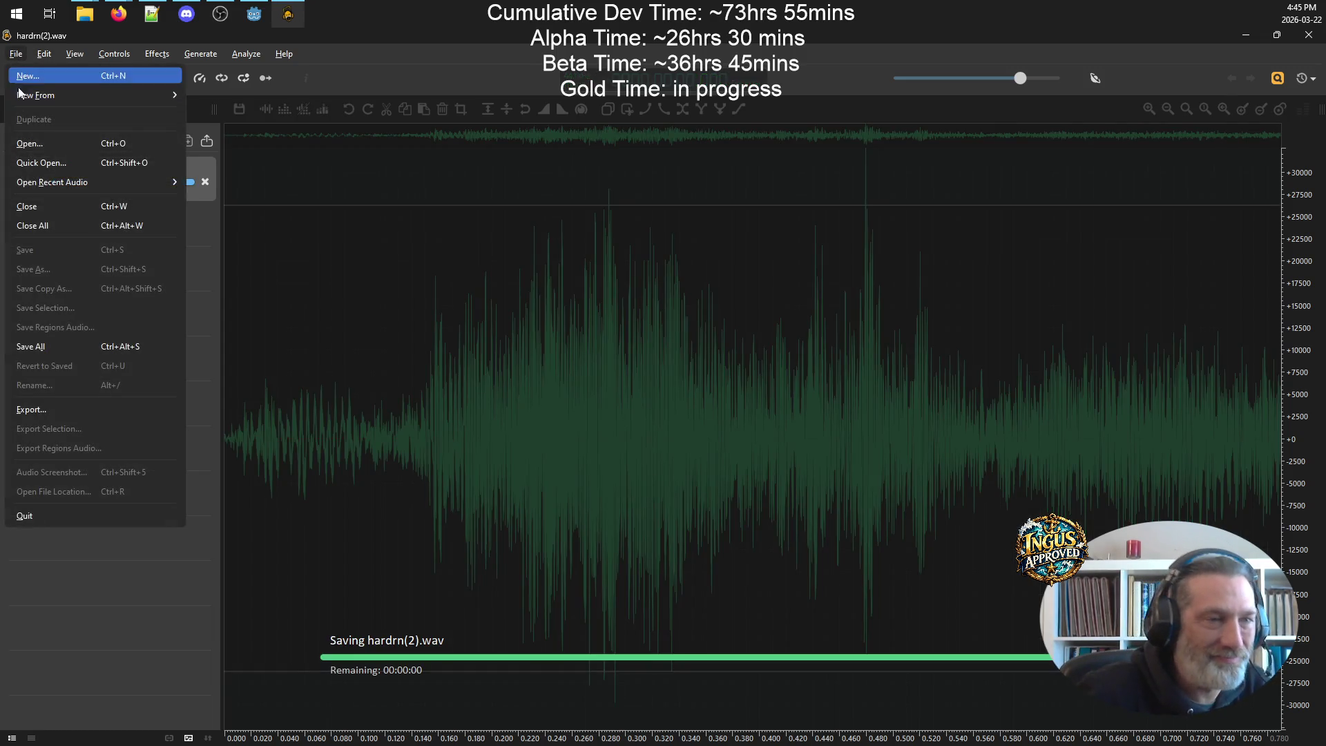
pyautogui.click(62, 409)
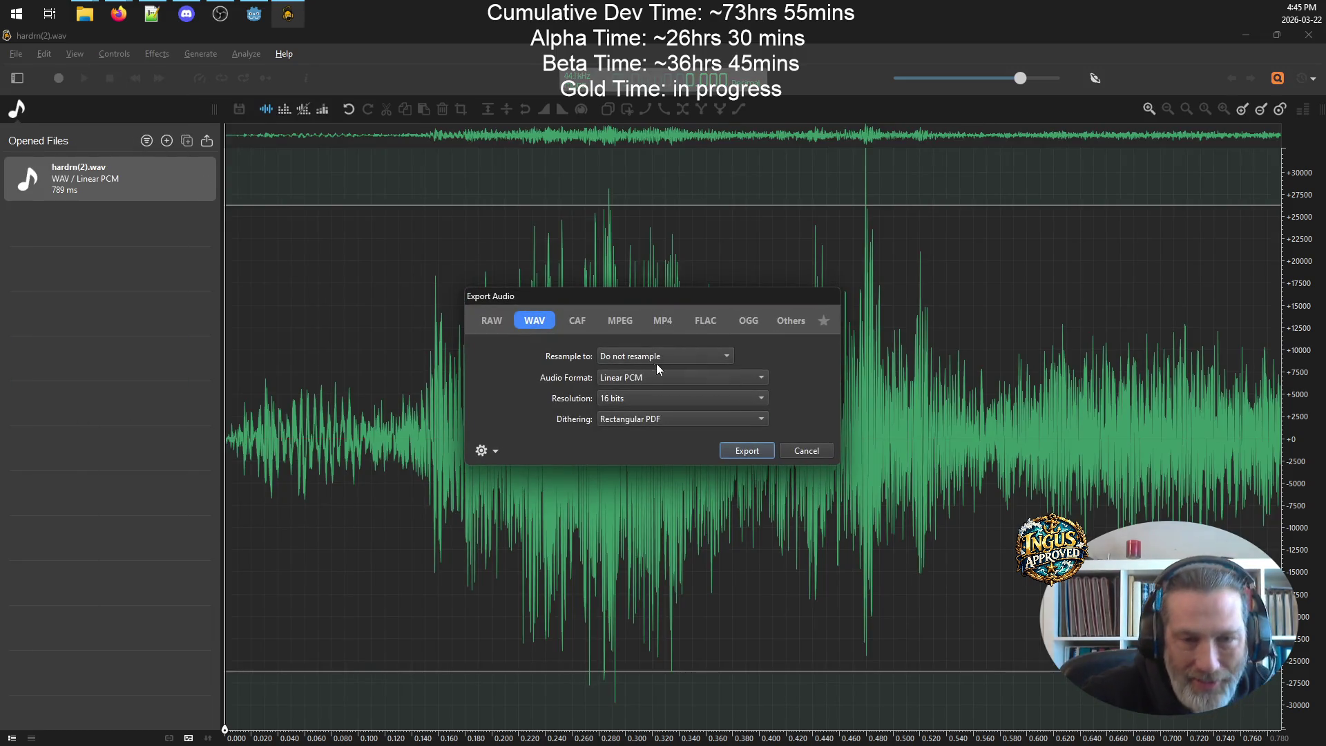
pyautogui.click(747, 451)
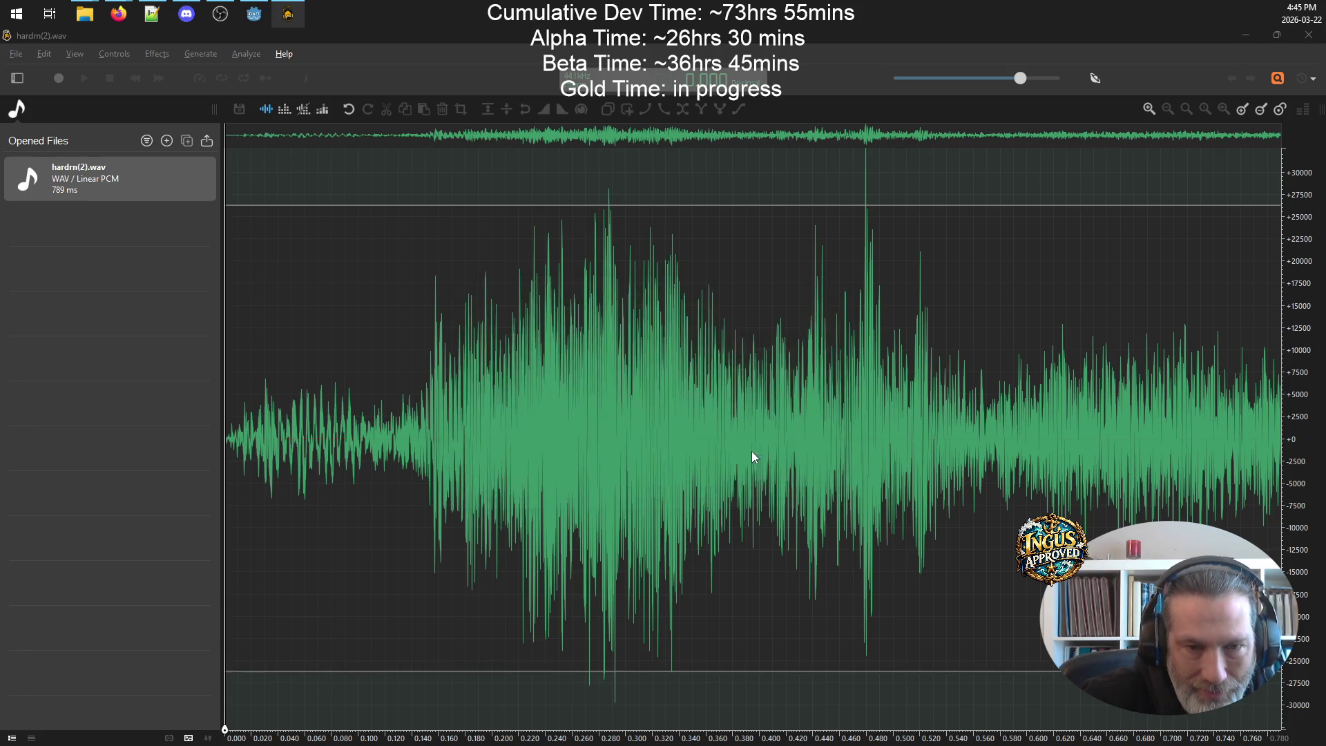
pyautogui.click(332, 440)
pyautogui.moveTo(332, 440); pyautogui.dragTo(241, 444)
pyautogui.write('boss_sound1')
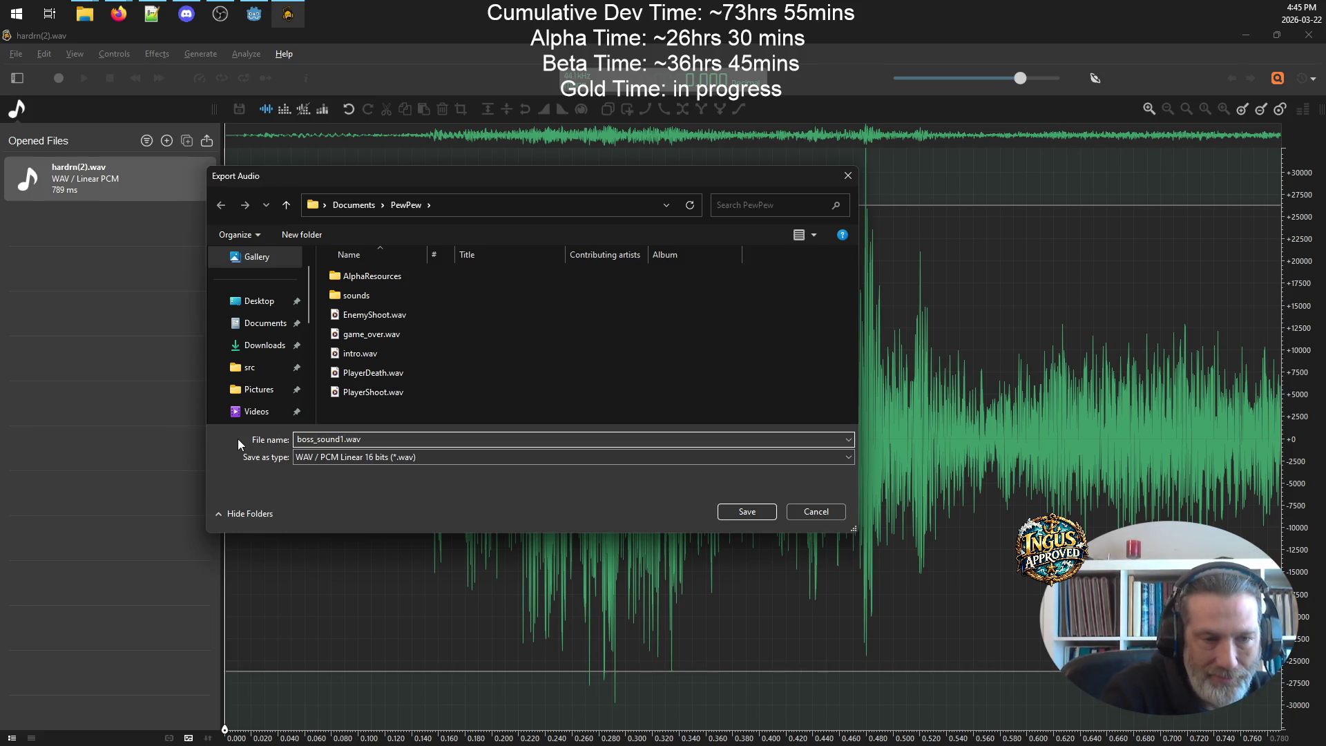
pyautogui.press('Return')
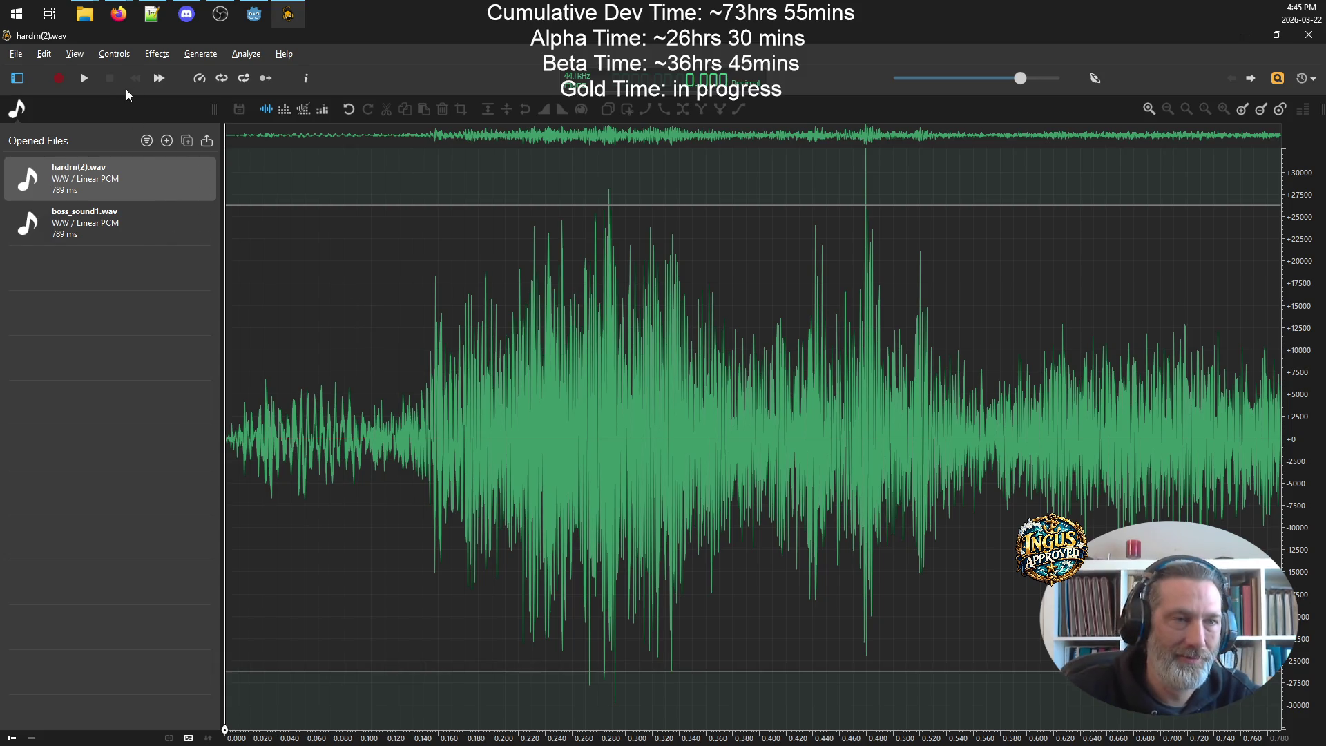
# - Undo an accidental recording, replay the exported clip, and minimize ocenaudio
pyautogui.click(80, 79)
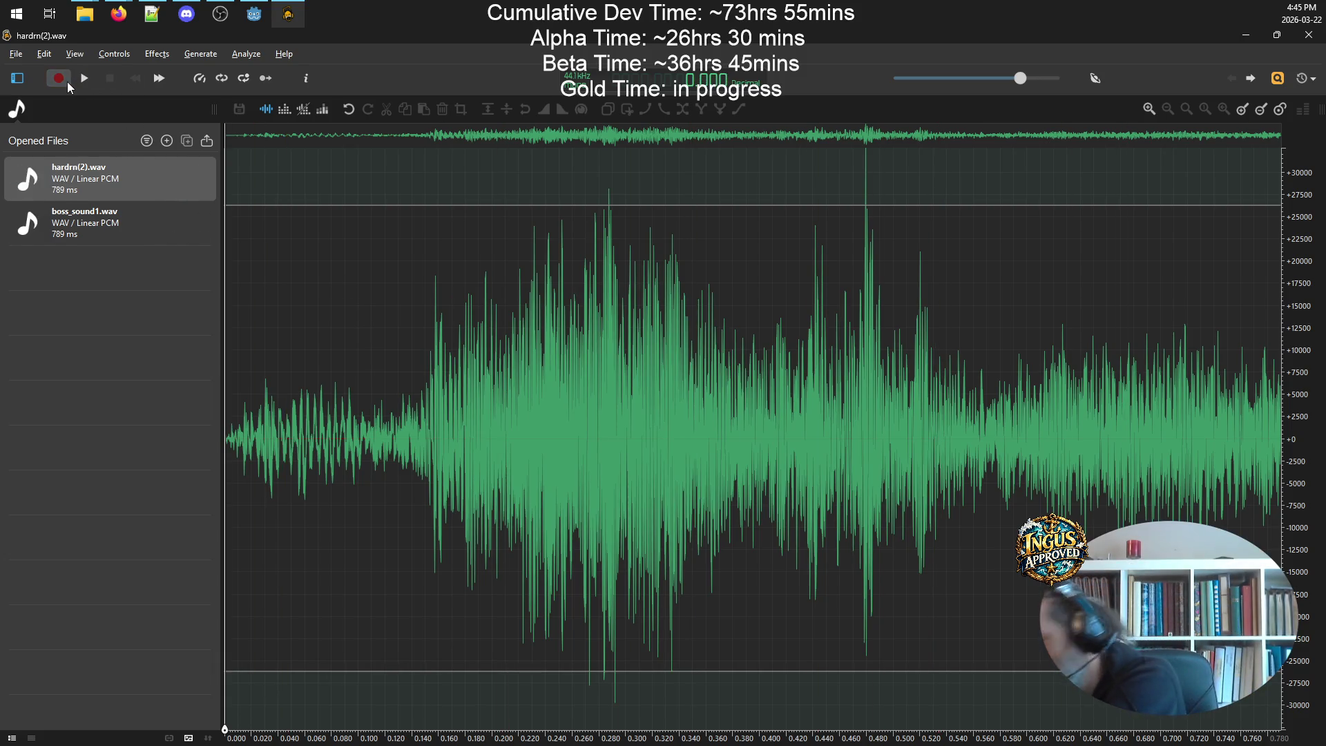
pyautogui.click(67, 81)
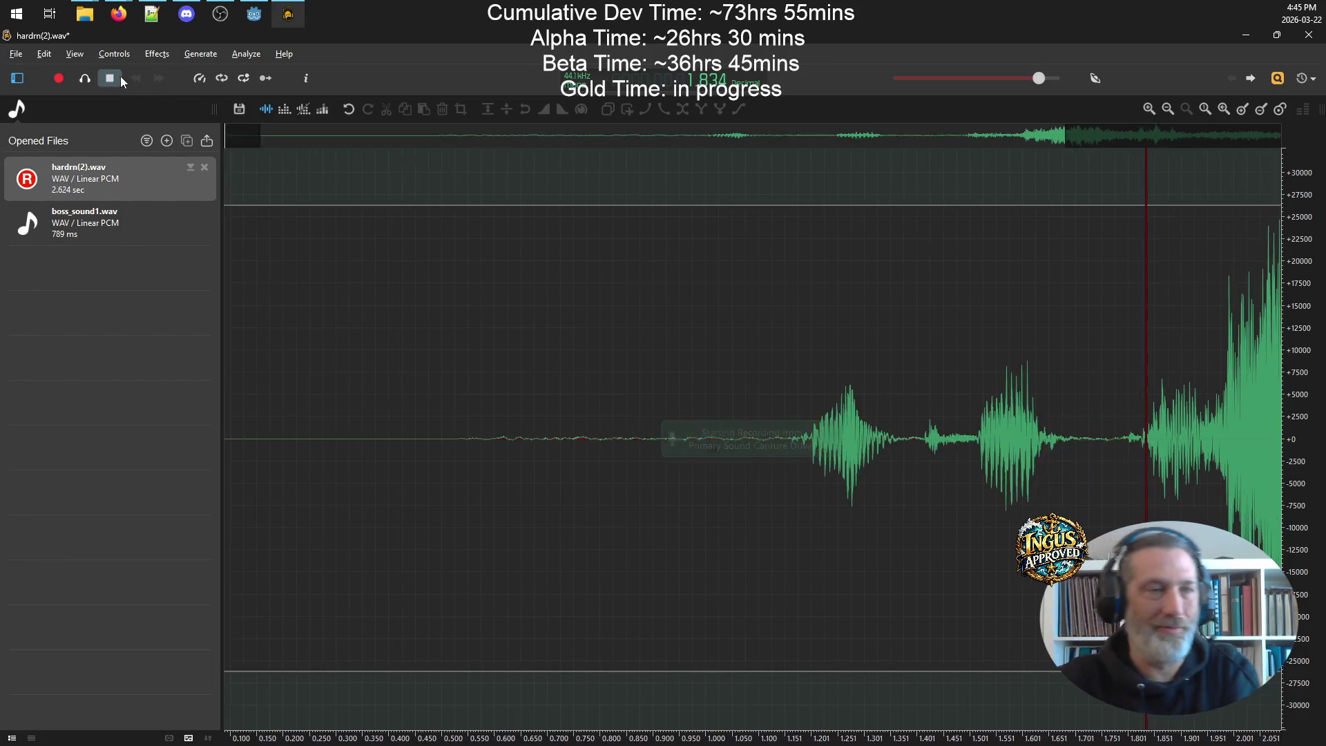
pyautogui.click(111, 77)
pyautogui.hotkey('ctrl', 'z')
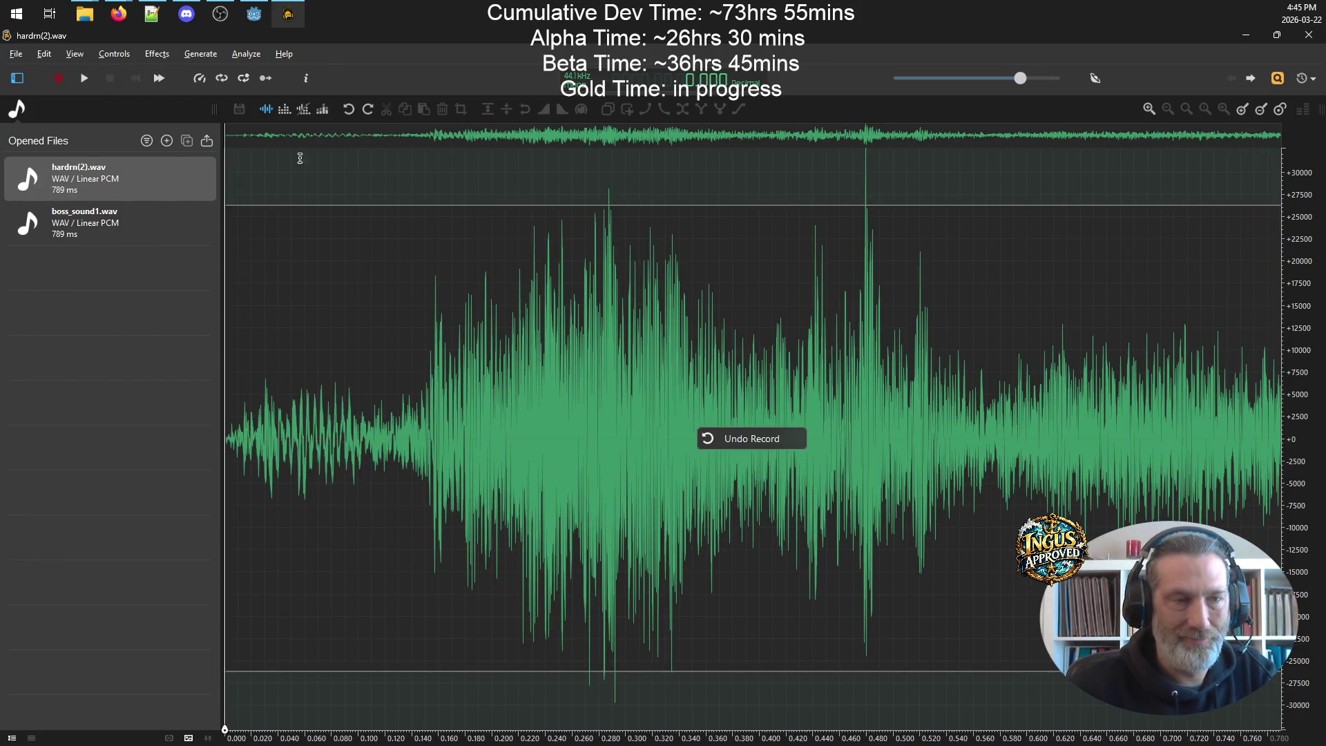
pyautogui.click(79, 80)
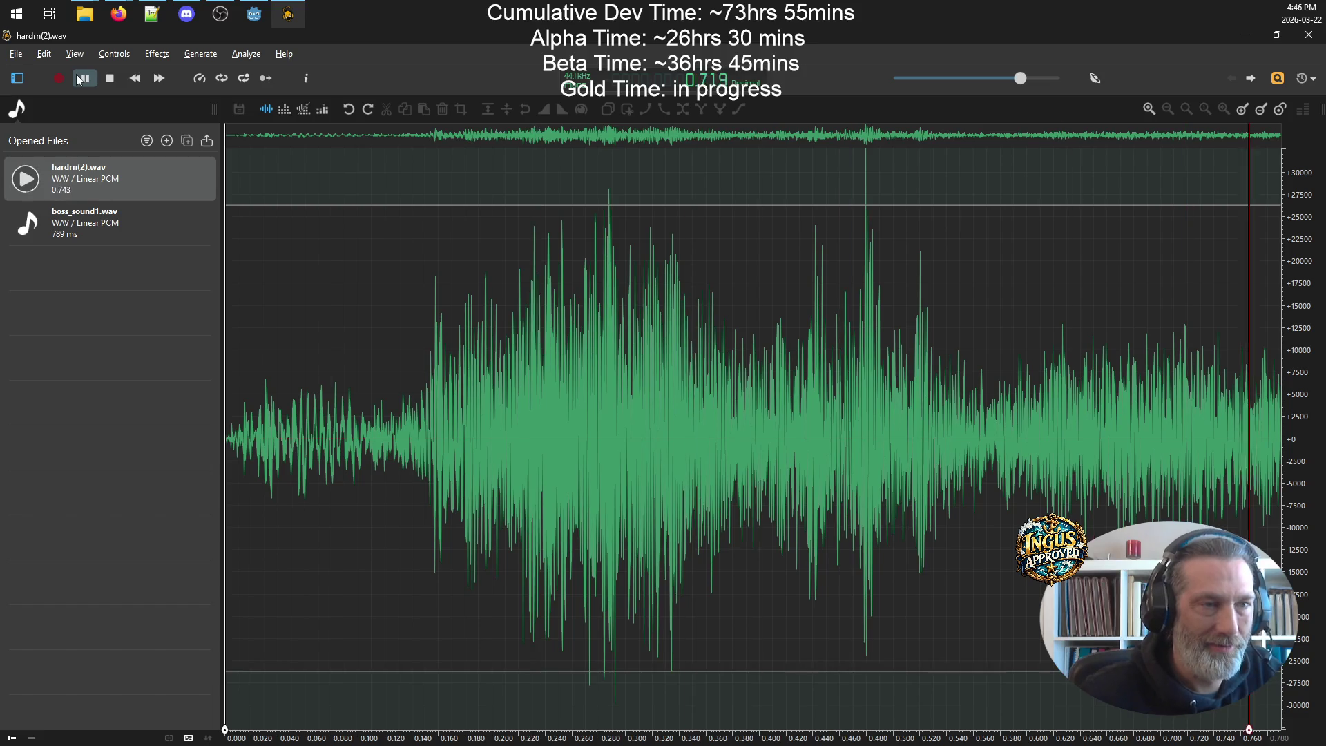
pyautogui.click(78, 80)
pyautogui.click(78, 80)
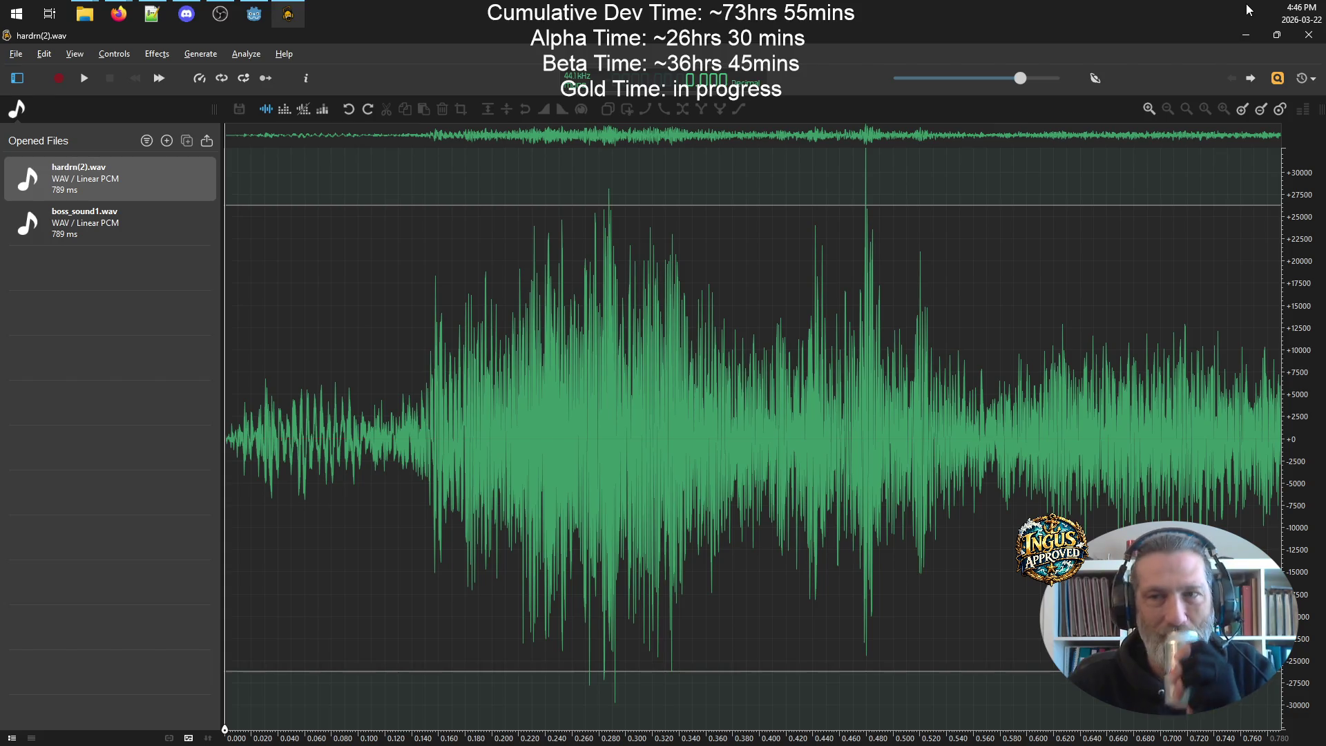
pyautogui.click(1246, 35)
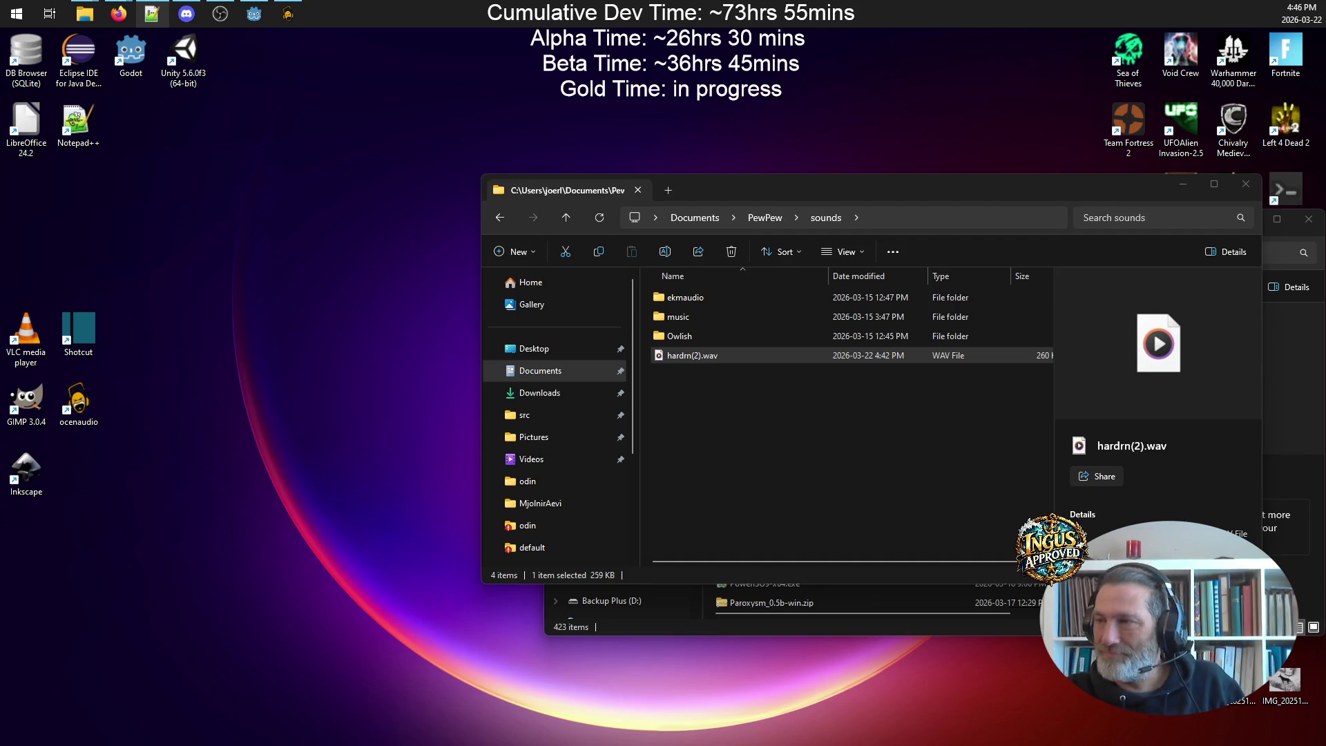
# - Bring the Notepad++ window with Paroxysm-spec.txt in front of File Explorer
pyautogui.click(151, 13)
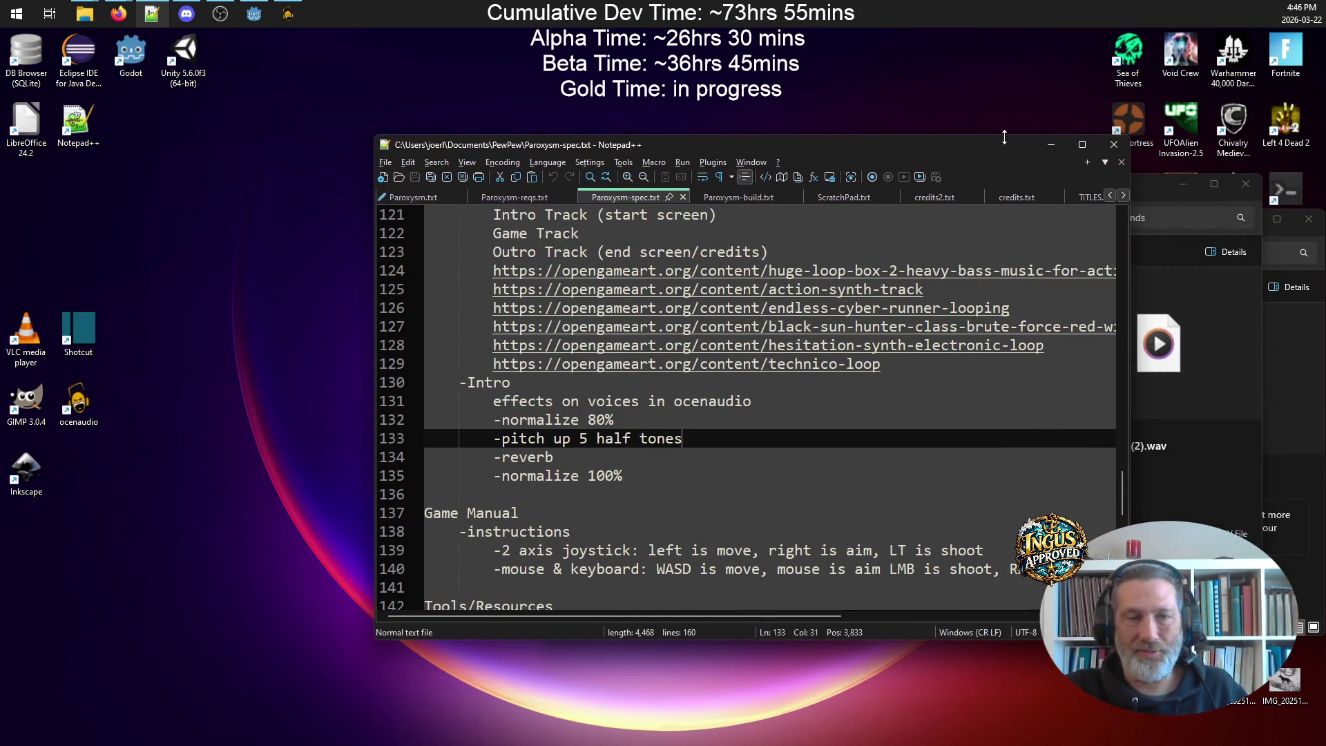
# - In the maximized Paroxysm-build.txt, mark '-boss sound' done with a leading *
pyautogui.click(1083, 145)
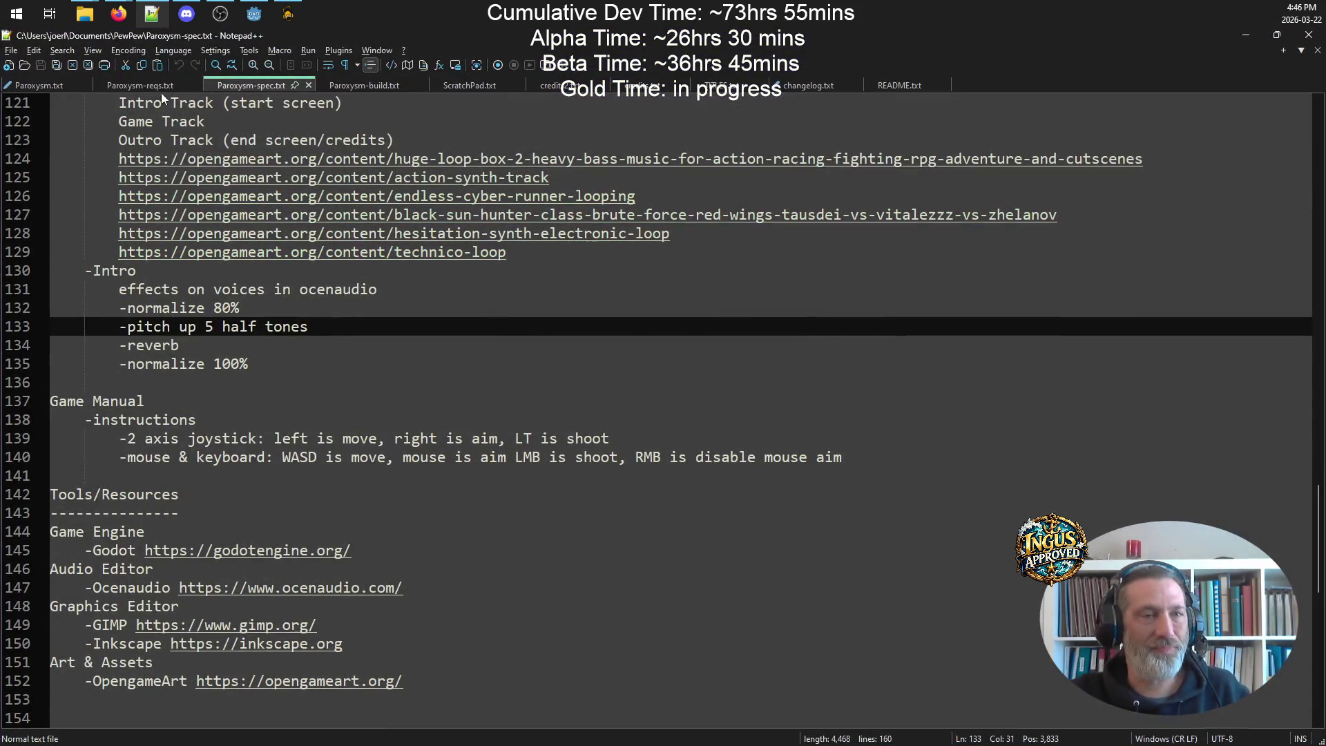
pyautogui.click(137, 81)
pyautogui.click(48, 85)
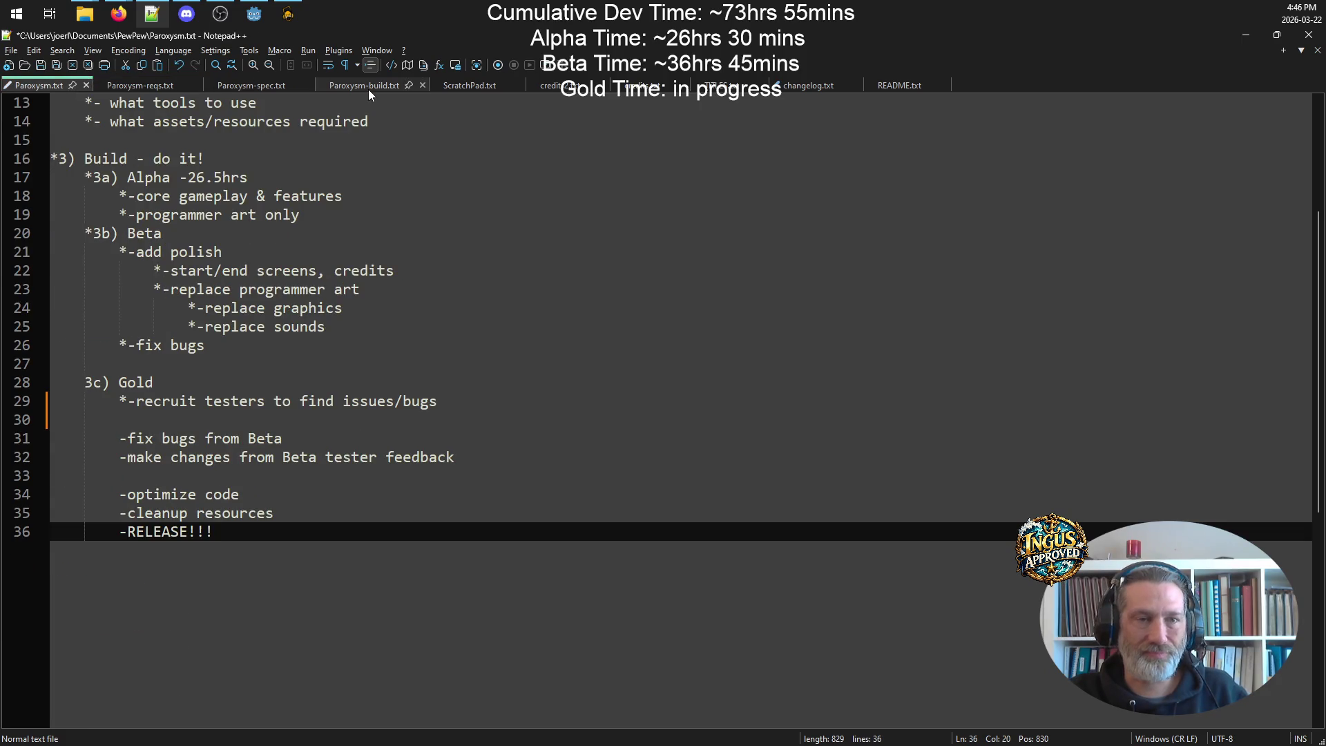
pyautogui.click(367, 86)
pyautogui.click(299, 489)
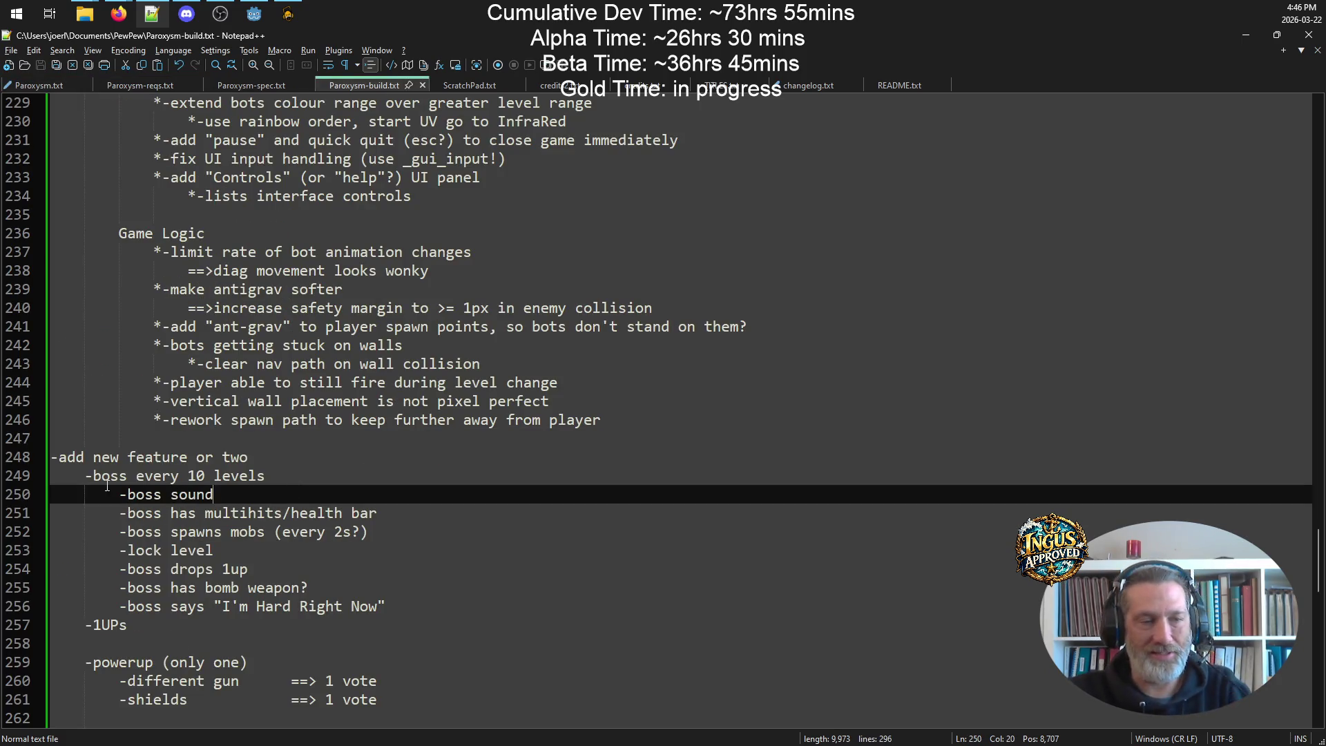
pyautogui.click(124, 494)
pyautogui.click(118, 495)
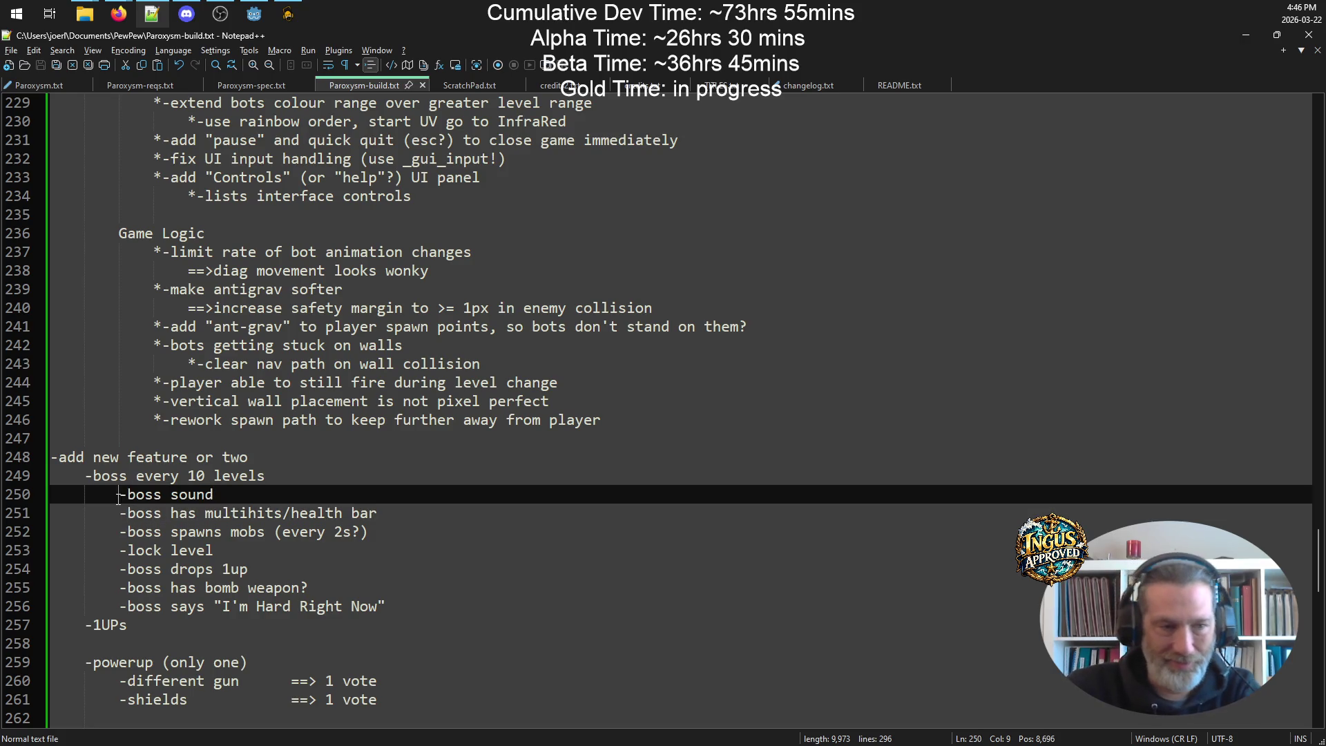
pyautogui.write('*')
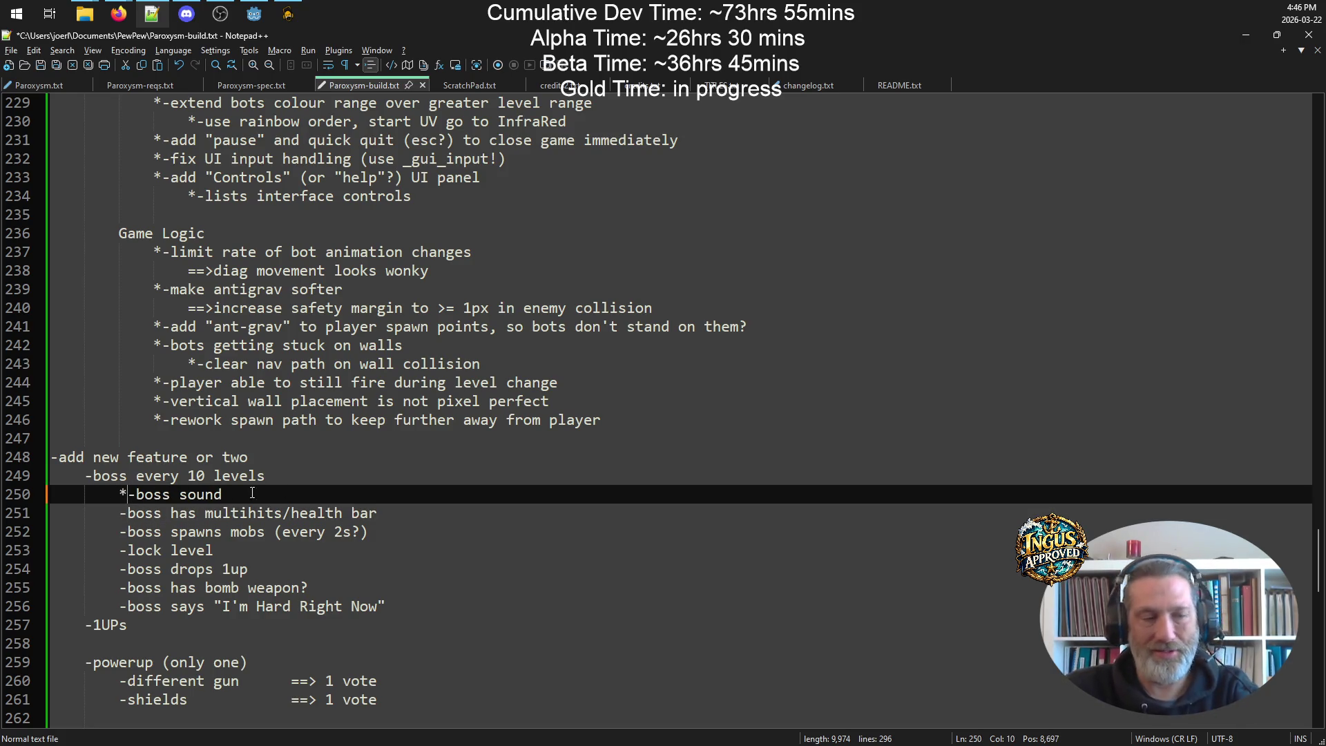
# - Add '-boss weapon sound' and '-boss sprite' lines below it, plus blank spacing lines
pyautogui.click(307, 475)
pyautogui.click(321, 489)
pyautogui.press('Return')
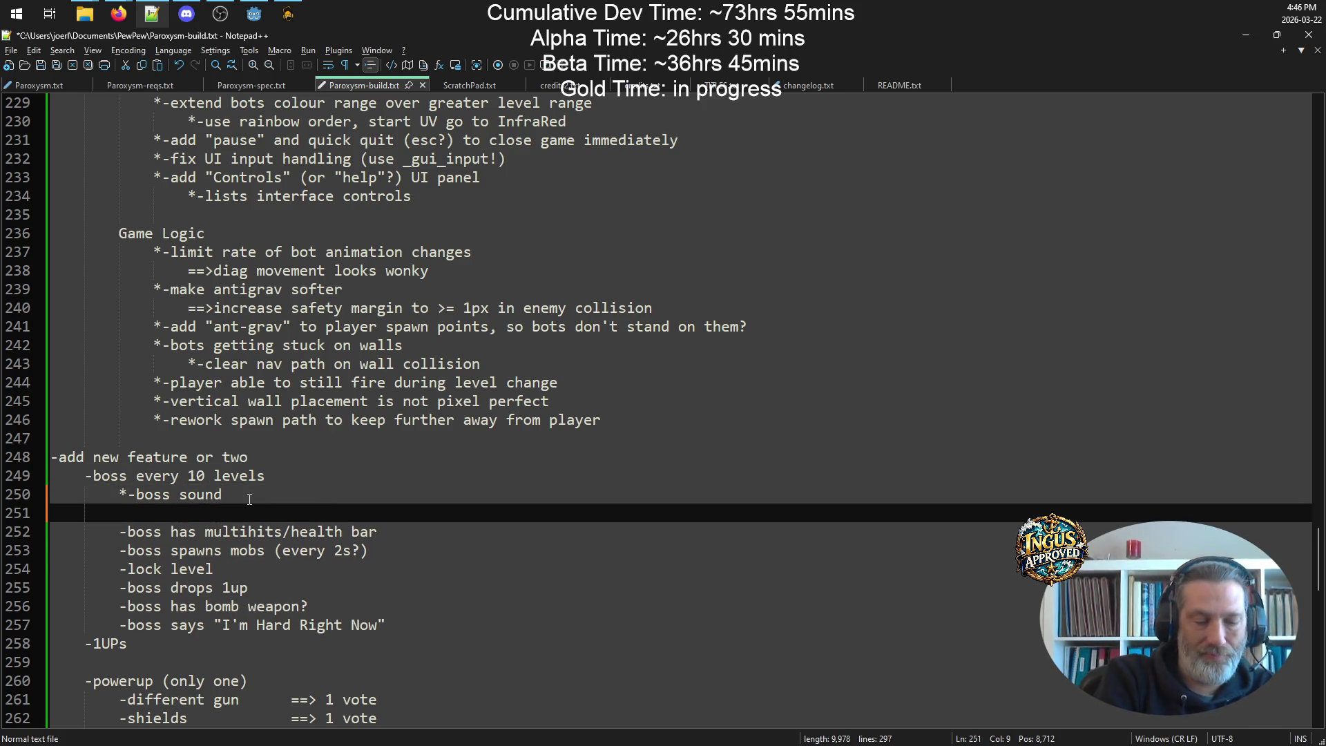
pyautogui.write('-boss weapo')
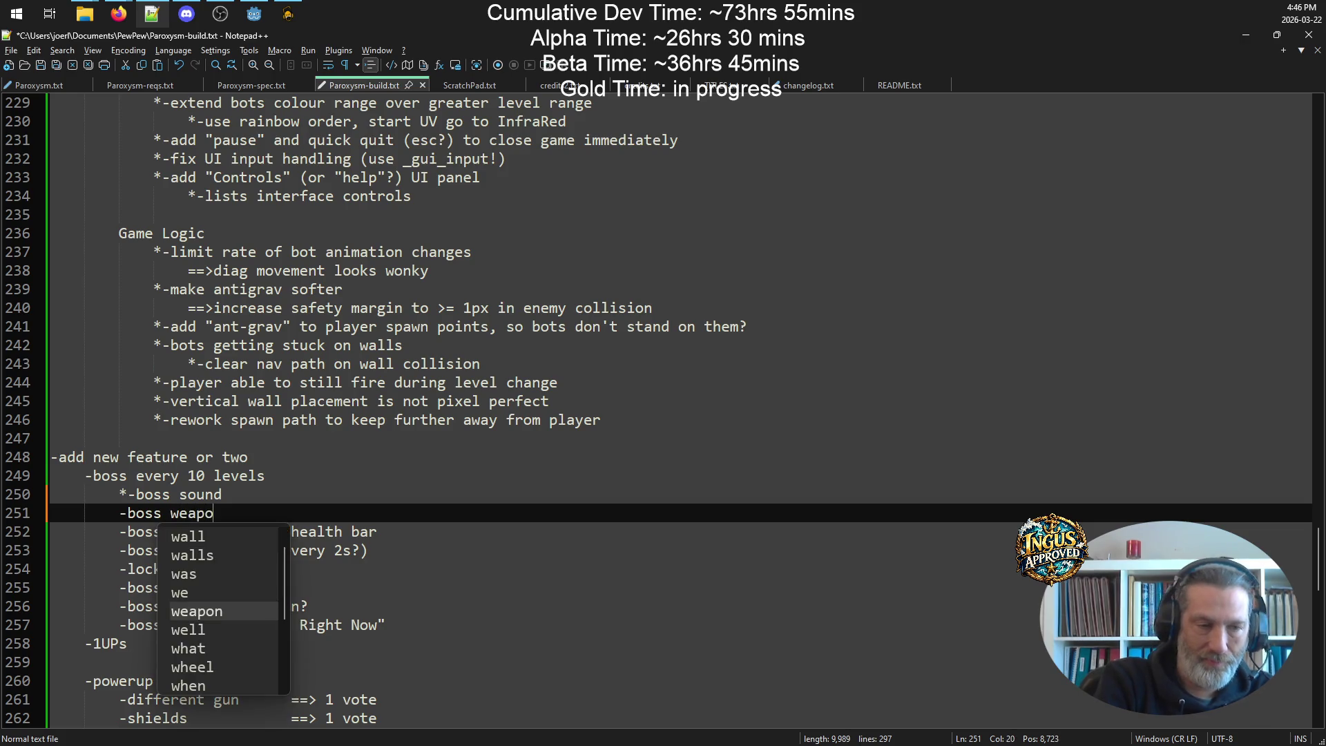
pyautogui.write('n sound')
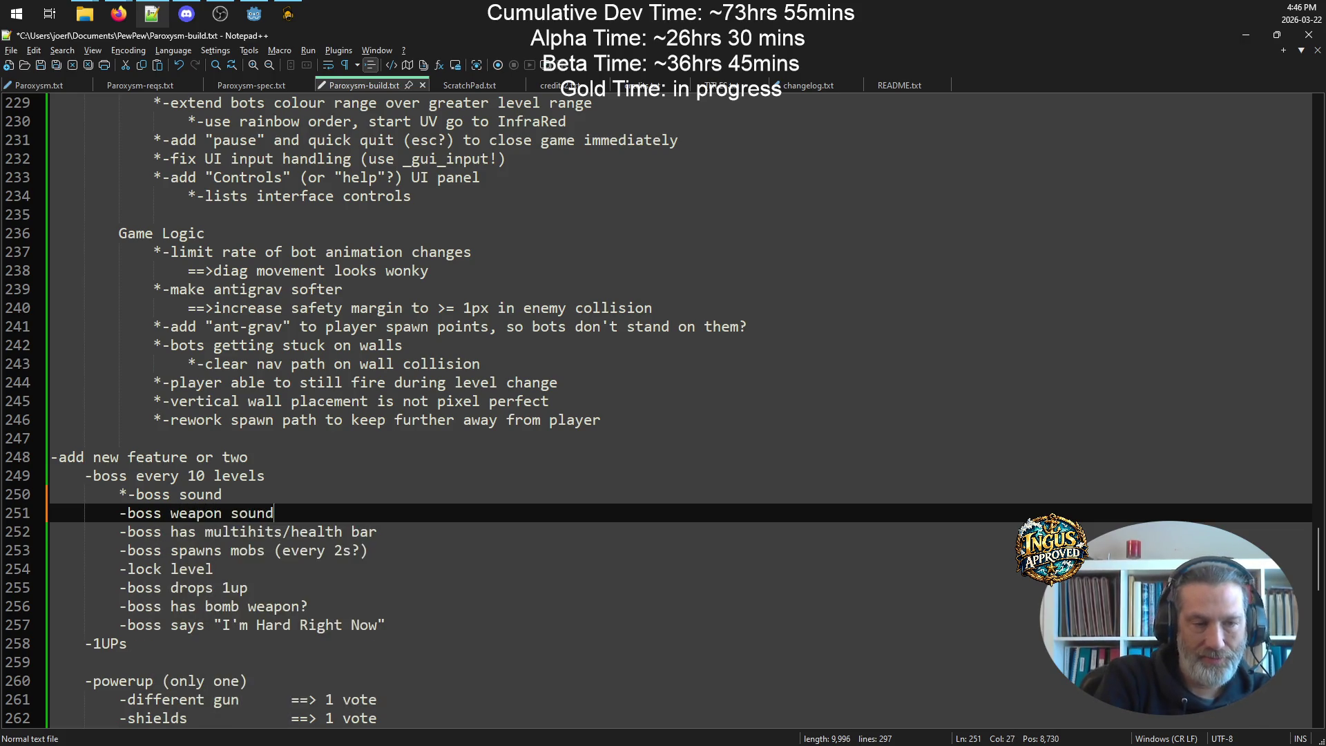
pyautogui.press('Return')
pyautogui.write('-boss sprti')
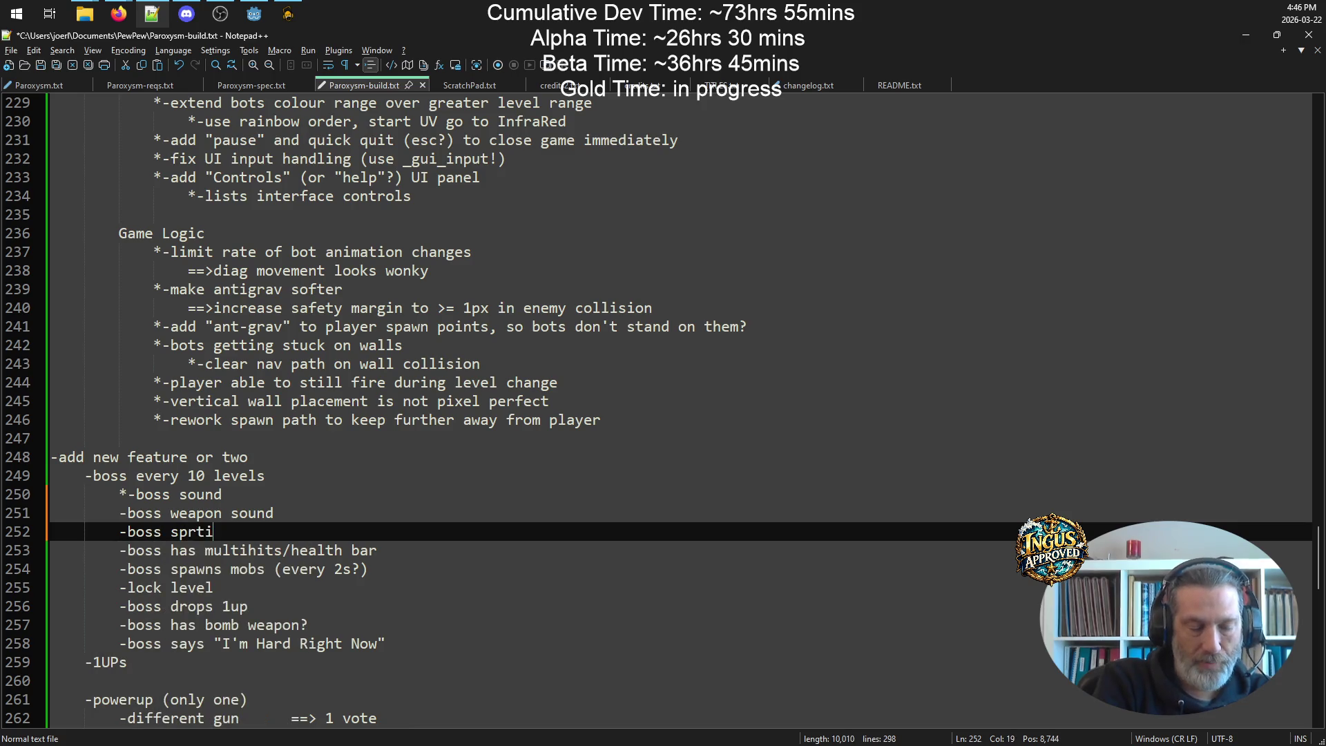
pyautogui.press('BackSpace')
pyautogui.press('BackSpace')
pyautogui.write('ite')
pyautogui.press('Return')
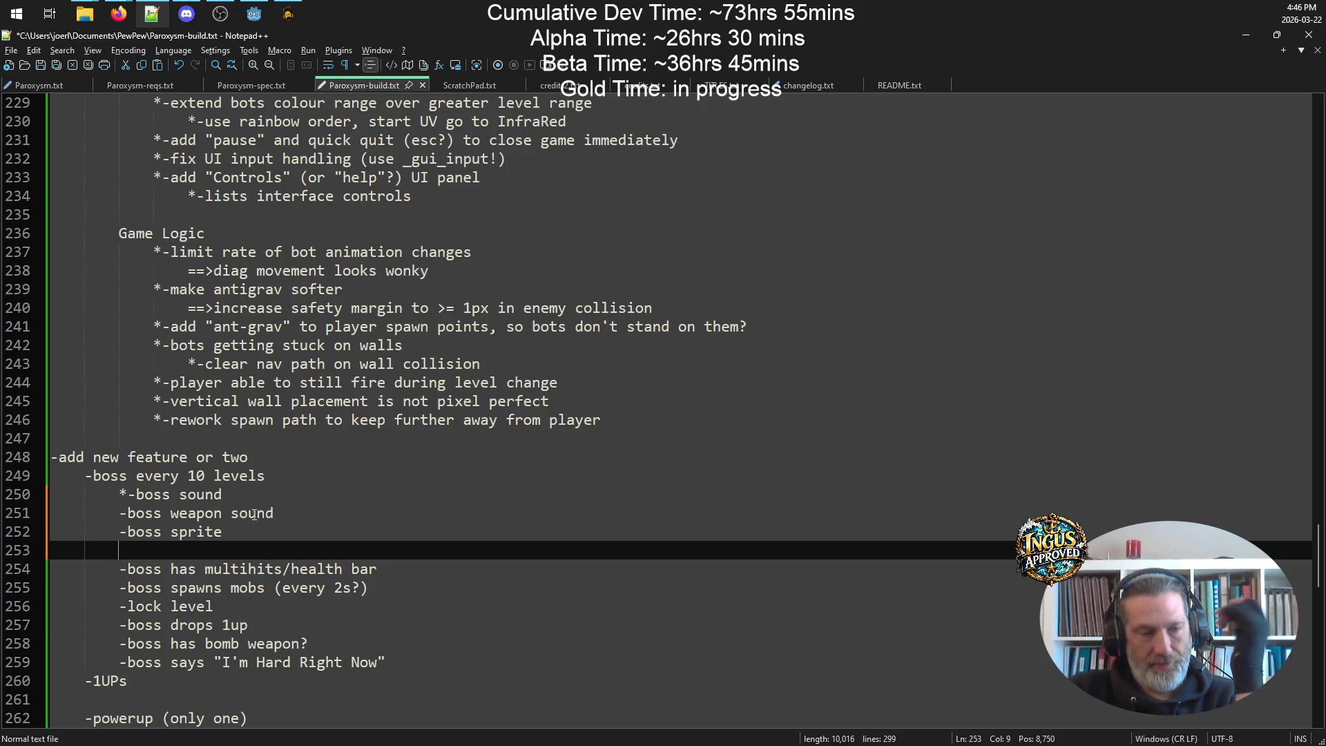
pyautogui.click(425, 659)
pyautogui.press('Return')
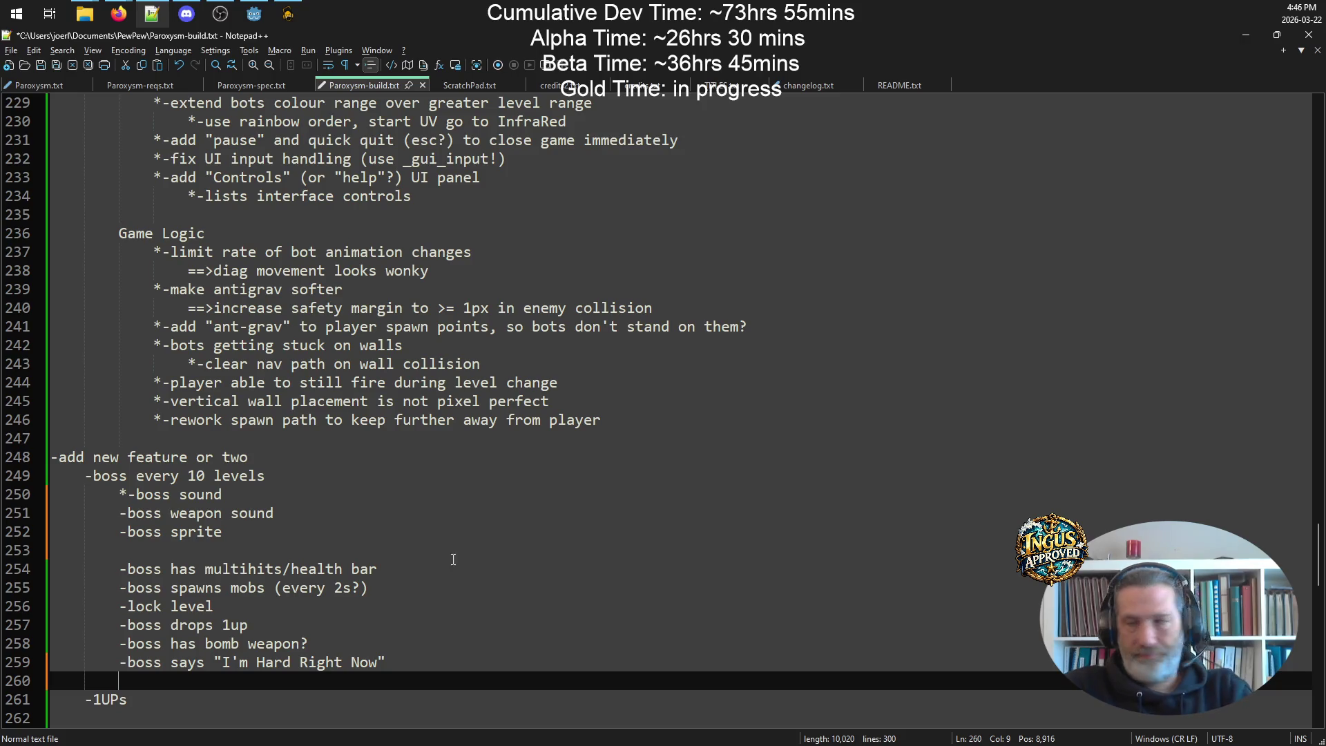
pyautogui.hotkey('alt', 'Tab')
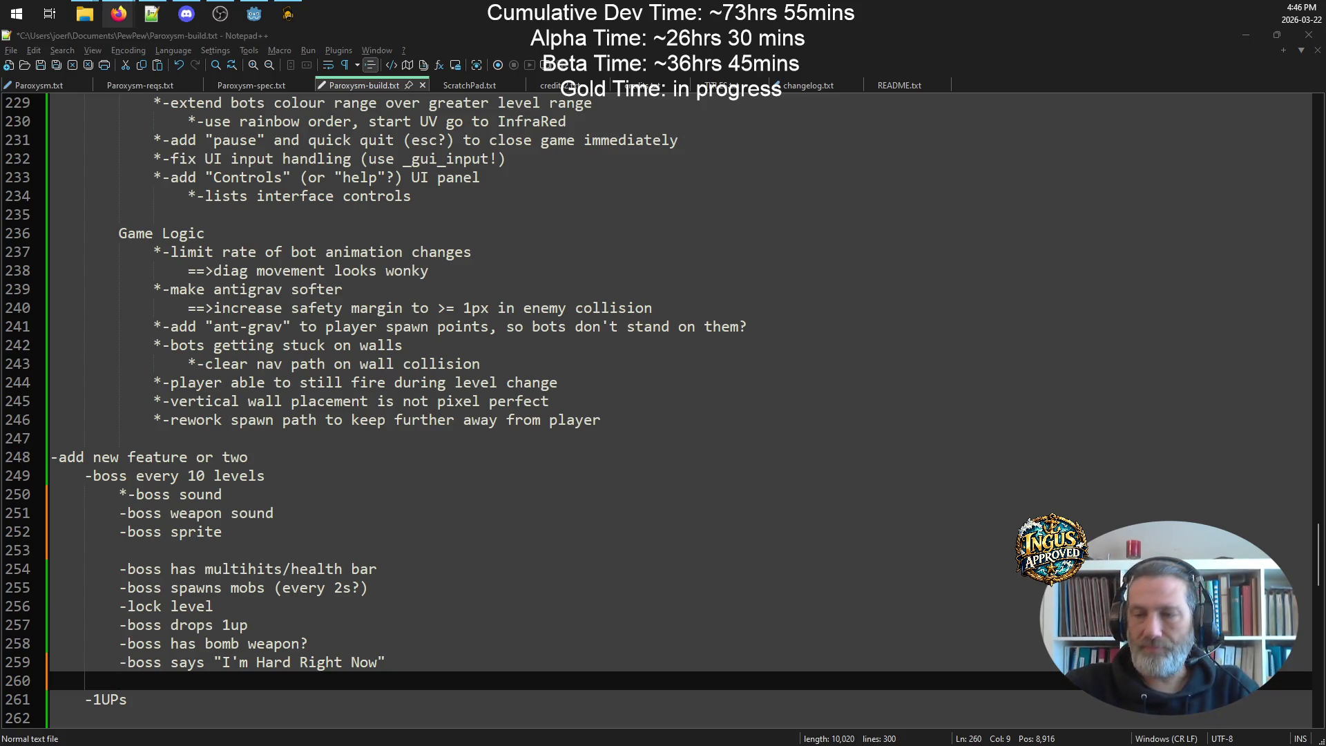
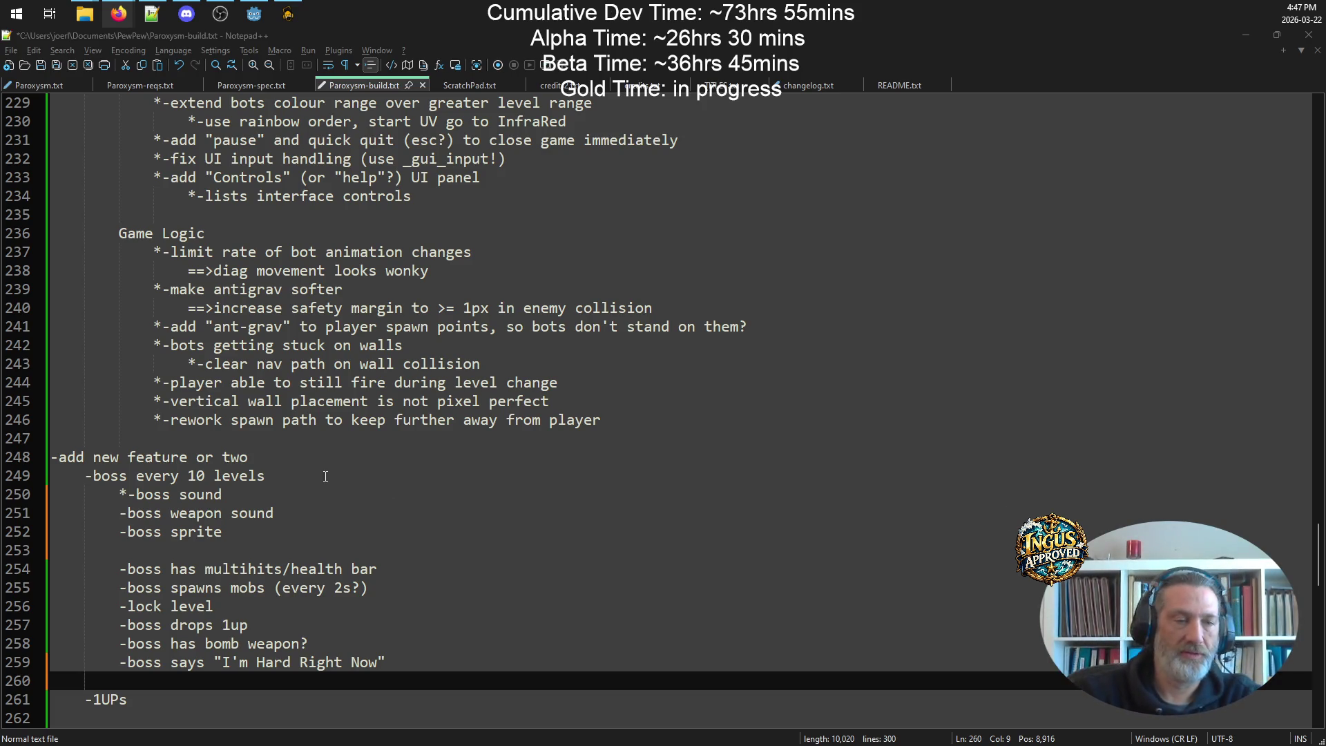
# - Delete the blank line after 'boss drops 1up'
pyautogui.click(280, 483)
pyautogui.click(276, 625)
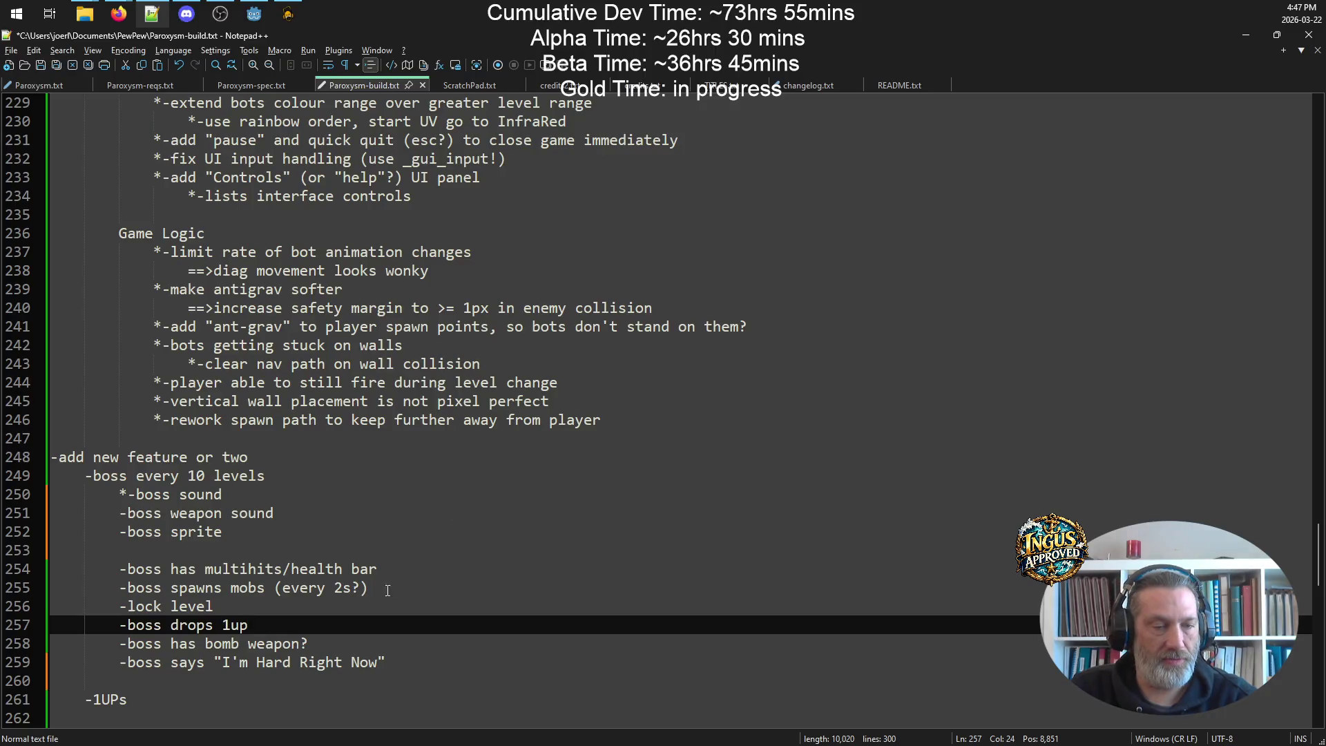
pyautogui.moveTo(308, 644)
pyautogui.mouseDown()
pyautogui.moveTo(137, 625)
pyautogui.moveTo(20, 640)
pyautogui.mouseUp()
pyautogui.press('Delete')
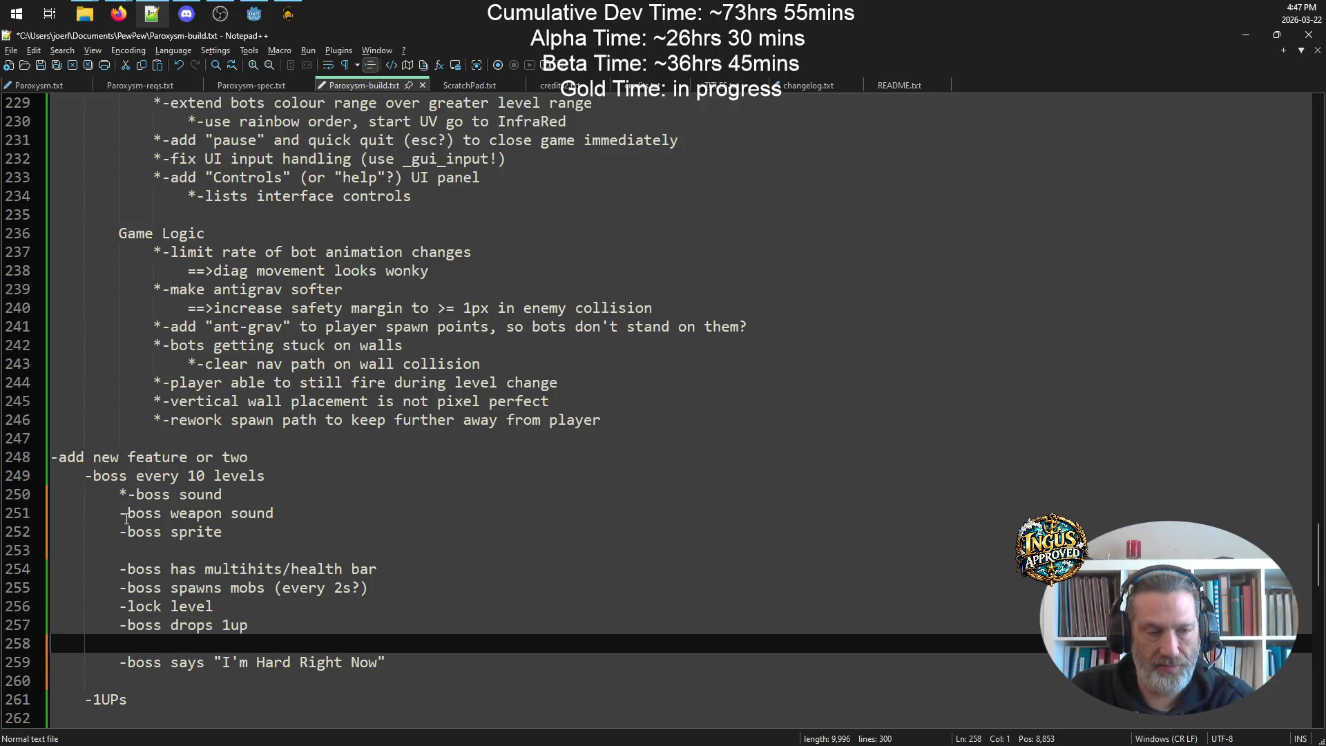
pyautogui.press('BackSpace')
# - Move the 'boss says I'm Hard Right Now' line under '*-boss sound' and save
pyautogui.click(420, 636)
pyautogui.hotkey('shift', 'Home')
pyautogui.hotkey('shift', 'Home')
pyautogui.hotkey('ctrl', 'c')
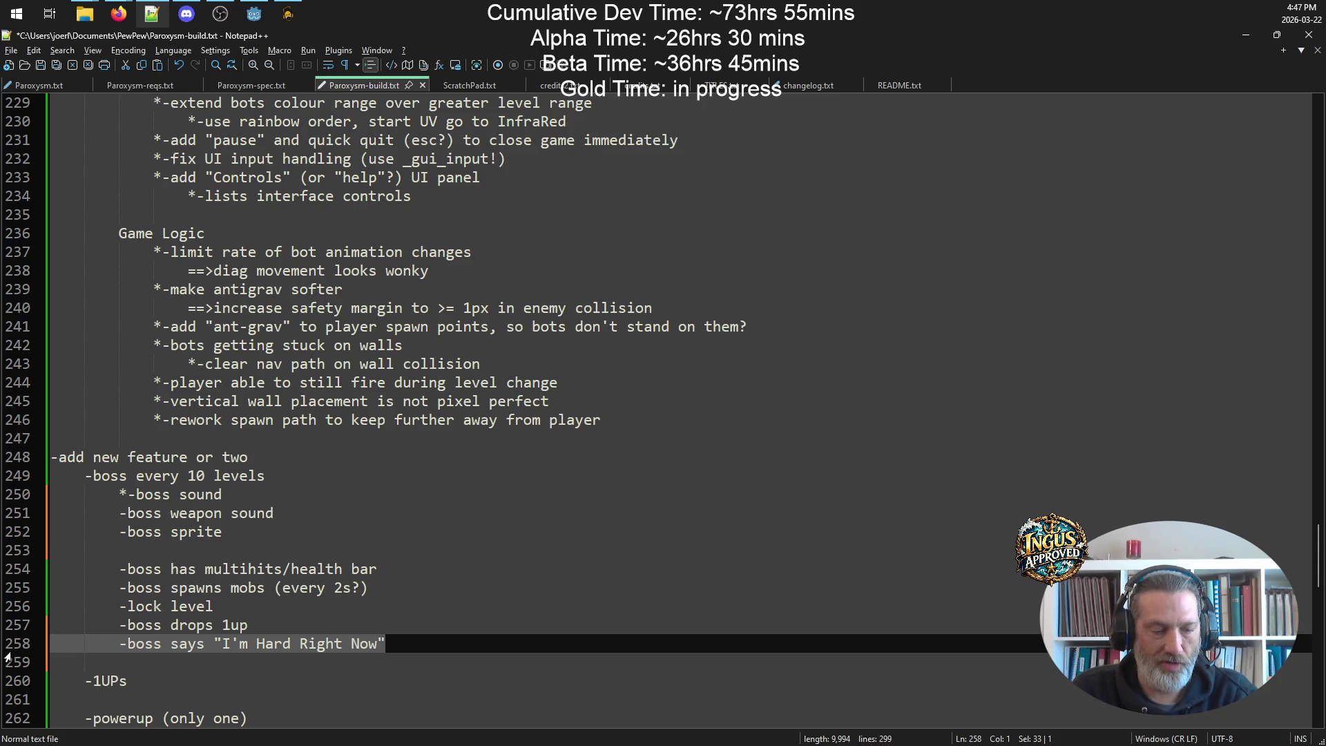
pyautogui.press('BackSpace')
pyautogui.click(255, 499)
pyautogui.press('Return')
pyautogui.hotkey('ctrl', 'v')
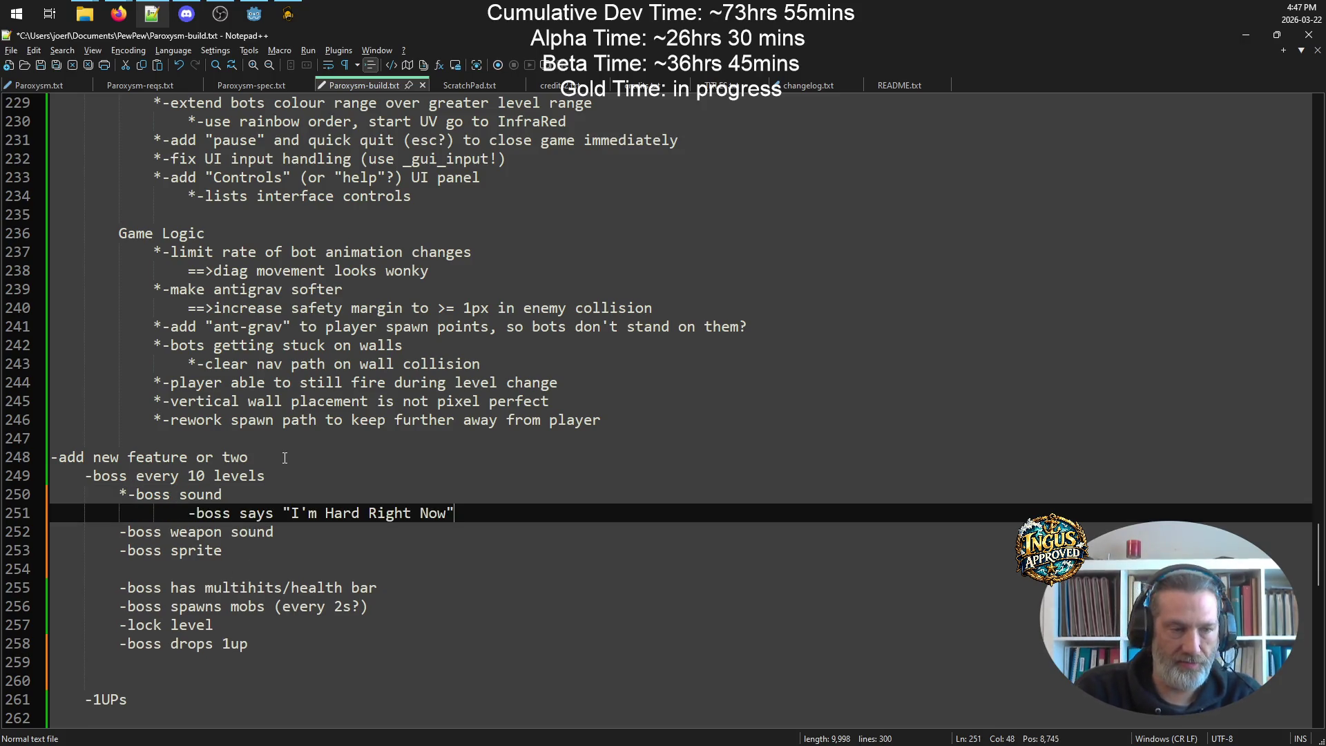
pyautogui.click(183, 515)
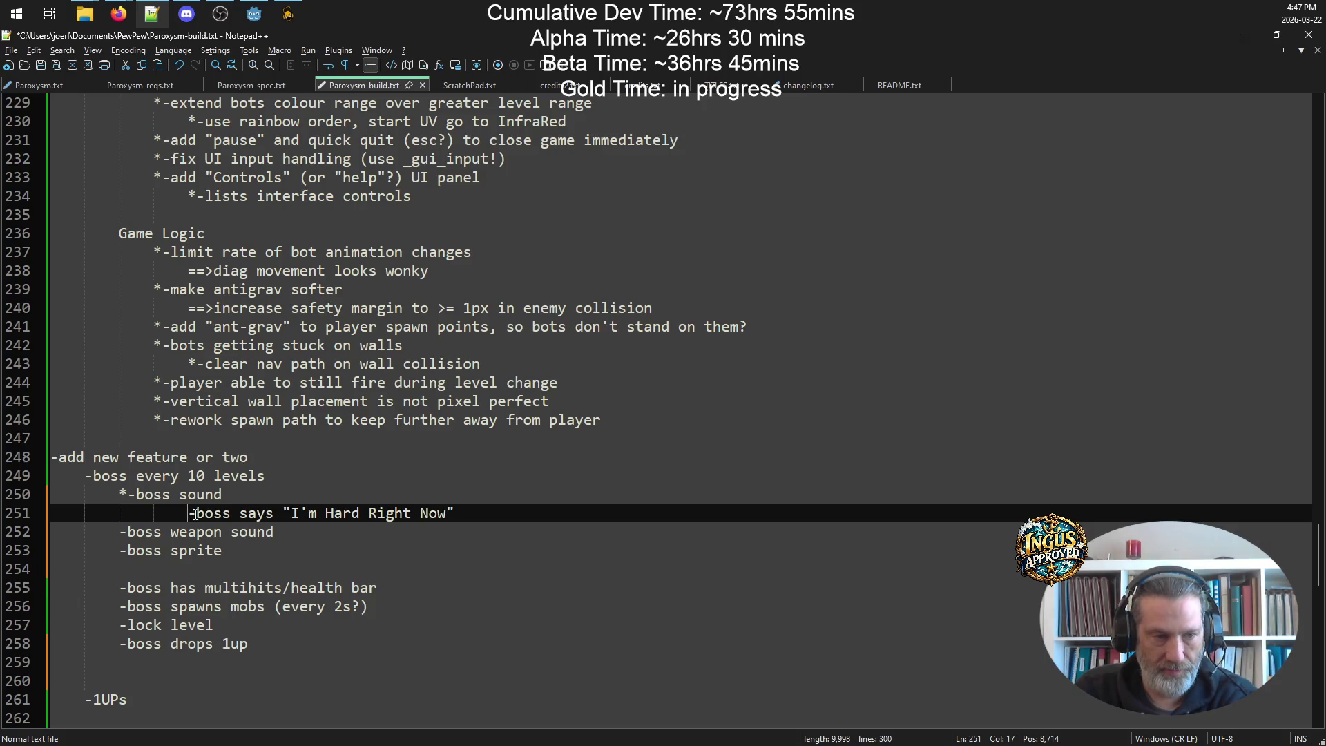
pyautogui.press('BackSpace')
pyautogui.hotkey('ctrl', 's')
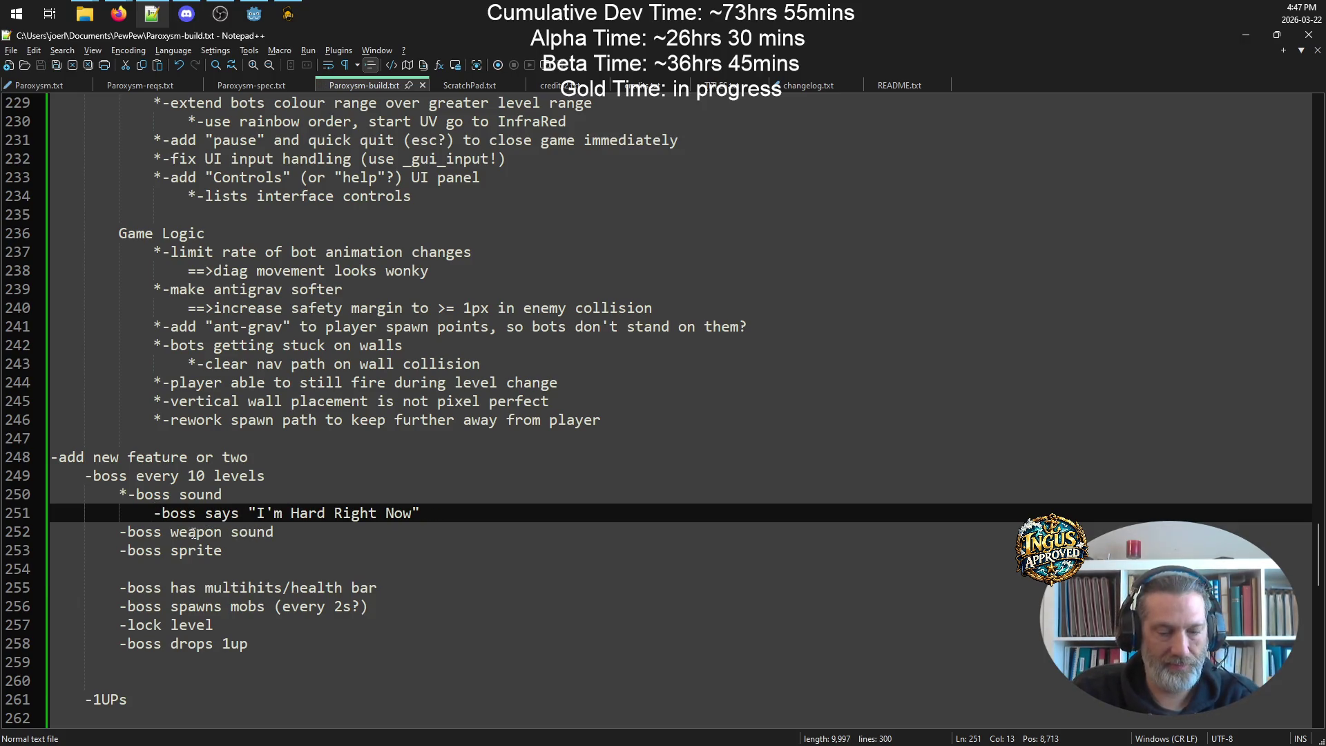
# - Add a '-boss assets:' heading line below the boss says line
pyautogui.write('*')
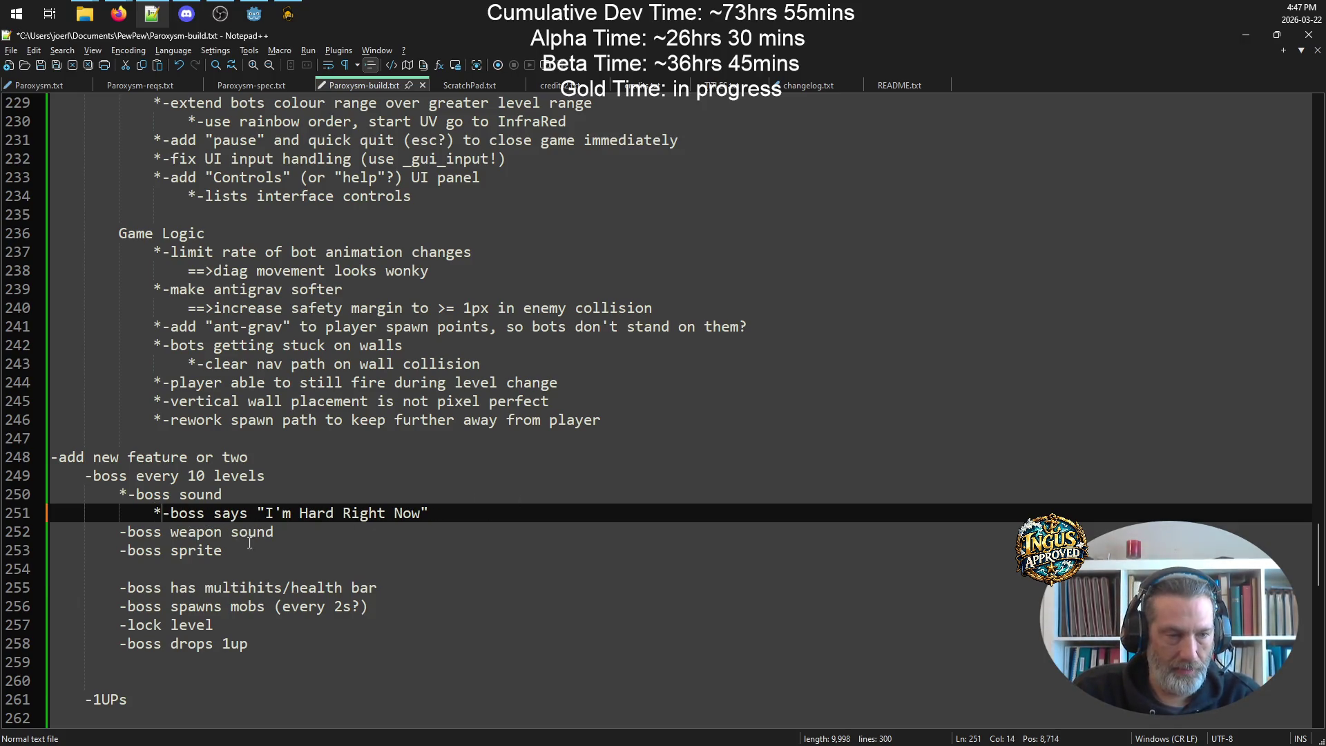
pyautogui.click(494, 514)
pyautogui.press('Return')
pyautogui.press('BackSpace')
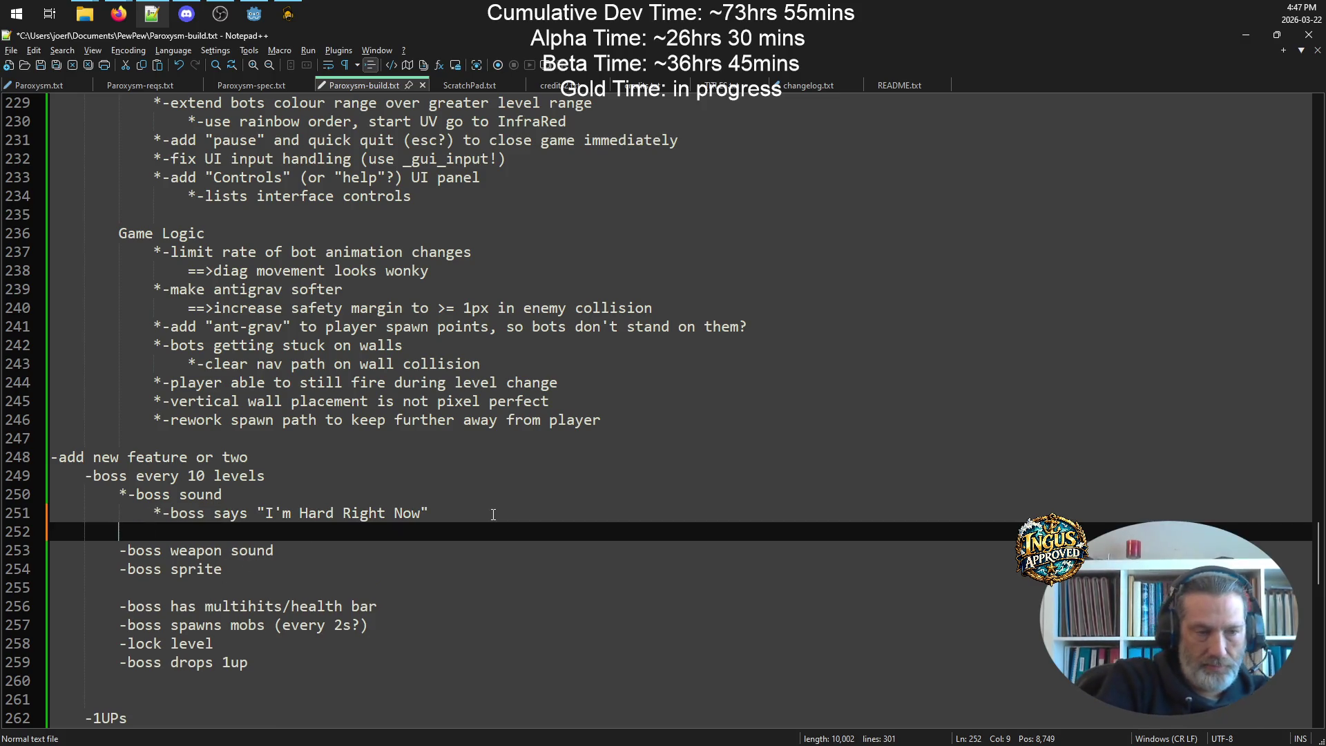
pyautogui.write('-boss')
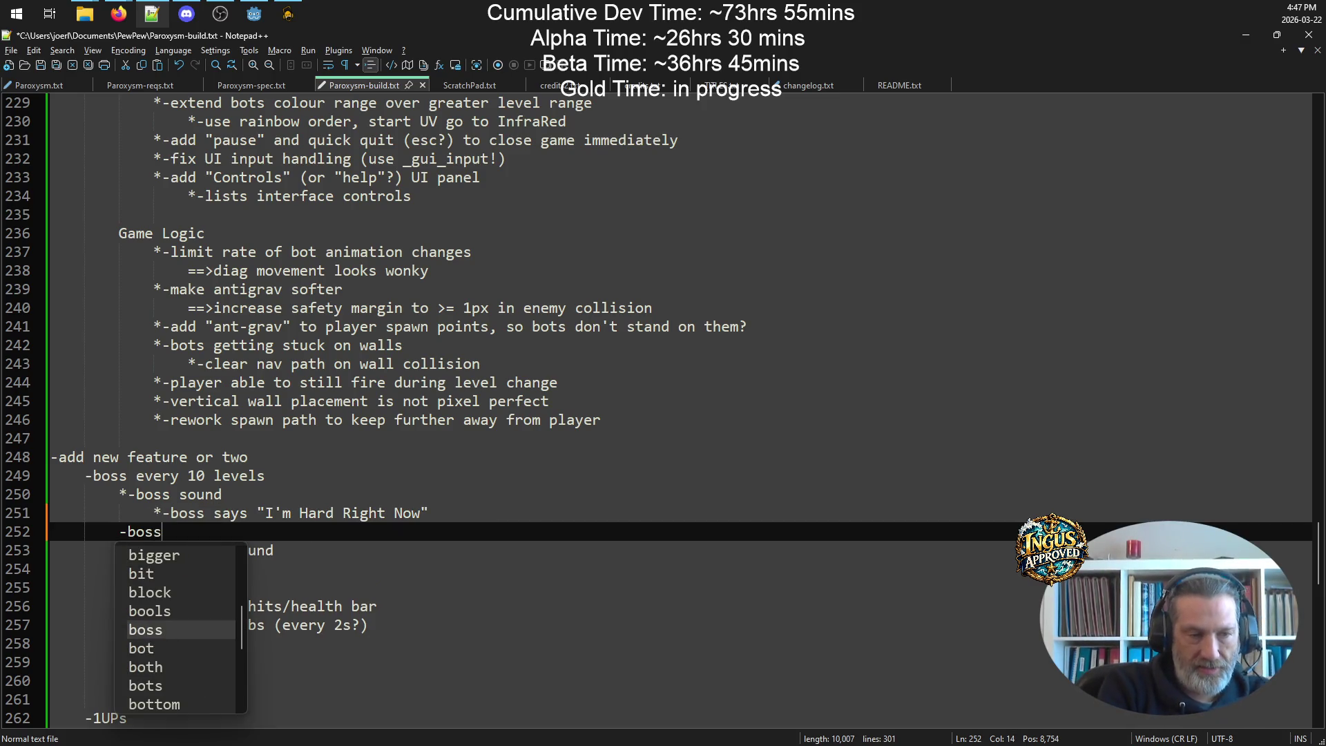
pyautogui.write(' assets:')
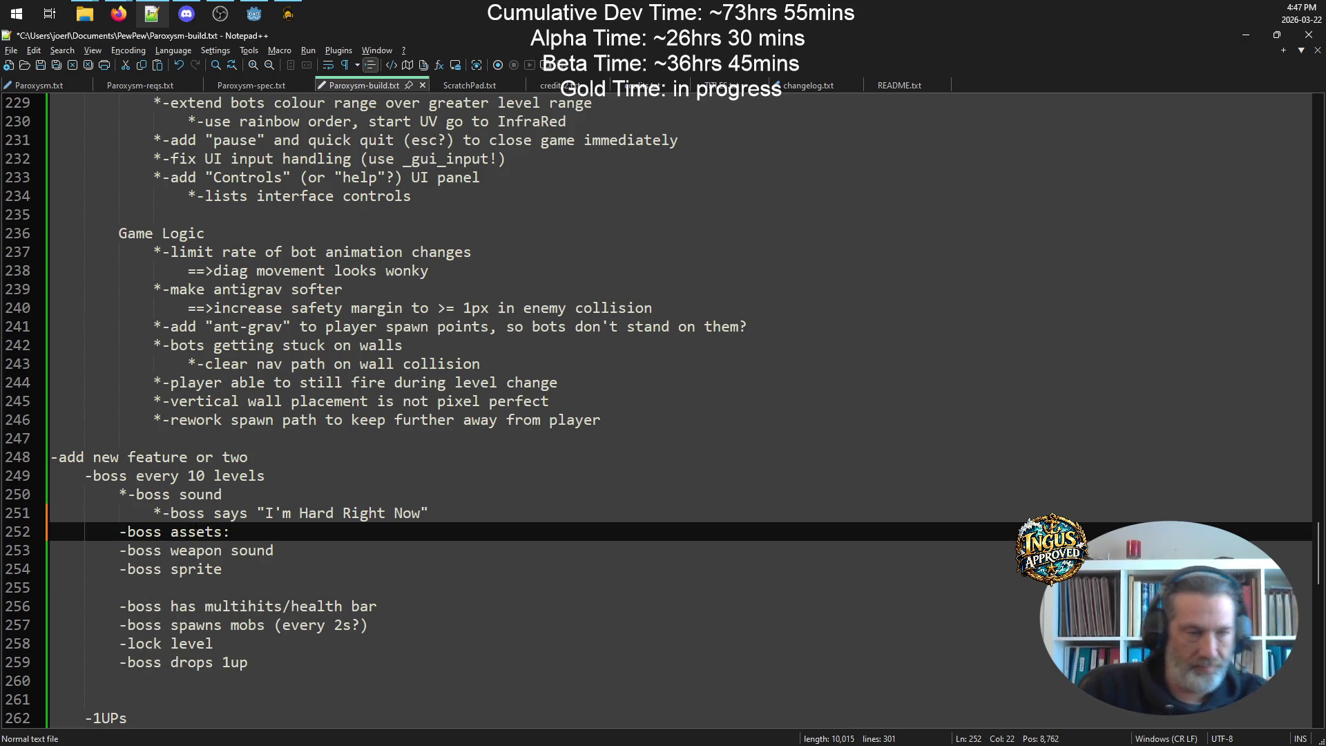
# - Move the boss sound and boss says lines under '-boss assets:', nesting boss says under boss sound
pyautogui.moveTo(484, 518)
pyautogui.mouseDown()
pyautogui.moveTo(28, 514)
pyautogui.moveTo(3, 496)
pyautogui.mouseUp()
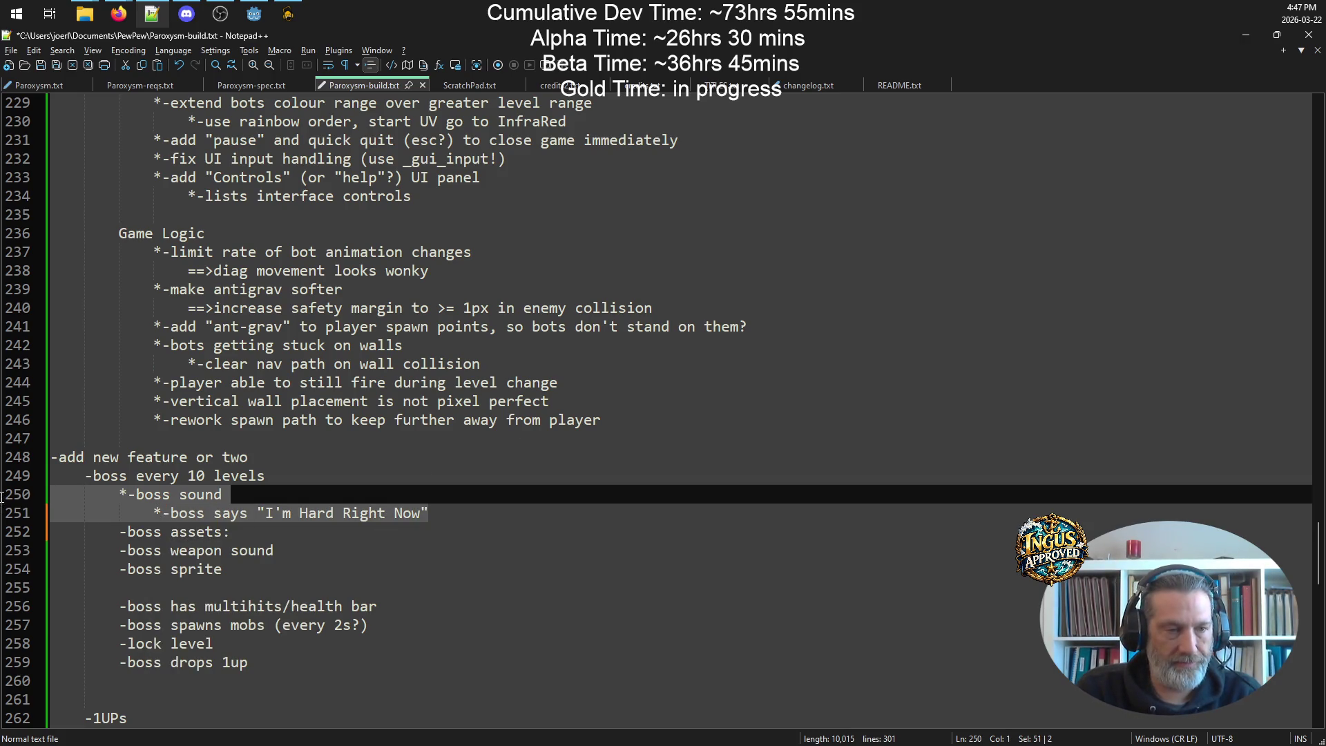
pyautogui.hotkey('ctrl', 'x')
pyautogui.click(297, 512)
pyautogui.press('Return')
pyautogui.hotkey('ctrl', 'v')
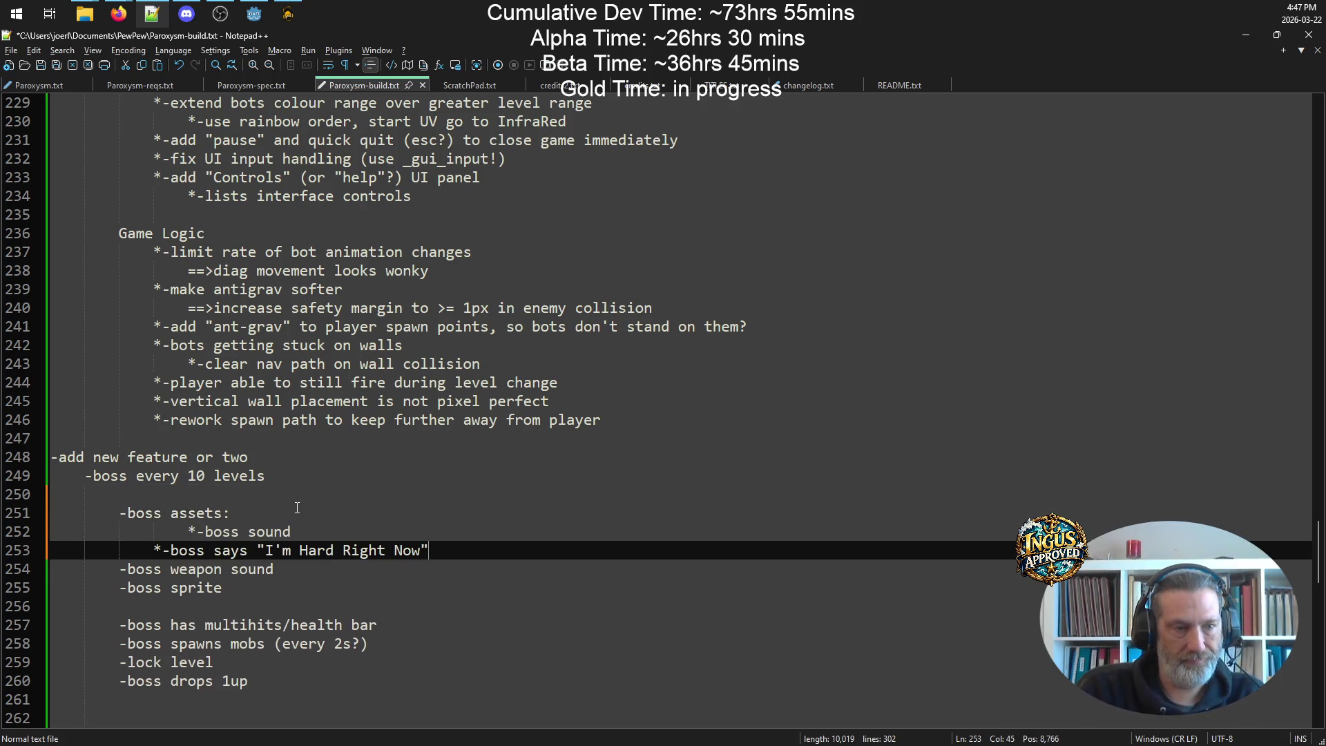
pyautogui.click(193, 531)
pyautogui.hotkey('shift', 'Tab')
pyautogui.press('Down')
pyautogui.press('Tab')
# - Indent weapon sound and sprite under '-boss assets:' and remove the empty line above it
pyautogui.moveTo(275, 597); pyautogui.dragTo(119, 568)
pyautogui.press('Tab')
pyautogui.click(235, 494)
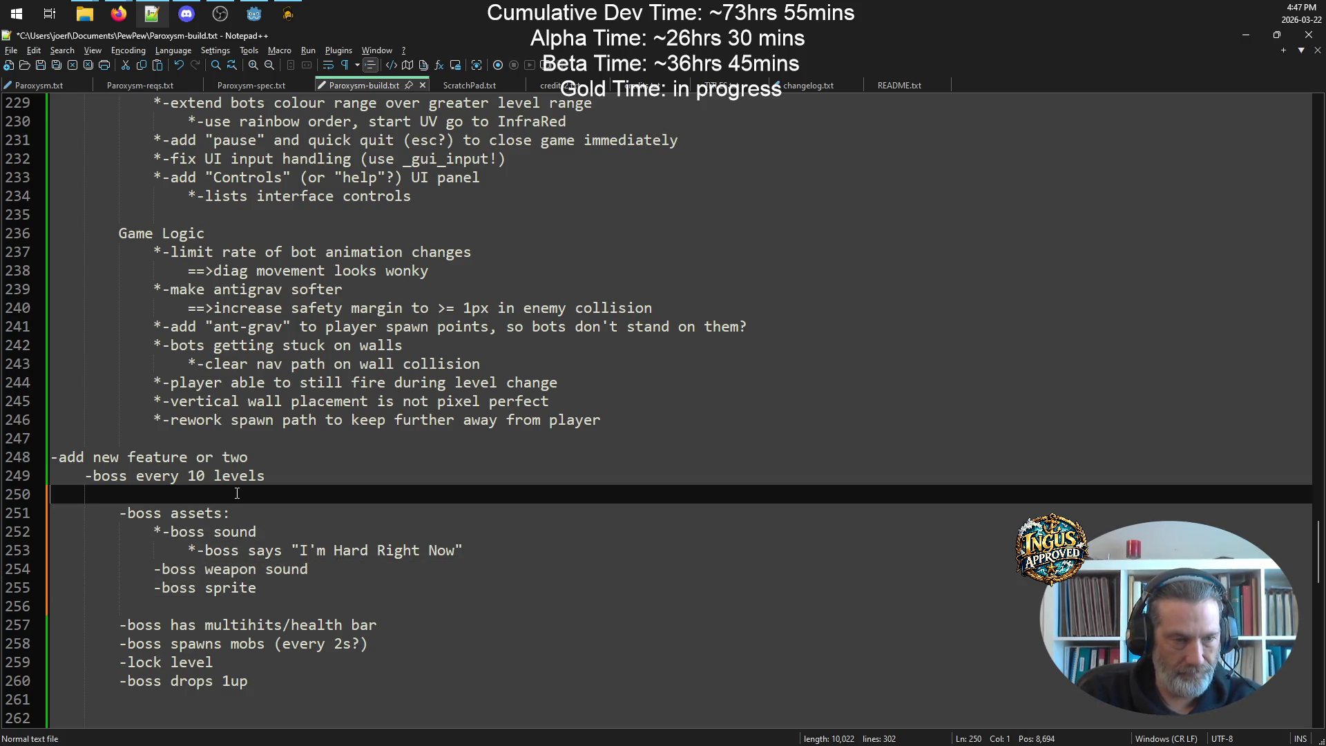
pyautogui.press('BackSpace')
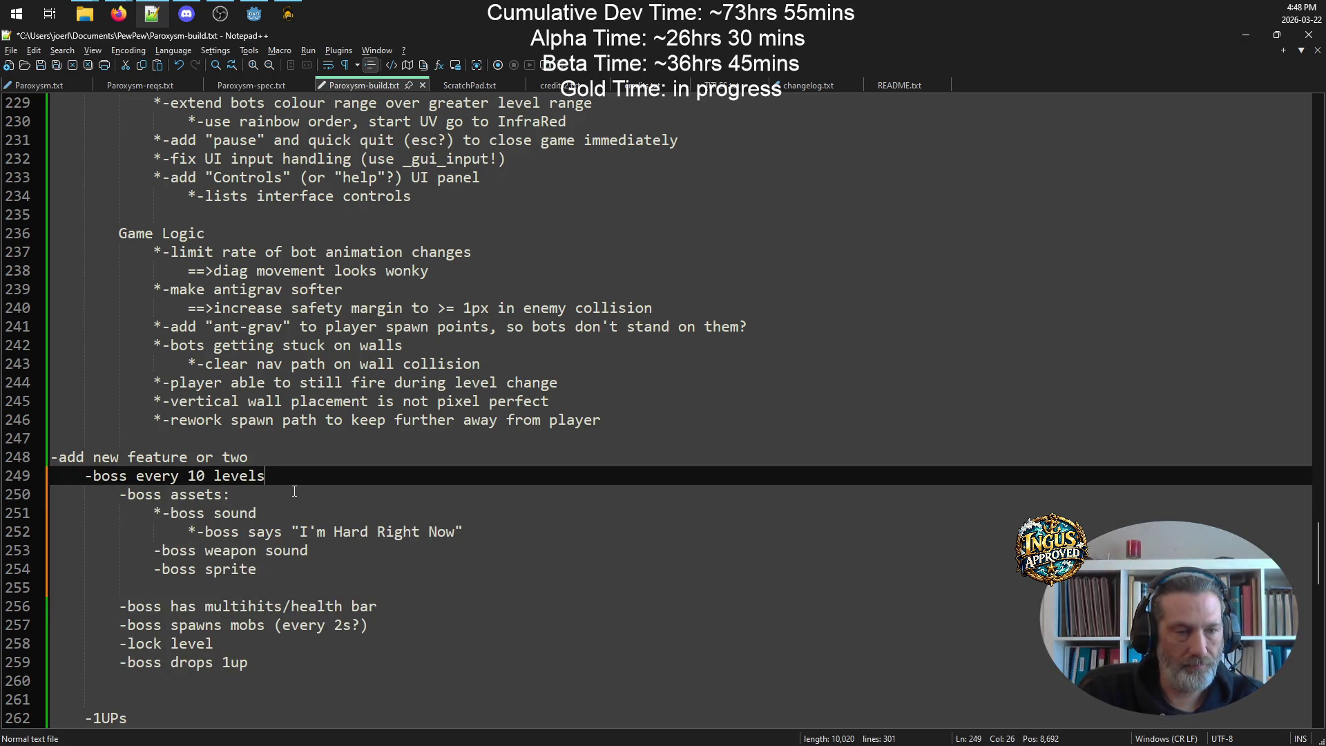
# - Insert an indented '-boss properties:' line after 'boss every 10 levels'
pyautogui.press('Return')
pyautogui.press('Tab')
pyautogui.write('-boss')
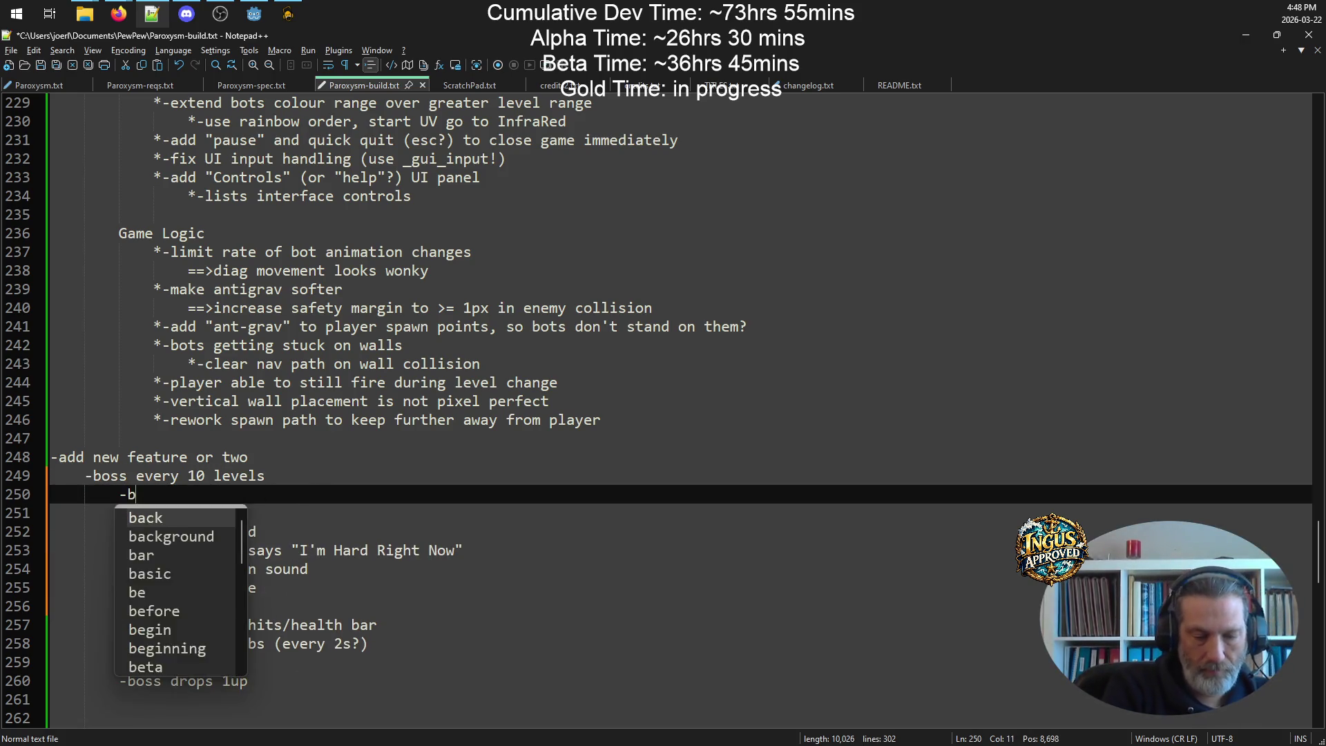
pyautogui.write('s')
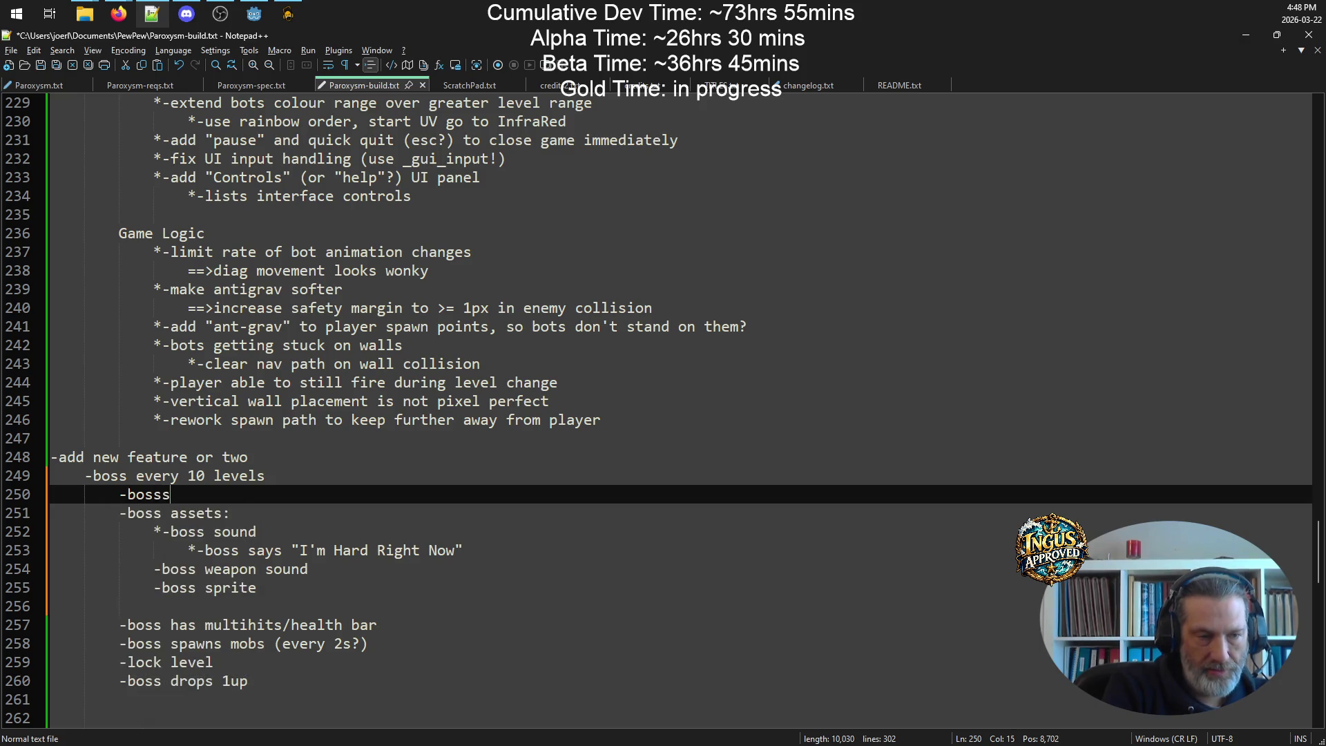
pyautogui.write(' proptiues')
pyautogui.press('BackSpace')
pyautogui.press('BackSpace')
pyautogui.press('BackSpace')
pyautogui.write('es')
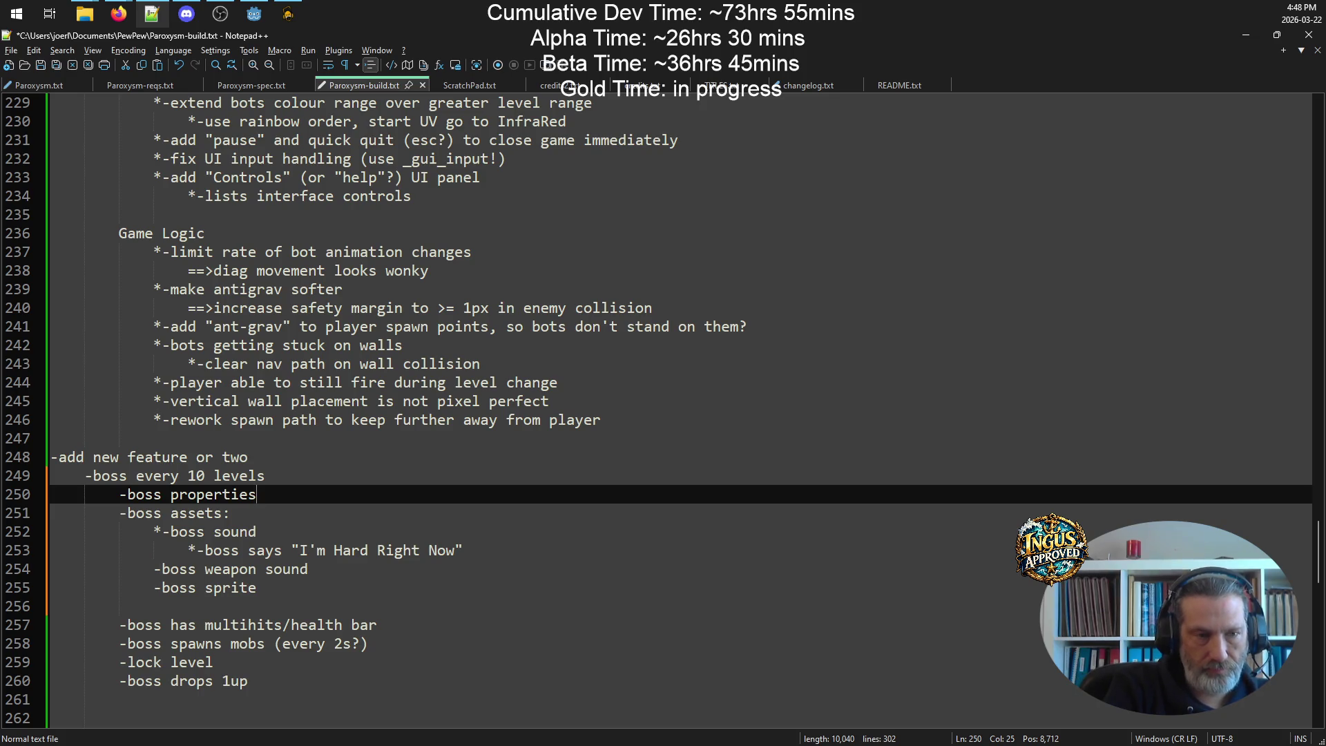
pyautogui.write(':')
# - List 'stationary or slow', 'powerful weapon (spread shot?)' and 'multi-hits' as sub-items
pyautogui.press('Return')
pyautogui.press('Tab')
pyautogui.write('-stationa')
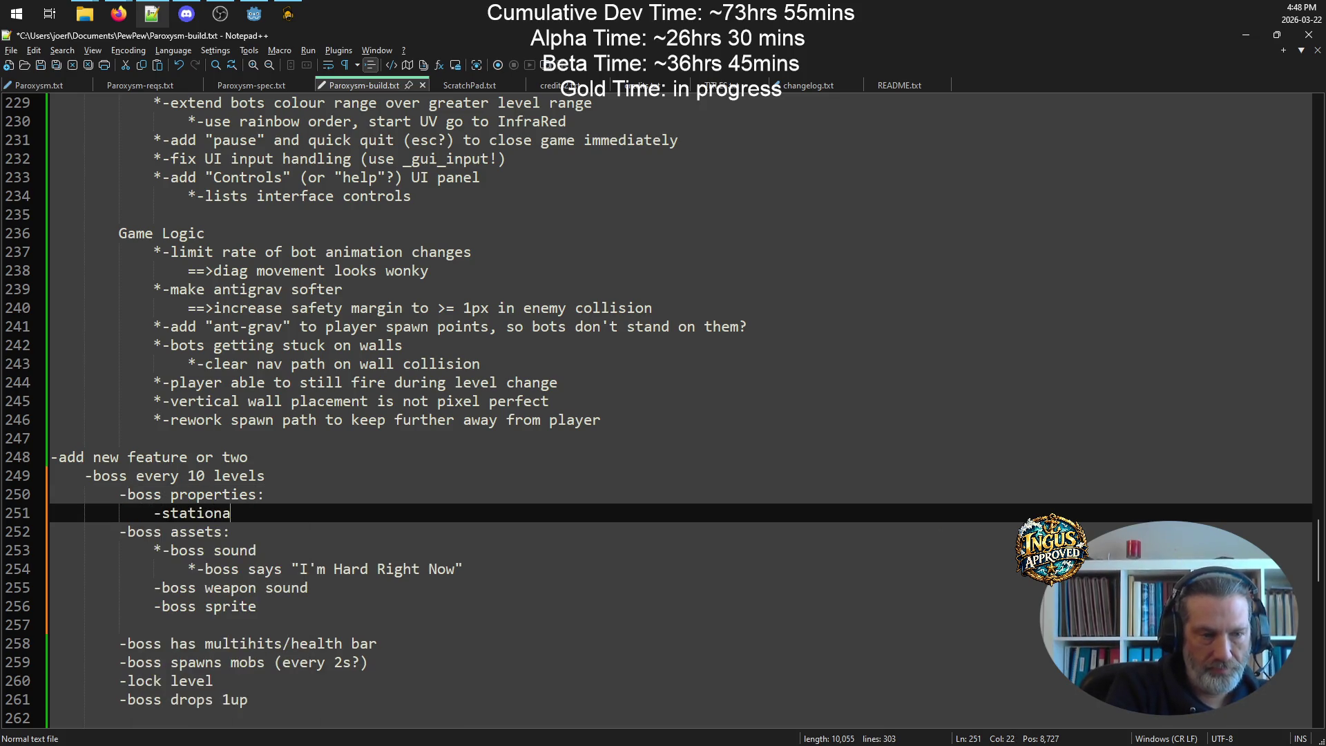
pyautogui.write('ry or slow')
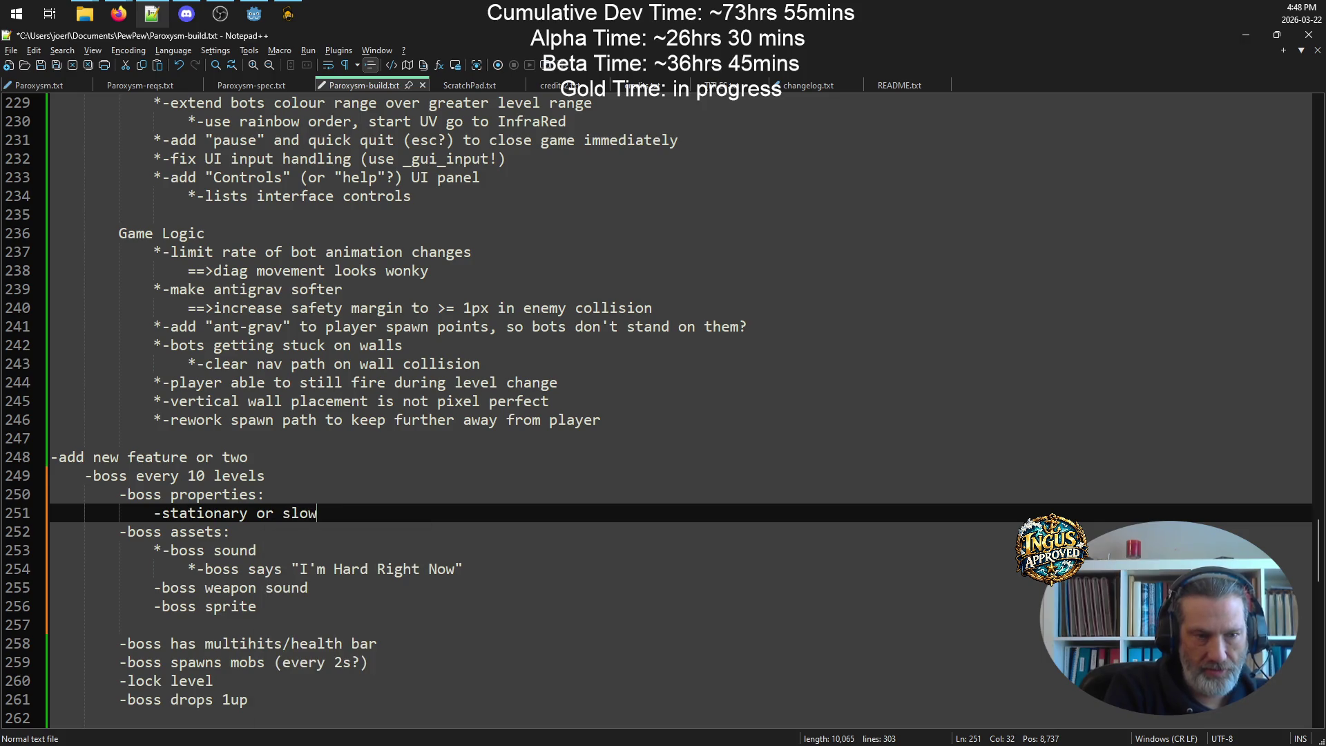
pyautogui.press('Return')
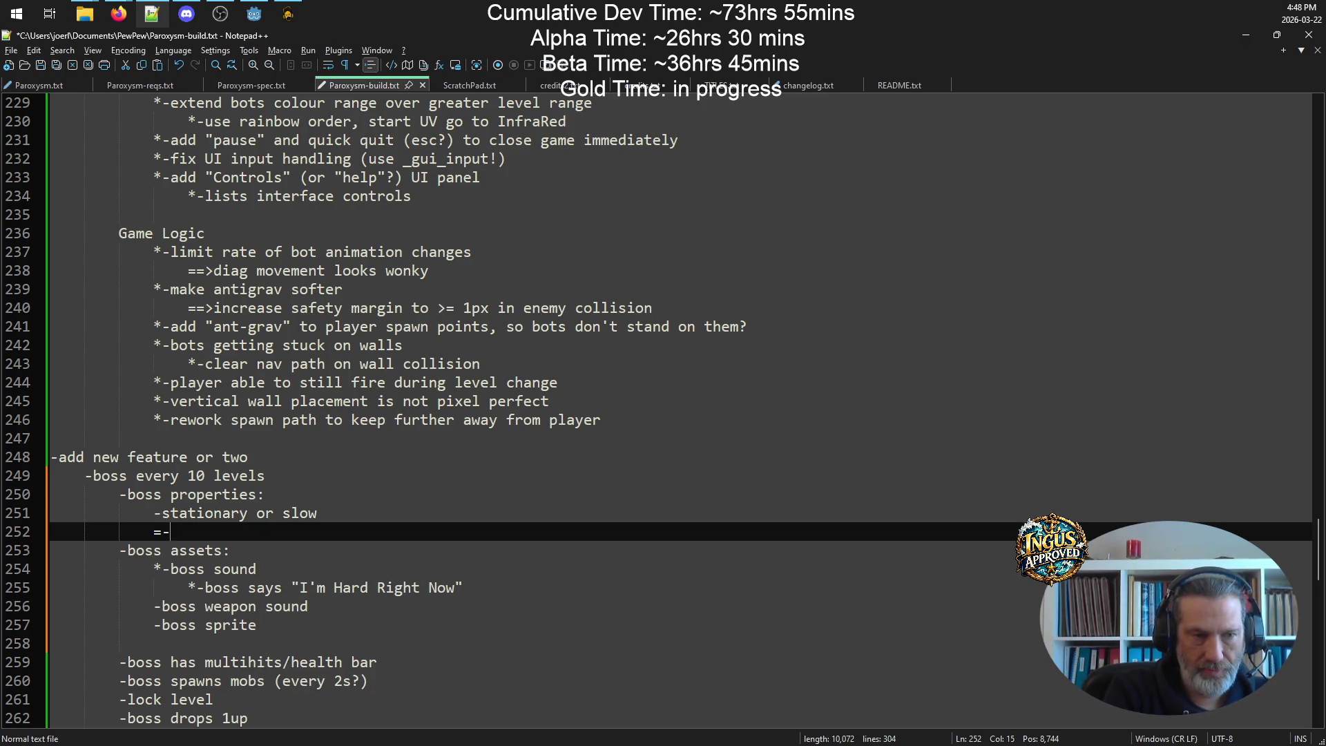
pyautogui.write('powerr')
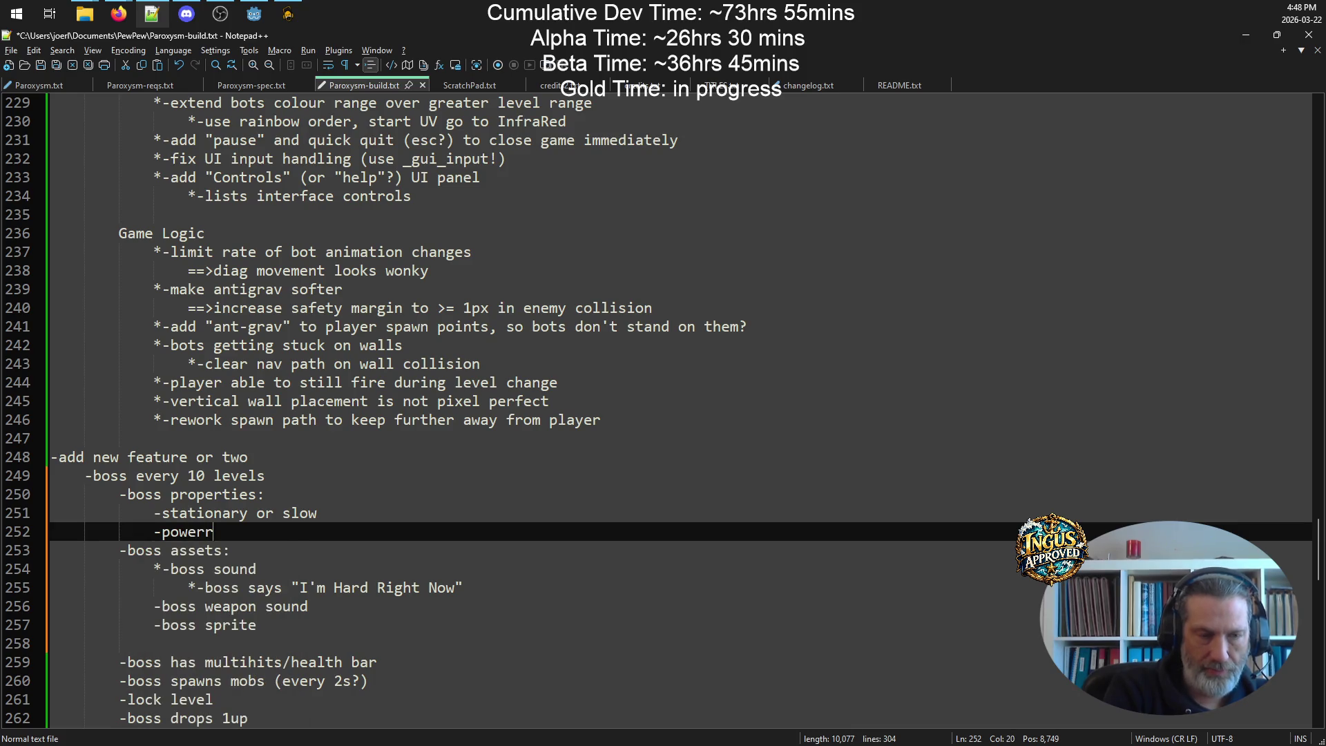
pyautogui.press('BackSpace')
pyautogui.write('fule ')
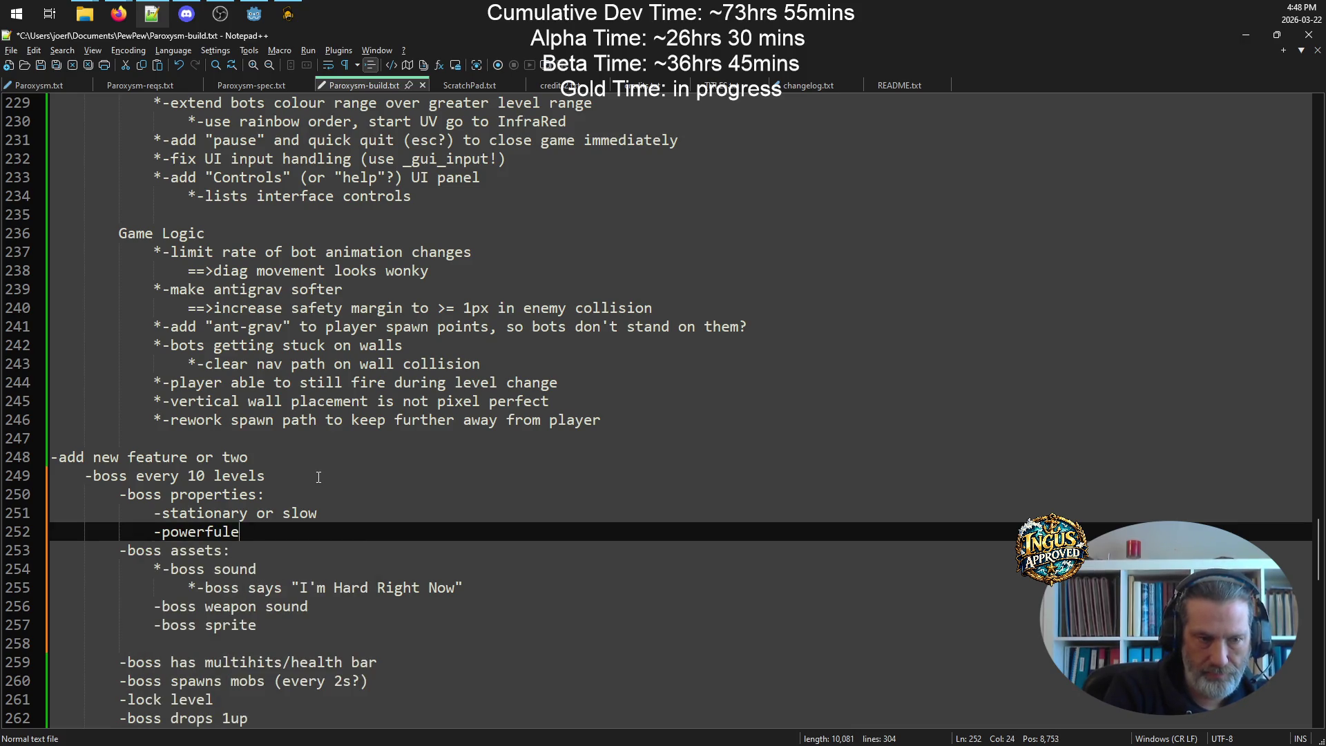
pyautogui.press('BackSpace')
pyautogui.press('BackSpace')
pyautogui.write(' weapo')
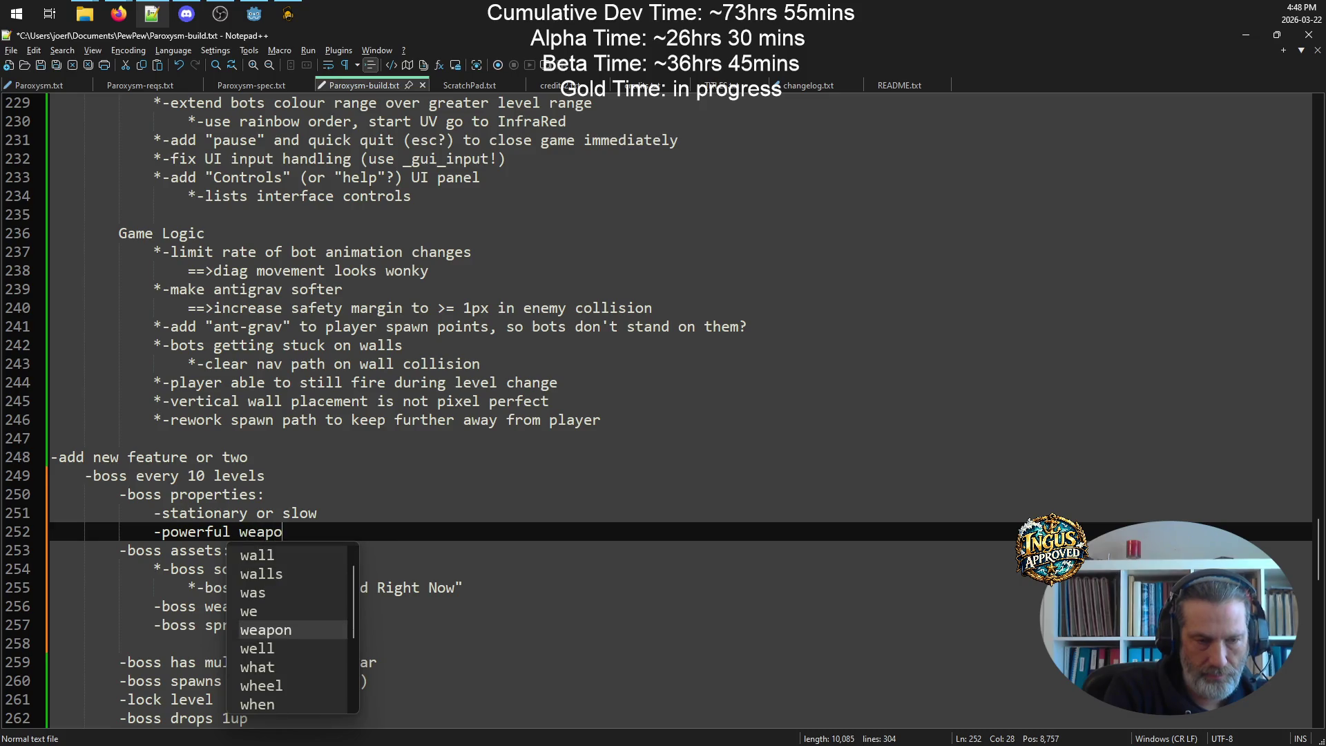
pyautogui.write('n (sprea')
pyautogui.write('shio')
pyautogui.press('BackSpace')
pyautogui.write('ot')
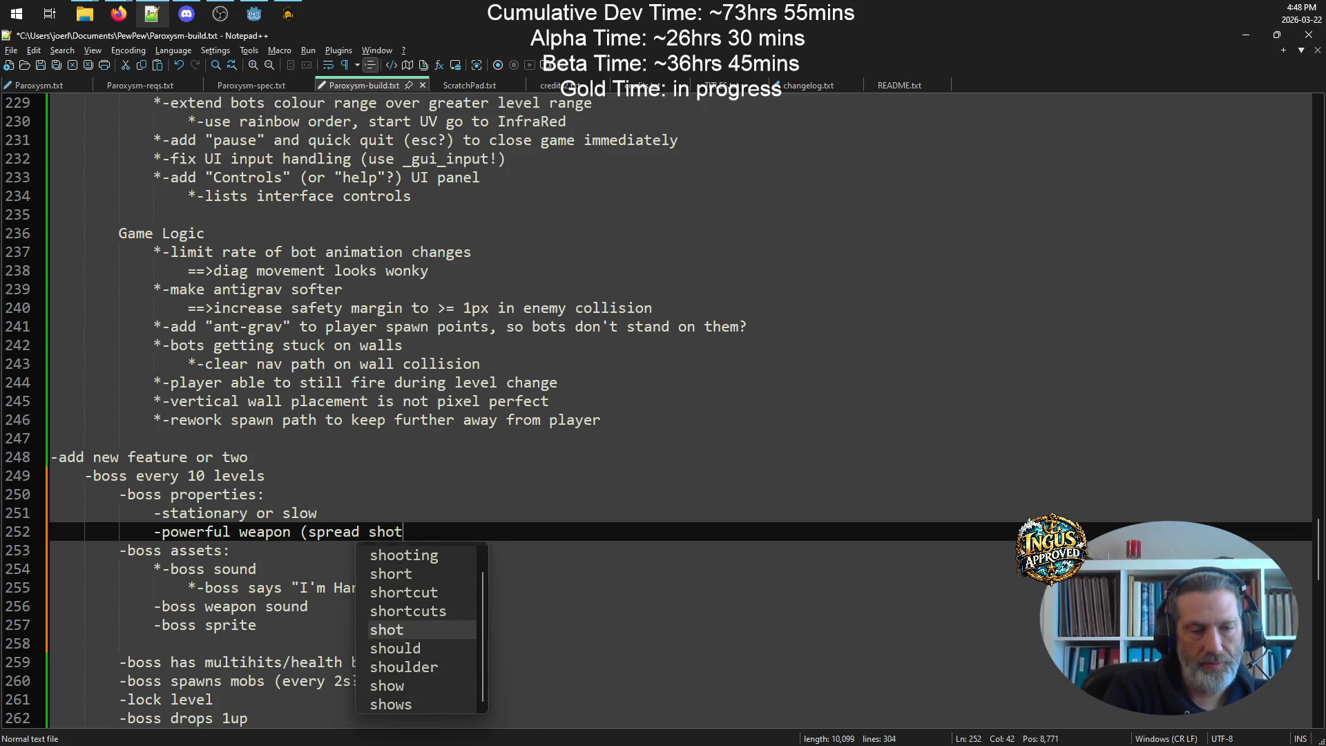
pyautogui.write('?')
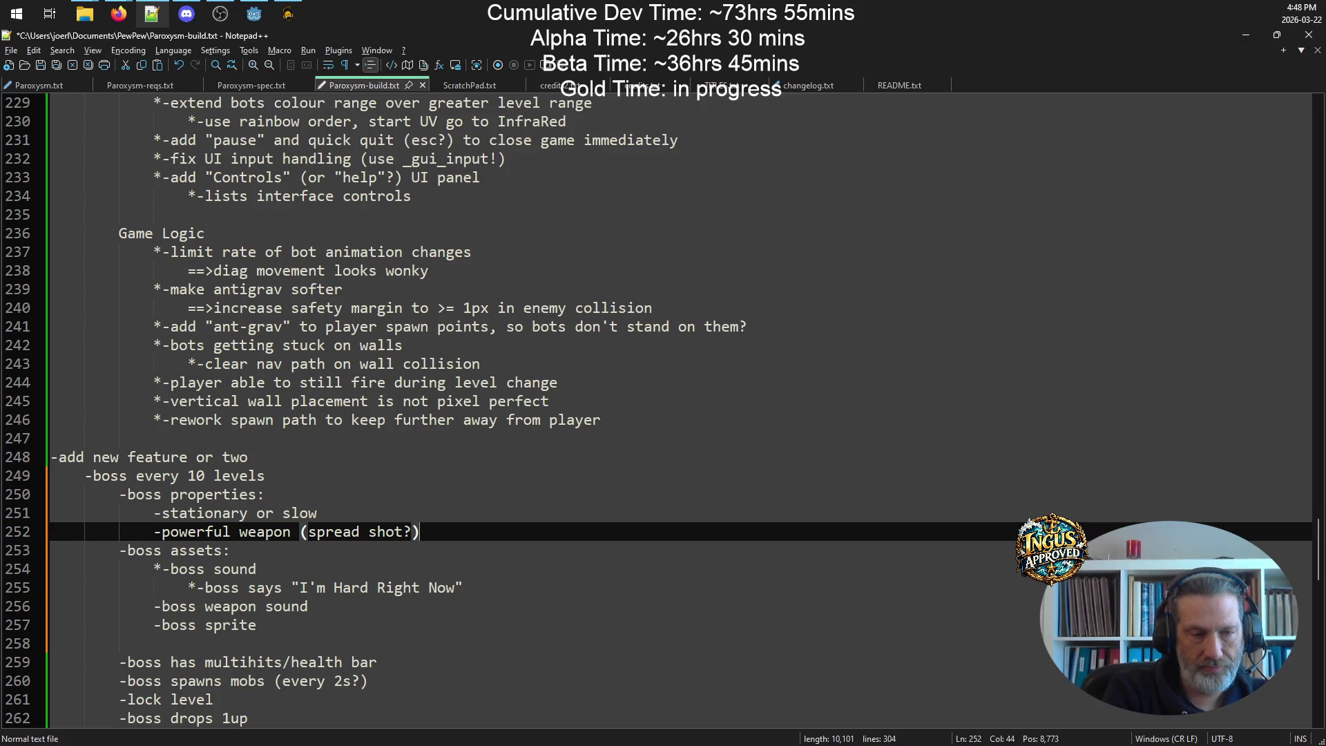
pyautogui.press('Return')
pyautogui.write('--')
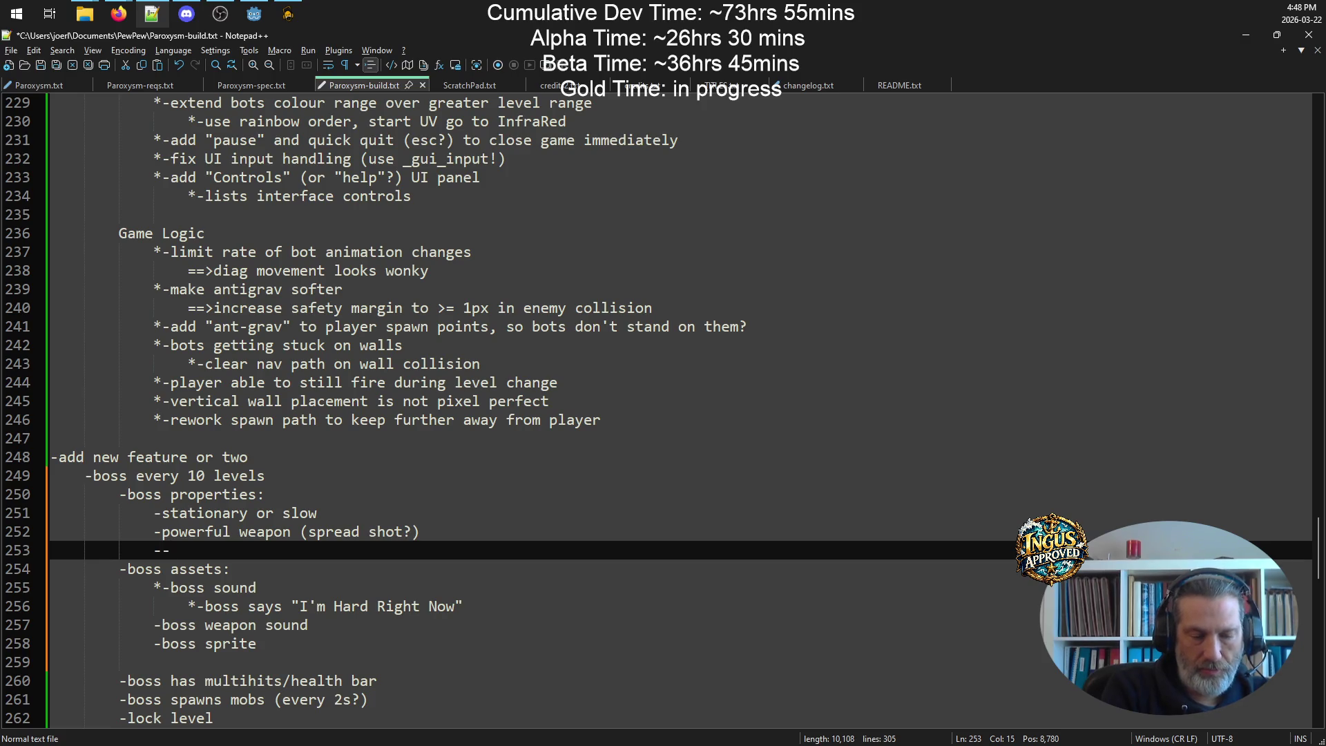
pyautogui.press('BackSpace')
pyautogui.write('multi')
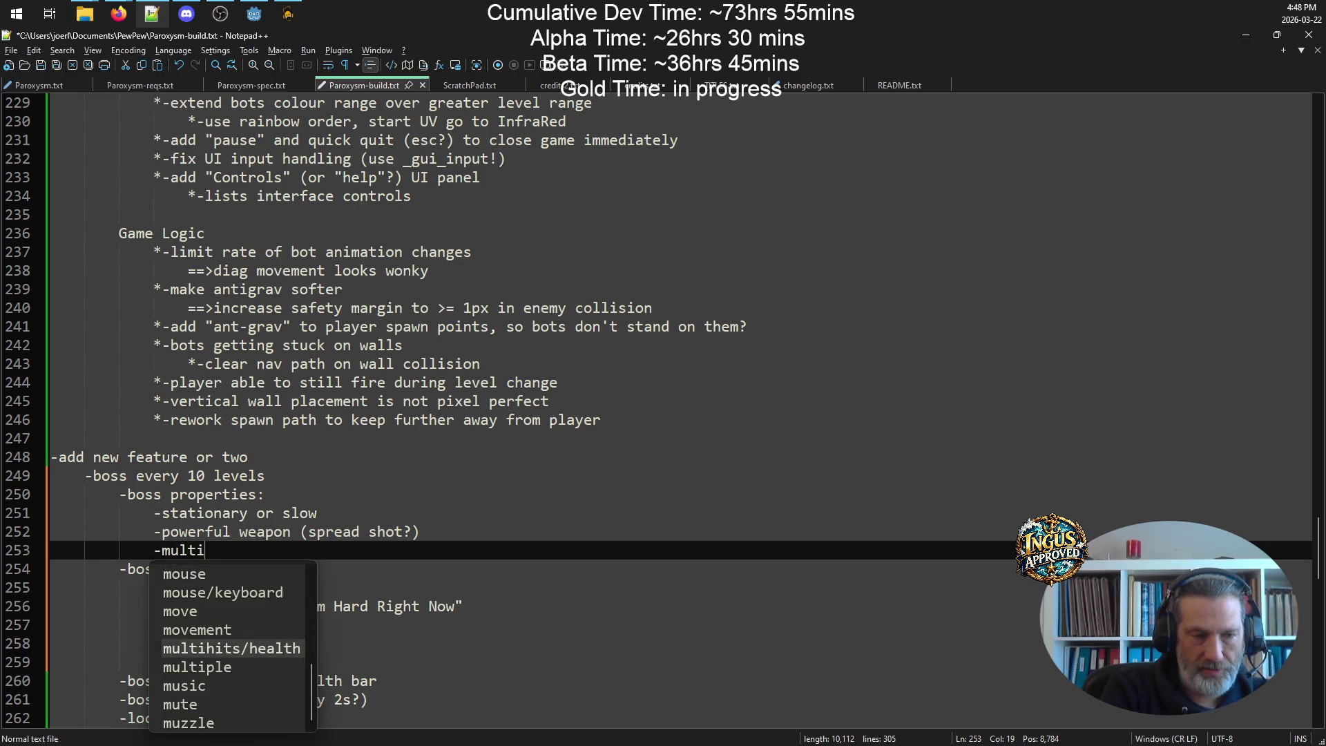
pyautogui.write('-hits')
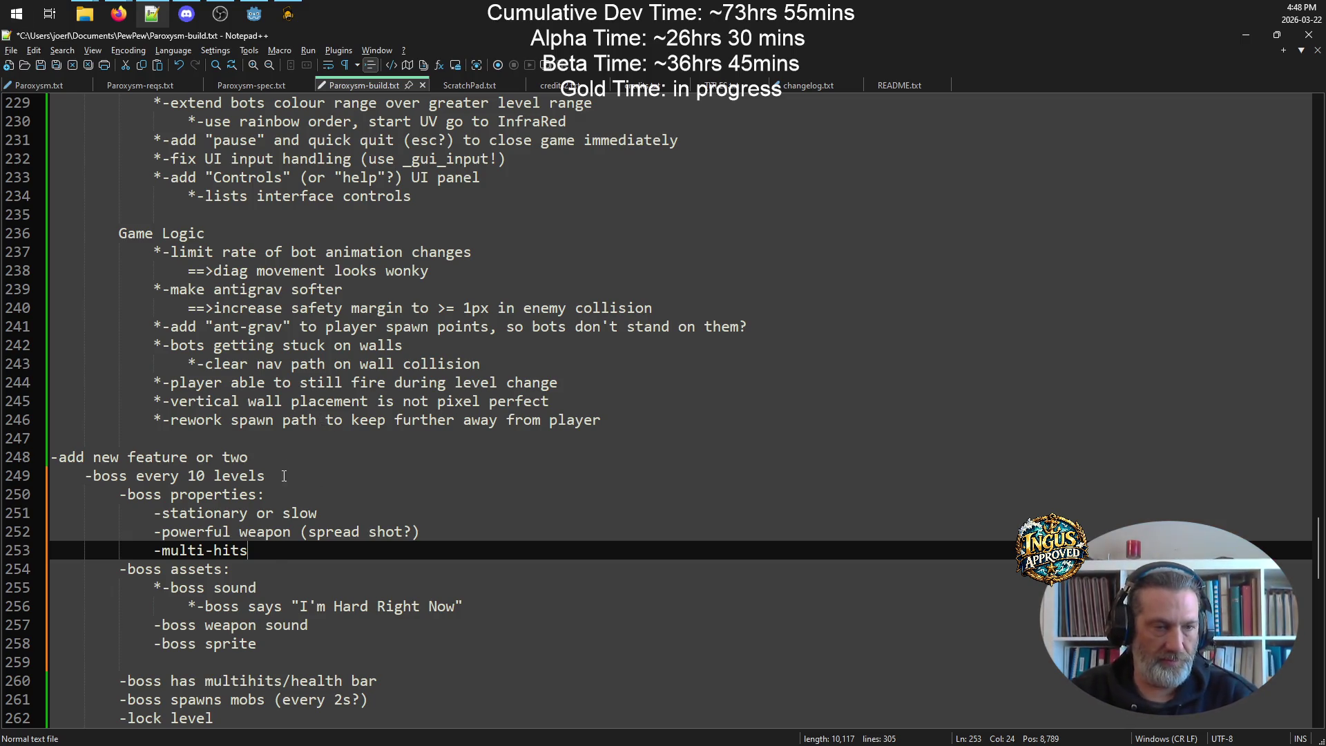
pyautogui.scroll(-1, 366, 536)
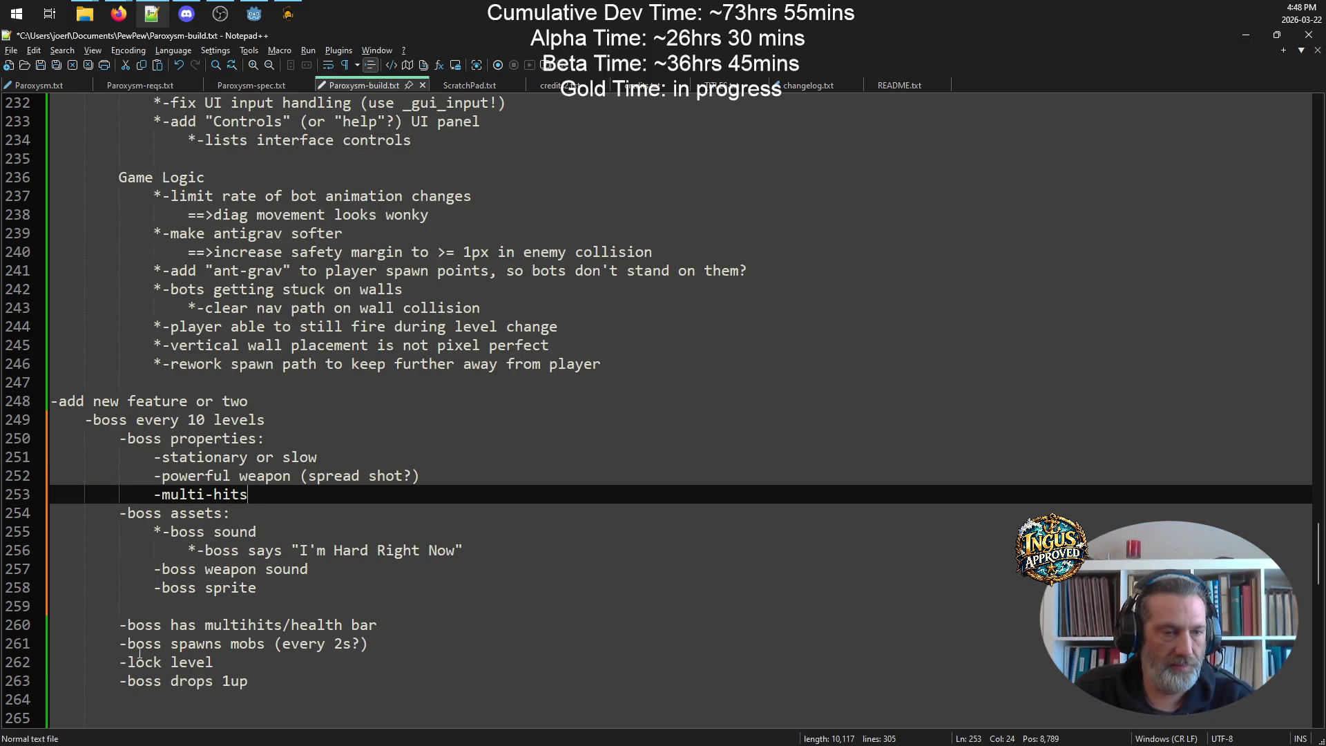
# - Replace the old multihits/health bar and boss spawns mobs lines with a '-spawns mobs' property
pyautogui.moveTo(427, 628); pyautogui.dragTo(3, 622)
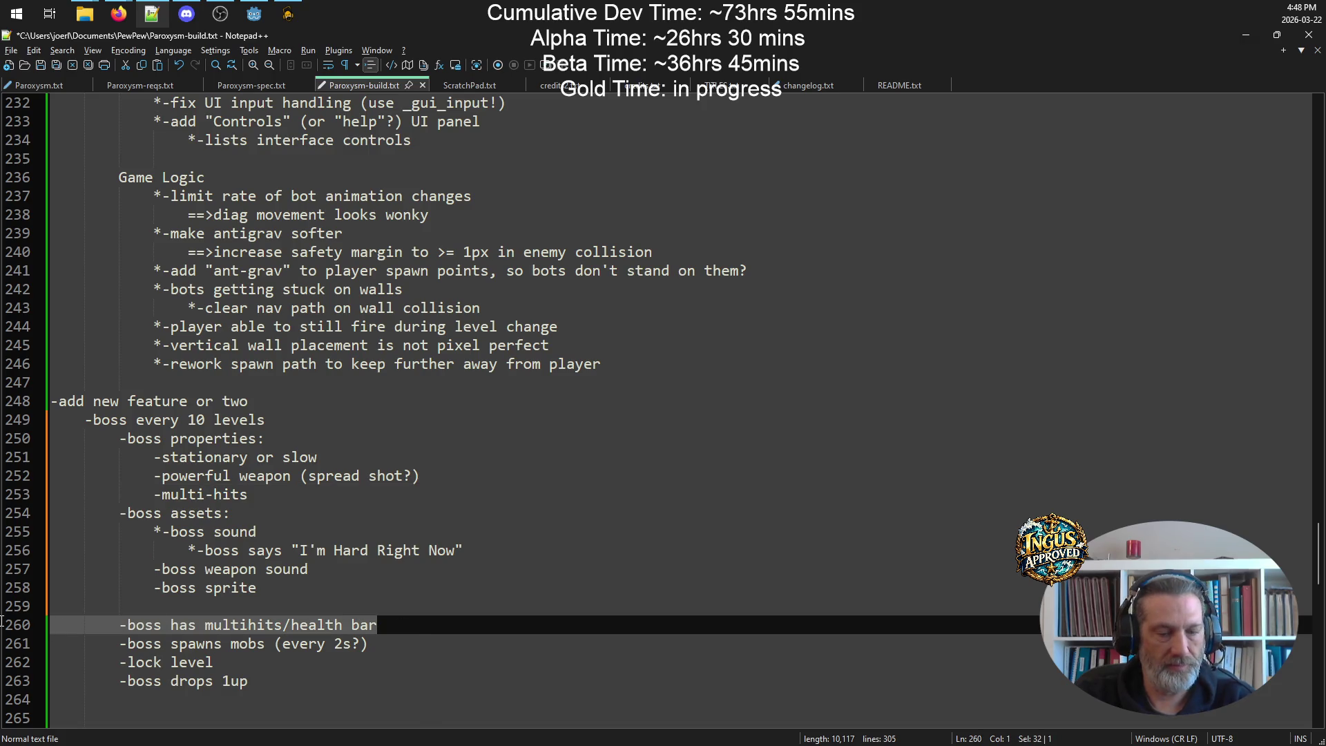
pyautogui.press('BackSpace')
pyautogui.press('BackSpace')
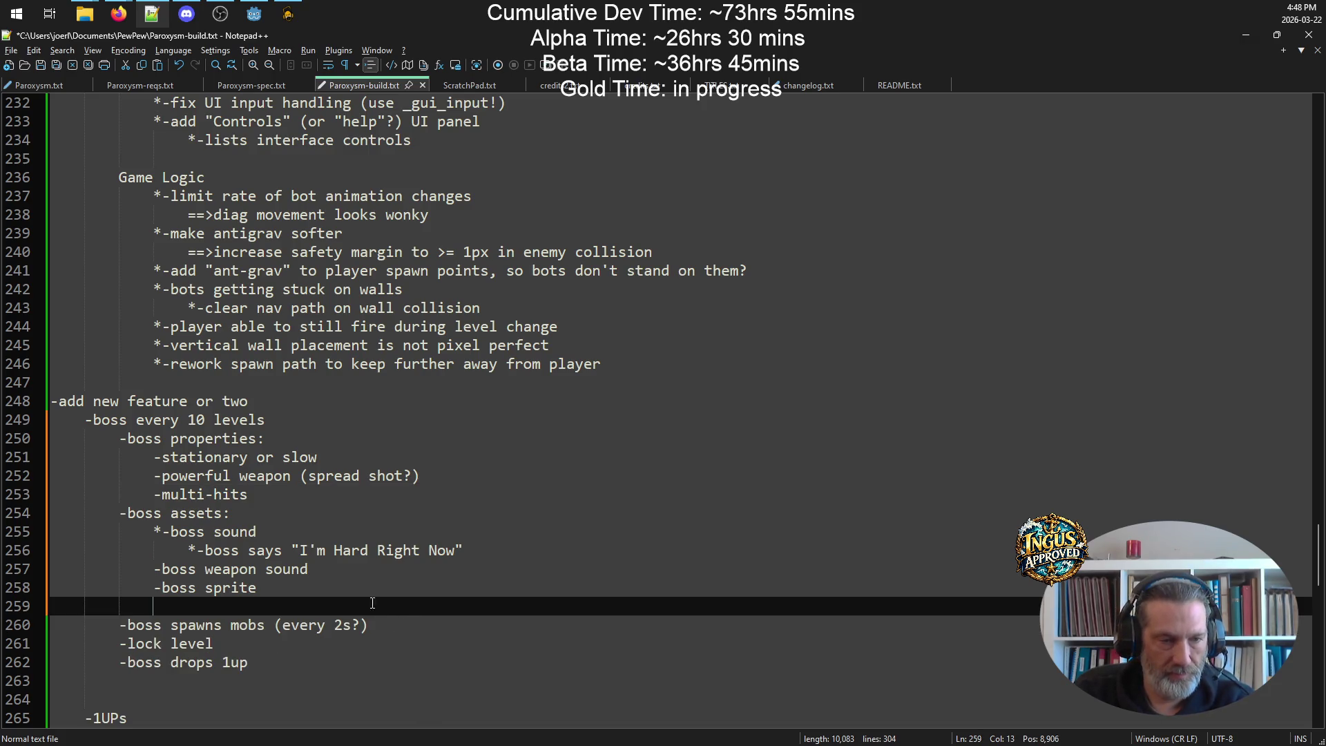
pyautogui.click(273, 504)
pyautogui.press('Return')
pyautogui.write('-spawns')
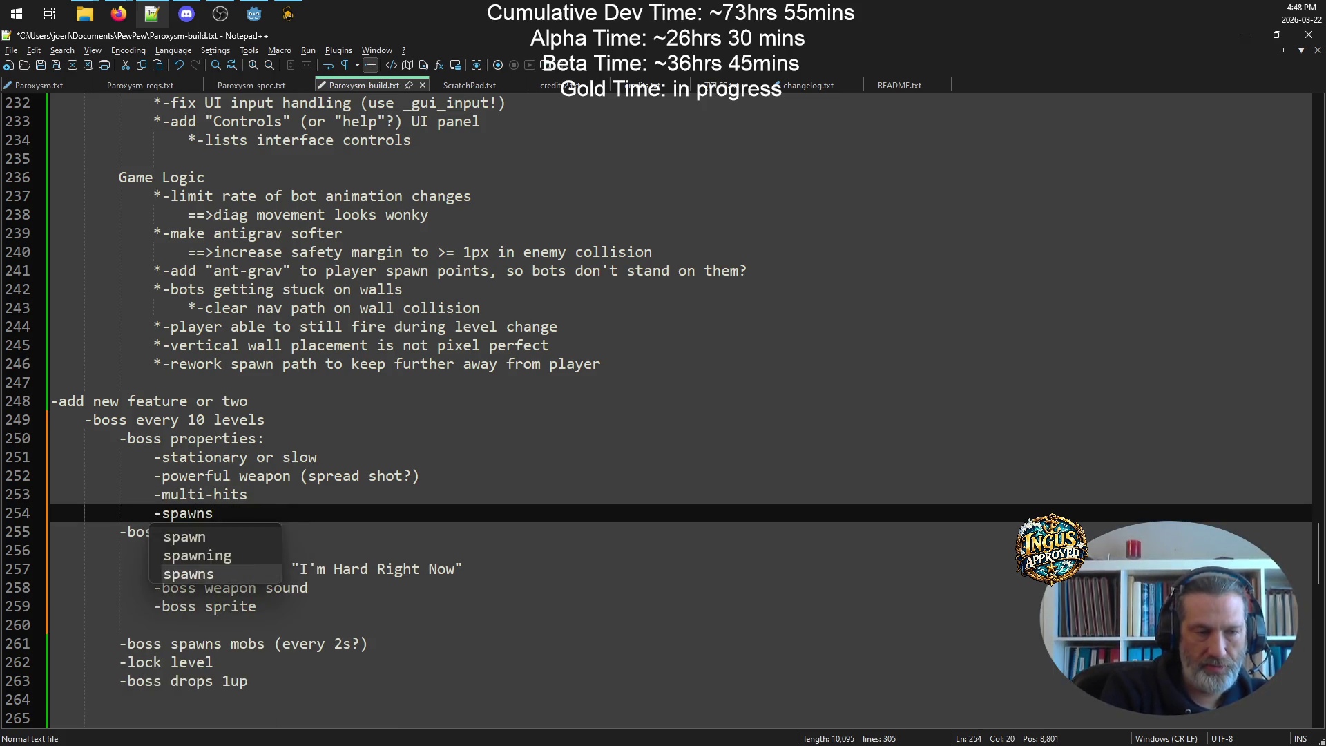
pyautogui.write(' mobs')
pyautogui.hotkey('ctrl', 's')
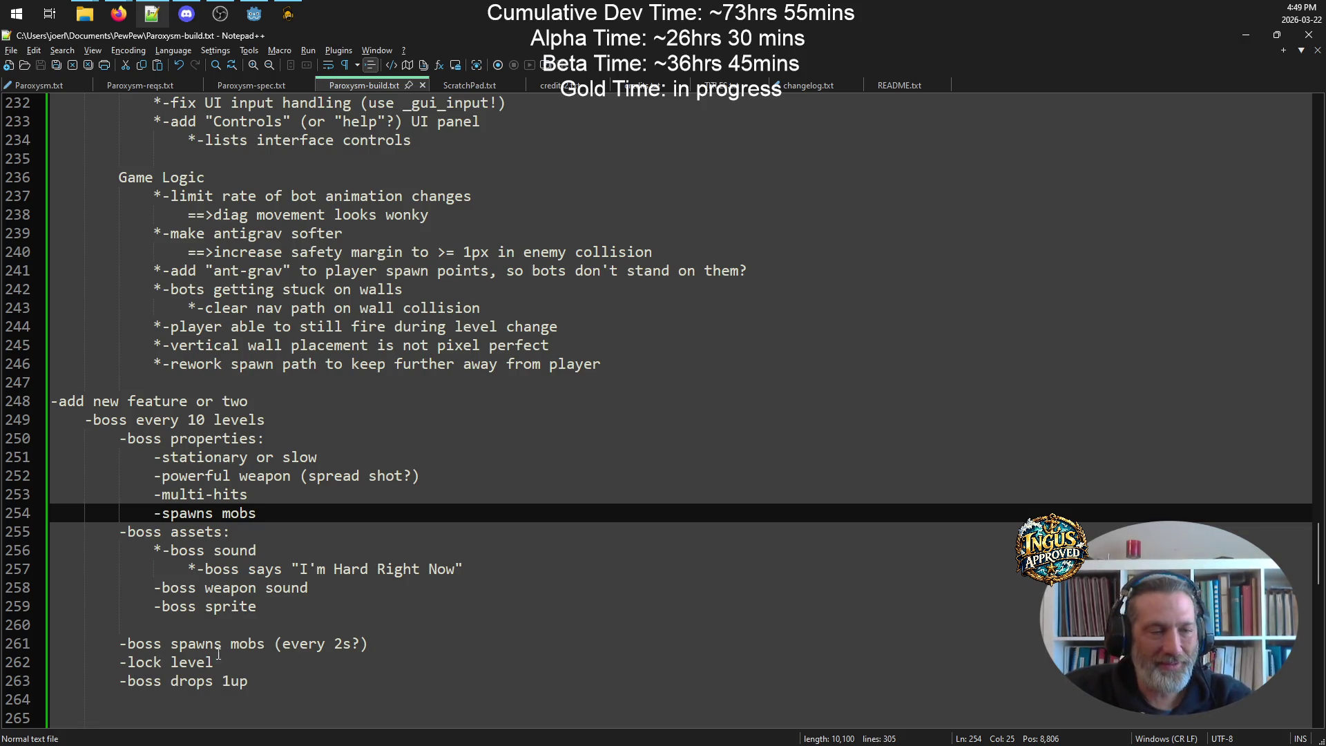
pyautogui.click(383, 639)
pyautogui.hotkey('shift', 'Home')
pyautogui.press('BackSpace')
pyautogui.press('BackSpace')
pyautogui.press('BackSpace')
pyautogui.press('BackSpace')
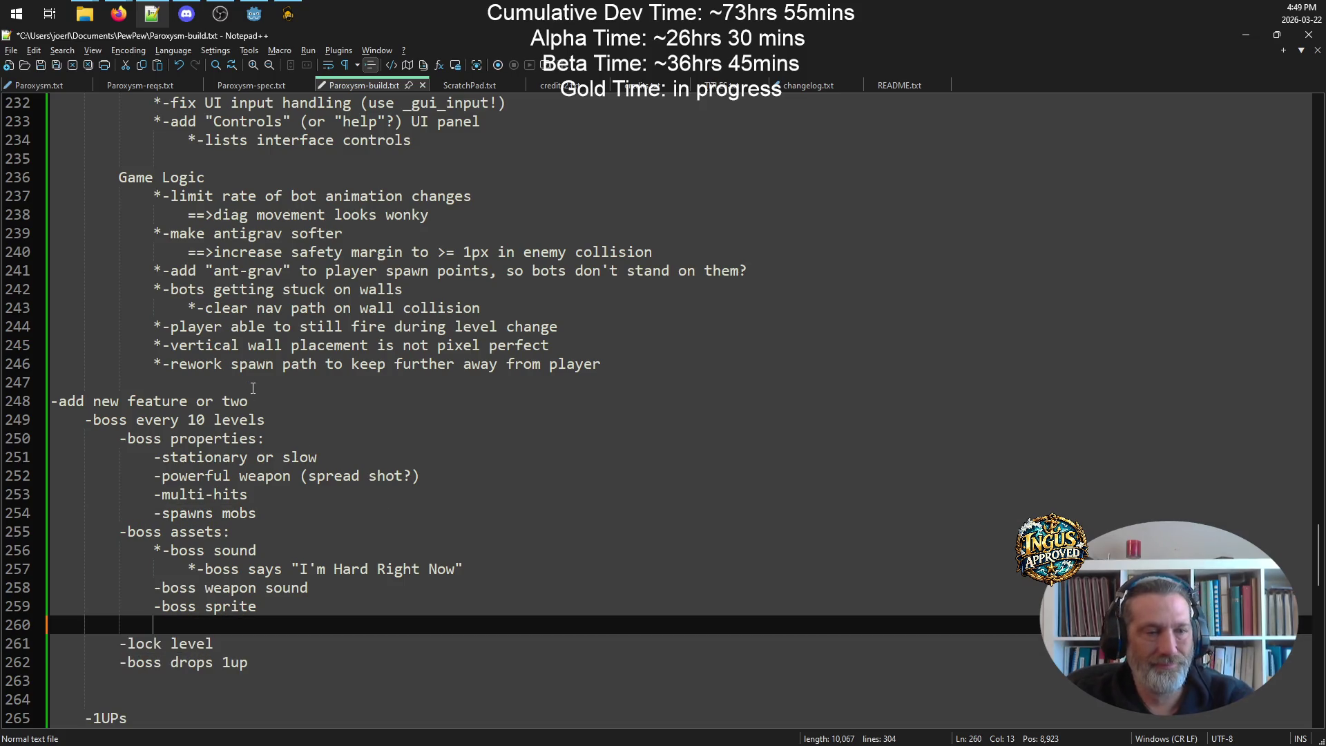
# - Move the lock level and boss drops 1up lines directly under 'boss every 10 levels'
pyautogui.click(308, 425)
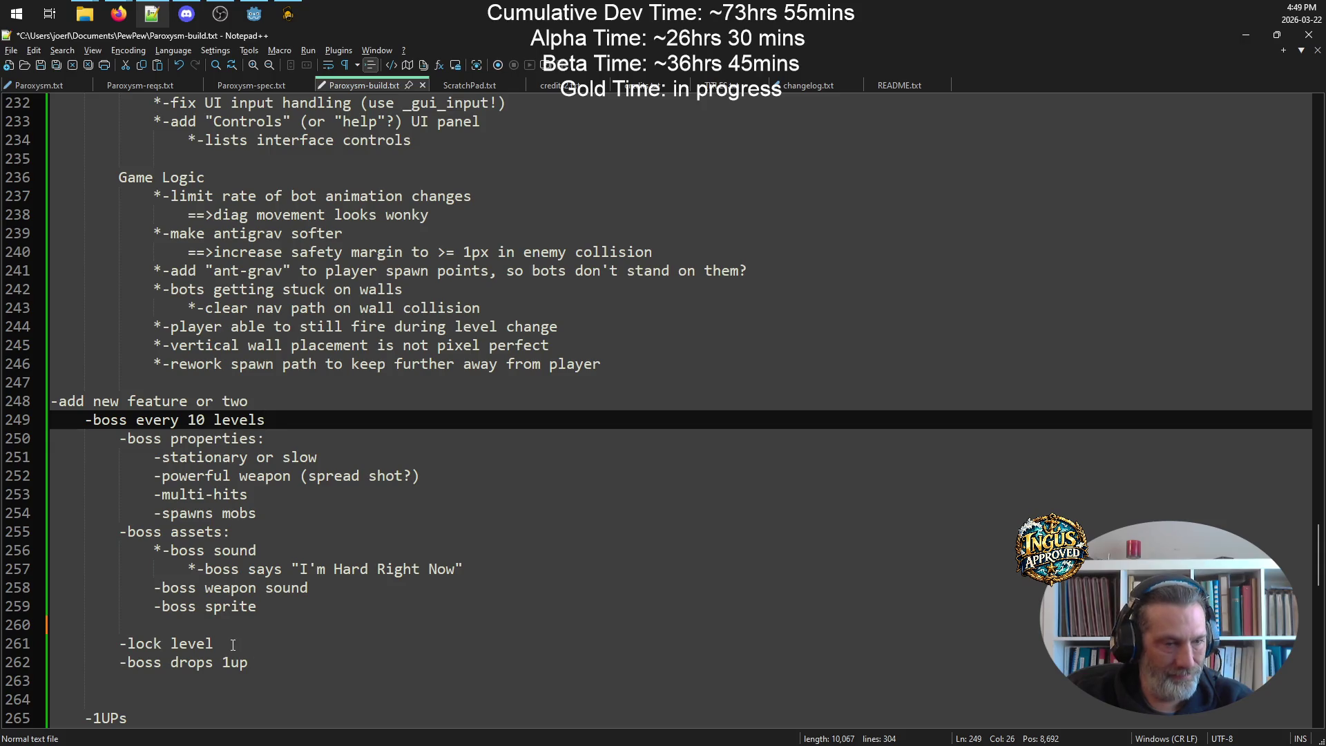
pyautogui.moveTo(250, 662); pyautogui.dragTo(15, 656)
pyautogui.hotkey('ctrl', 'x')
pyautogui.click(319, 410)
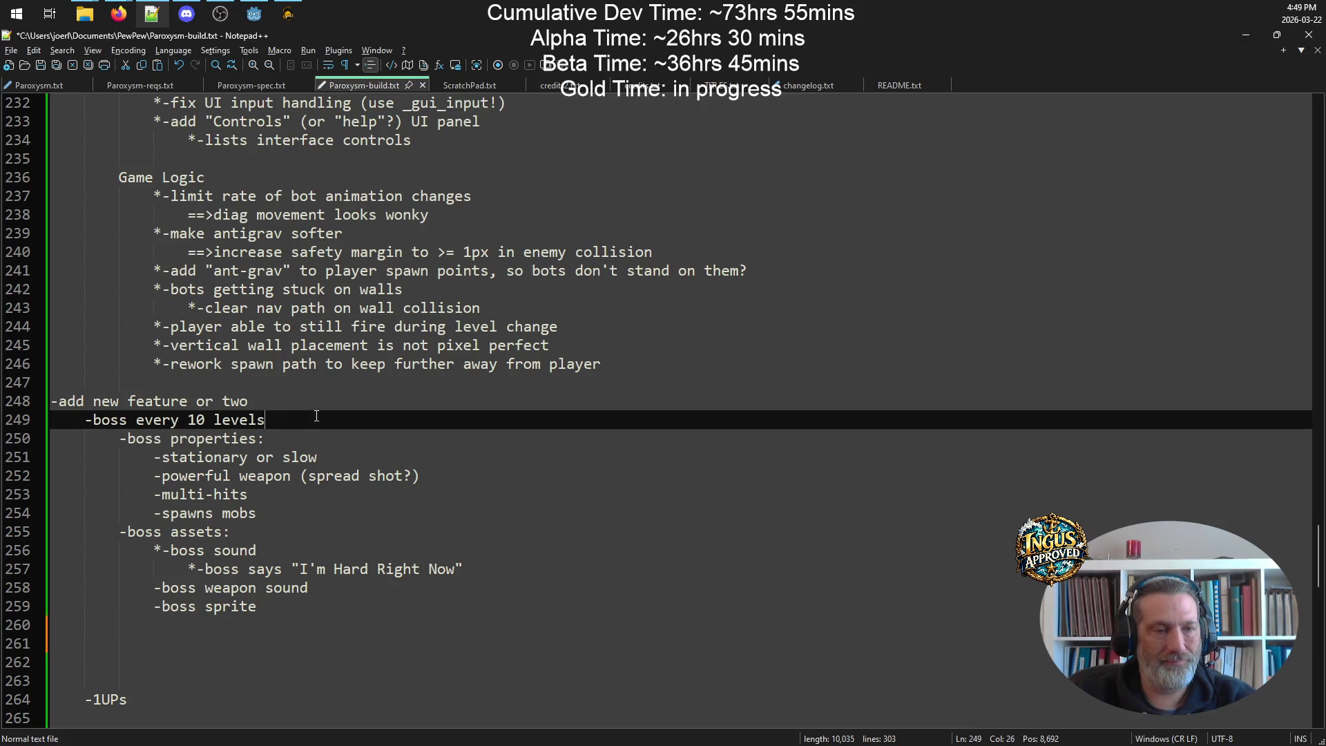
pyautogui.press('Return')
pyautogui.hotkey('ctrl', 'v')
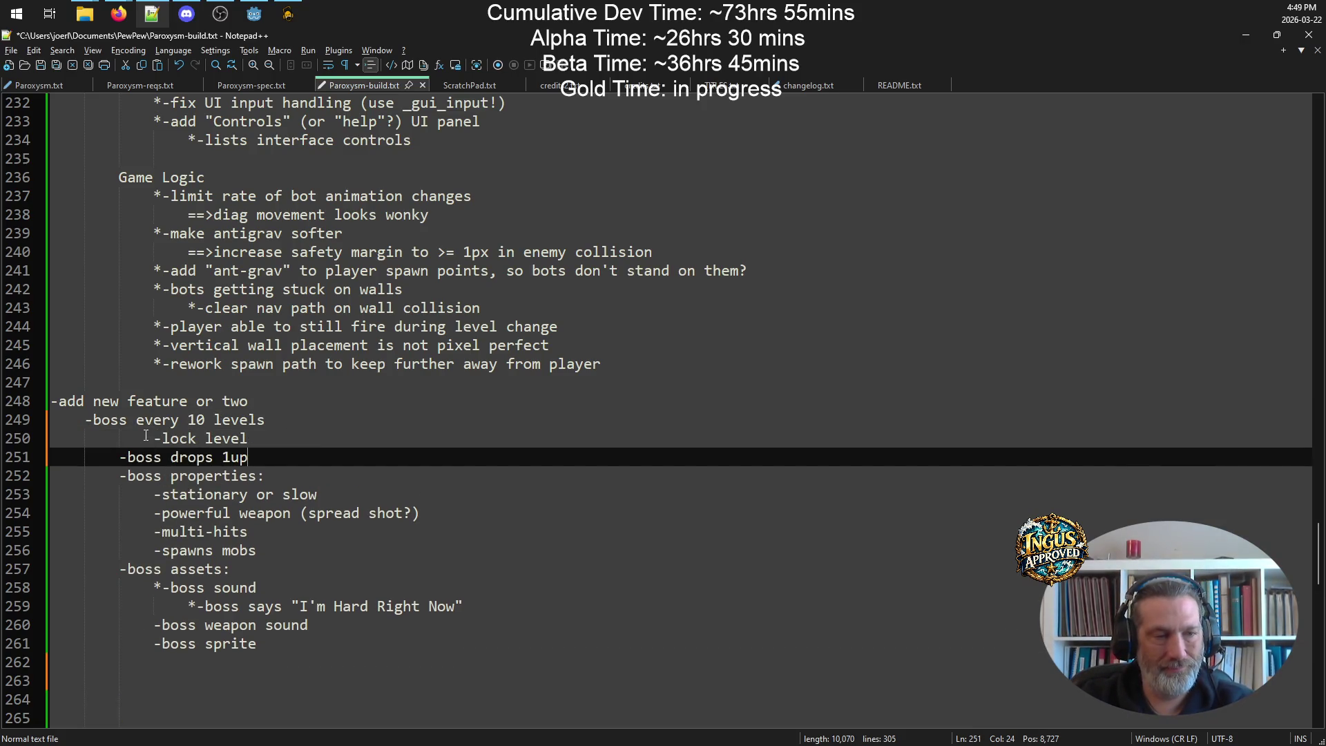
pyautogui.click(145, 438)
pyautogui.press('BackSpace')
pyautogui.click(277, 454)
pyautogui.press('Return')
# - Annotate lock level with '(all exit doors red until boss dead)' and save
pyautogui.click(264, 436)
pyautogui.write('*(')
pyautogui.press('BackSpace')
pyautogui.press('BackSpace')
pyautogui.write('a')
pyautogui.press('BackSpace')
pyautogui.write('(all ')
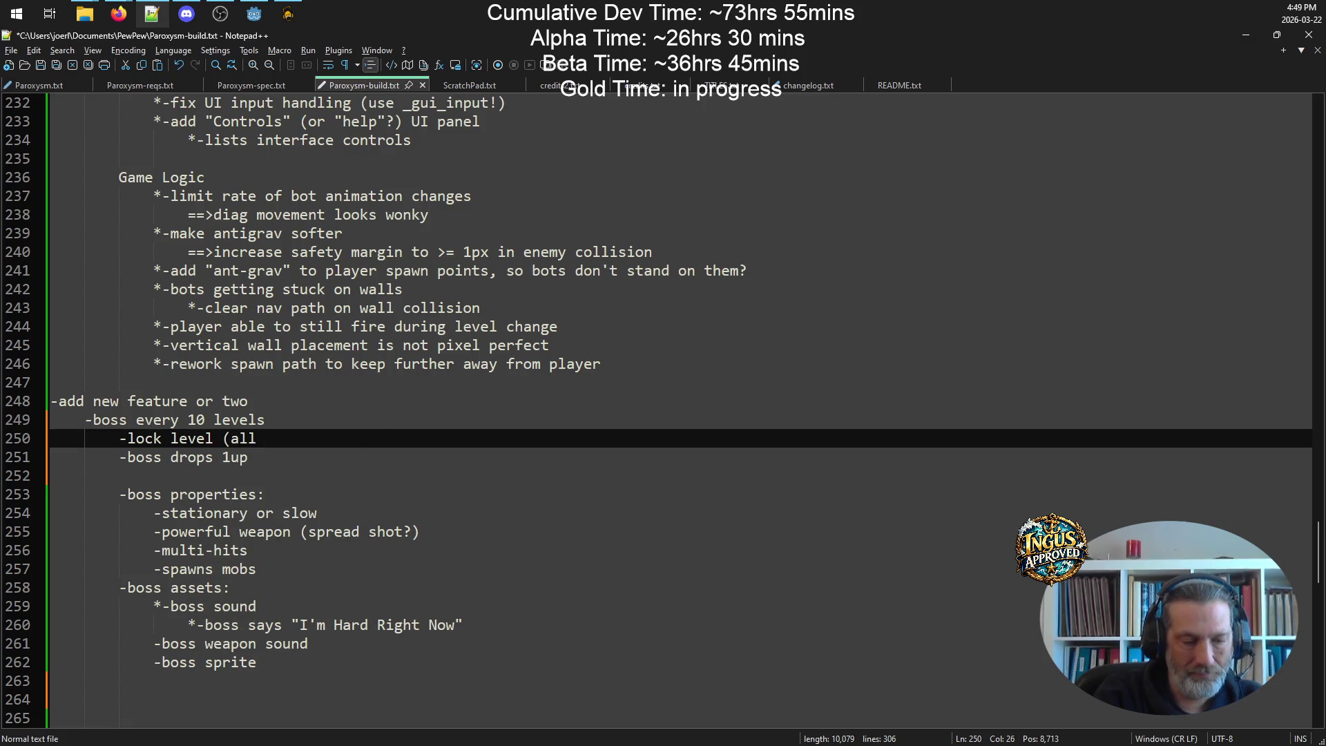
pyautogui.write('exit ')
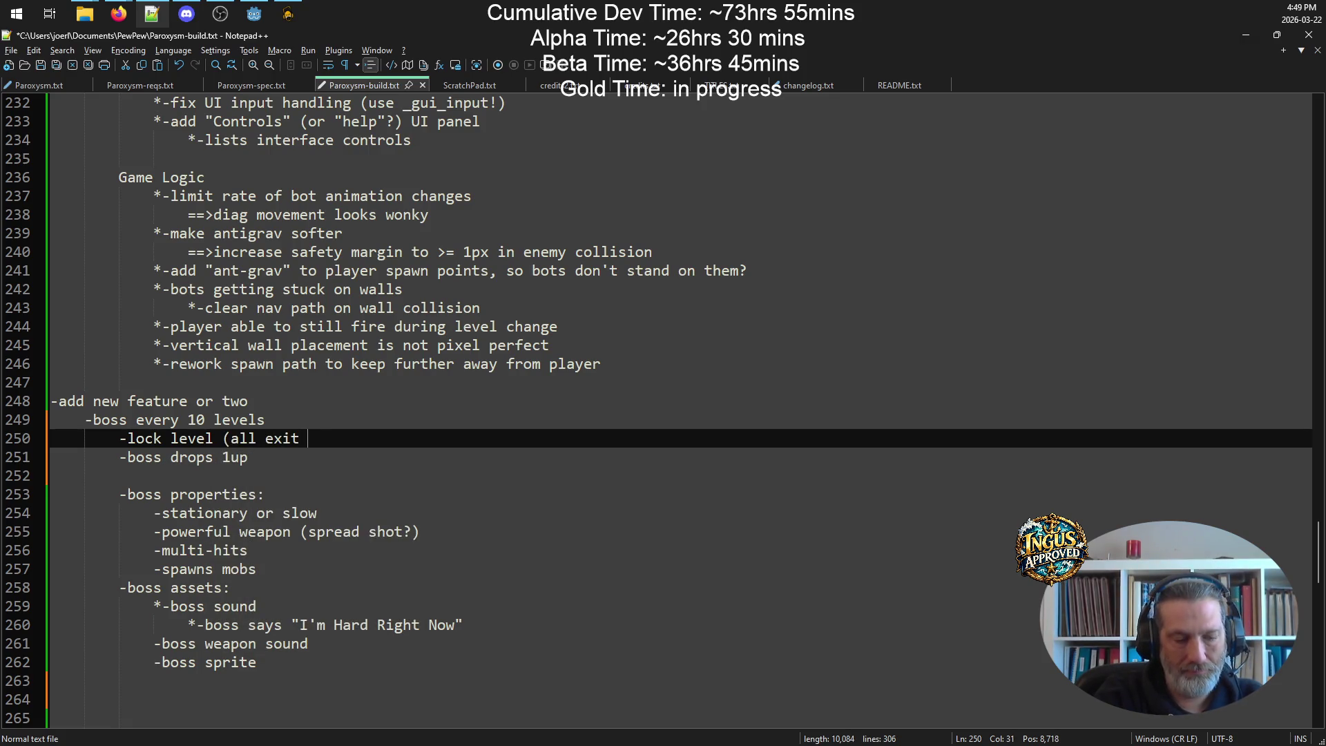
pyautogui.write('doors red u')
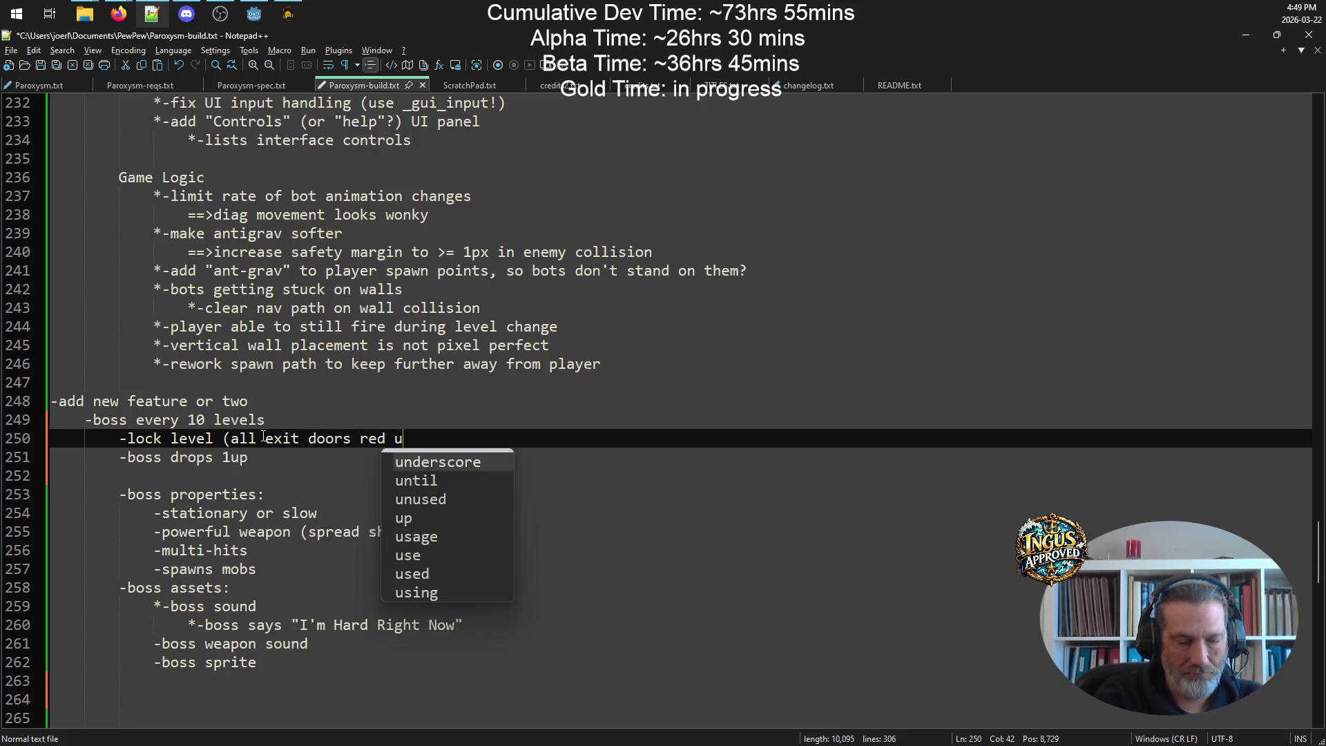
pyautogui.write('ntil boss dead)')
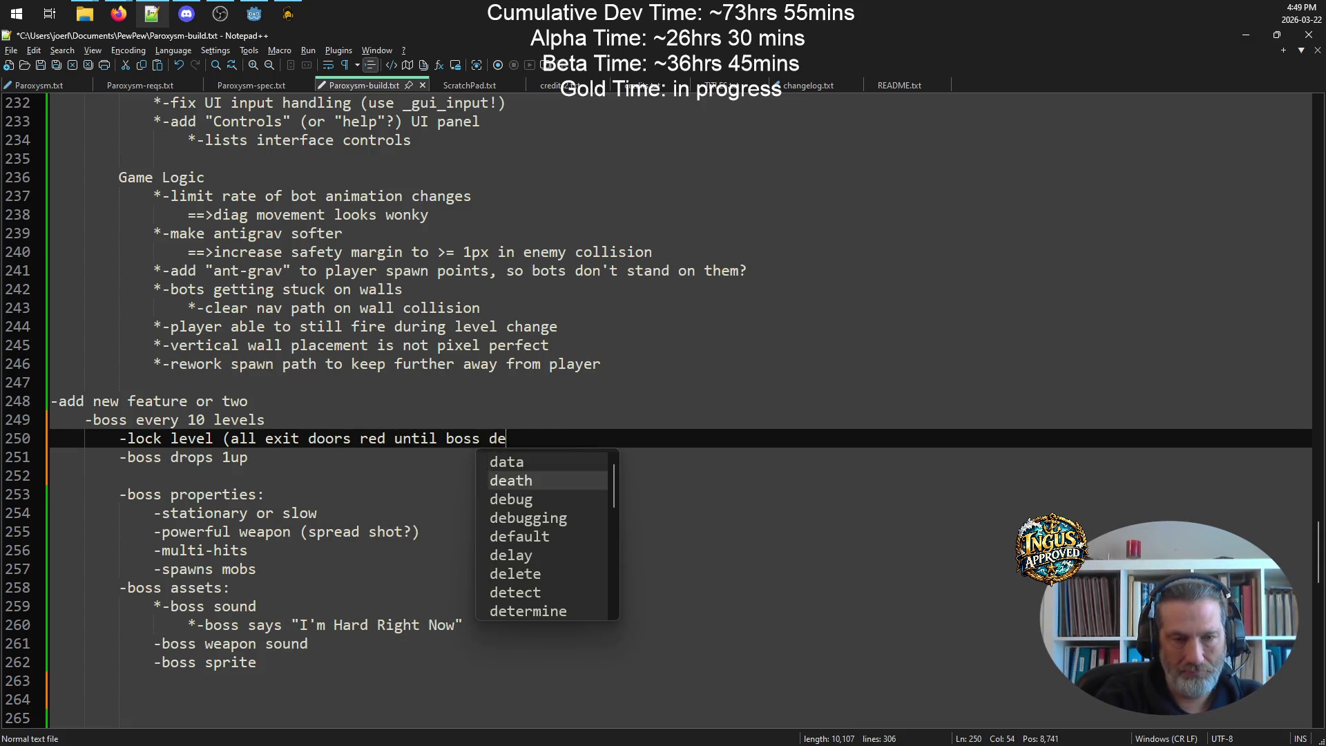
pyautogui.hotkey('ctrl', 's')
# - Add the note 'need to add 1up code' under boss drops 1up and save
pyautogui.press('Down')
pyautogui.press('Down')
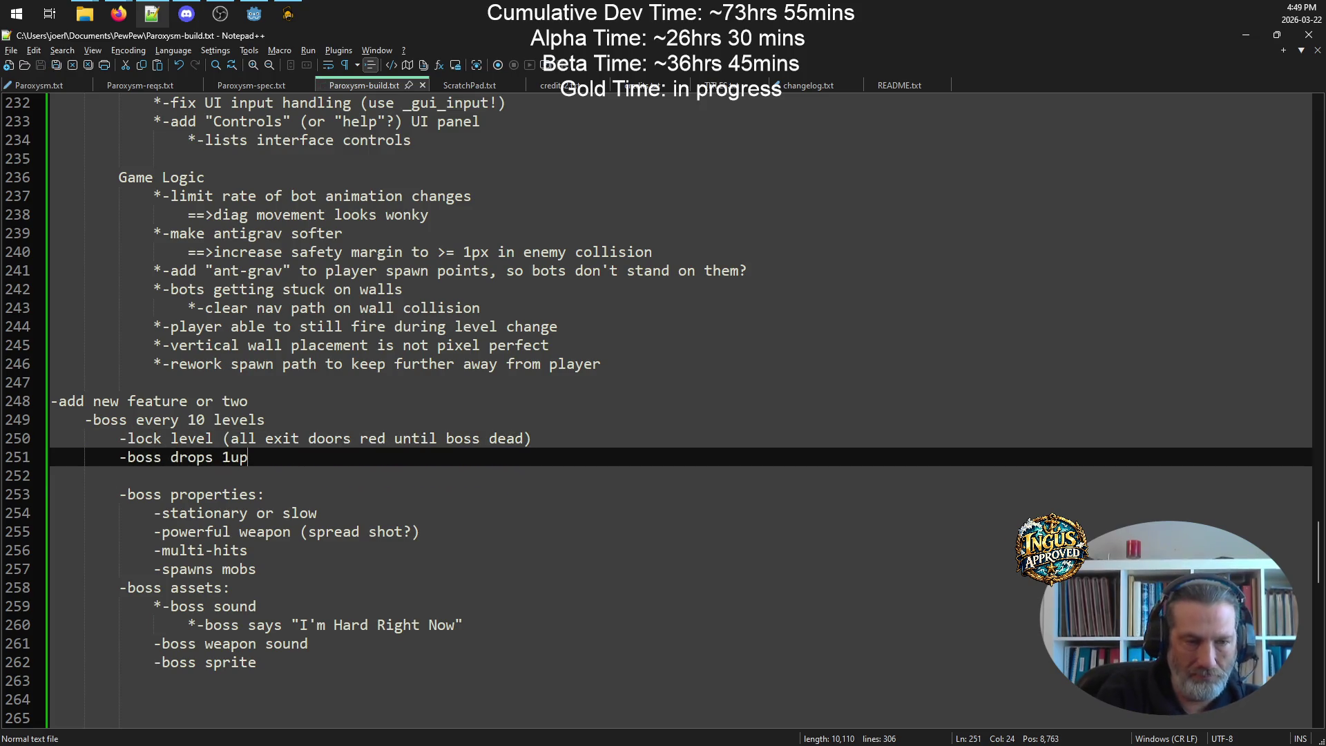
pyautogui.press('BackSpace')
pyautogui.press('Tab')
pyautogui.press('Tab')
pyautogui.write('need to ')
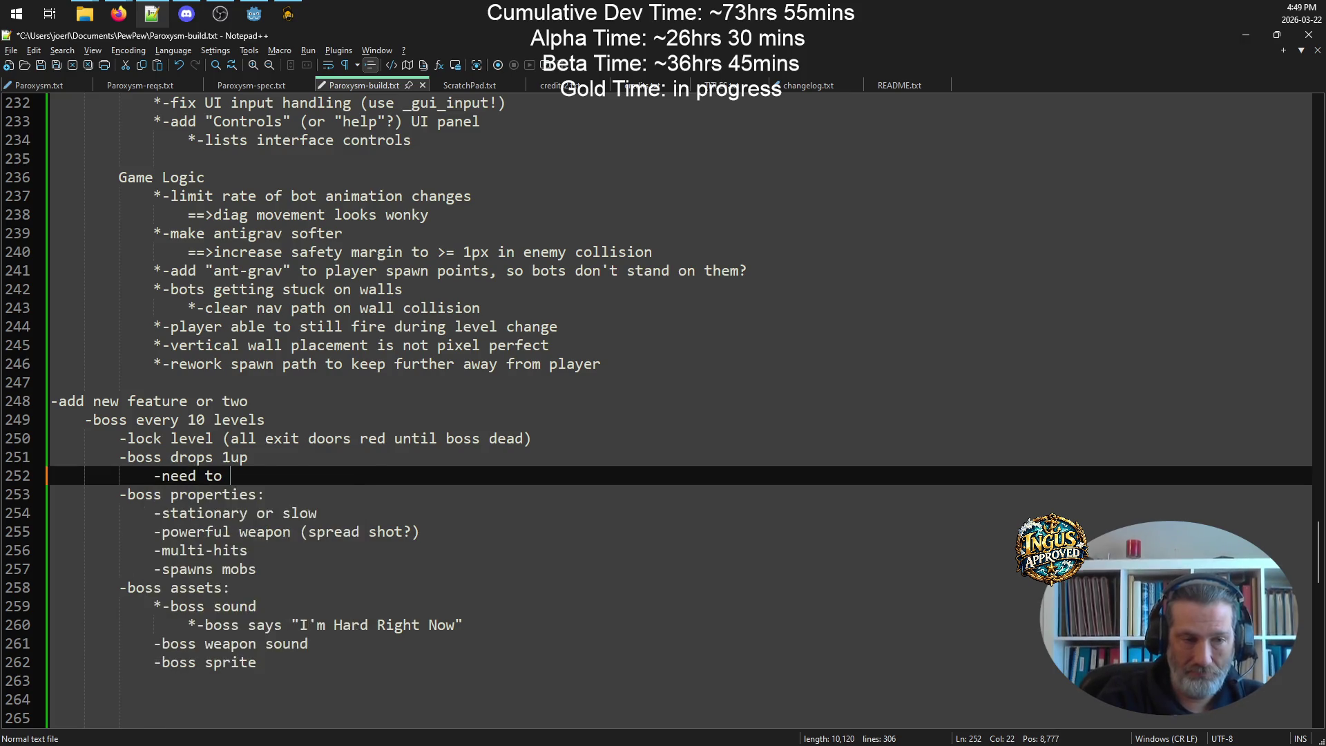
pyautogui.write('add 1up code')
pyautogui.hotkey('ctrl', 's')
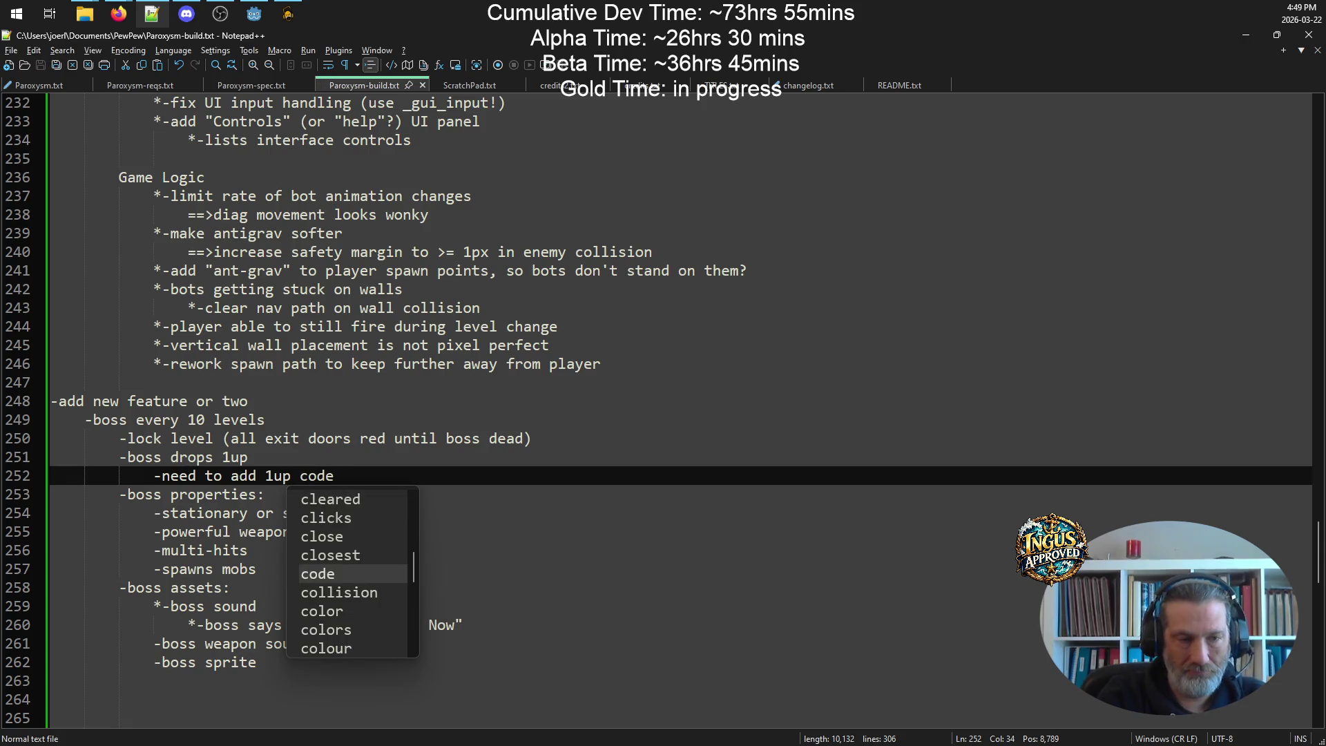
pyautogui.press('Return')
pyautogui.hotkey('ctrl', 's')
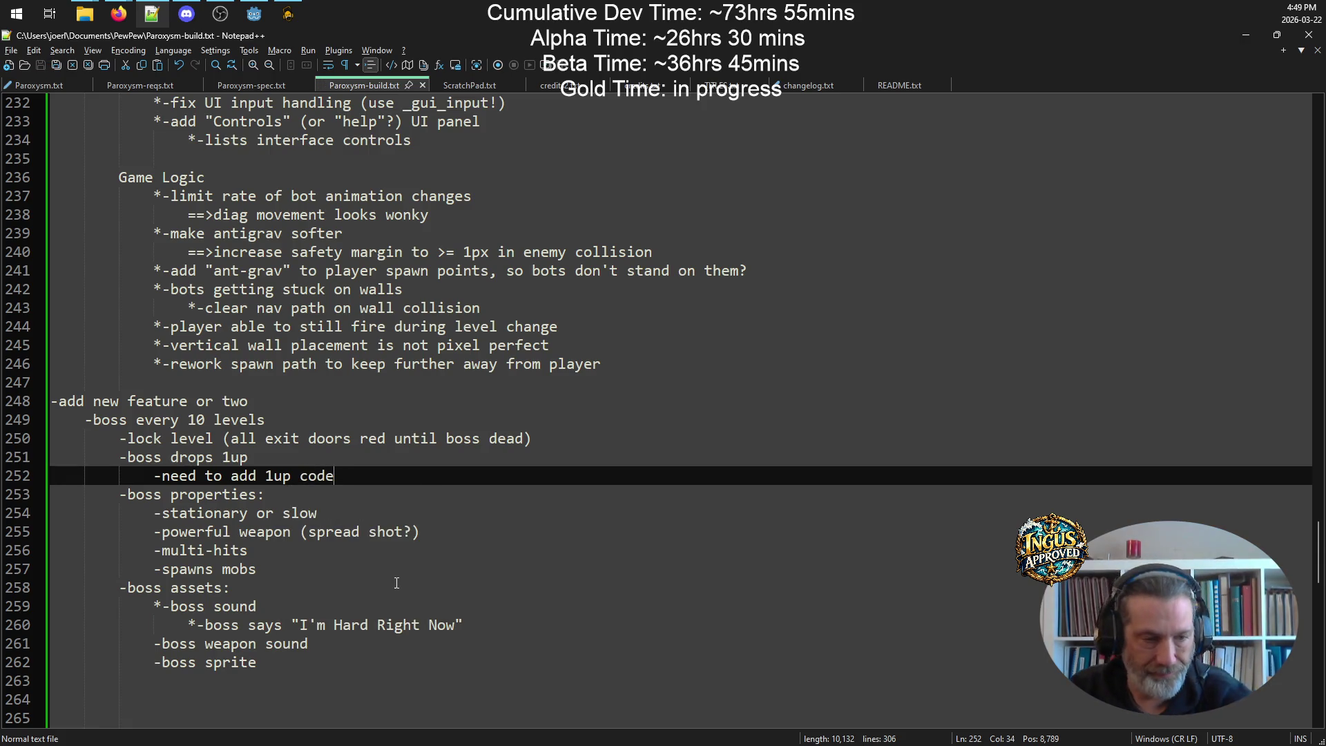
# - Delete the old 1UPs entry and its blank lines, then bring the sounds folder forward
pyautogui.scroll(-4, 397, 583)
pyautogui.click(267, 495)
pyautogui.moveTo(103, 550)
pyautogui.mouseDown()
pyautogui.moveTo(95, 512)
pyautogui.moveTo(22, 455)
pyautogui.mouseUp()
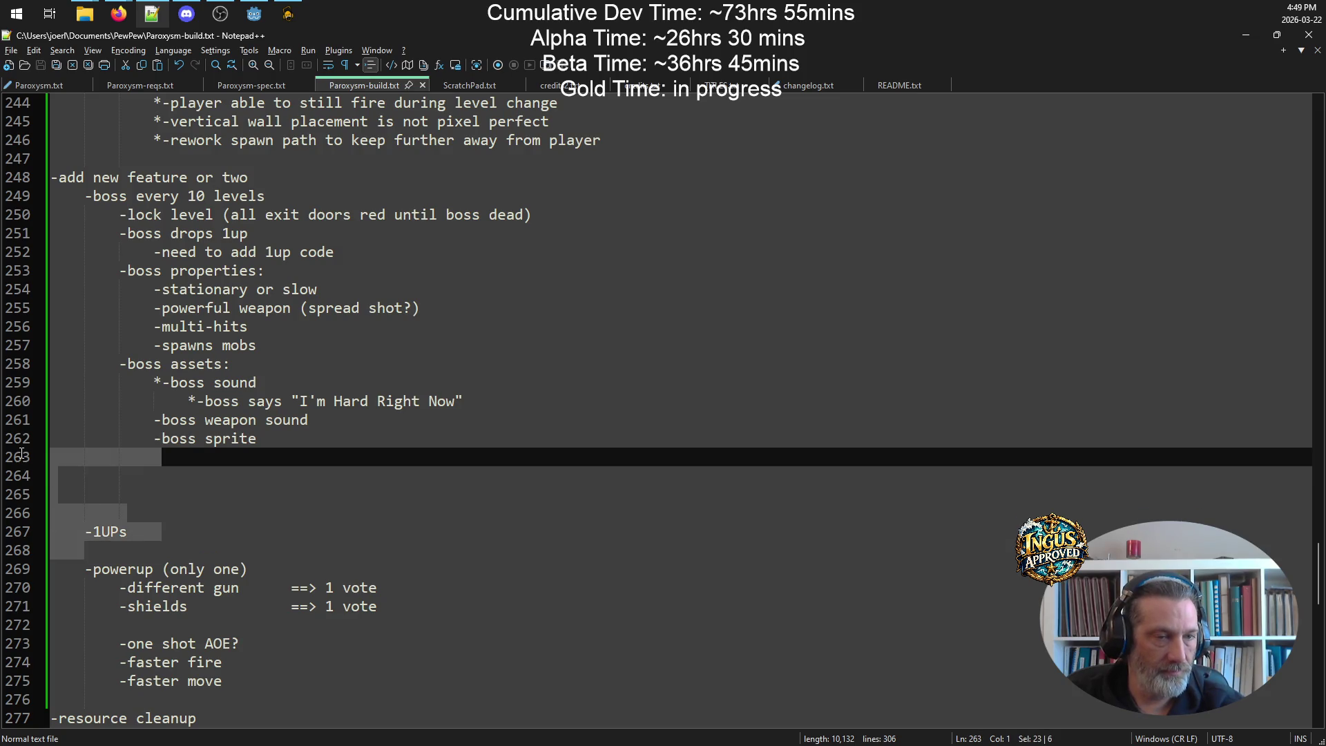
pyautogui.press('Delete')
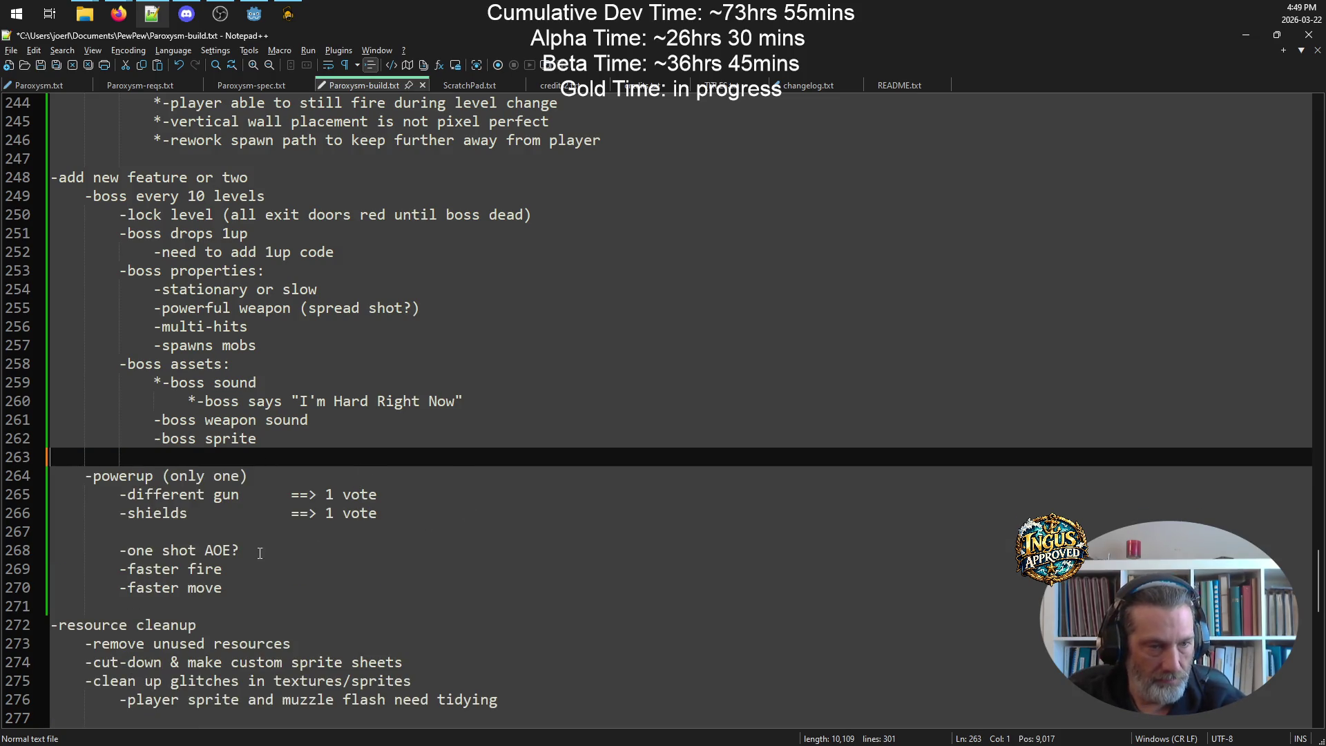
pyautogui.click(309, 588)
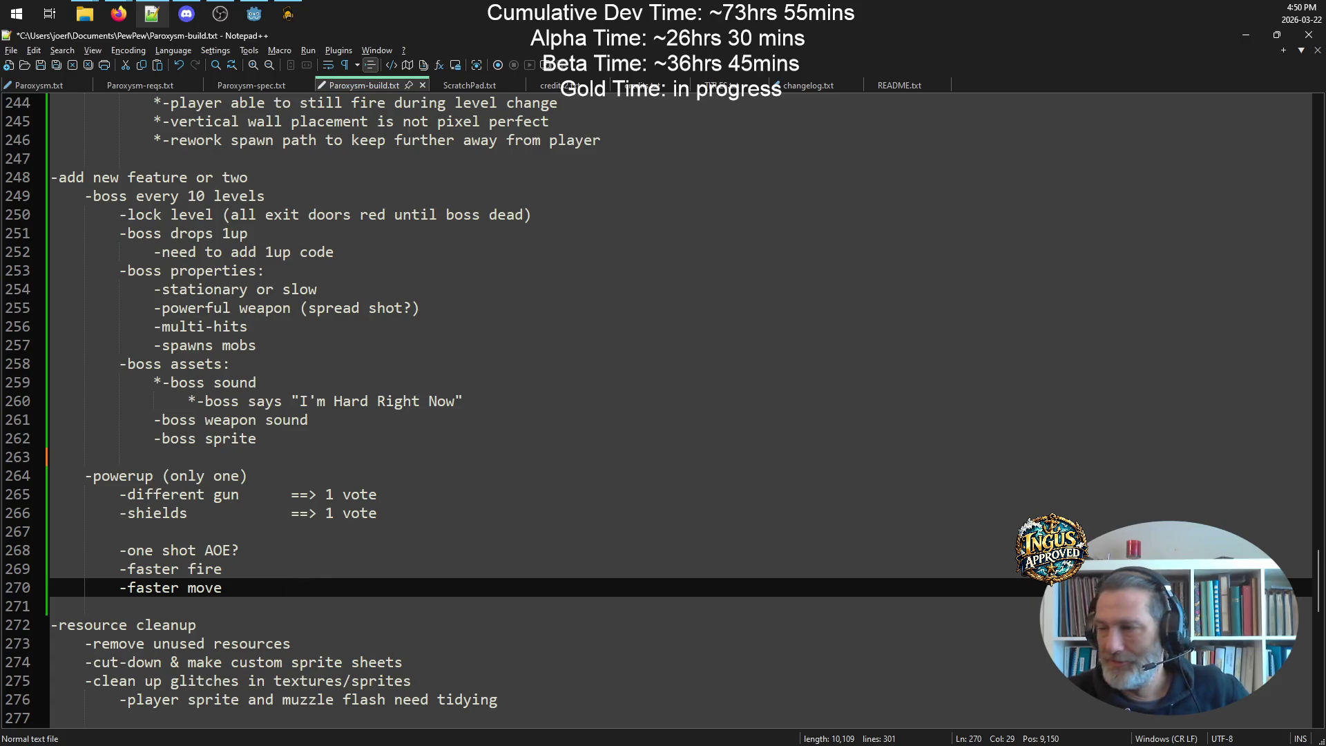
pyautogui.moveTo(85, 13)
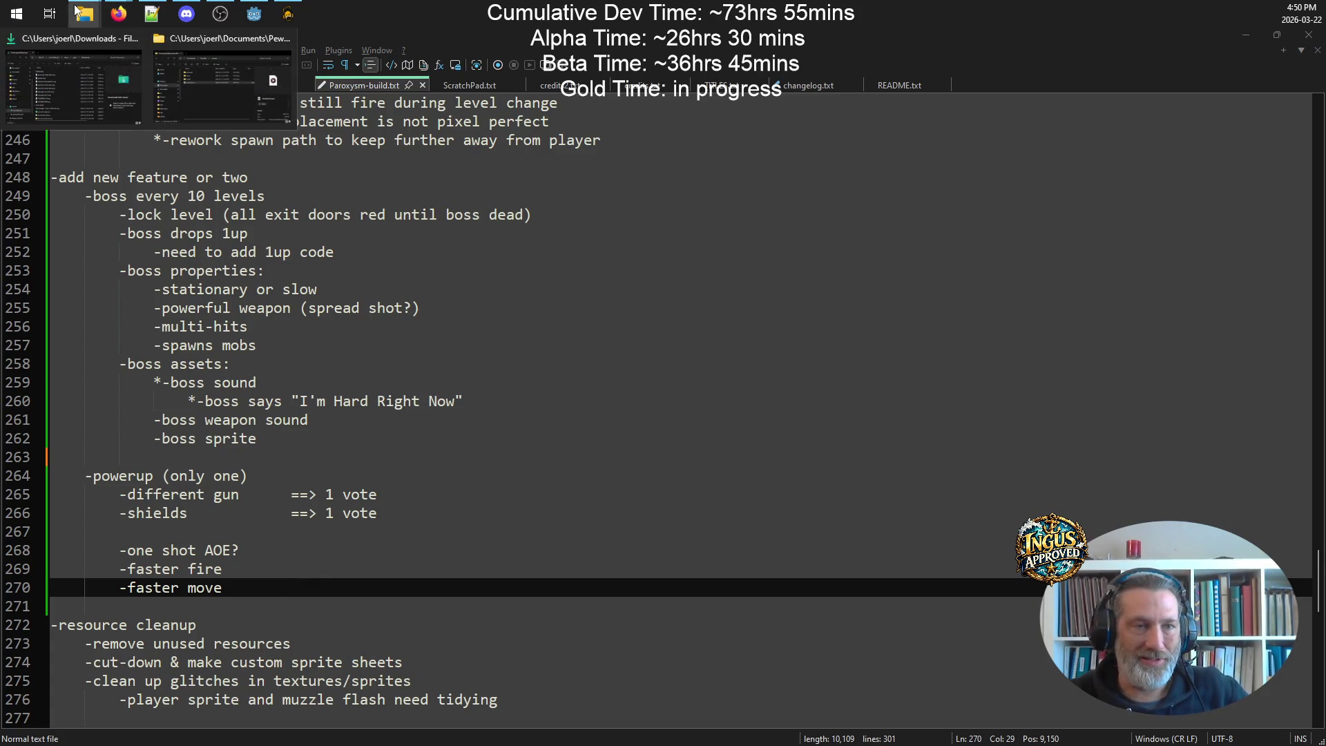
pyautogui.click(224, 72)
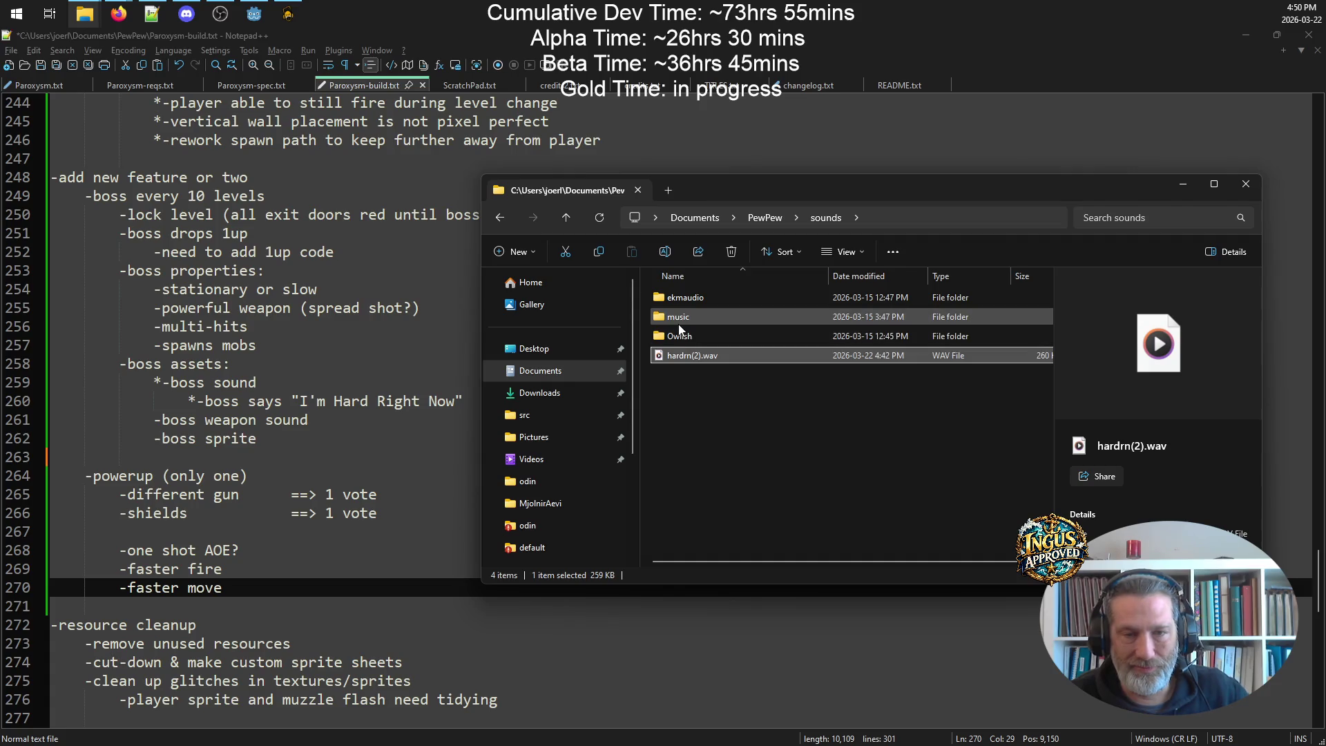
# - Open the ekmaudio folder maximized and play AlienAbduction.wav
pyautogui.doubleClick(688, 297)
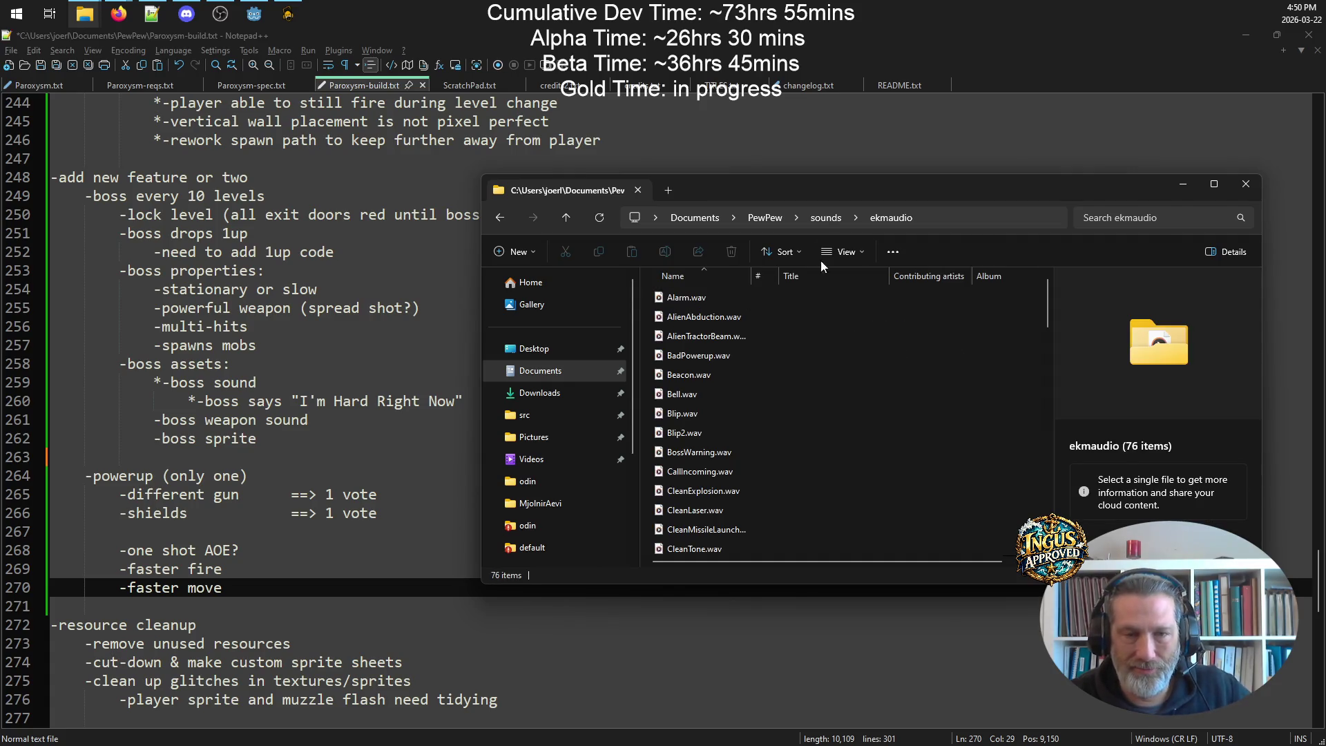
pyautogui.click(1213, 184)
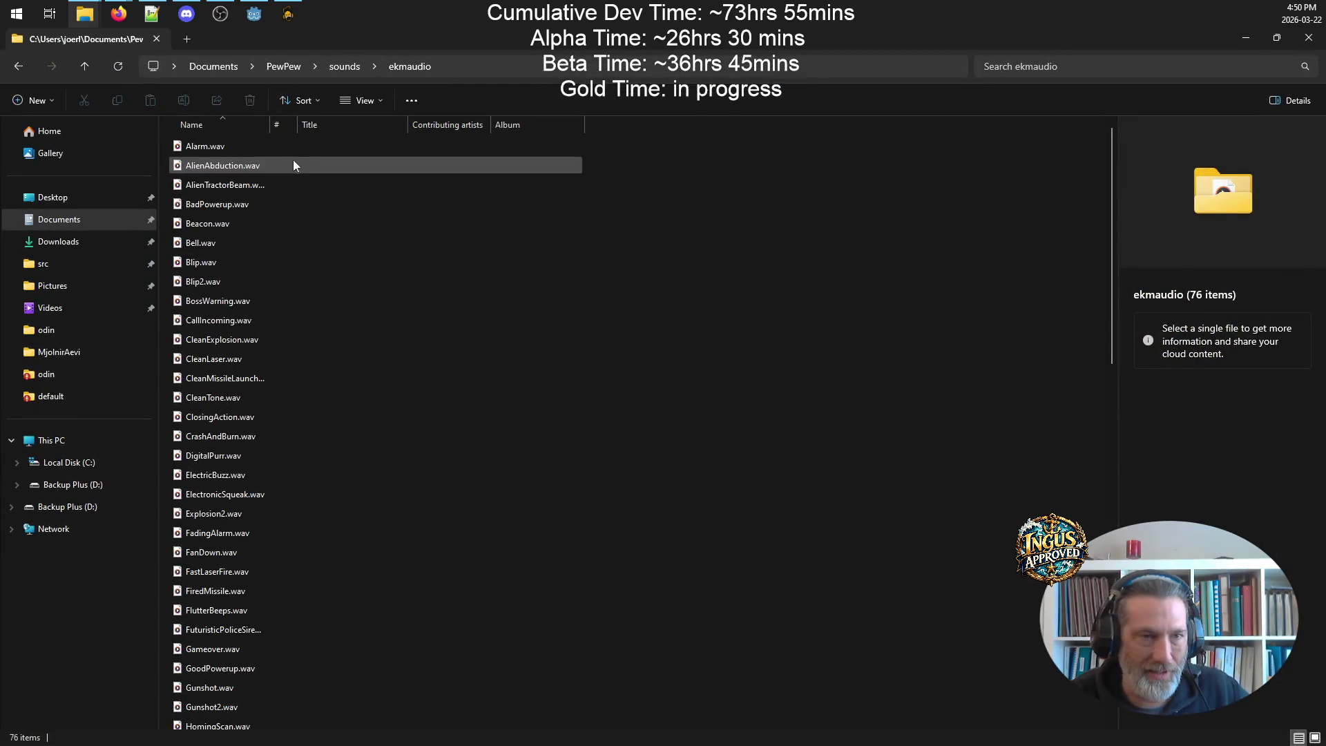
pyautogui.click(224, 166)
pyautogui.doubleClick(224, 167)
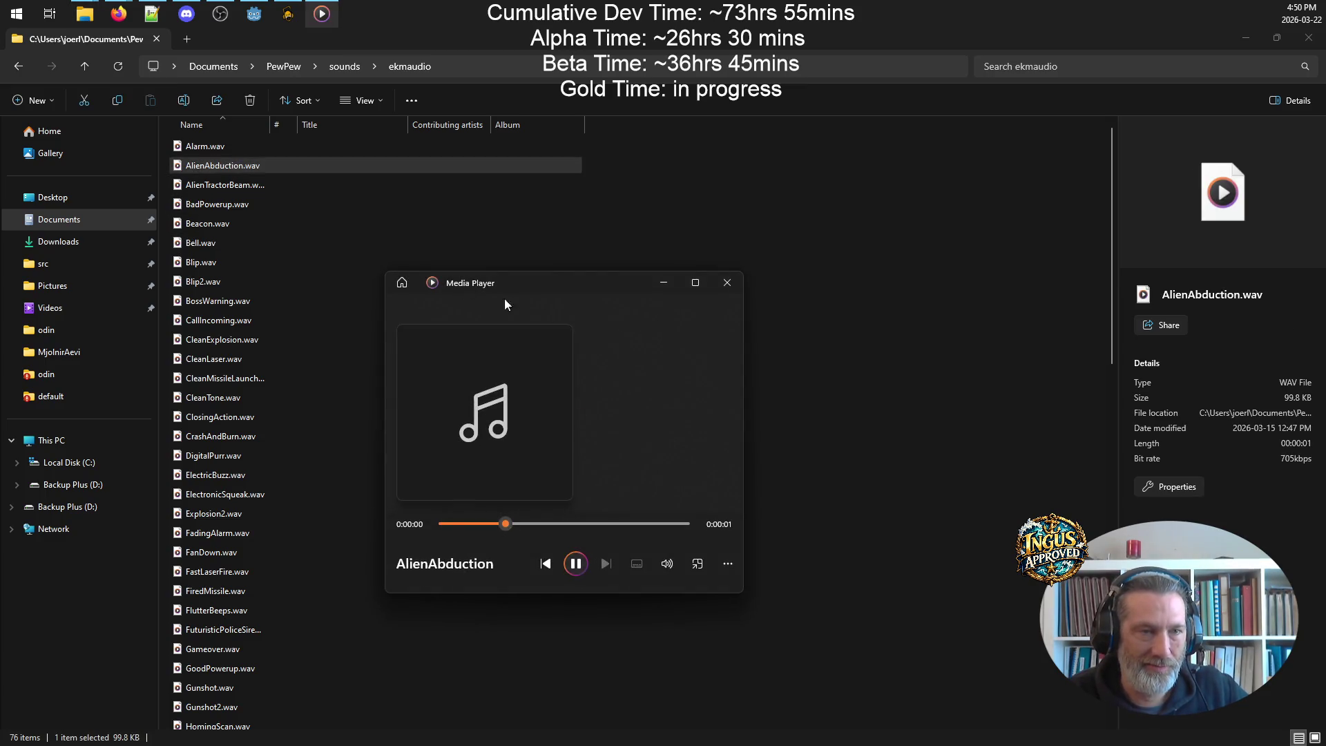
pyautogui.click(724, 281)
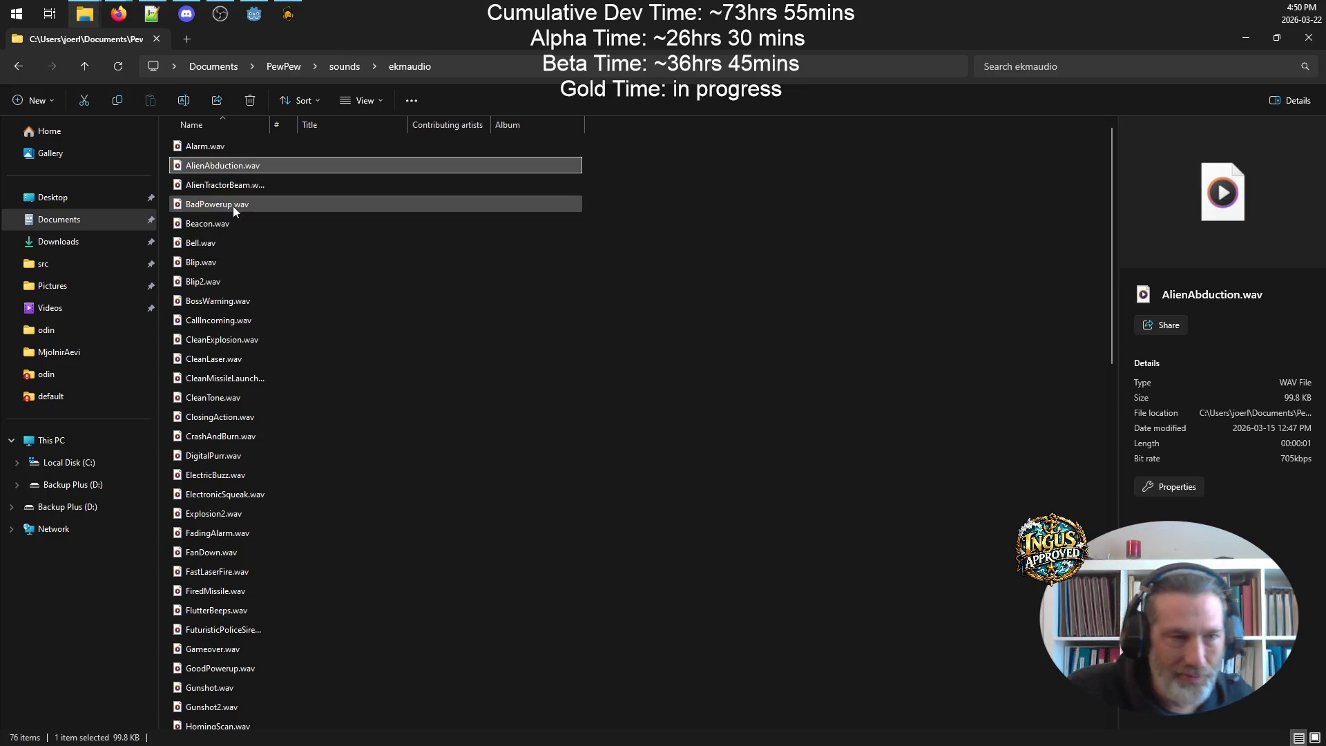
# - Audition BossWarning.wav and Squish.wav in Media Player
pyautogui.doubleClick(242, 306)
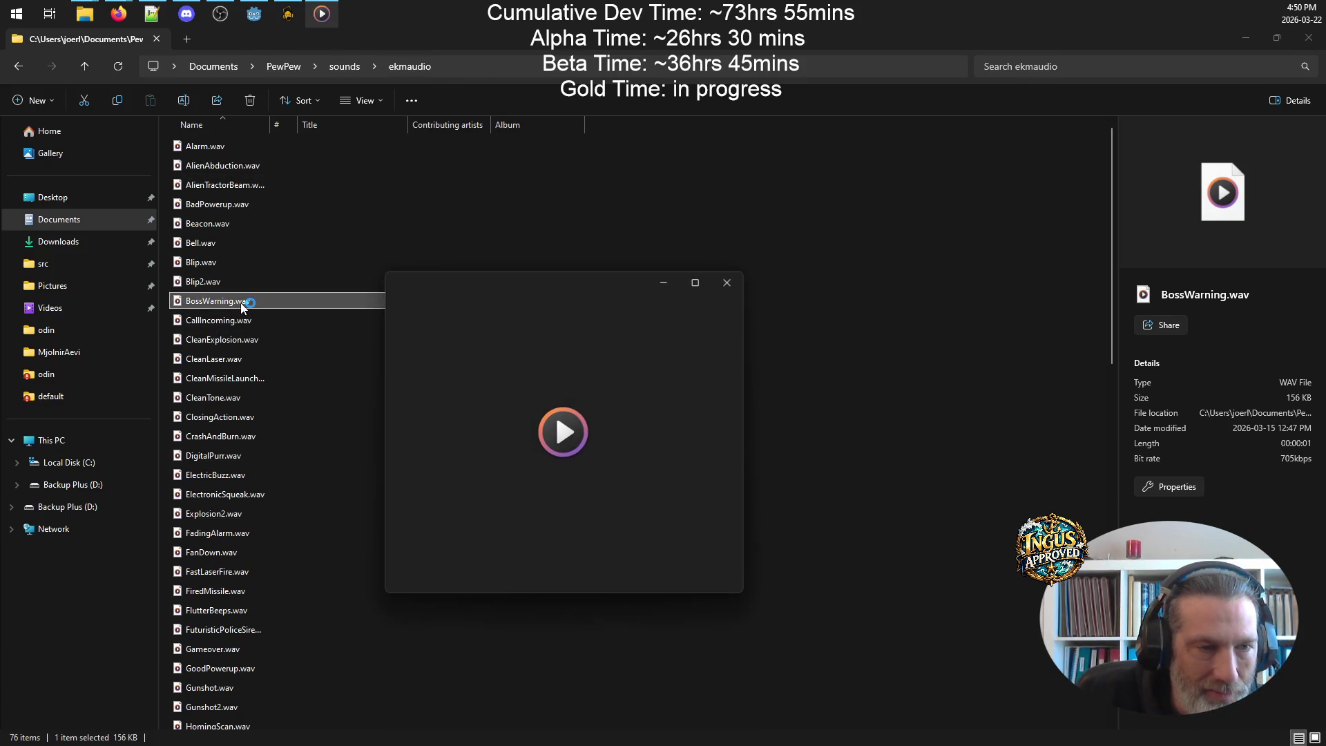
pyautogui.click(728, 283)
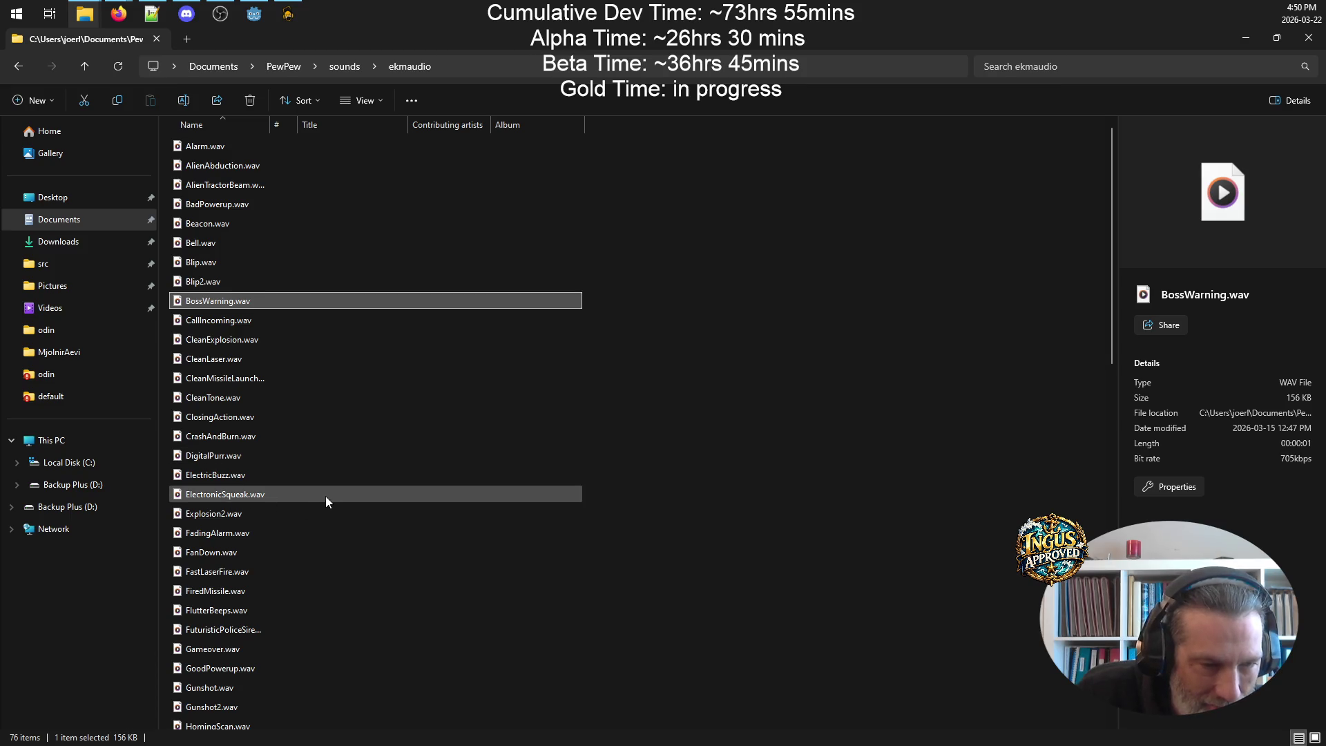
pyautogui.scroll(-3, 326, 501)
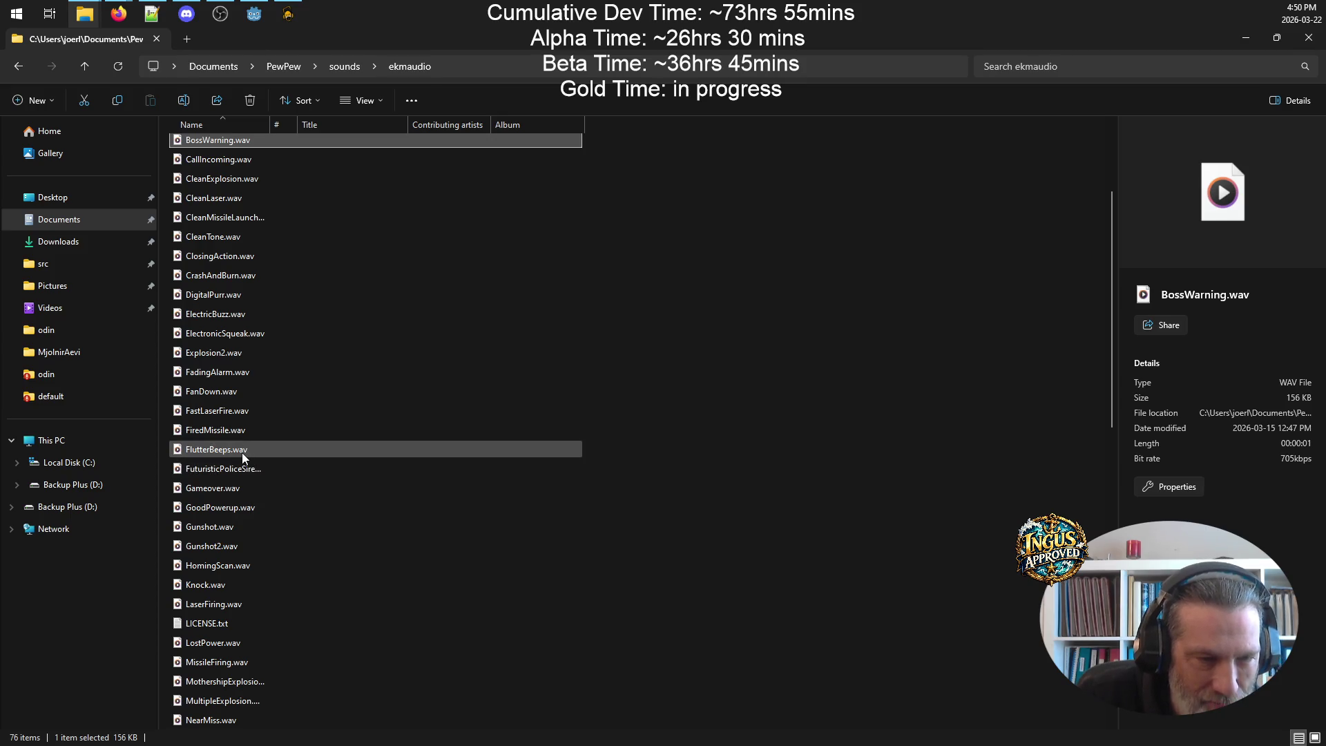
pyautogui.scroll(-2, 268, 580)
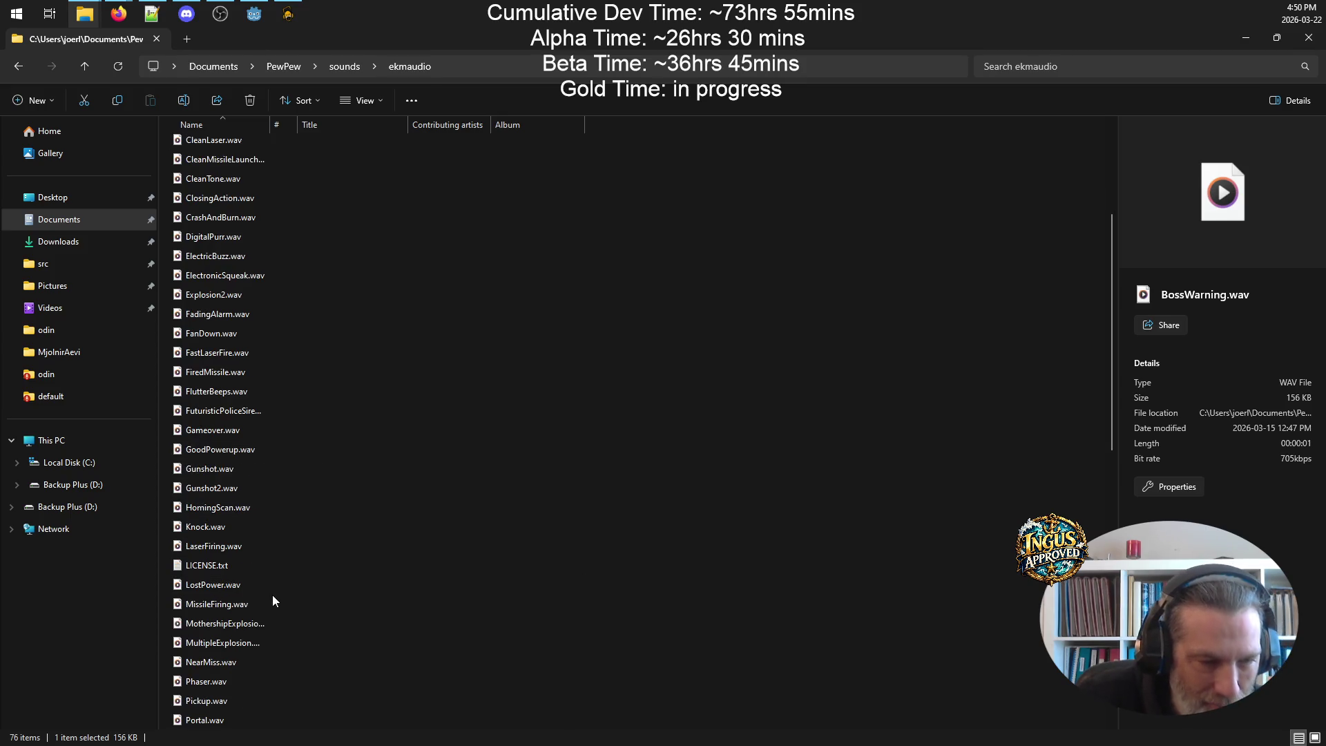
pyautogui.scroll(-4, 279, 605)
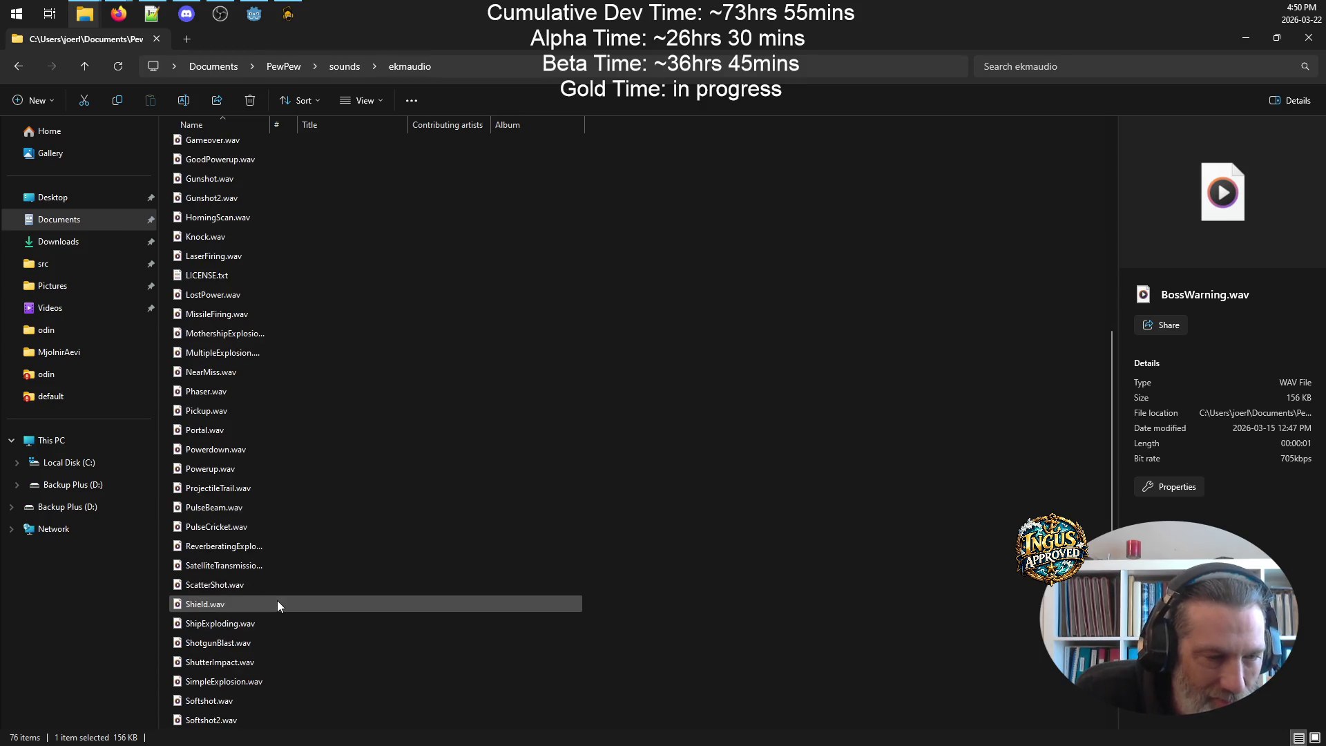
pyautogui.scroll(-4, 279, 605)
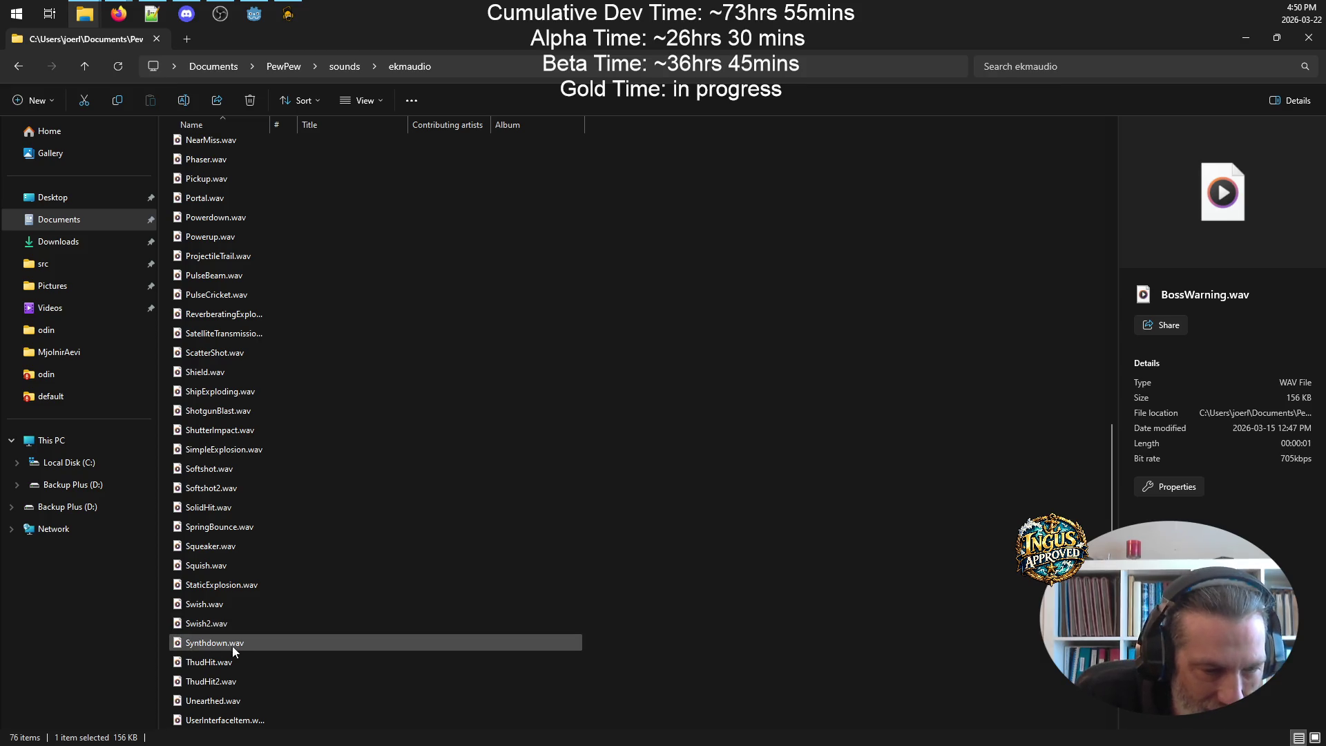
pyautogui.doubleClick(217, 566)
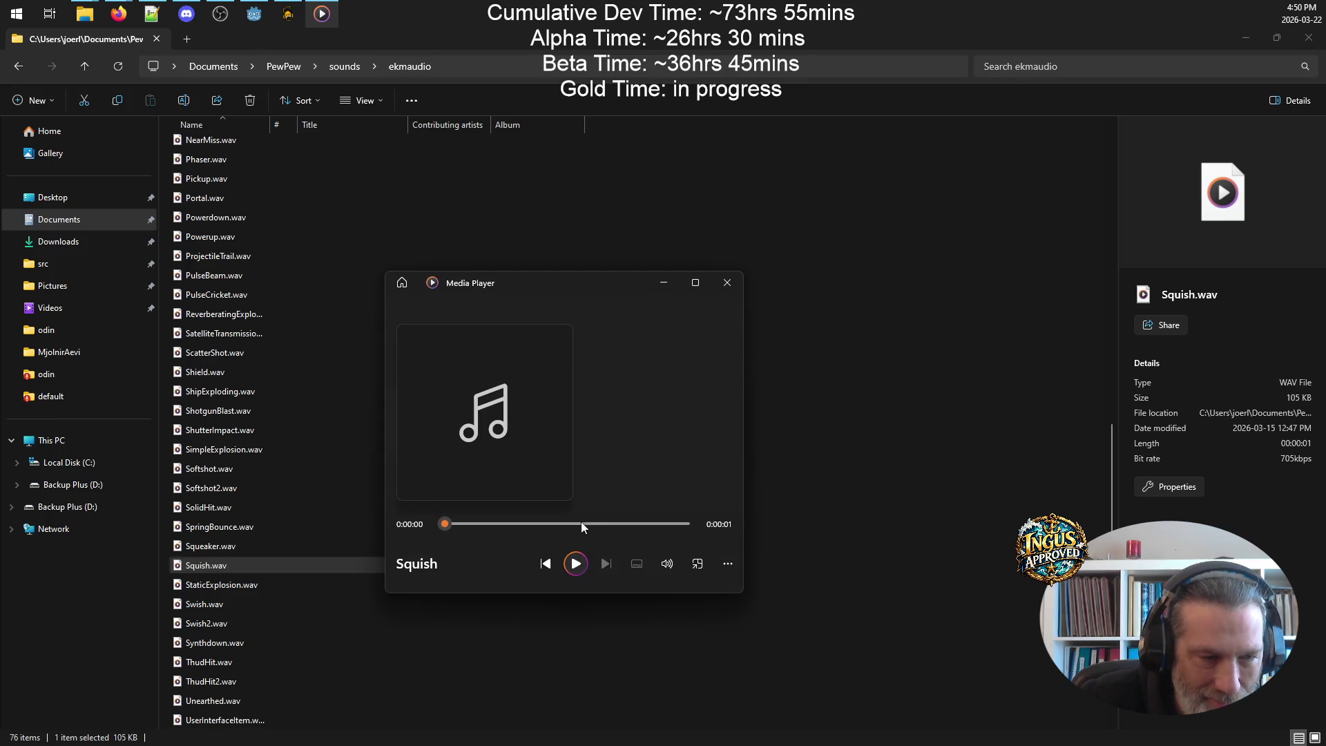
pyautogui.click(737, 287)
pyautogui.click(211, 527)
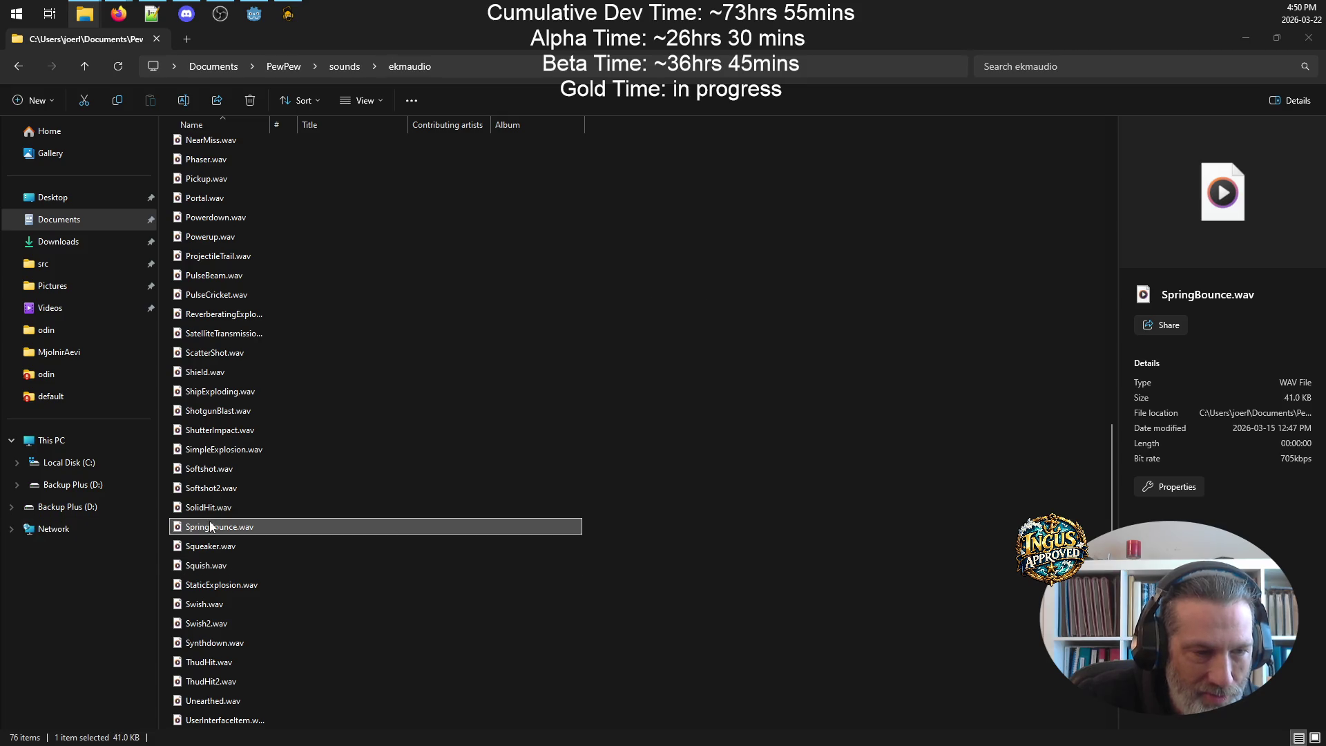
pyautogui.doubleClick(211, 527)
pyautogui.click(721, 288)
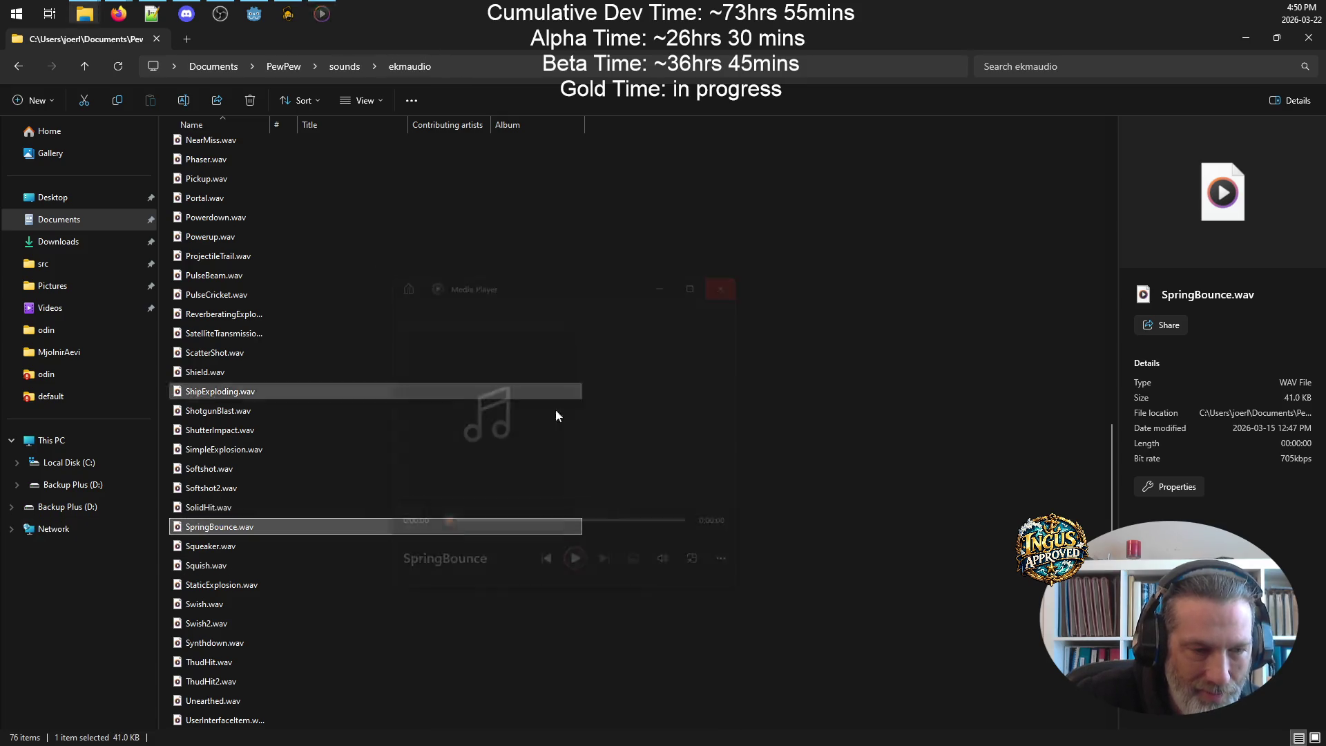
pyautogui.doubleClick(204, 604)
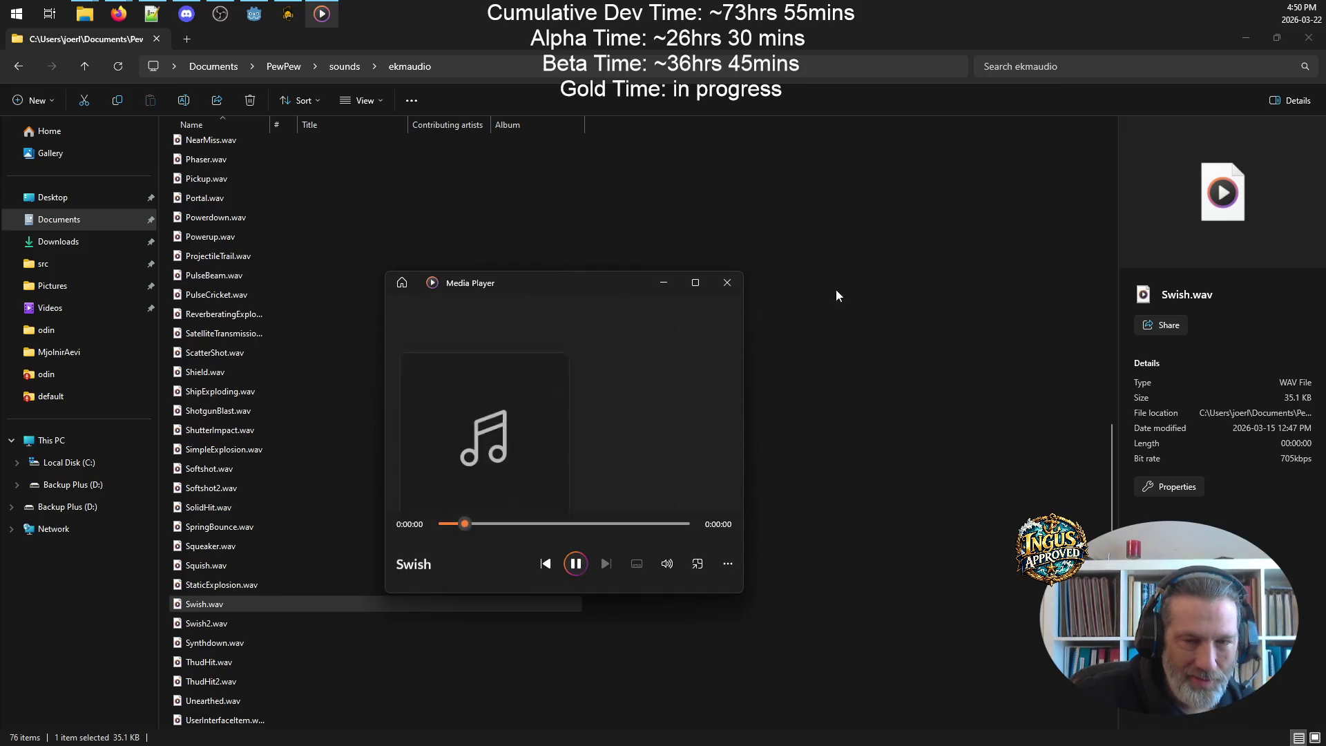
pyautogui.click(727, 282)
pyautogui.click(198, 630)
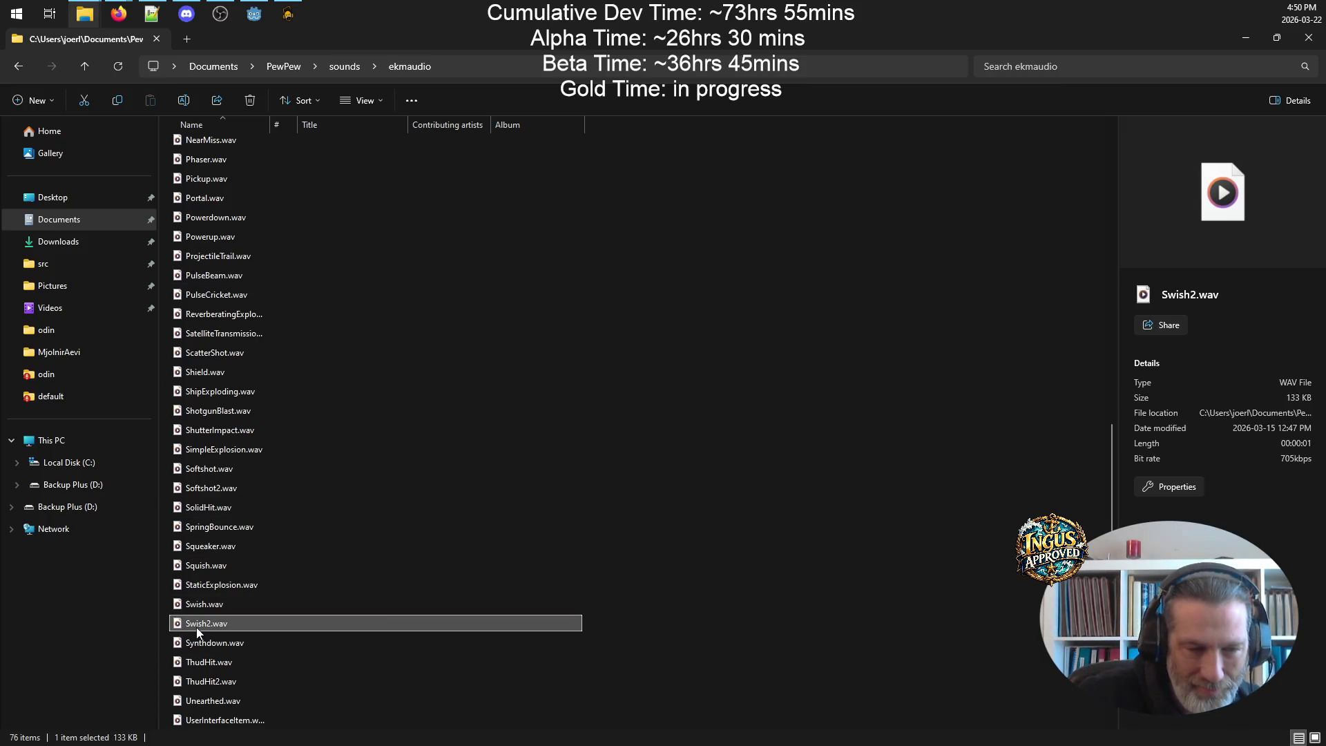
pyautogui.doubleClick(197, 630)
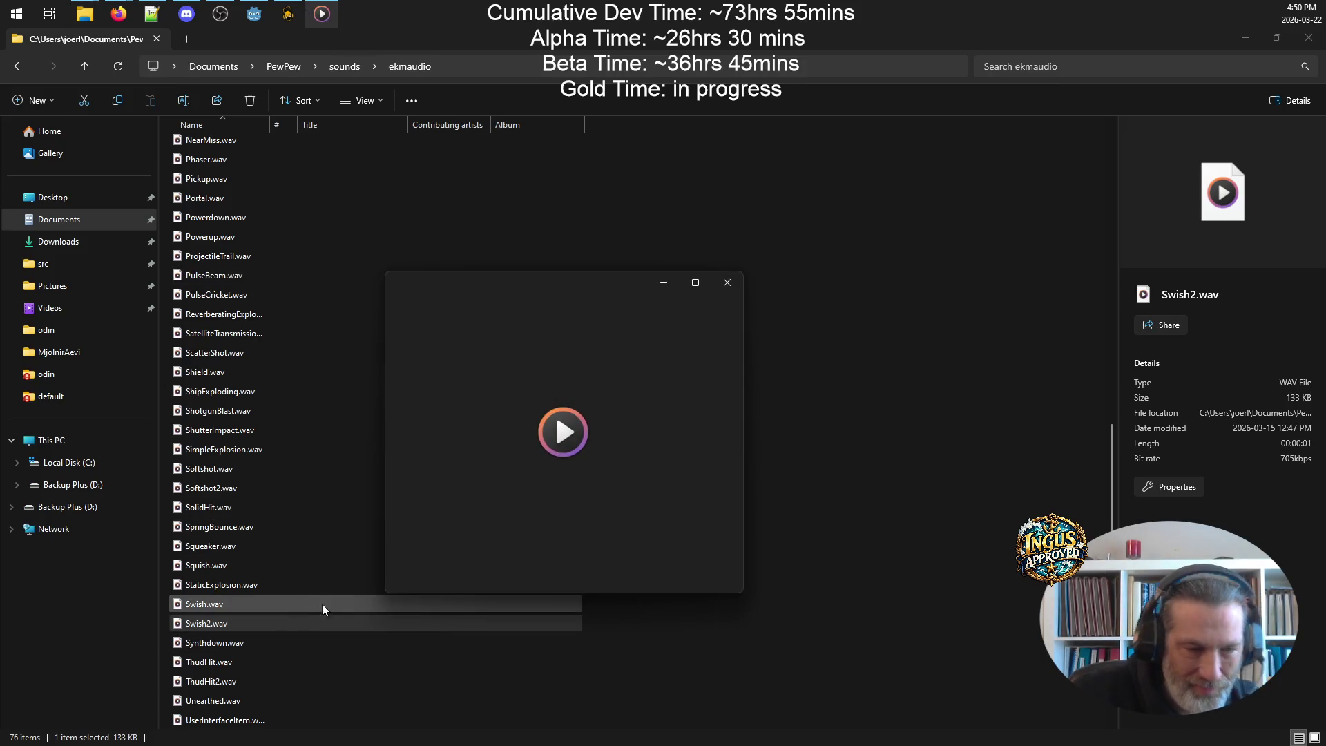
pyautogui.click(725, 284)
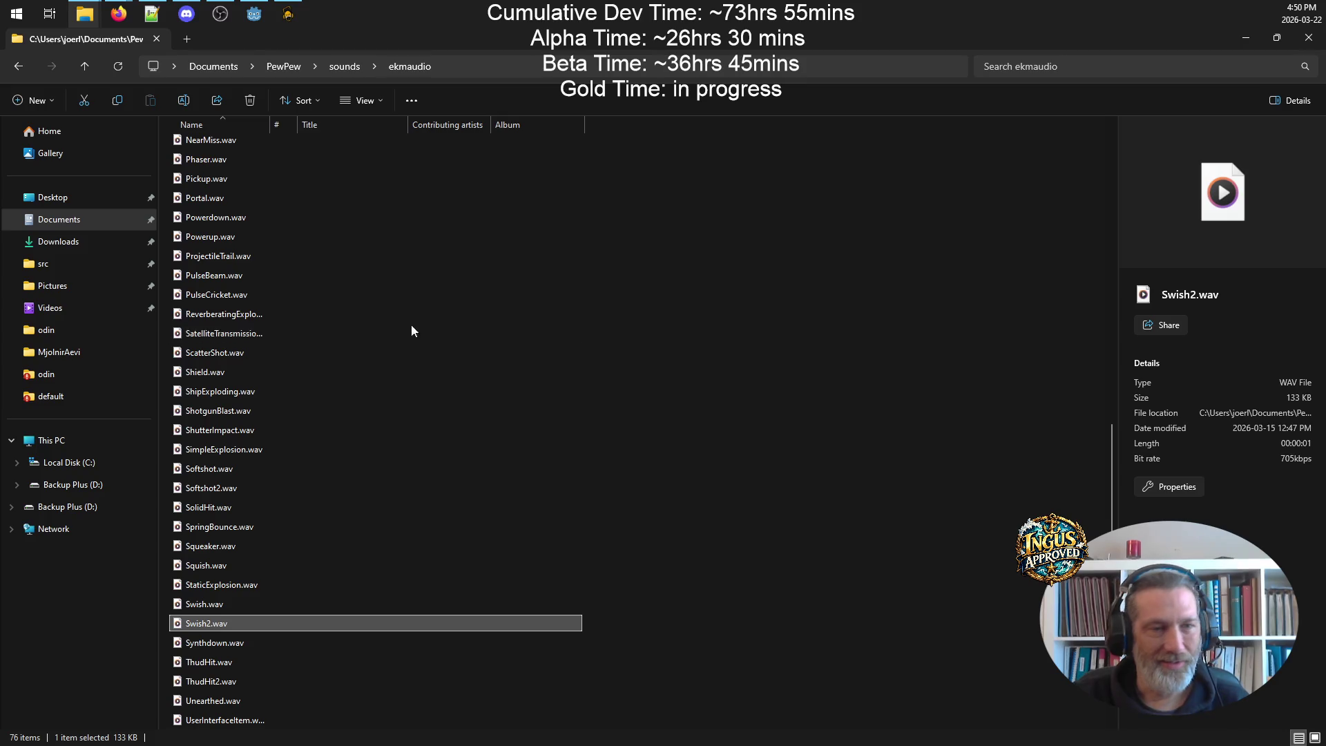
pyautogui.doubleClick(247, 294)
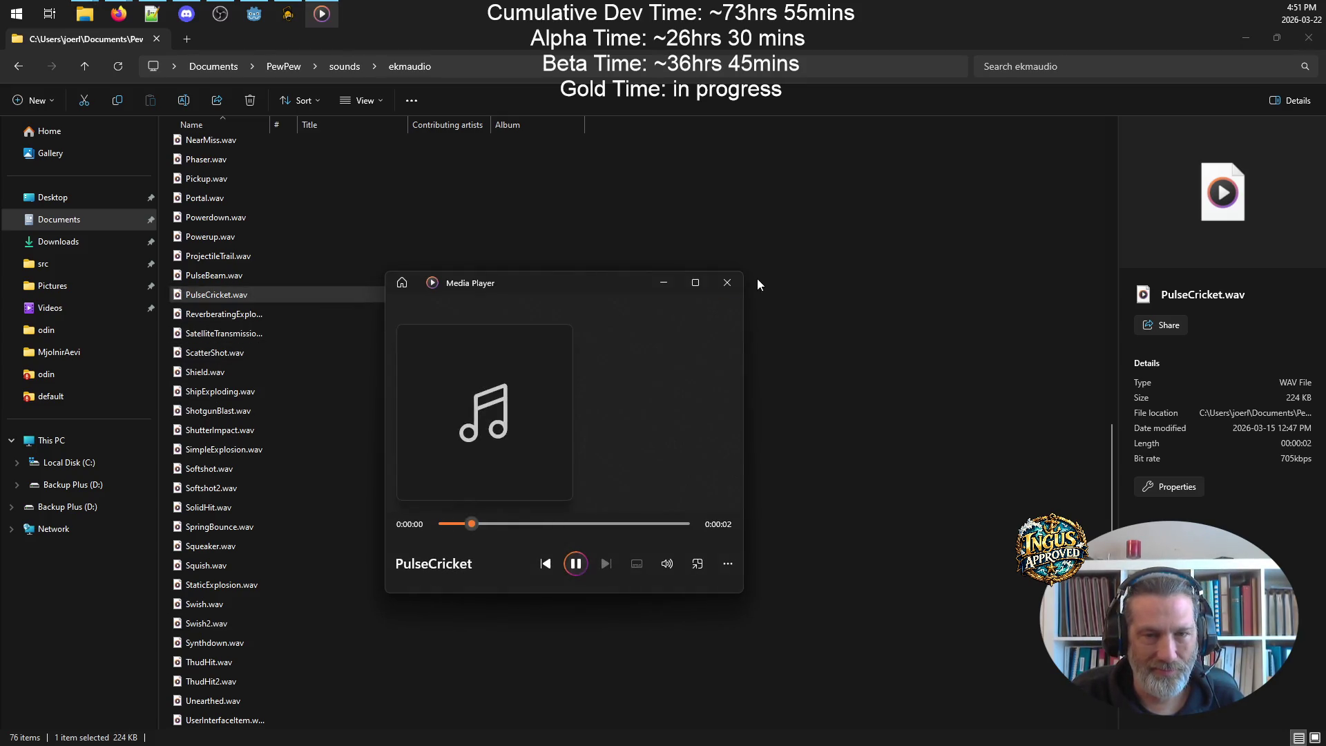
pyautogui.click(727, 281)
pyautogui.click(197, 276)
pyautogui.doubleClick(197, 276)
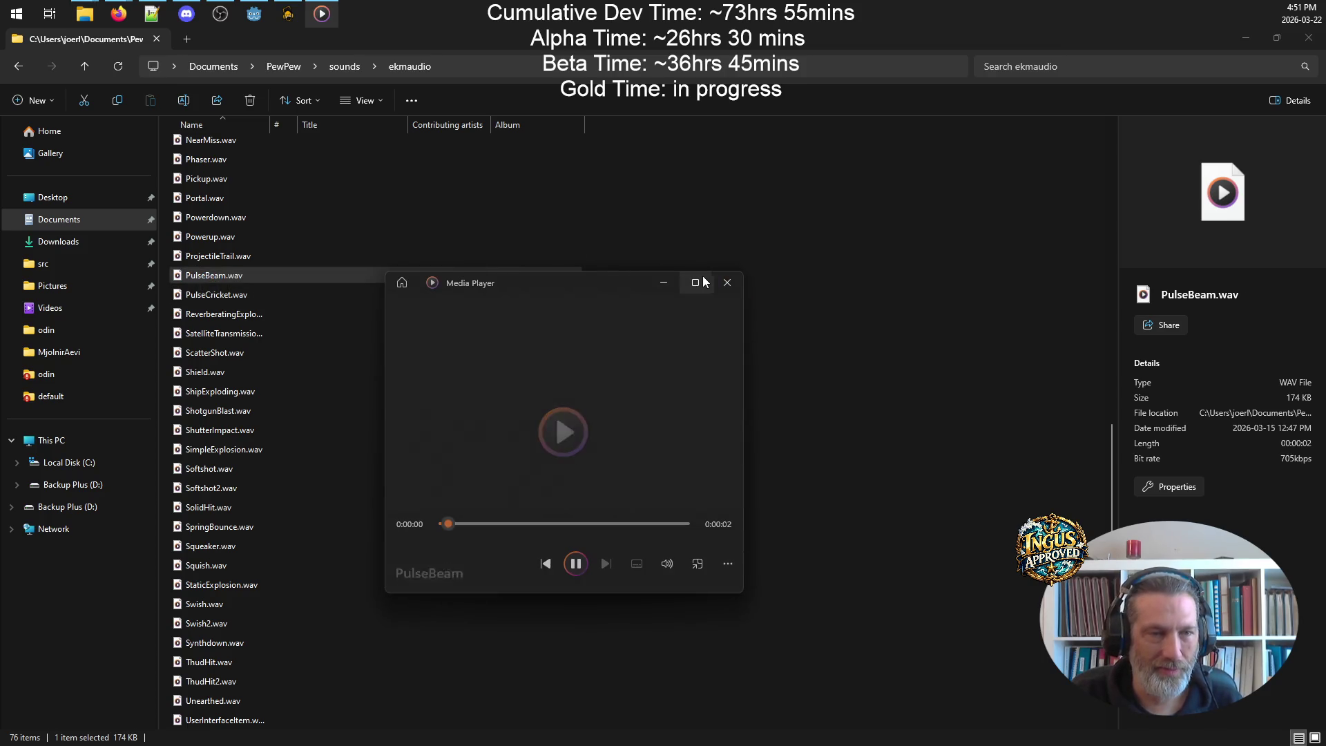
pyautogui.click(727, 283)
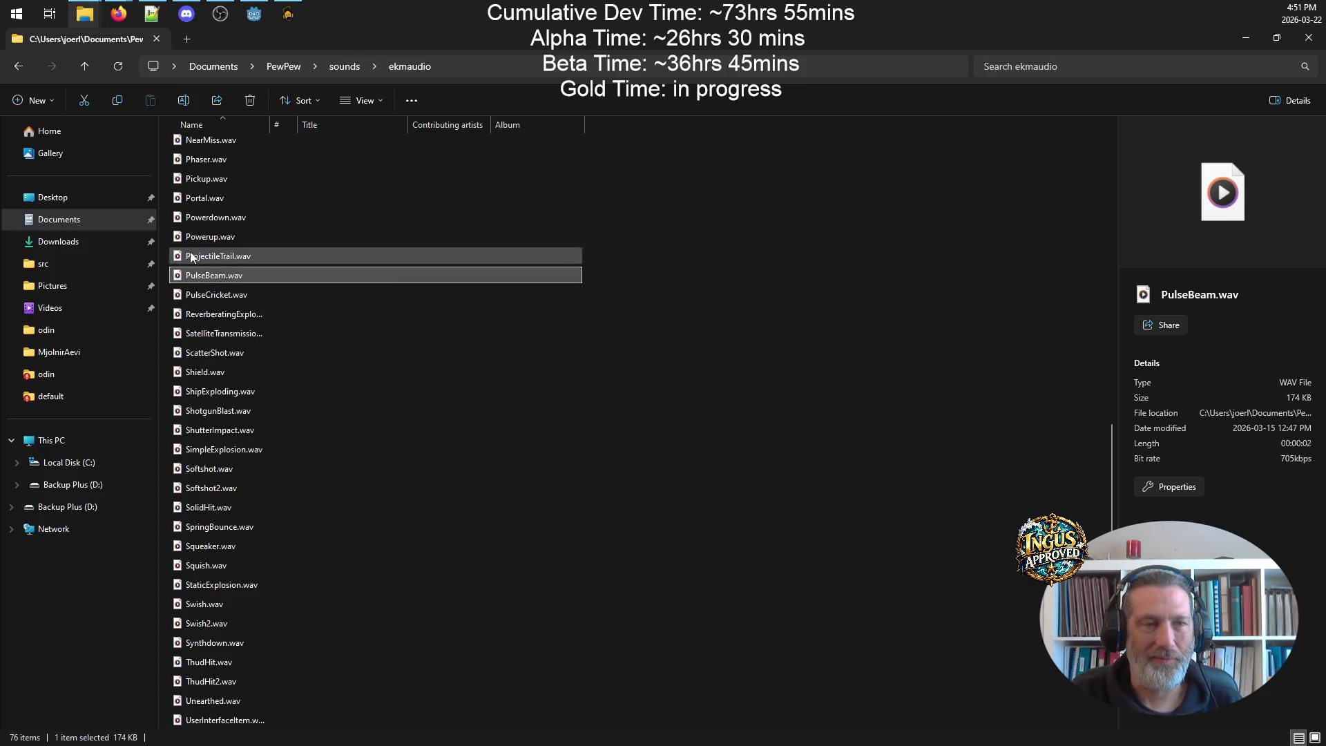
pyautogui.doubleClick(211, 179)
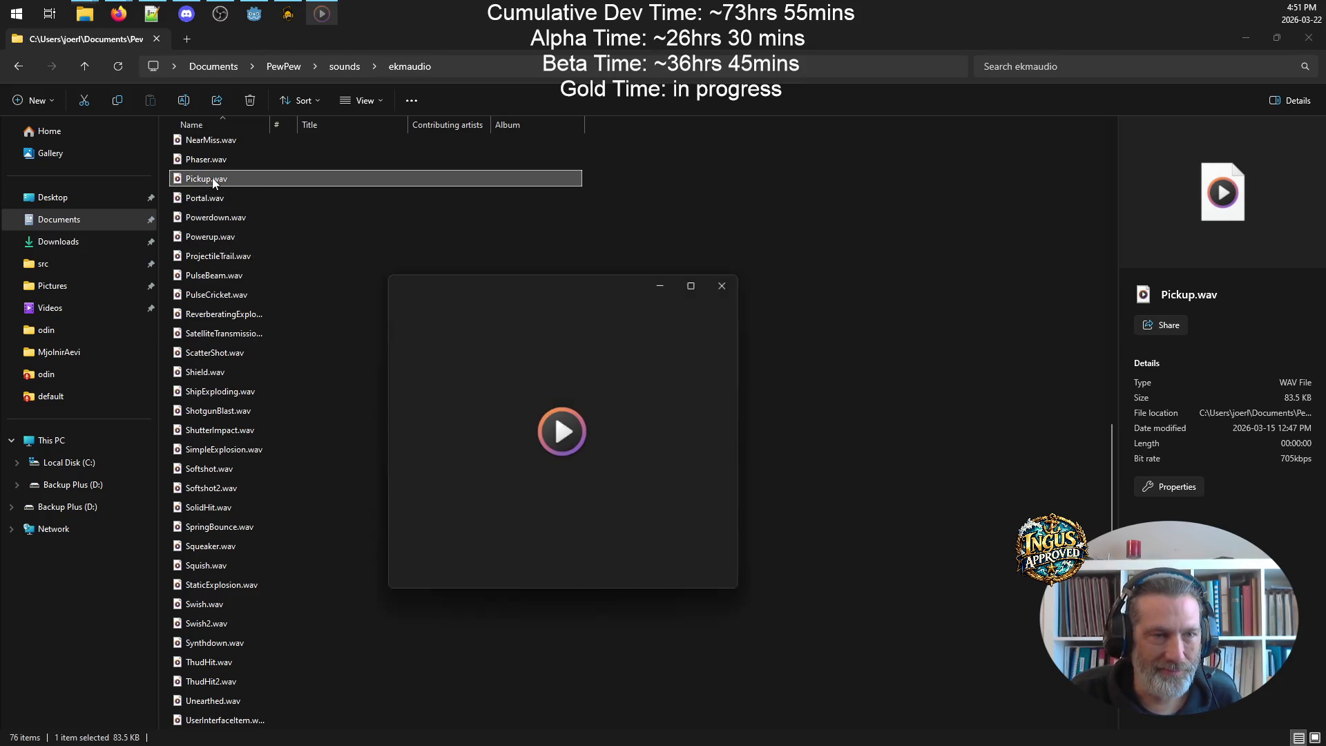
pyautogui.click(727, 283)
pyautogui.scroll(-3, 396, 483)
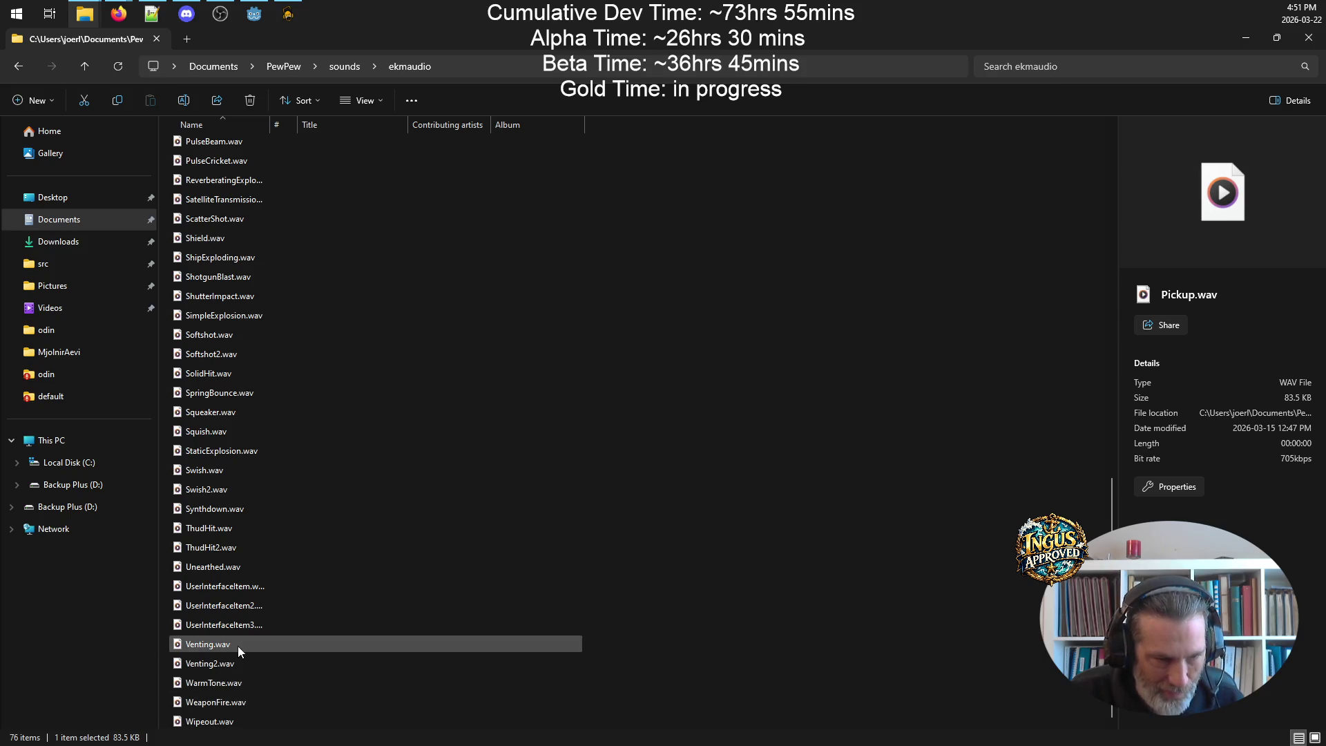
pyautogui.doubleClick(242, 646)
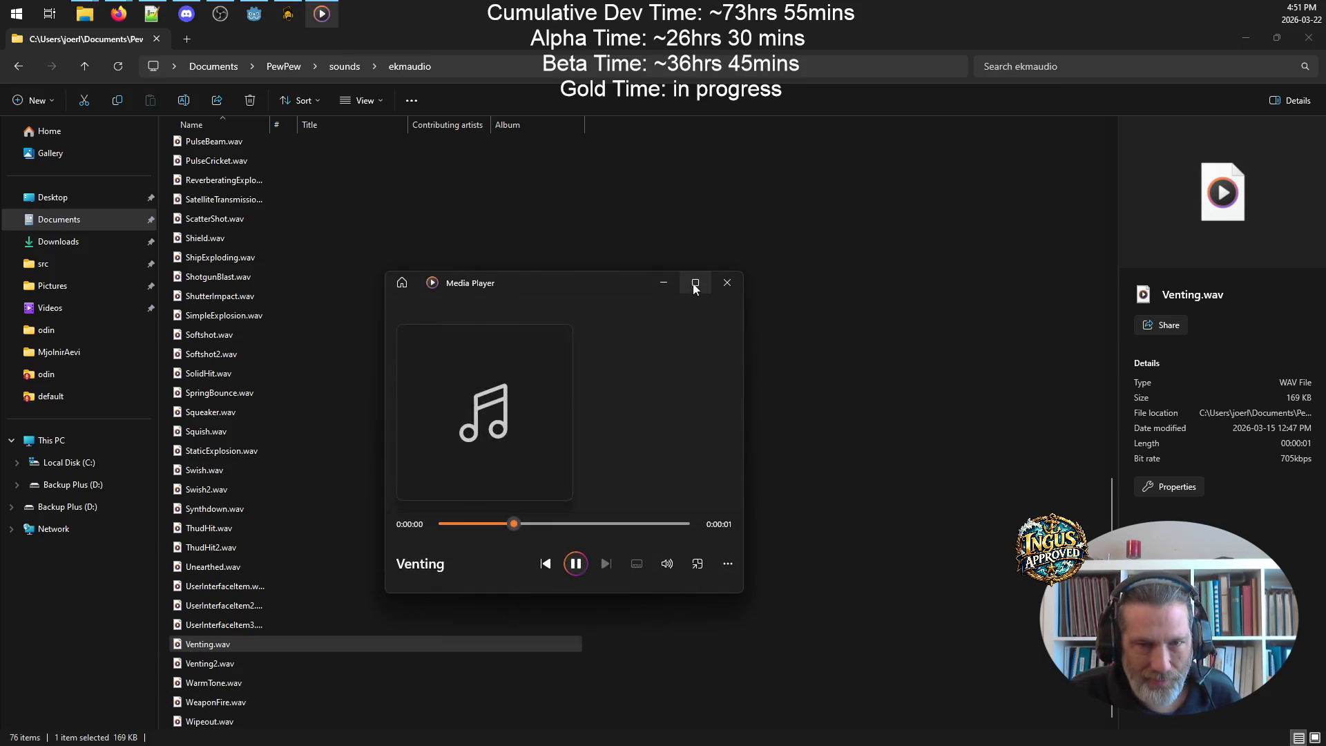
pyautogui.click(727, 282)
pyautogui.click(238, 682)
pyautogui.doubleClick(239, 663)
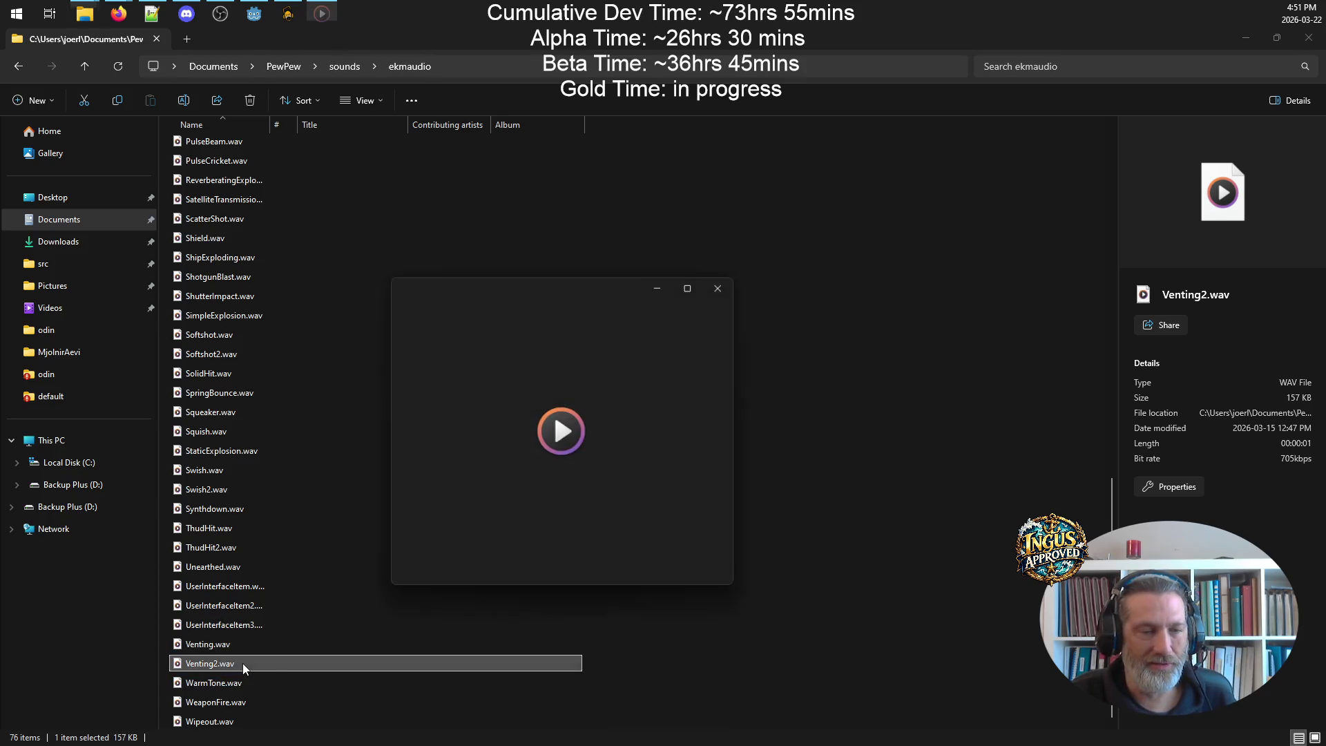
pyautogui.click(728, 283)
pyautogui.doubleClick(265, 682)
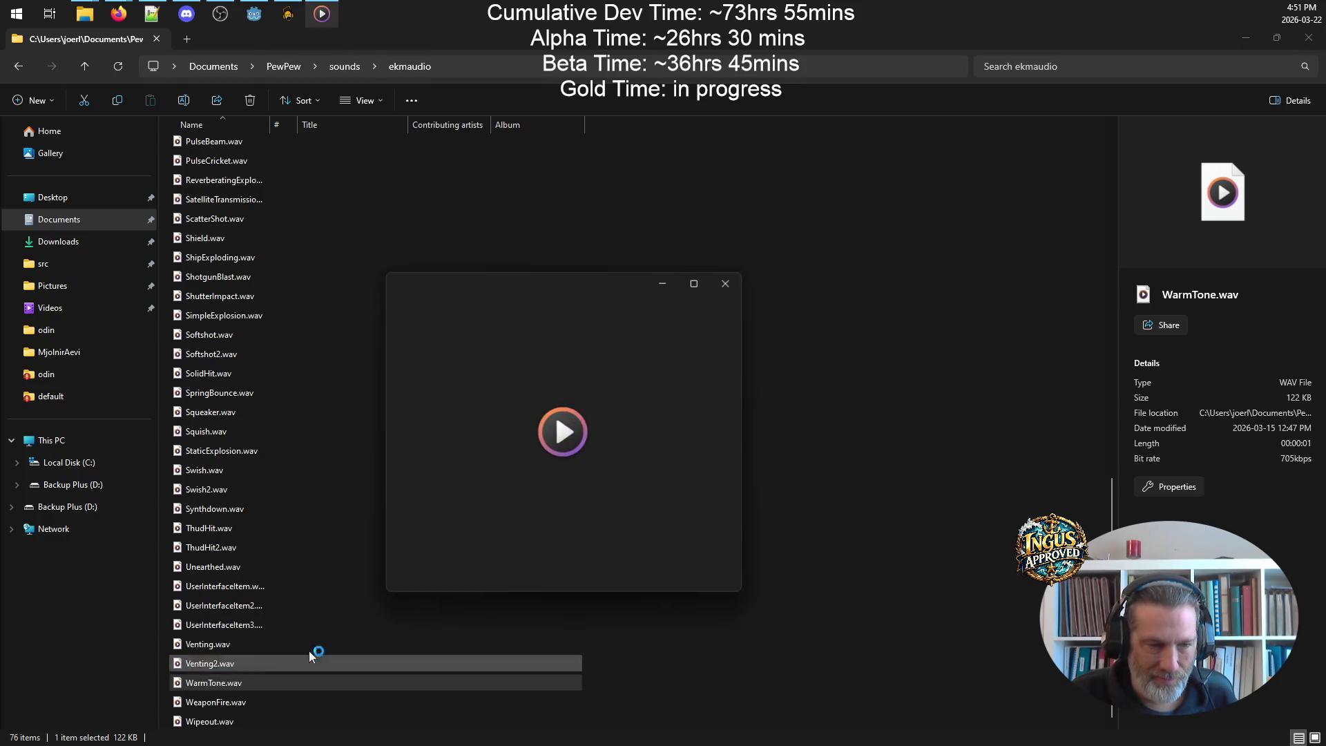
pyautogui.click(727, 283)
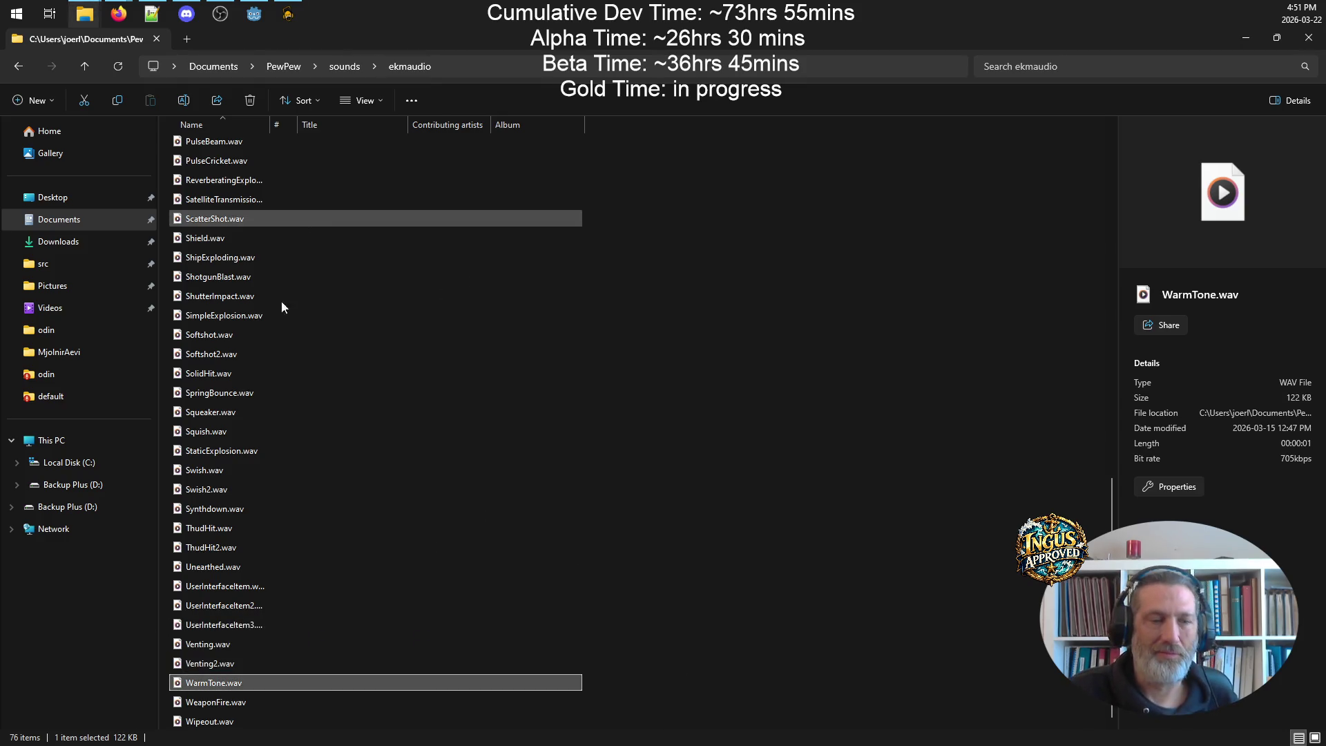
pyautogui.click(216, 722)
pyautogui.doubleClick(216, 722)
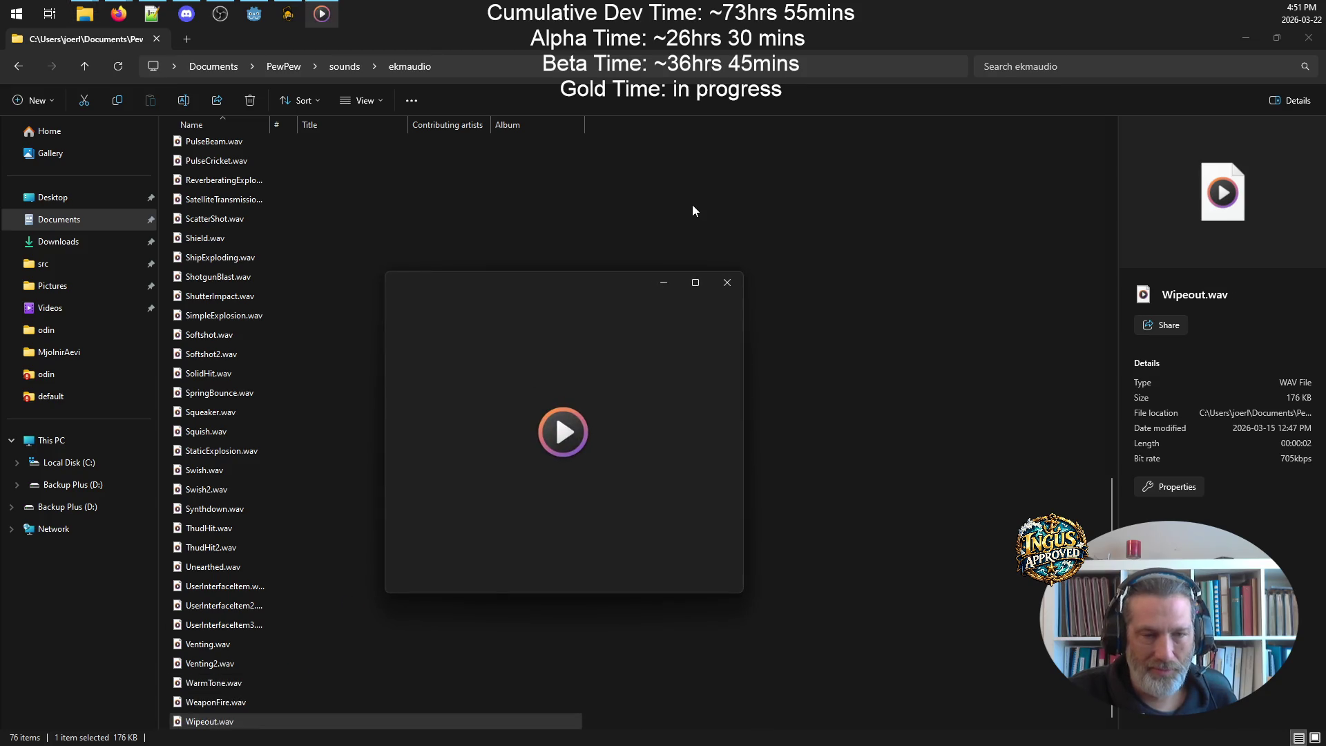
pyautogui.click(728, 283)
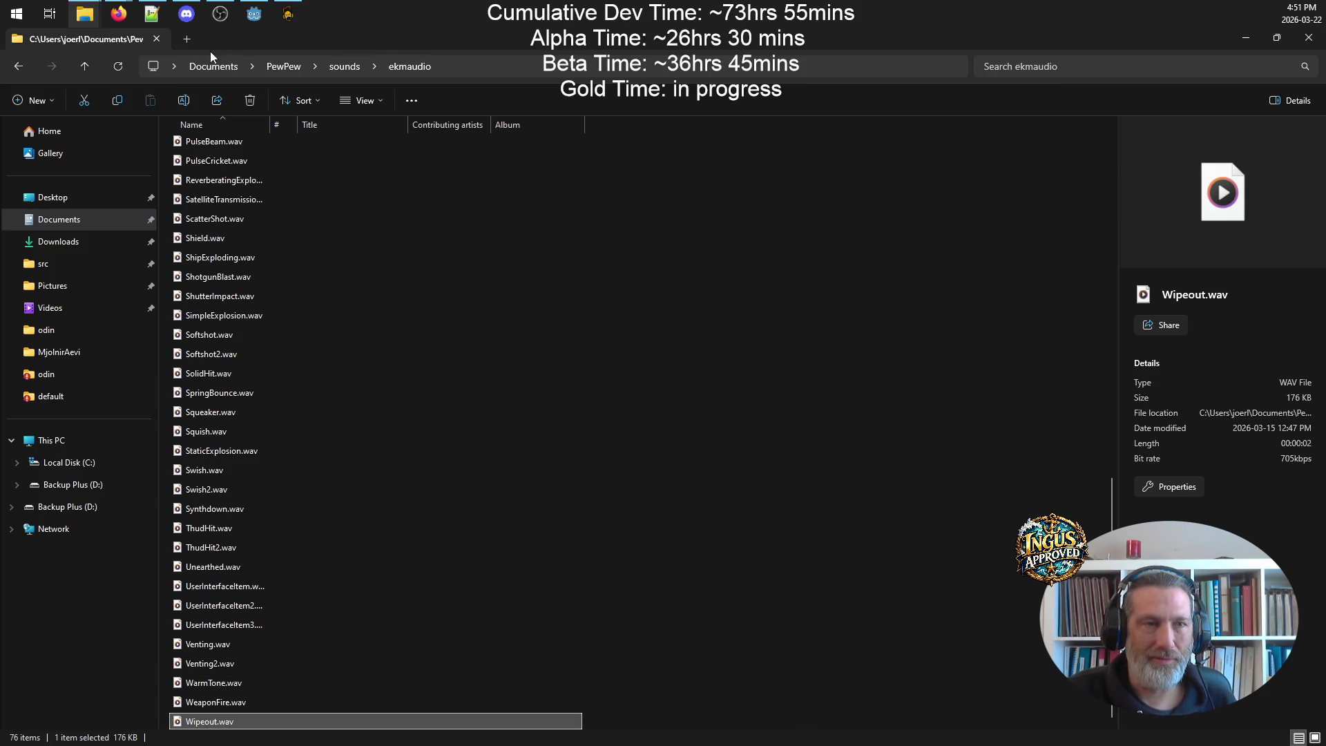
pyautogui.click(85, 63)
pyautogui.doubleClick(208, 188)
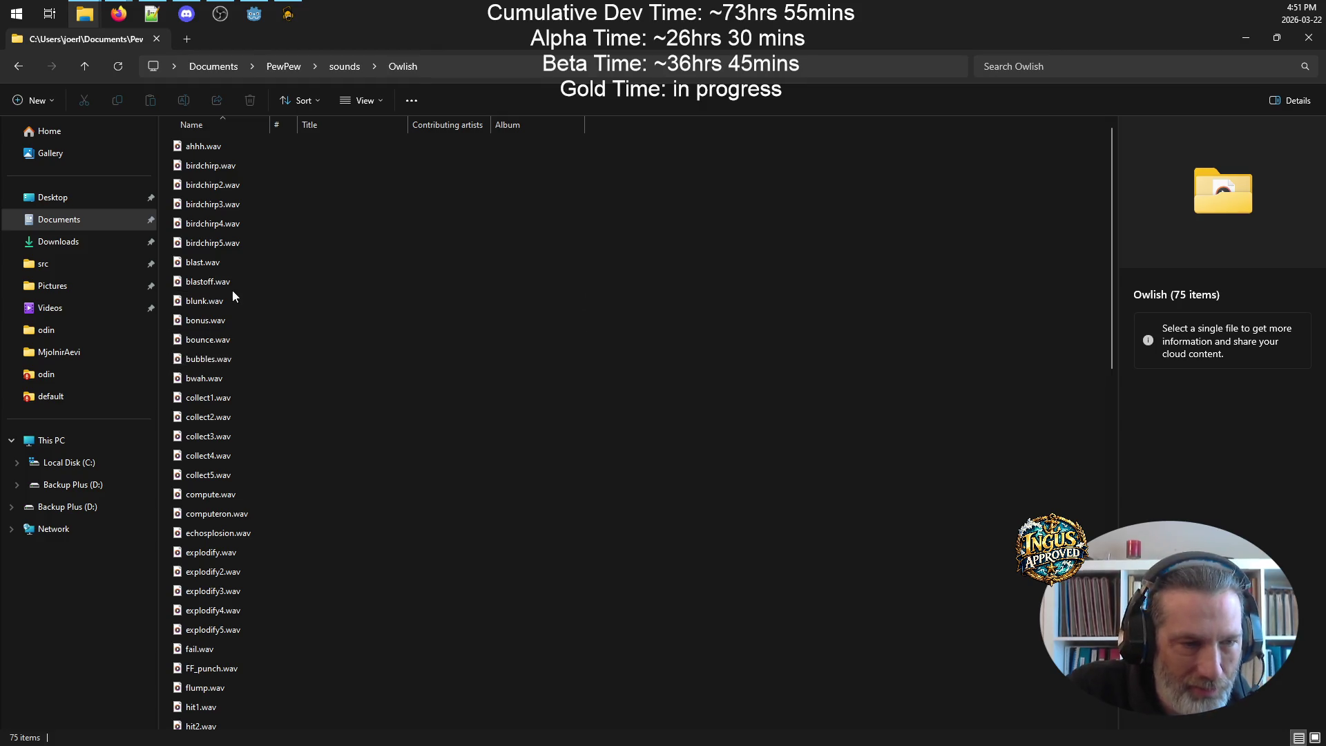
# - Audition bubbles.wav, plop.wav and ouch.wav in Media Player
pyautogui.doubleClick(255, 359)
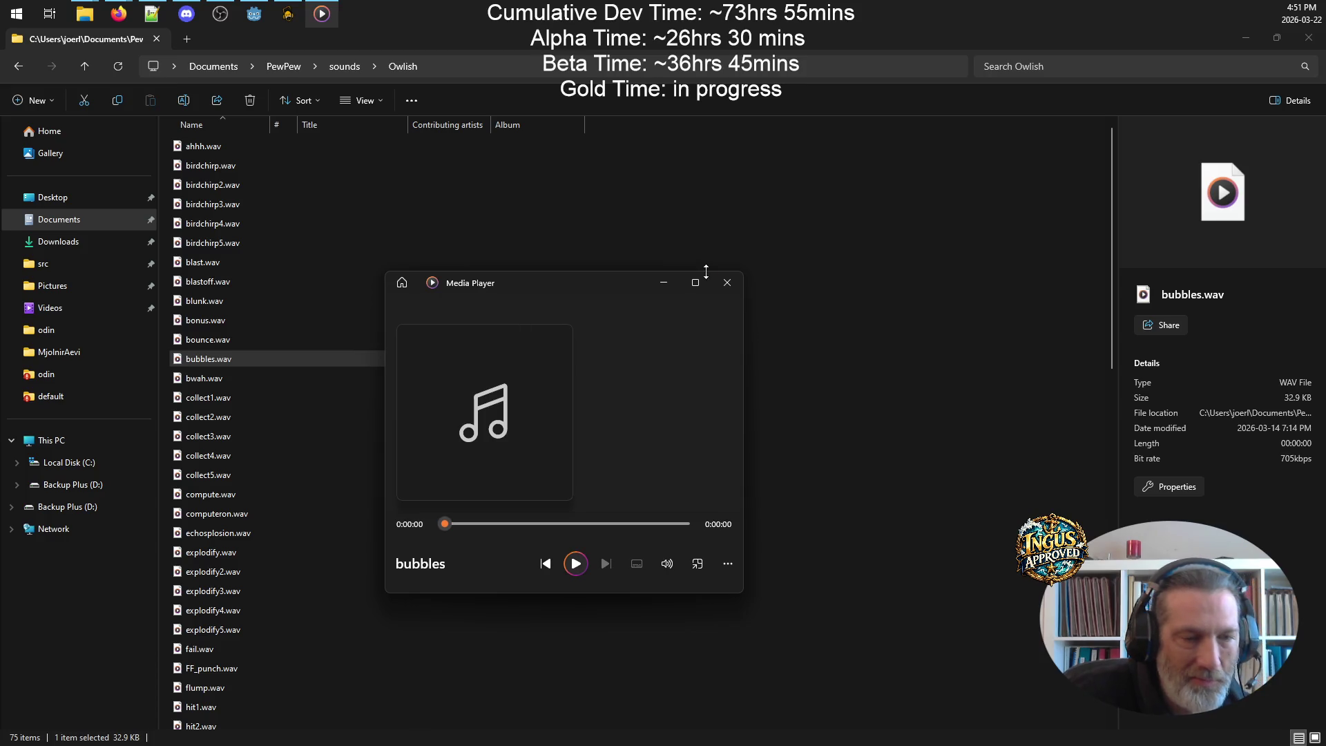
pyautogui.click(728, 283)
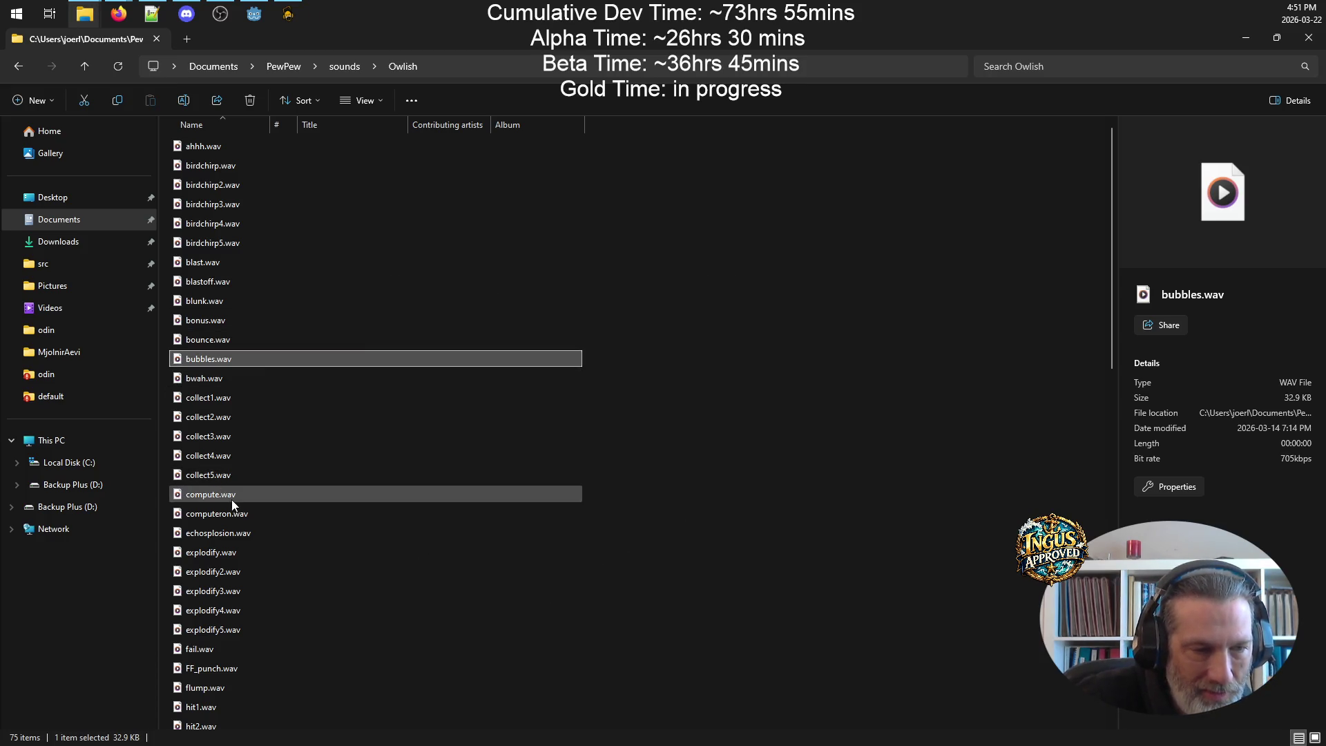
pyautogui.scroll(-2, 337, 527)
pyautogui.scroll(-4, 338, 527)
pyautogui.scroll(-3, 336, 529)
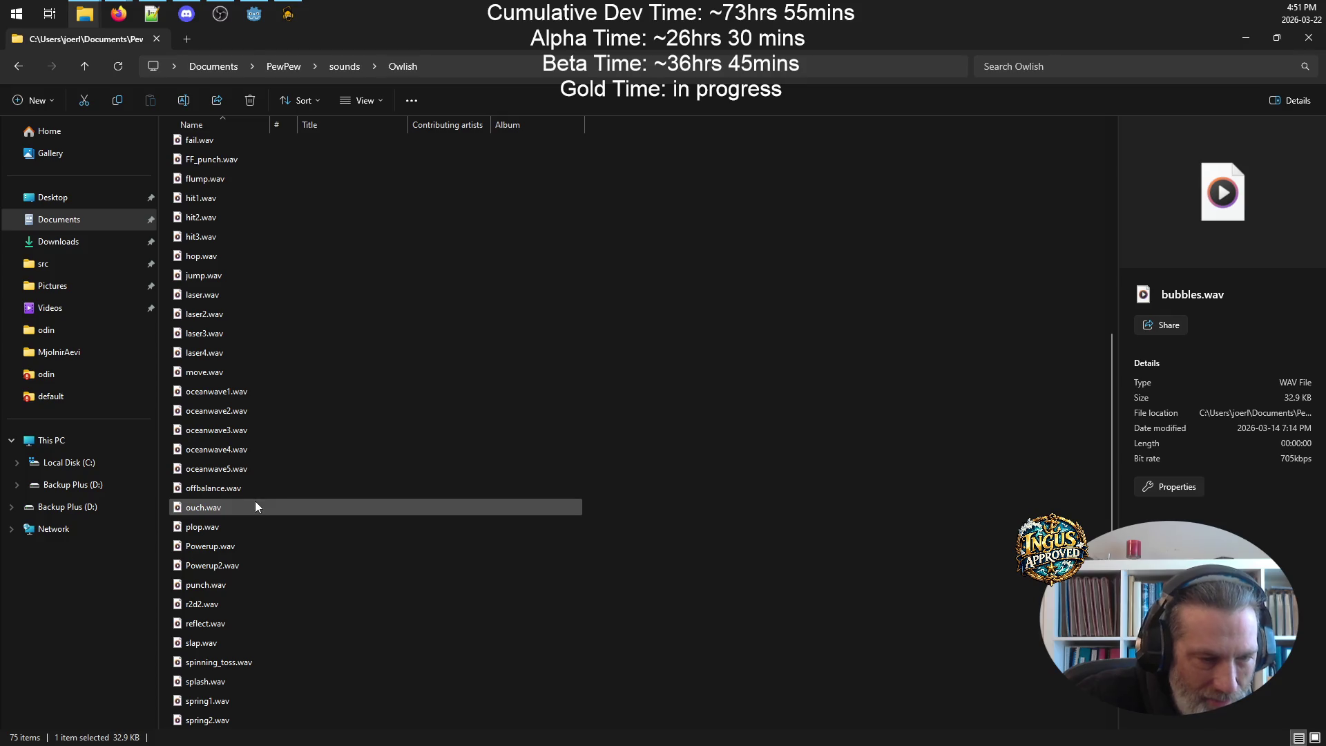
pyautogui.doubleClick(255, 530)
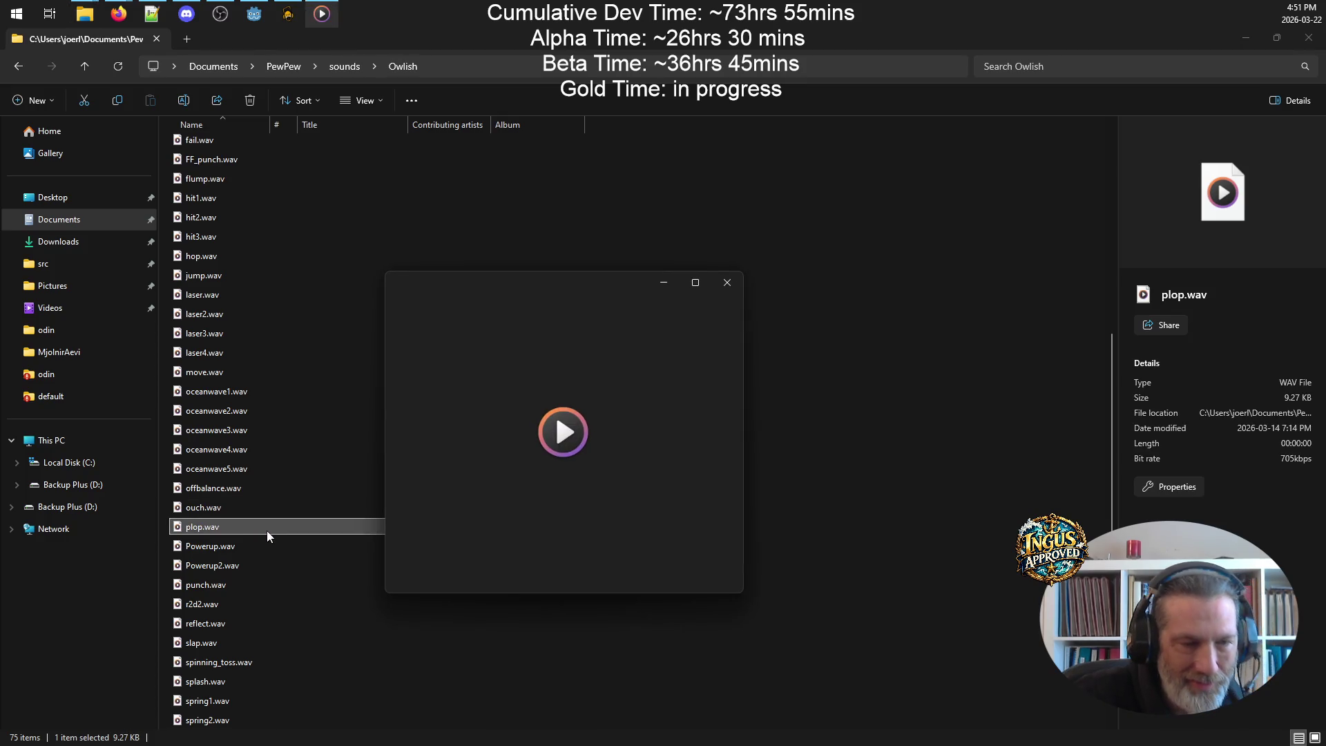
pyautogui.click(727, 282)
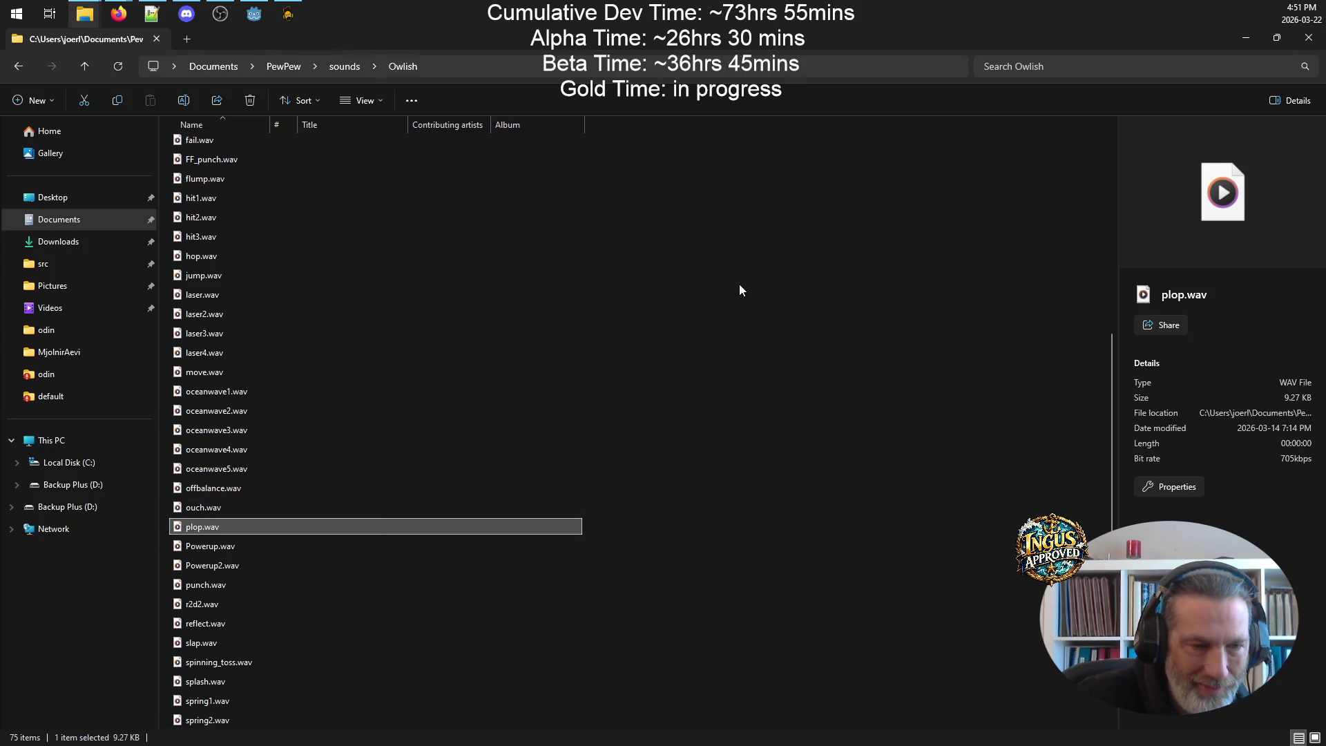
pyautogui.click(207, 510)
pyautogui.doubleClick(206, 510)
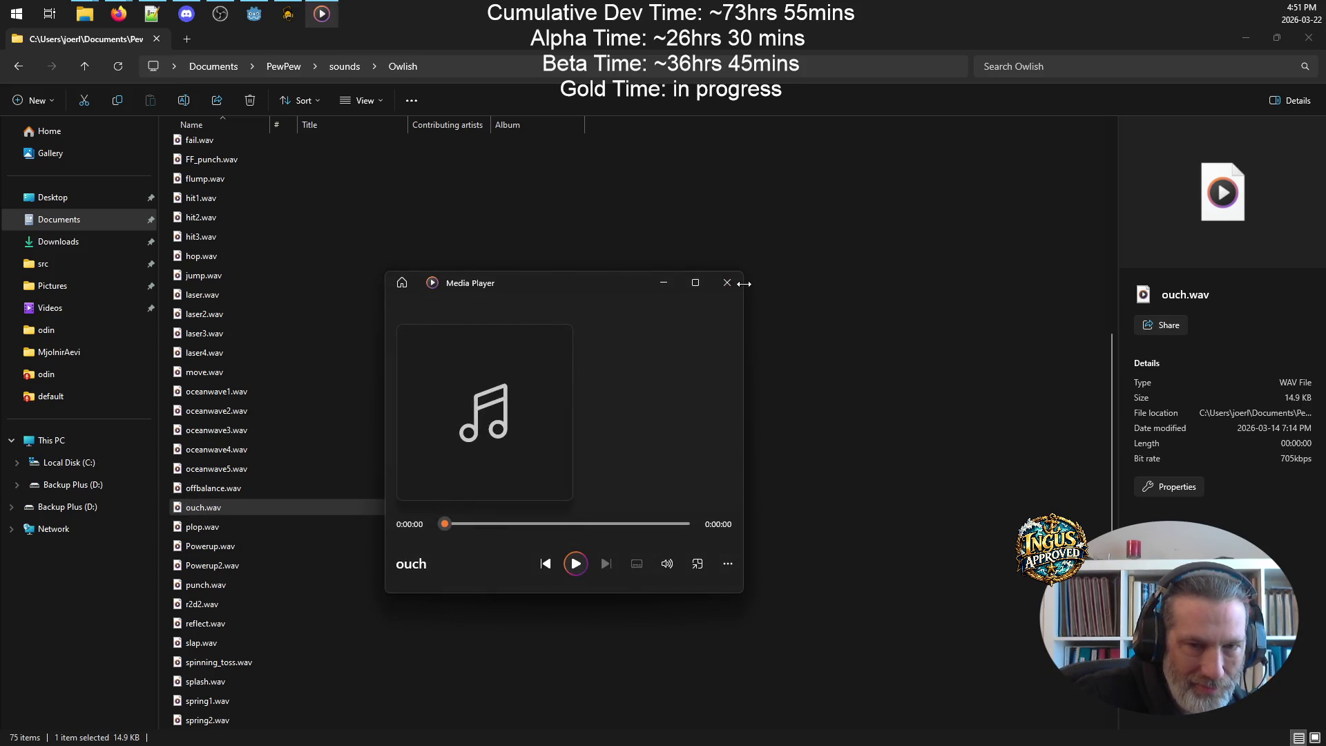
pyautogui.click(727, 282)
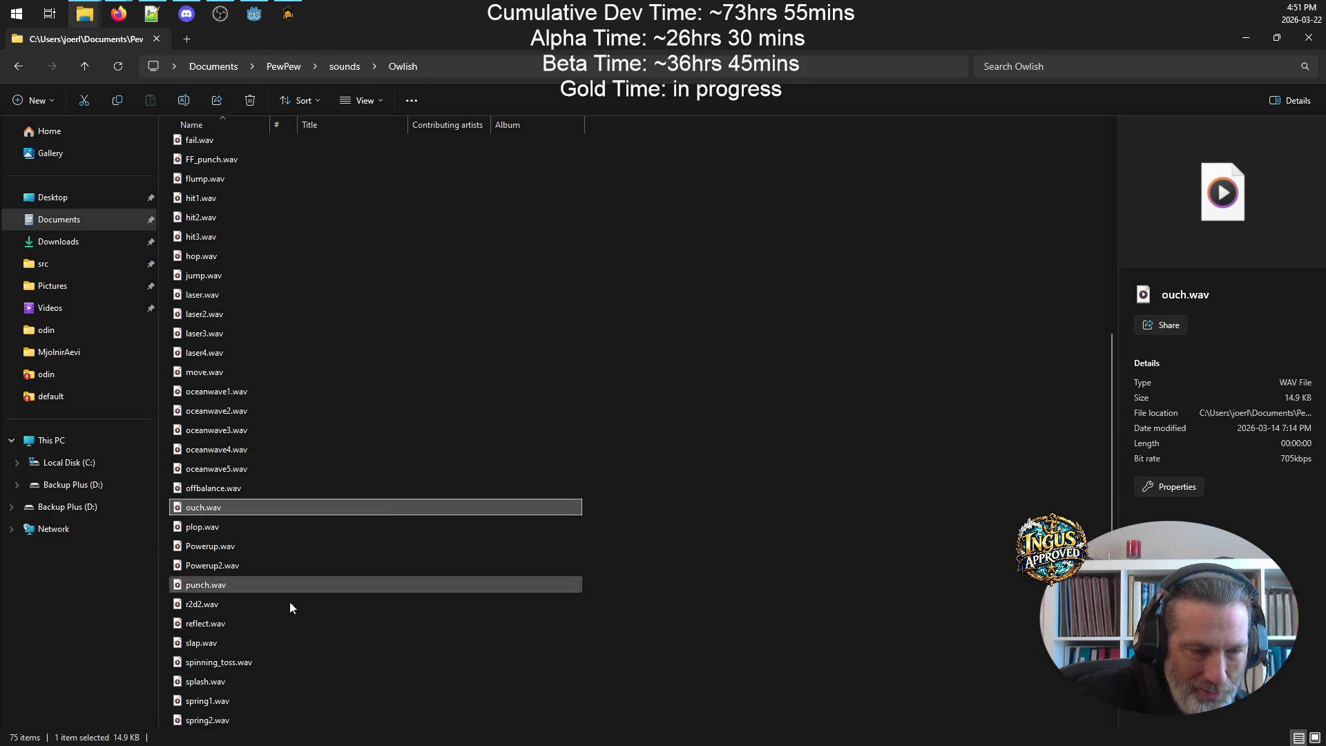
# - Audition r2d2.wav, splash.wav and slap.wav, then minimize Explorer to reveal the build notes
pyautogui.doubleClick(221, 605)
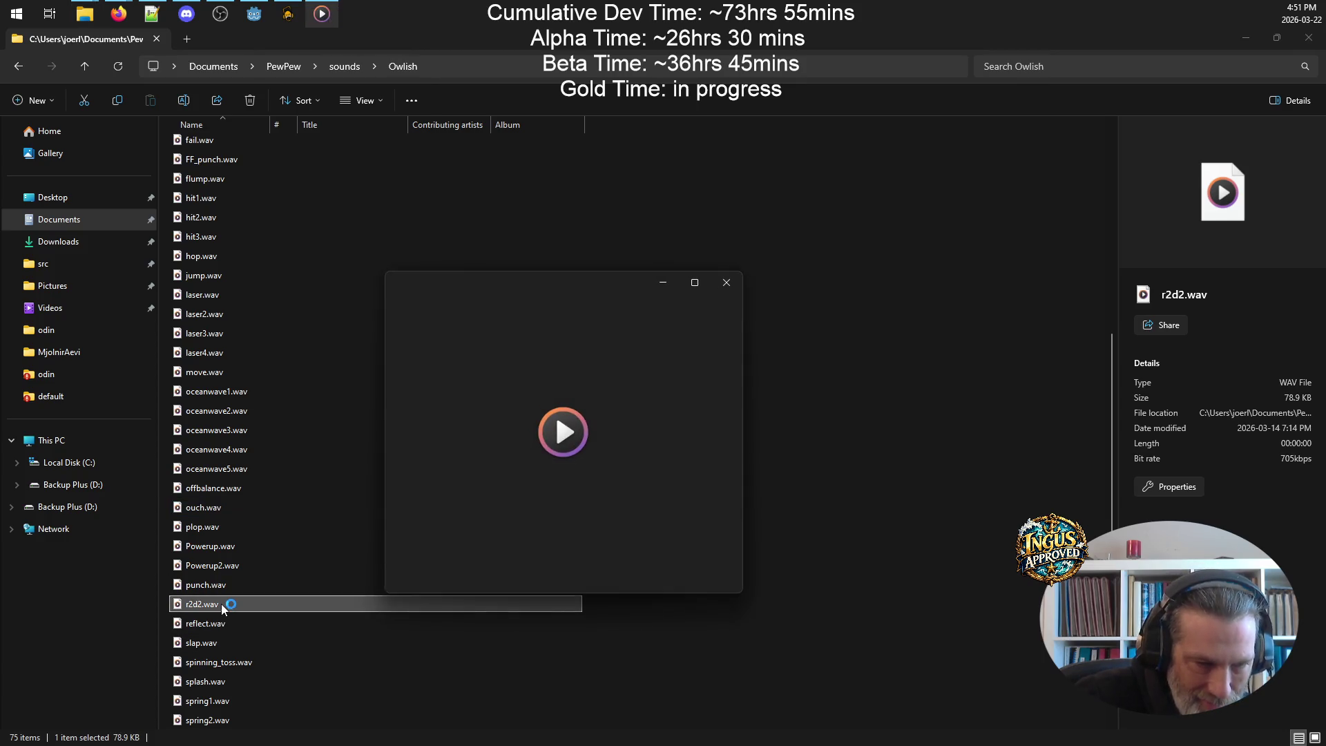
pyautogui.click(726, 283)
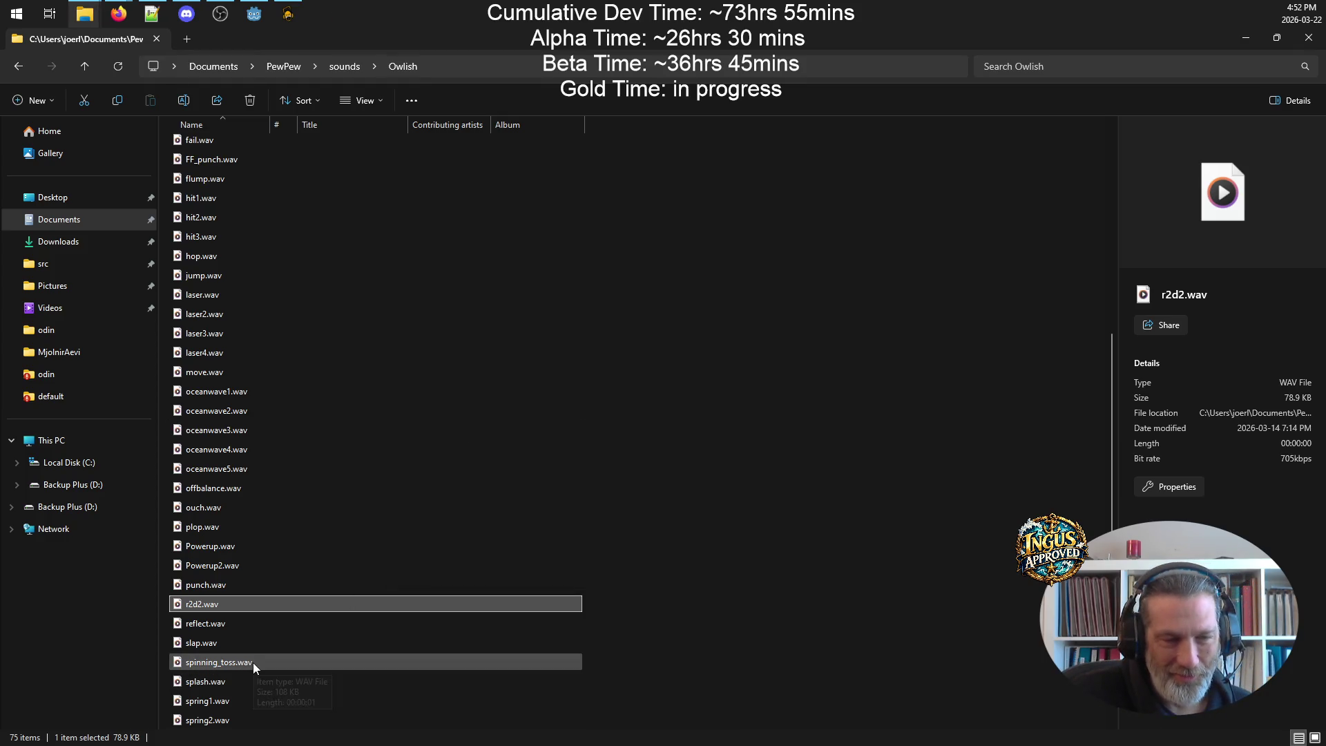
pyautogui.scroll(-1, 245, 661)
pyautogui.scroll(-3, 244, 663)
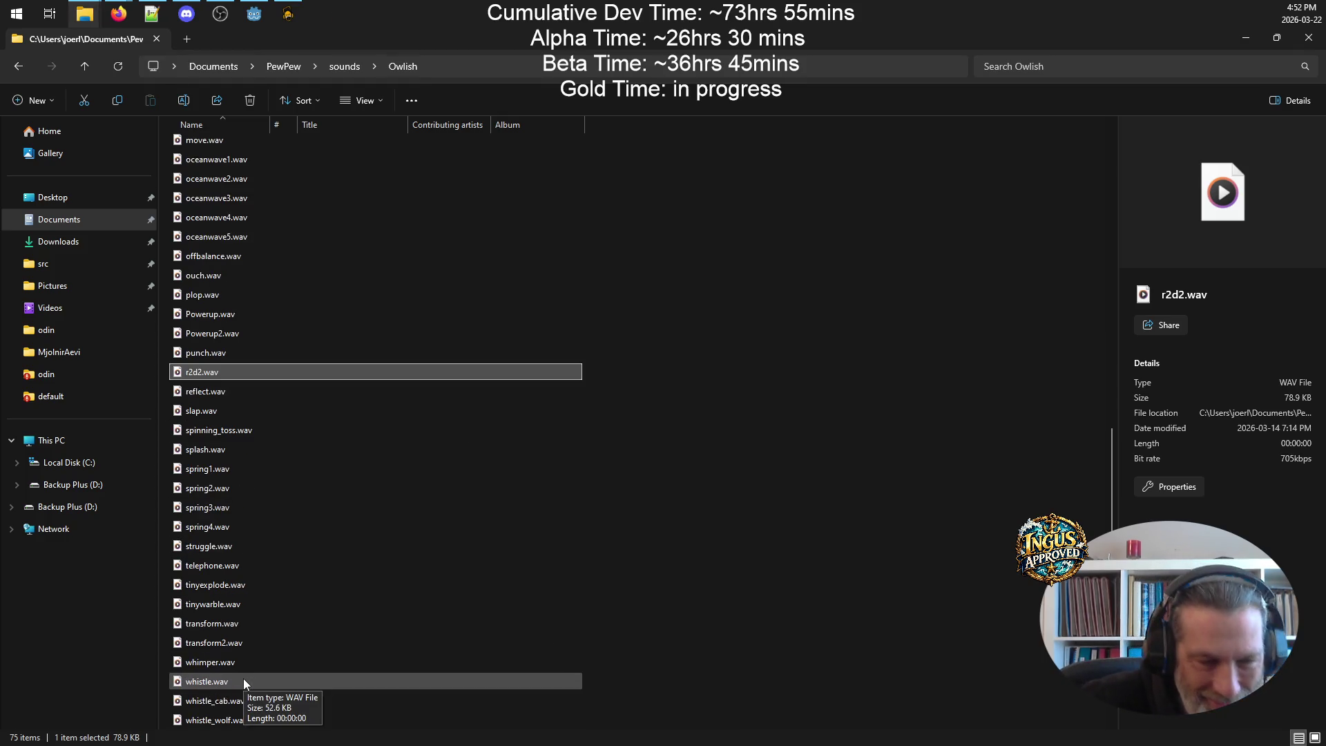
pyautogui.scroll(-2, 324, 558)
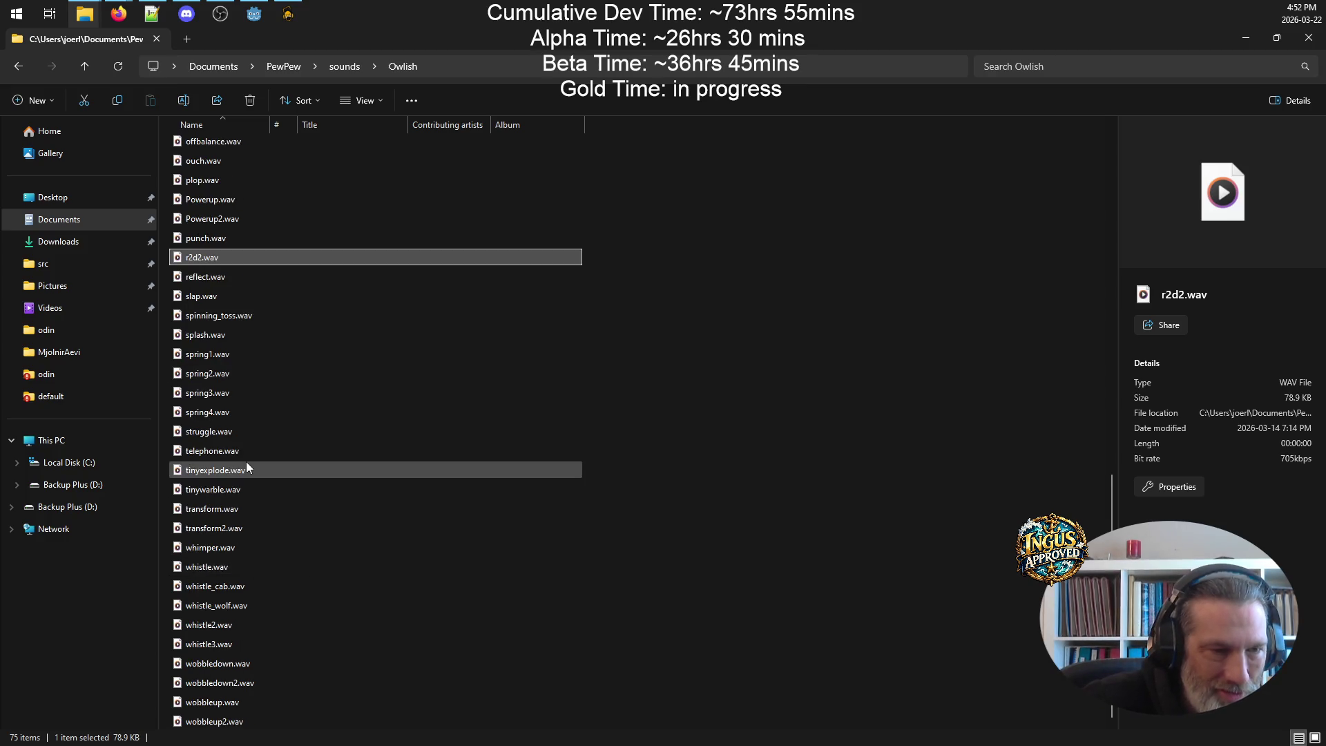
pyautogui.doubleClick(209, 336)
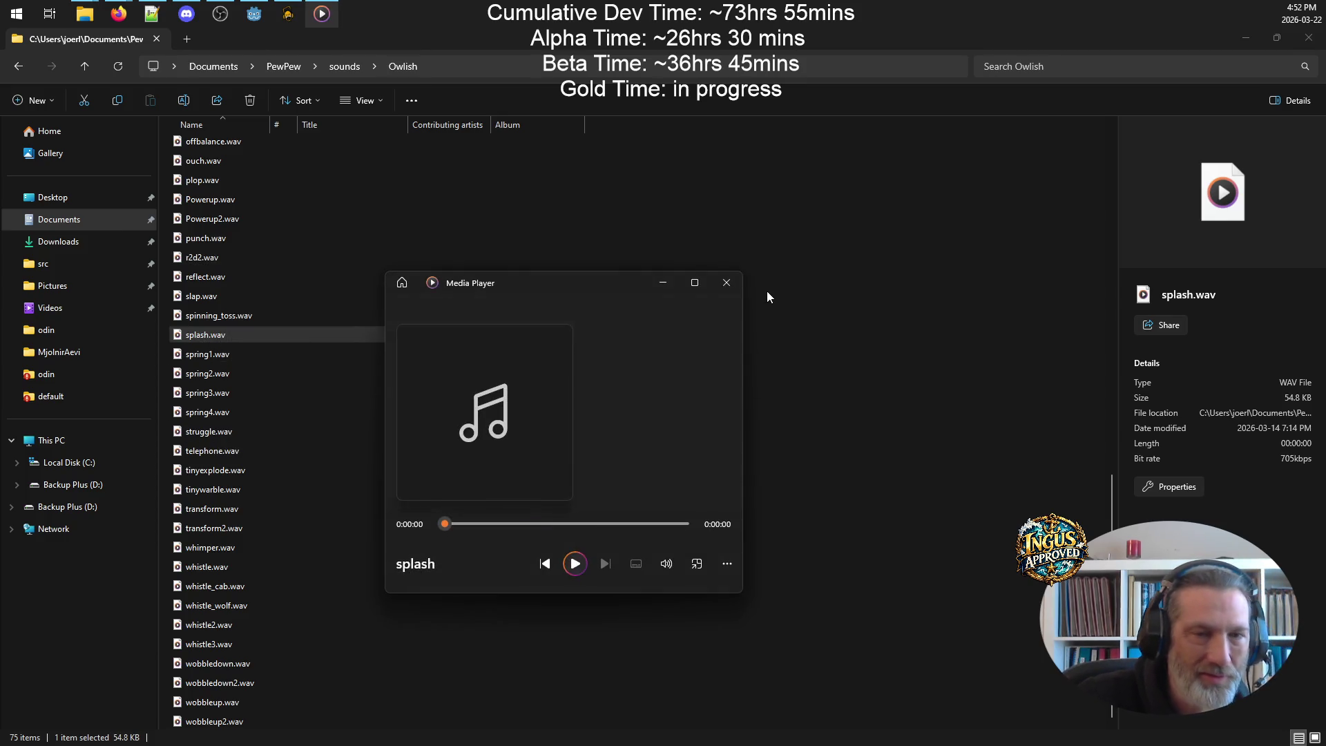
pyautogui.click(731, 282)
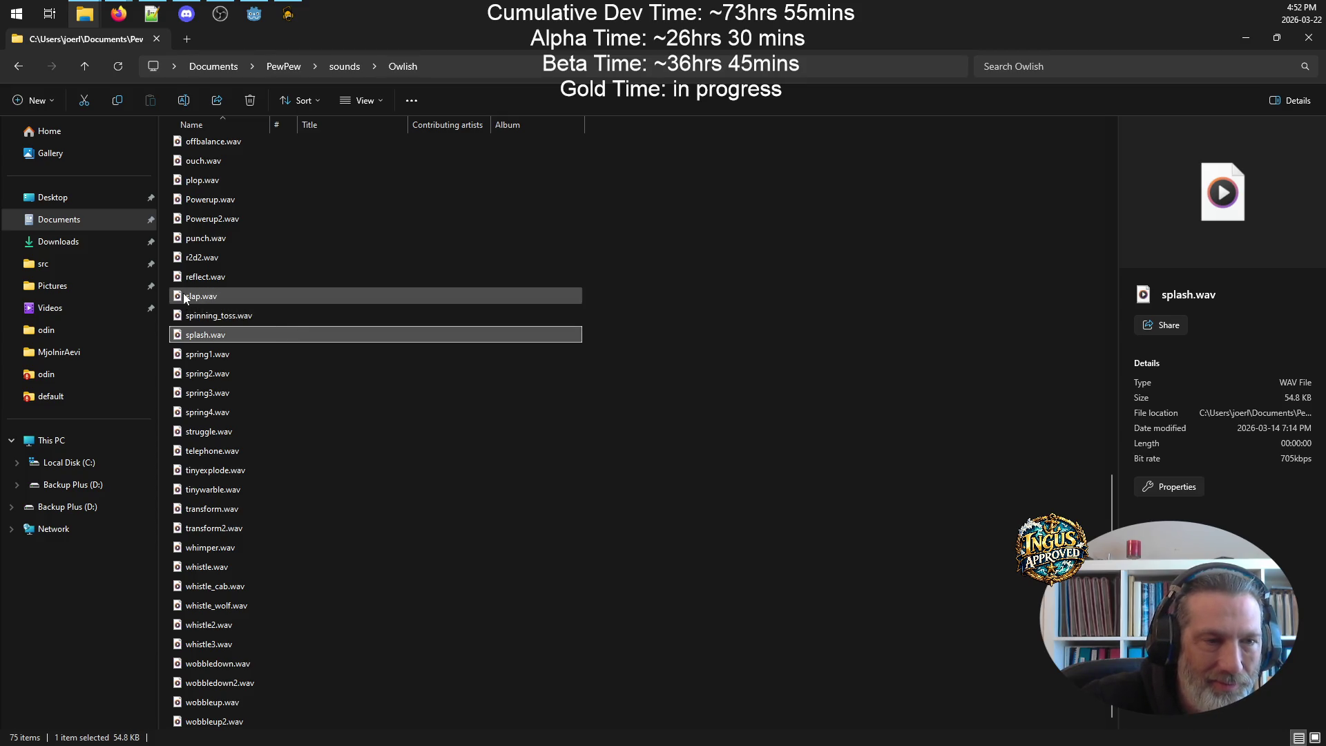
pyautogui.doubleClick(299, 297)
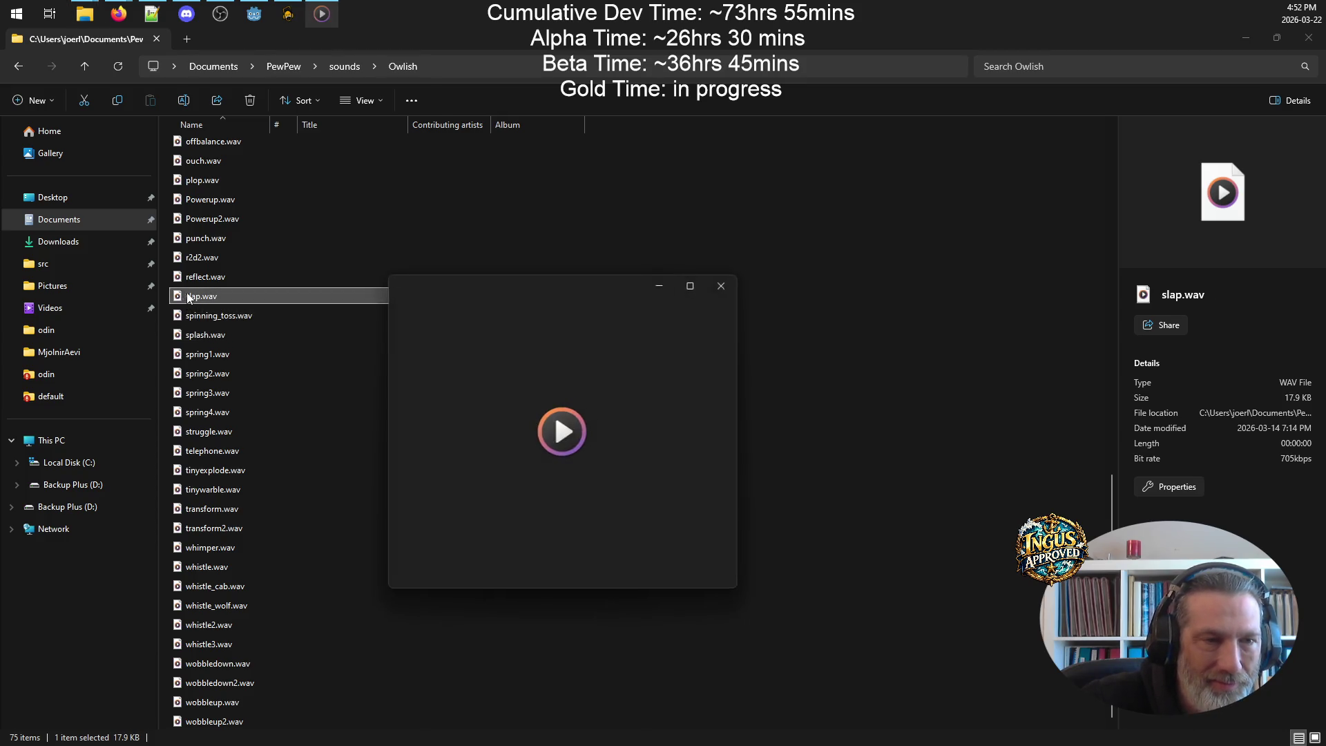
pyautogui.click(731, 282)
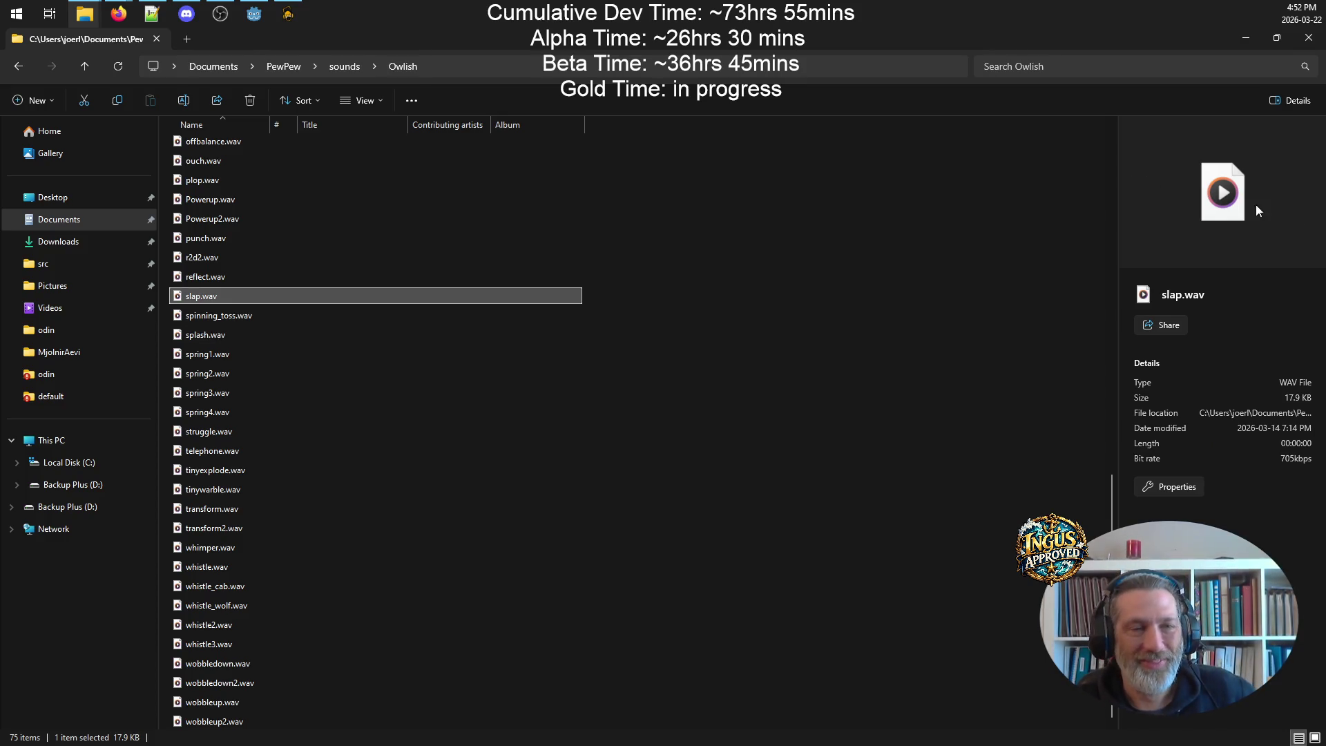
pyautogui.hotkey('alt', 'Tab')
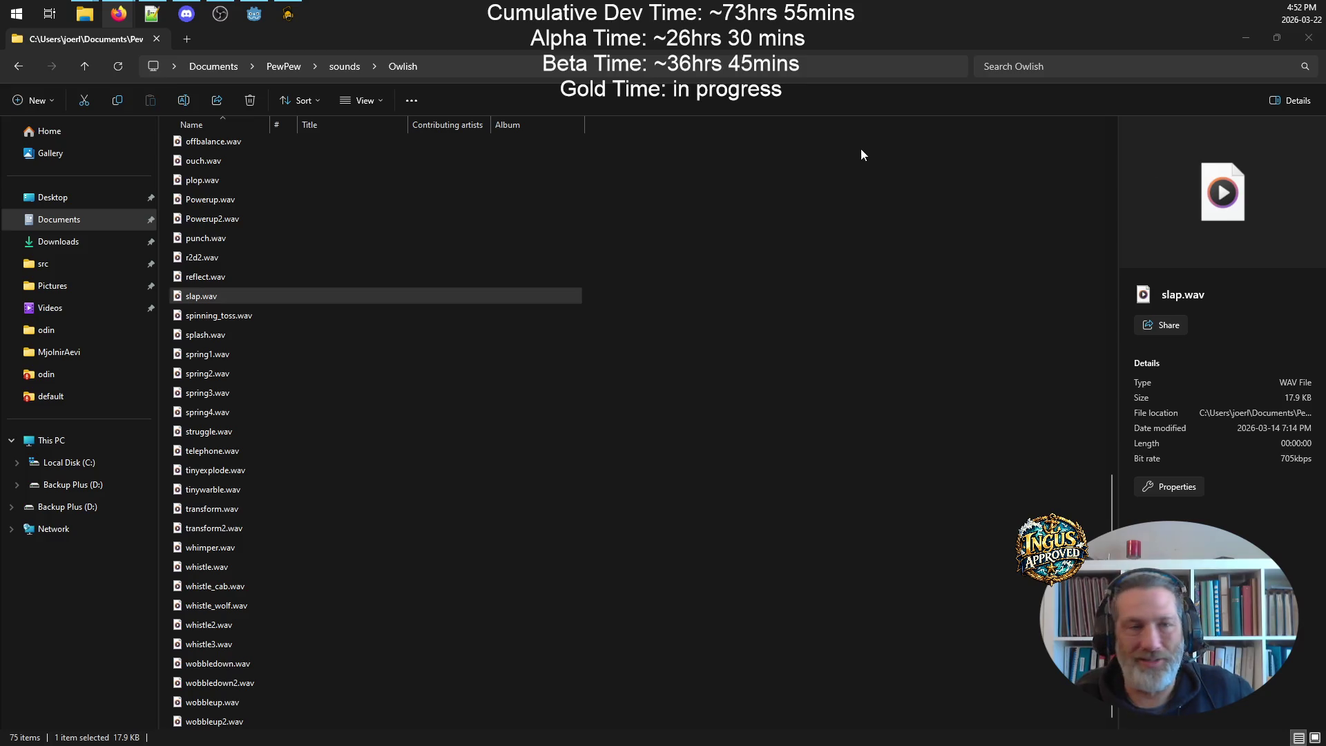
pyautogui.click(1237, 39)
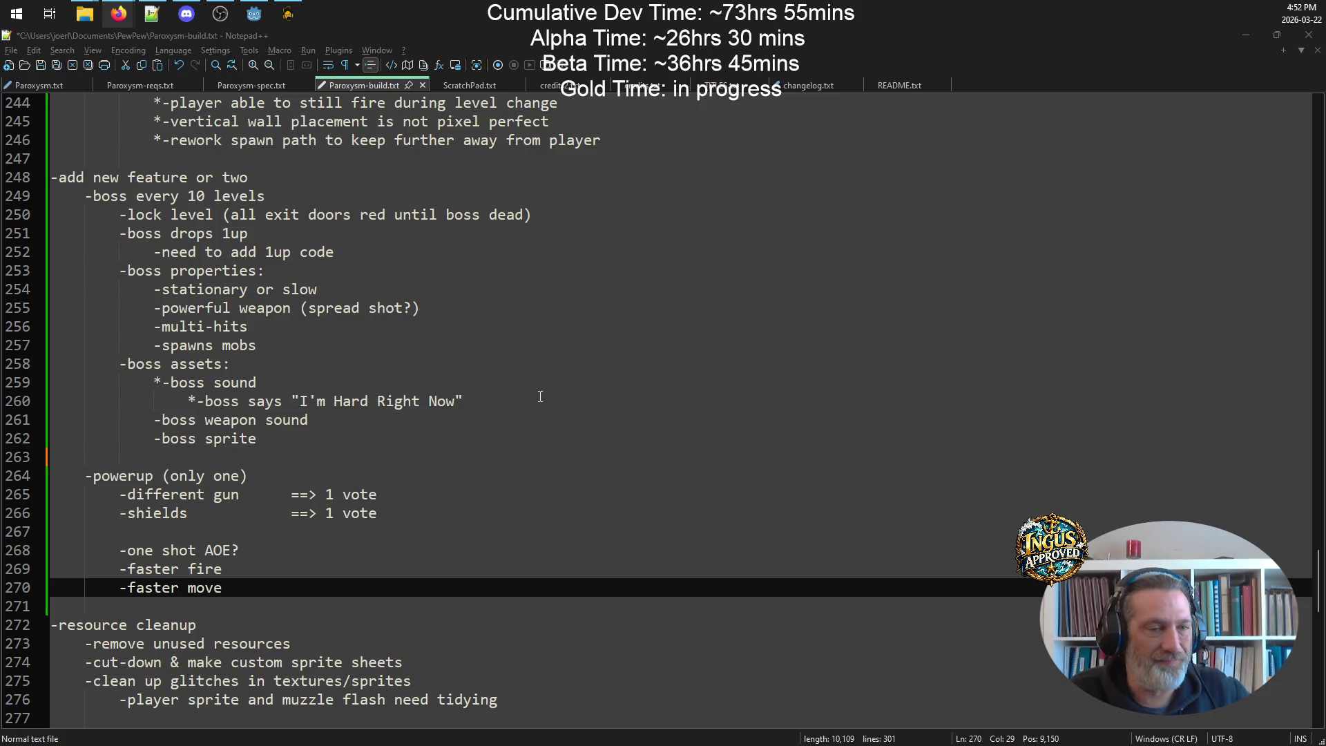
# - Check the boss quote on line 260, then switch to Firefox's Super Dead Gunner: Batch 2 page
pyautogui.click(502, 404)
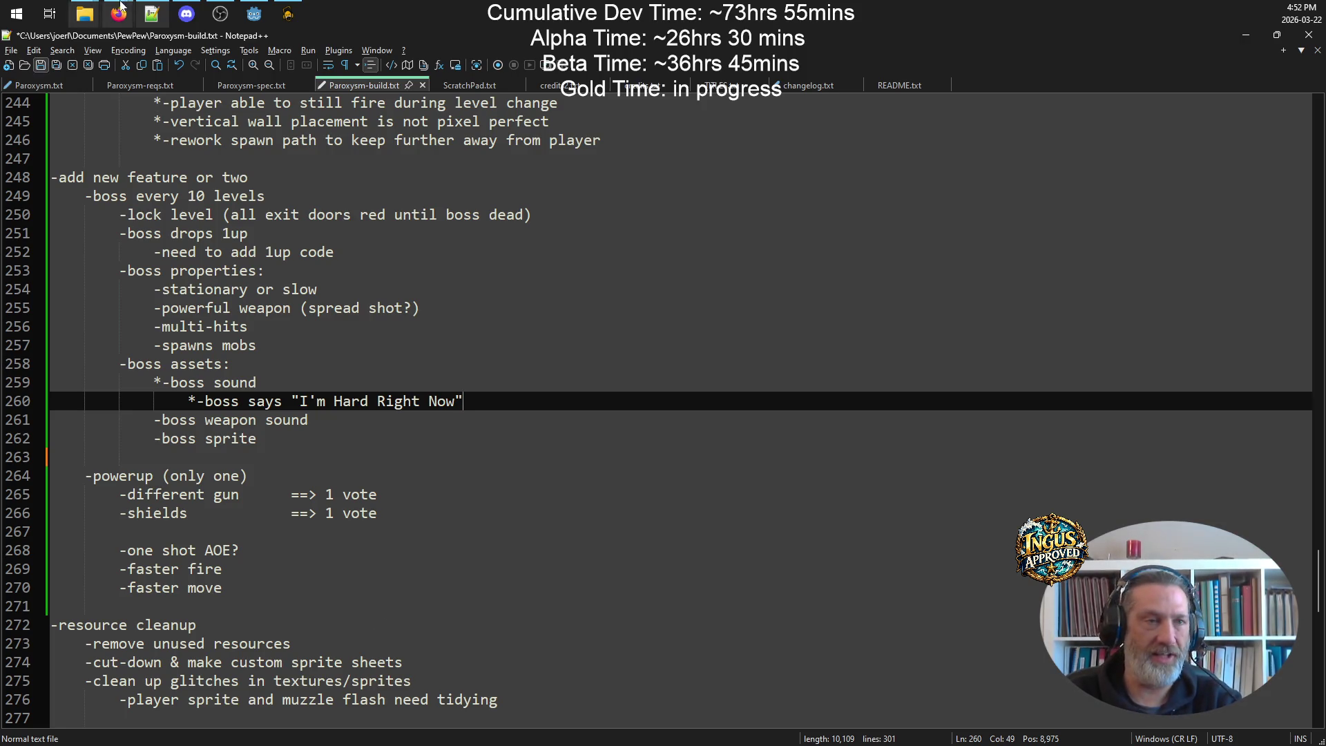
pyautogui.moveTo(118, 13)
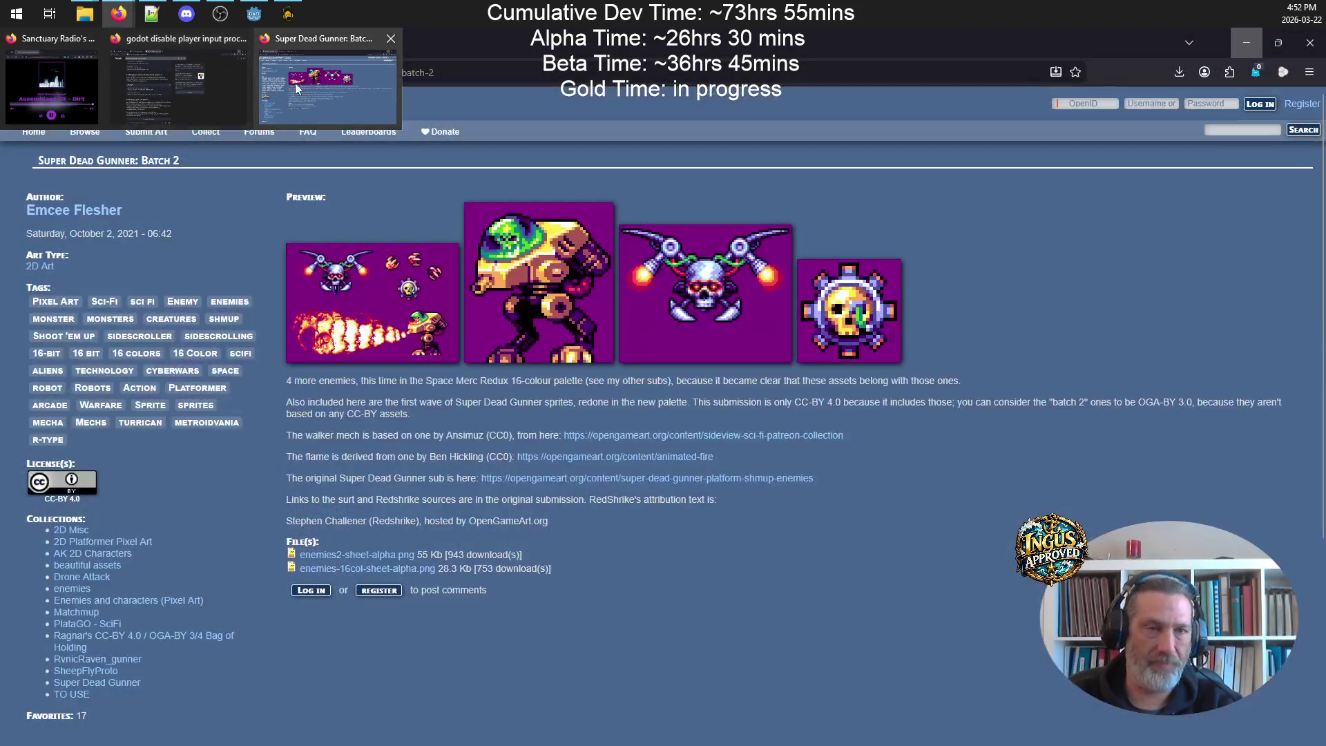
pyautogui.click(295, 83)
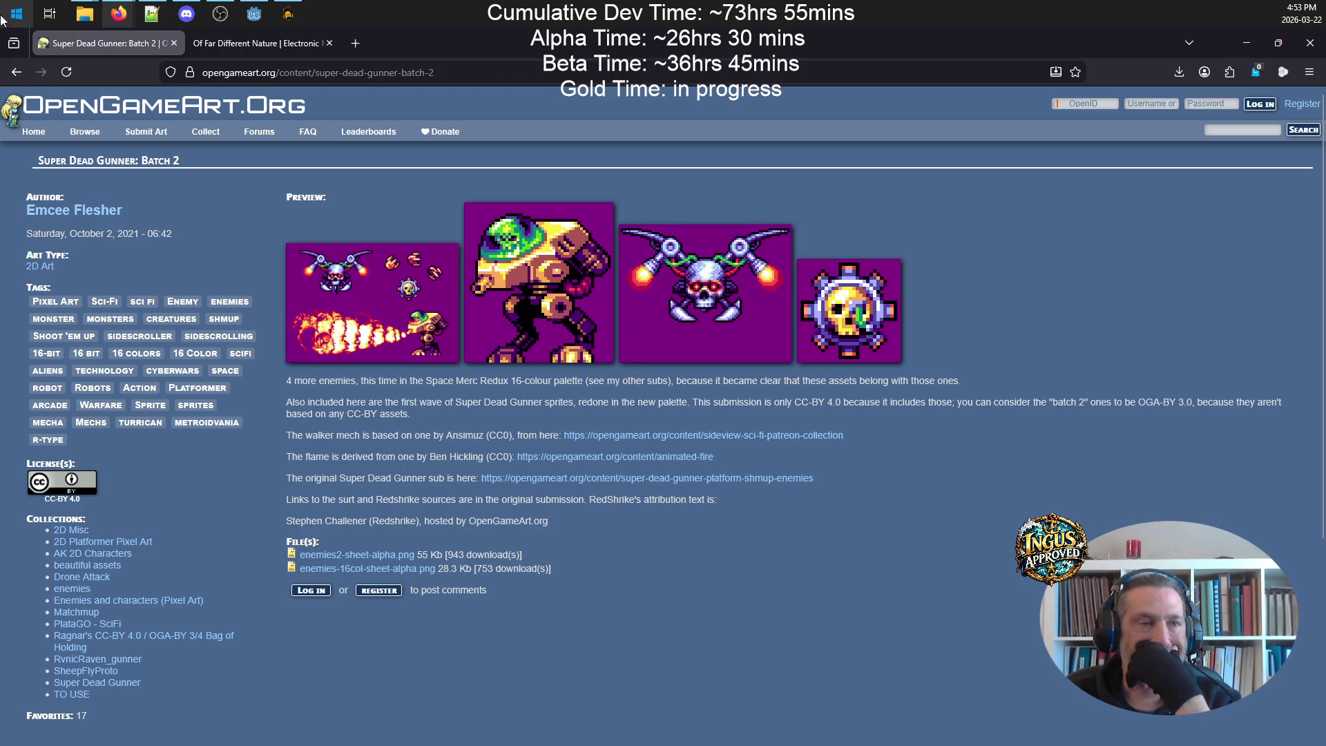
# - Open Platform Shmup Enemies from the search results and page through its first five previews
pyautogui.hotkey('alt', 'Left')
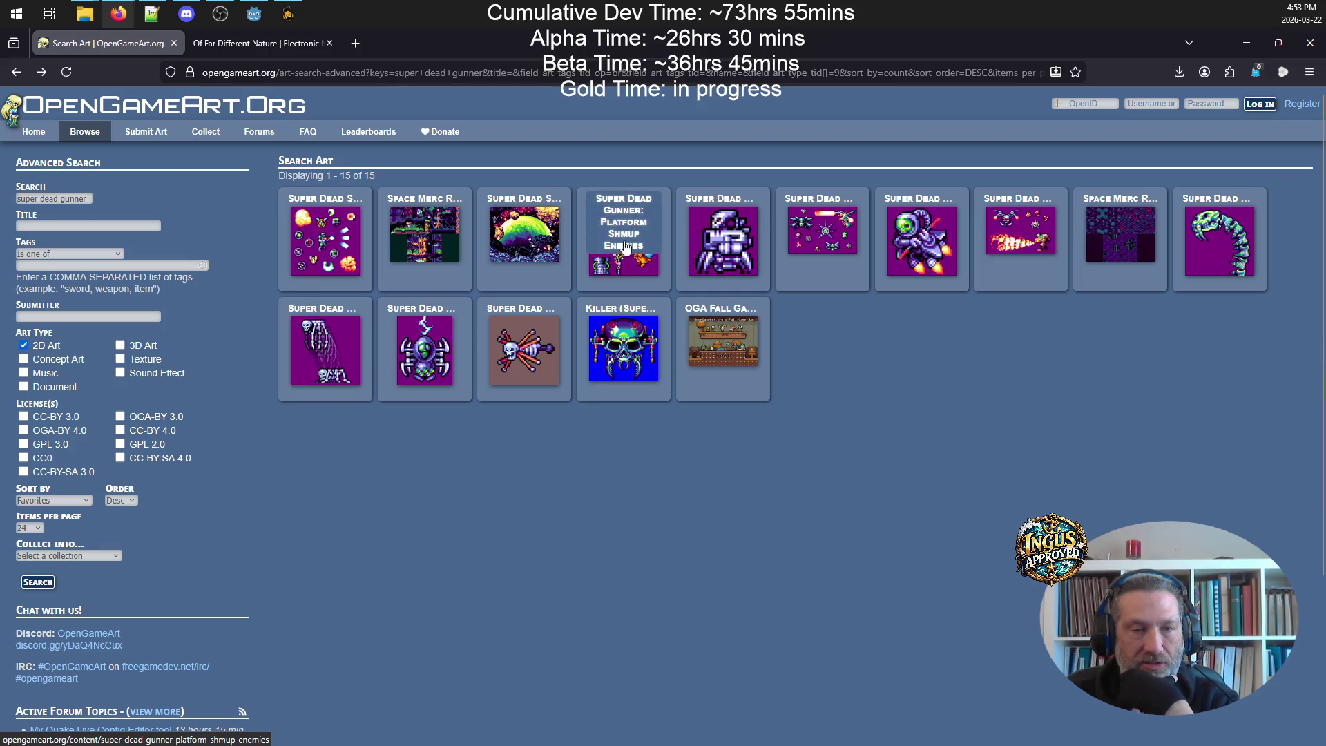
pyautogui.click(625, 243)
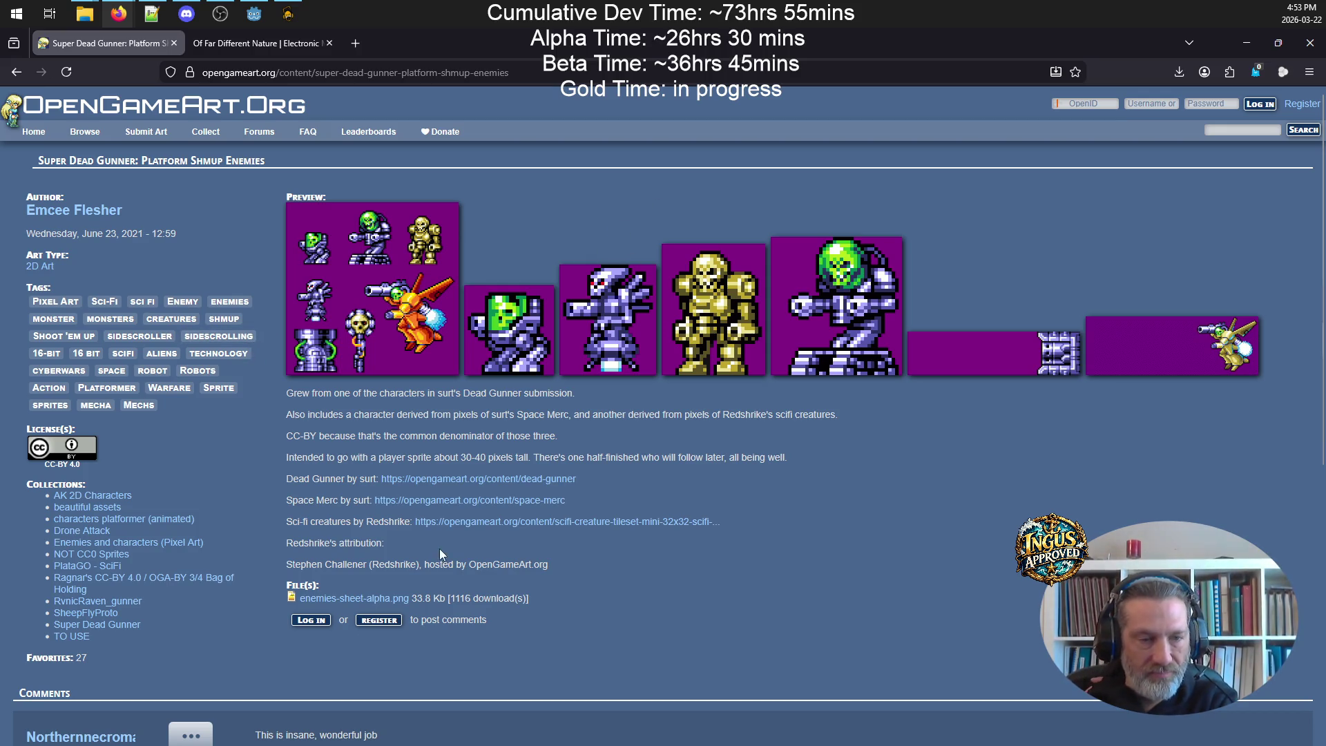
pyautogui.click(427, 305)
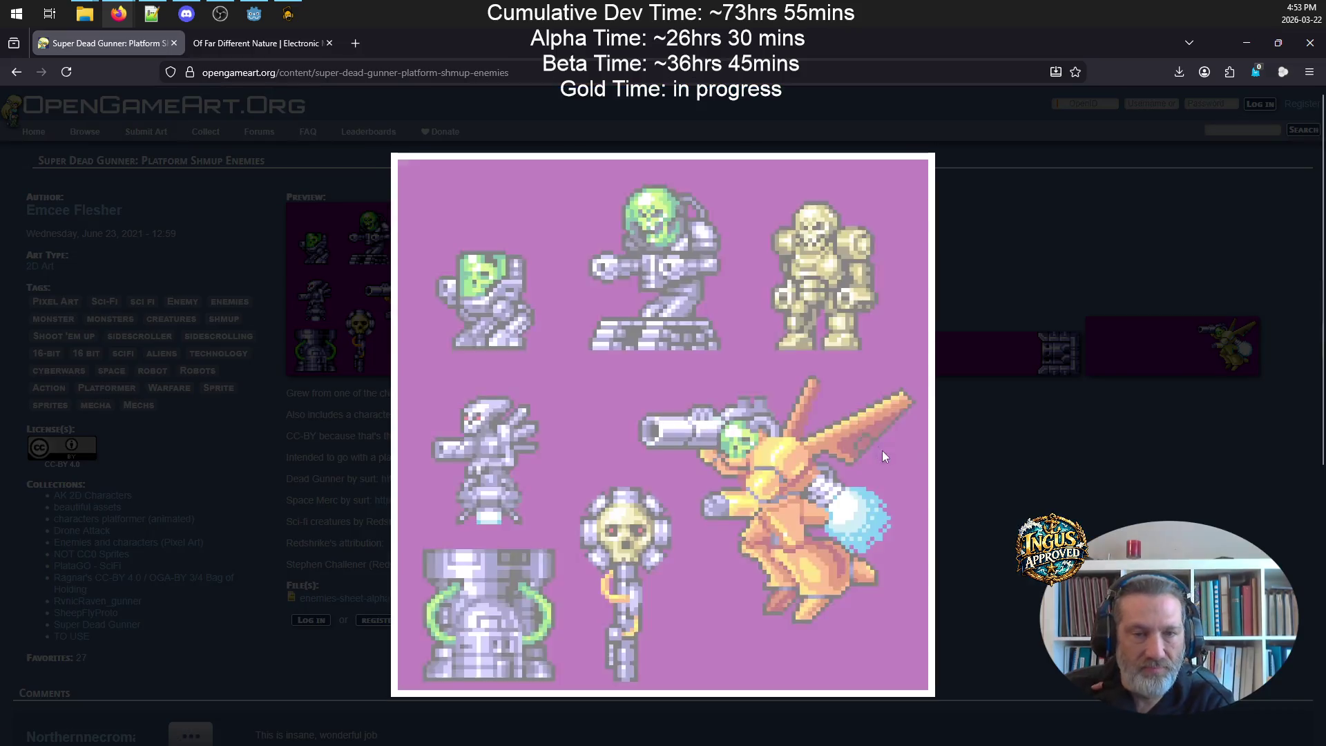
pyautogui.click(912, 242)
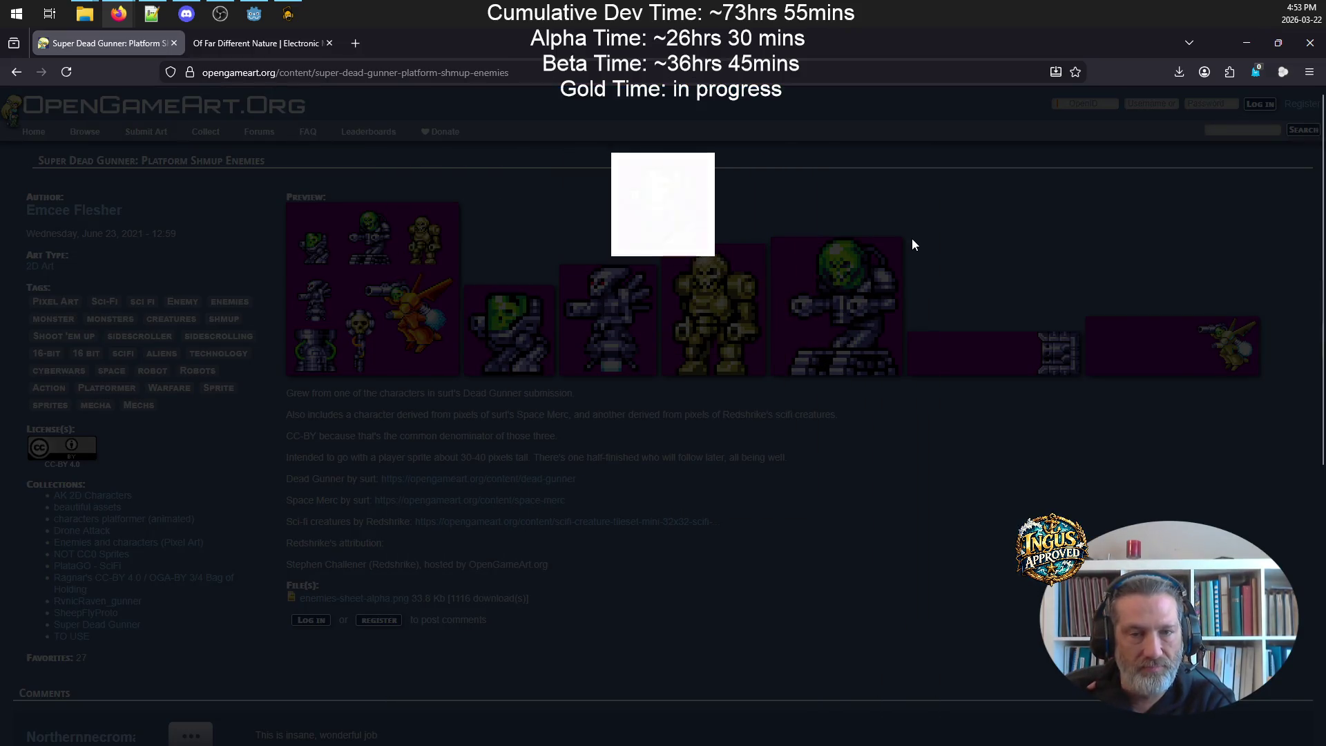
pyautogui.click(680, 174)
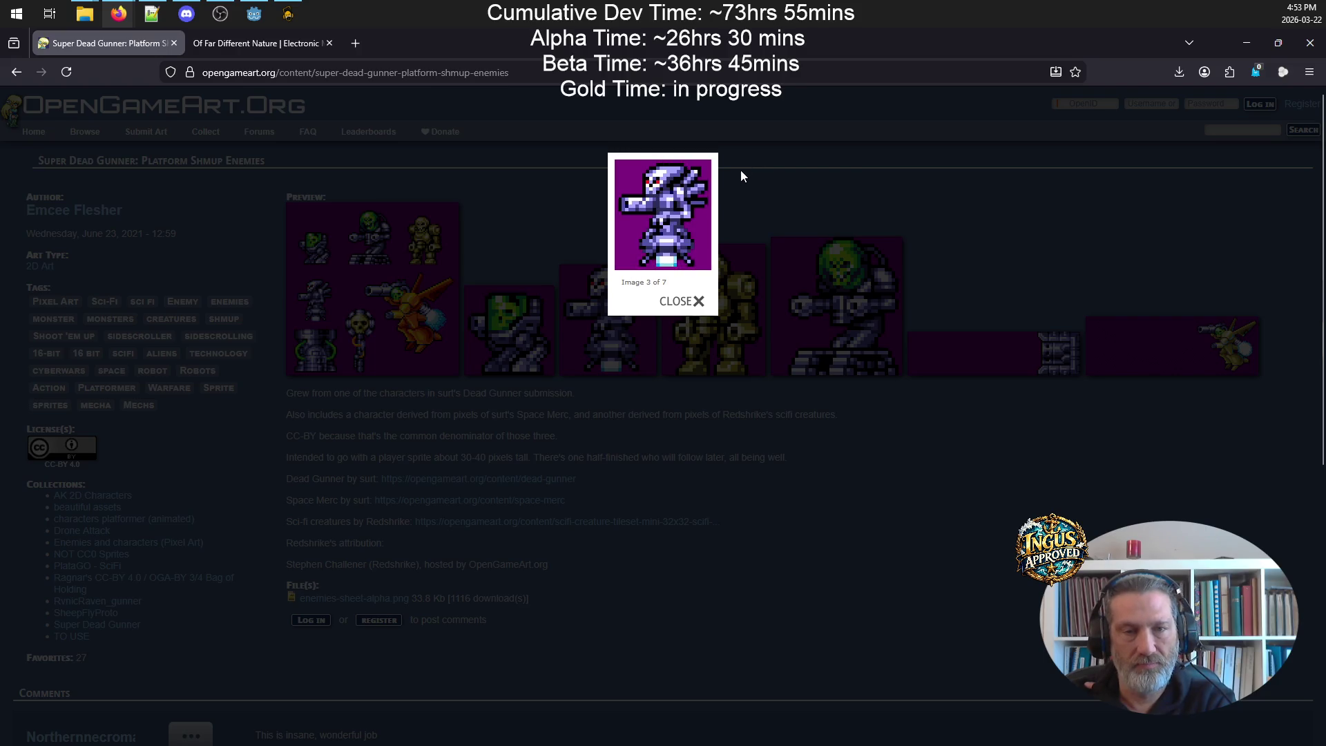
pyautogui.click(693, 178)
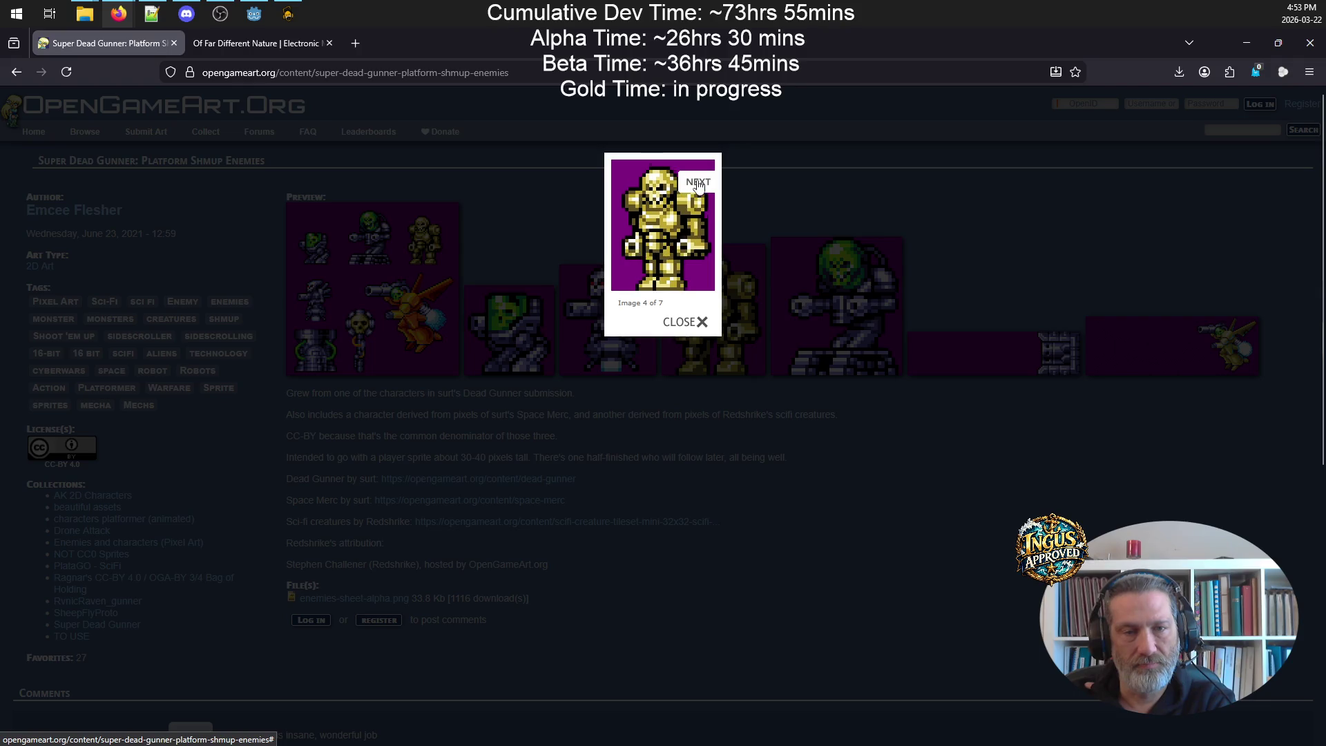
pyautogui.click(697, 181)
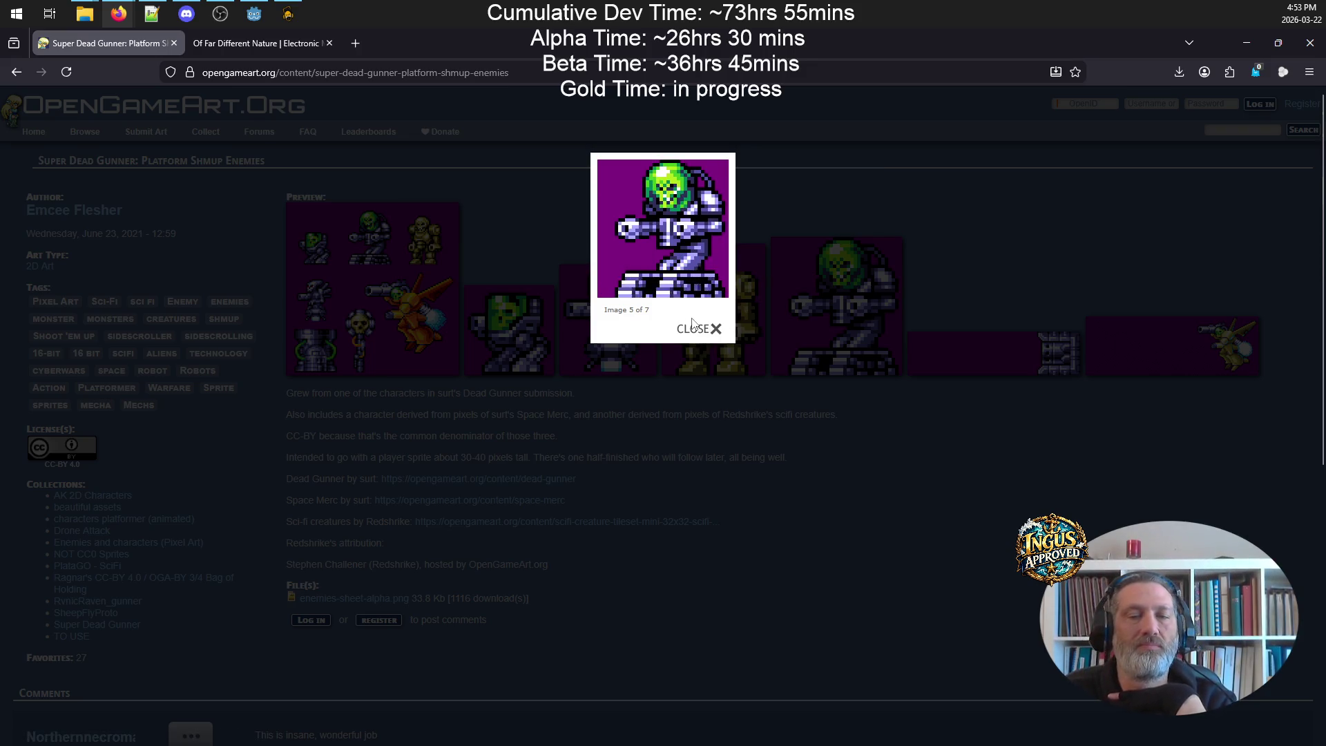
# - View the sixth and seventh previews, then return and open Super Dead Space Gunner Merc Redux
pyautogui.moveTo(683, 231)
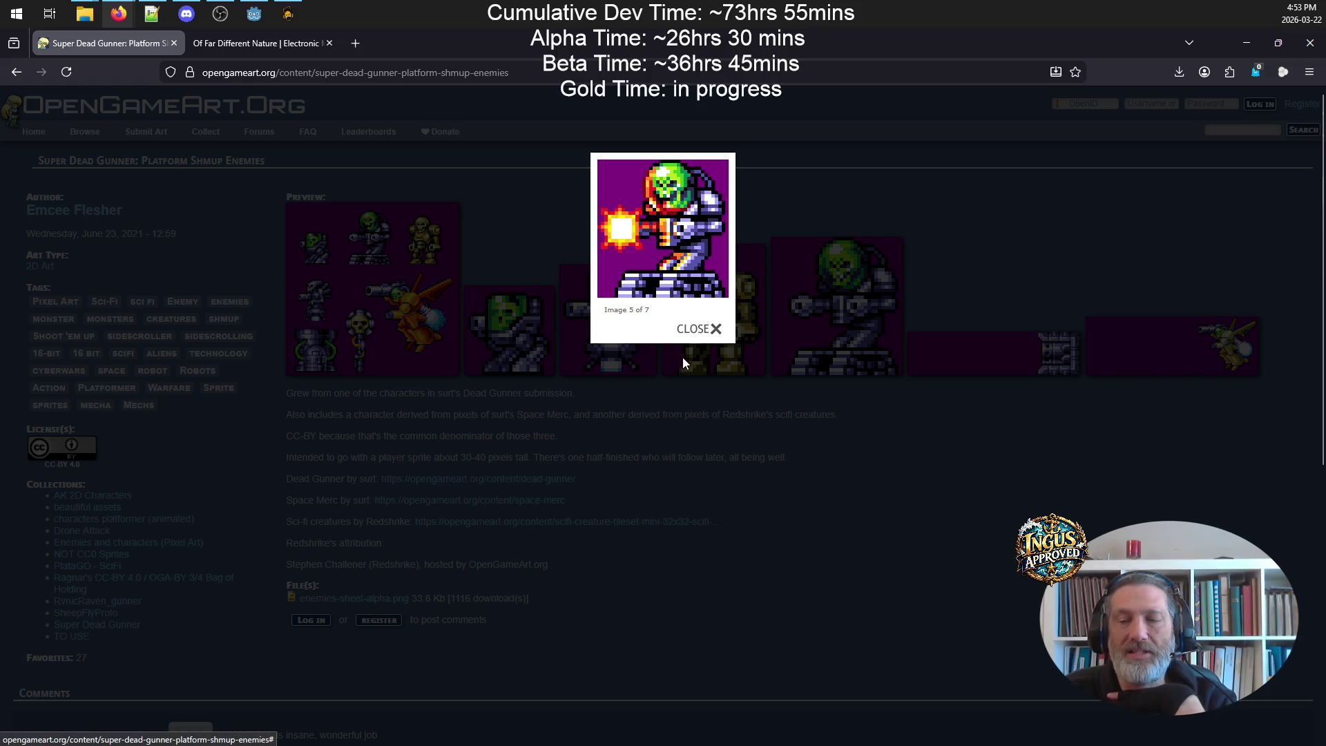
pyautogui.click(712, 330)
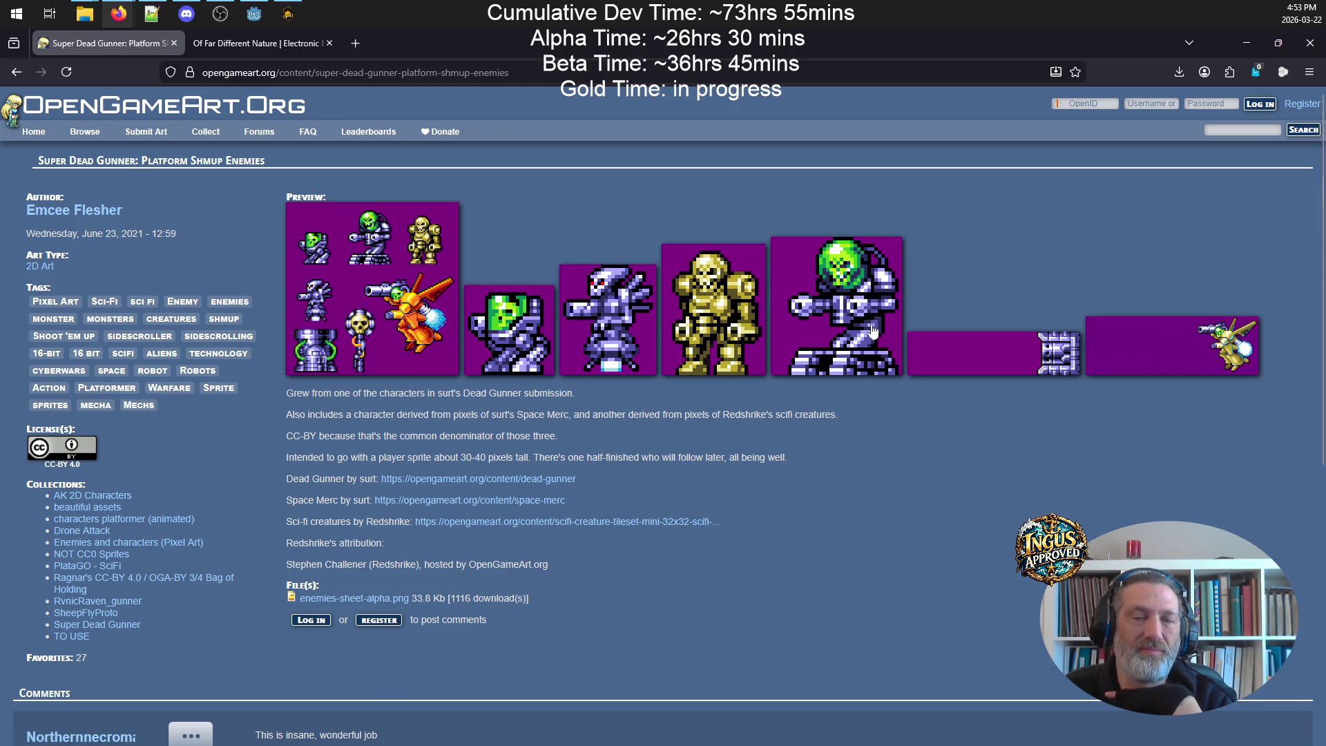
pyautogui.click(845, 288)
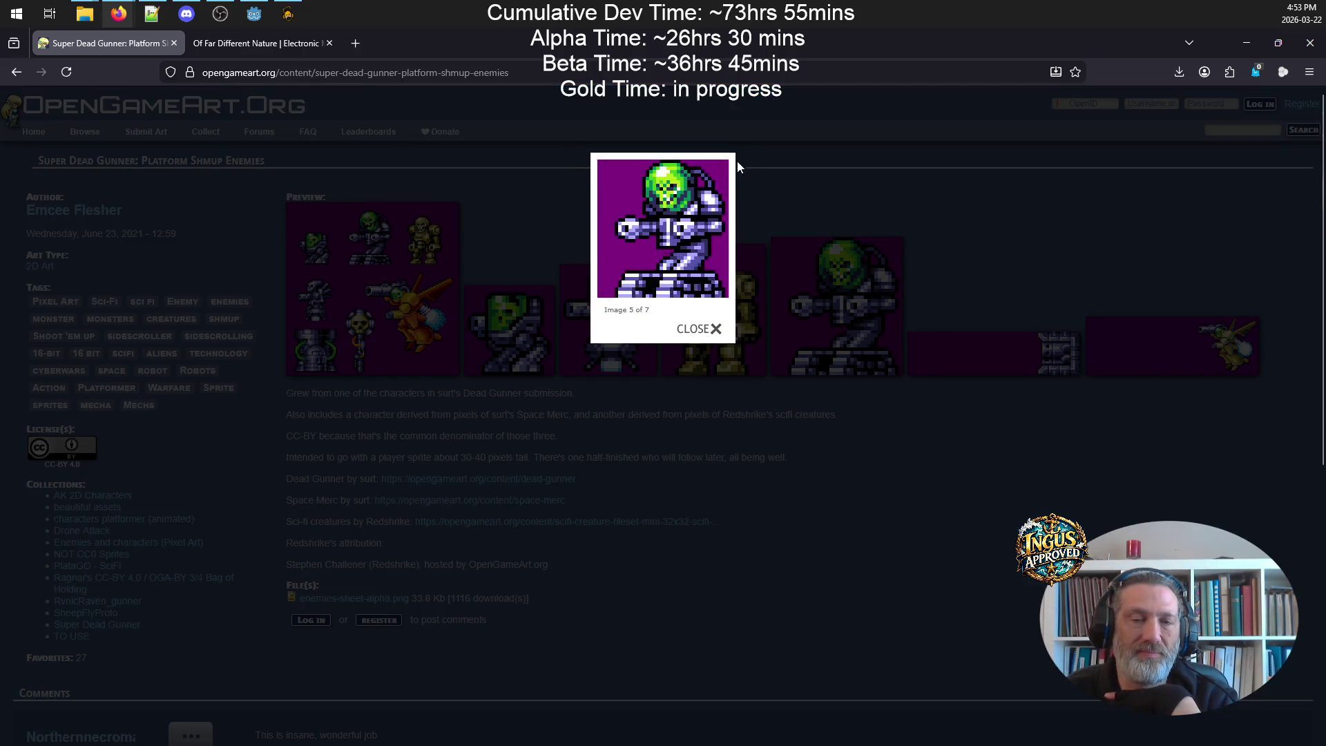
pyautogui.click(714, 184)
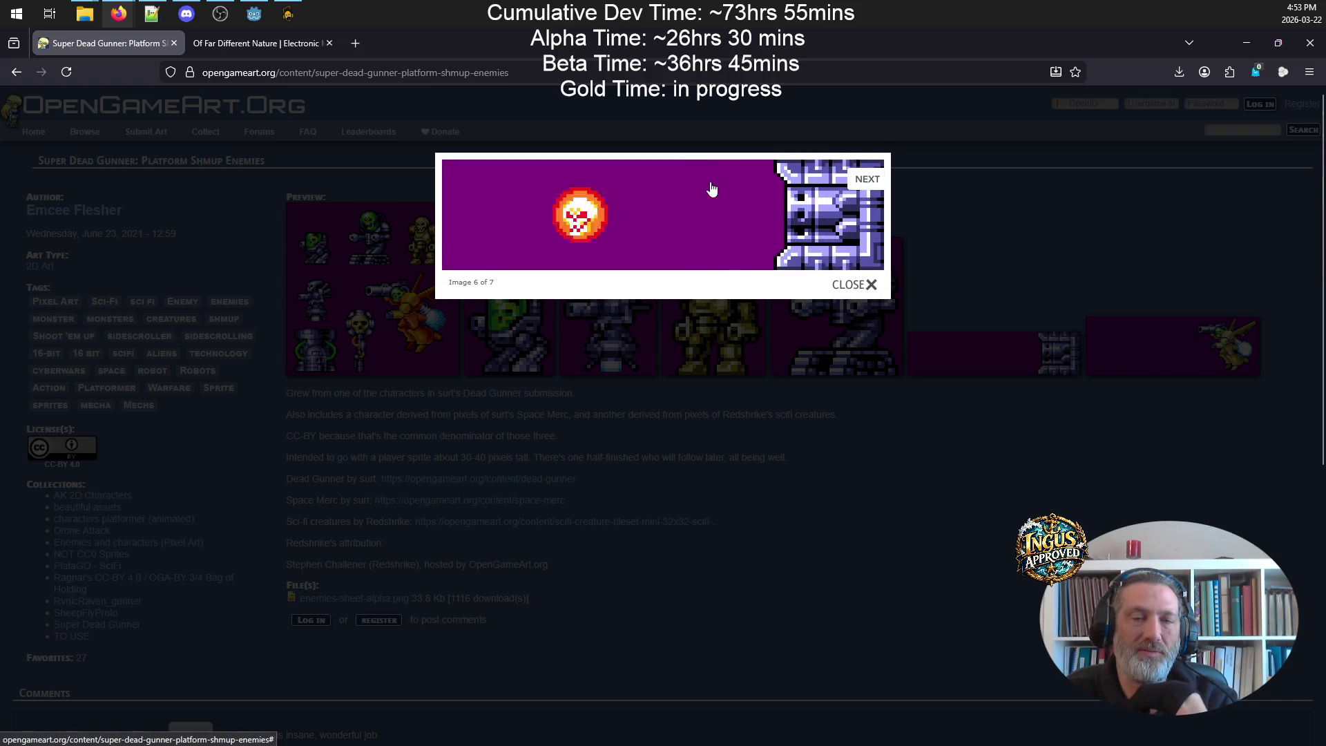
pyautogui.click(866, 181)
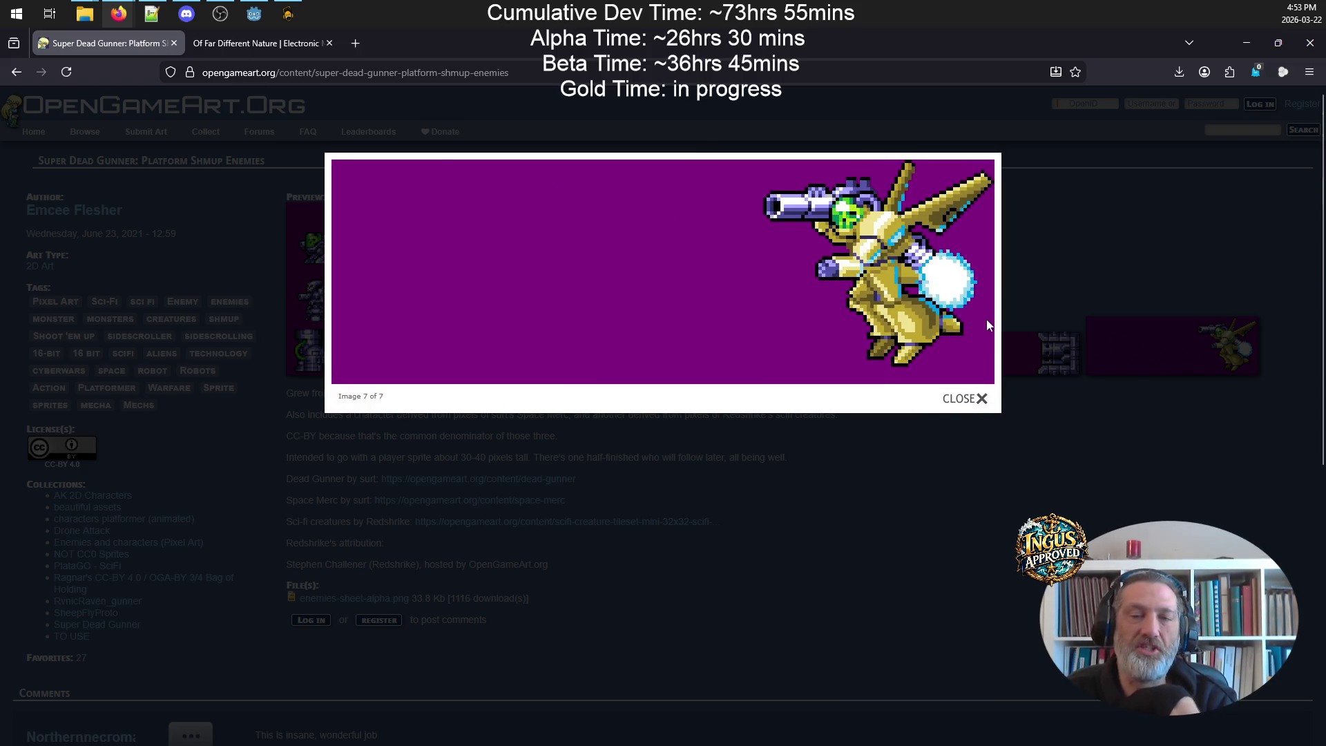
pyautogui.click(981, 400)
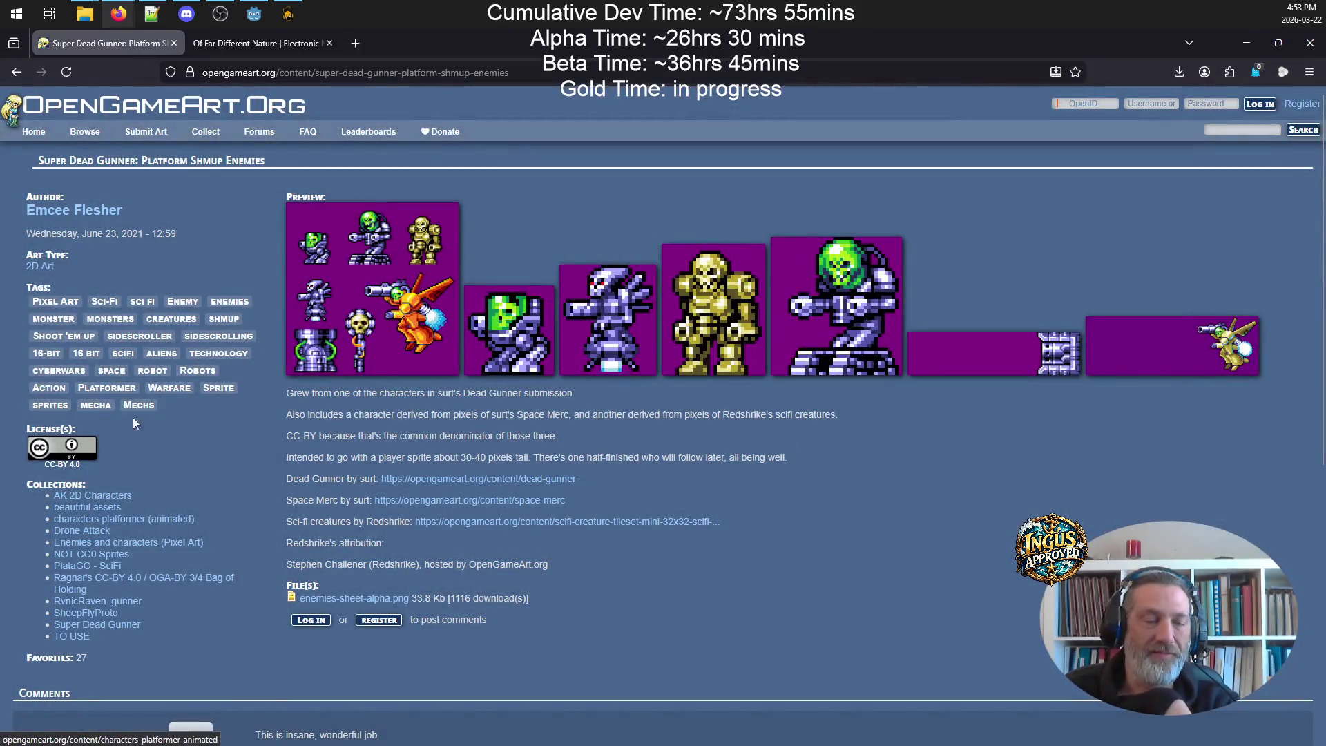
pyautogui.click(16, 72)
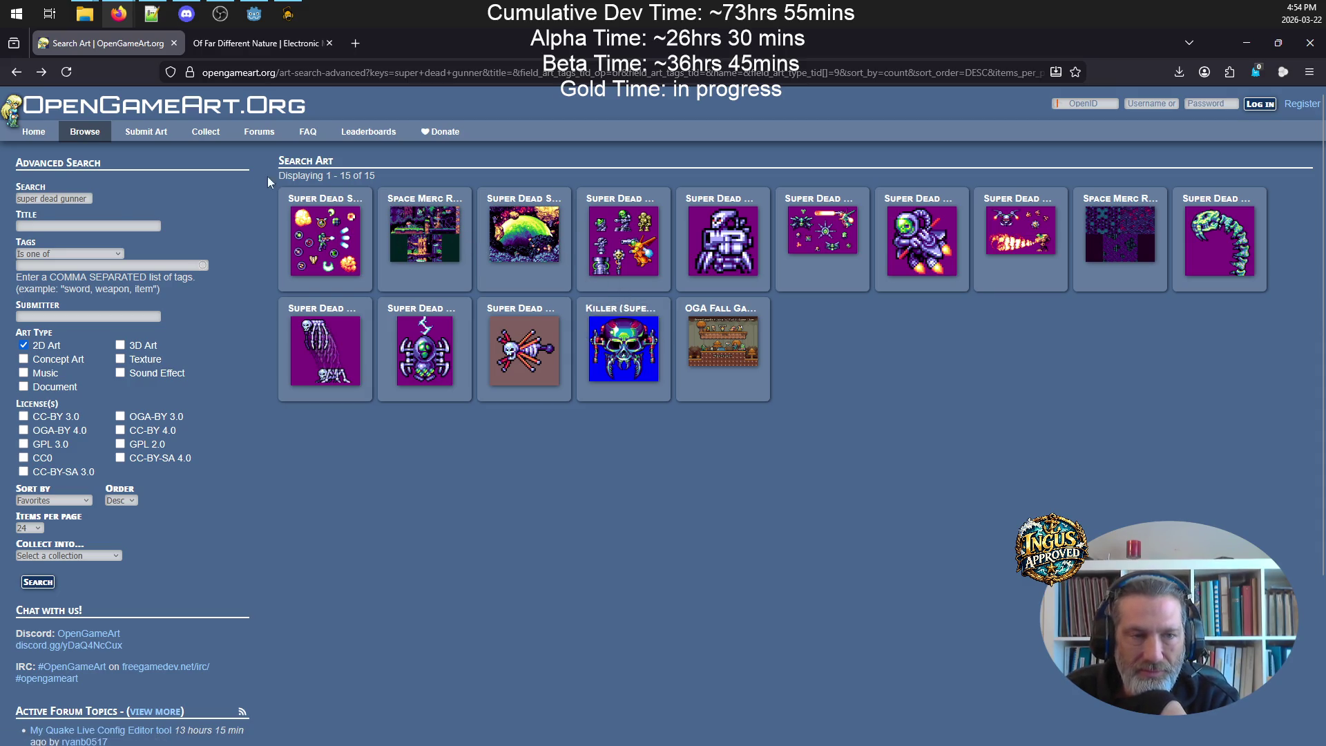
pyautogui.click(325, 239)
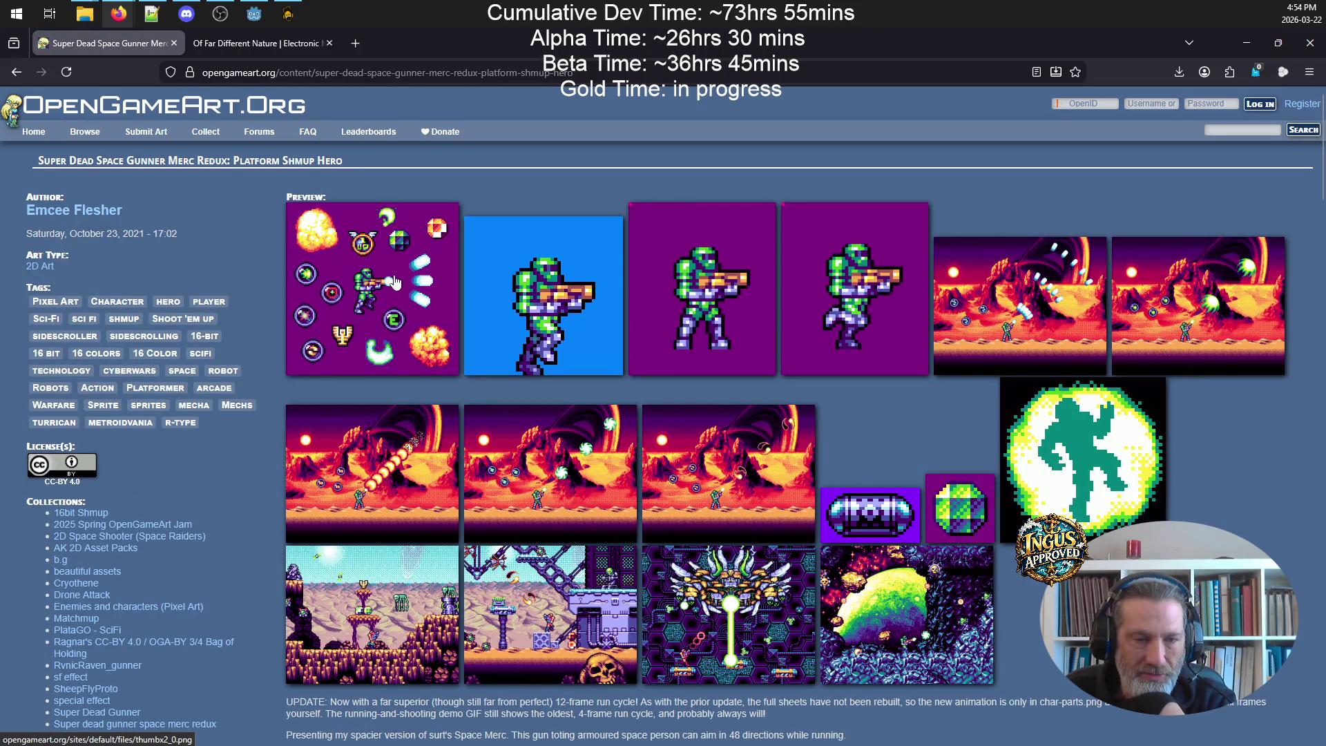
pyautogui.scroll(-5, 395, 282)
pyautogui.scroll(4, 404, 276)
pyautogui.click(407, 235)
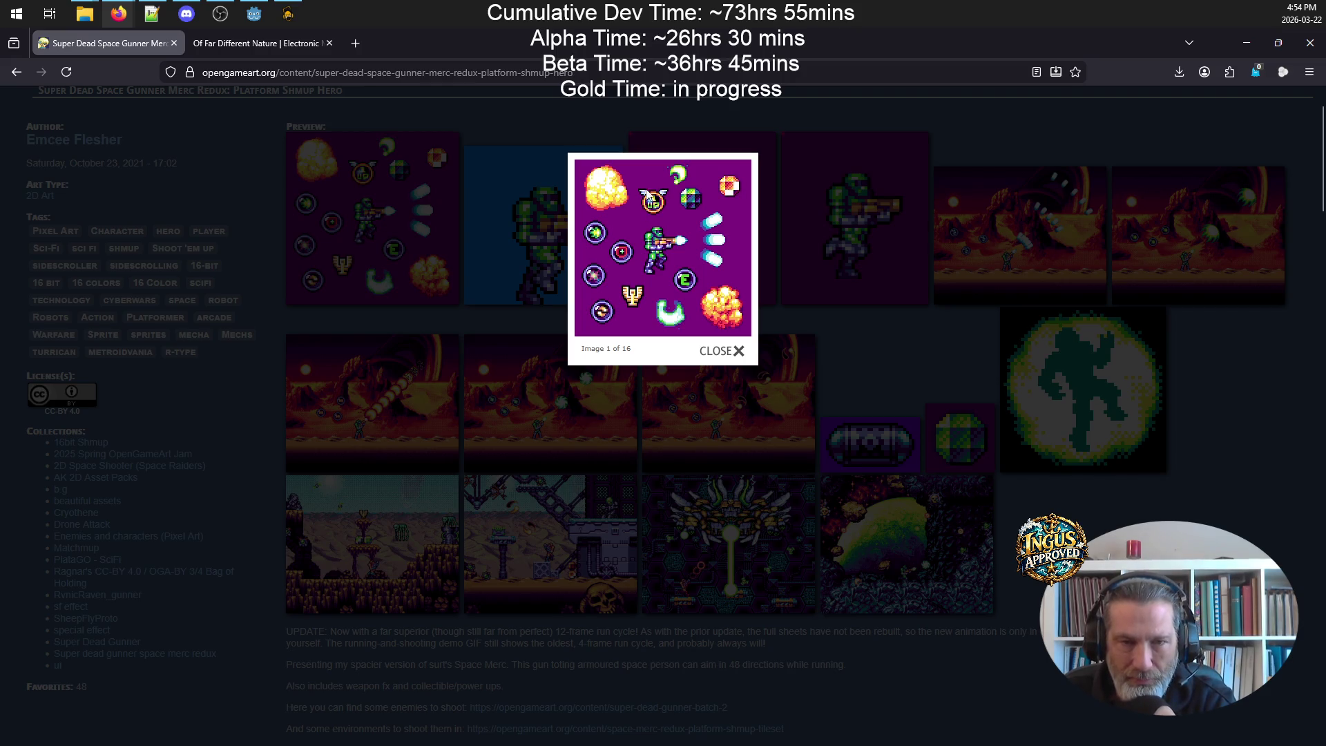
pyautogui.click(722, 351)
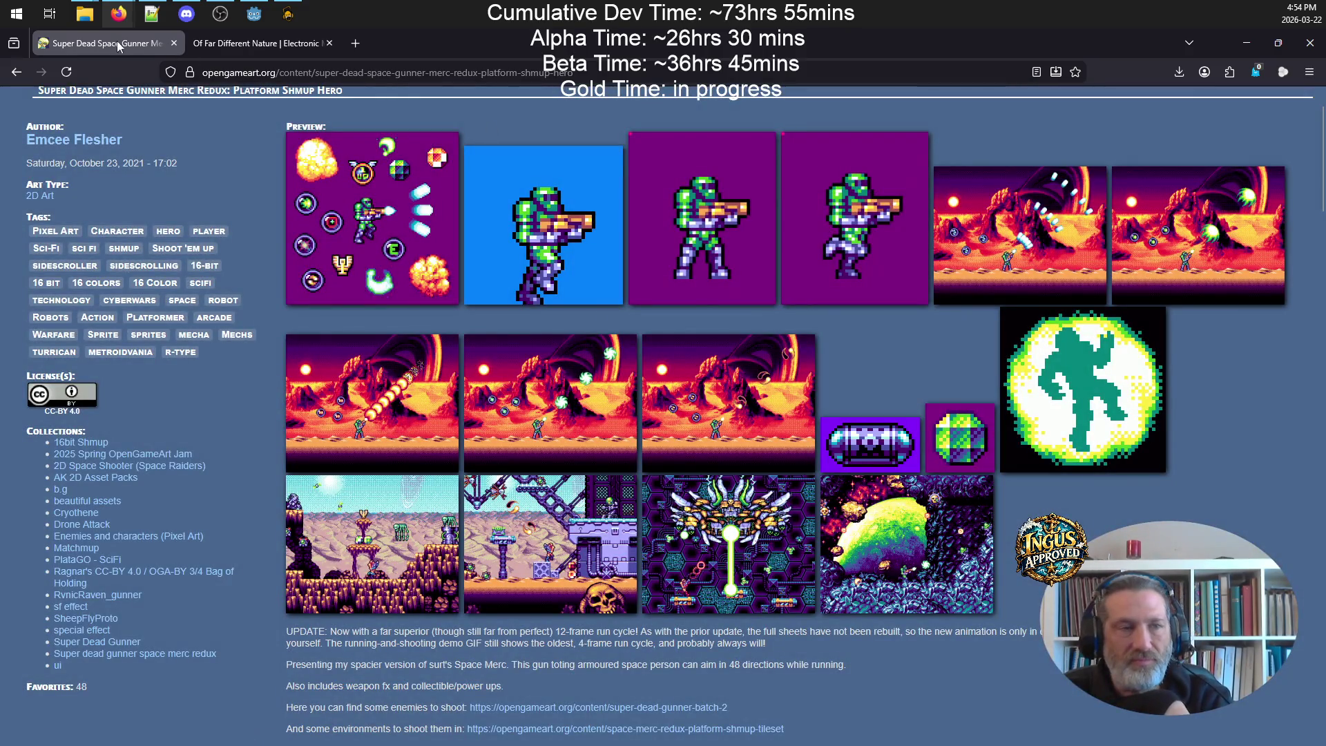
pyautogui.click(13, 73)
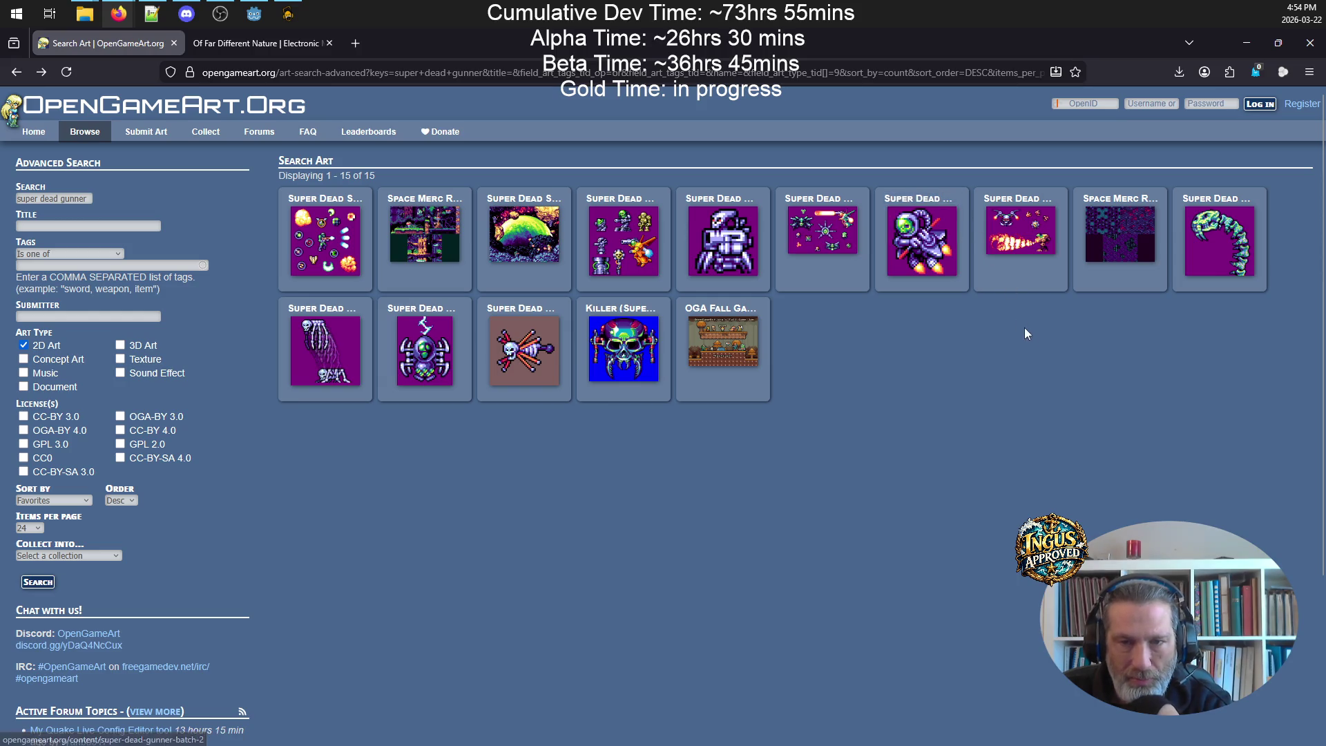
pyautogui.click(931, 204)
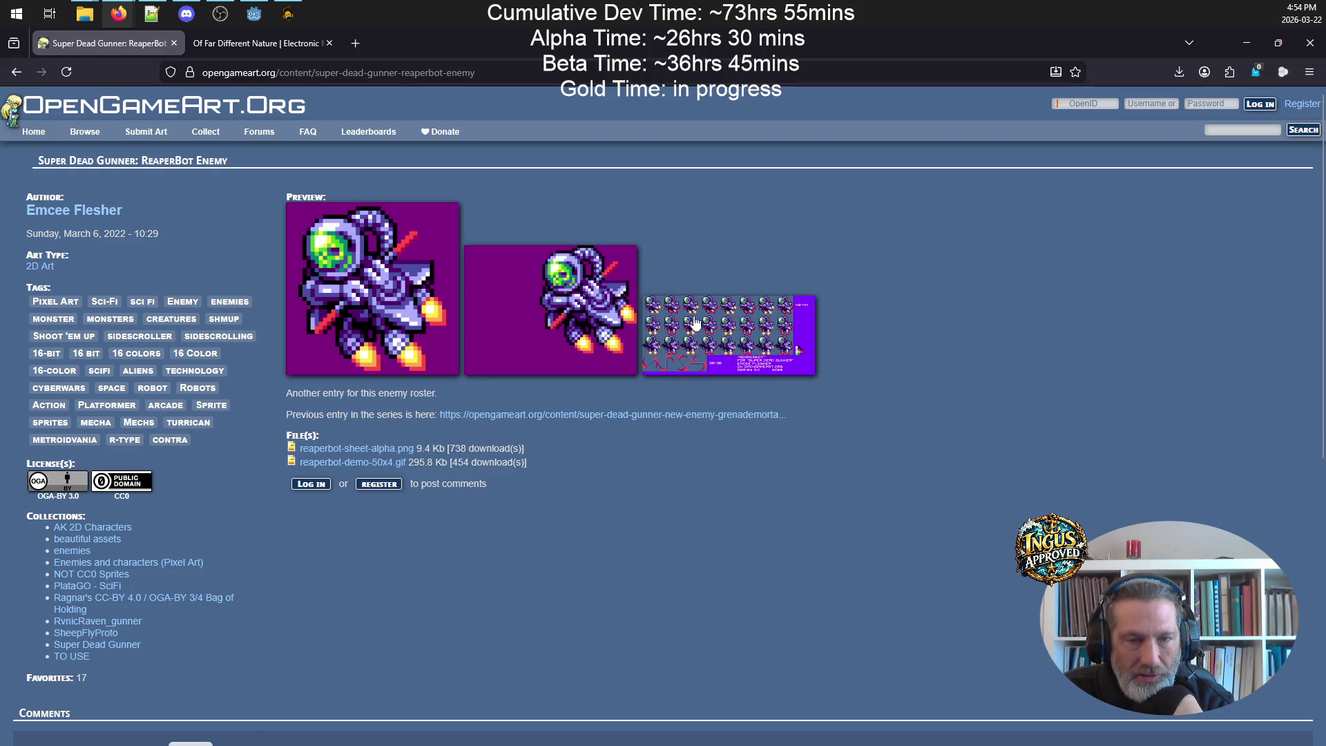
pyautogui.click(336, 293)
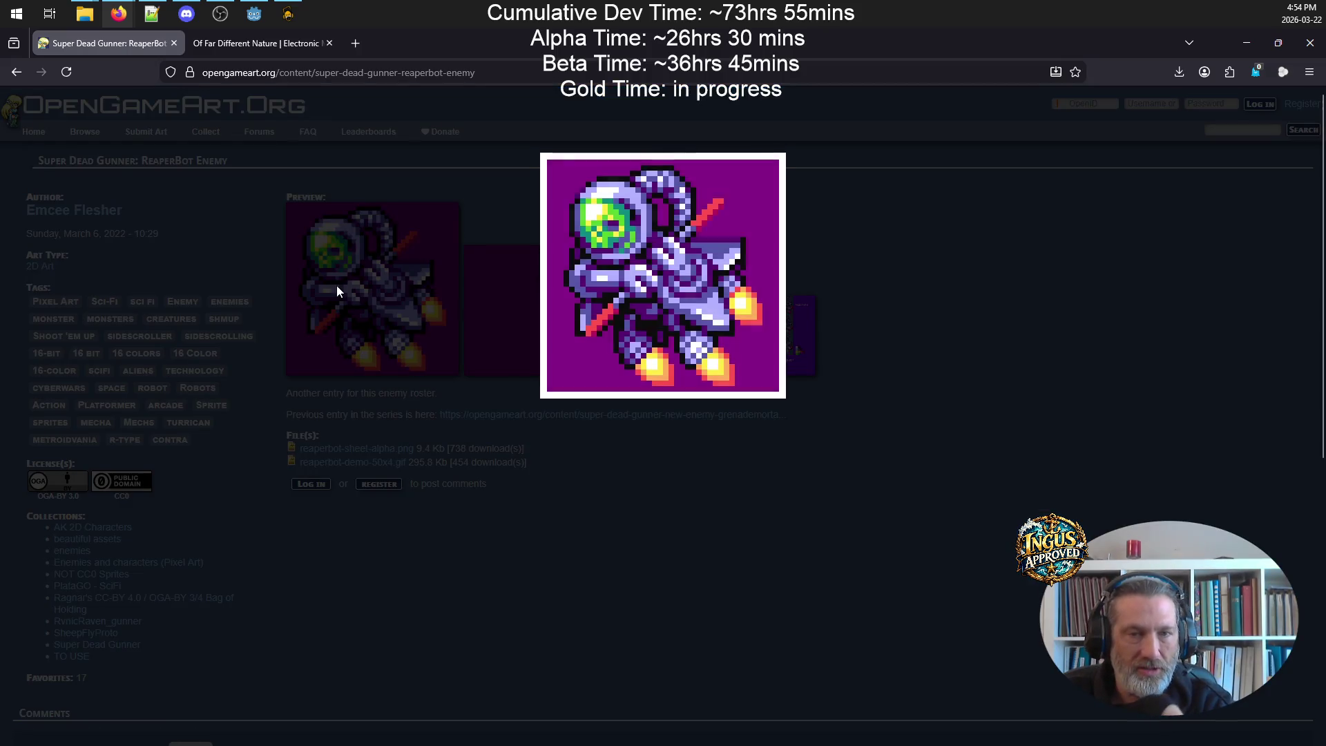
pyautogui.click(763, 200)
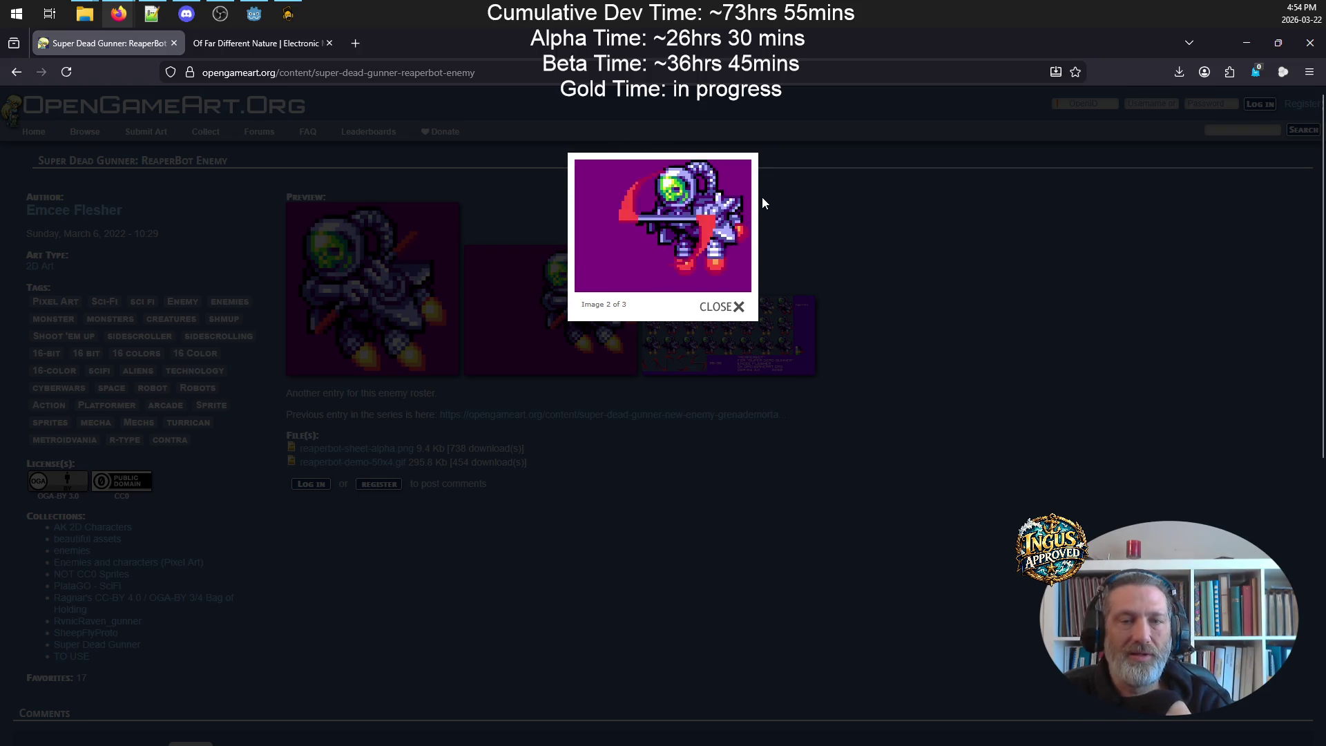
pyautogui.moveTo(758, 202)
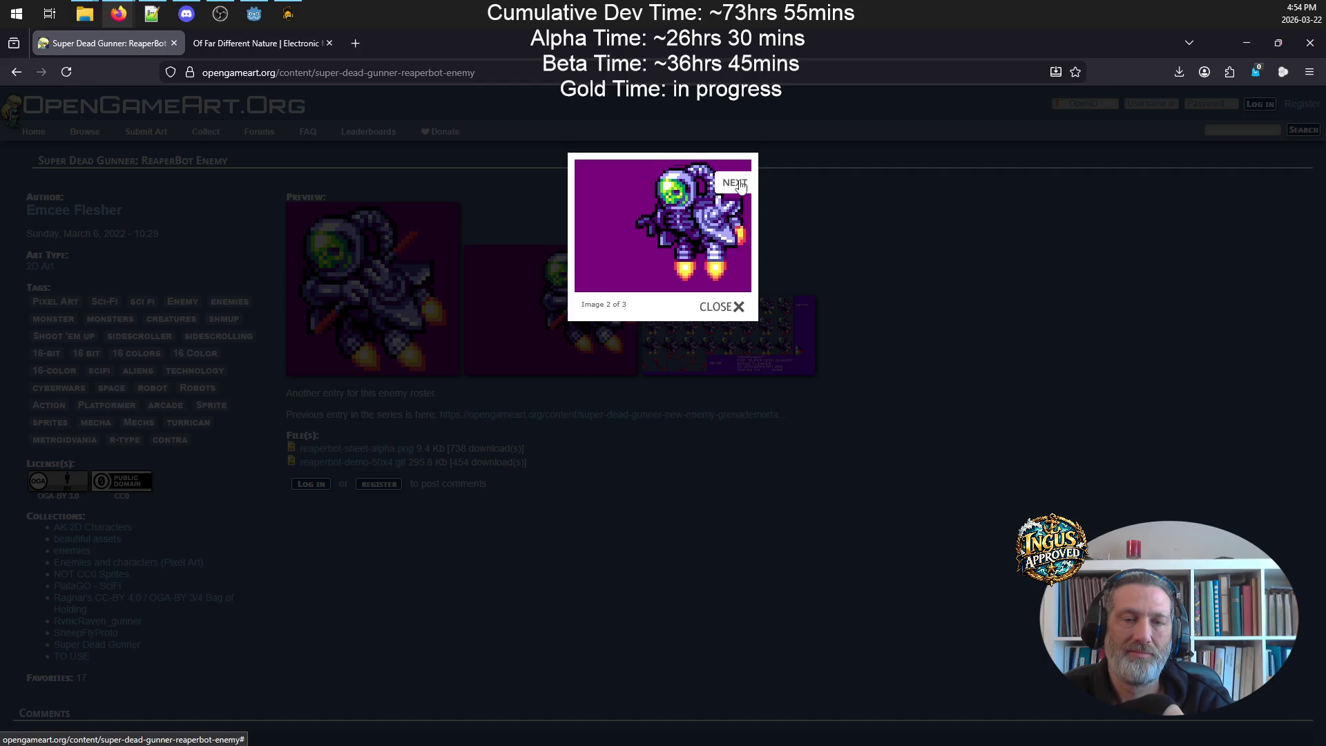
pyautogui.click(740, 185)
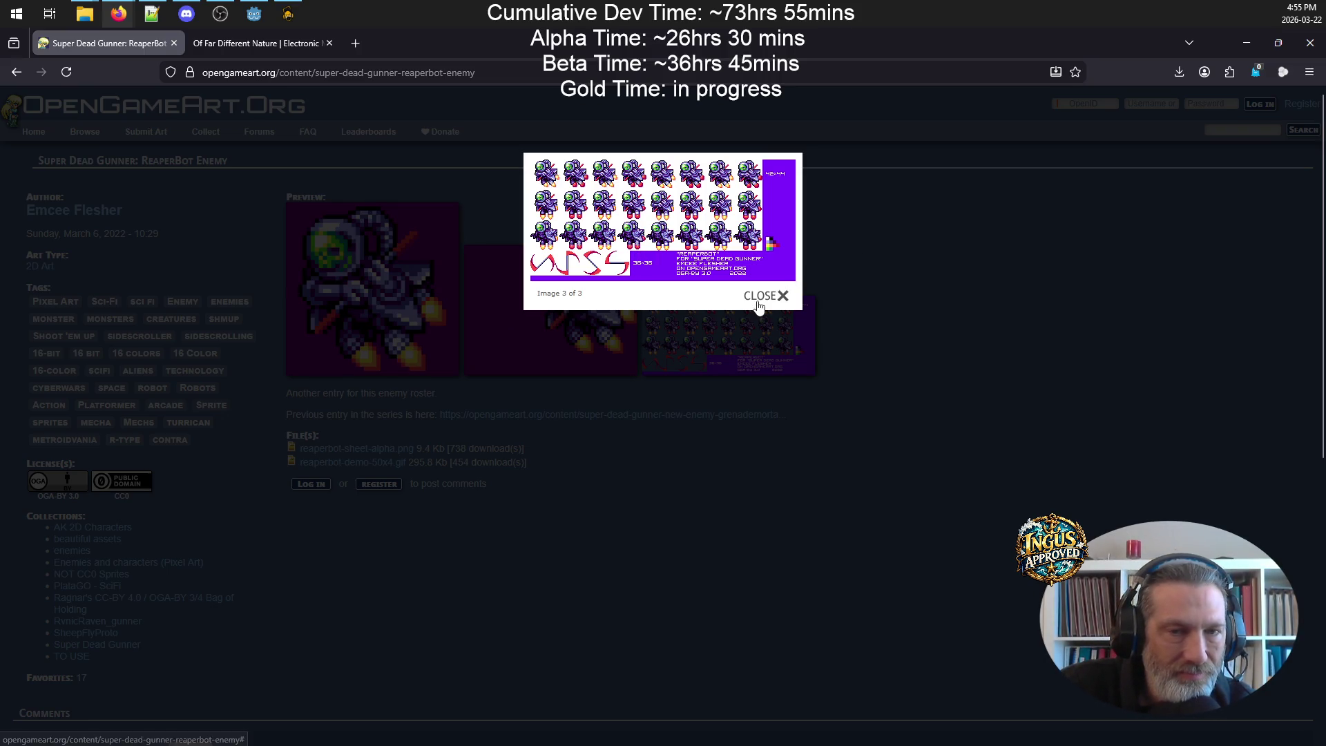
pyautogui.click(761, 297)
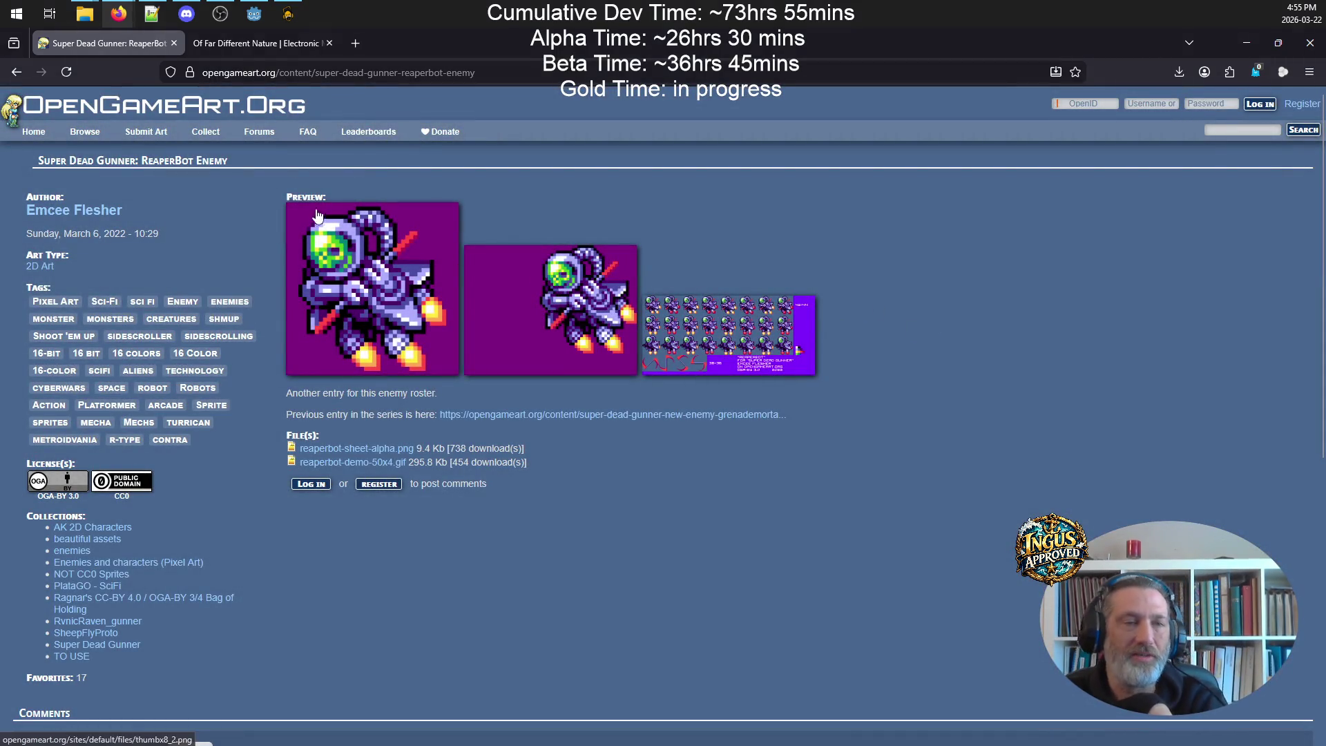
pyautogui.click(19, 77)
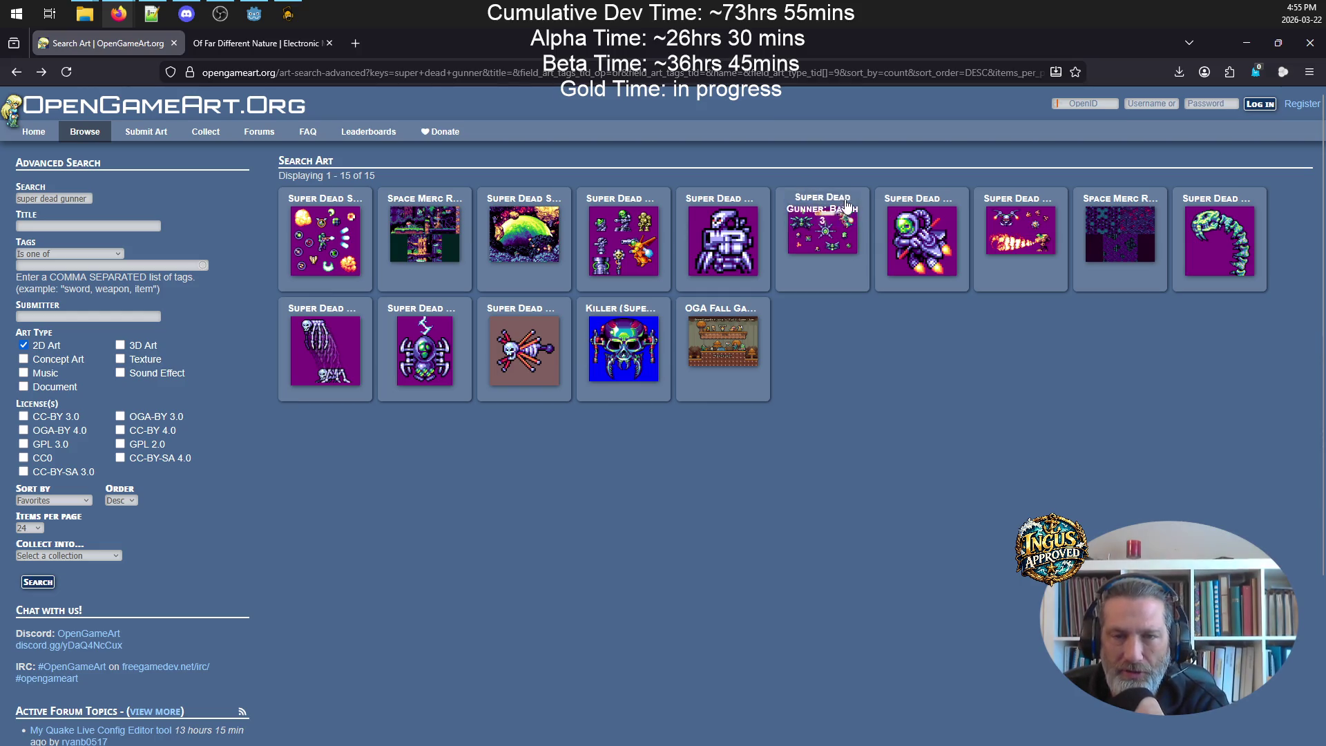
# - Open the Grenade/Mortar guy page, view its first two previews, then its full sprite sheet
pyautogui.click(733, 207)
pyautogui.click(315, 338)
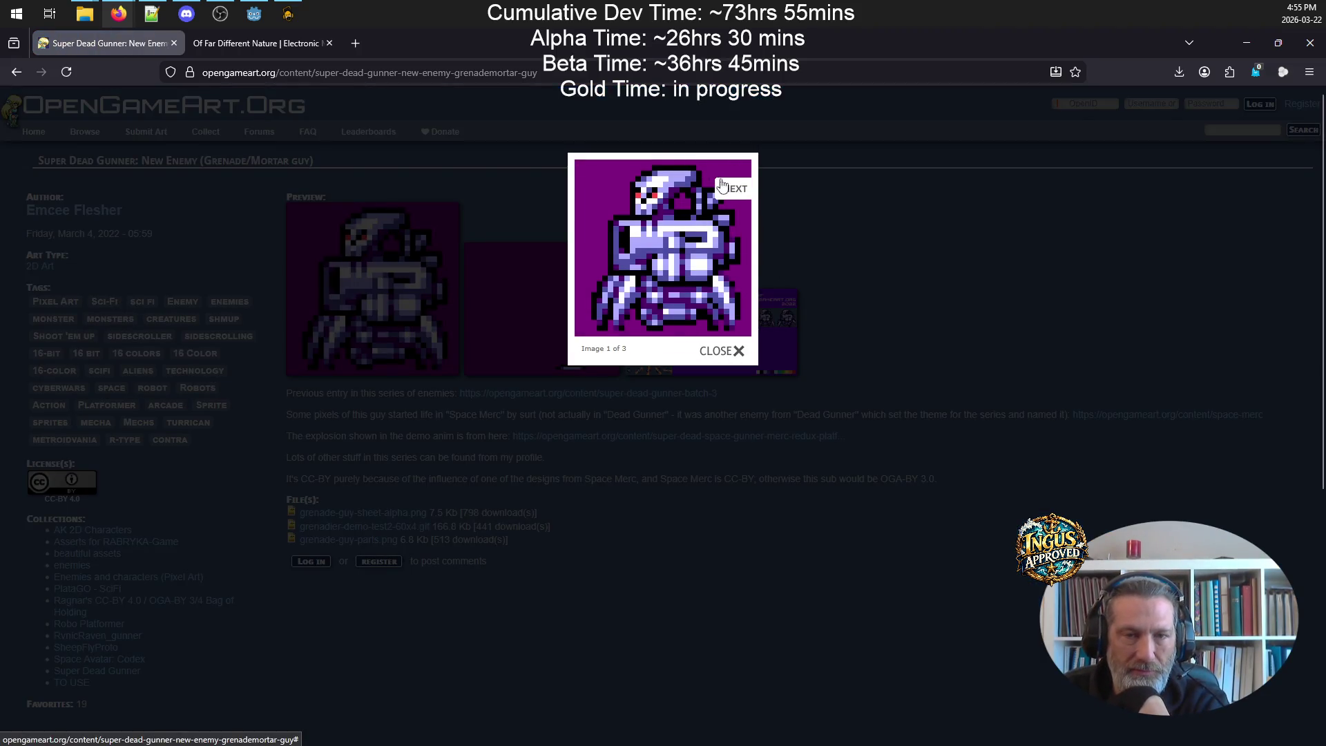
pyautogui.click(721, 184)
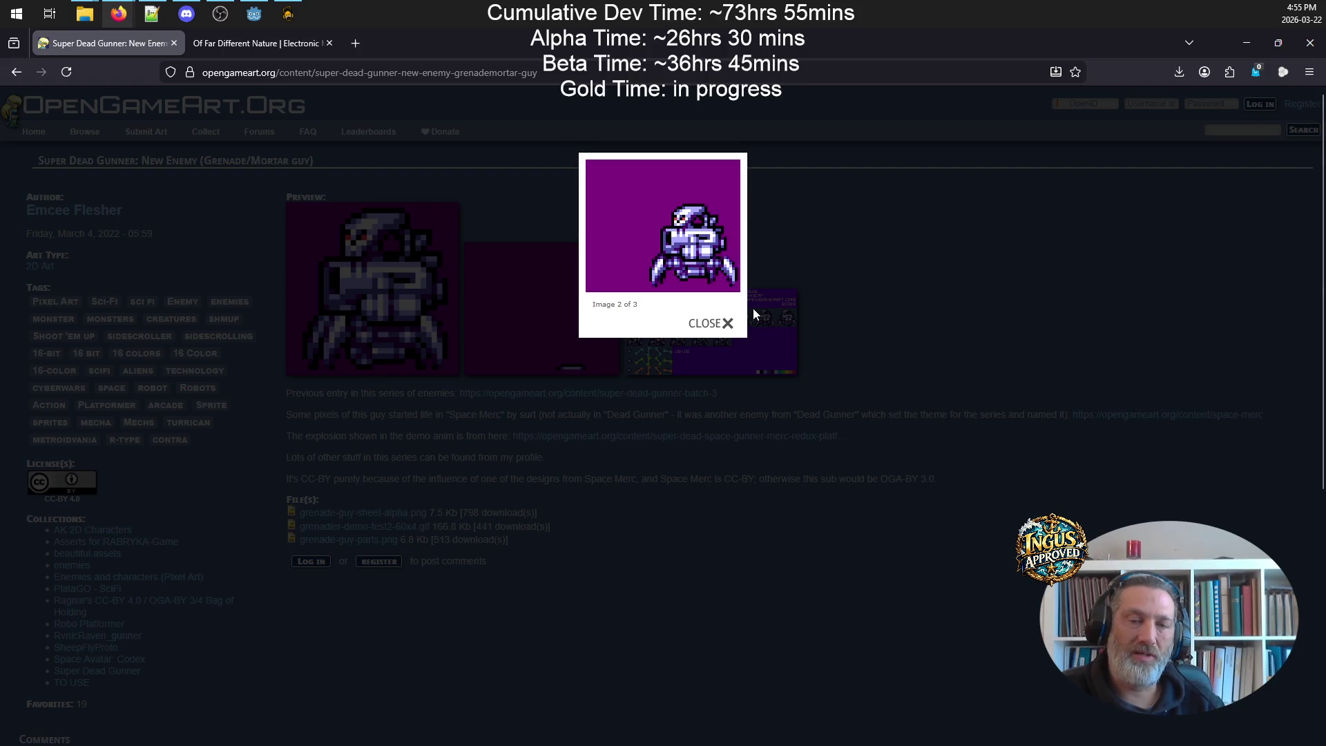
pyautogui.click(712, 325)
pyautogui.click(710, 342)
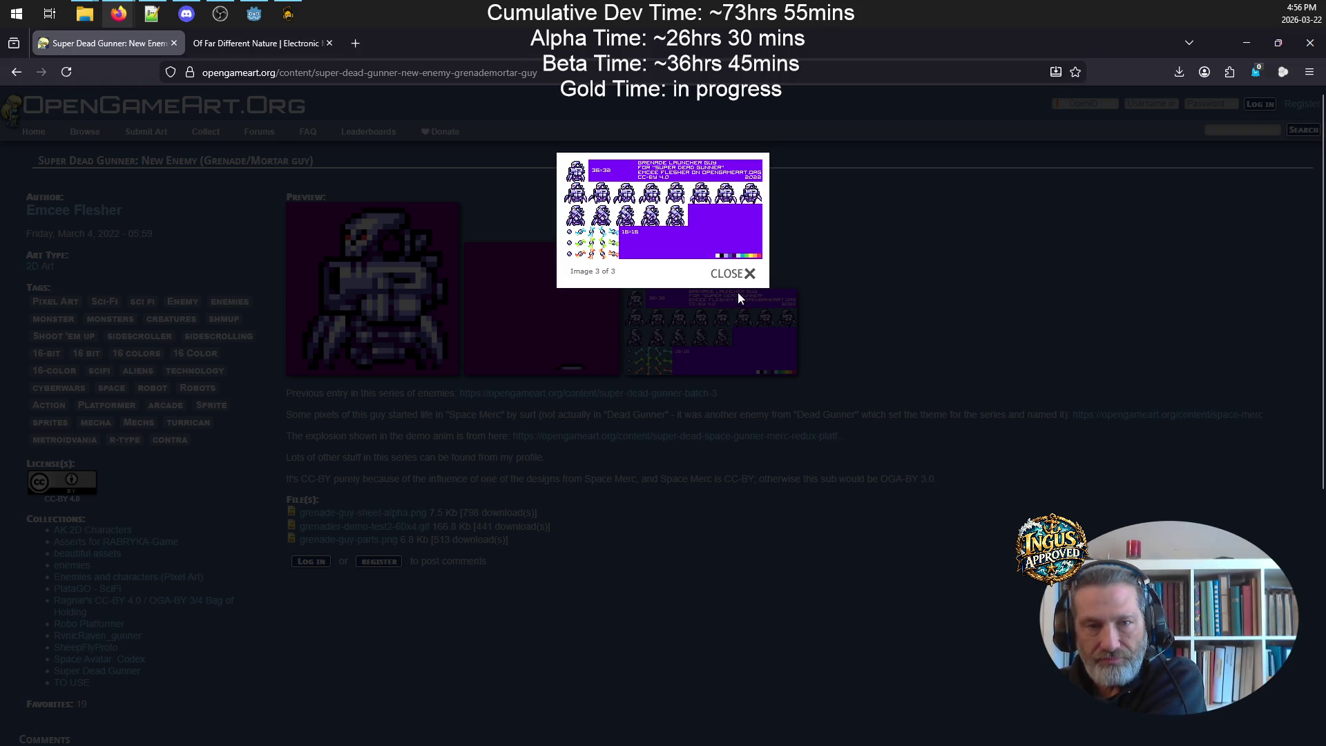
pyautogui.click(728, 272)
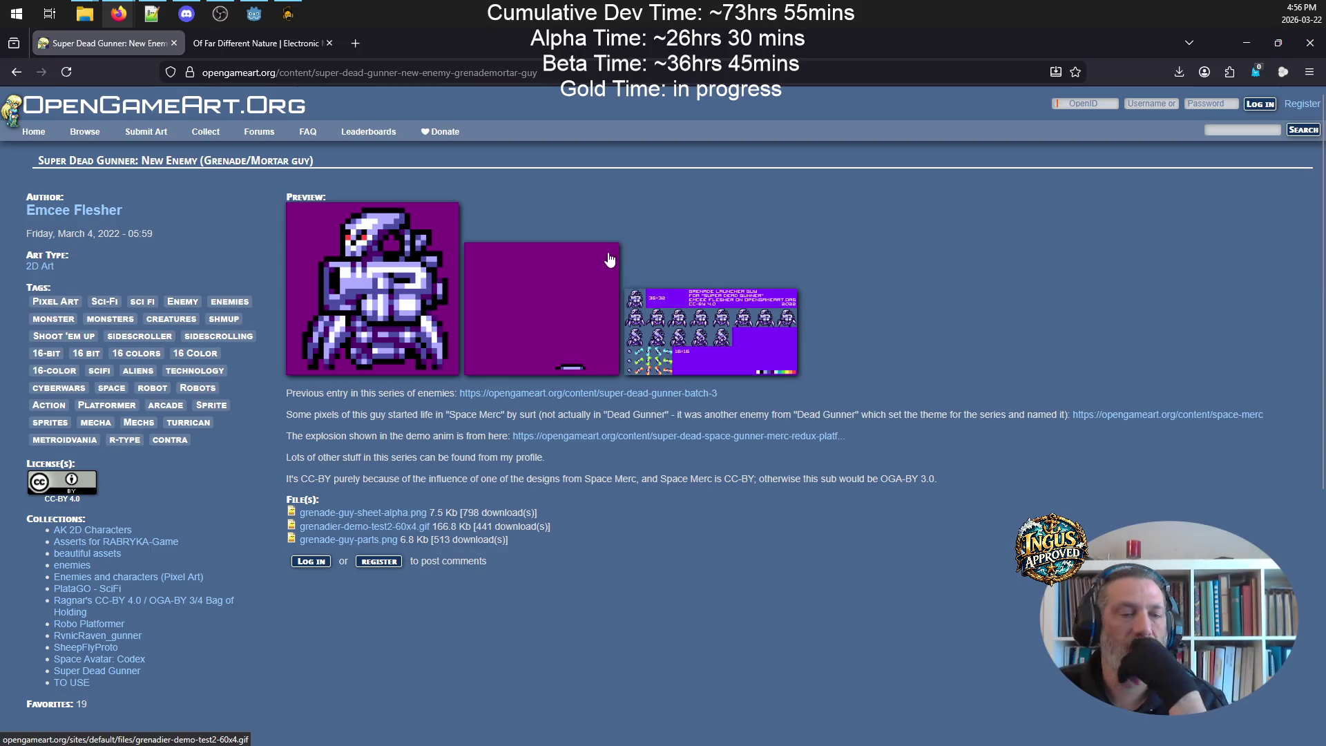
# - Download grenade-guy-parts.png, zoom in on it maximized in Photos, then close Photos
pyautogui.click(358, 539)
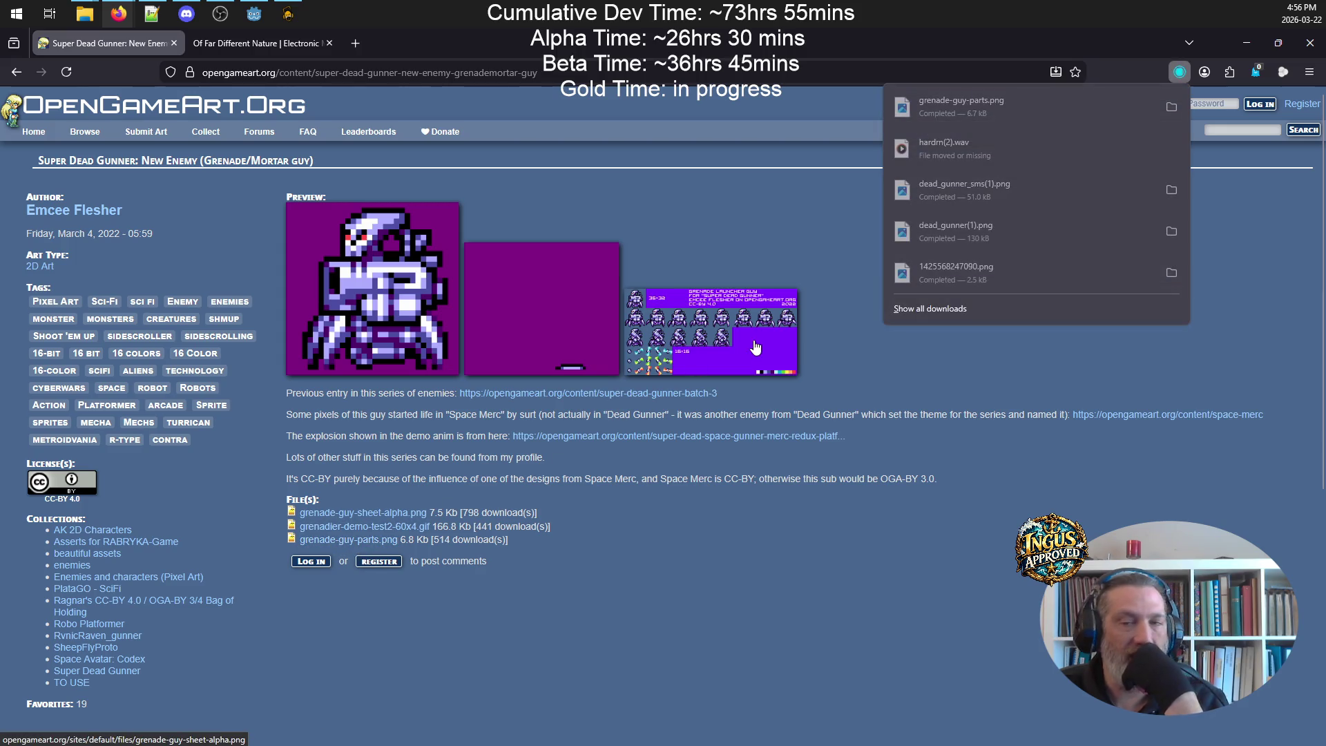
pyautogui.click(972, 115)
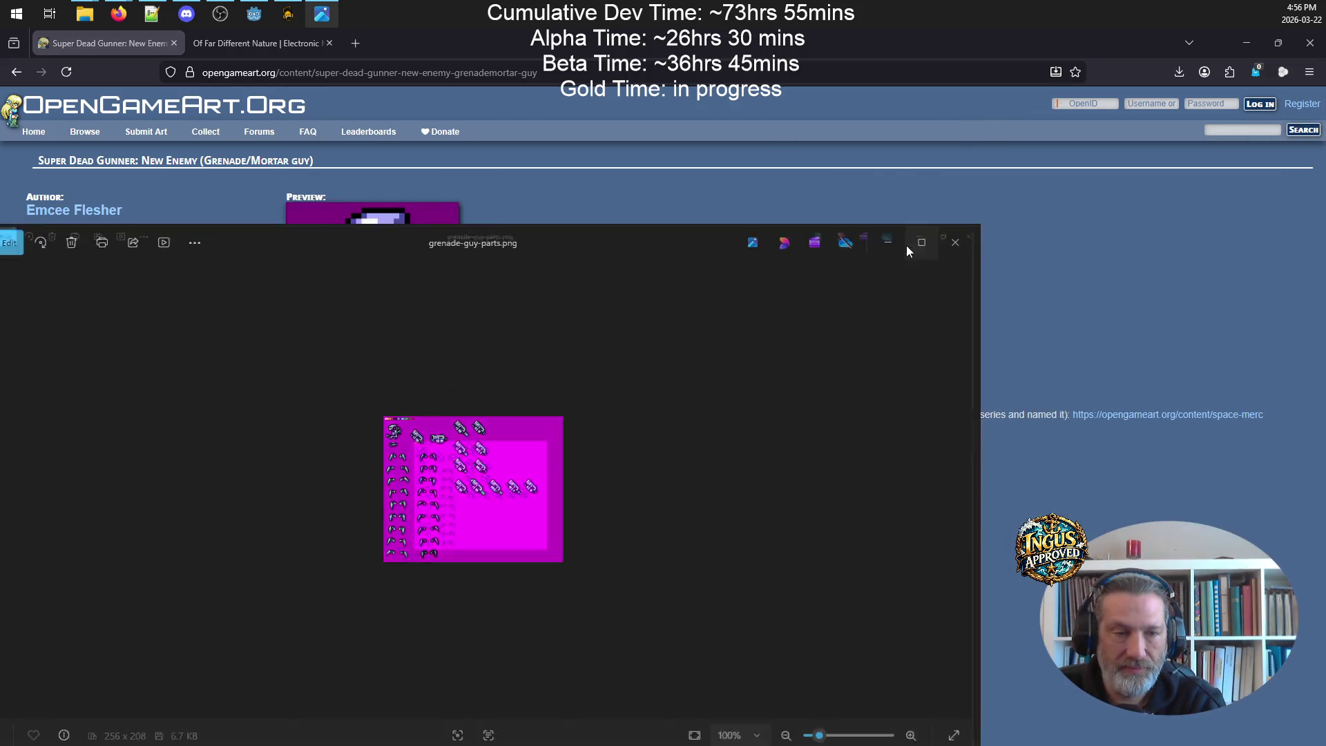
pyautogui.click(906, 250)
pyautogui.scroll(4, 697, 351)
pyautogui.scroll(3, 698, 359)
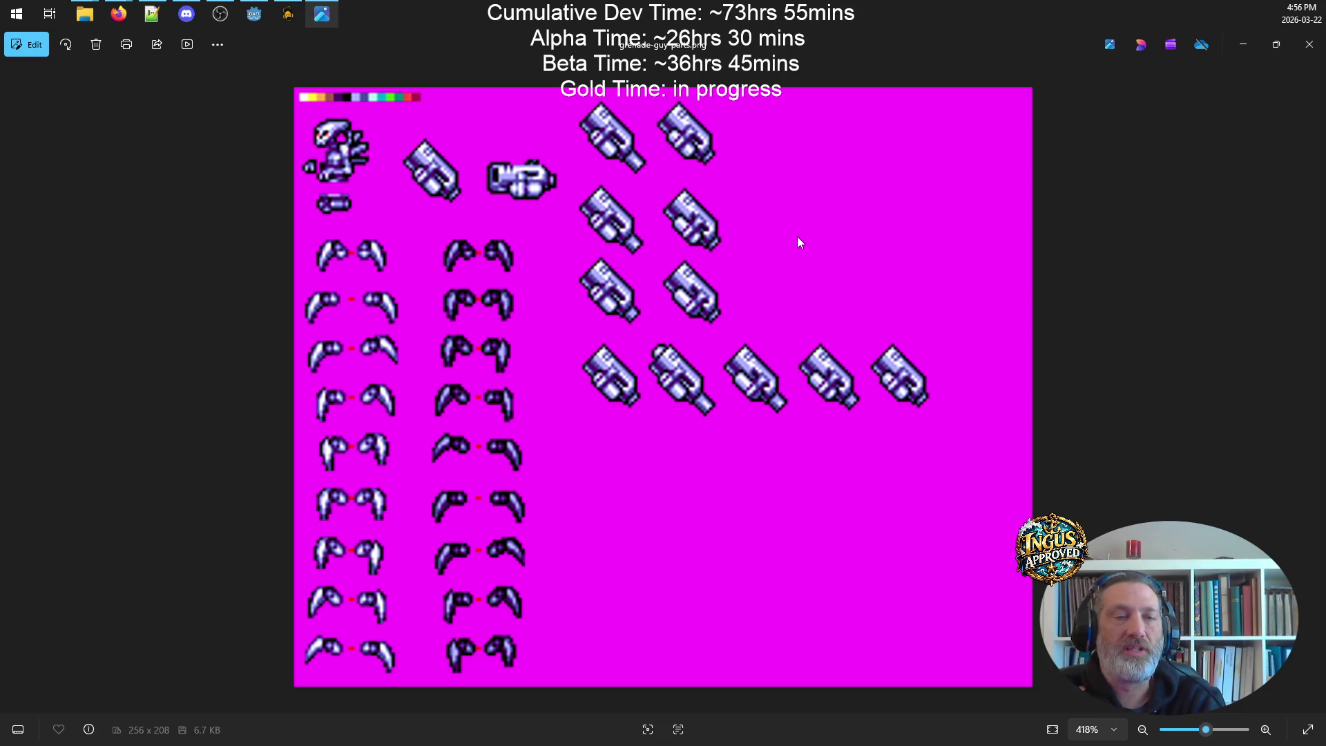
pyautogui.scroll(-4, 801, 239)
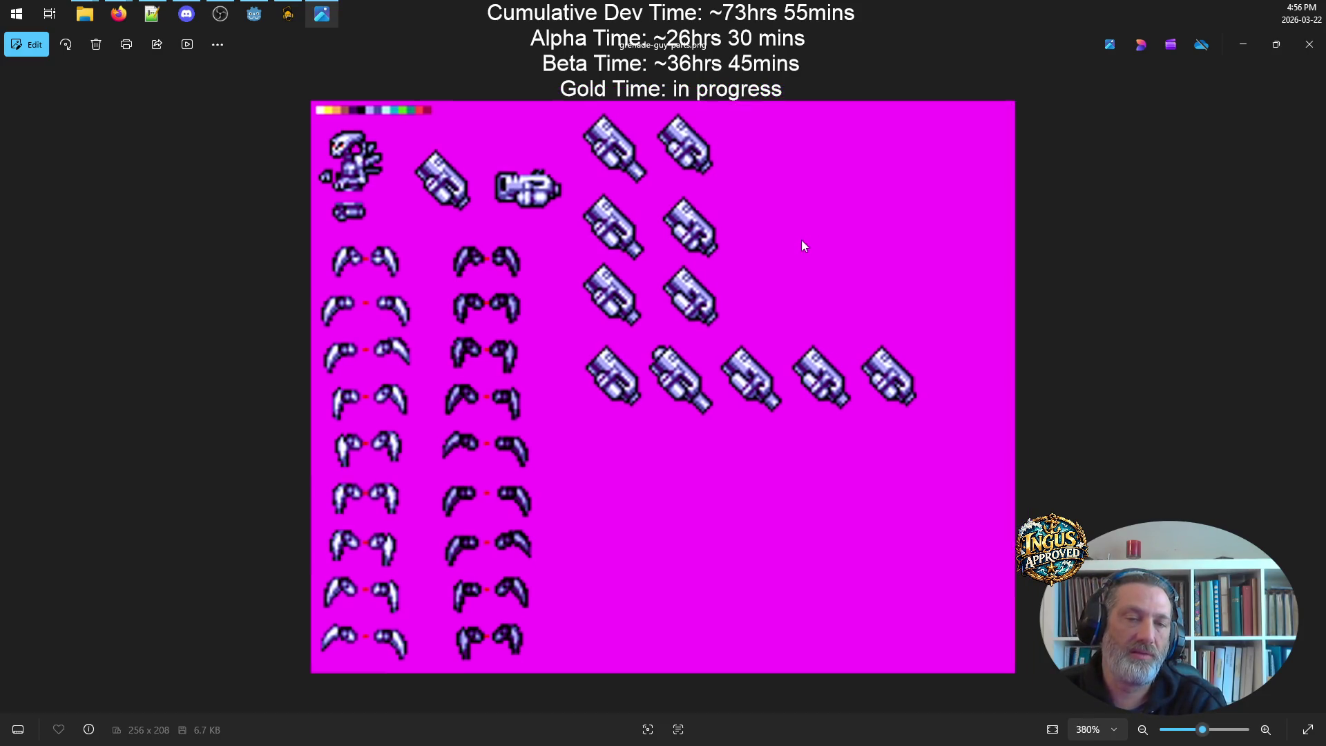
pyautogui.click(1322, 52)
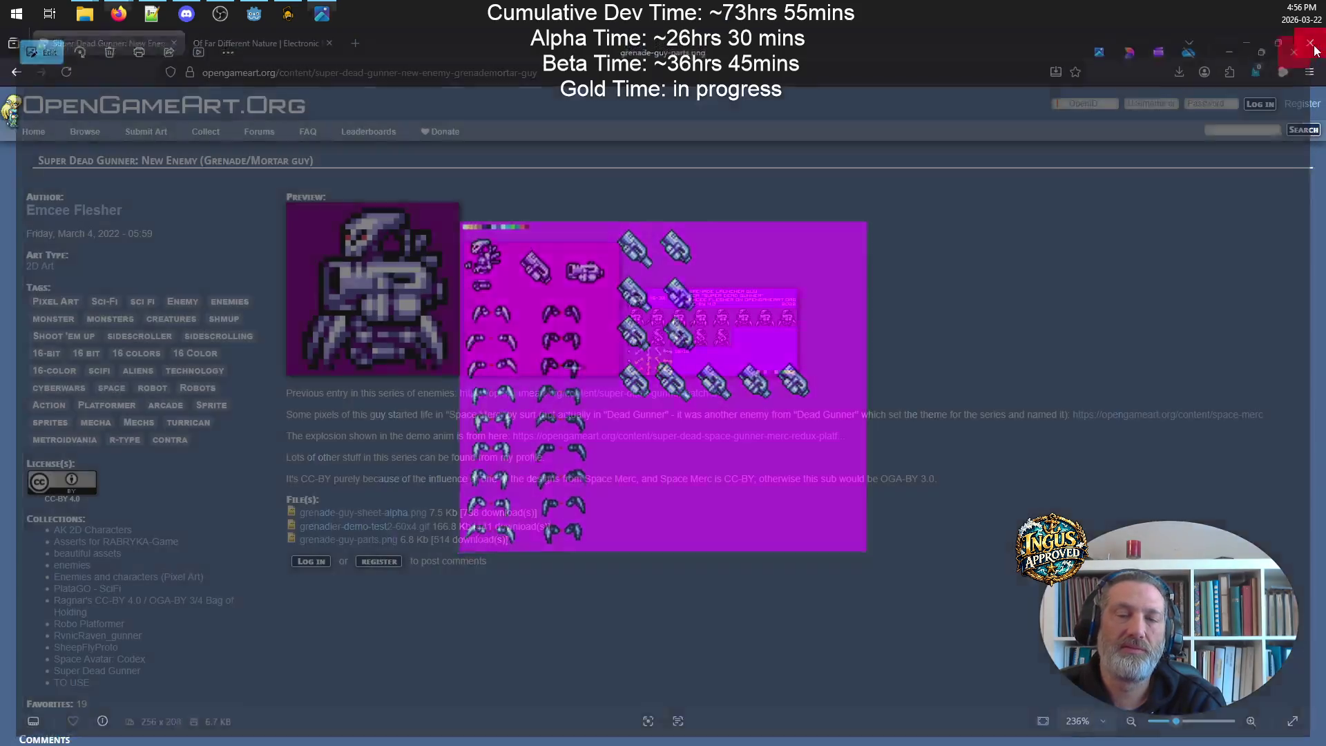
# - Check the Super Dead Gunner: Batch 2 page, then open the Cyber-tooth enemy page
pyautogui.click(13, 69)
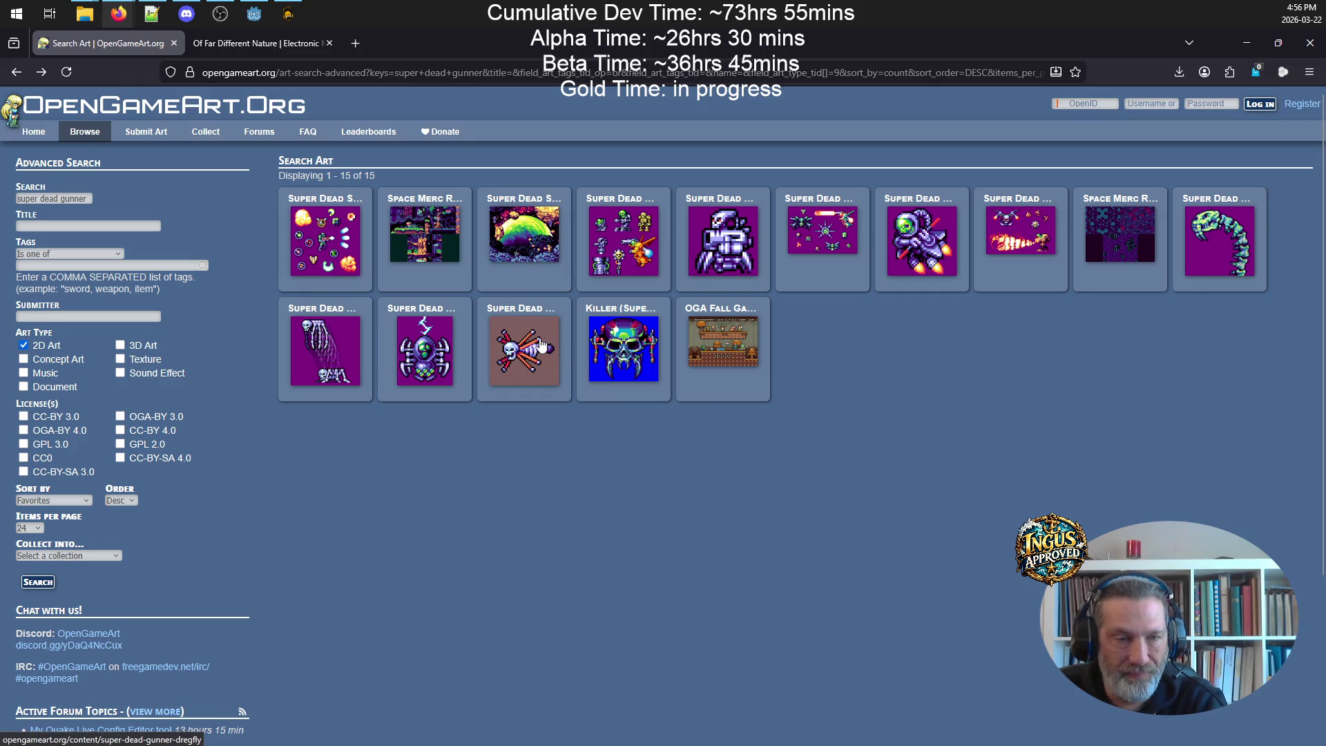
pyautogui.click(1040, 208)
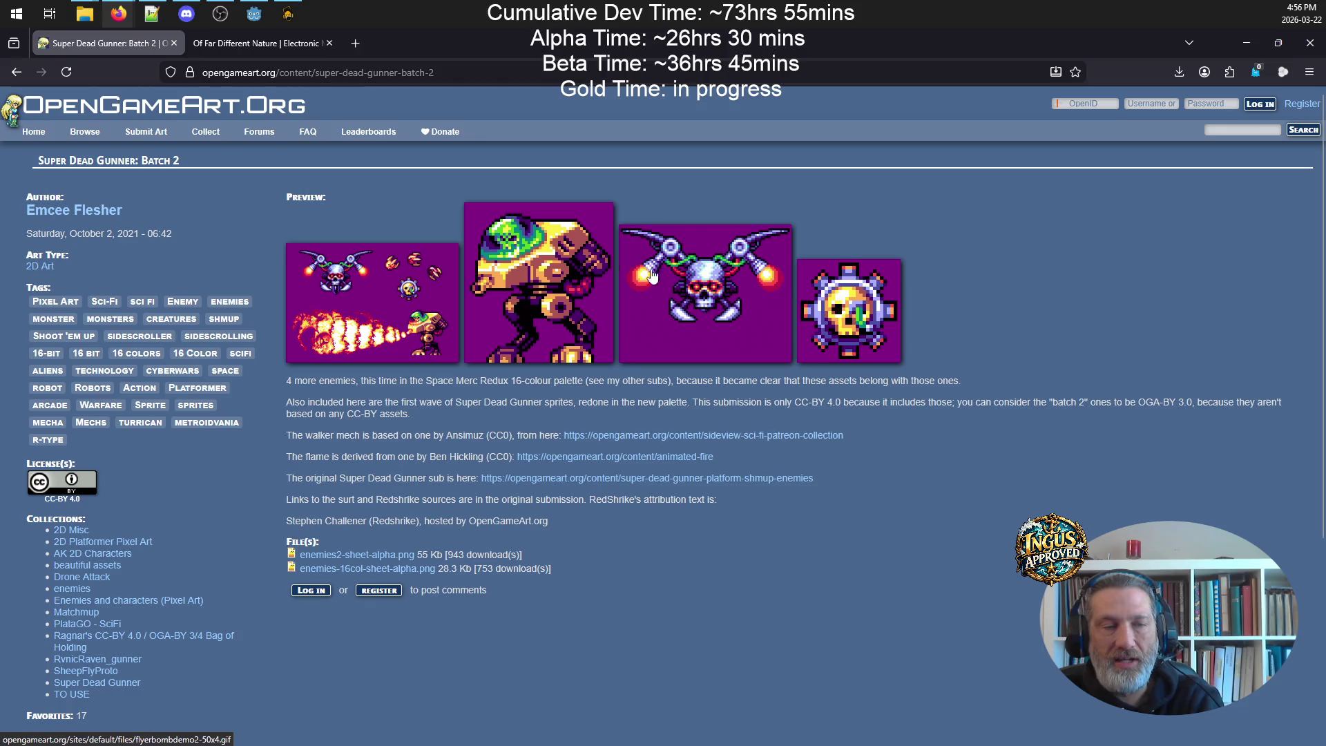
pyautogui.click(16, 72)
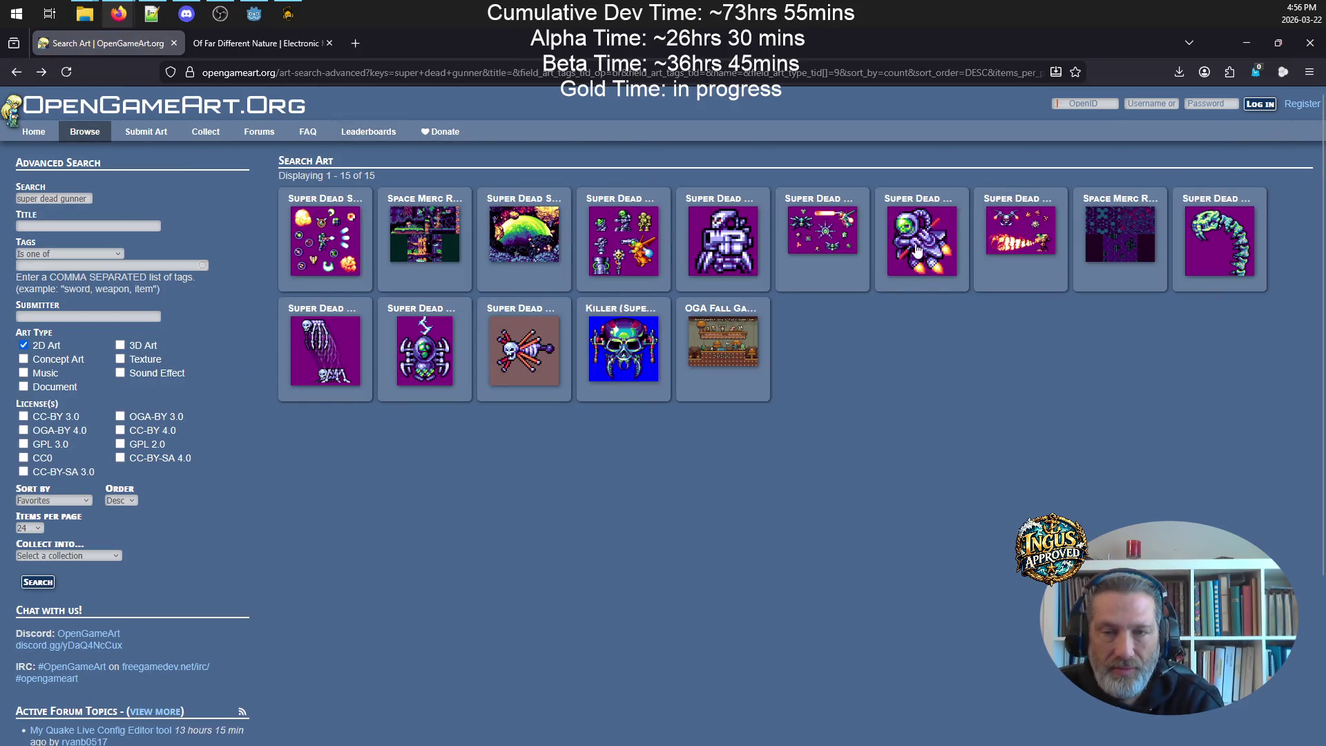
pyautogui.click(1206, 230)
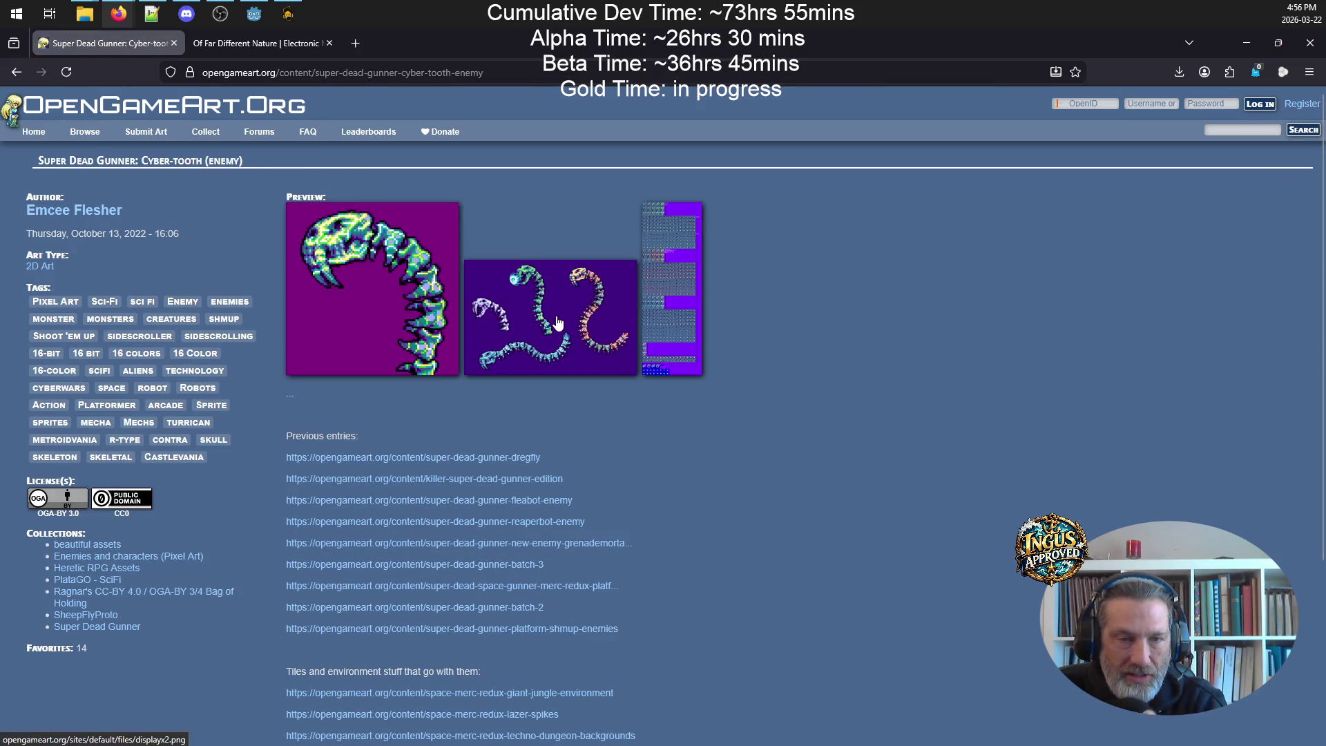
# - Browse Cyber-tooth's three previews to its sprite sheet, then return and open Spidrbot
pyautogui.click(558, 323)
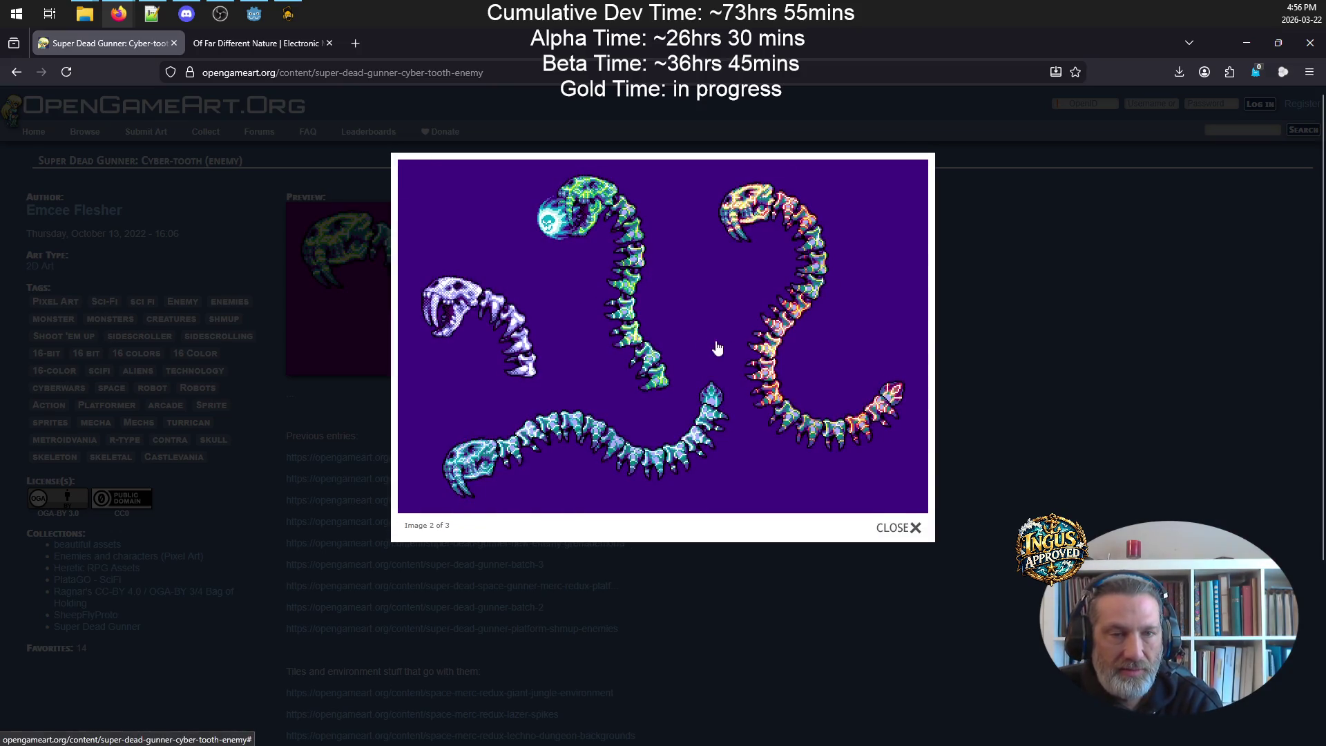
pyautogui.click(414, 215)
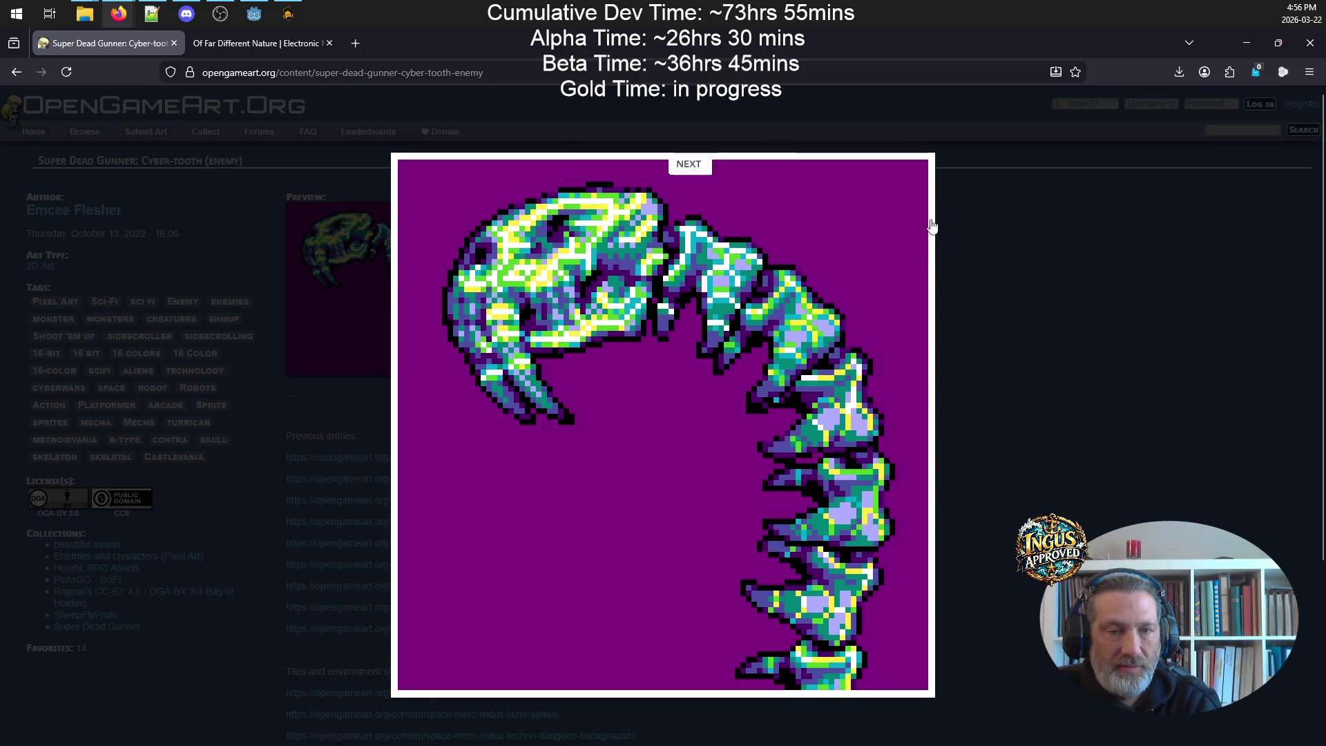
pyautogui.click(896, 245)
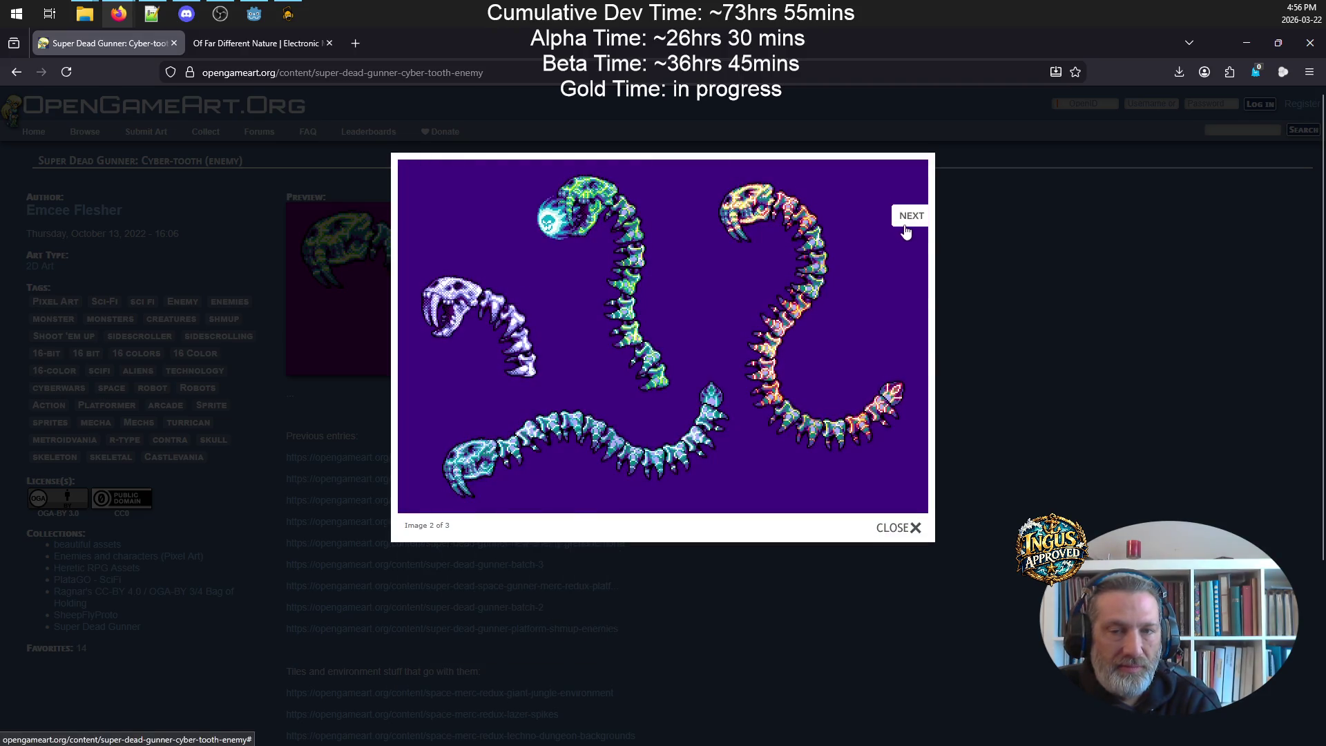
pyautogui.click(906, 224)
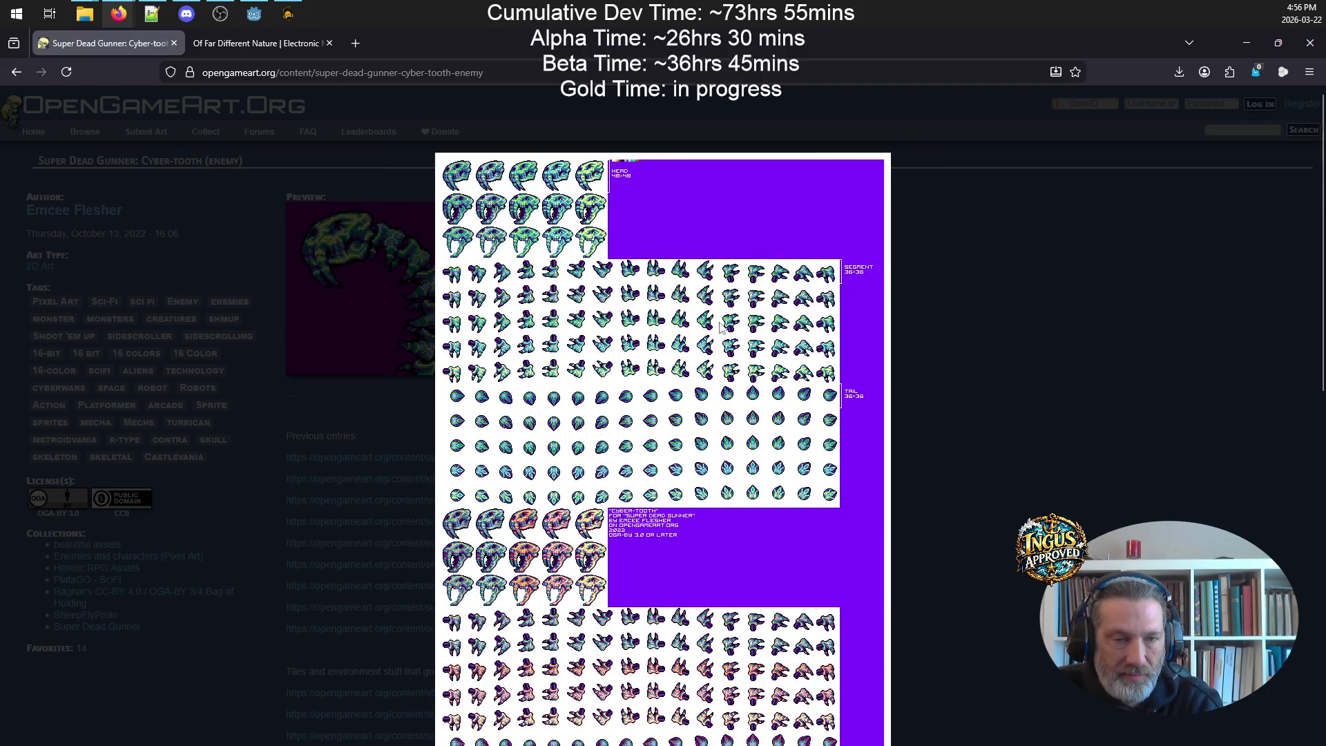
pyautogui.scroll(-6, 740, 326)
pyautogui.scroll(-4, 739, 327)
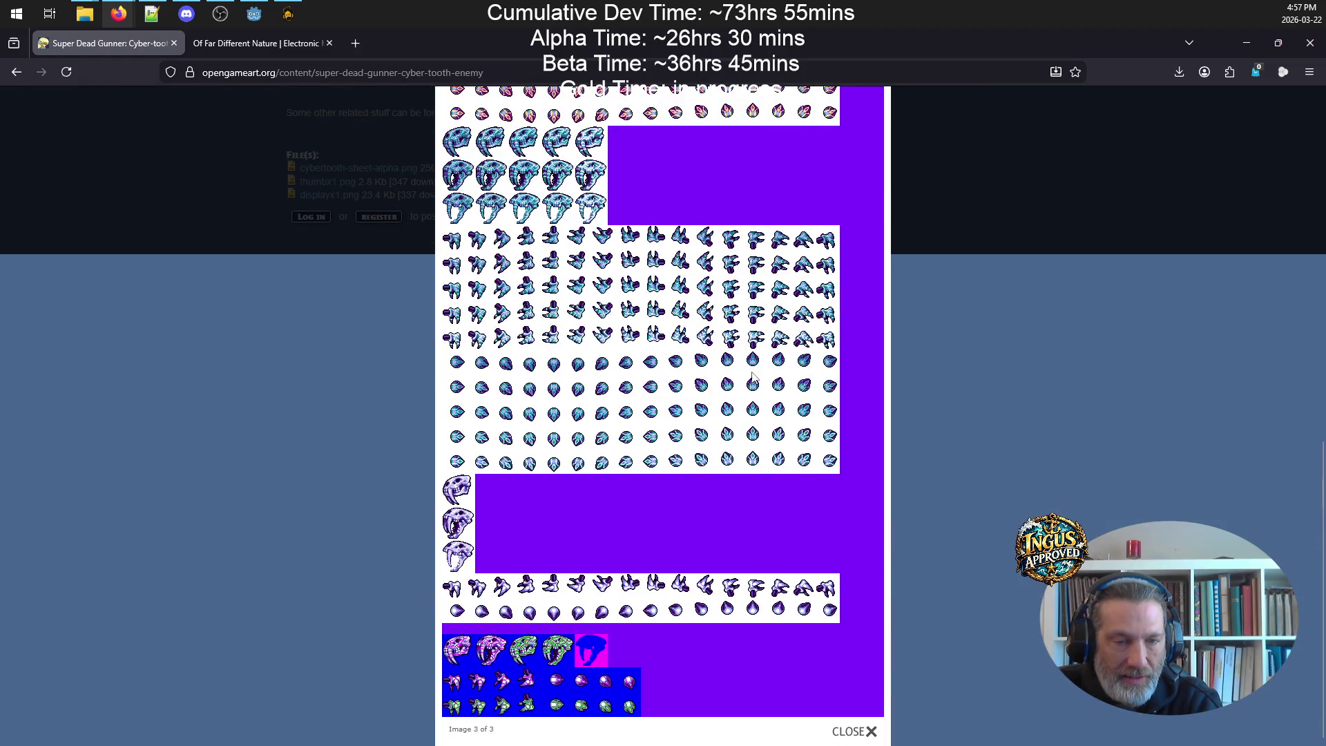
pyautogui.scroll(10, 757, 399)
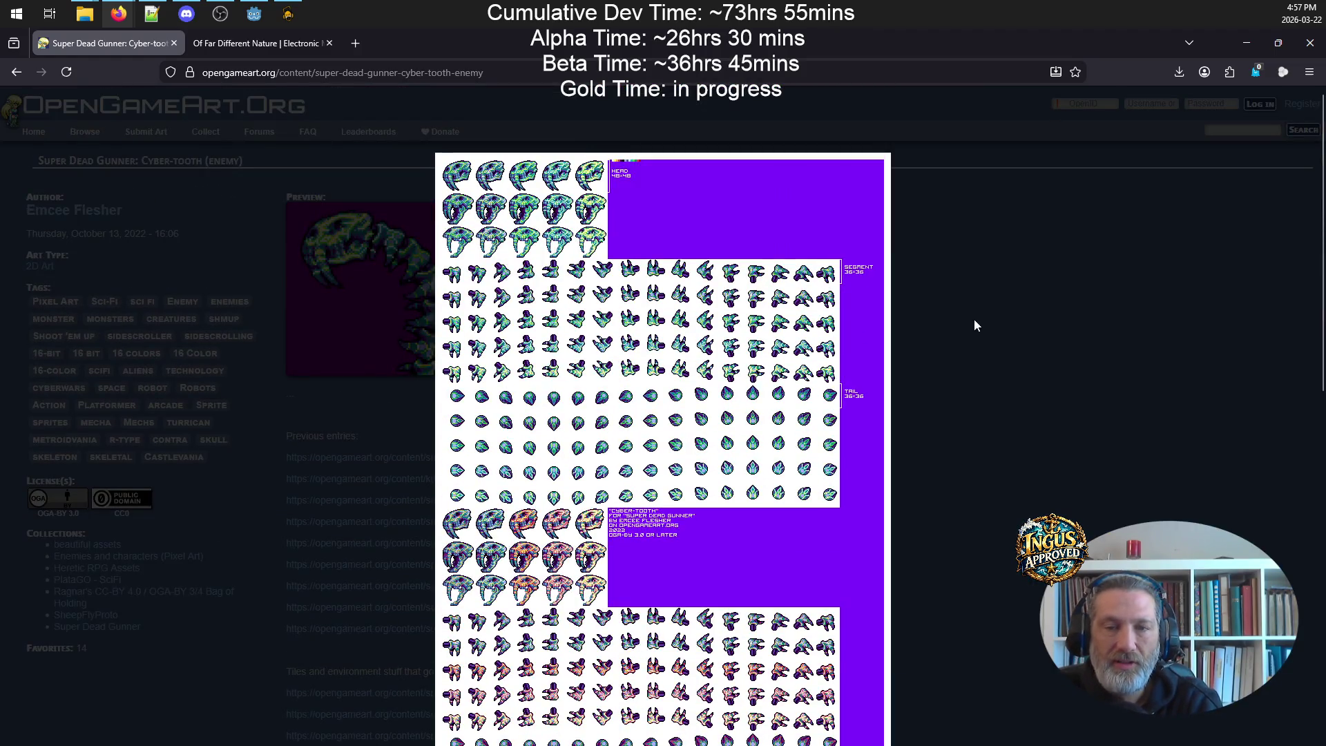
pyautogui.click(974, 326)
pyautogui.click(15, 73)
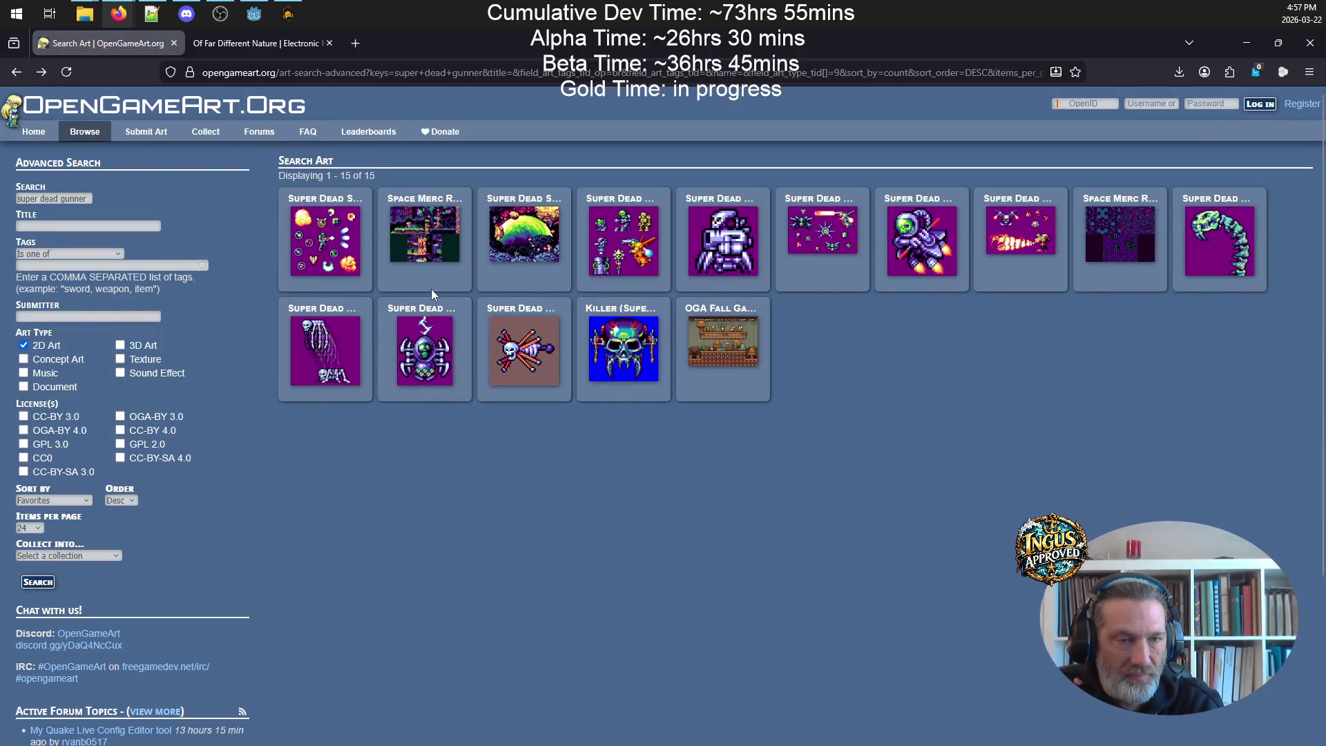
pyautogui.click(425, 319)
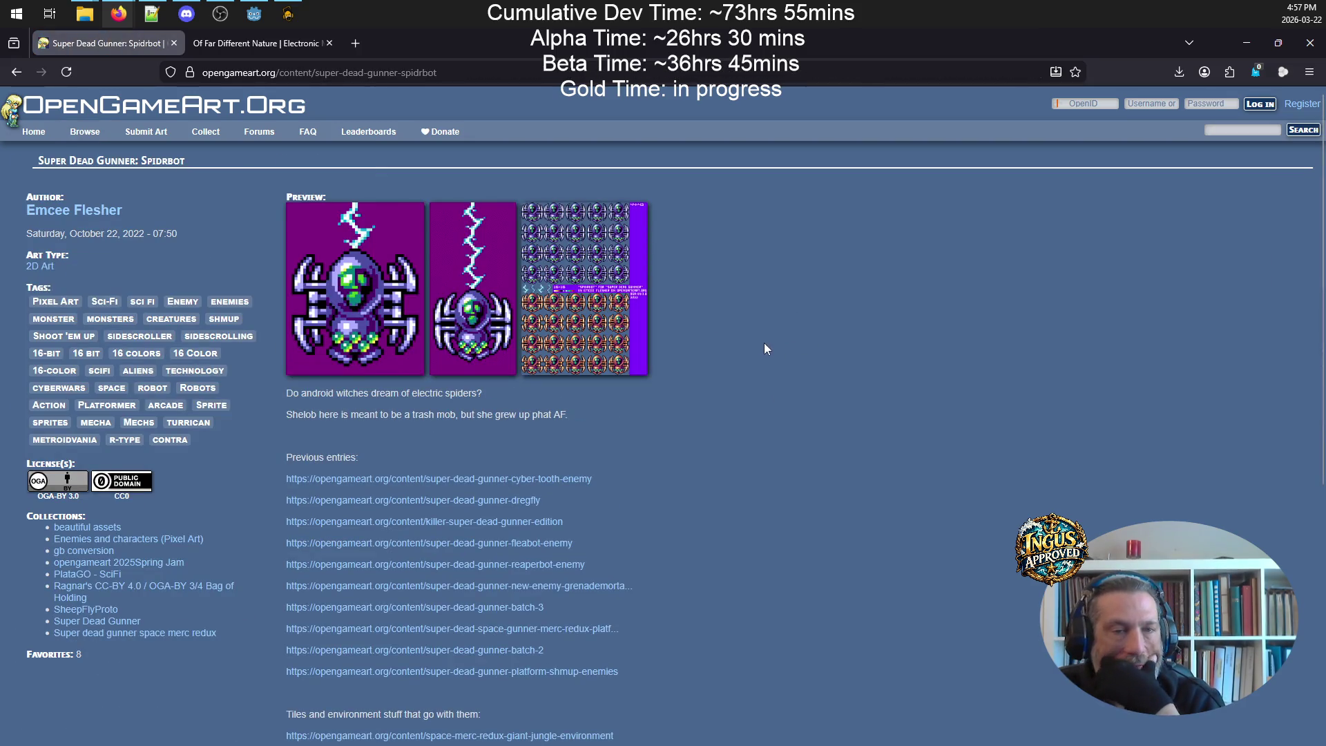
pyautogui.click(370, 276)
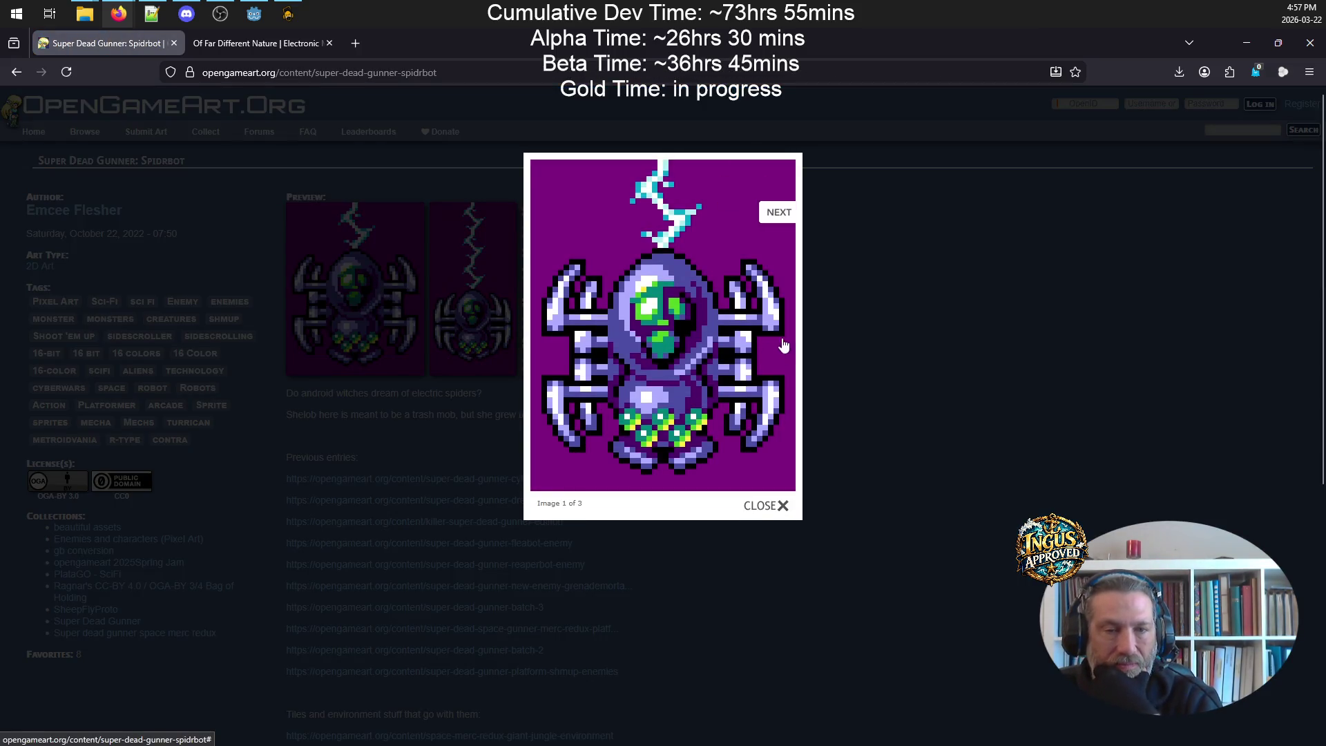
pyautogui.click(770, 228)
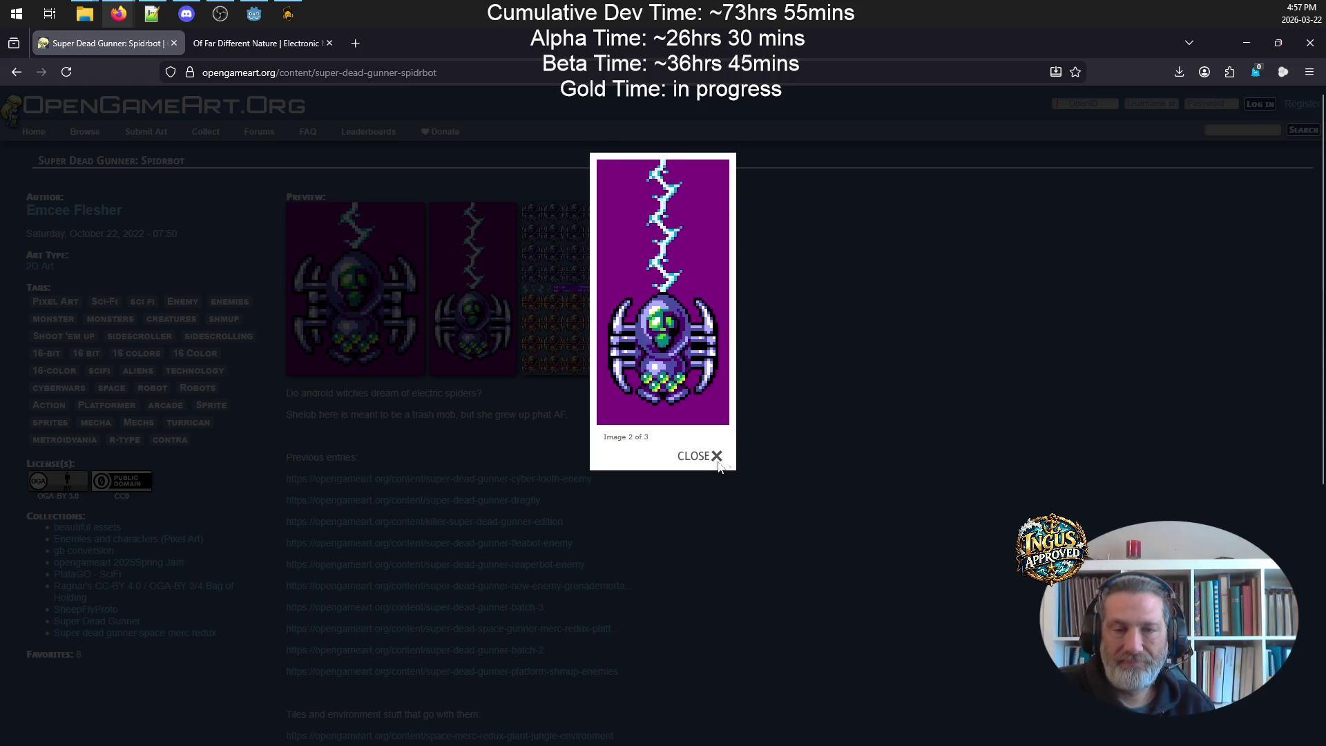
pyautogui.click(698, 457)
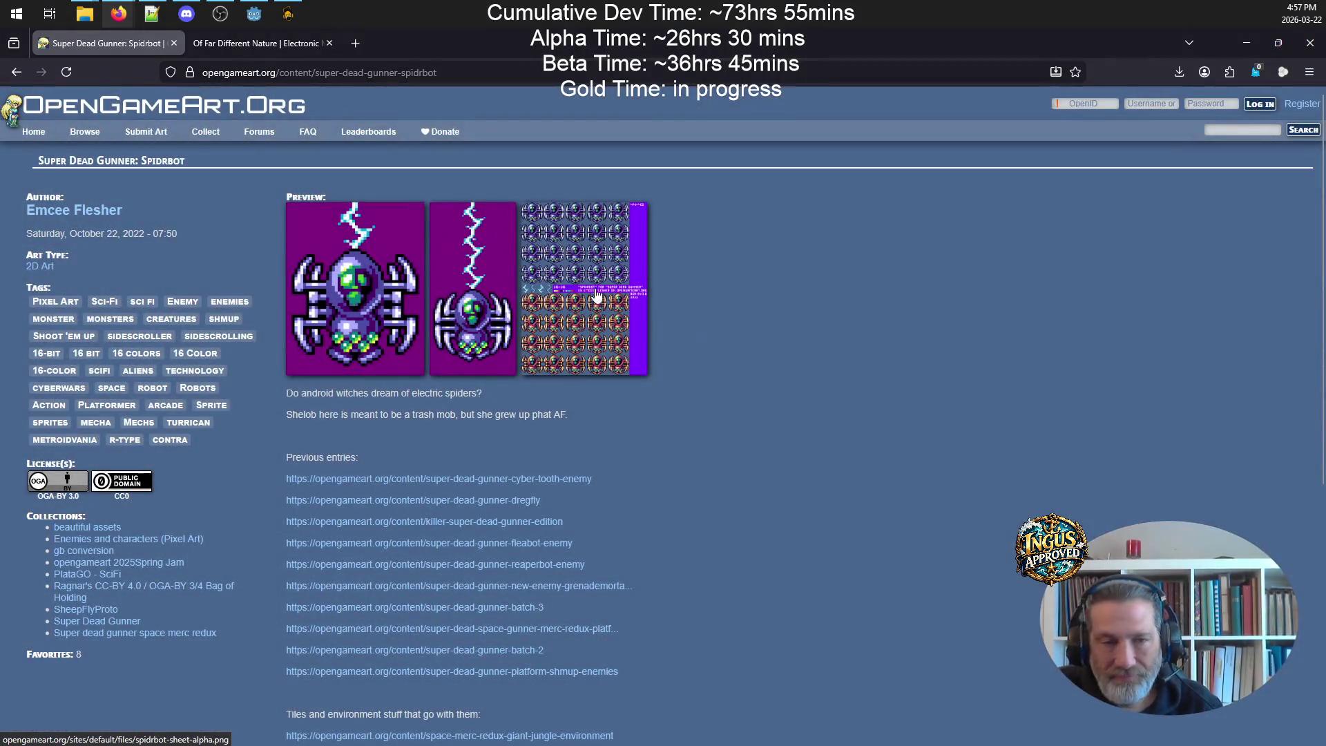
pyautogui.click(583, 276)
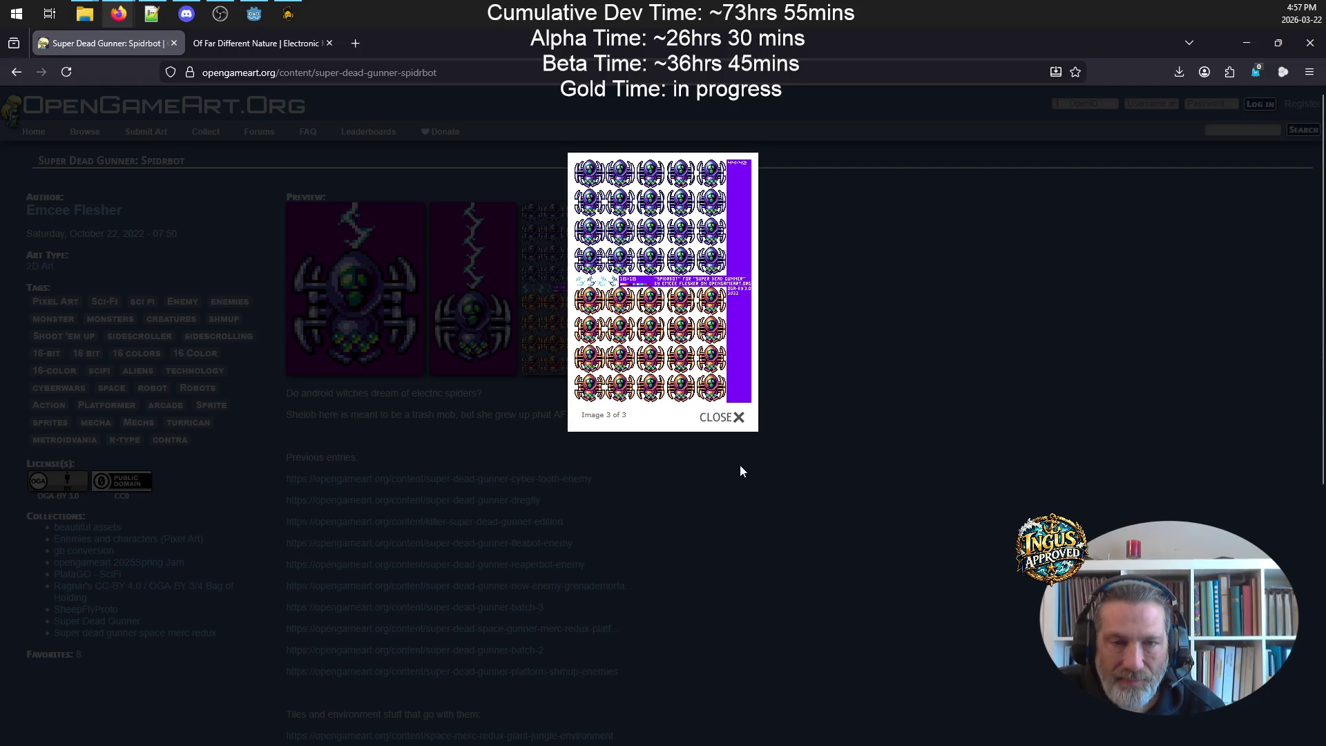
pyautogui.click(725, 421)
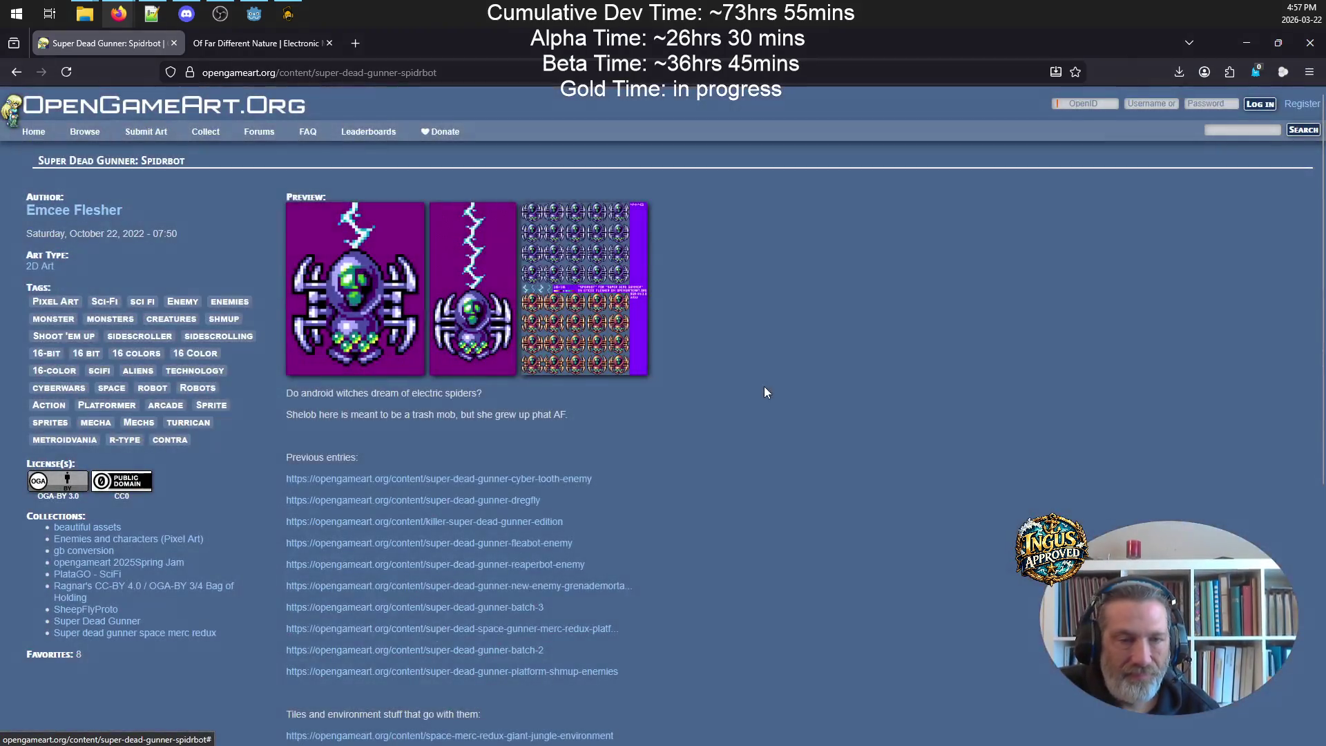
pyautogui.scroll(-5, 559, 437)
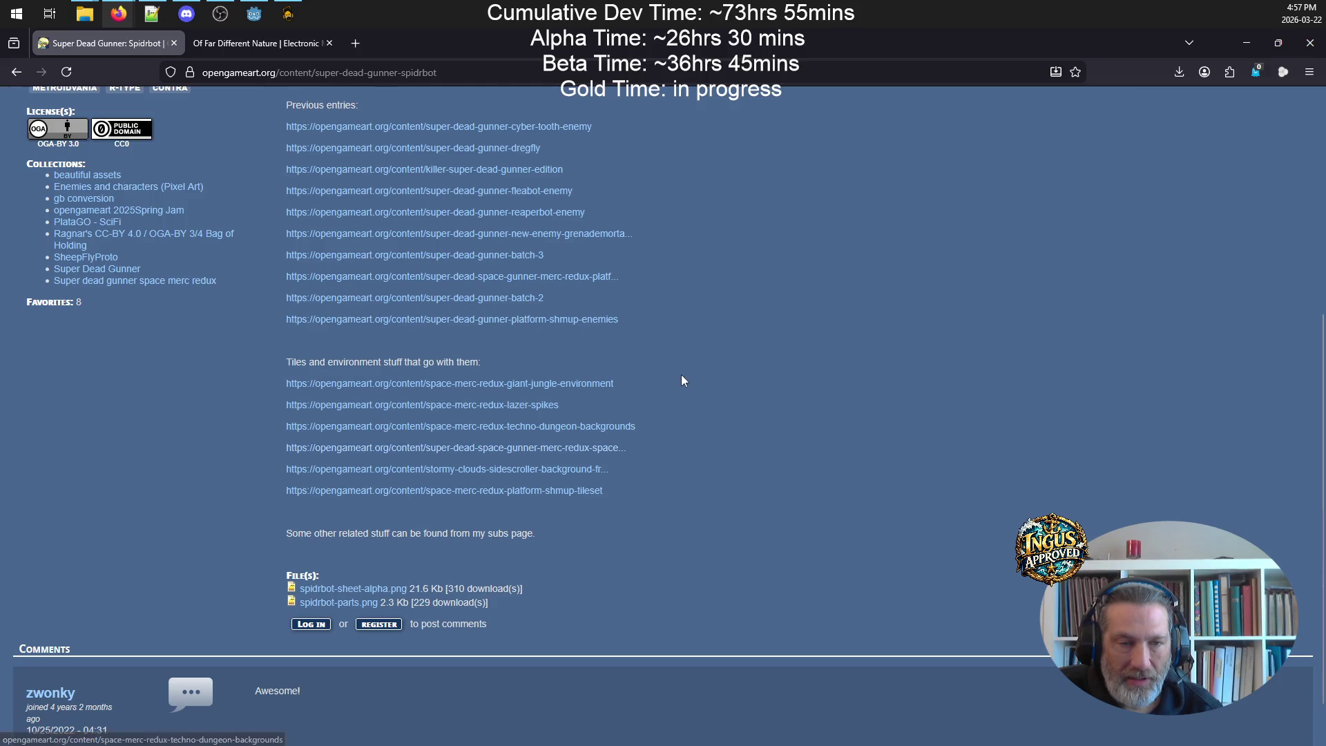
pyautogui.scroll(1, 546, 318)
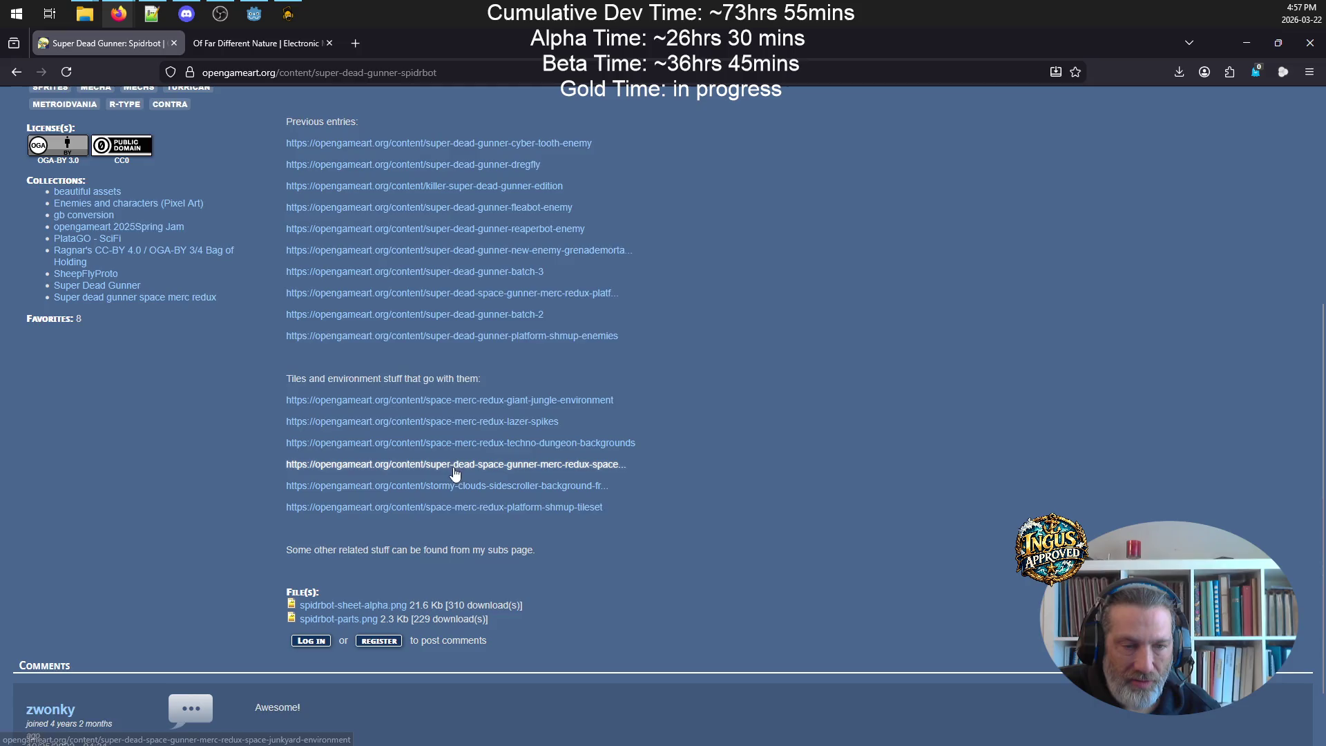
pyautogui.scroll(-1, 442, 399)
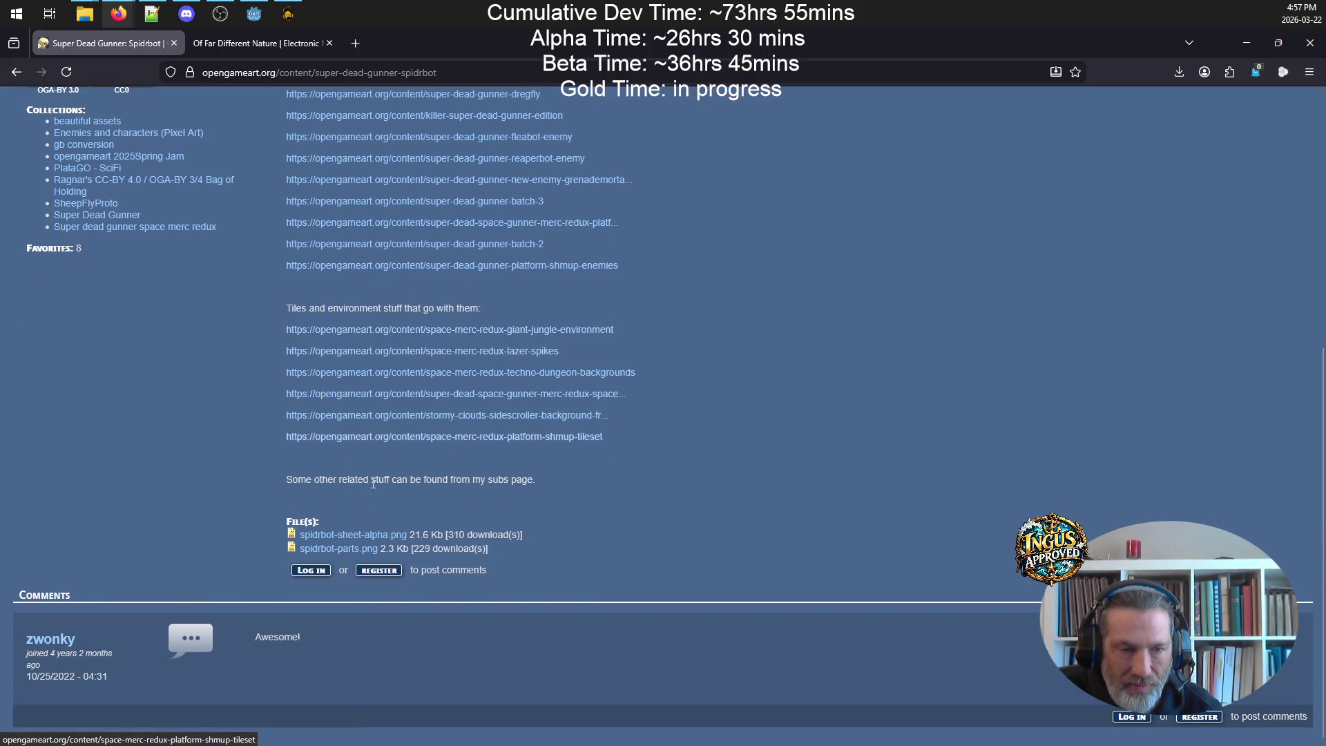
pyautogui.scroll(6, 738, 412)
pyautogui.scroll(-6, 718, 445)
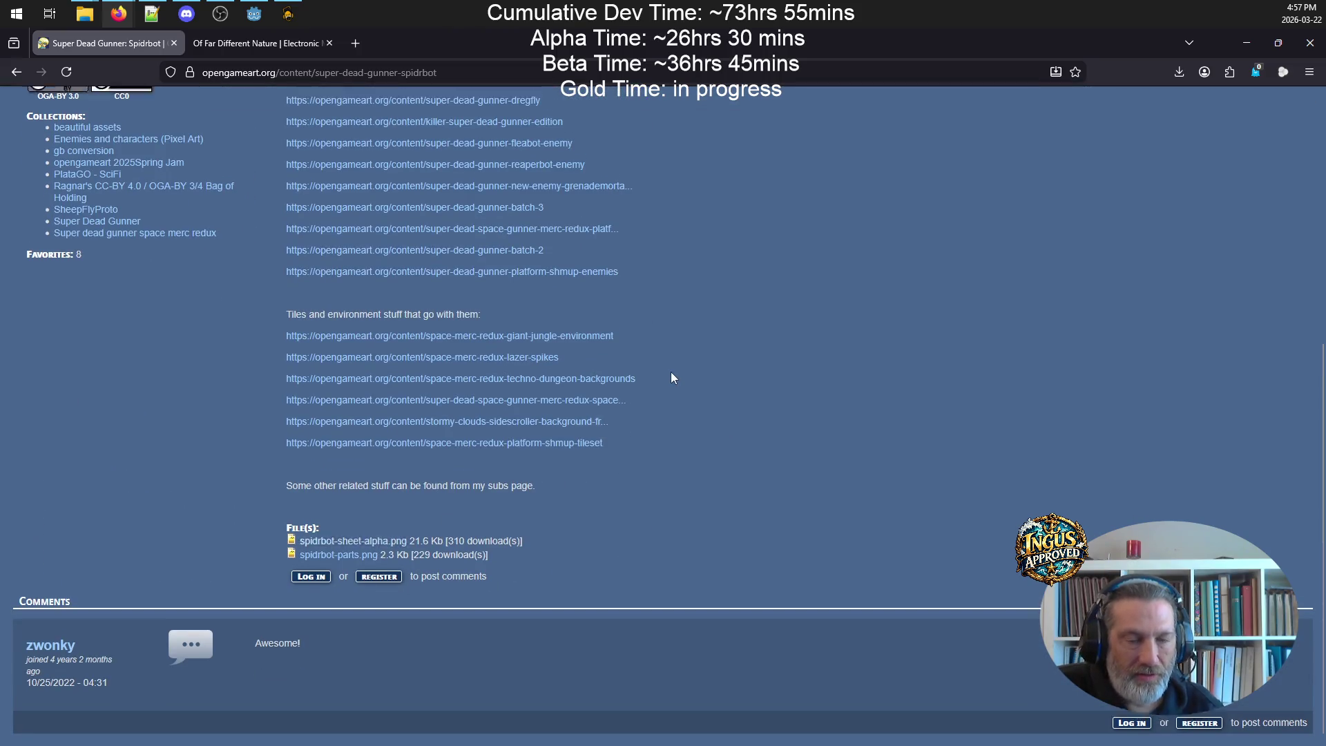
pyautogui.scroll(3, 652, 280)
pyautogui.scroll(-3, 373, 601)
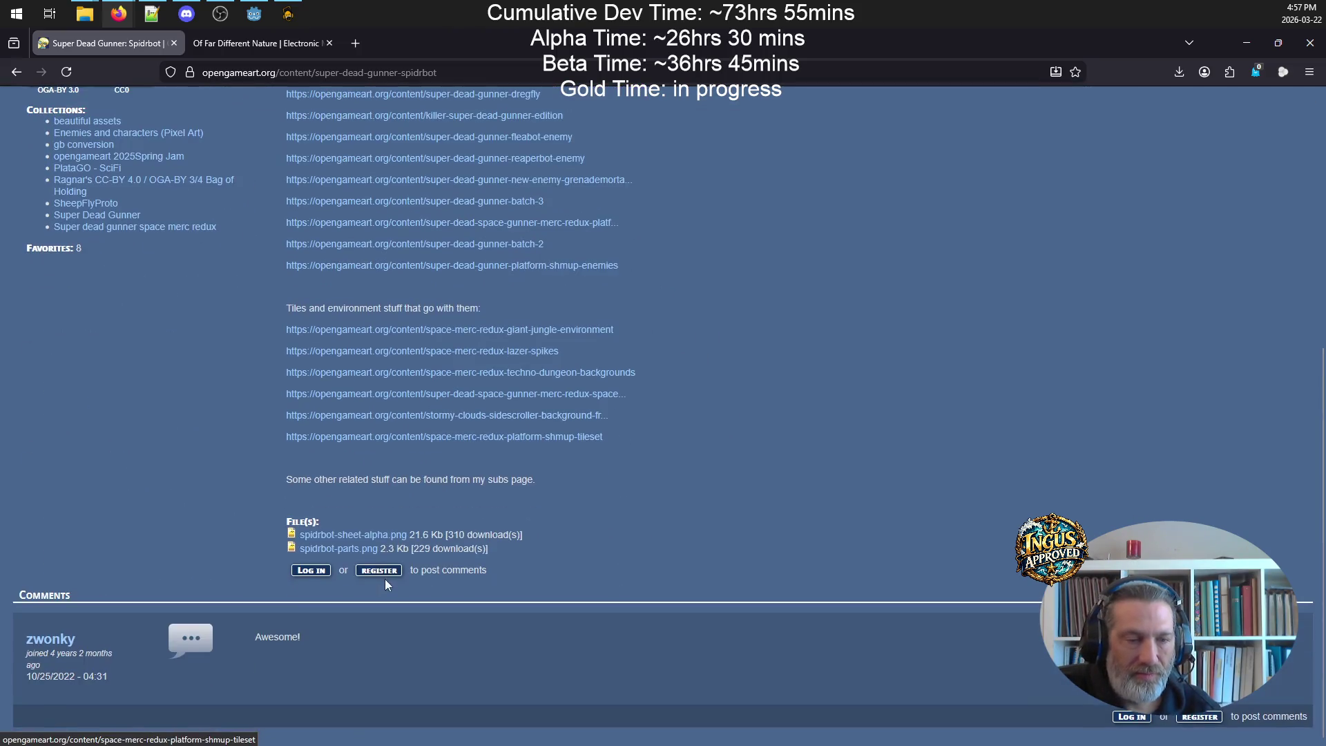
pyautogui.click(16, 72)
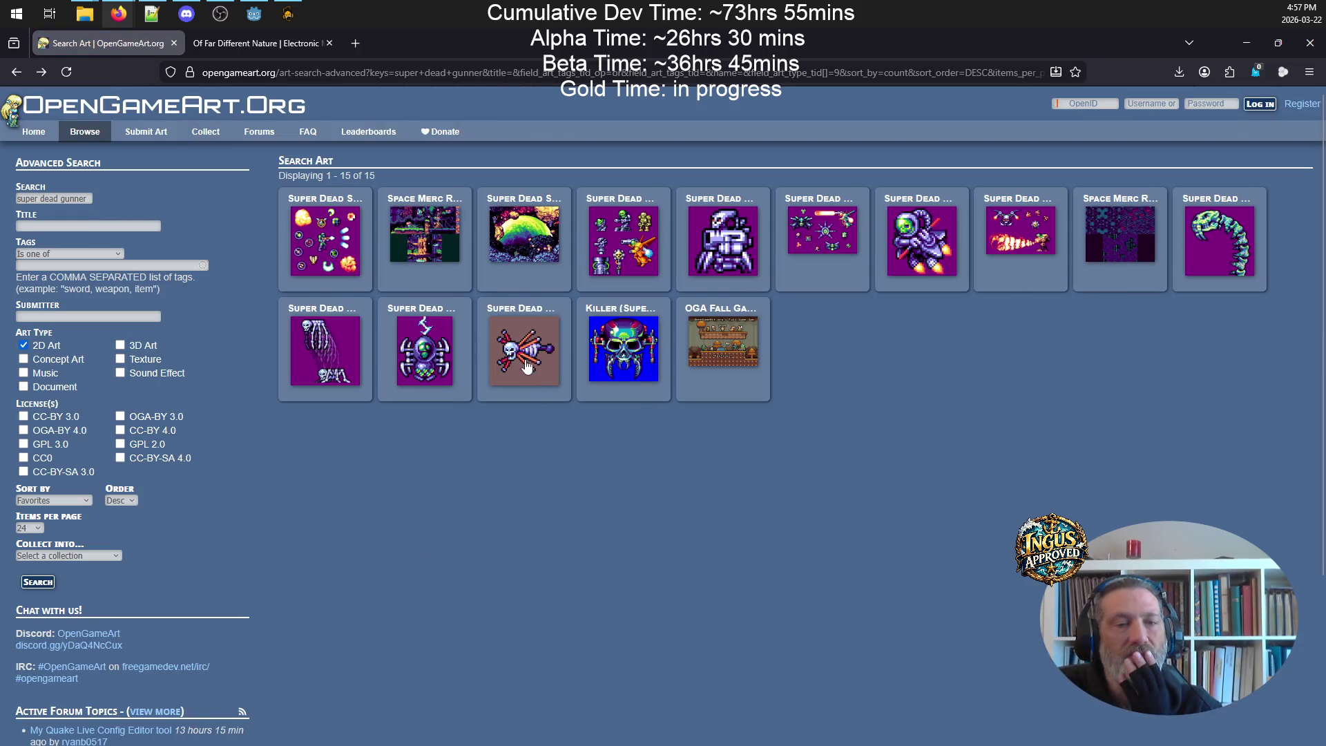
pyautogui.click(537, 327)
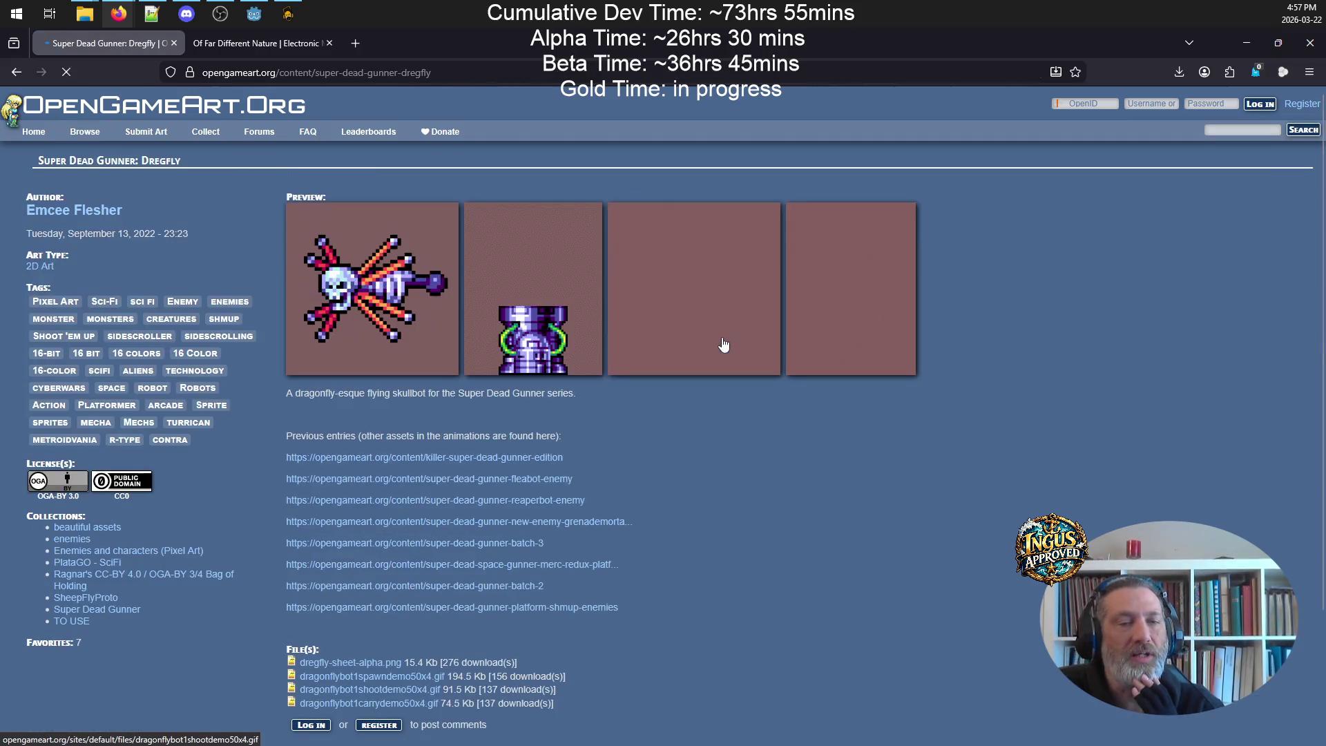
pyautogui.click(380, 236)
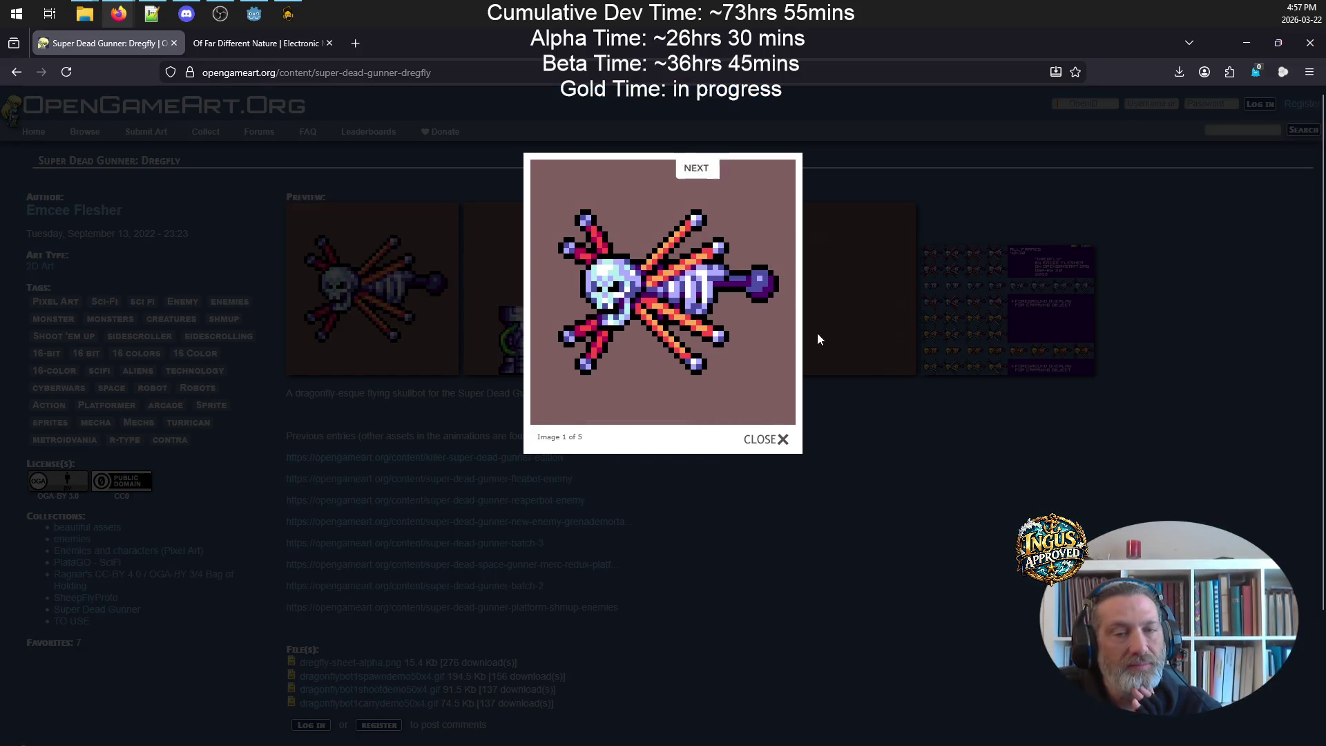
pyautogui.click(765, 197)
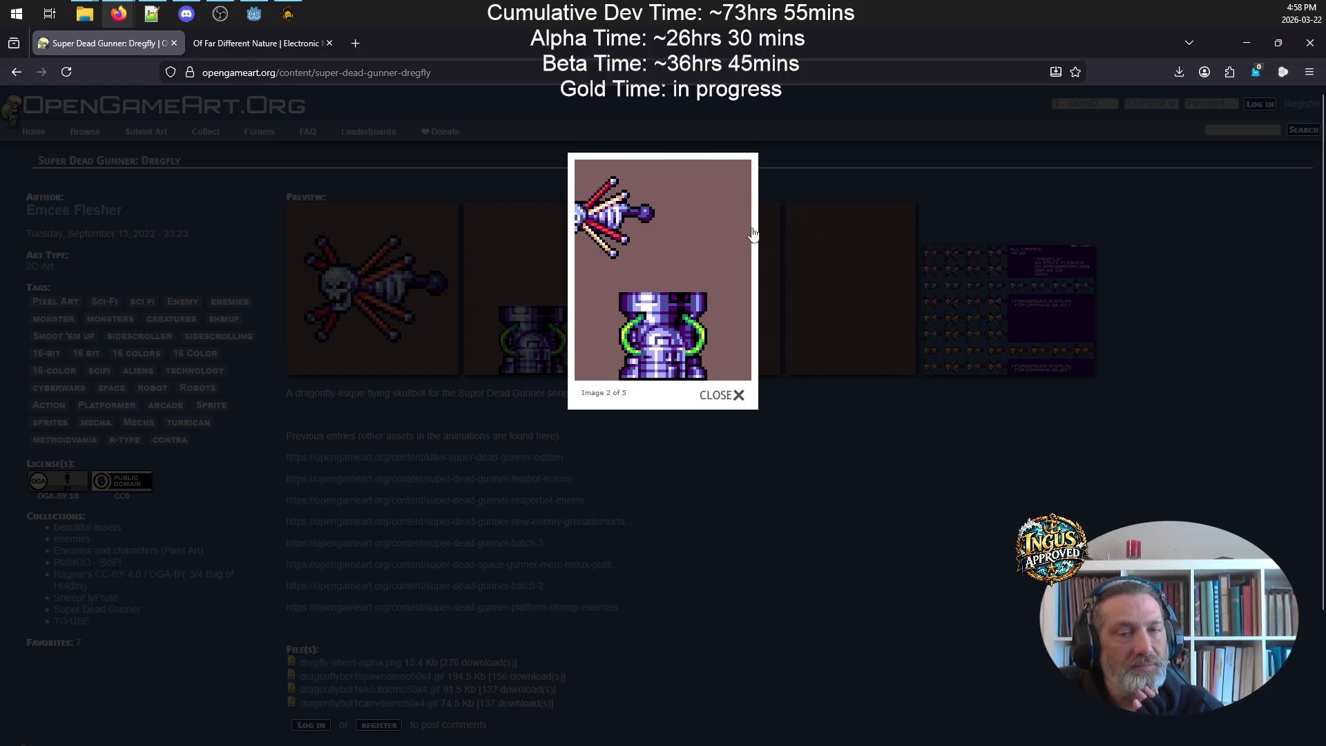
pyautogui.moveTo(749, 214)
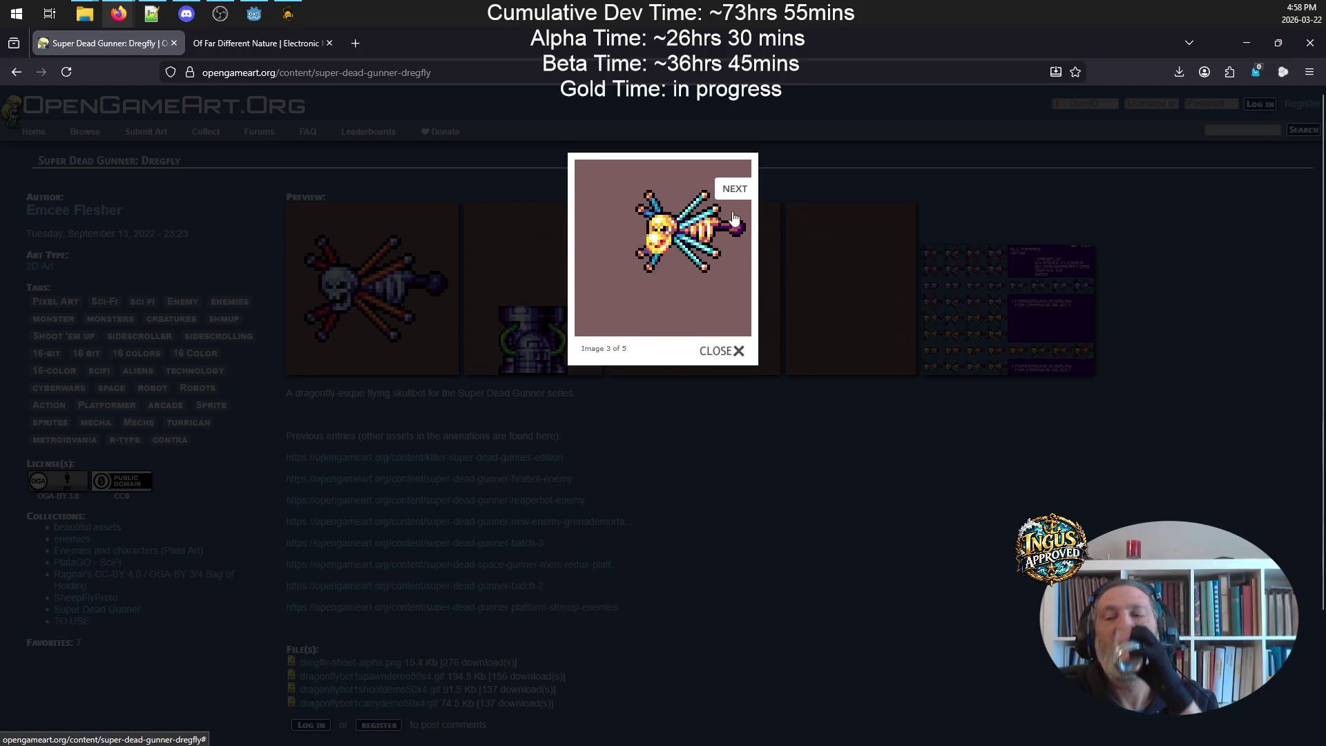
pyautogui.click(740, 199)
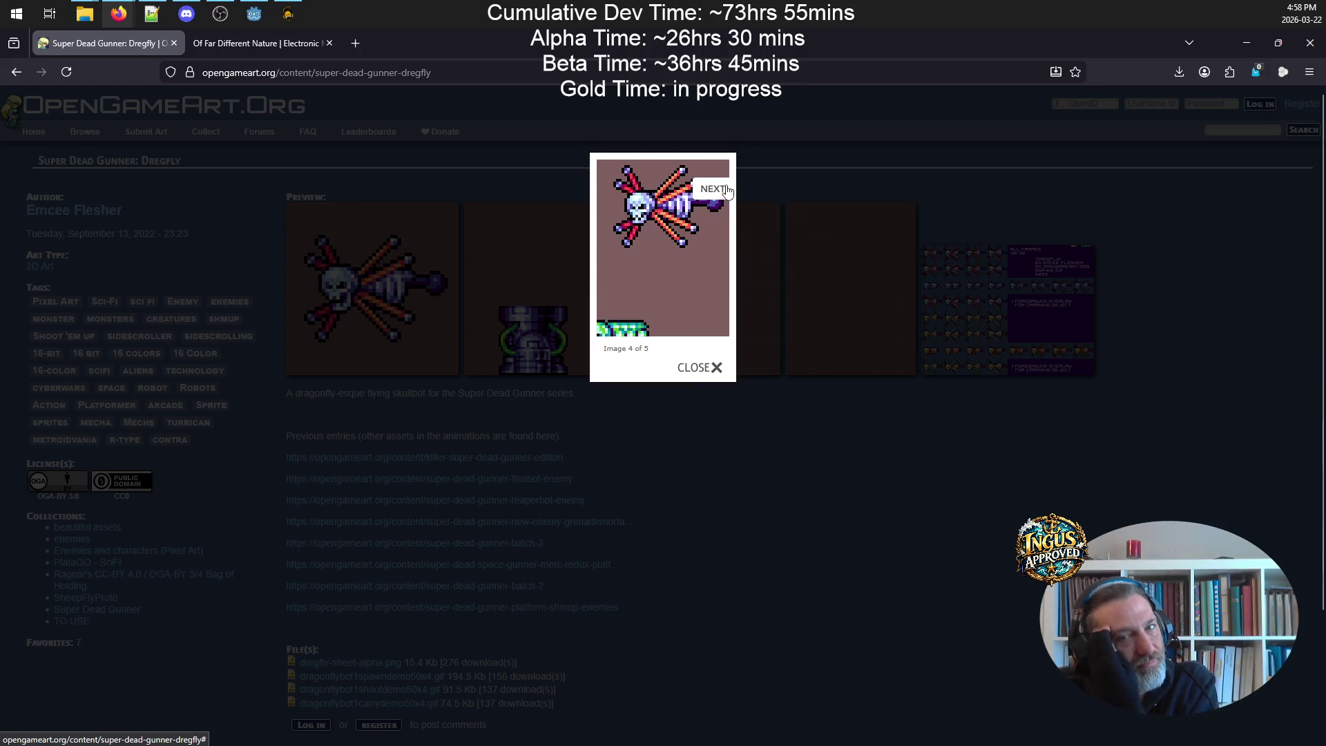
pyautogui.click(723, 192)
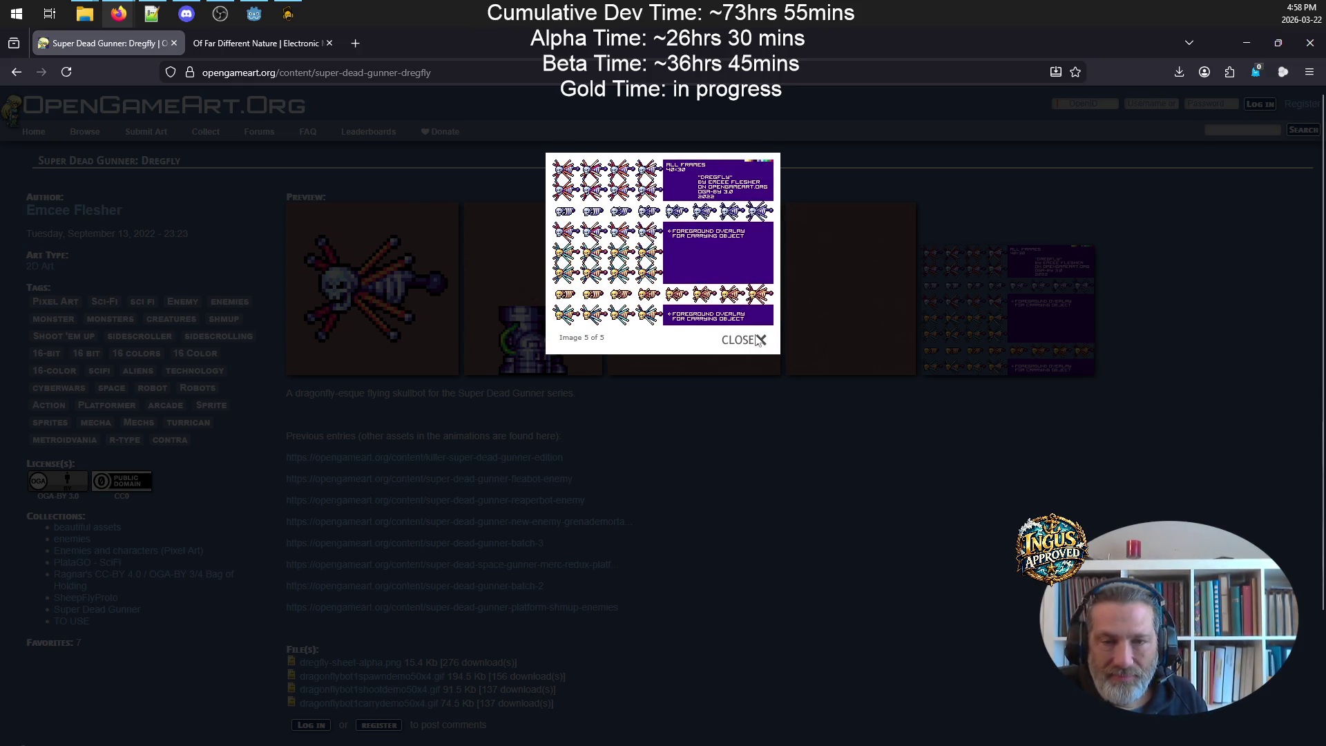
pyautogui.click(733, 342)
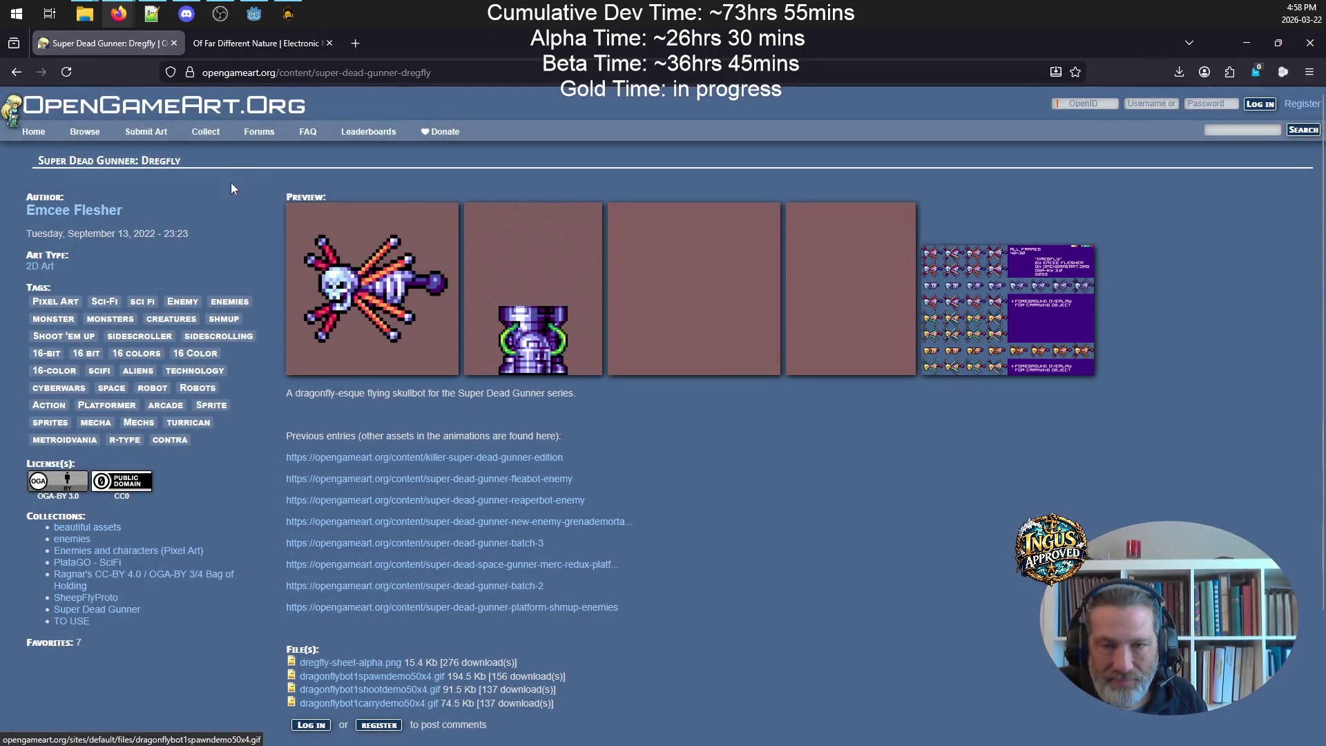
pyautogui.click(16, 72)
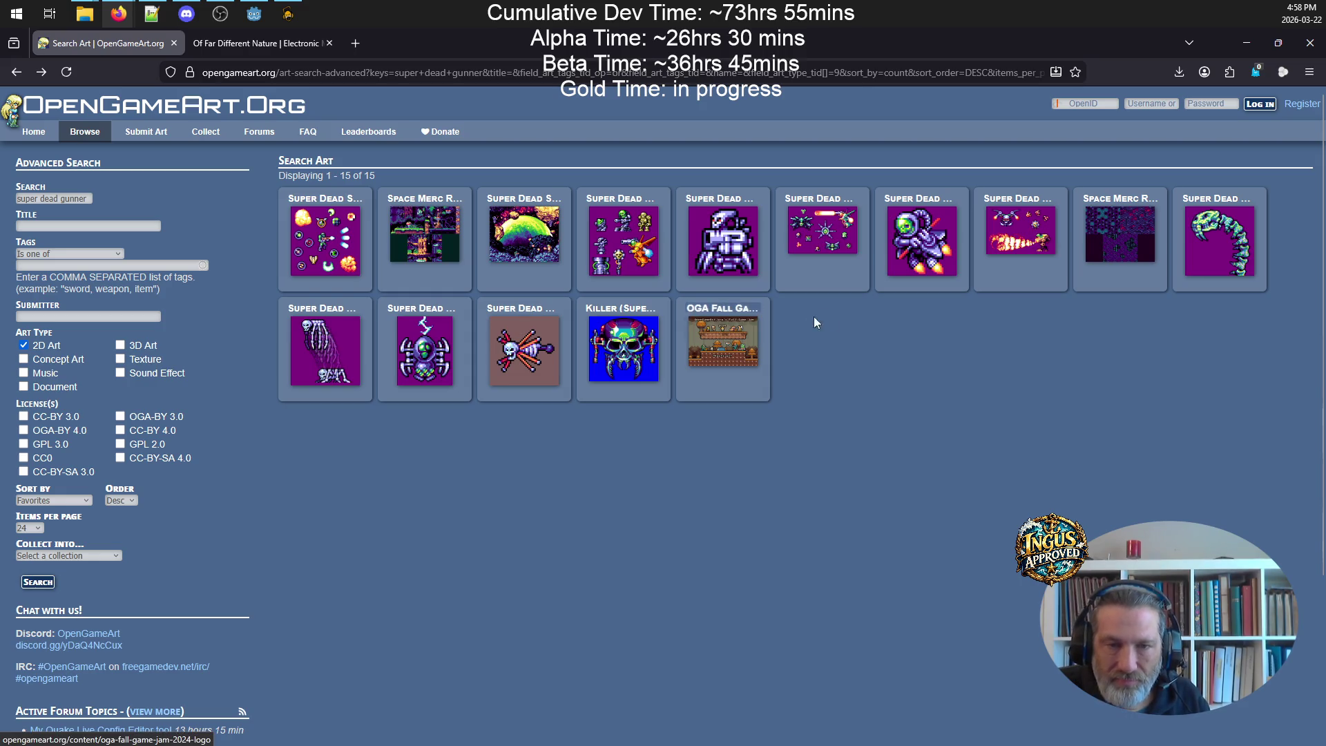
pyautogui.click(728, 323)
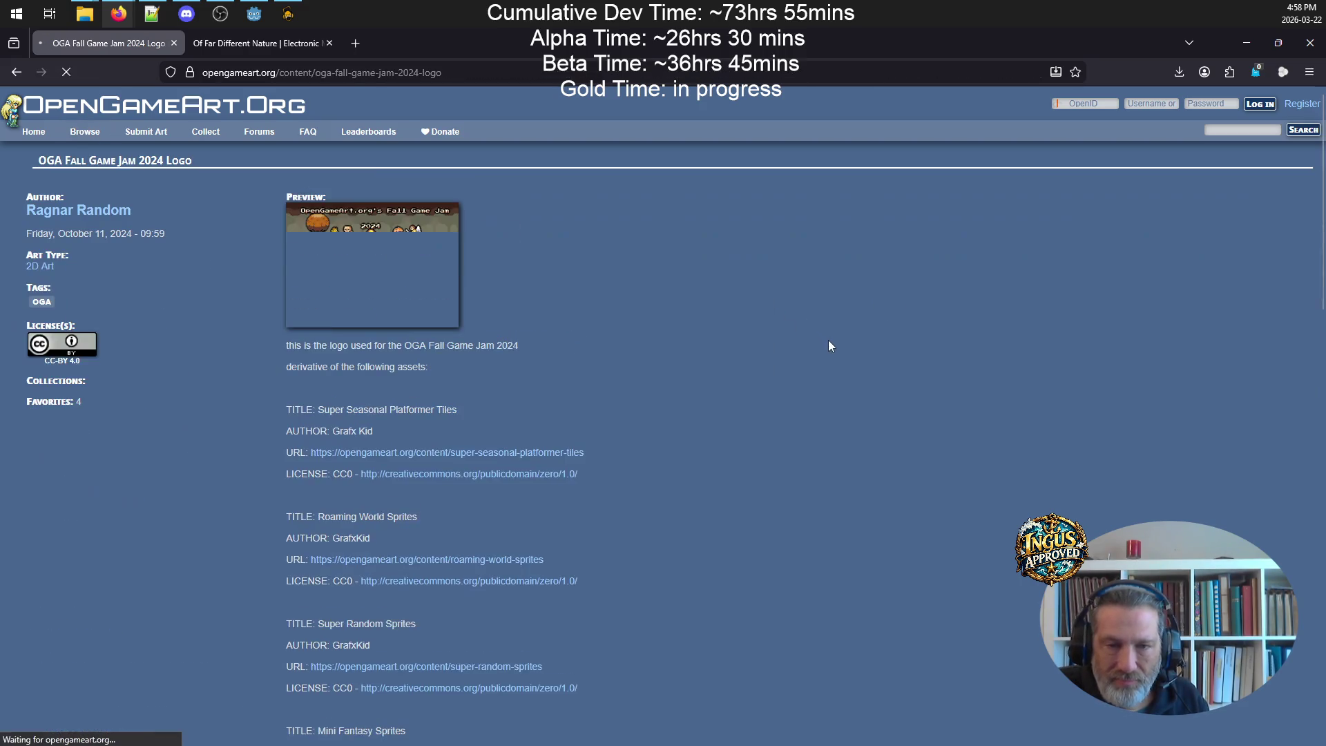
pyautogui.click(16, 72)
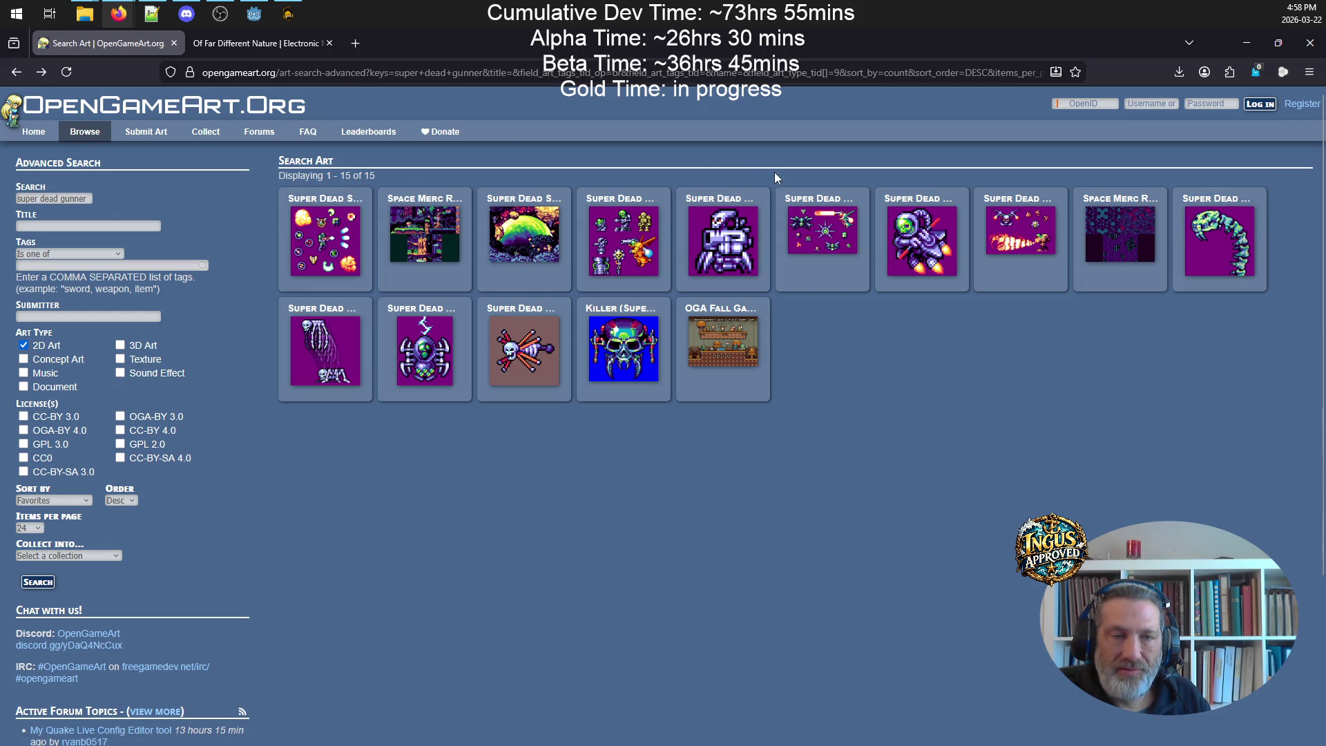
pyautogui.click(629, 210)
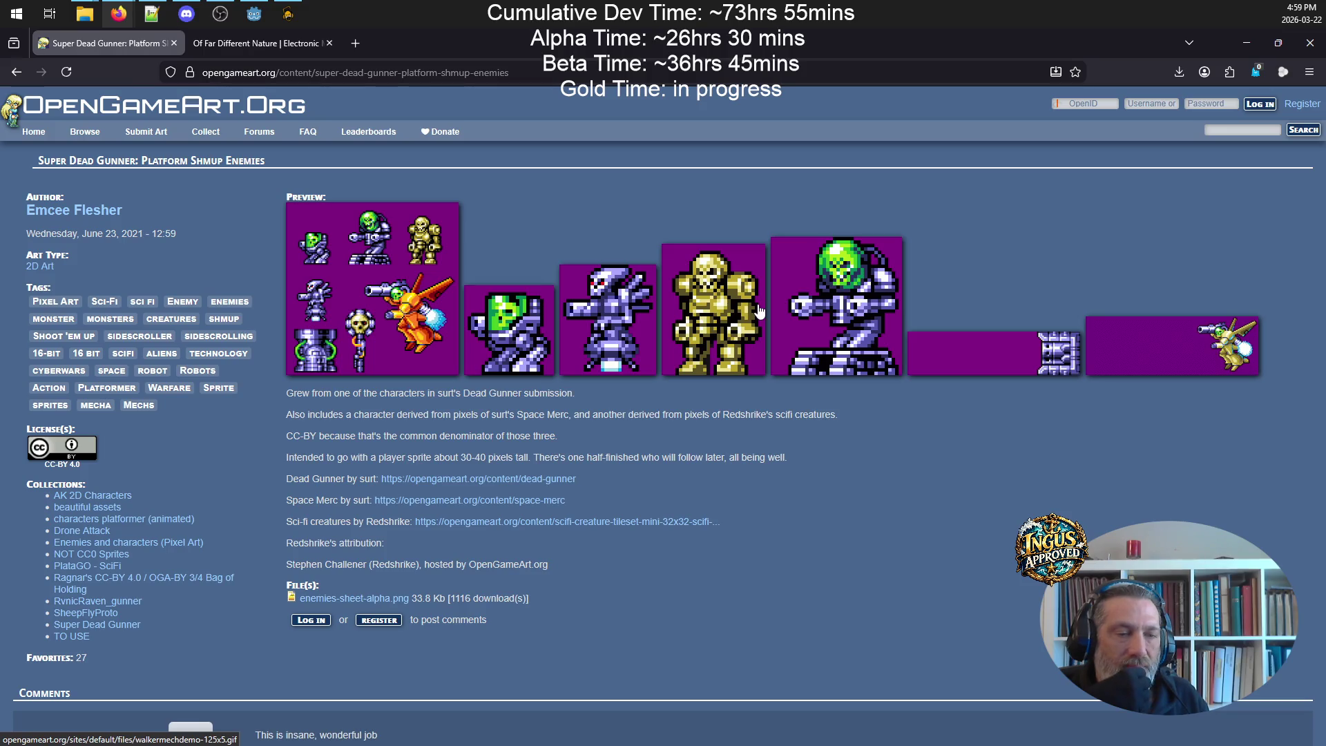
pyautogui.hotkey('alt', 'Left')
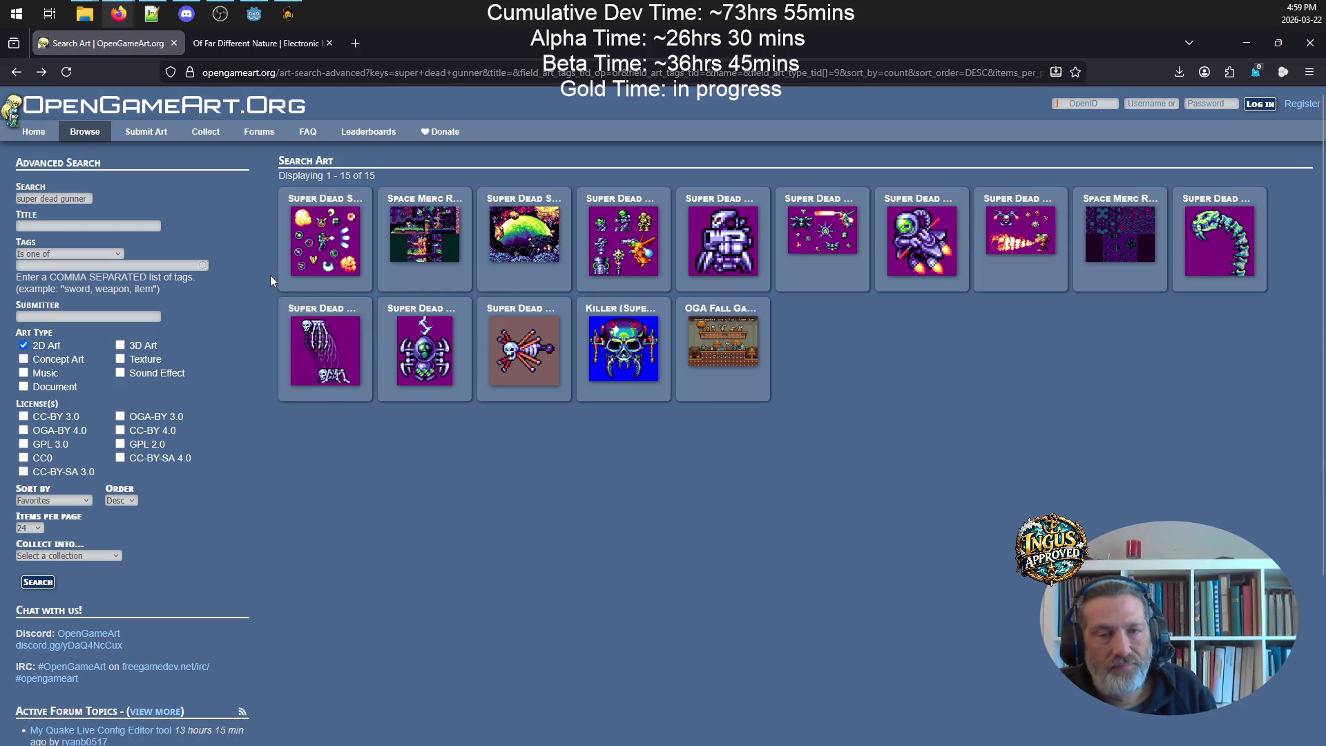
pyautogui.click(629, 228)
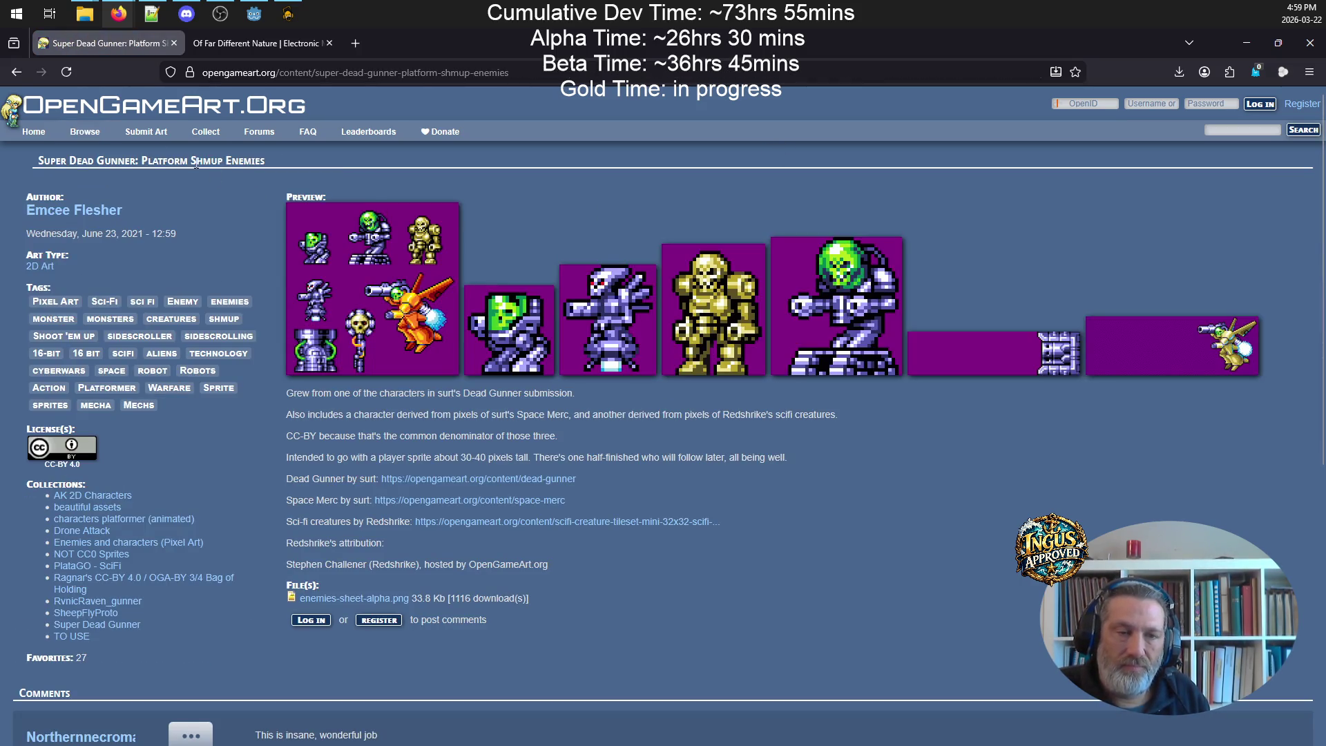
pyautogui.click(14, 43)
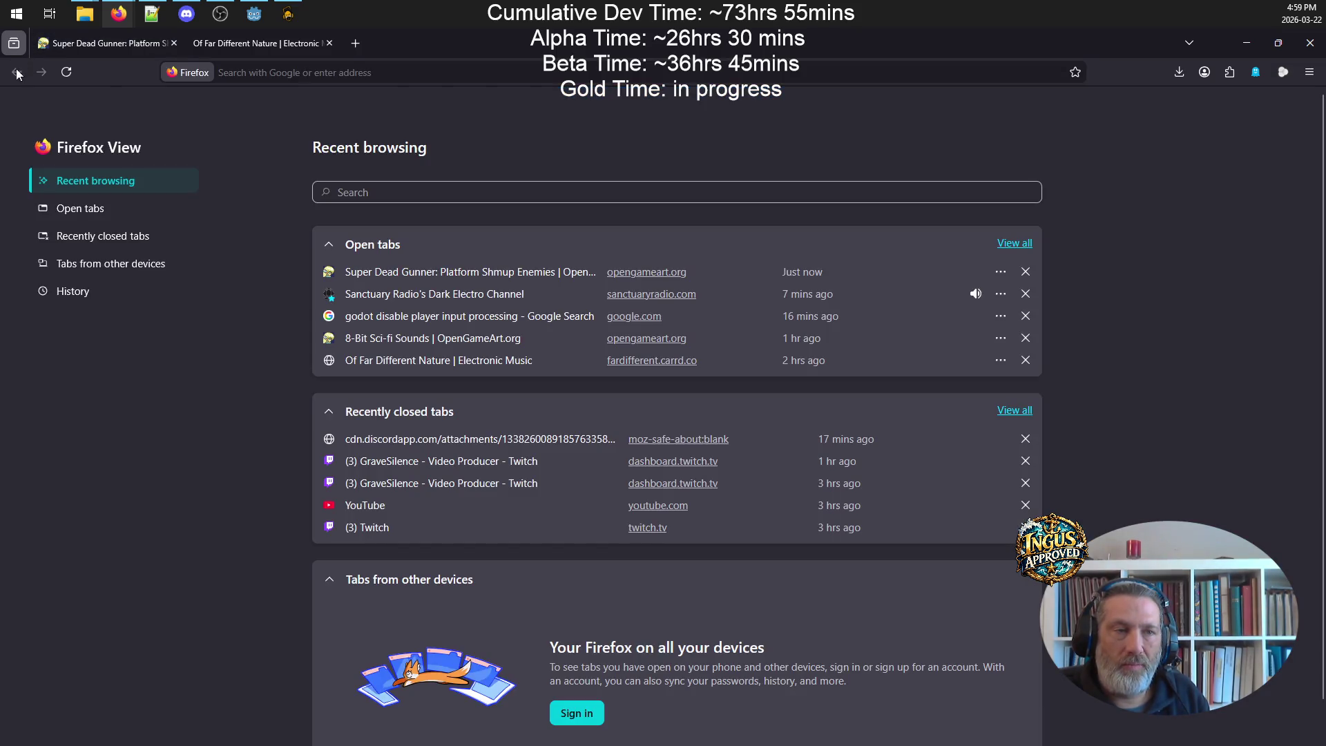
pyautogui.click(105, 44)
pyautogui.click(14, 76)
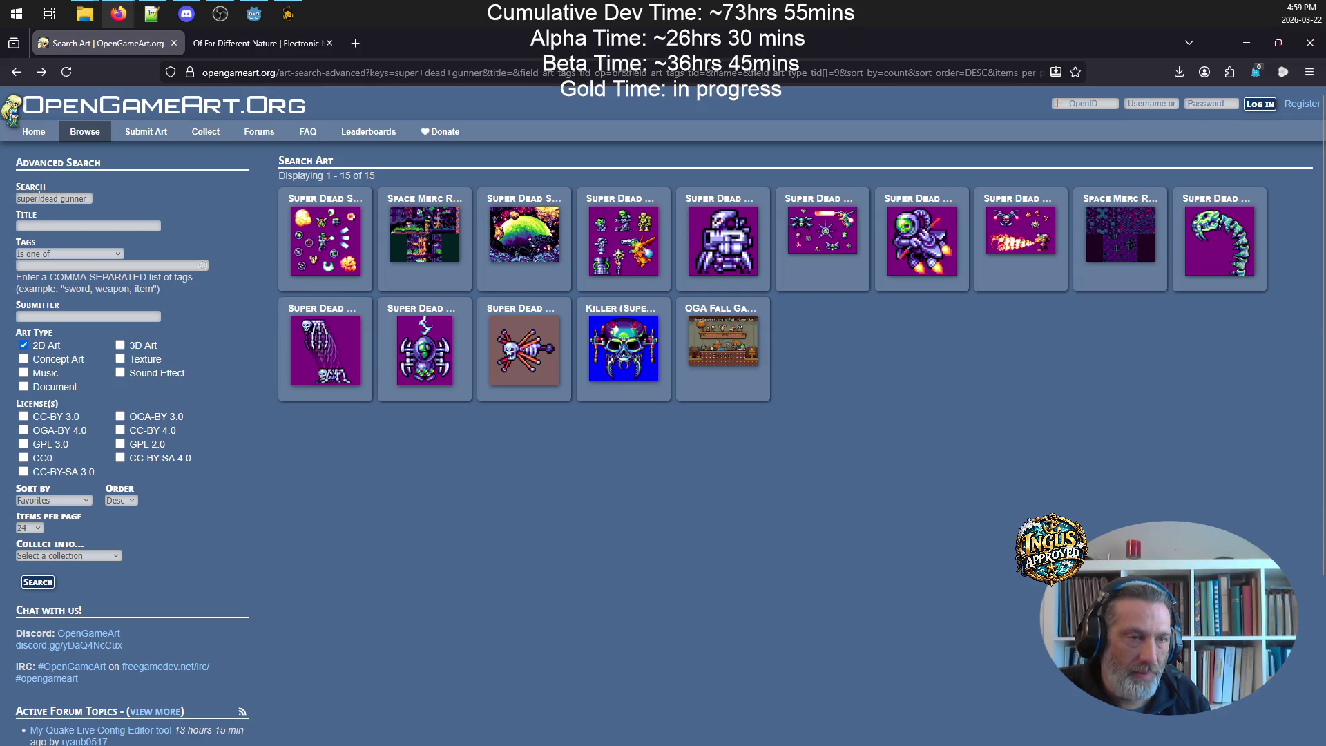
# - Rerun the search as 'dead gunner' and open the Space Merc Redux jungle environment page
pyautogui.press('BackSpace')
pyautogui.press('Return')
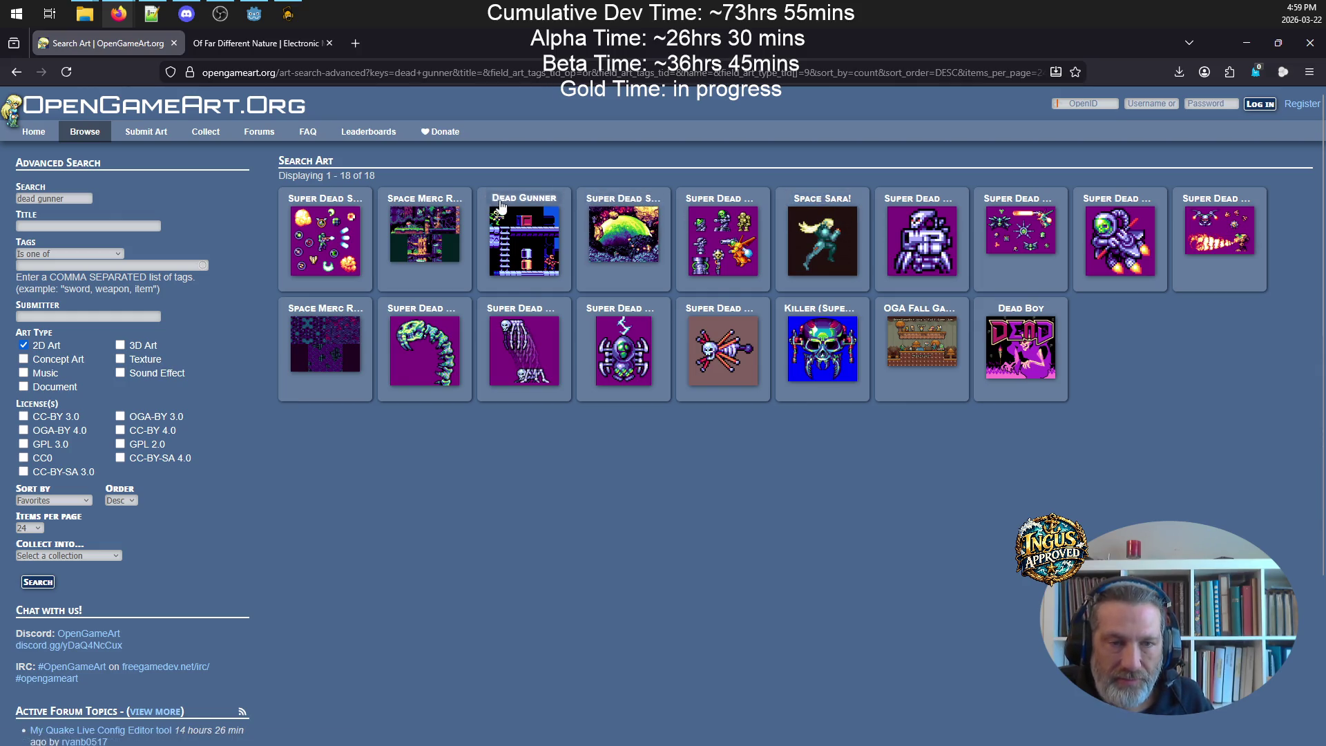
pyautogui.click(413, 209)
pyautogui.scroll(-10, 819, 354)
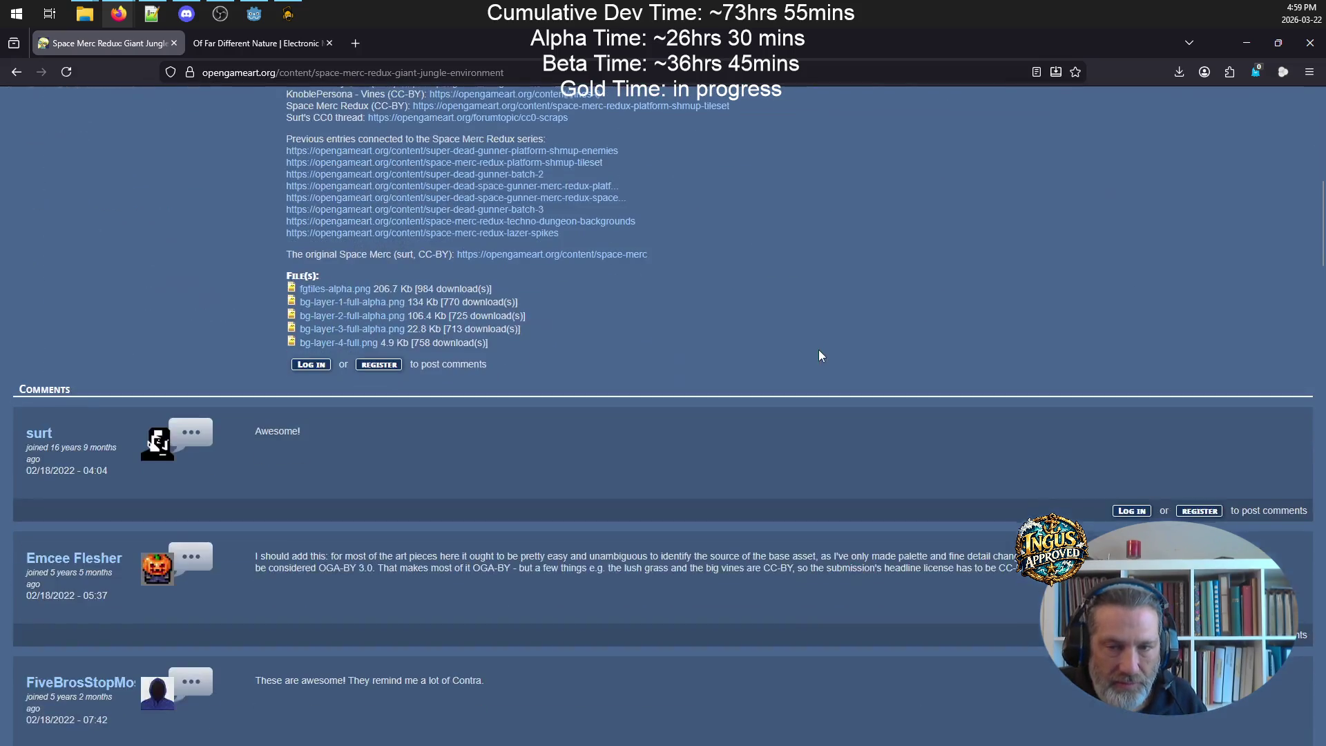
pyautogui.scroll(10, 816, 346)
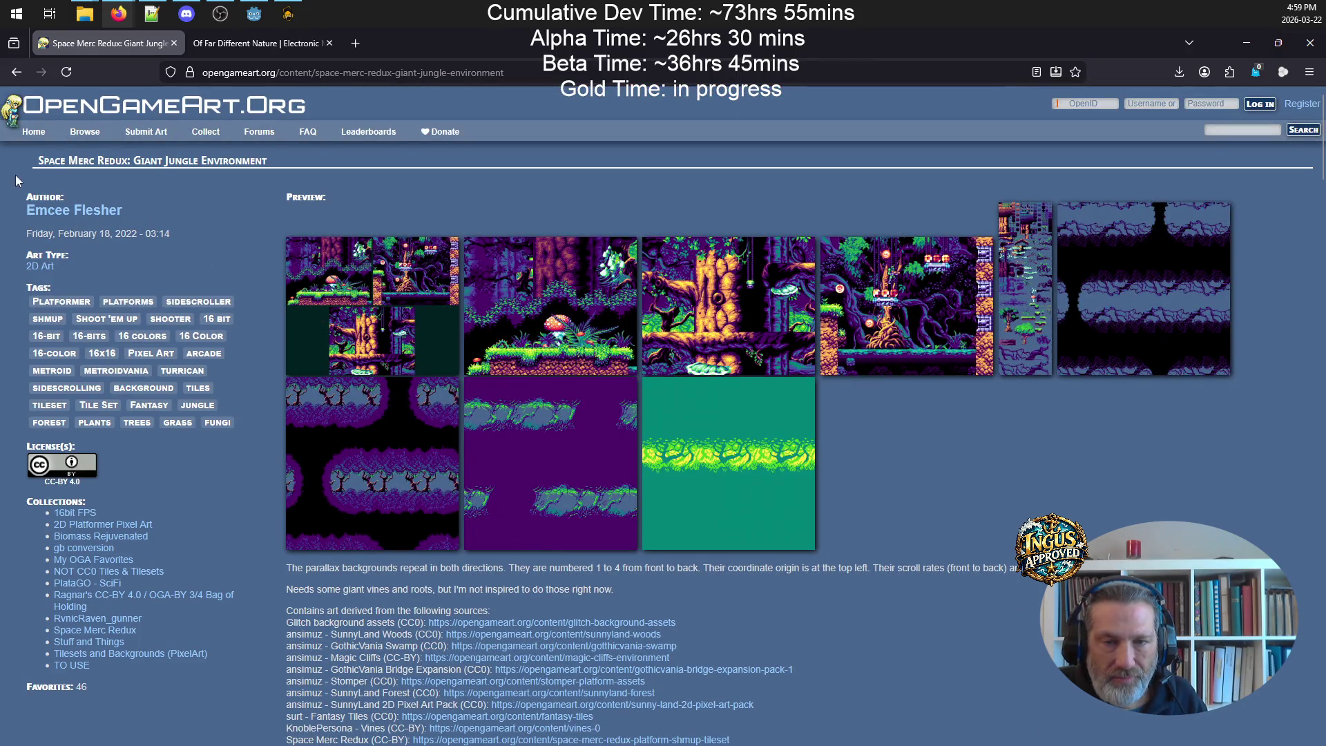
# - View the jungle previews and tileset sheet, return to results, and select the search text
pyautogui.click(904, 265)
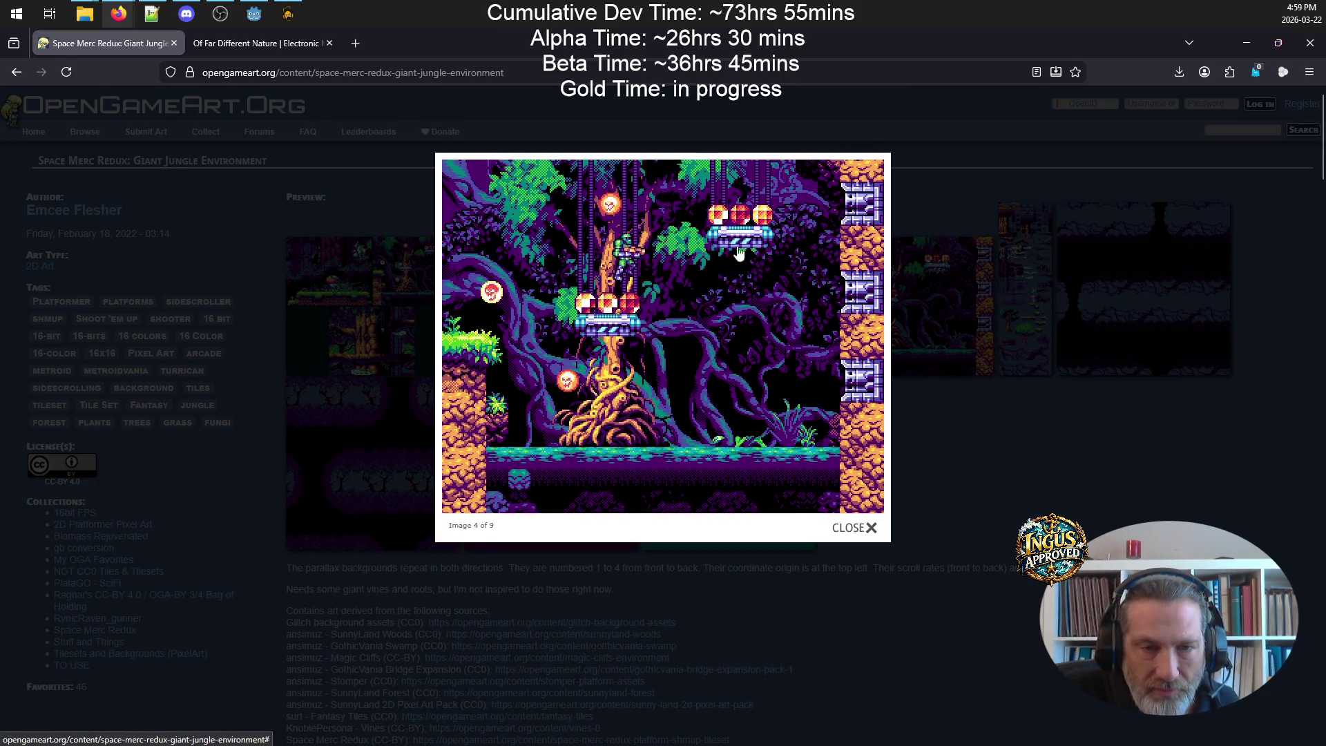
pyautogui.click(857, 218)
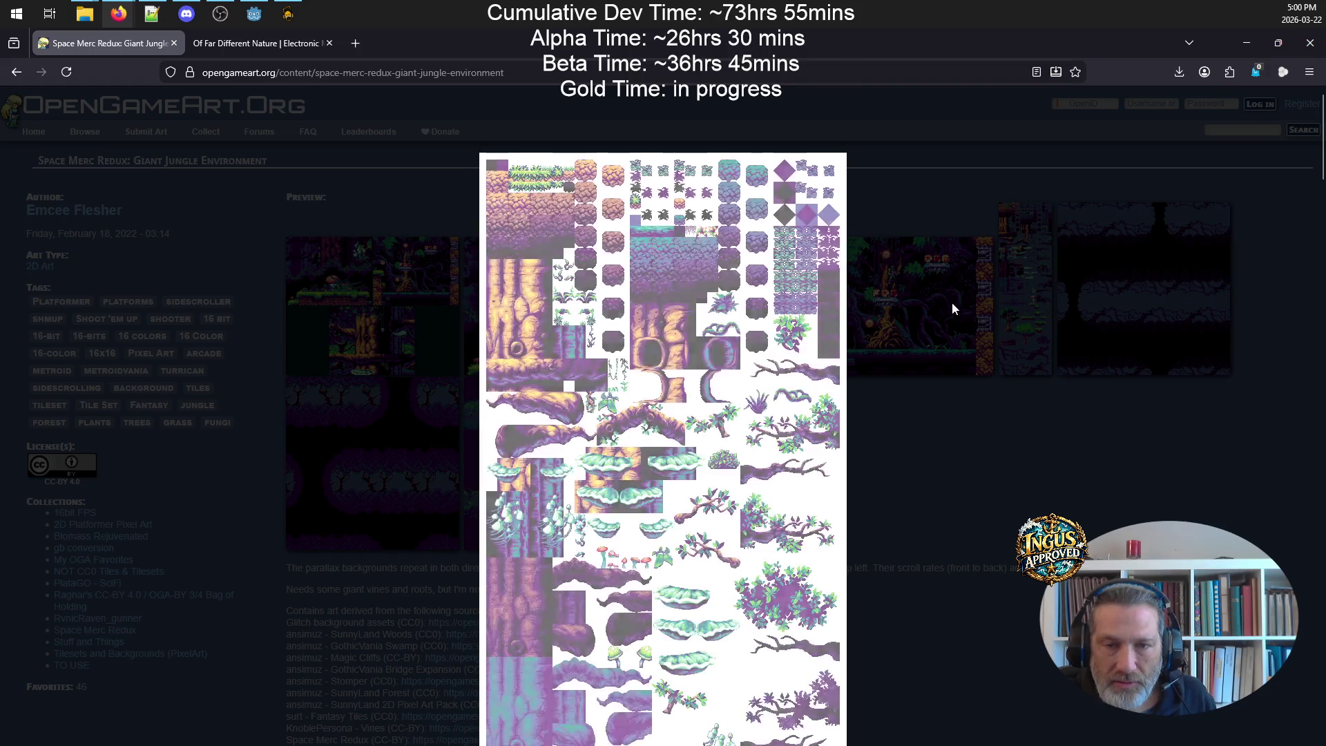
pyautogui.click(985, 503)
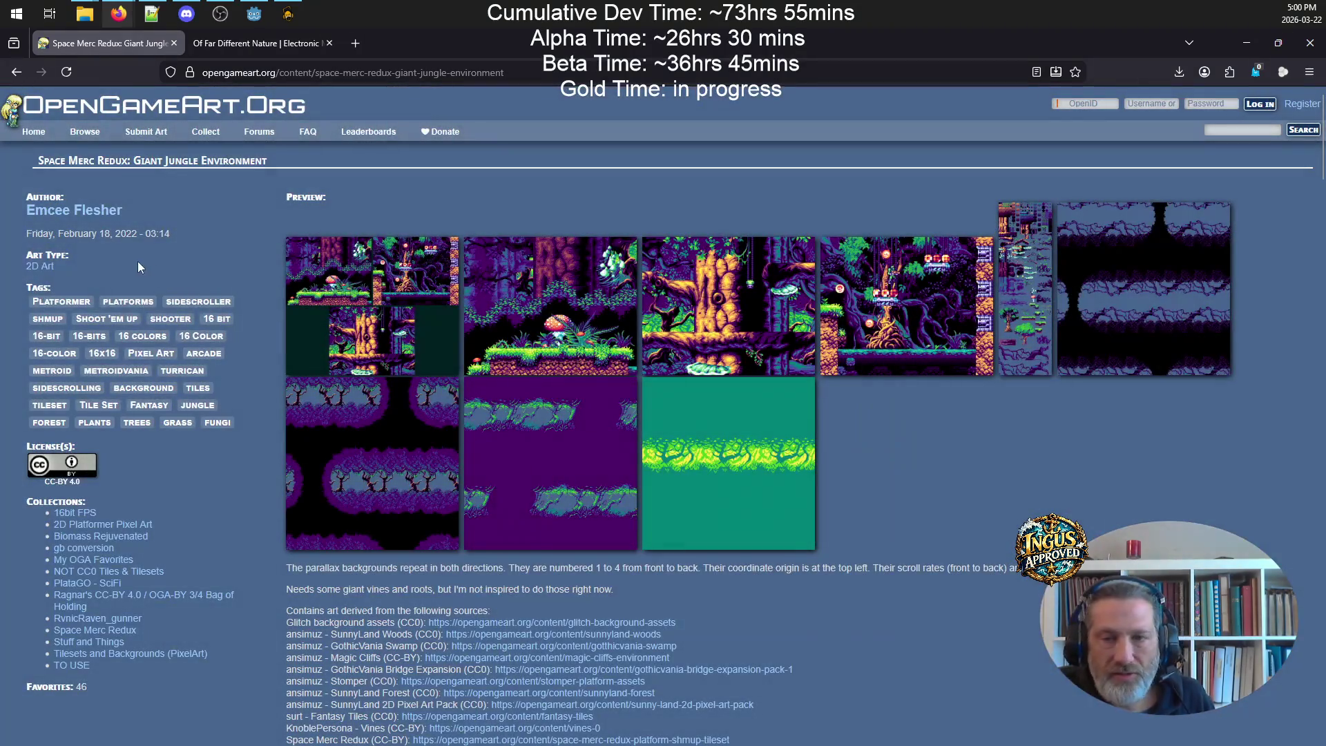
pyautogui.click(24, 76)
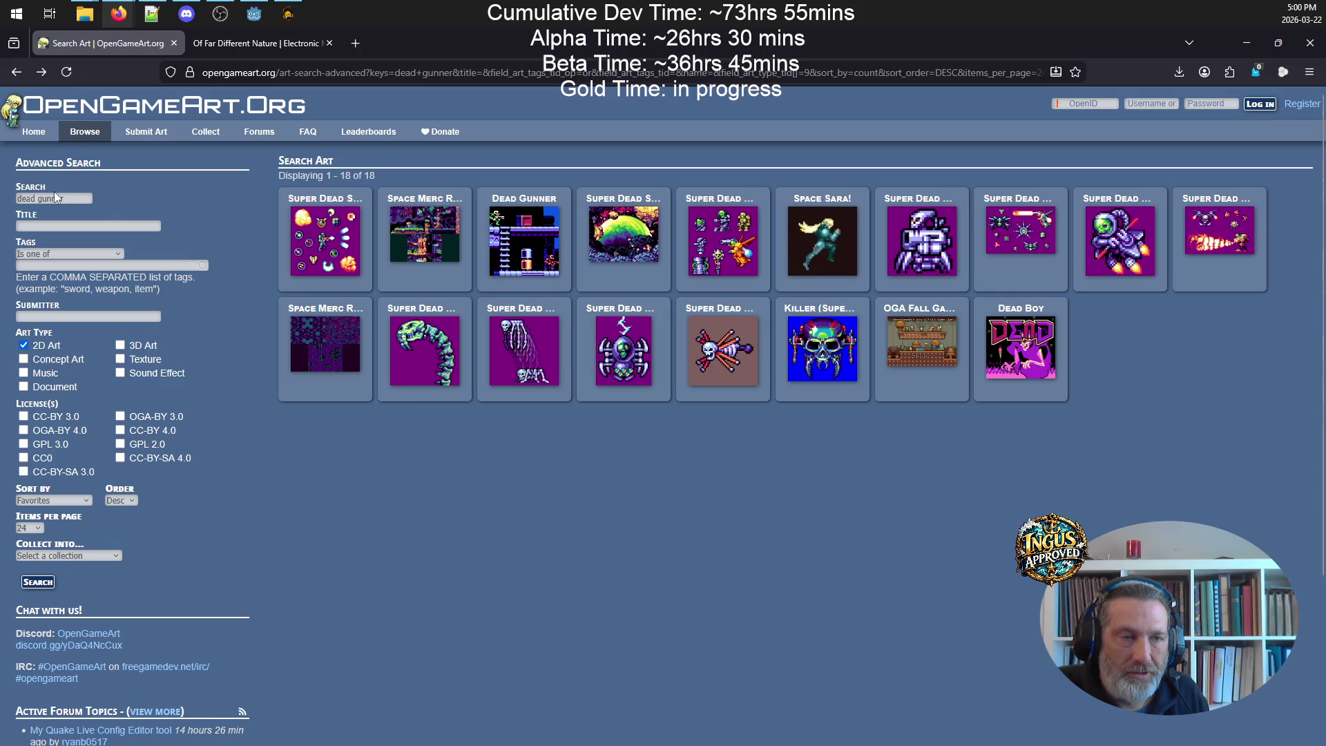
pyautogui.moveTo(72, 196); pyautogui.dragTo(4, 178)
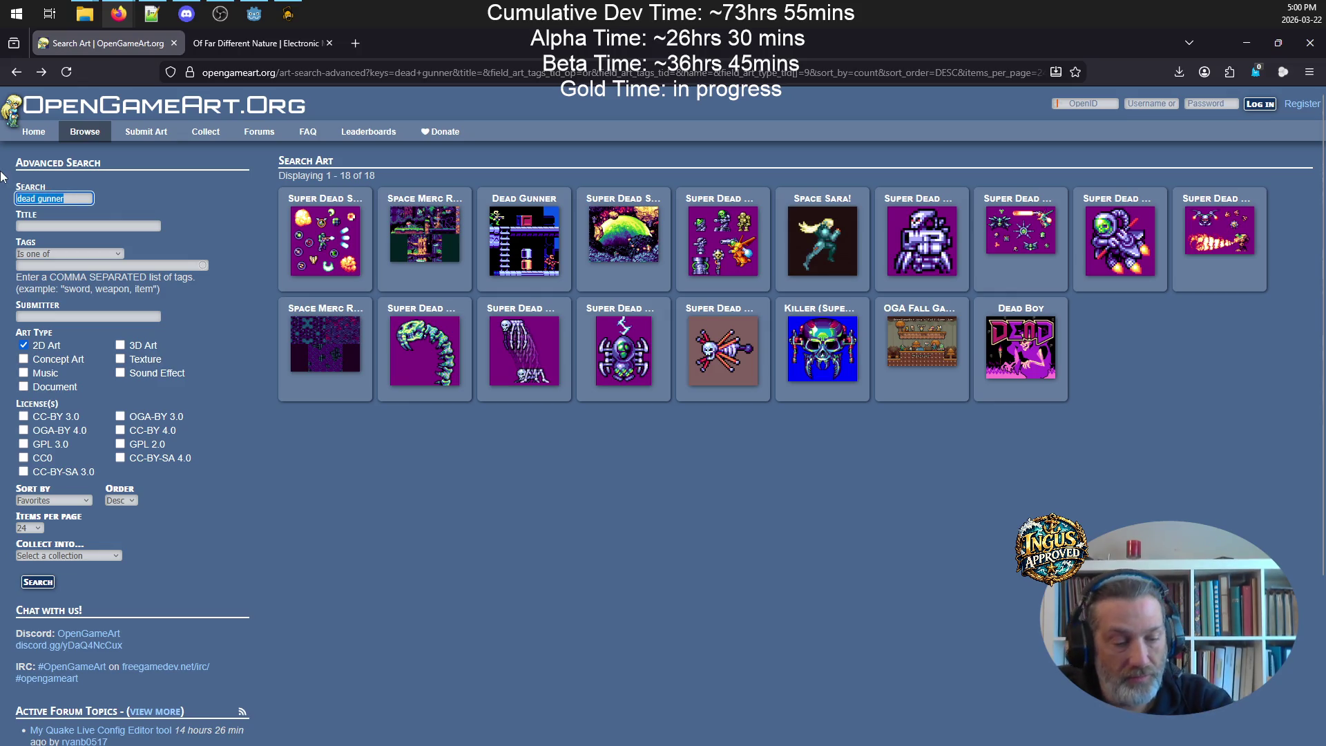
# - Search 'scifi', open Scifi creature tileset and Top-Down Sci-fi Shooter Pack in new tabs, show page 2
pyautogui.write('scifi')
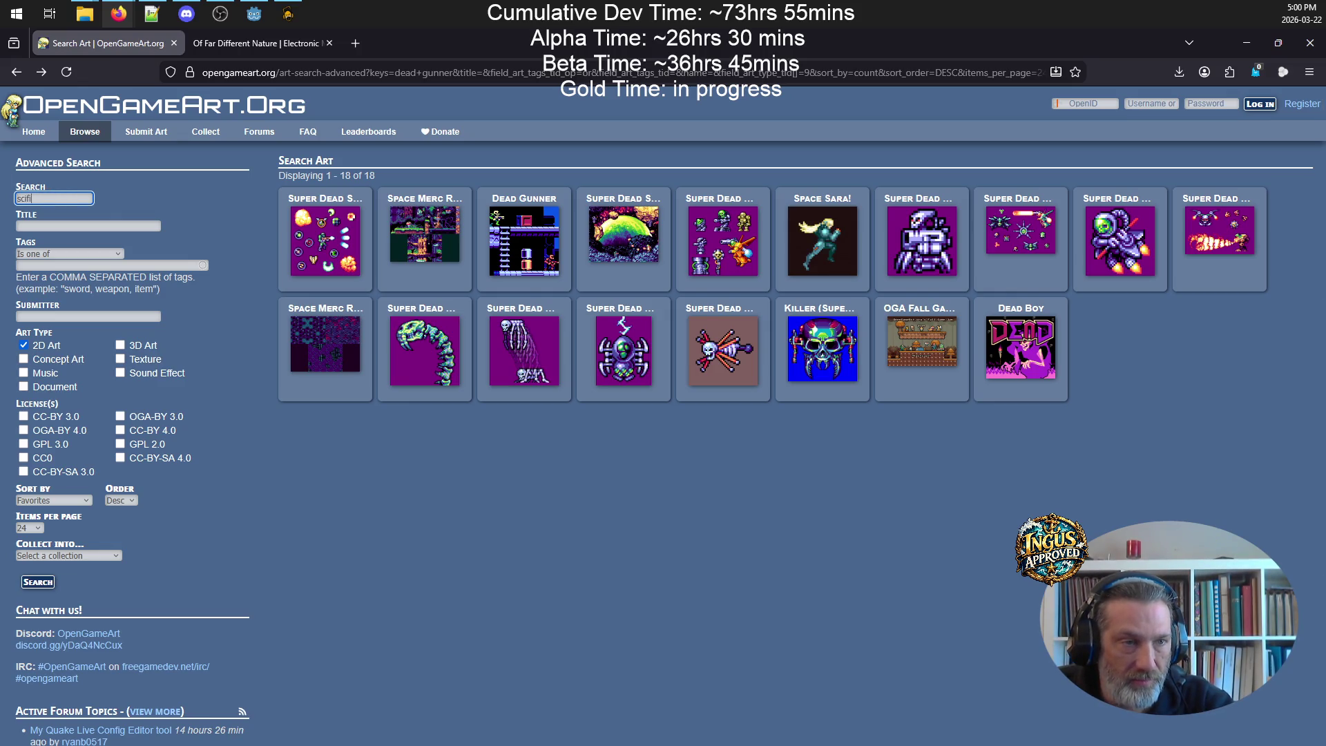
pyautogui.press('Return')
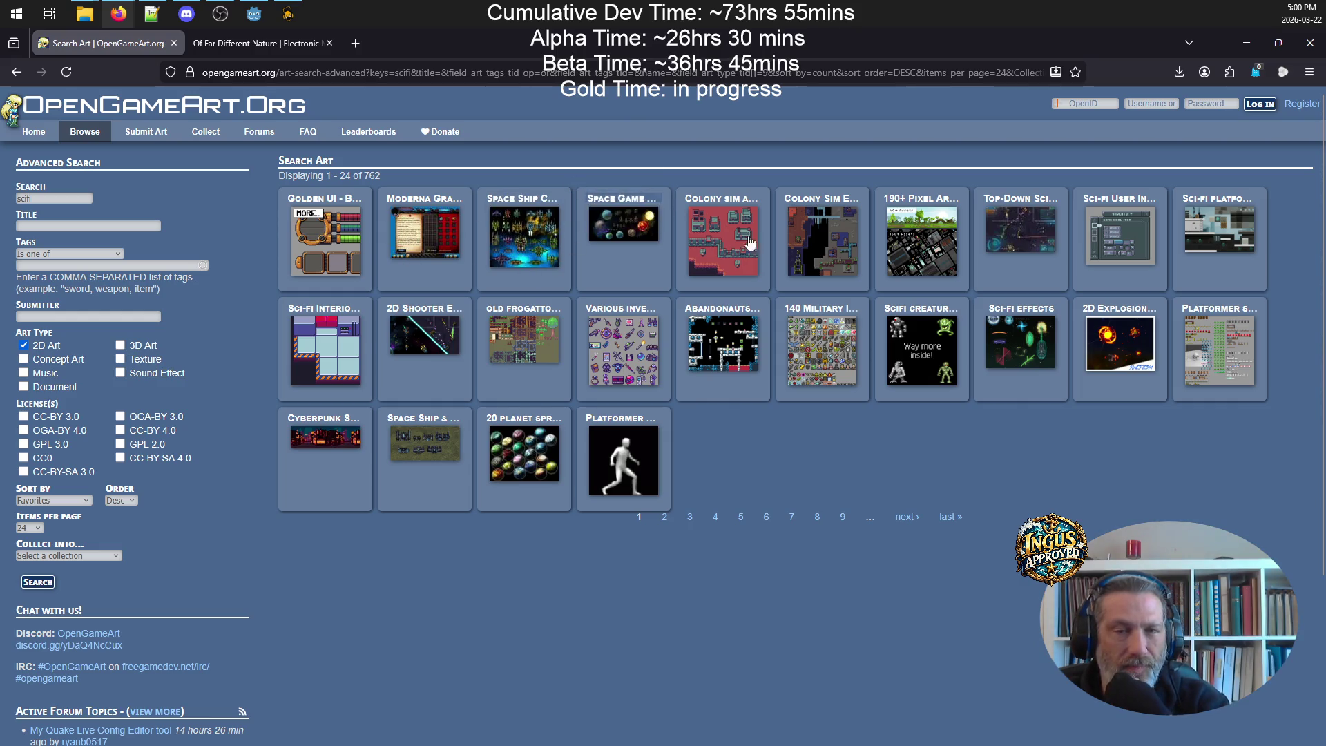
pyautogui.rightClick(939, 315)
pyautogui.click(967, 319)
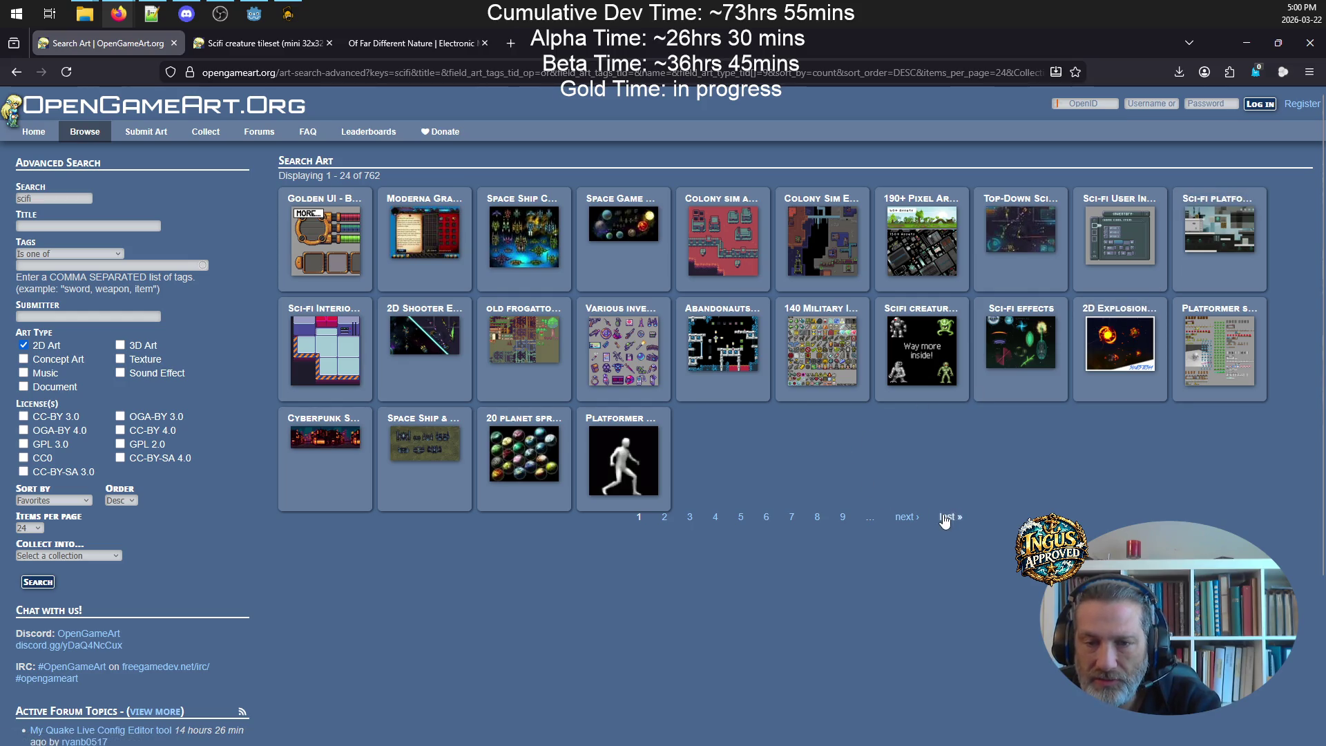
pyautogui.rightClick(1049, 205)
pyautogui.click(1091, 213)
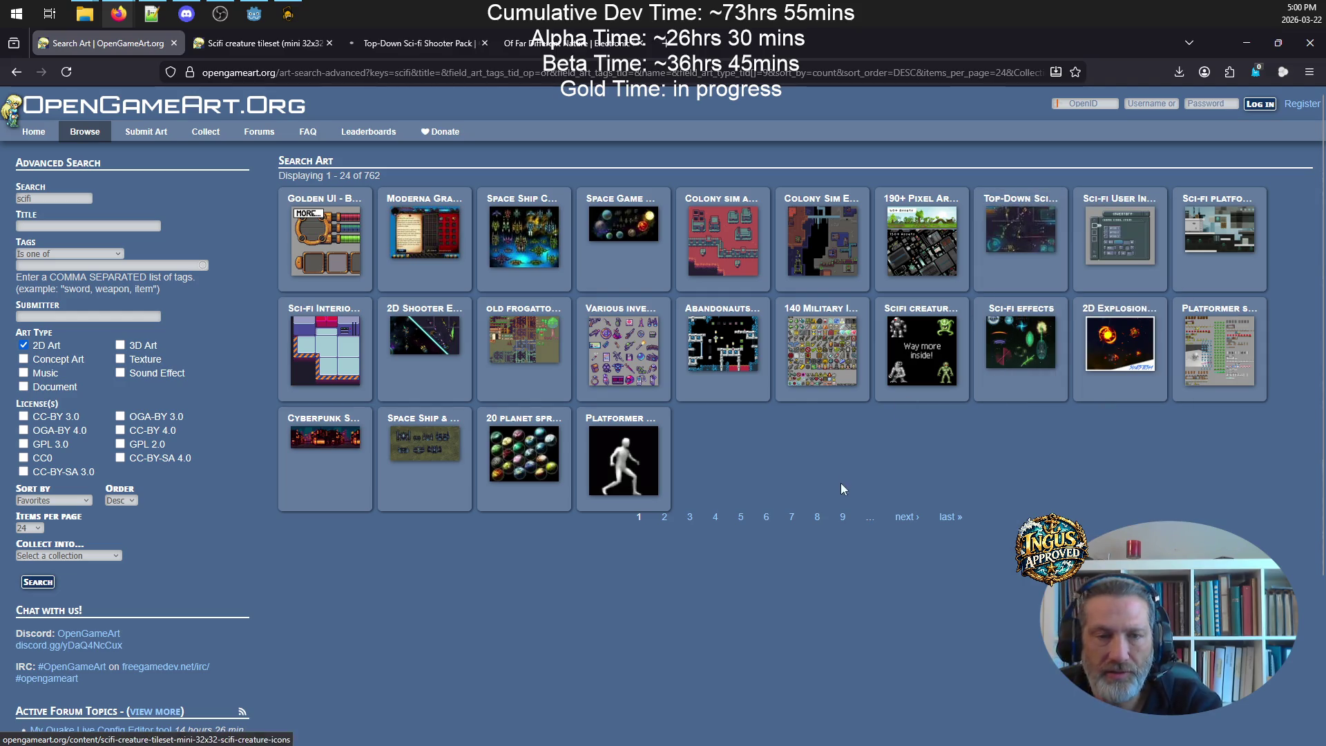
pyautogui.click(907, 518)
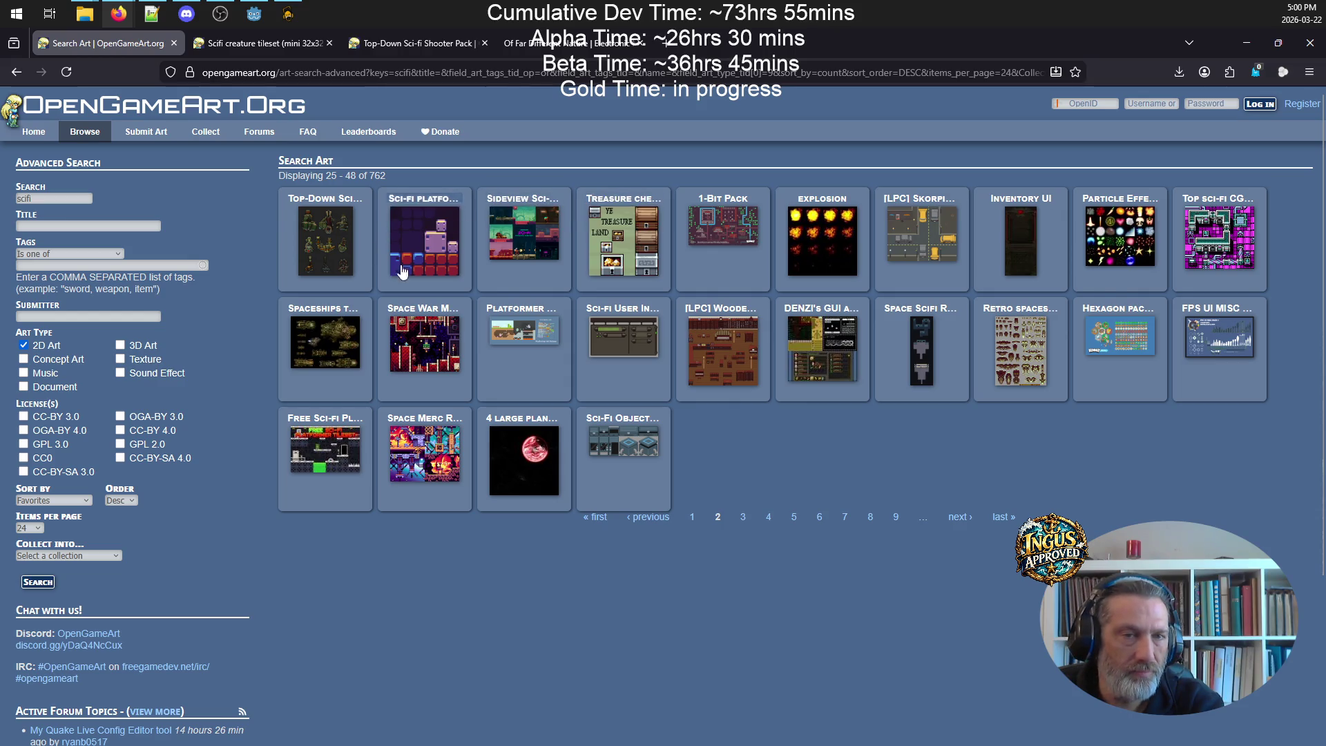
# - On the Scifi creature tileset page, view both previews, then download and open creatures edit_0.png
pyautogui.click(287, 42)
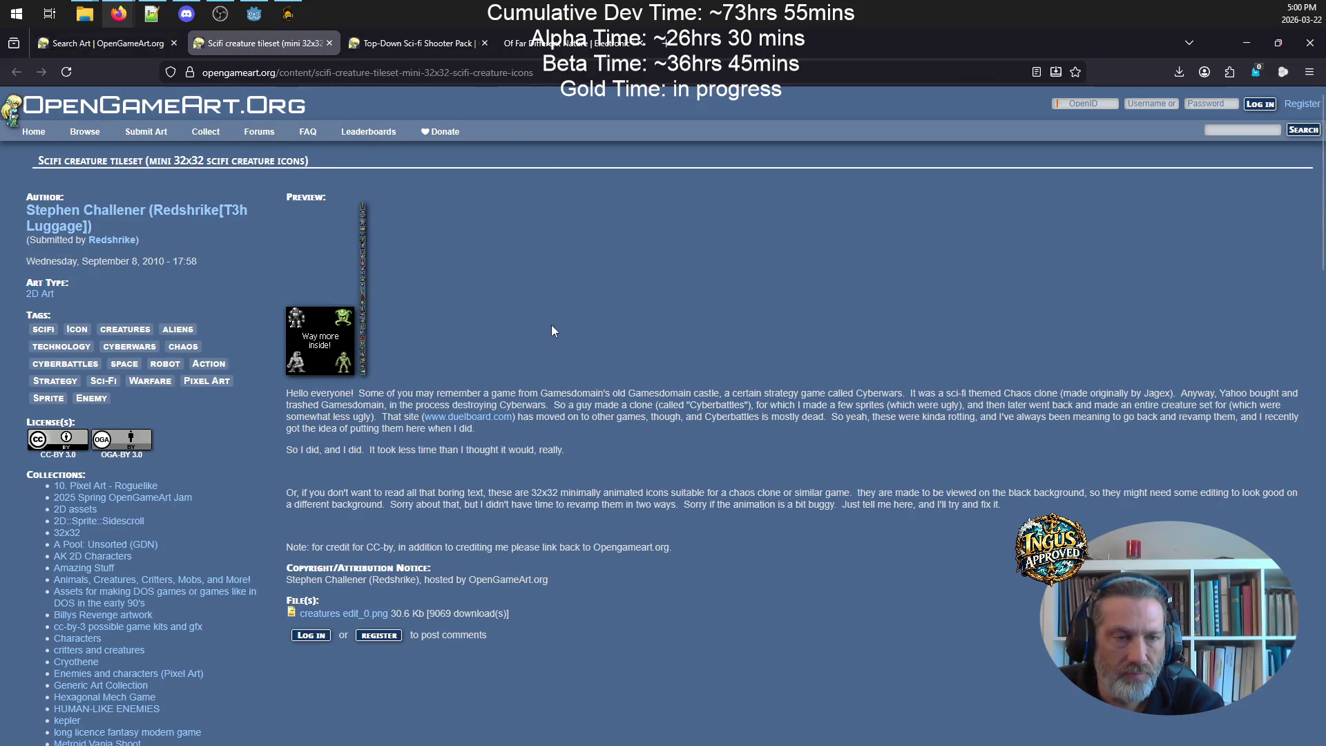
pyautogui.click(363, 306)
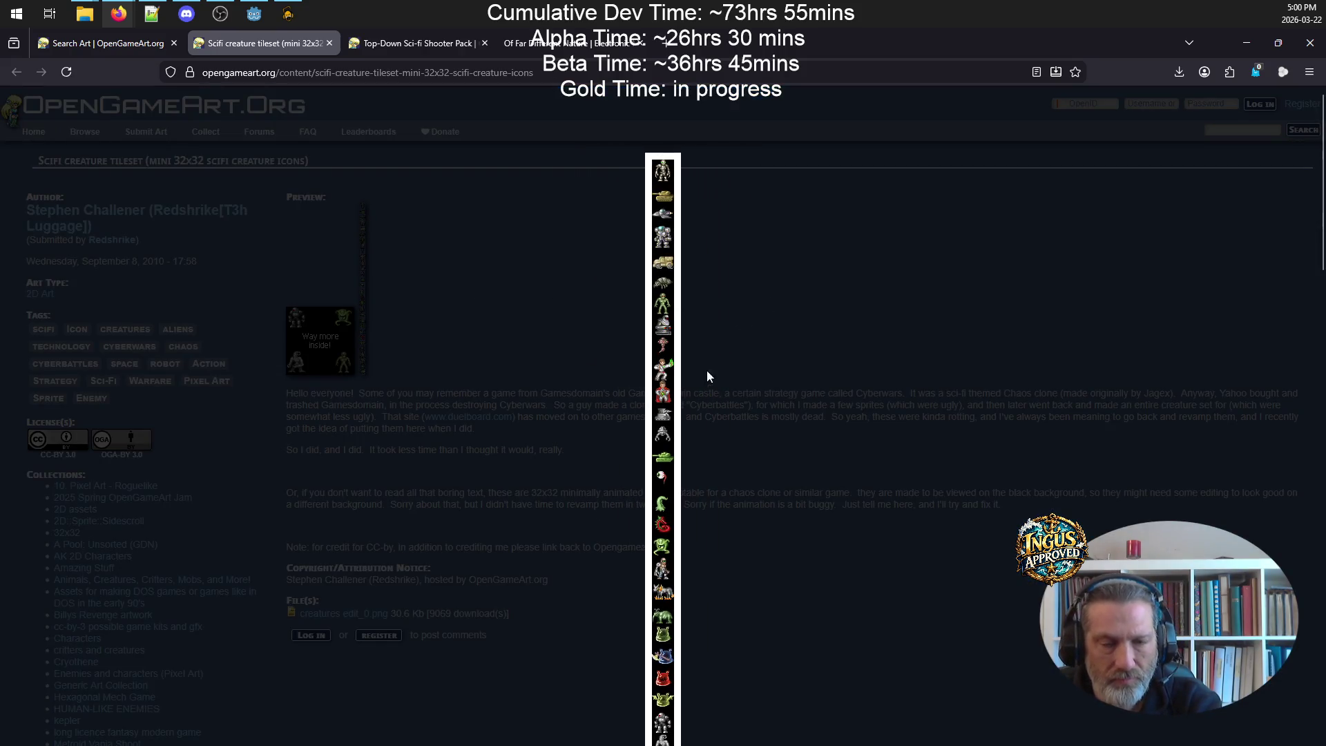
pyautogui.scroll(-4, 685, 418)
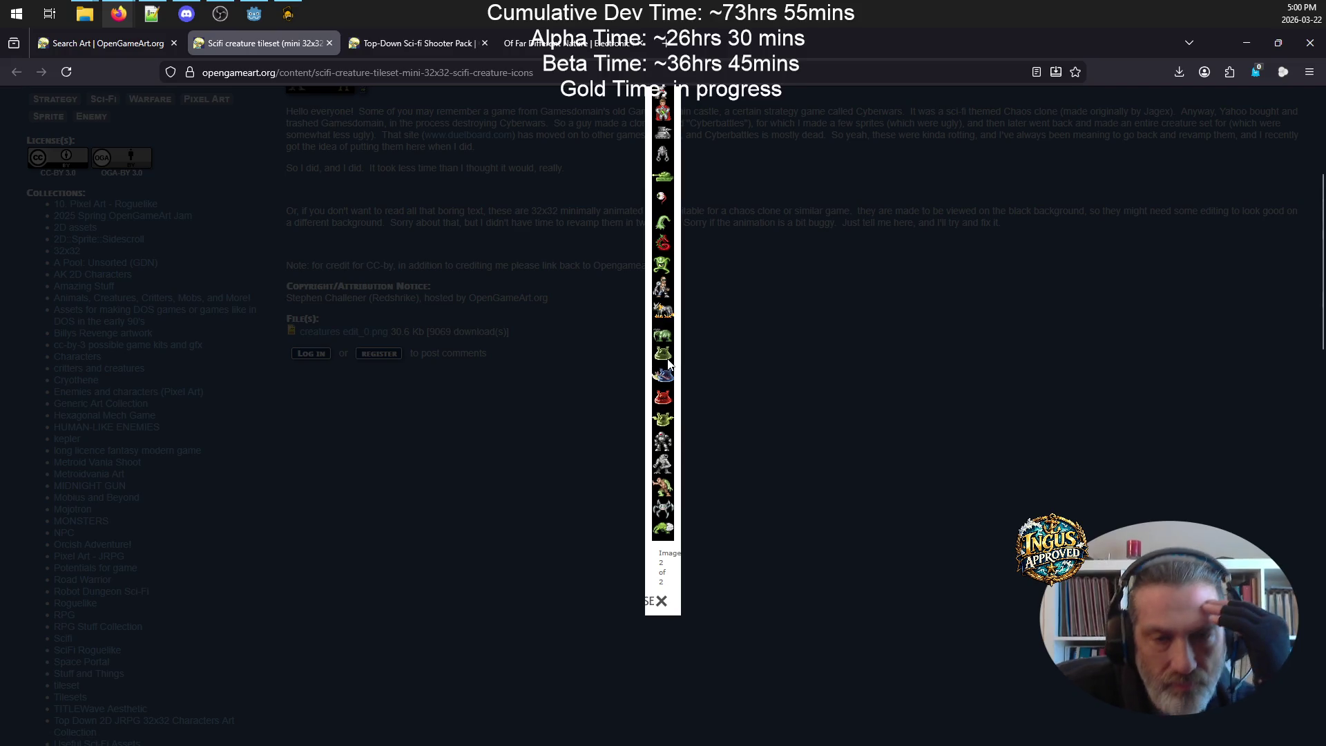
pyautogui.scroll(4, 667, 364)
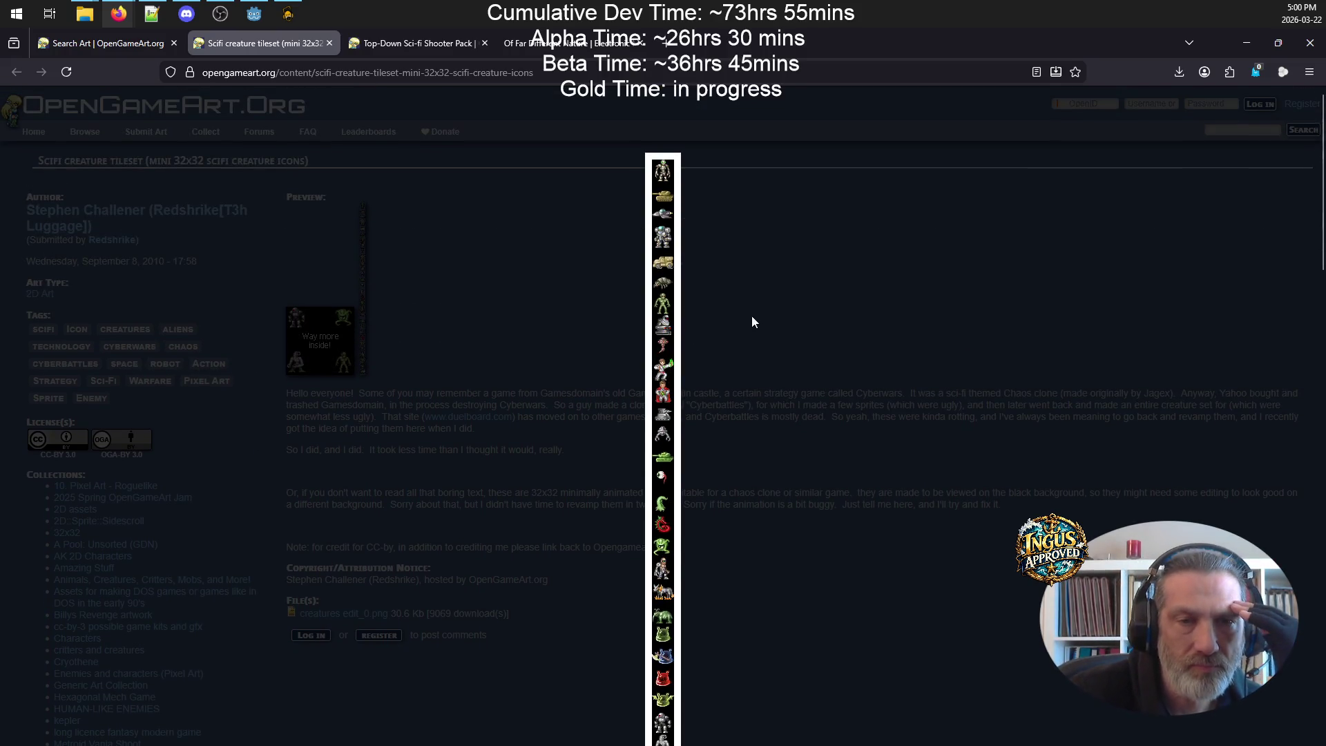
pyautogui.click(856, 301)
pyautogui.click(321, 349)
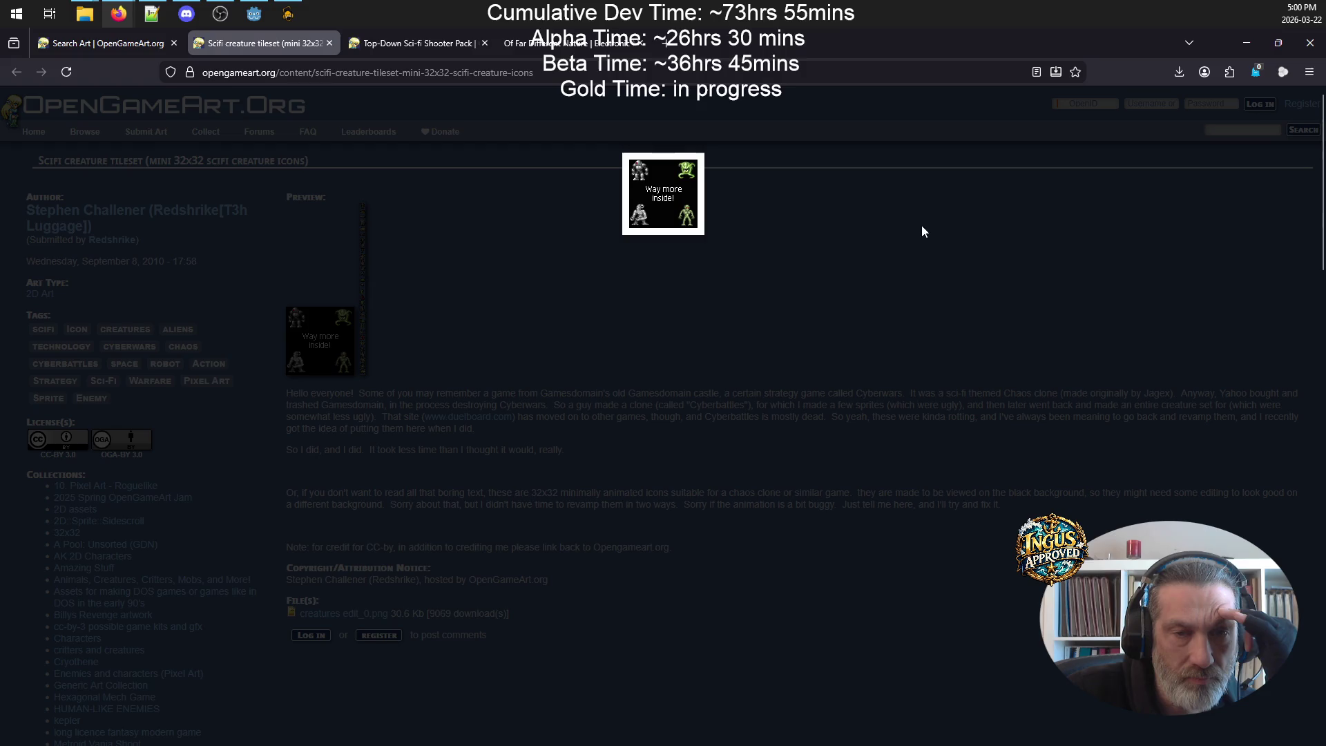
pyautogui.click(722, 307)
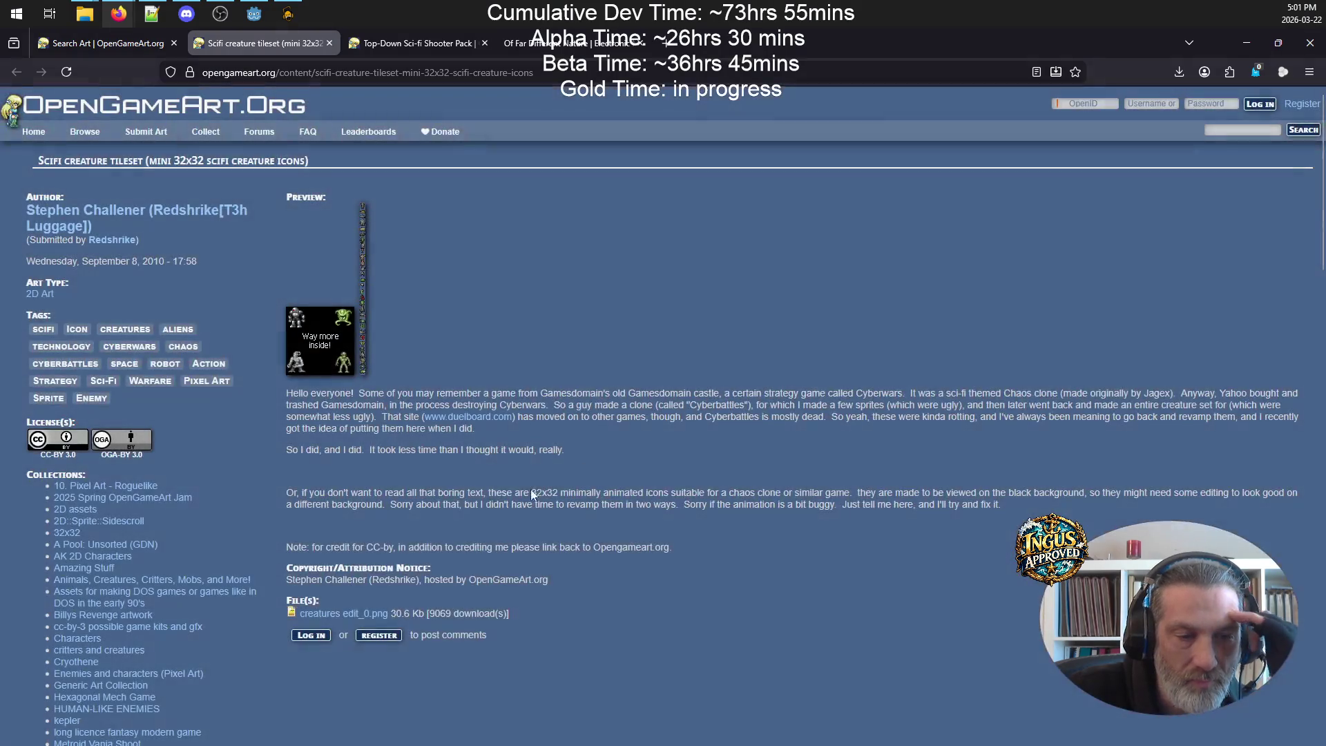
pyautogui.click(332, 616)
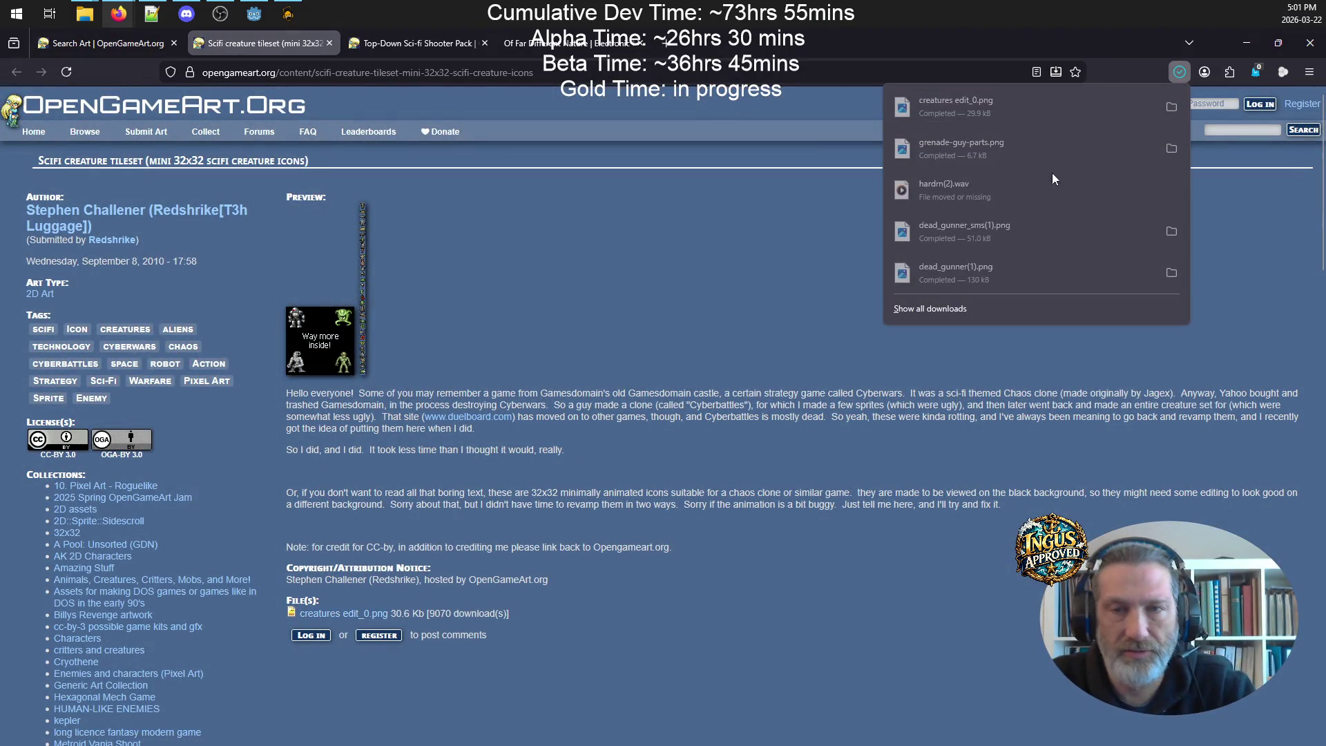
pyautogui.click(1011, 106)
# - Zoom into creatures edit_0.png in Photos, pan through its sprite rows, then close Photos
pyautogui.scroll(6, 677, 223)
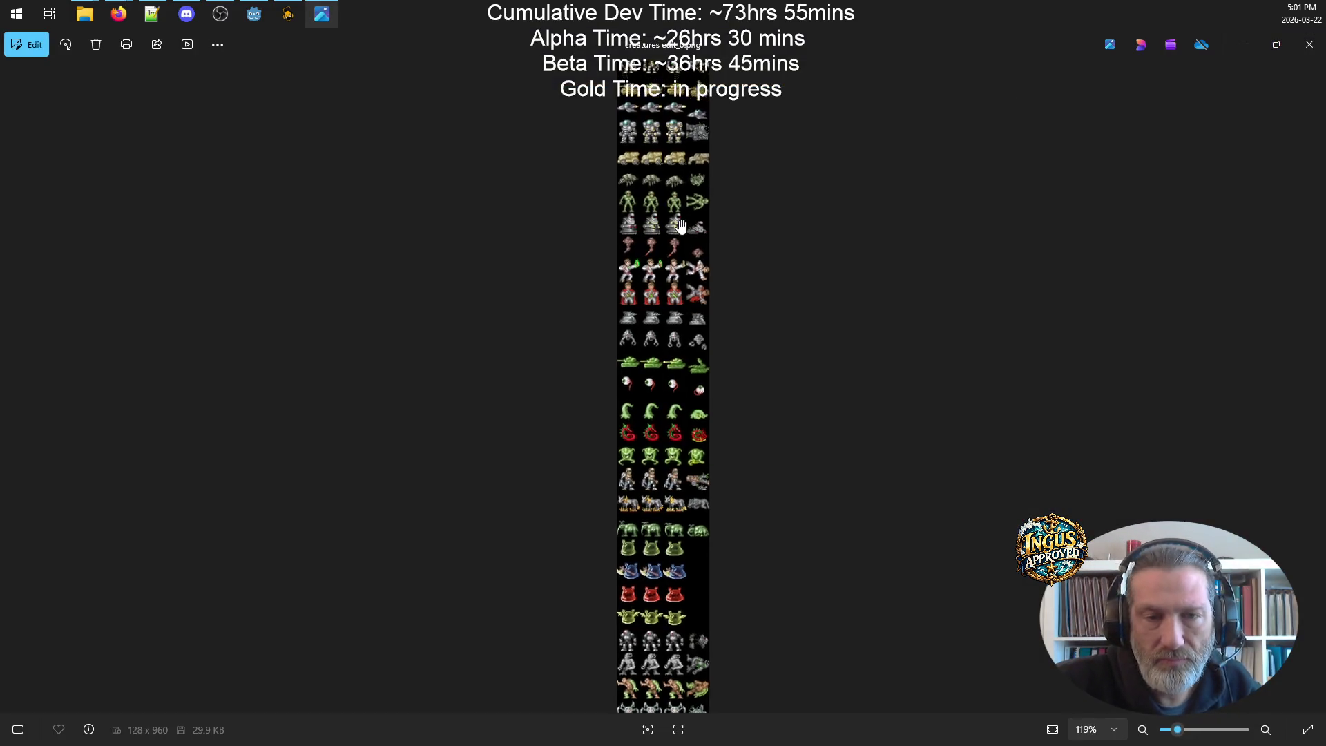
pyautogui.scroll(4, 770, 143)
pyautogui.scroll(-3, 876, 201)
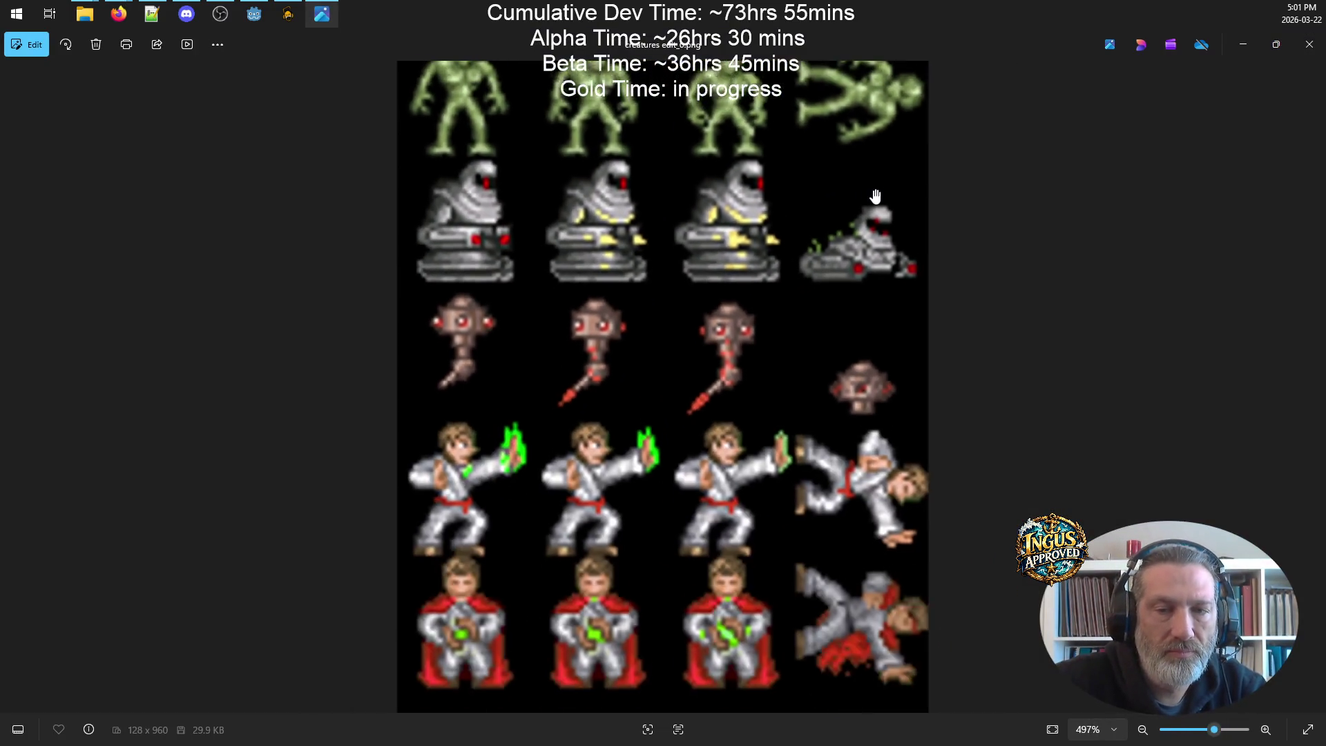
pyautogui.scroll(-4, 794, 186)
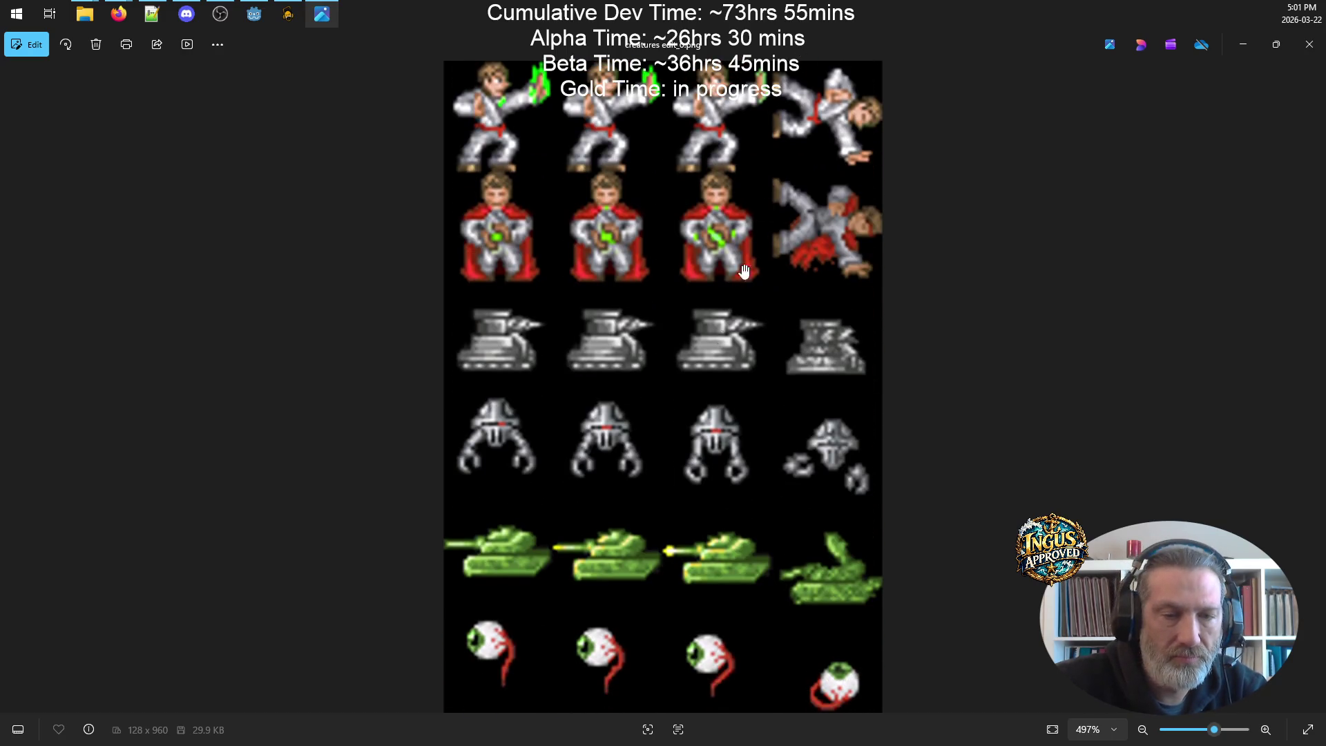
pyautogui.scroll(-5, 714, 267)
pyautogui.scroll(-5, 730, 451)
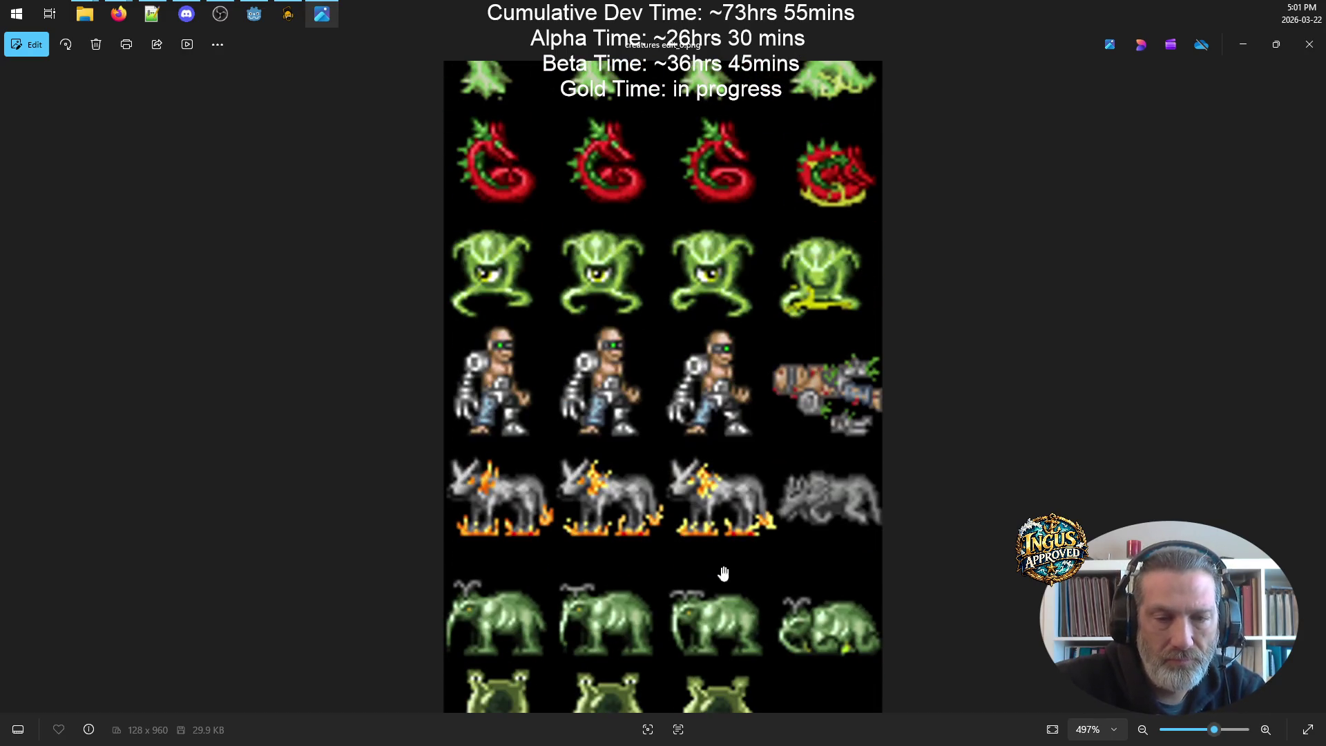
pyautogui.scroll(-9, 730, 452)
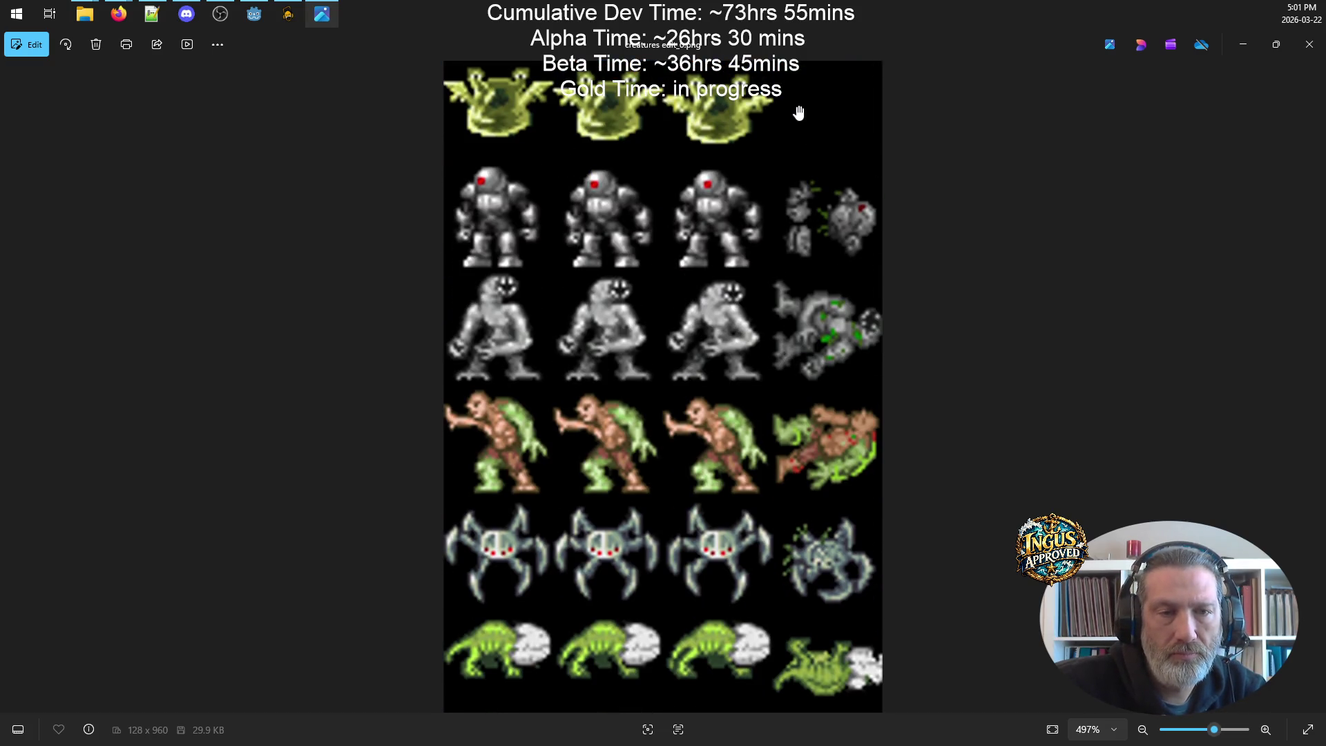
pyautogui.scroll(10, 636, 370)
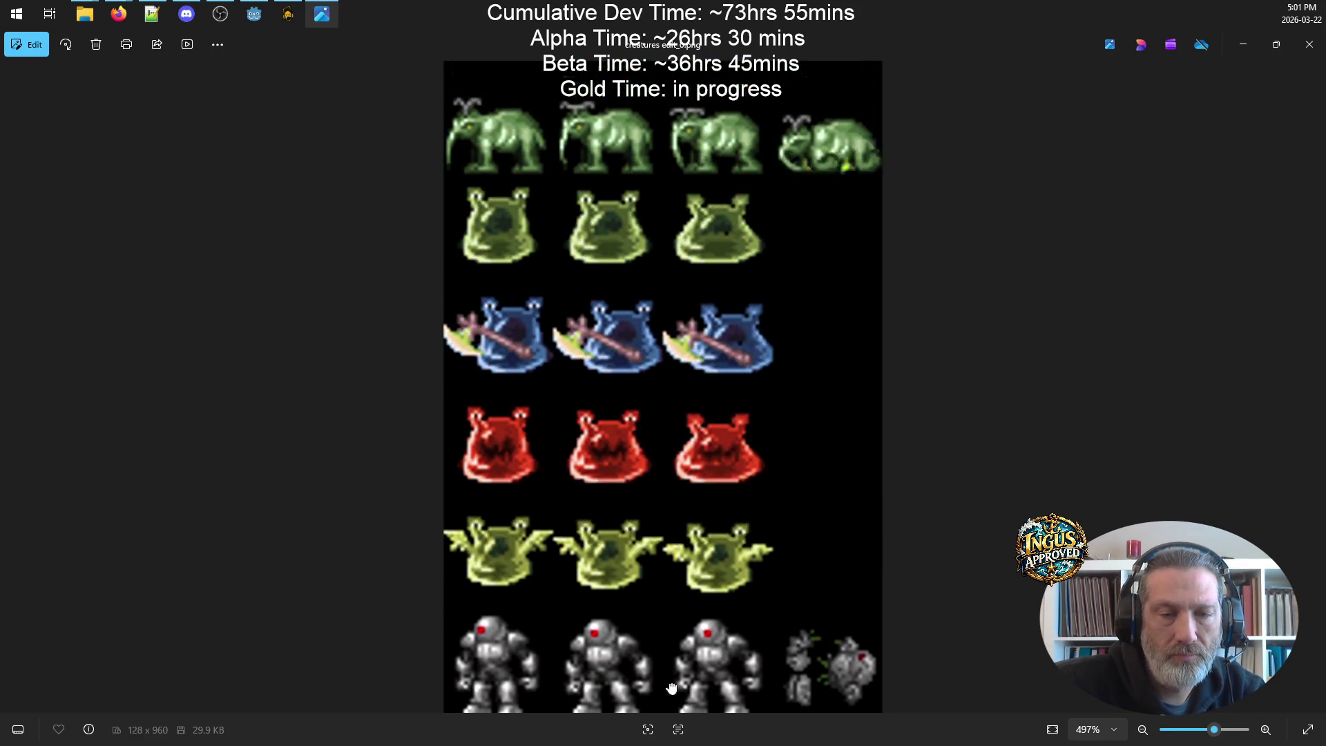
pyautogui.scroll(2, 625, 304)
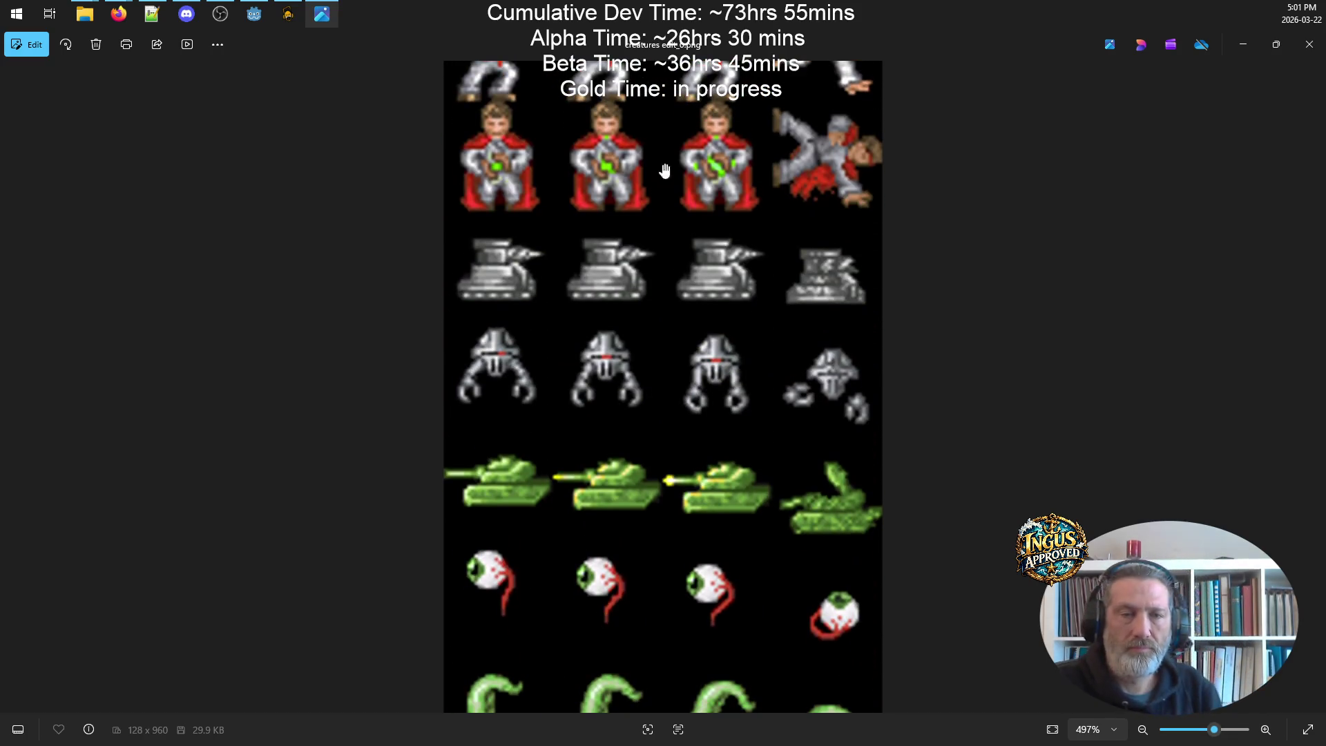
pyautogui.scroll(7, 720, 251)
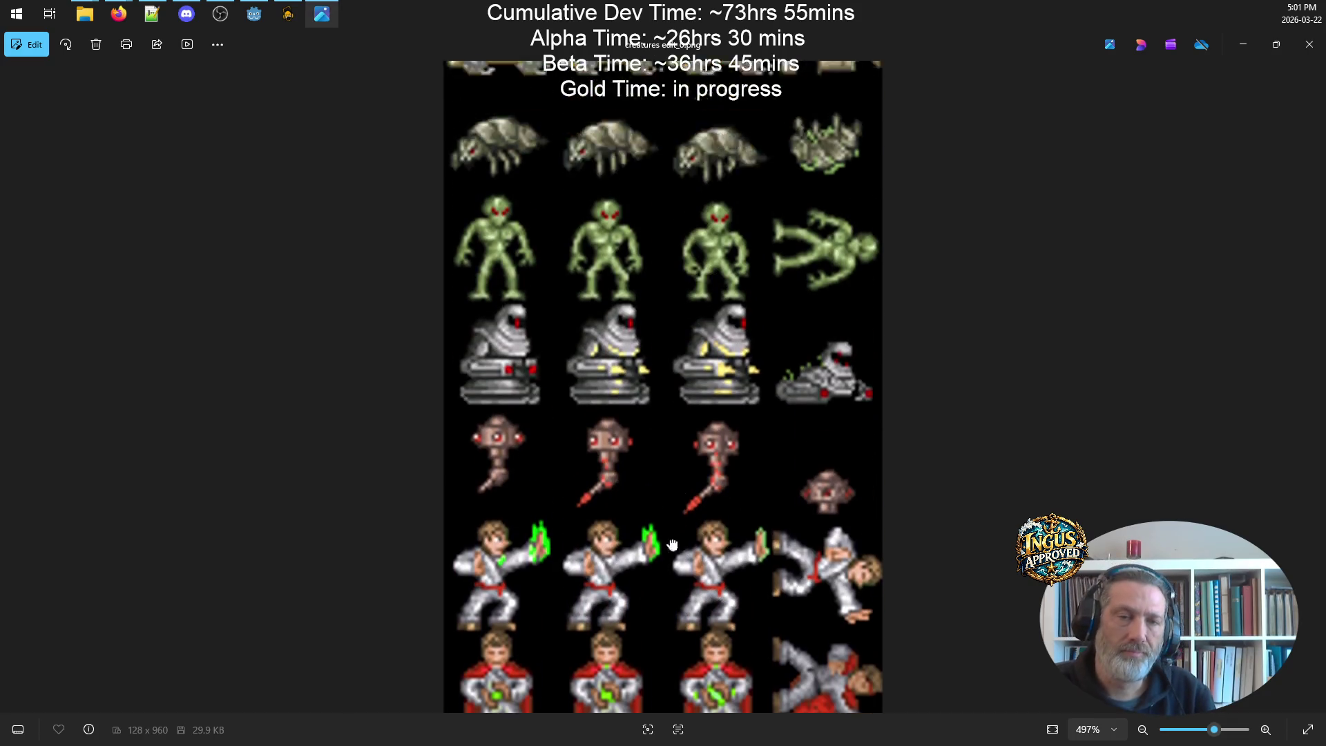
pyautogui.moveTo(652, 82); pyautogui.dragTo(652, 240)
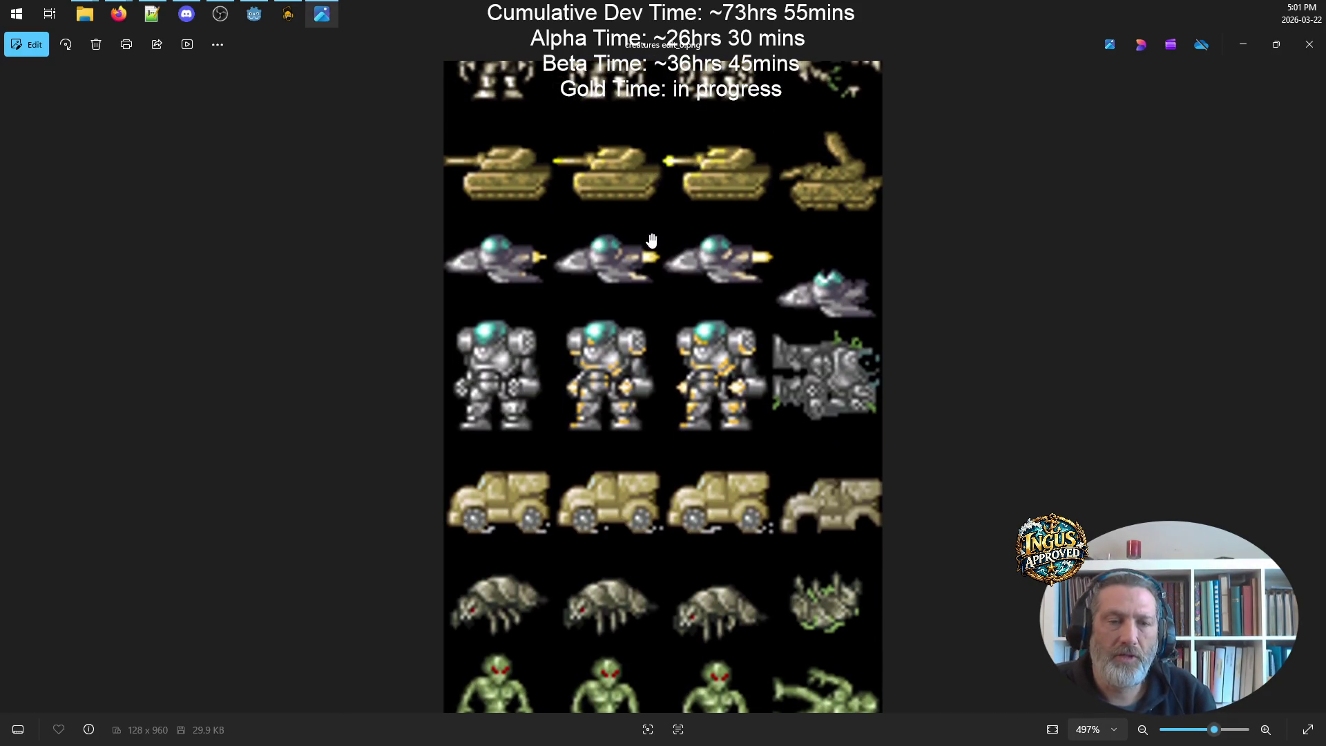
pyautogui.scroll(1, 728, 171)
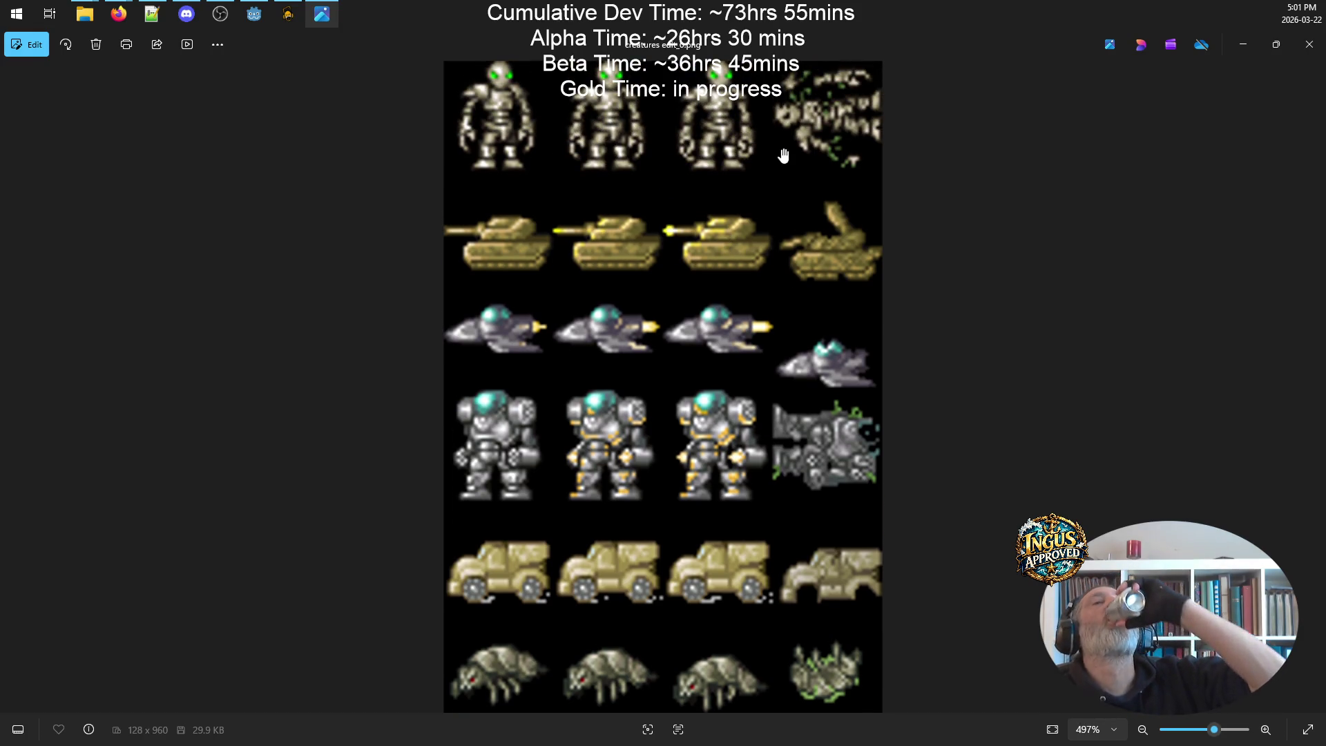
pyautogui.click(1309, 44)
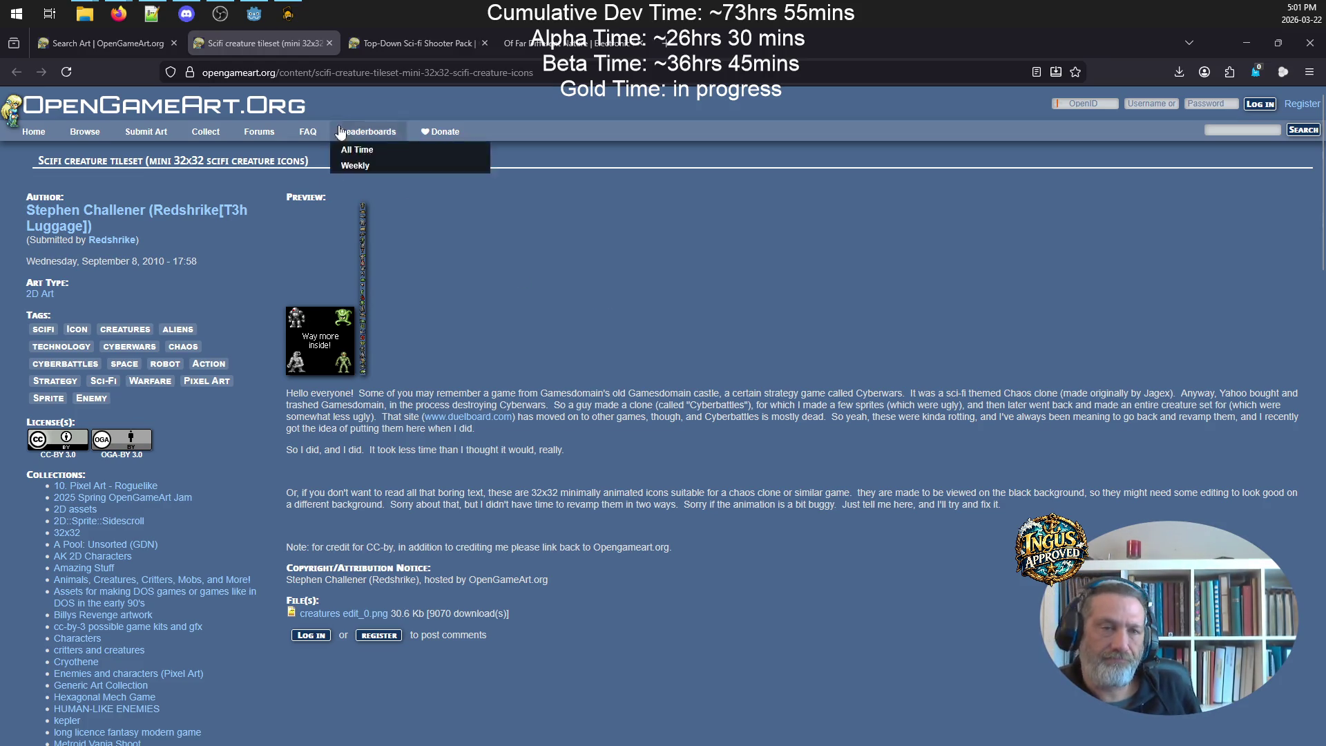
# - View the Top-Down Sci-fi Shooter Pack's second and third preview images enlarged
pyautogui.click(389, 50)
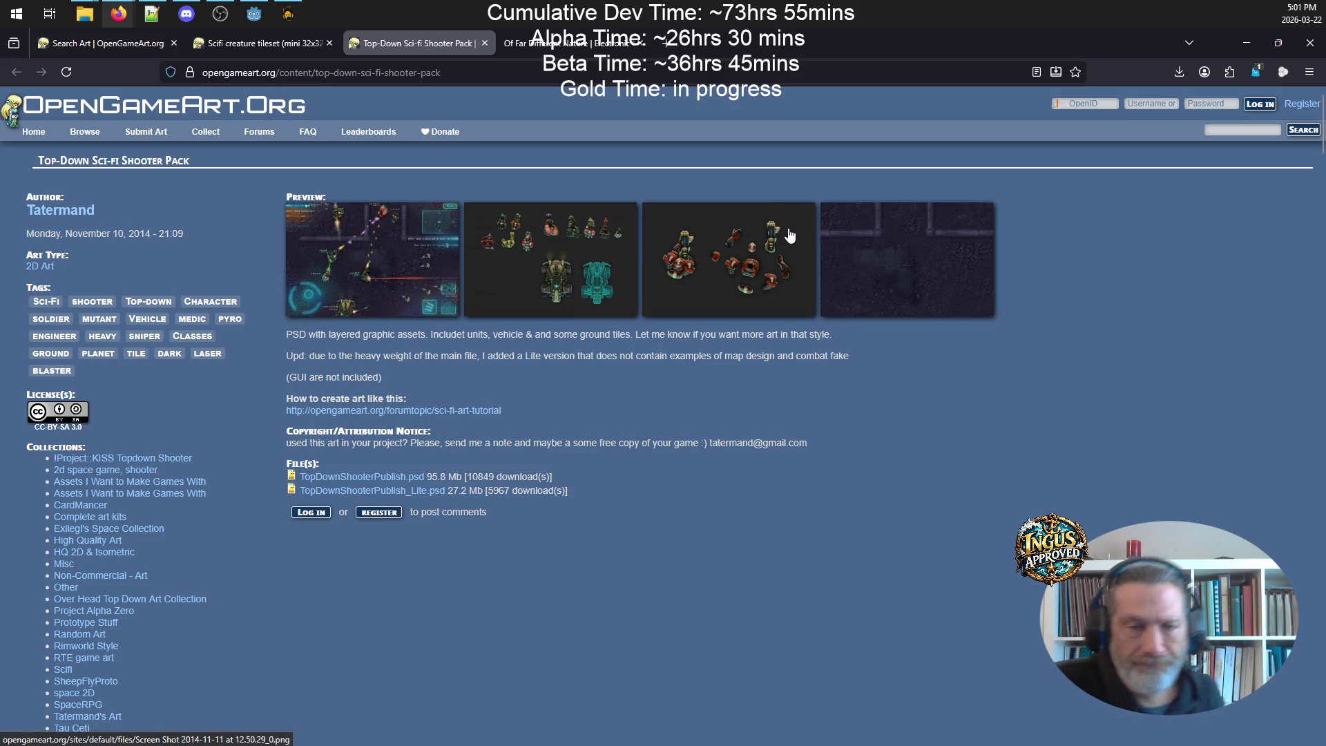
pyautogui.click(579, 242)
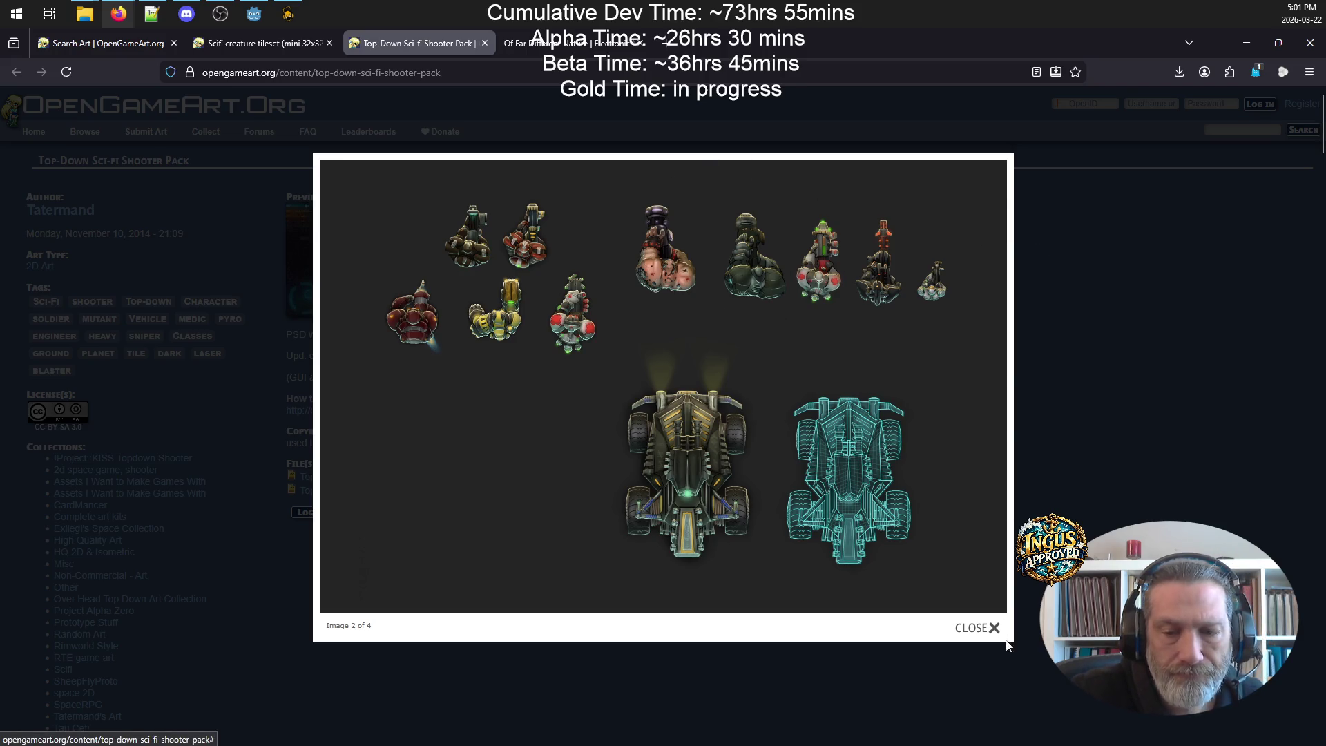
pyautogui.press('Right')
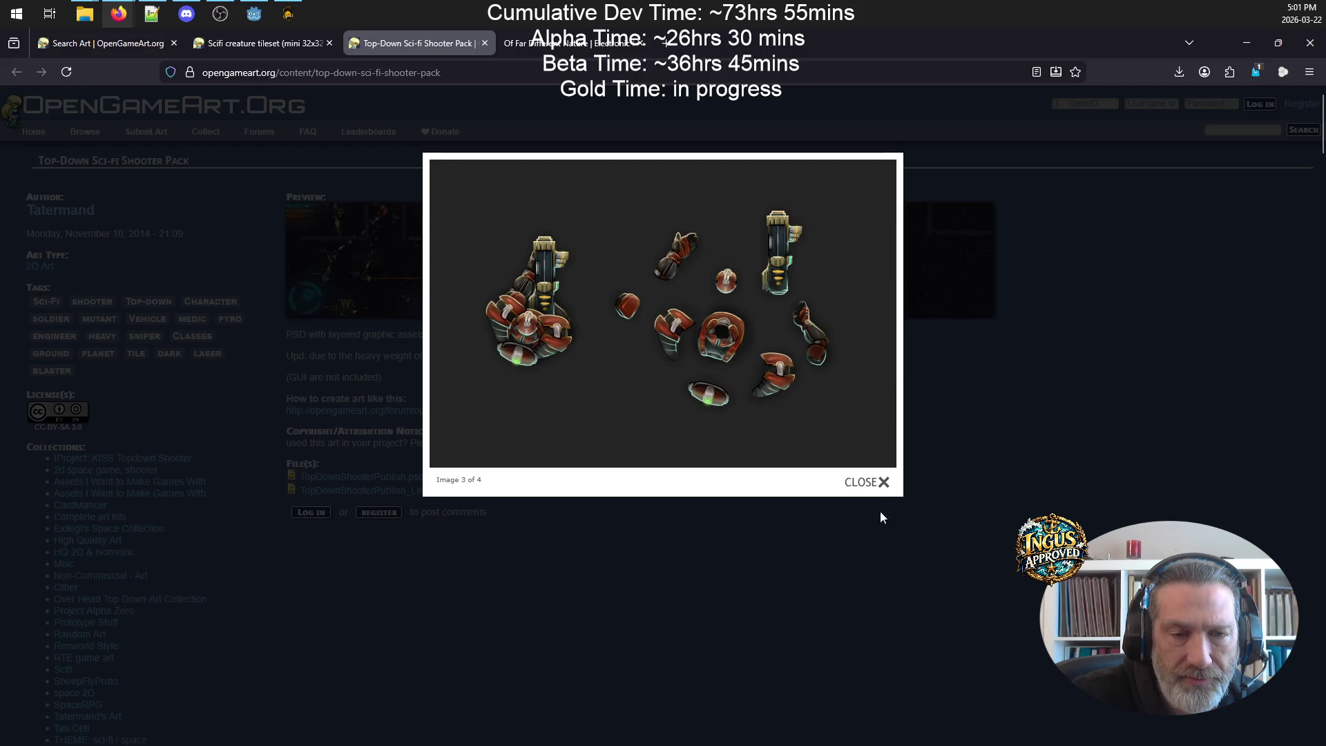
pyautogui.click(870, 482)
# - Return to the sci-fi search results and go to page 3
pyautogui.click(546, 45)
pyautogui.click(417, 36)
pyautogui.click(279, 39)
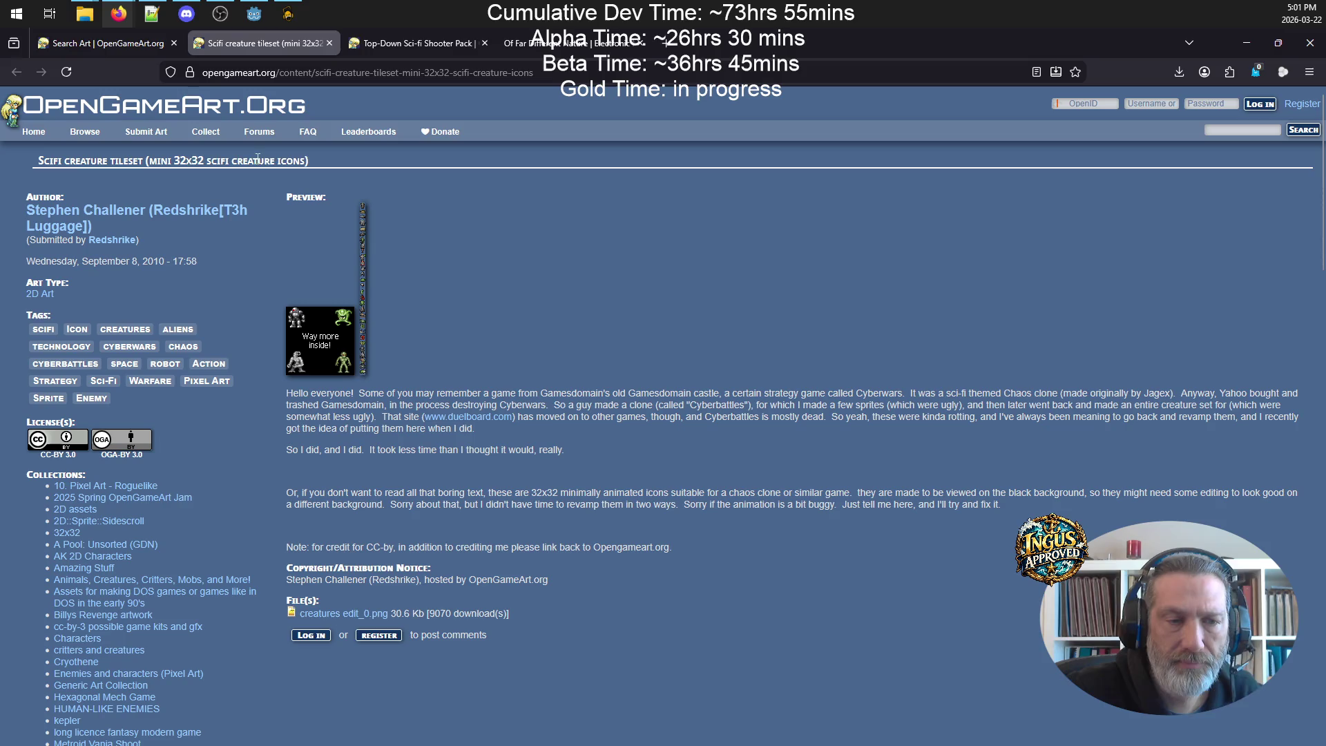
pyautogui.click(82, 44)
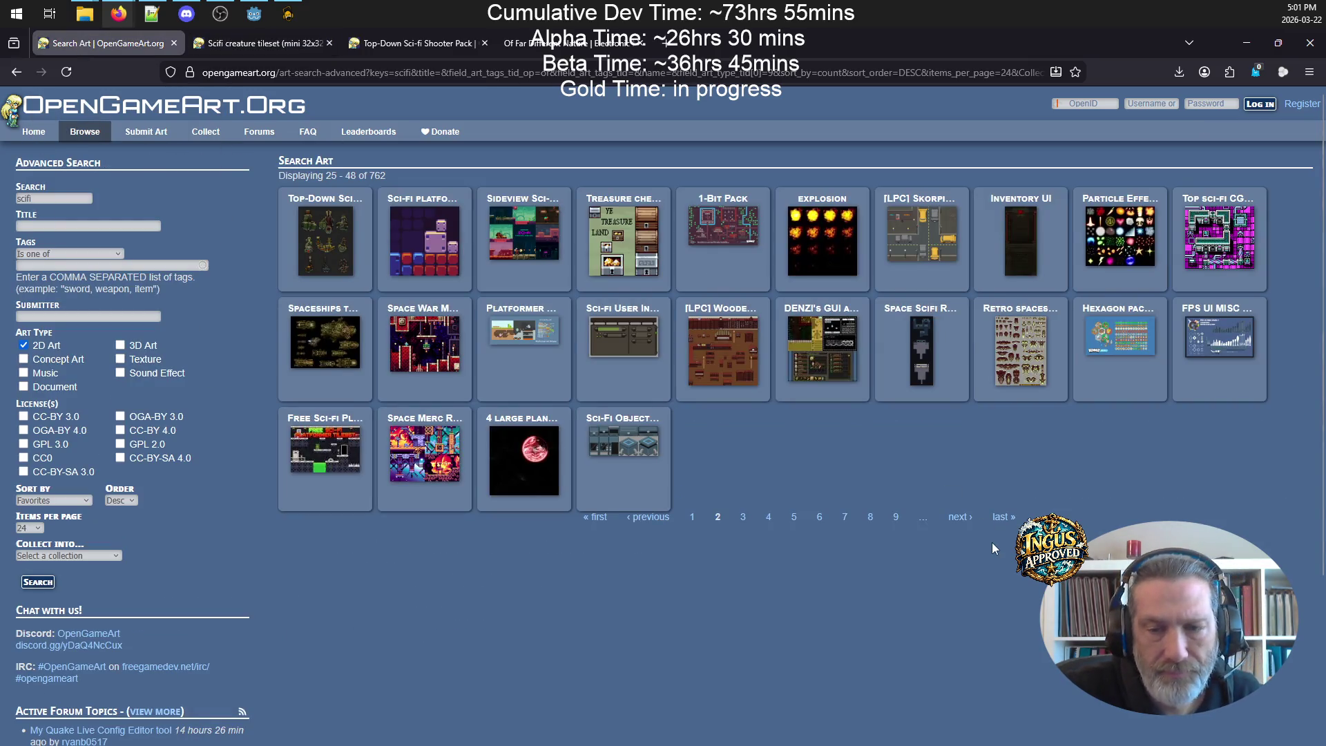
pyautogui.click(953, 520)
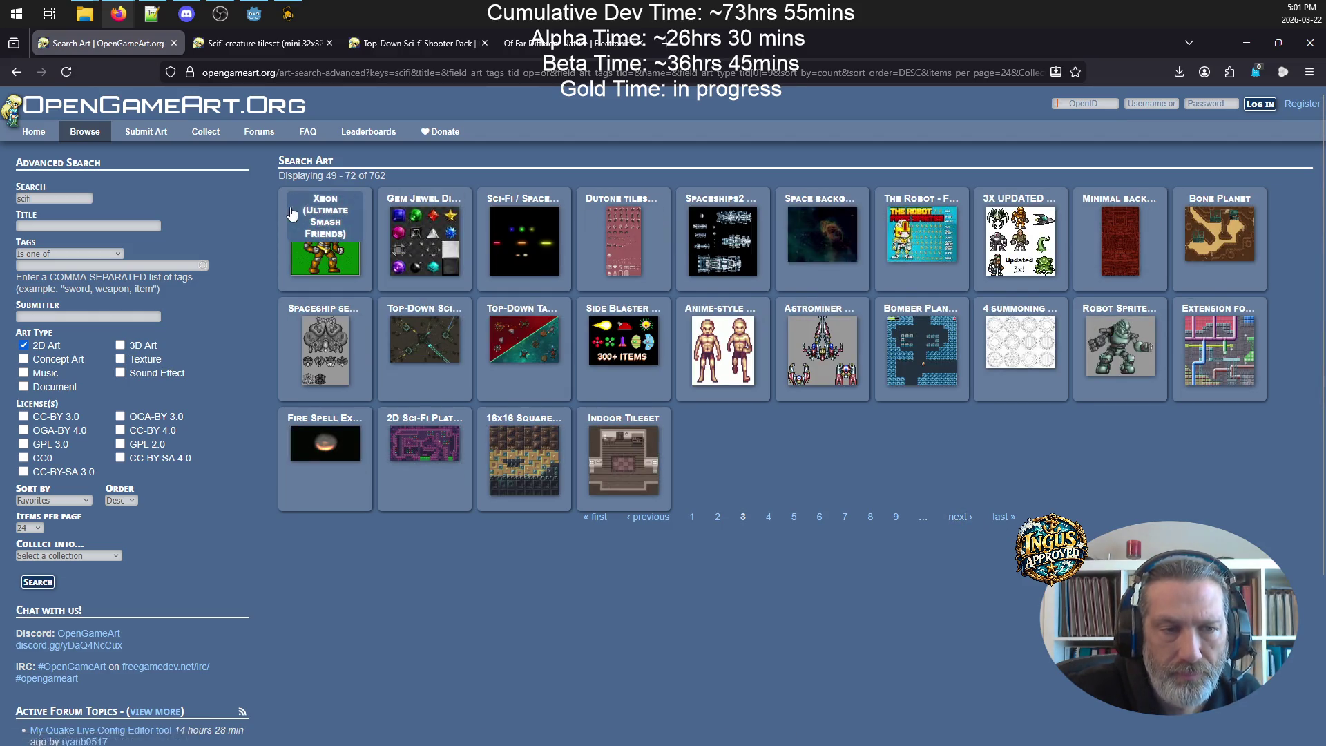
# - Open Xeon, Astrominer Sprites, Robot Sprite and the 3X UPDATED pack in new tabs, then view Xeon
pyautogui.rightClick(328, 214)
pyautogui.click(351, 225)
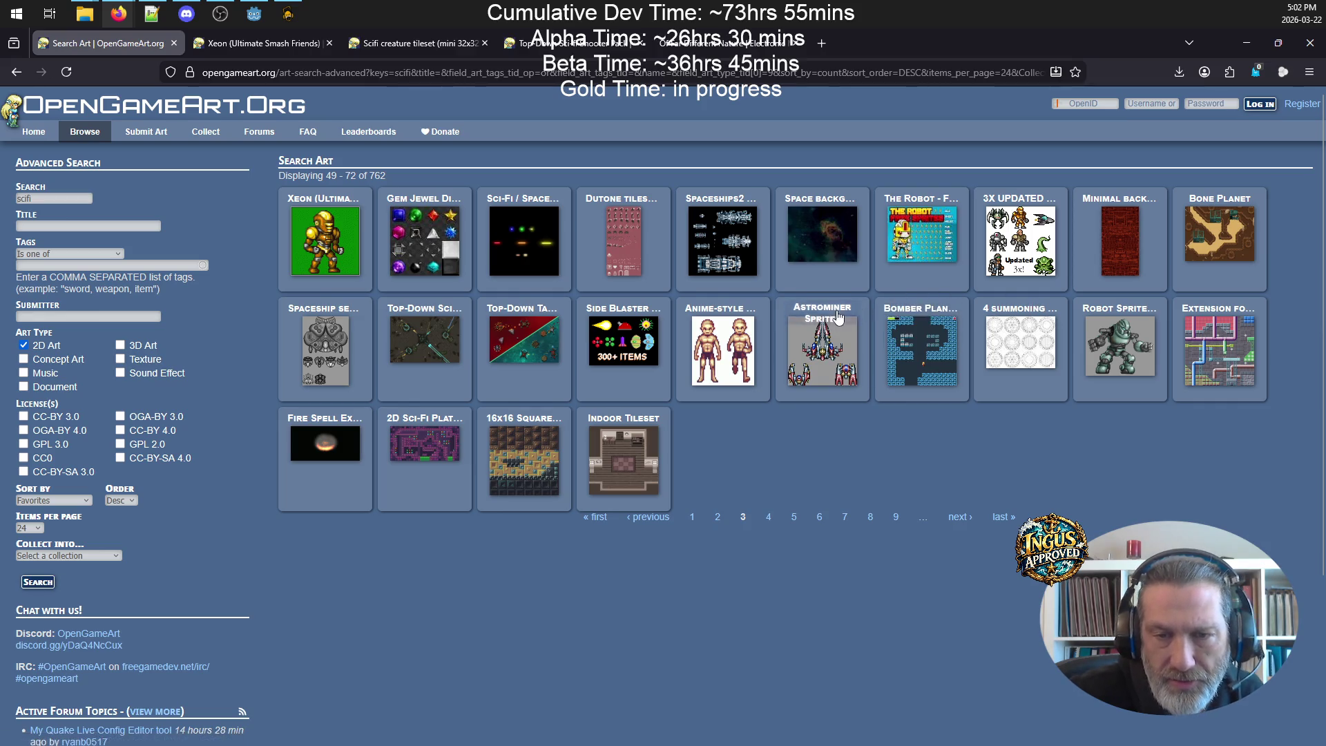
pyautogui.rightClick(829, 313)
pyautogui.click(854, 322)
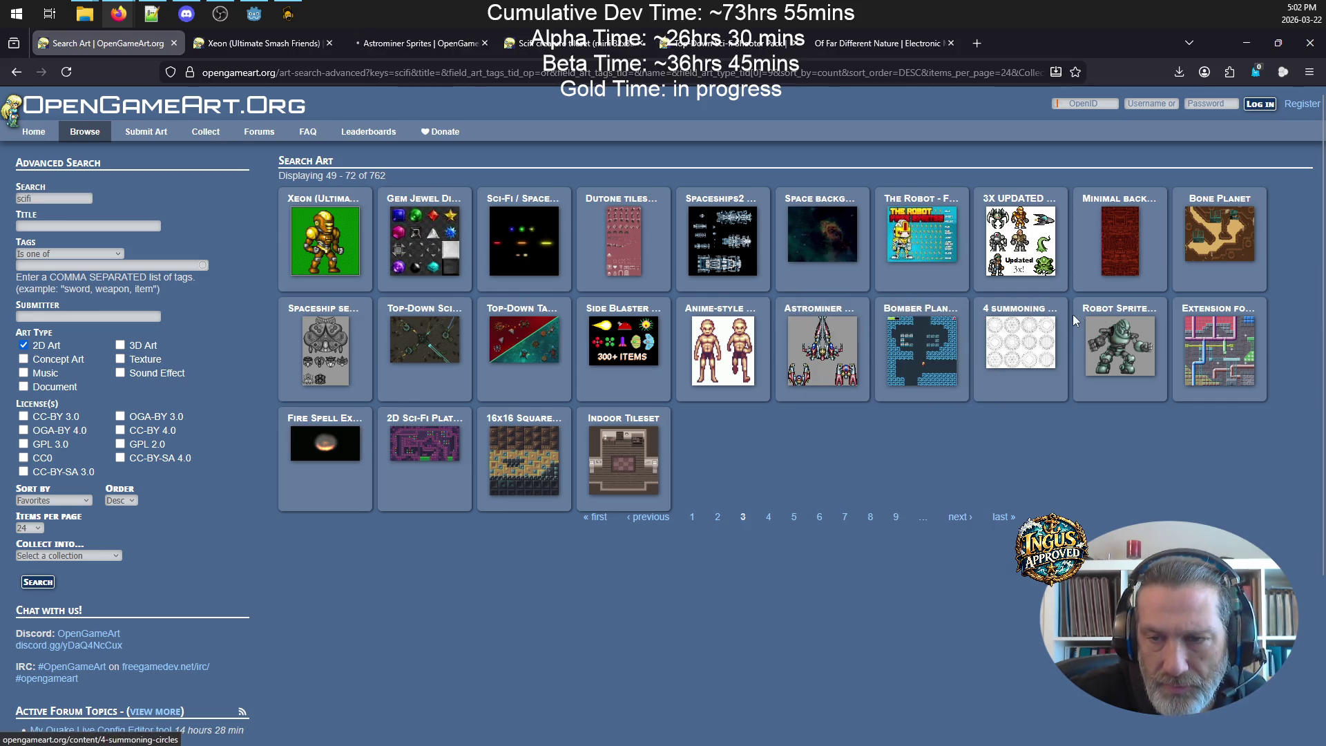
pyautogui.rightClick(1141, 323)
pyautogui.click(1141, 325)
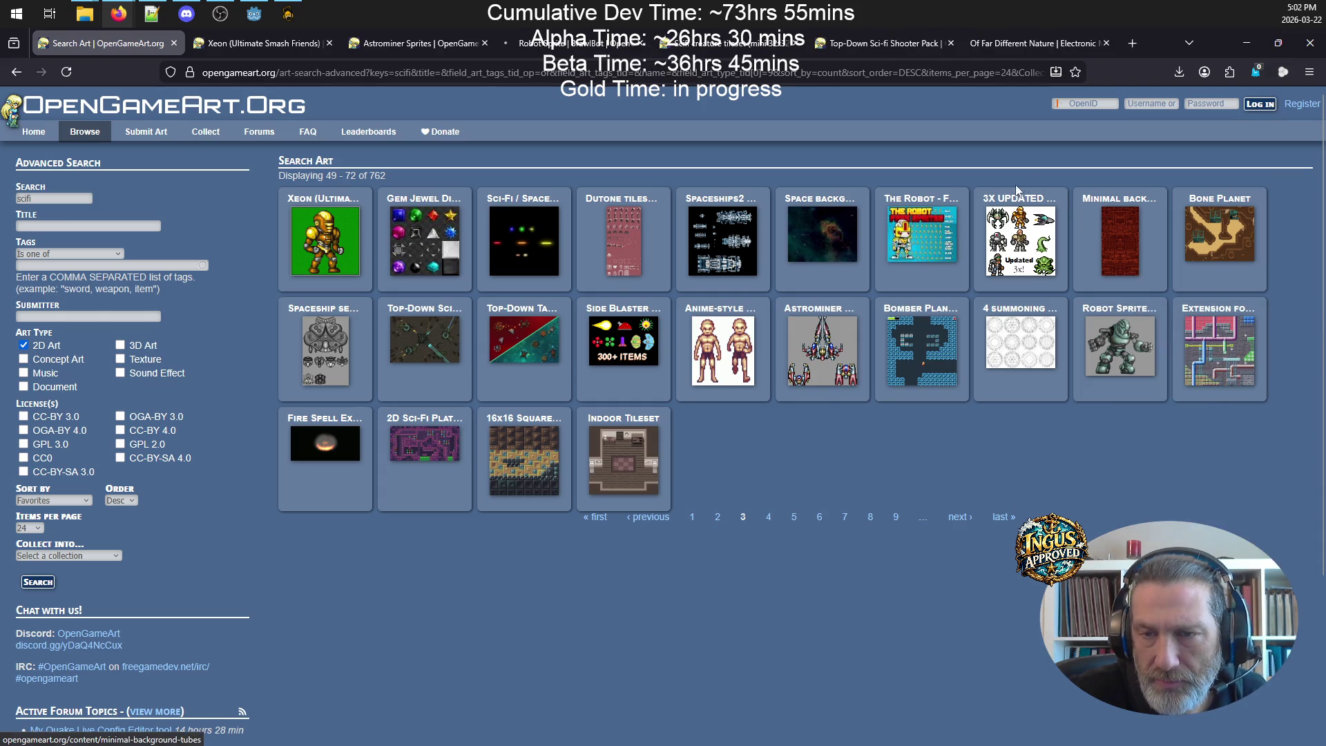
pyautogui.rightClick(1023, 207)
pyautogui.click(1036, 216)
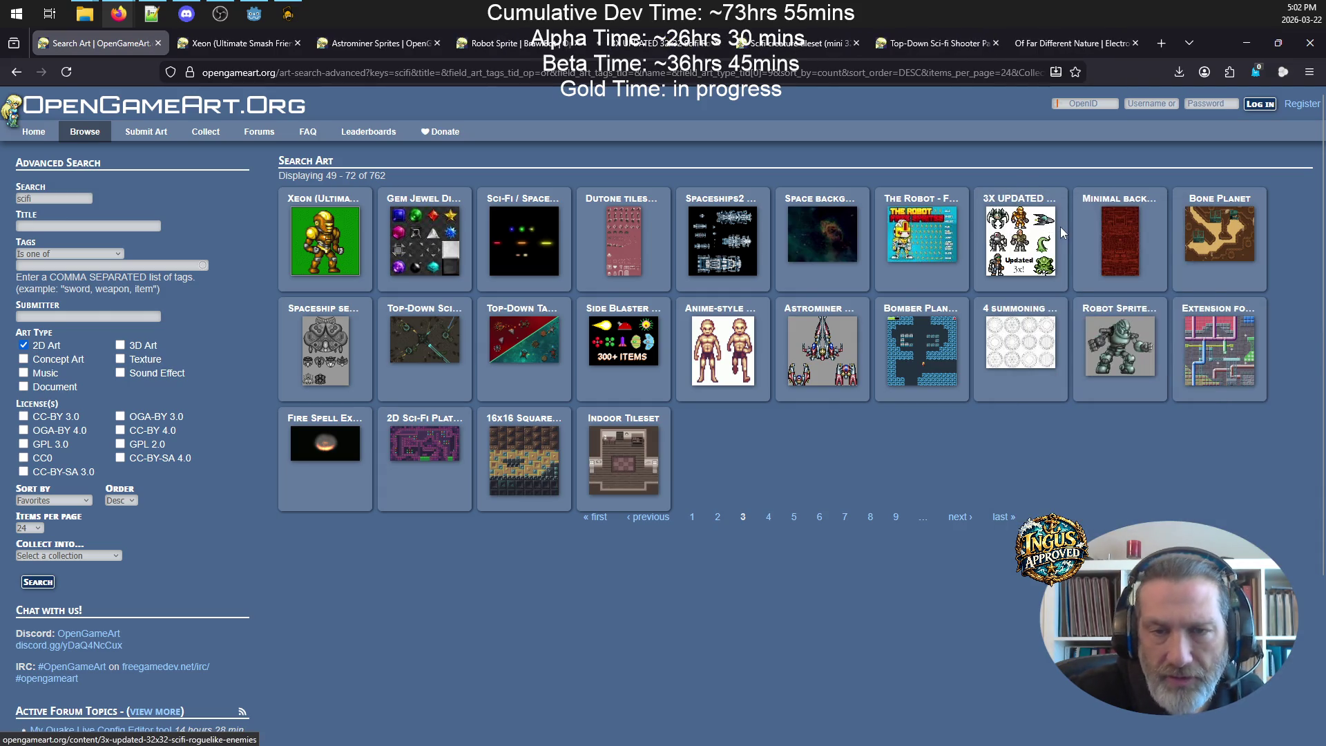
pyautogui.click(264, 43)
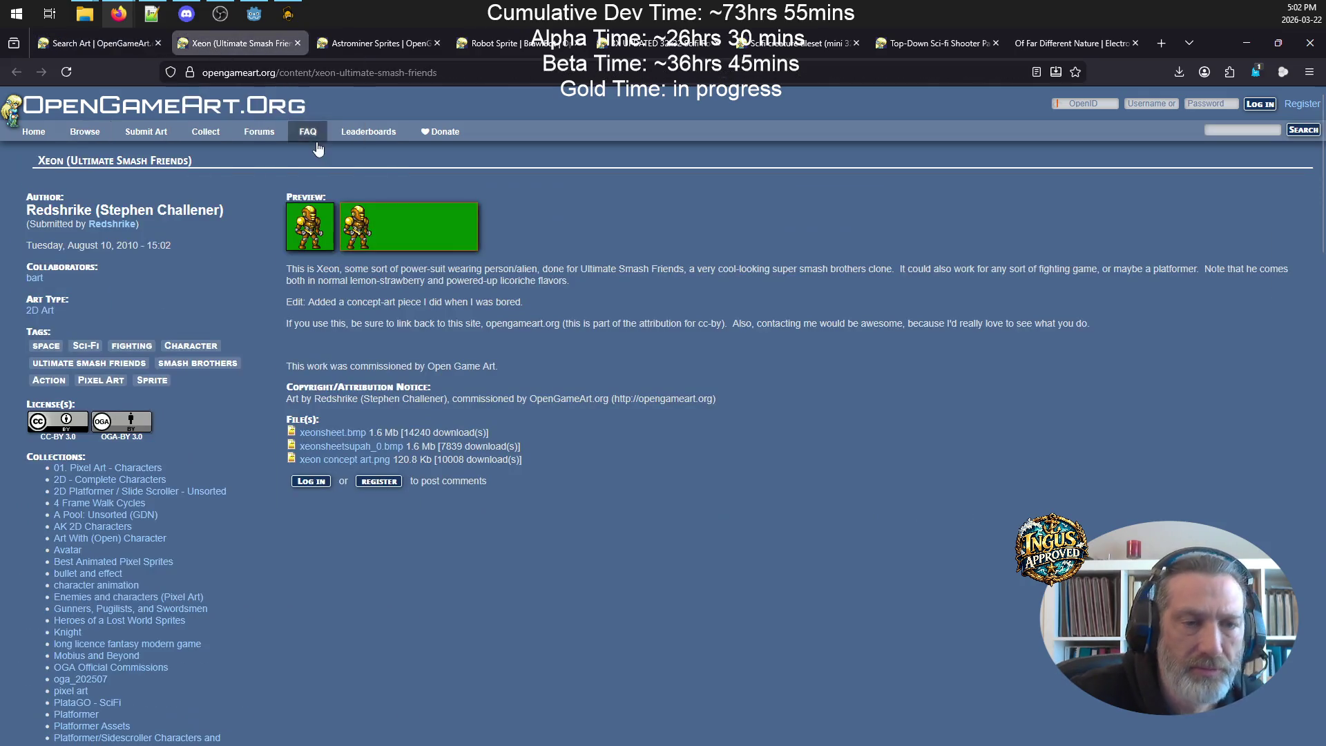
# - Enlarge and dismiss both Xeon sprite previews, then close the Xeon page
pyautogui.click(321, 225)
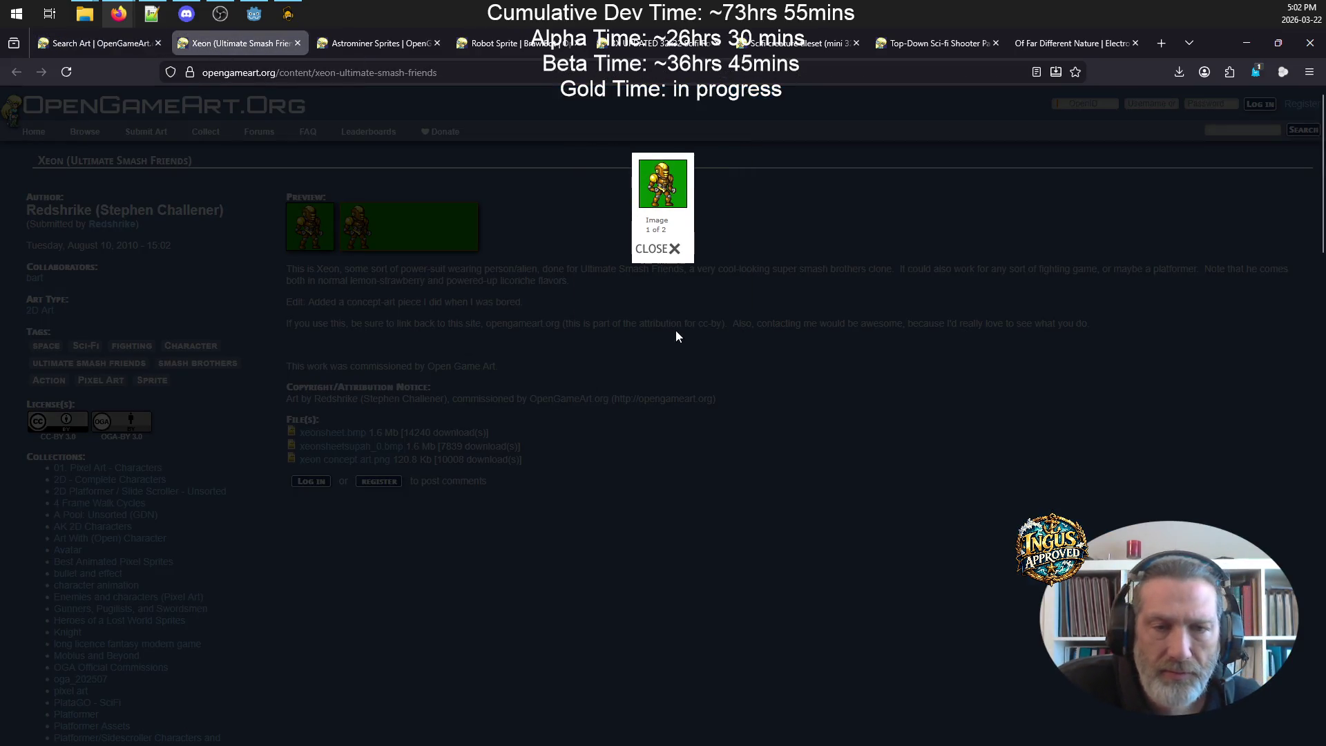
pyautogui.click(668, 250)
pyautogui.click(393, 214)
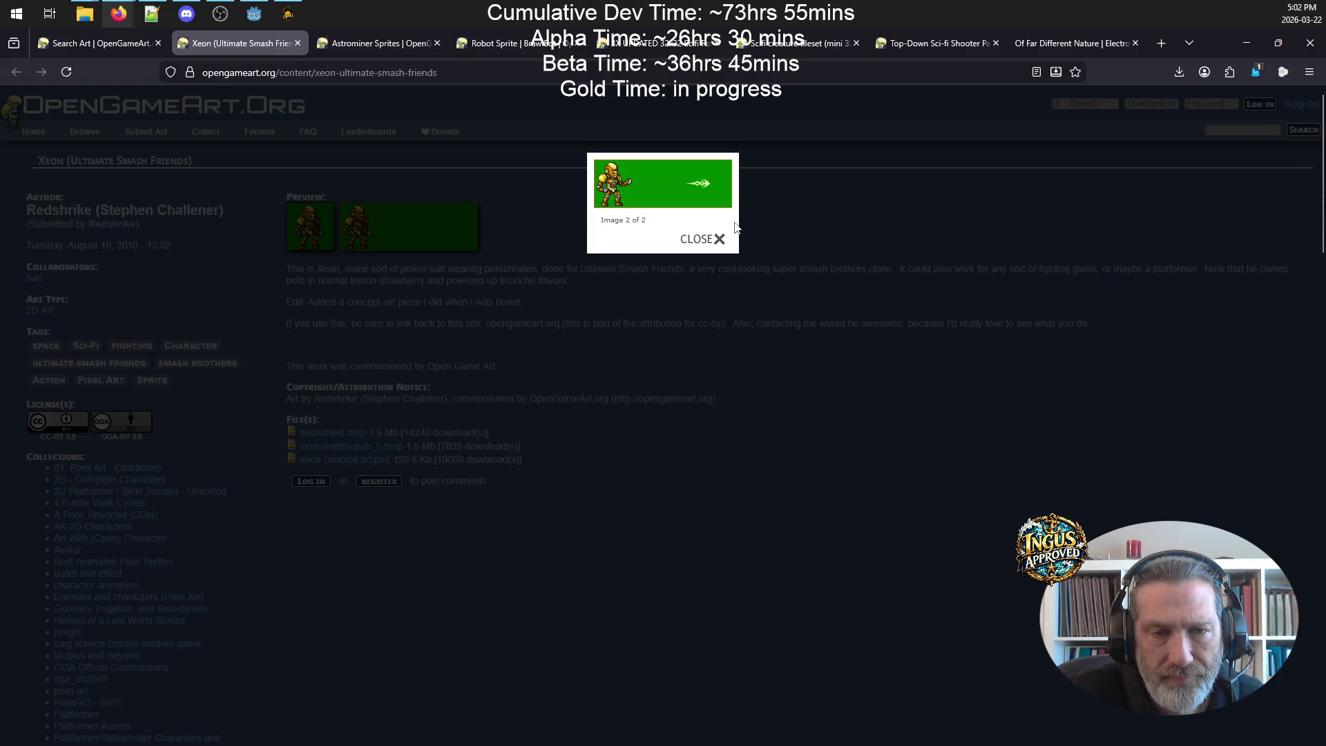
pyautogui.click(706, 239)
pyautogui.click(296, 43)
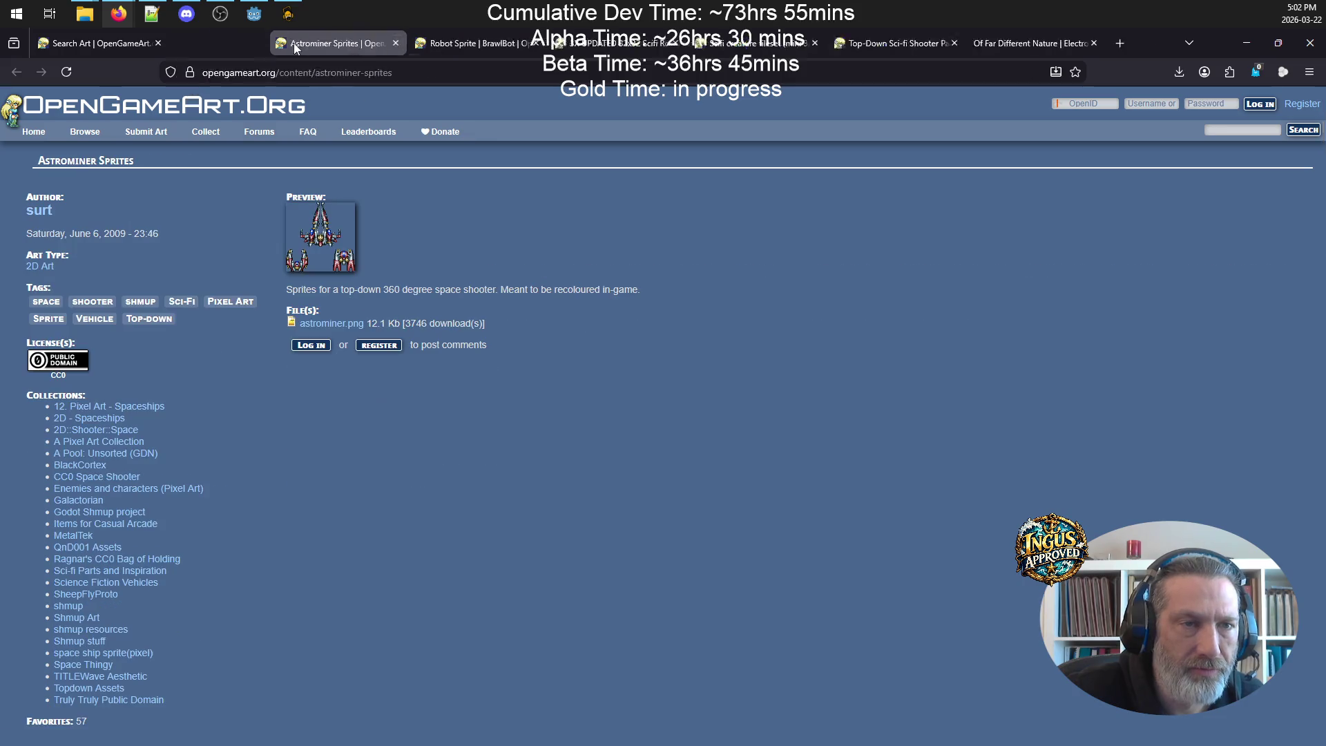
# - Preview the Astrominer image and download the astrominer.png sprite sheet
pyautogui.click(316, 234)
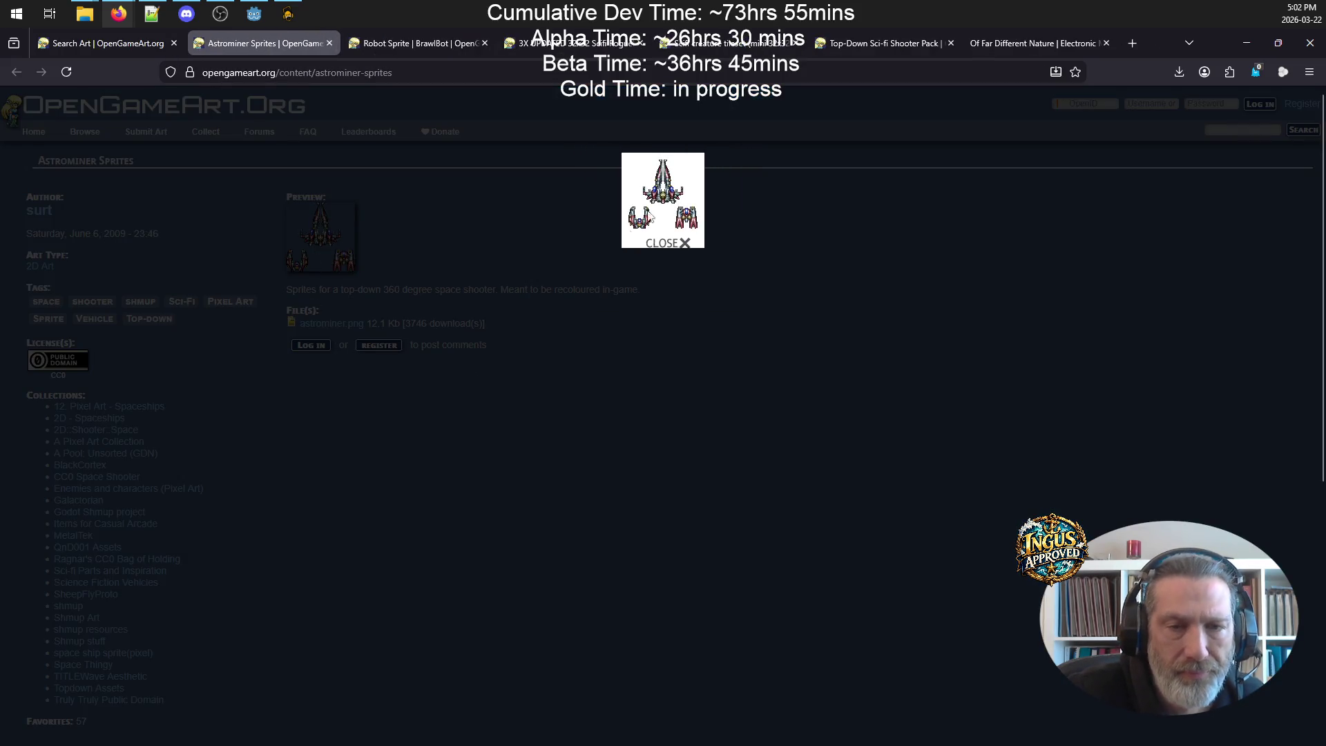
pyautogui.click(660, 244)
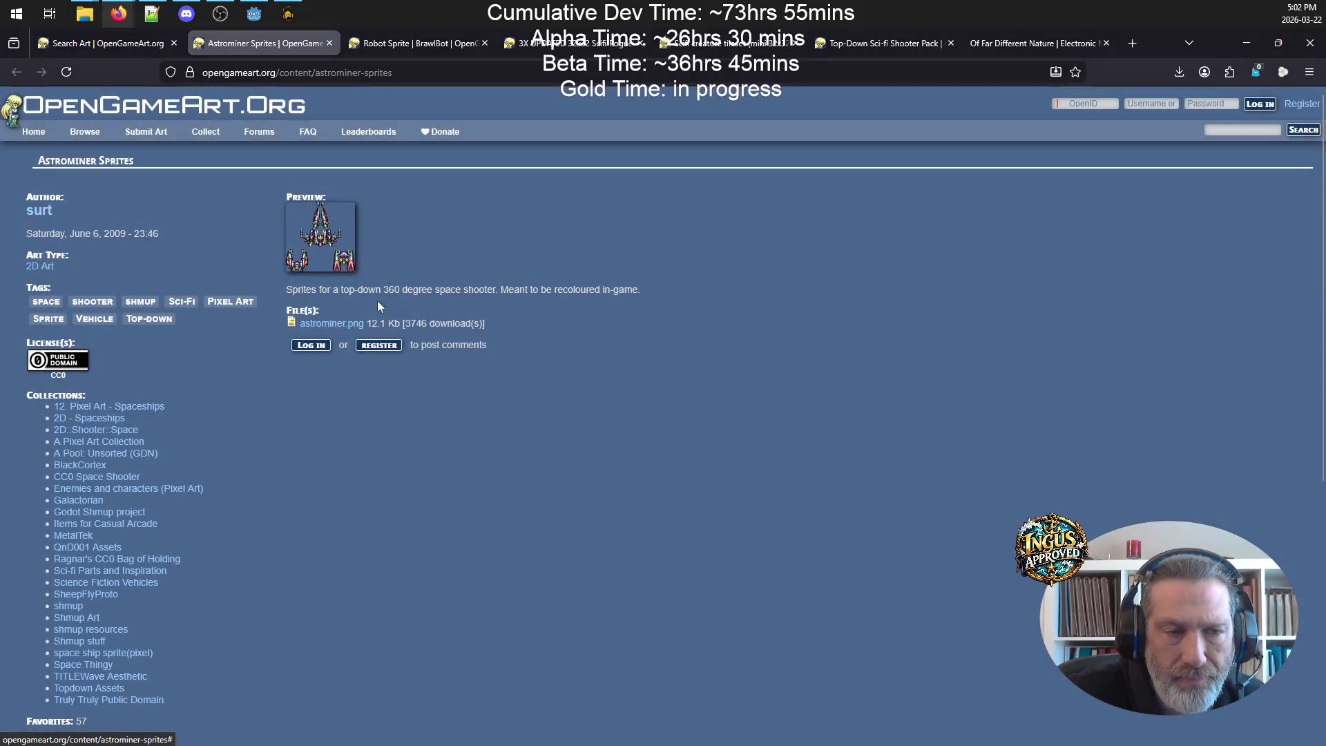
pyautogui.click(328, 325)
# - Open astrominer.png in Photos, zoom in and back out on the ships, then close it
pyautogui.click(952, 107)
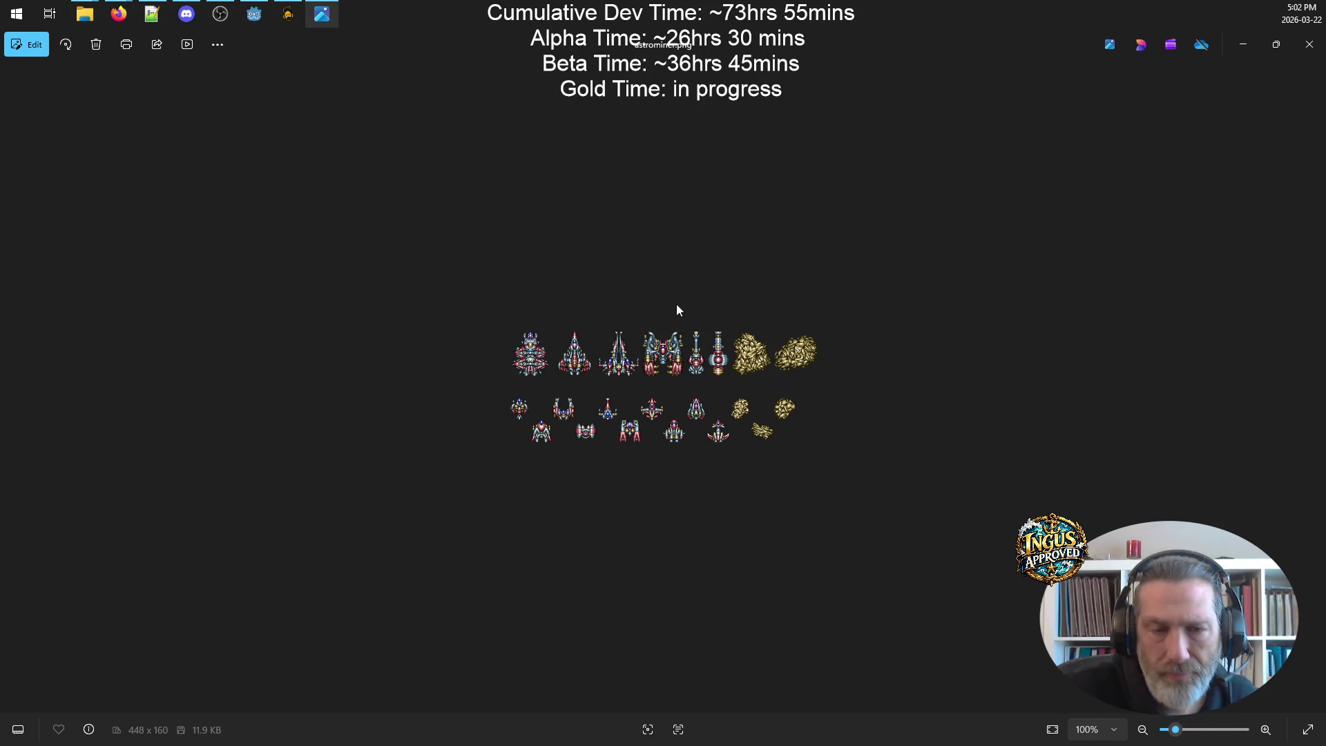
pyautogui.scroll(5, 679, 302)
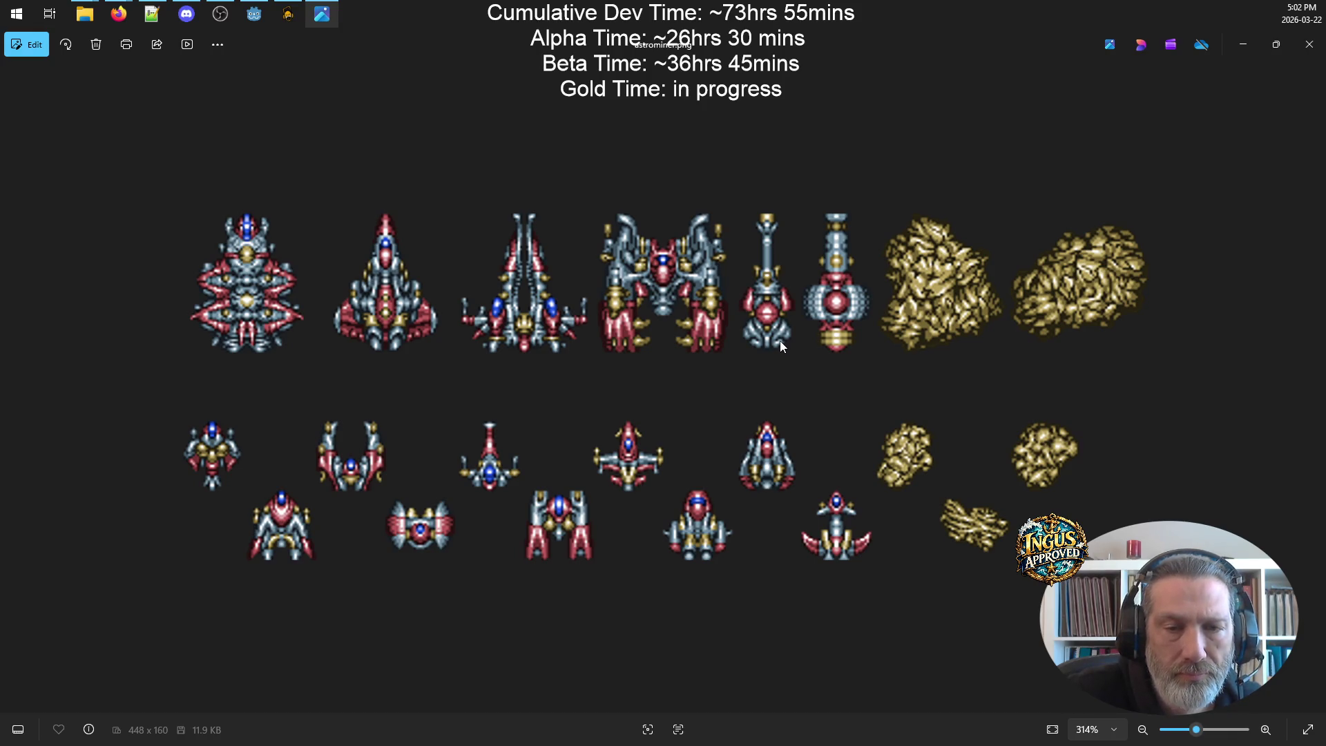
pyautogui.scroll(-2, 598, 375)
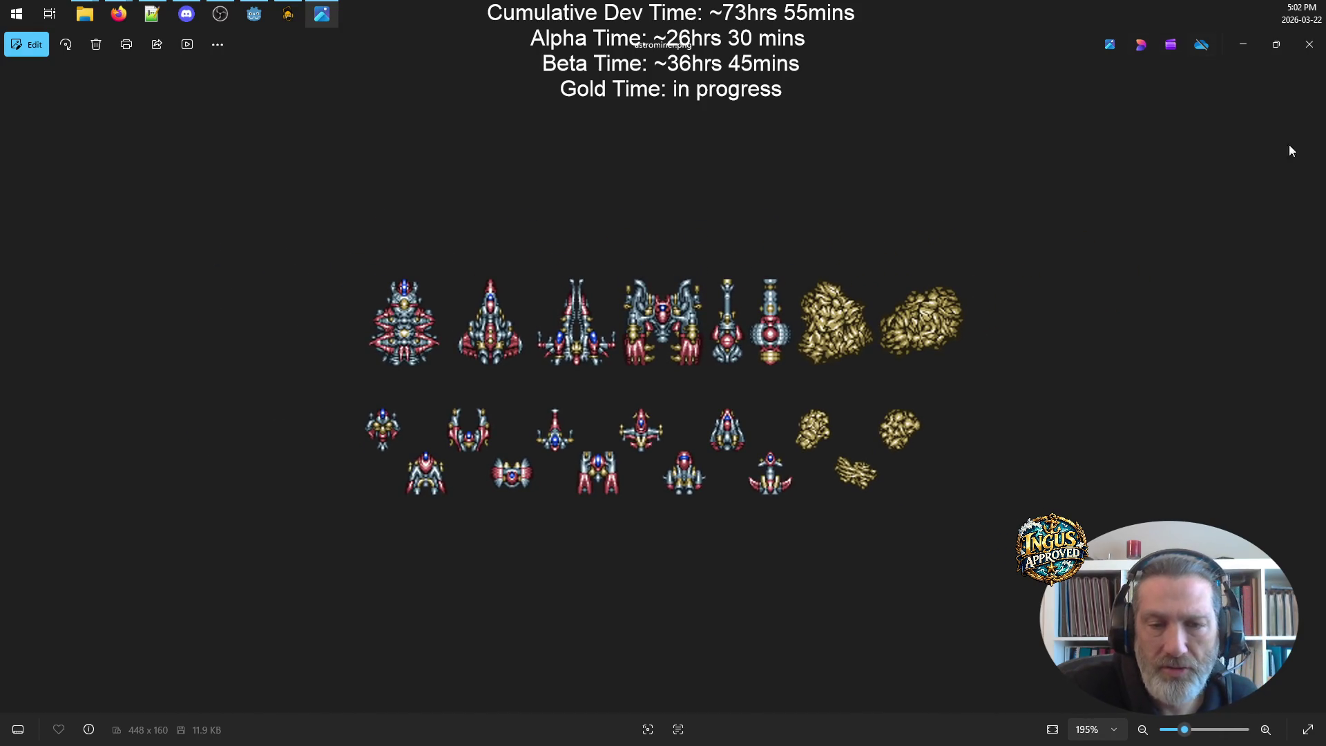
pyautogui.click(1310, 44)
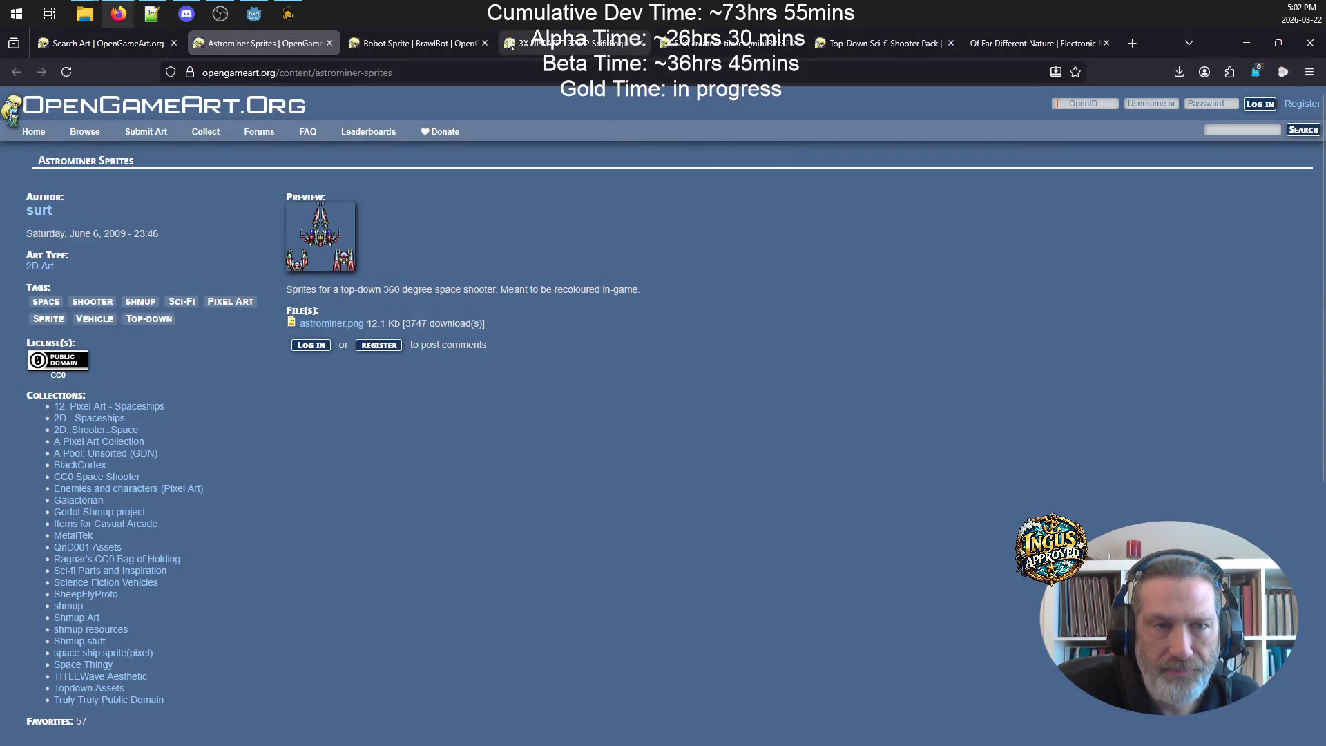
# - On the BrawlBot robot page, step through the enlarged preview images, then close them
pyautogui.click(385, 43)
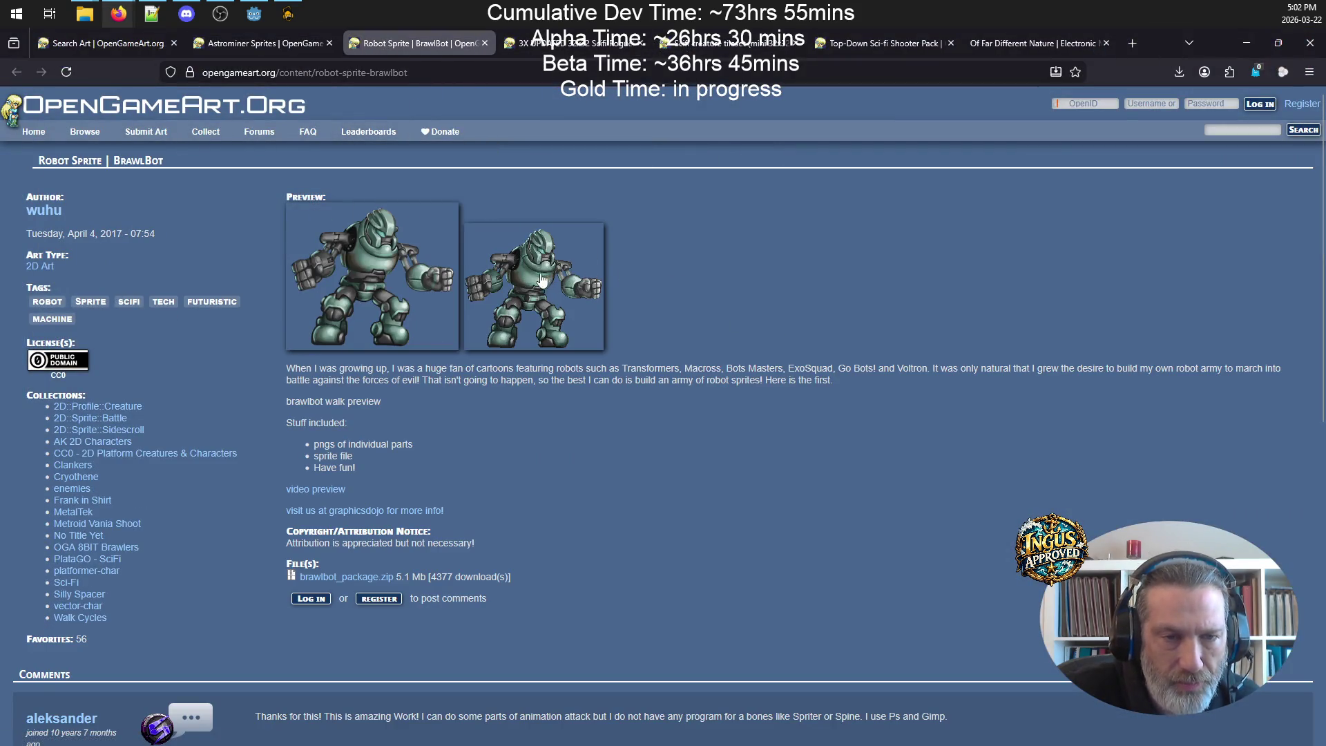
pyautogui.click(391, 247)
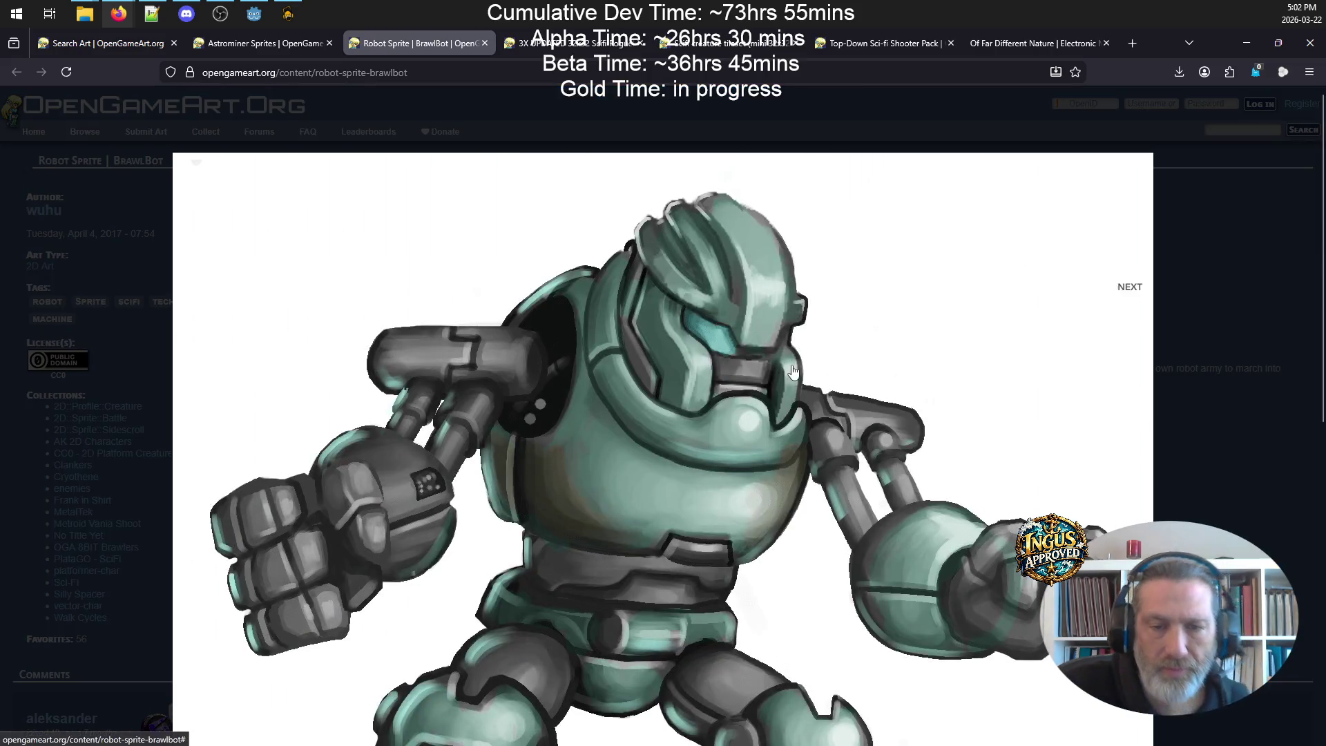
pyautogui.click(866, 218)
pyautogui.click(891, 251)
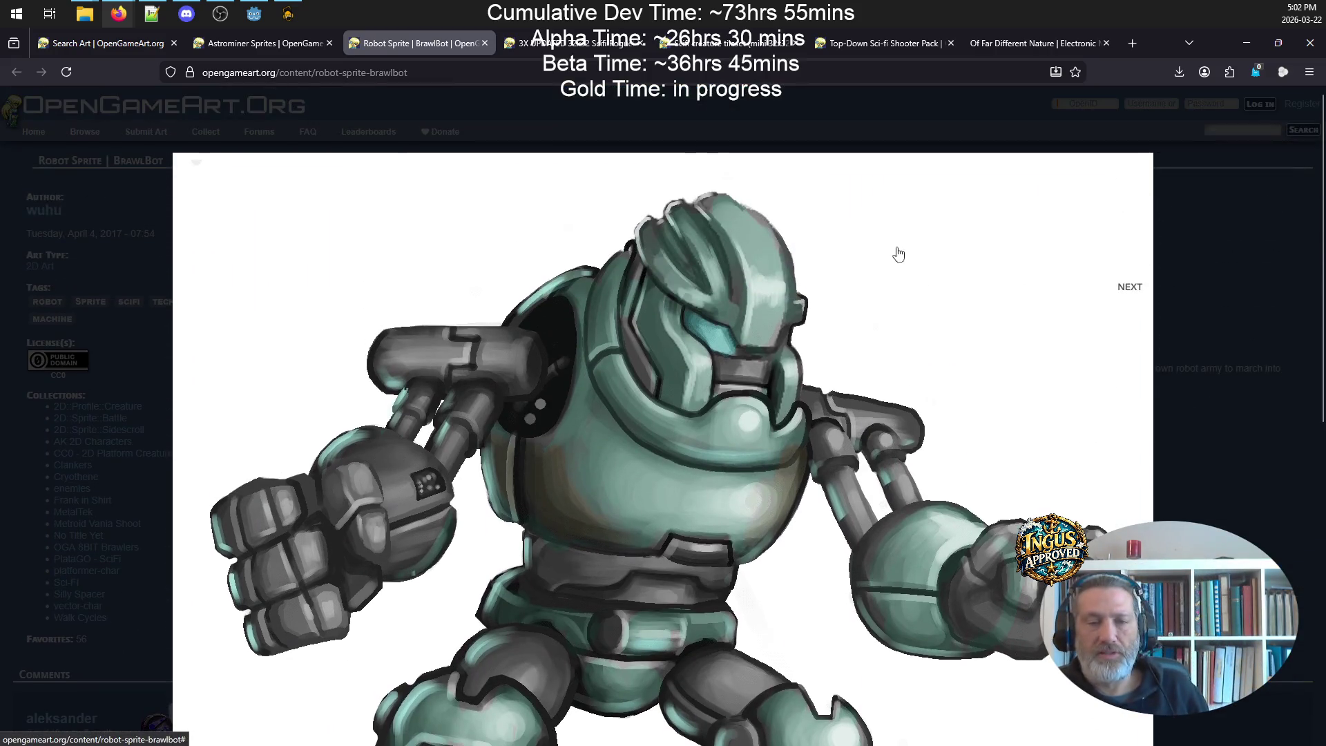
pyautogui.click(1083, 286)
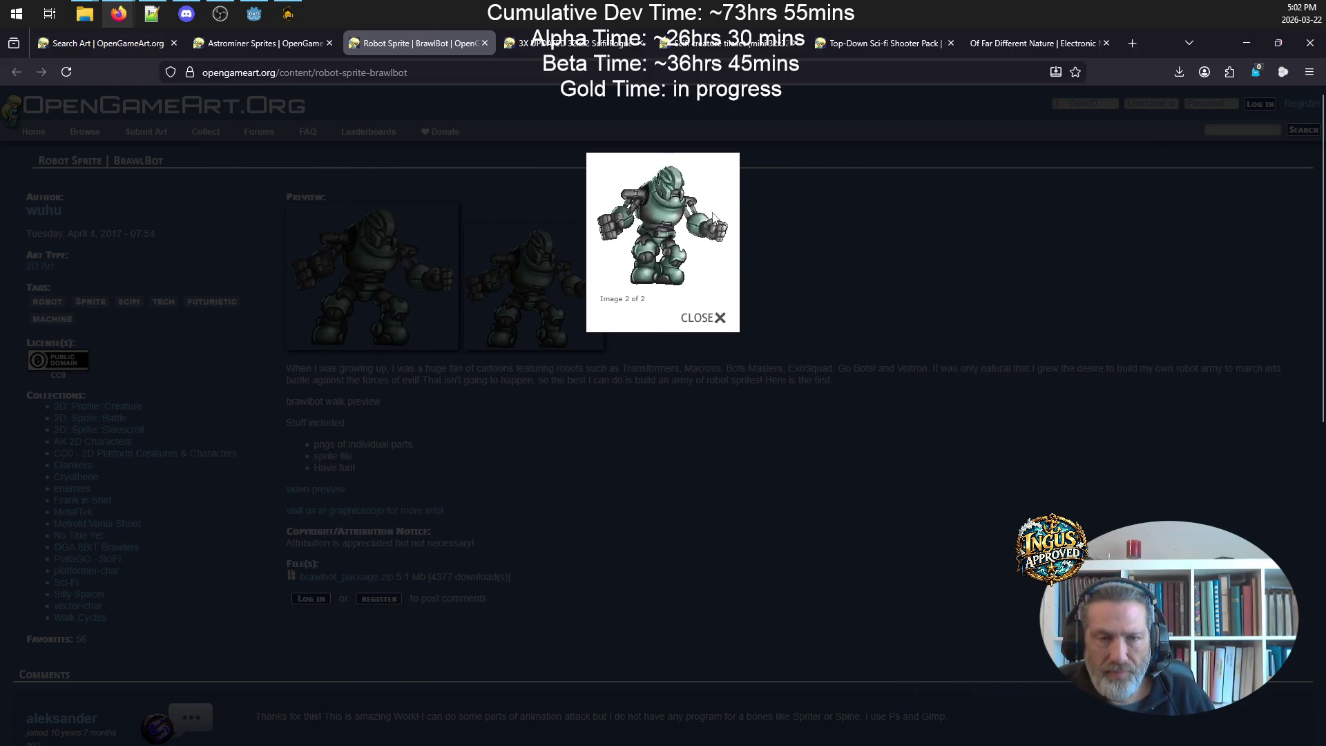
pyautogui.click(702, 319)
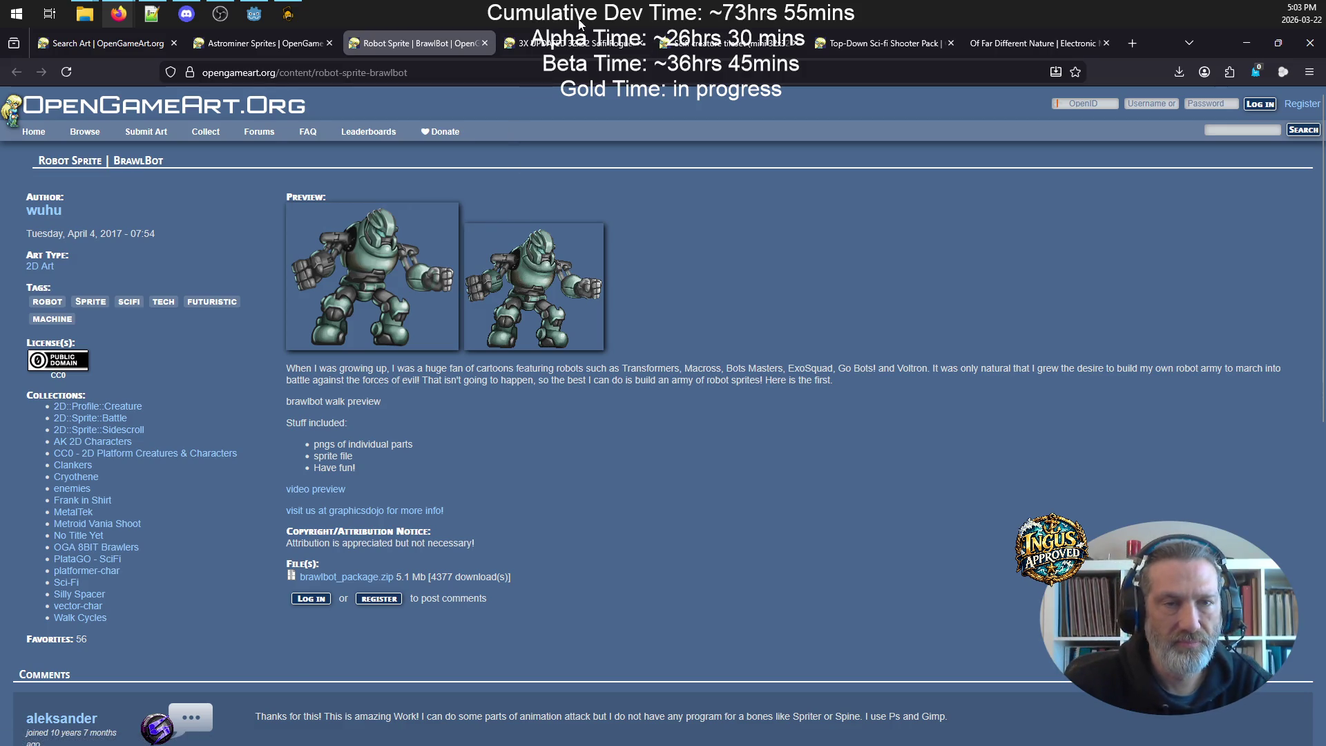
# - Preview the Redshrike magenta critters sheet, then download and open ScifiCritters4.PNG
pyautogui.click(572, 45)
pyautogui.click(400, 235)
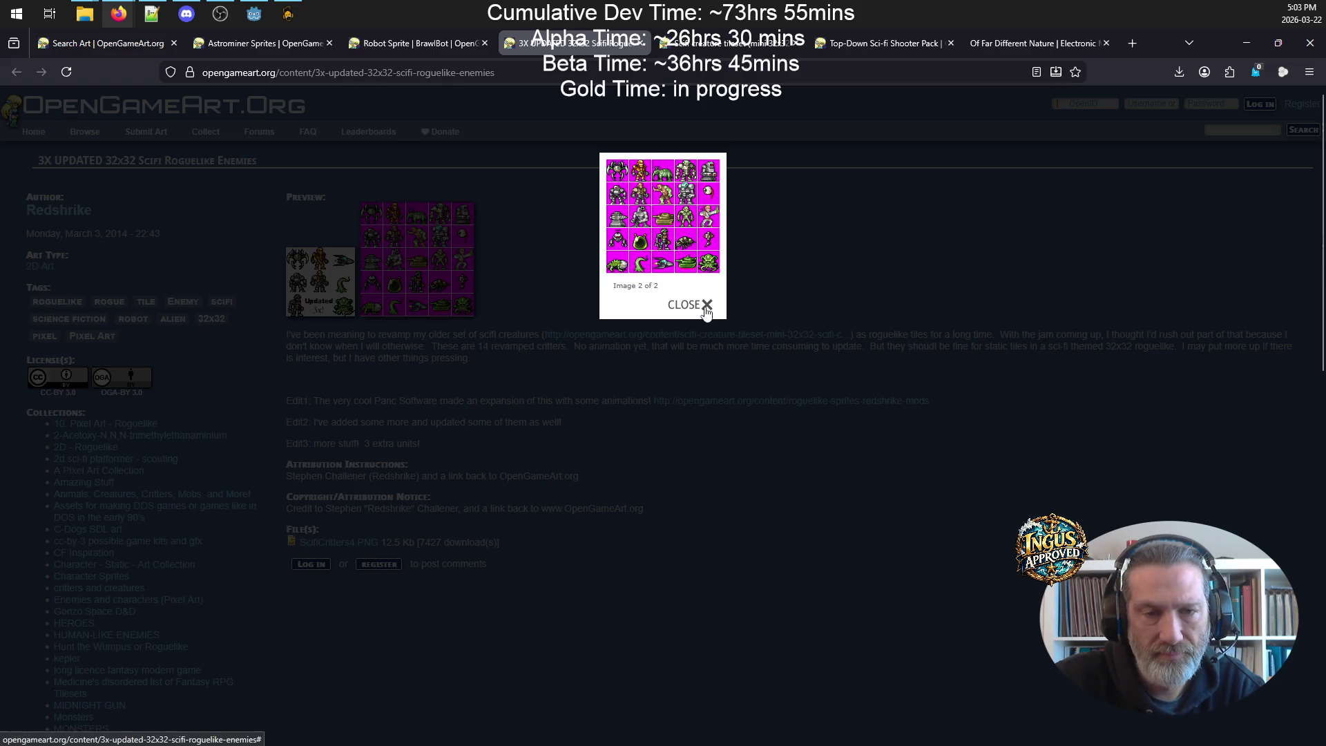
pyautogui.click(617, 195)
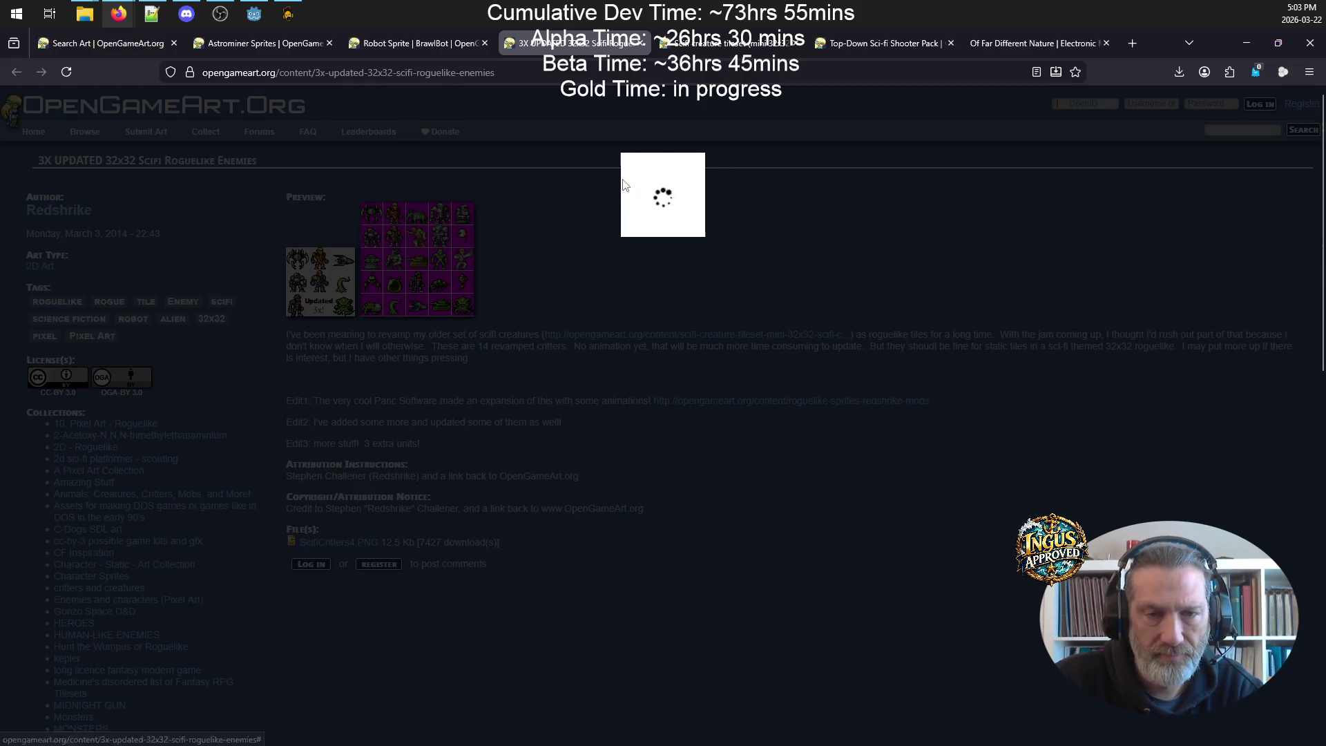
pyautogui.click(681, 269)
pyautogui.click(339, 542)
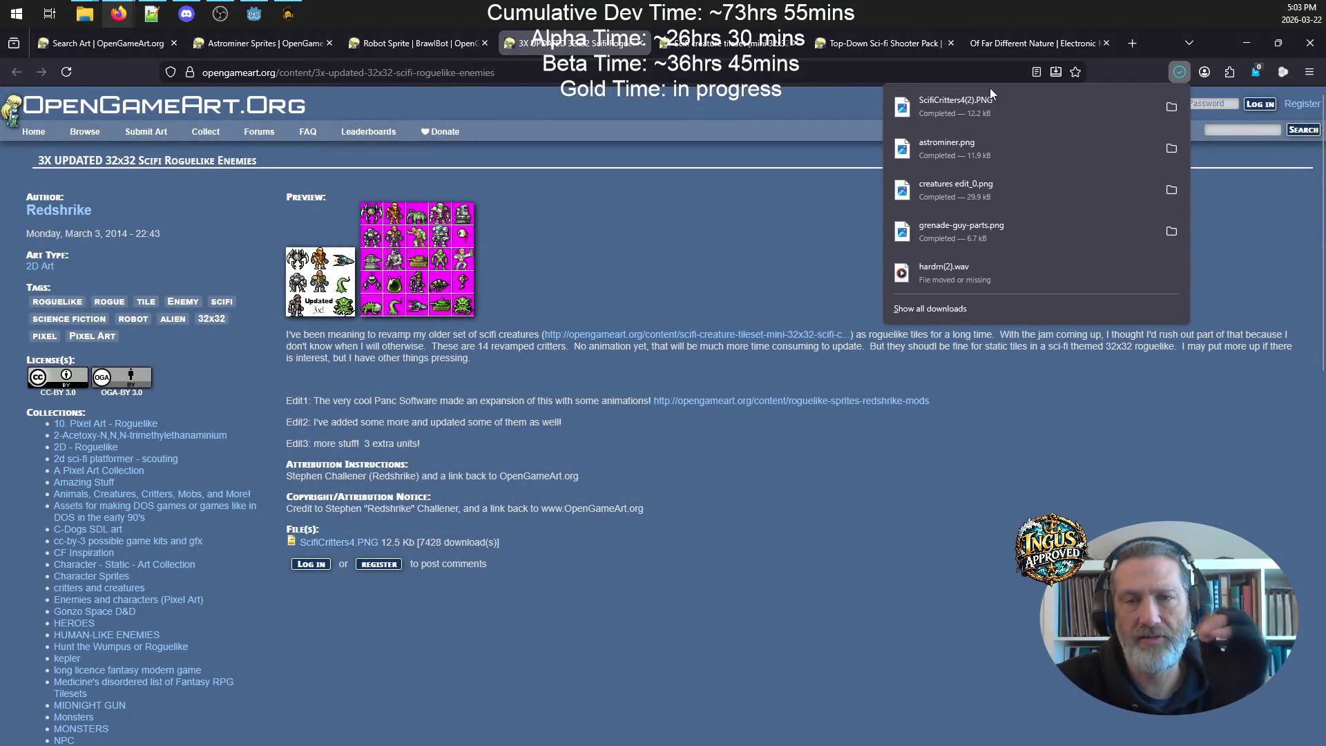
pyautogui.click(979, 99)
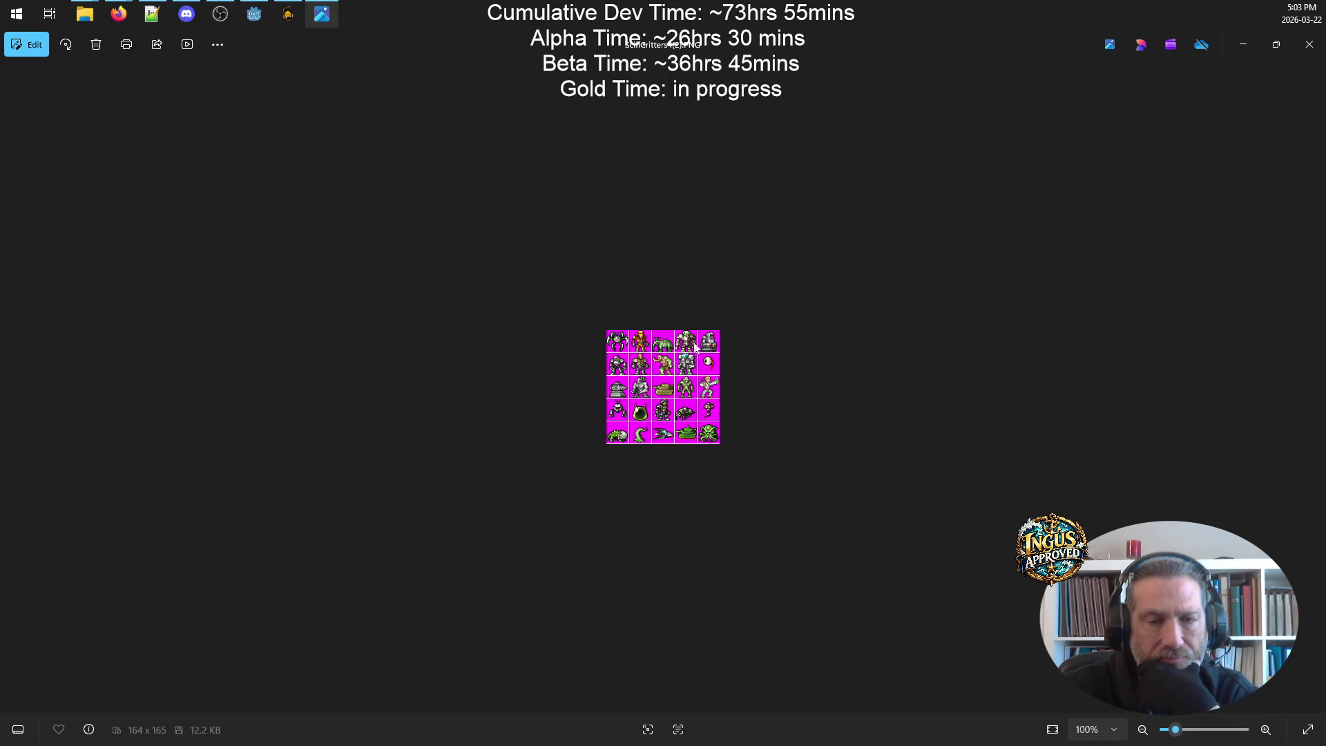
# - Zoom in and out on ScifiCritters4.PNG, close Photos, and view the page's enlarged preview
pyautogui.scroll(5, 693, 344)
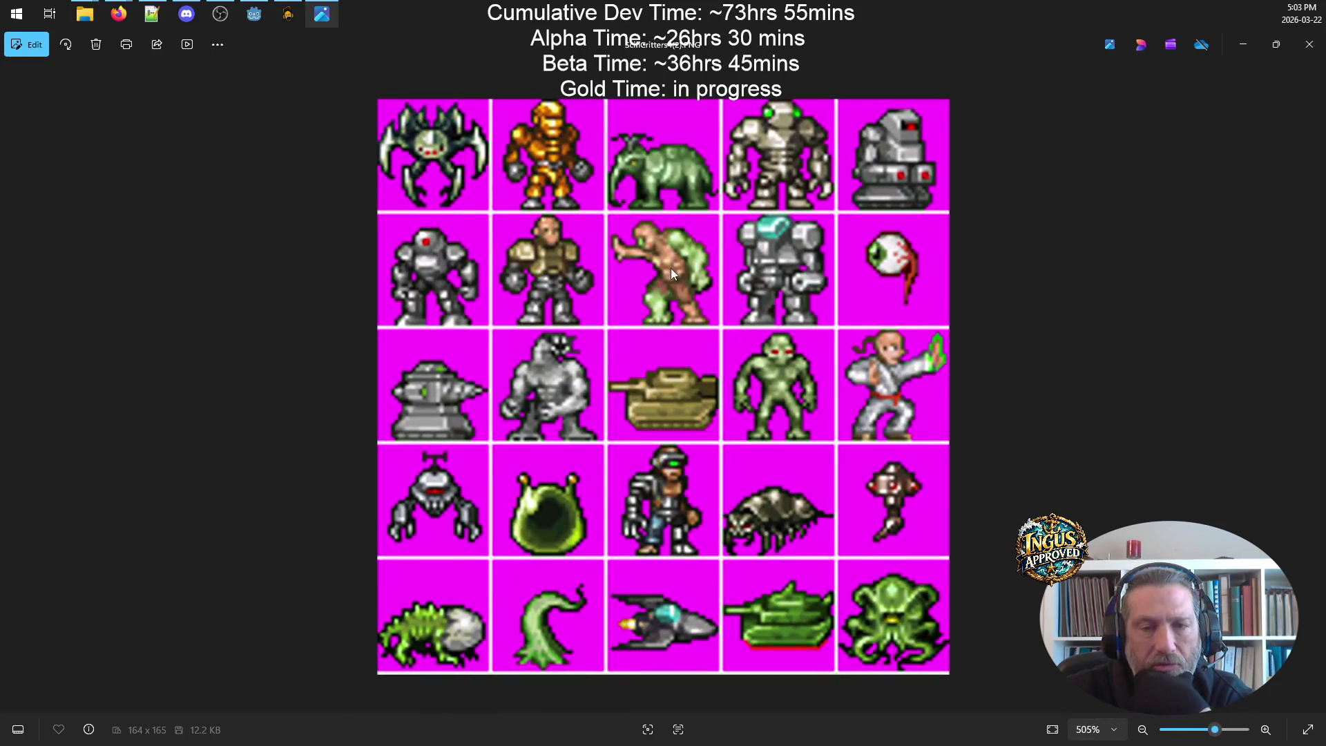
pyautogui.scroll(-4, 545, 296)
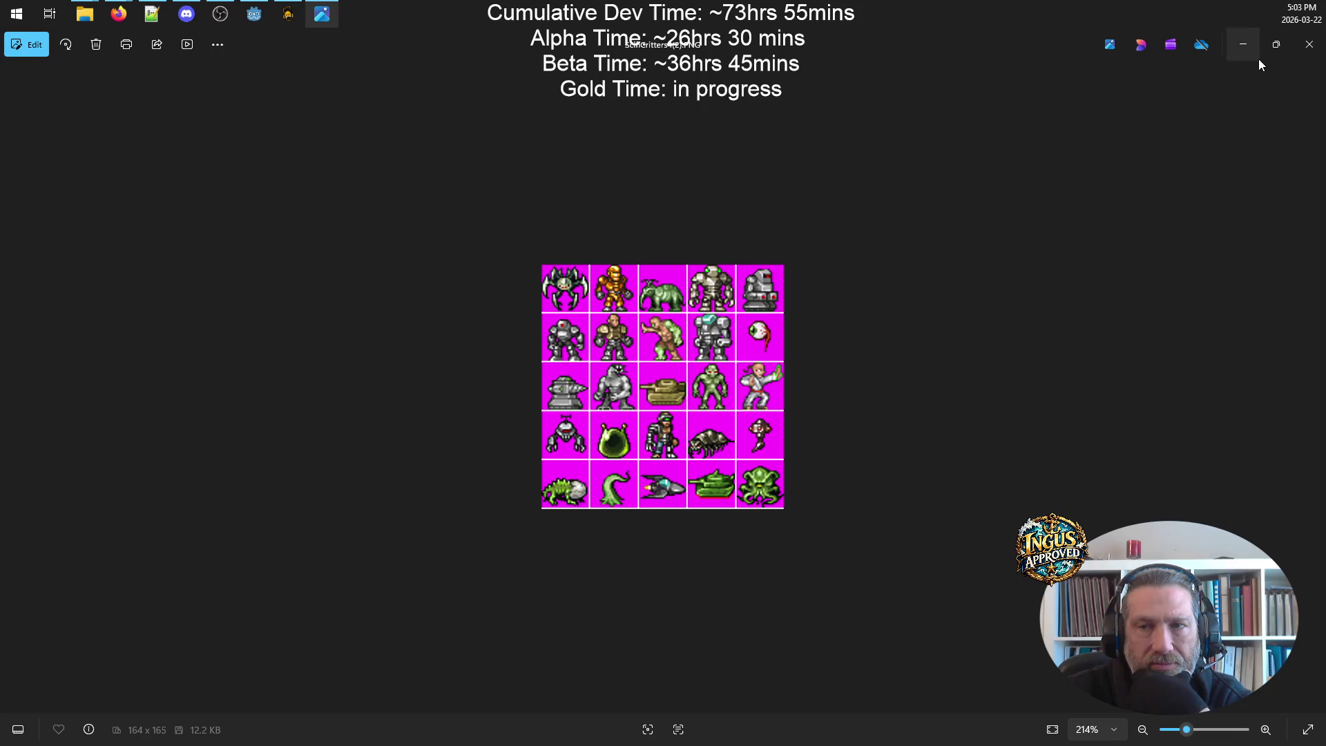
pyautogui.click(1308, 47)
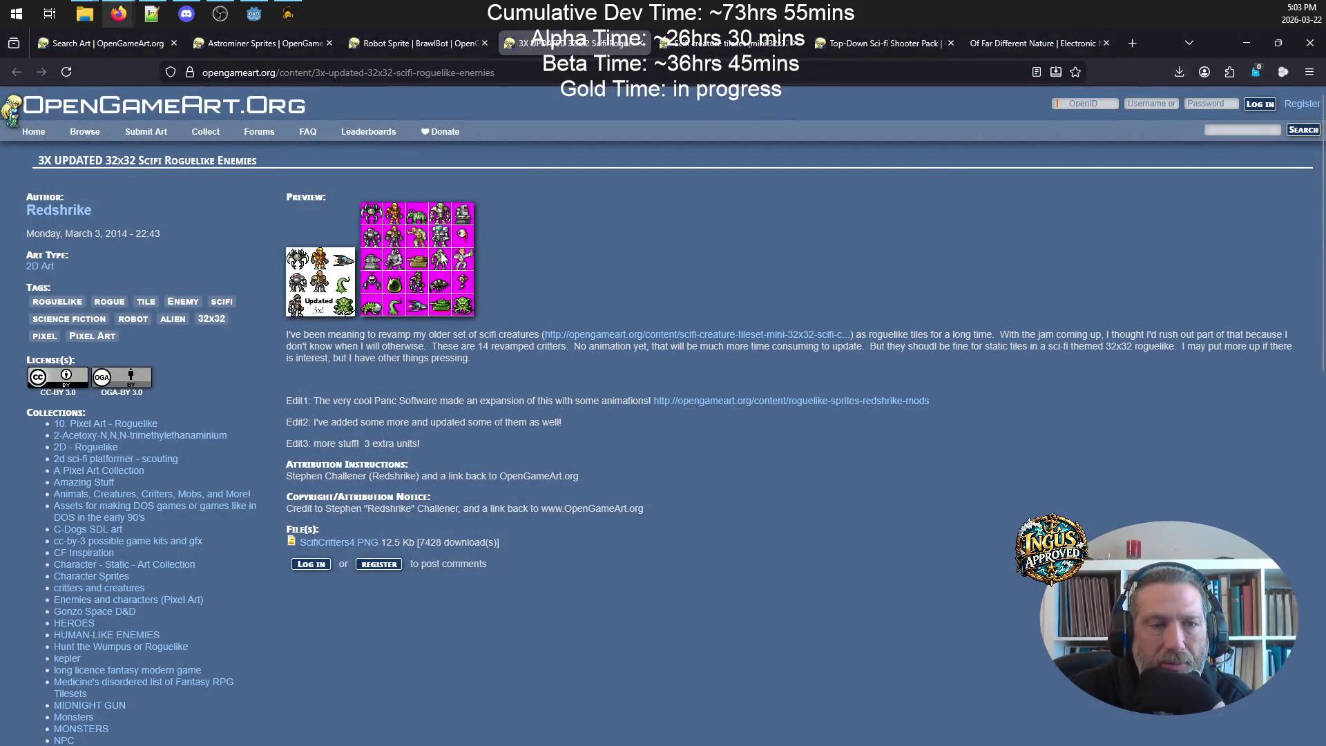
pyautogui.click(441, 260)
pyautogui.click(712, 343)
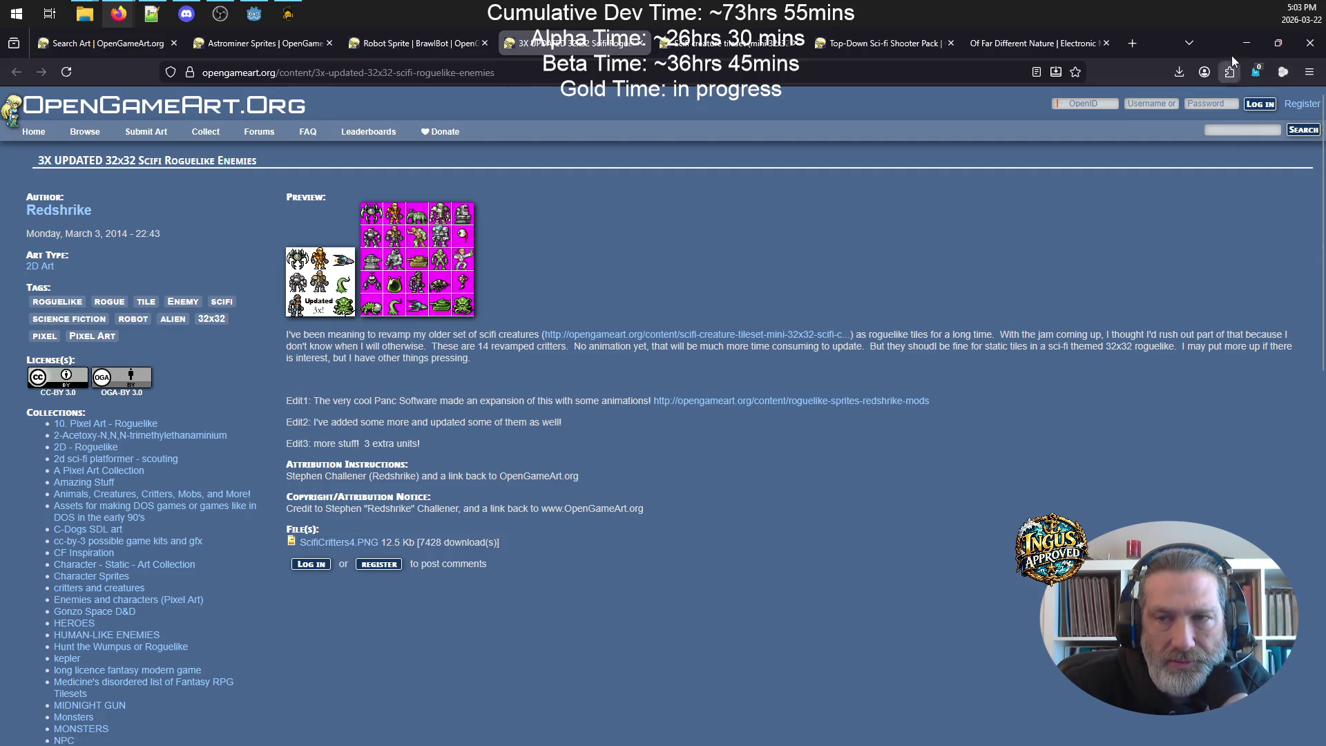
# - Reopen ScifiCritters4.PNG from Firefox downloads, zoom in on the 25 critters, then close Photos
pyautogui.click(1180, 71)
pyautogui.click(1014, 101)
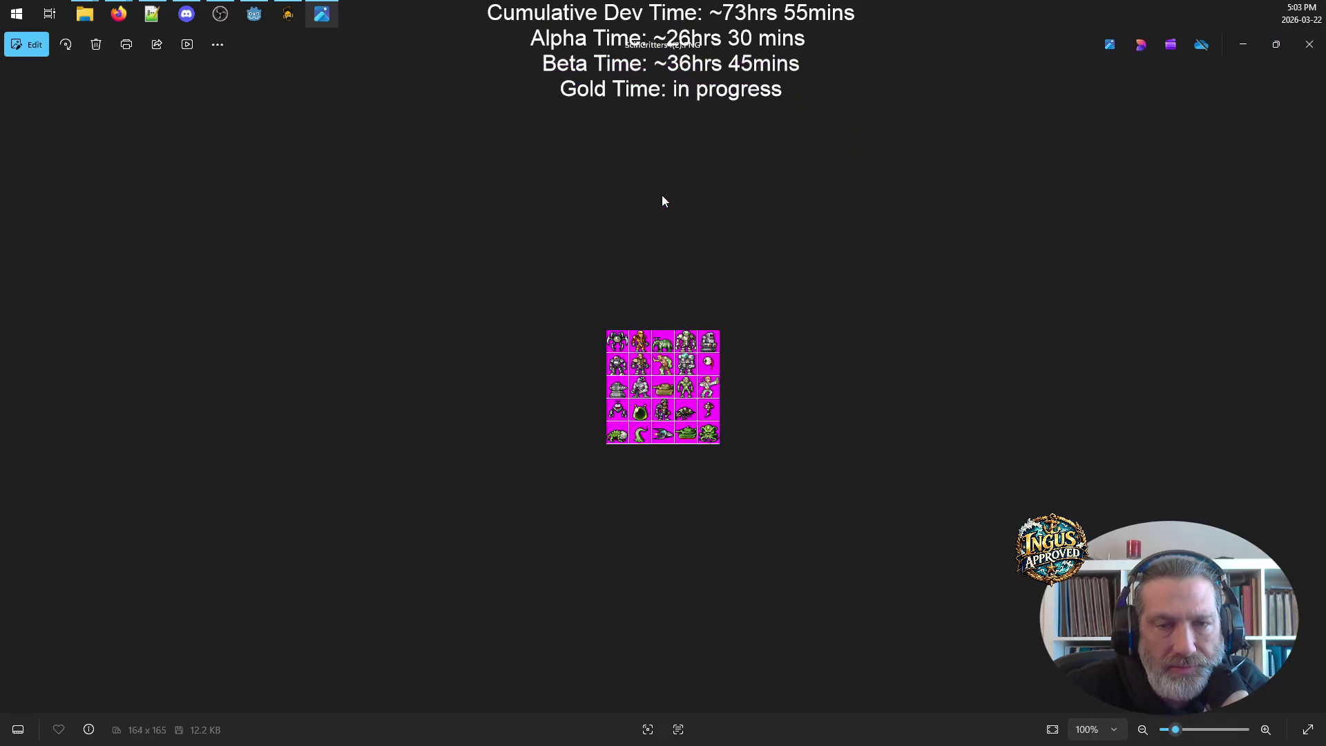
pyautogui.scroll(5, 967, 275)
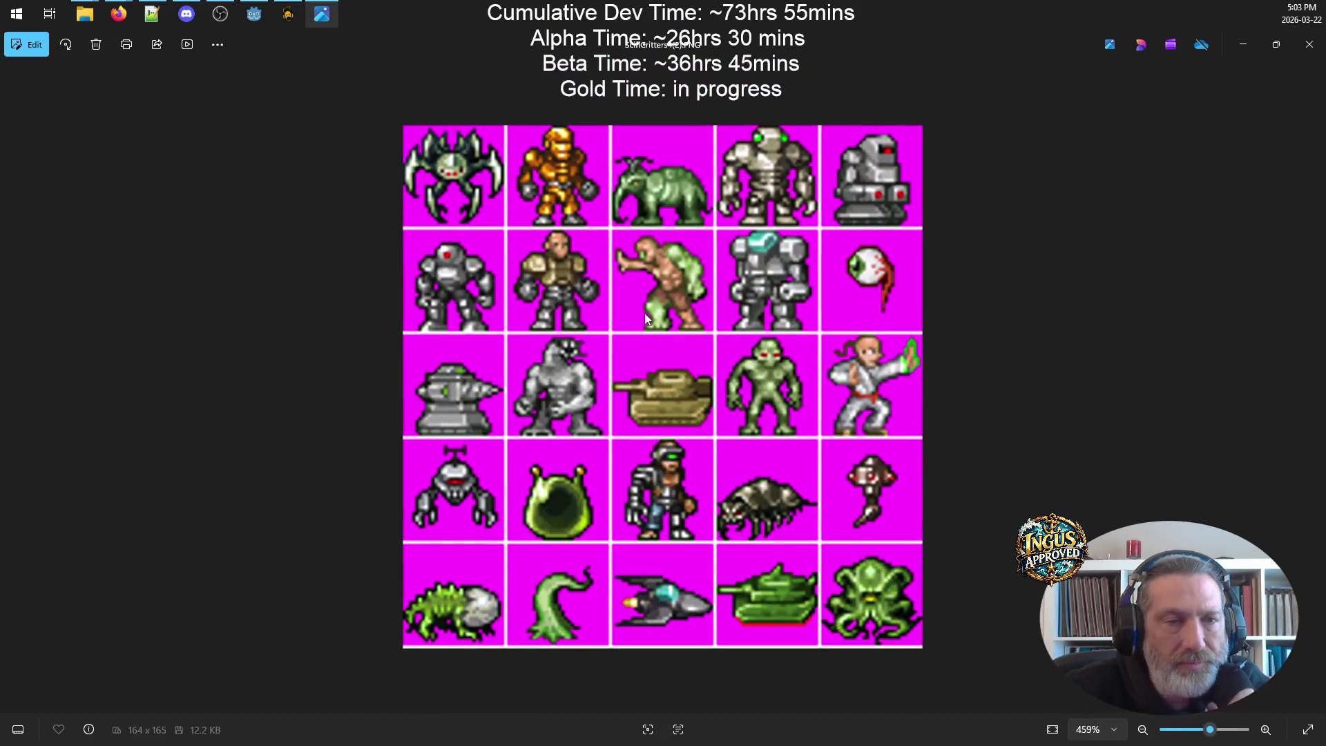
pyautogui.scroll(1, 636, 304)
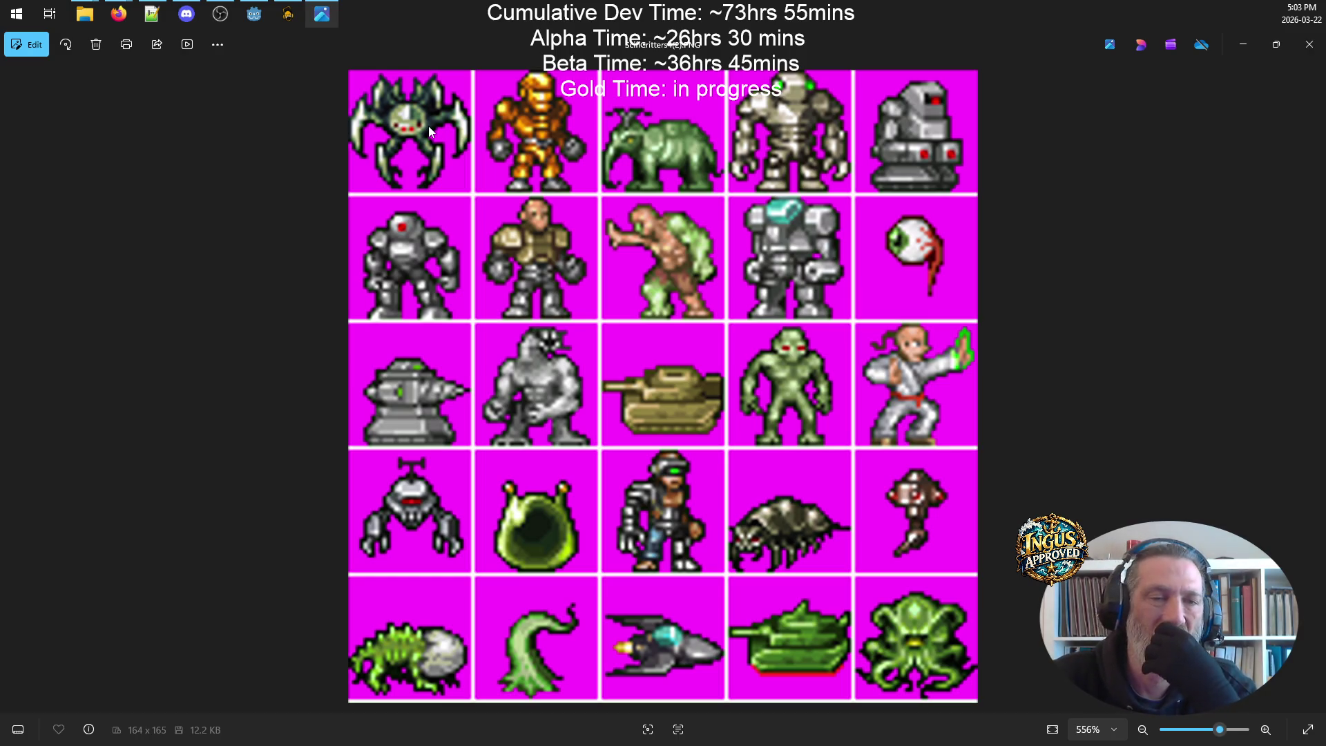
pyautogui.scroll(-4, 482, 175)
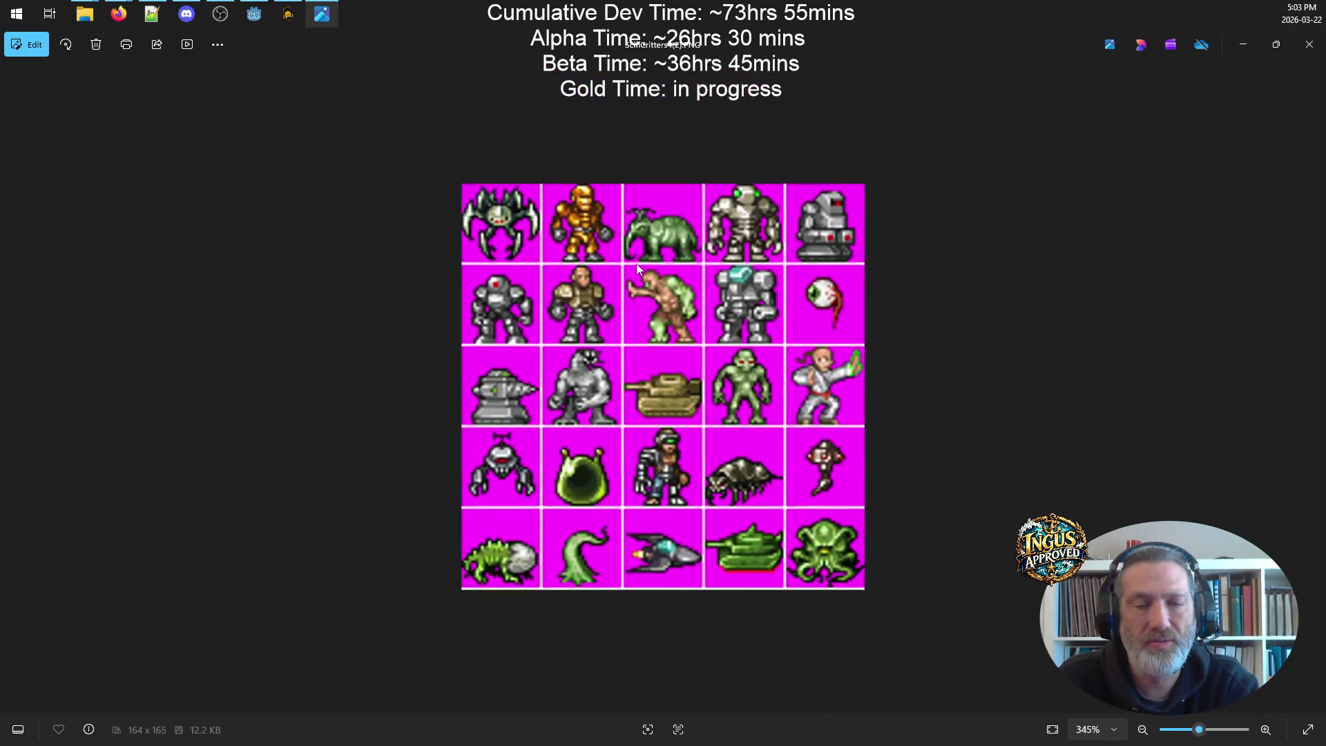
pyautogui.click(1309, 44)
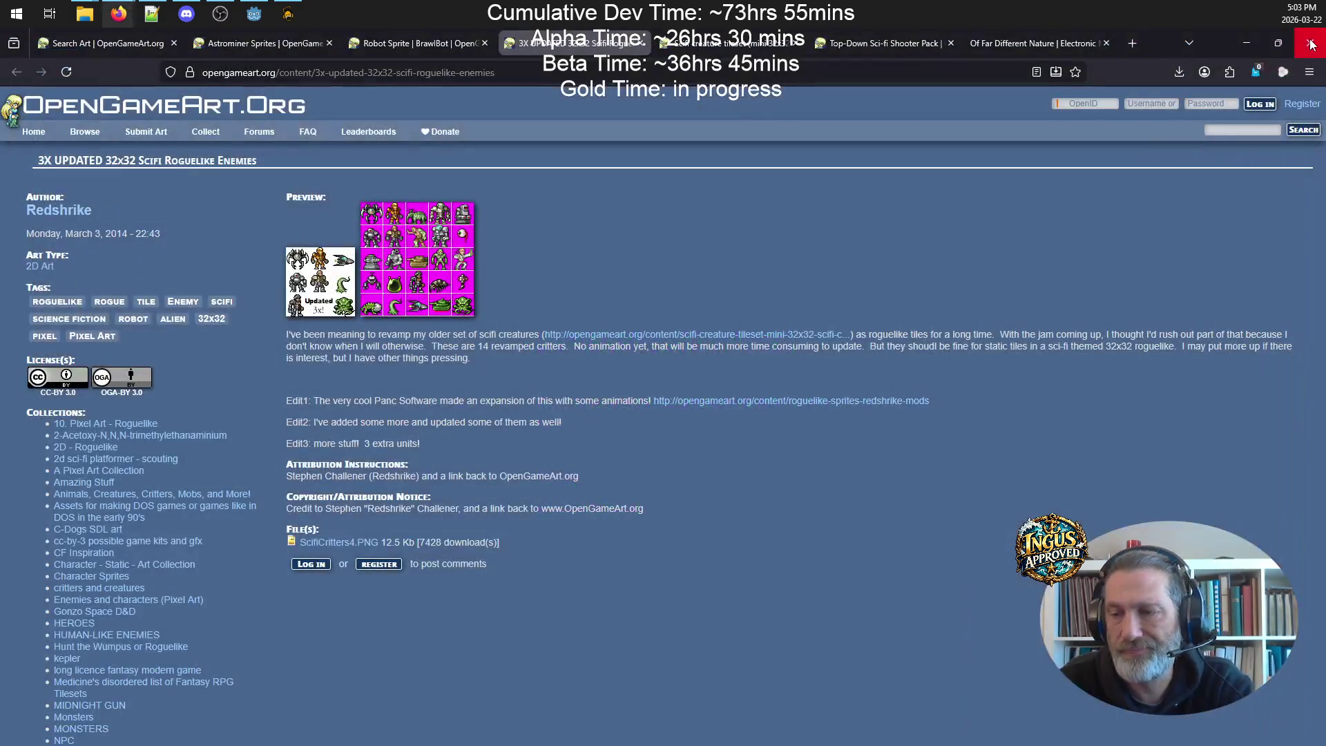
# - Cycle through the open sprite-pack tabs, return to the scifi 2D Art search, and show the next results page
pyautogui.click(699, 45)
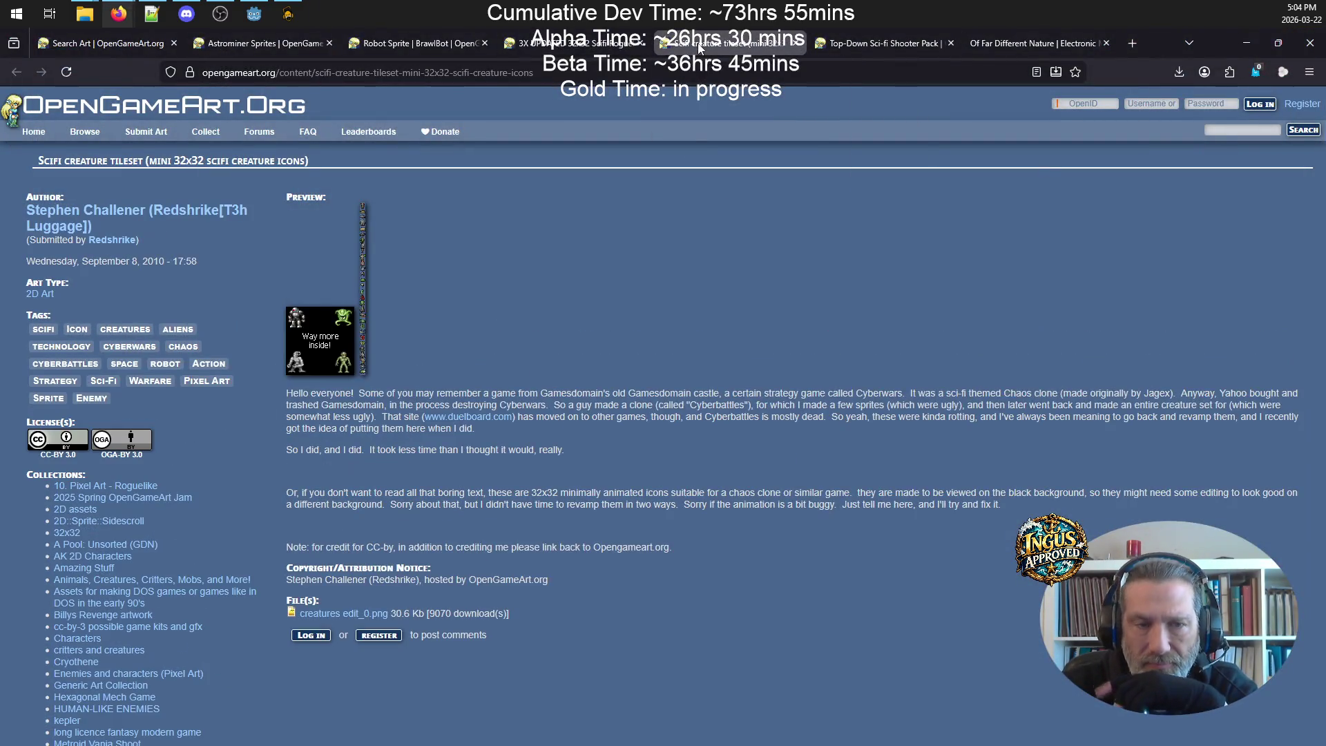
pyautogui.click(872, 38)
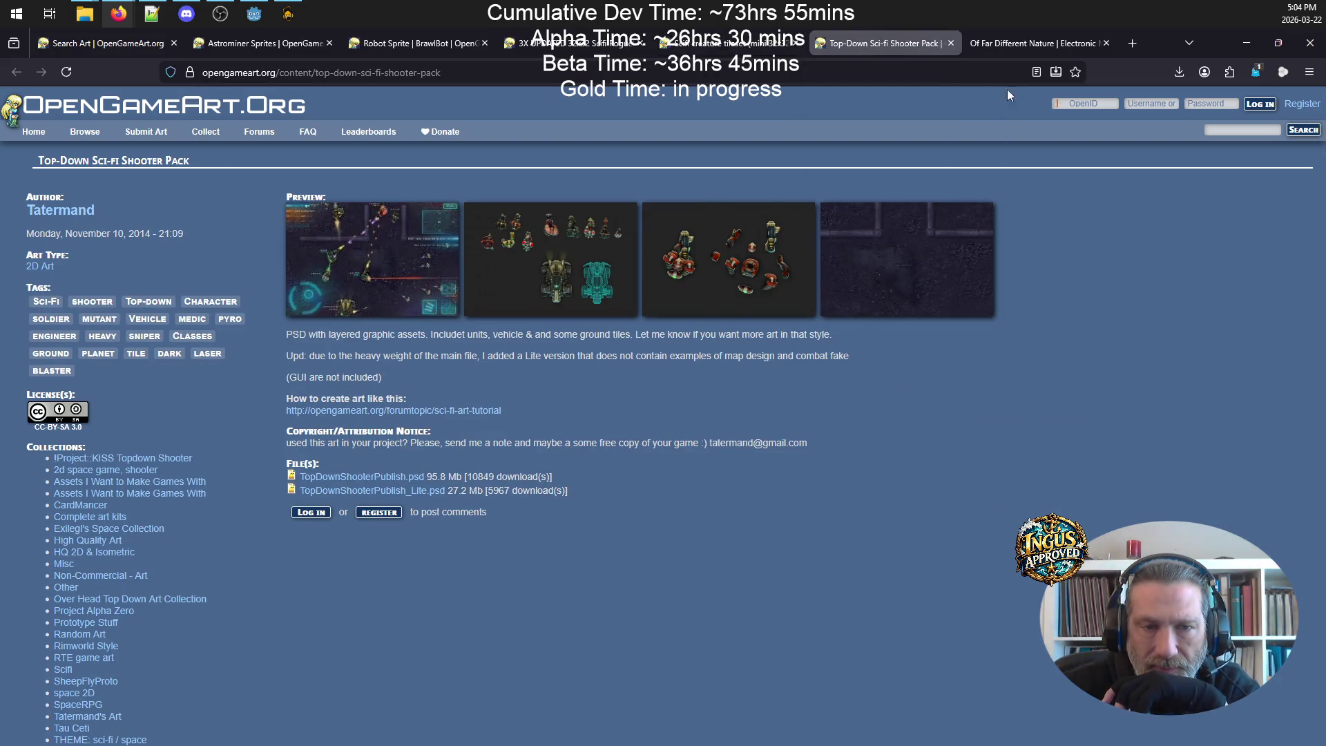
pyautogui.click(1016, 35)
pyautogui.click(390, 43)
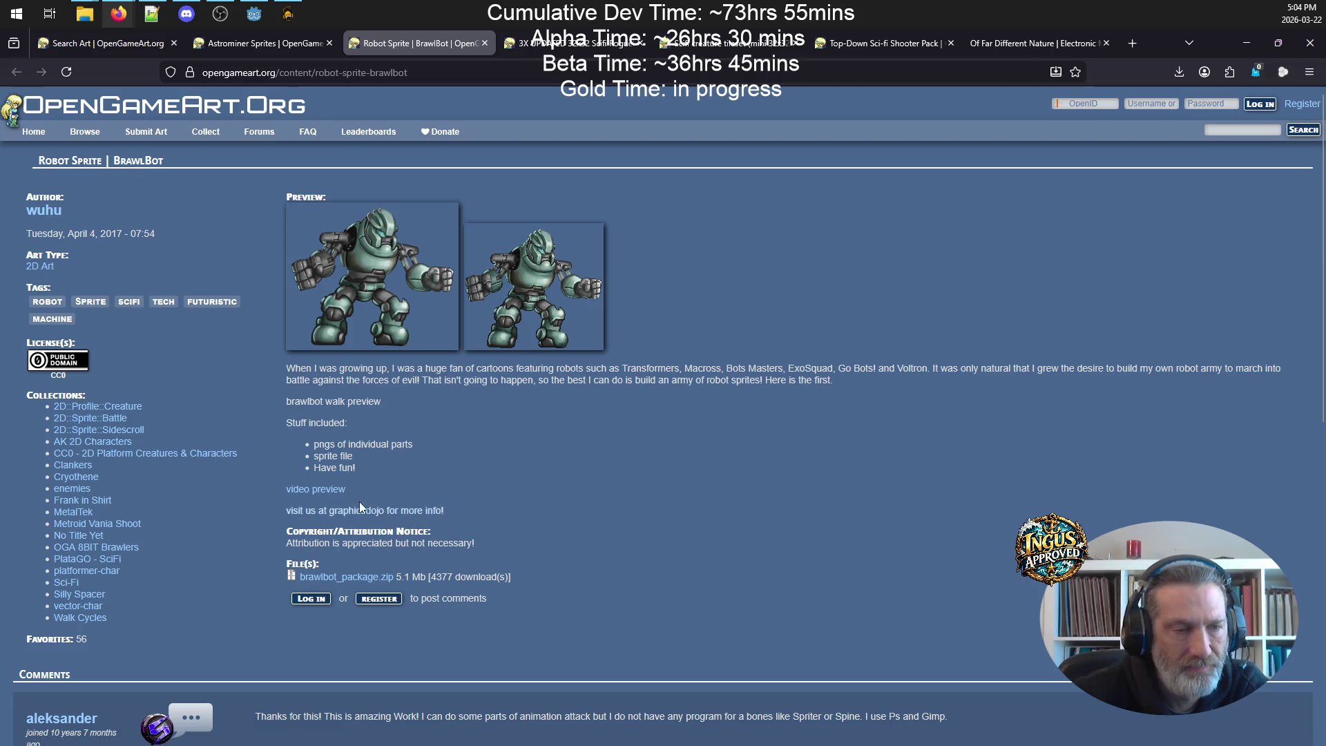
pyautogui.click(243, 44)
pyautogui.click(122, 51)
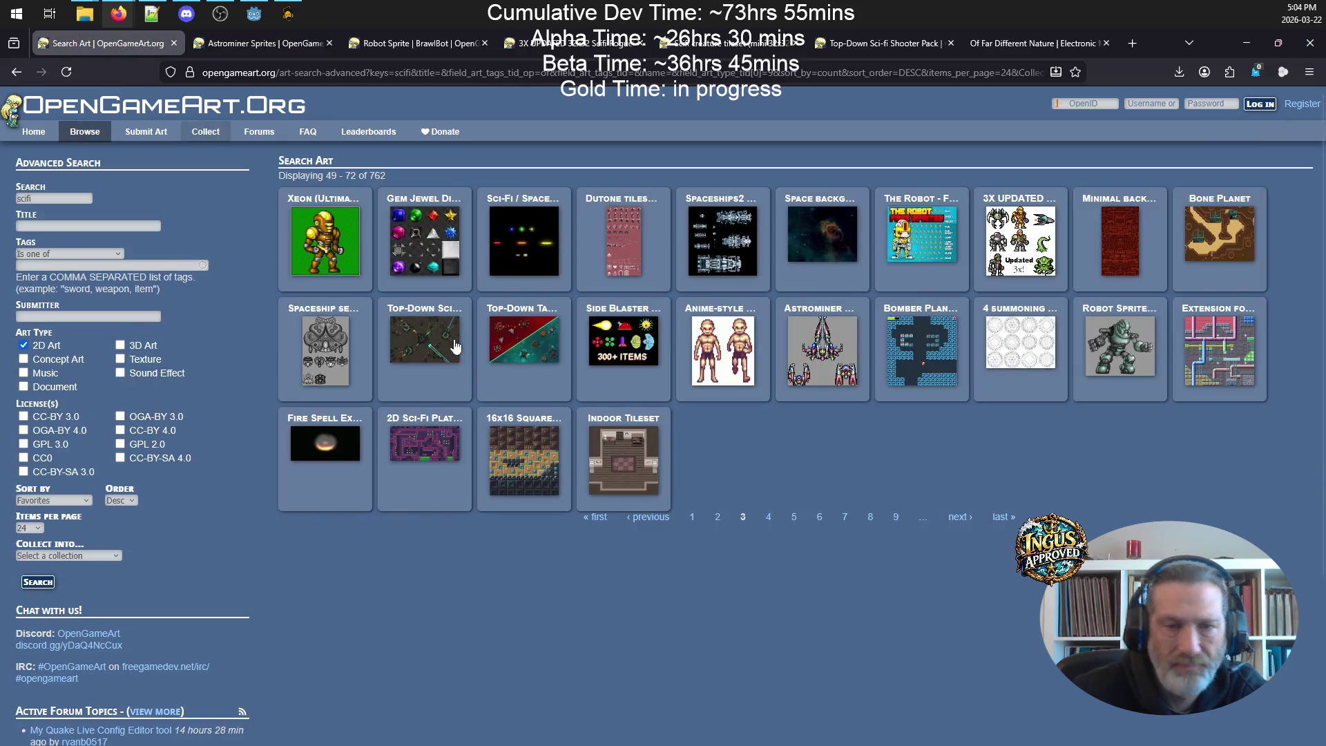
pyautogui.click(954, 520)
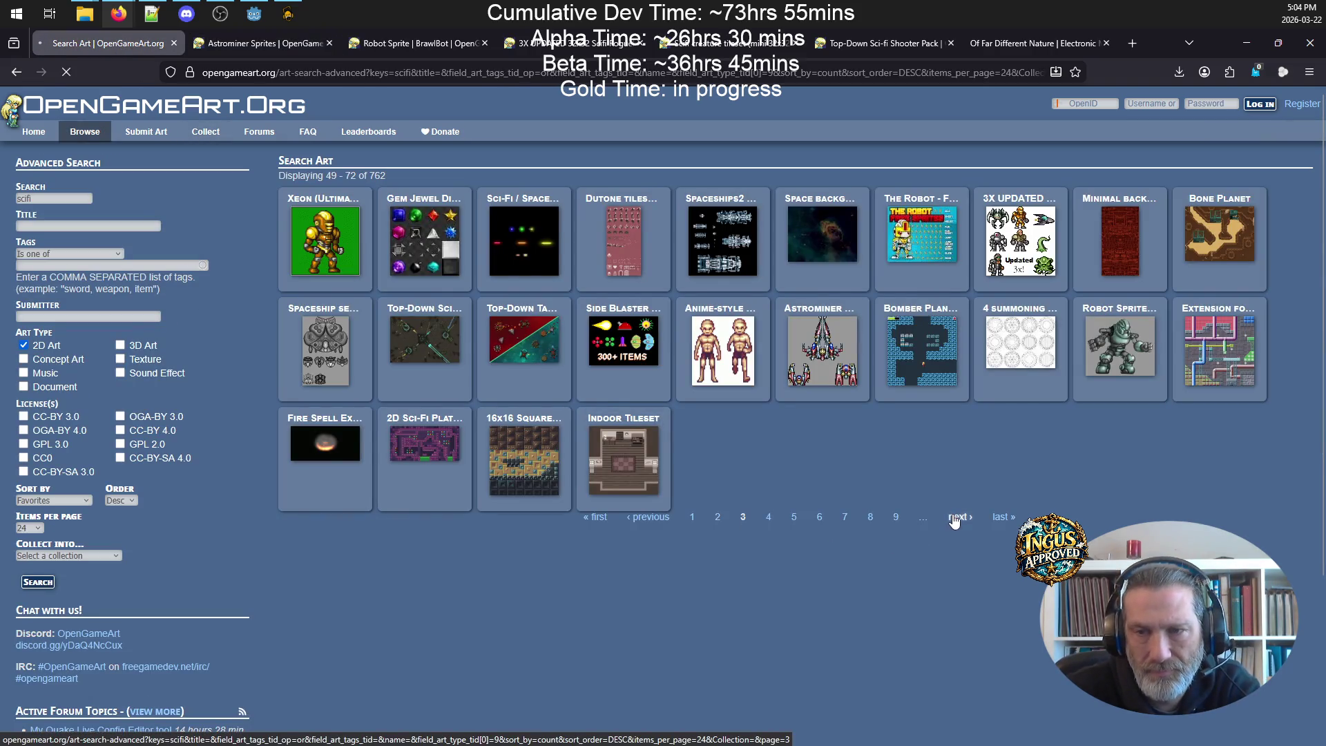
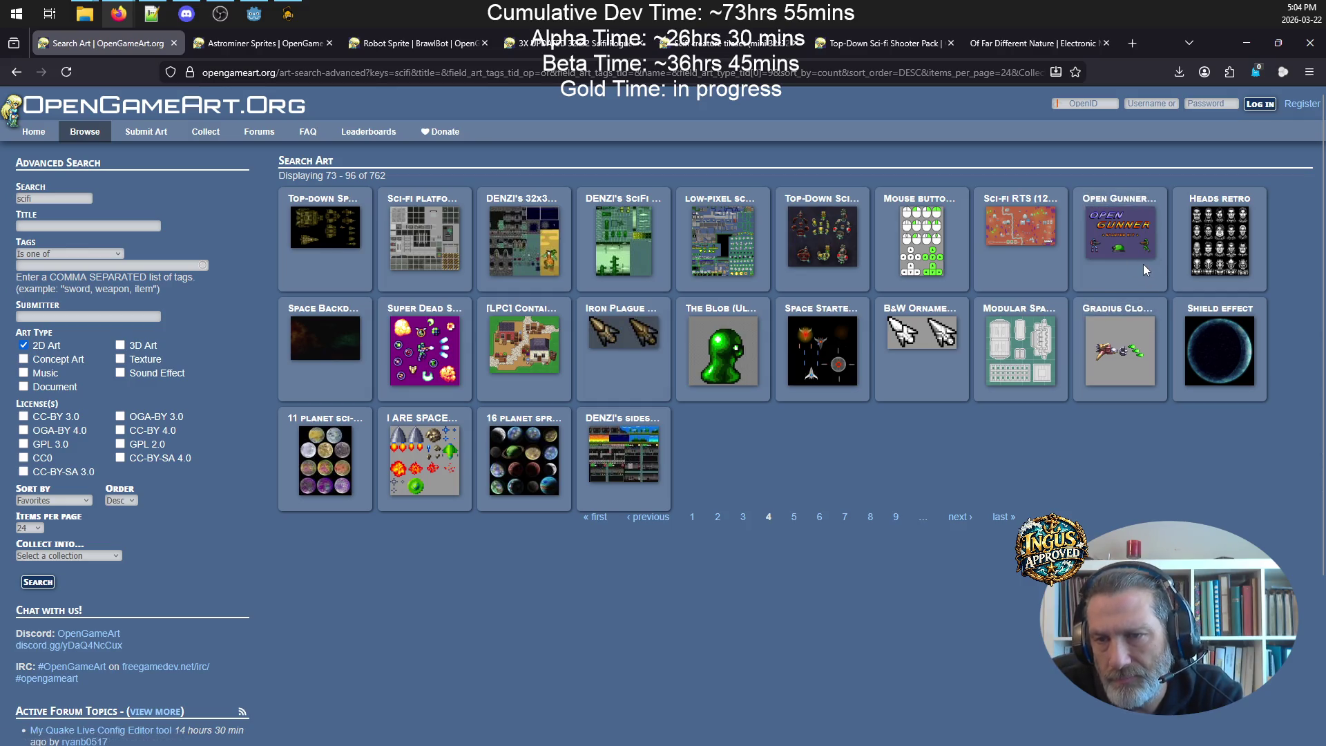
# - Open the Open Gunner Starter Kit page in a new tab and switch to it
pyautogui.rightClick(1138, 207)
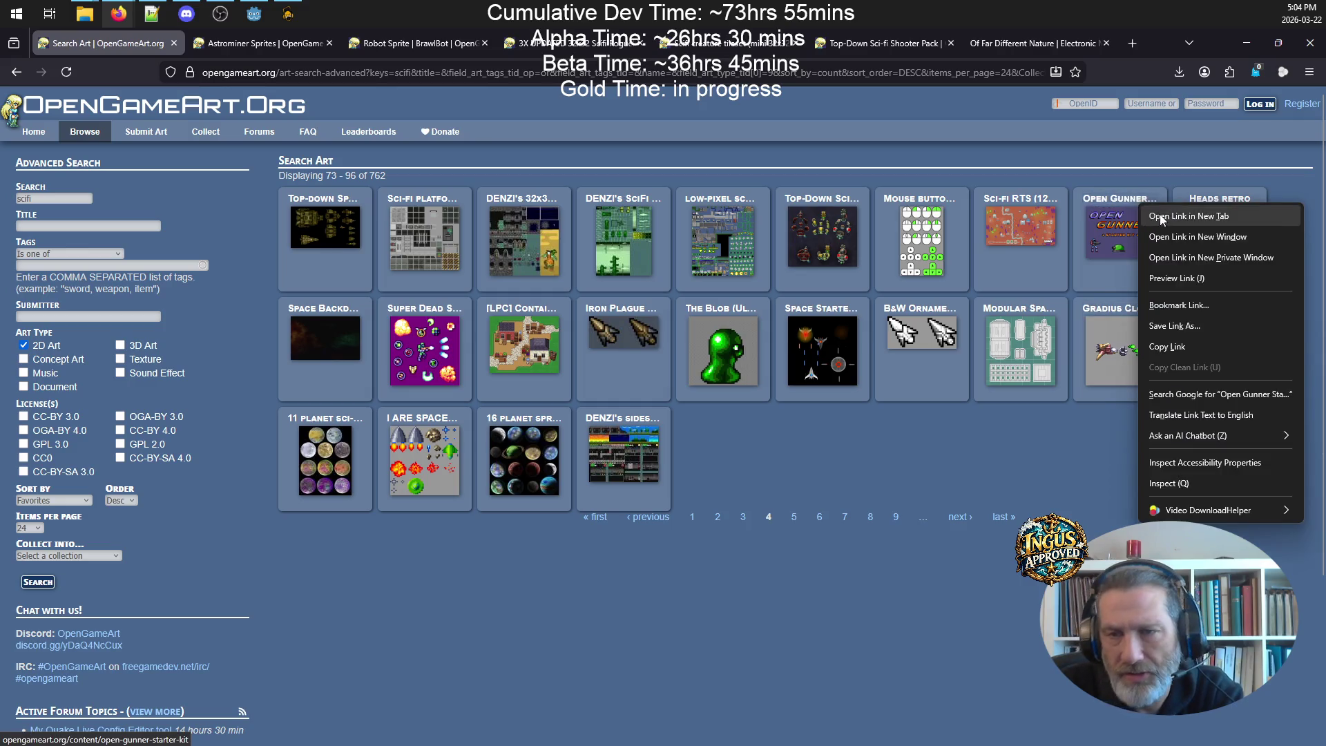
pyautogui.click(1171, 216)
pyautogui.click(962, 518)
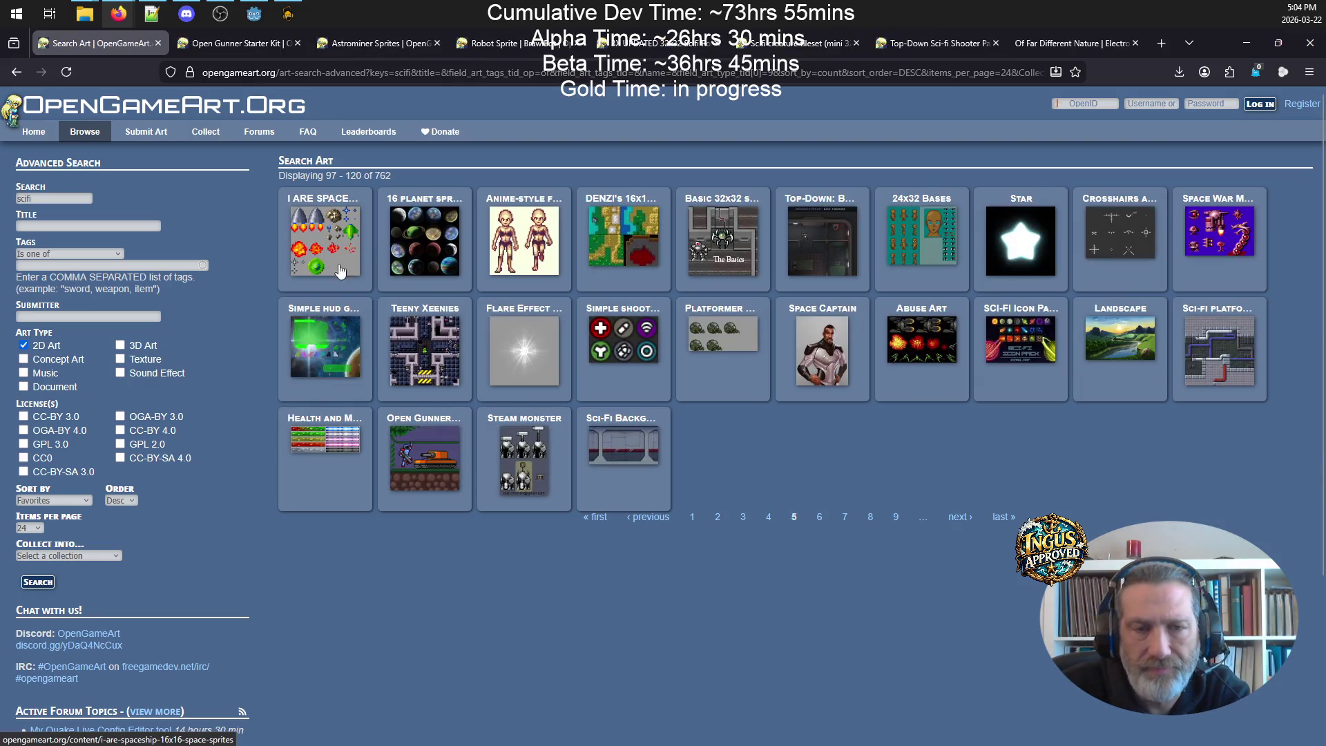
pyautogui.click(234, 43)
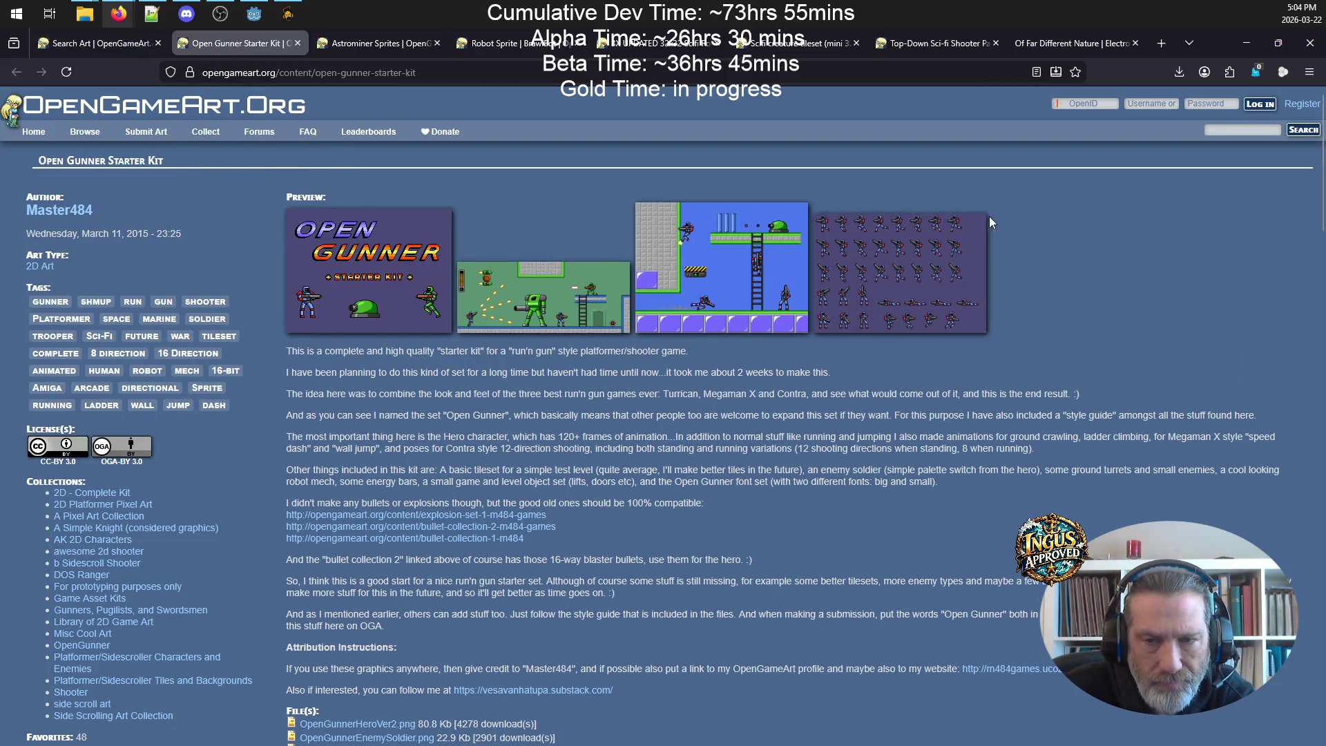
# - Download OpenGunnerEnemies.png and check it in the image viewer before closing it
pyautogui.scroll(-7, 663, 341)
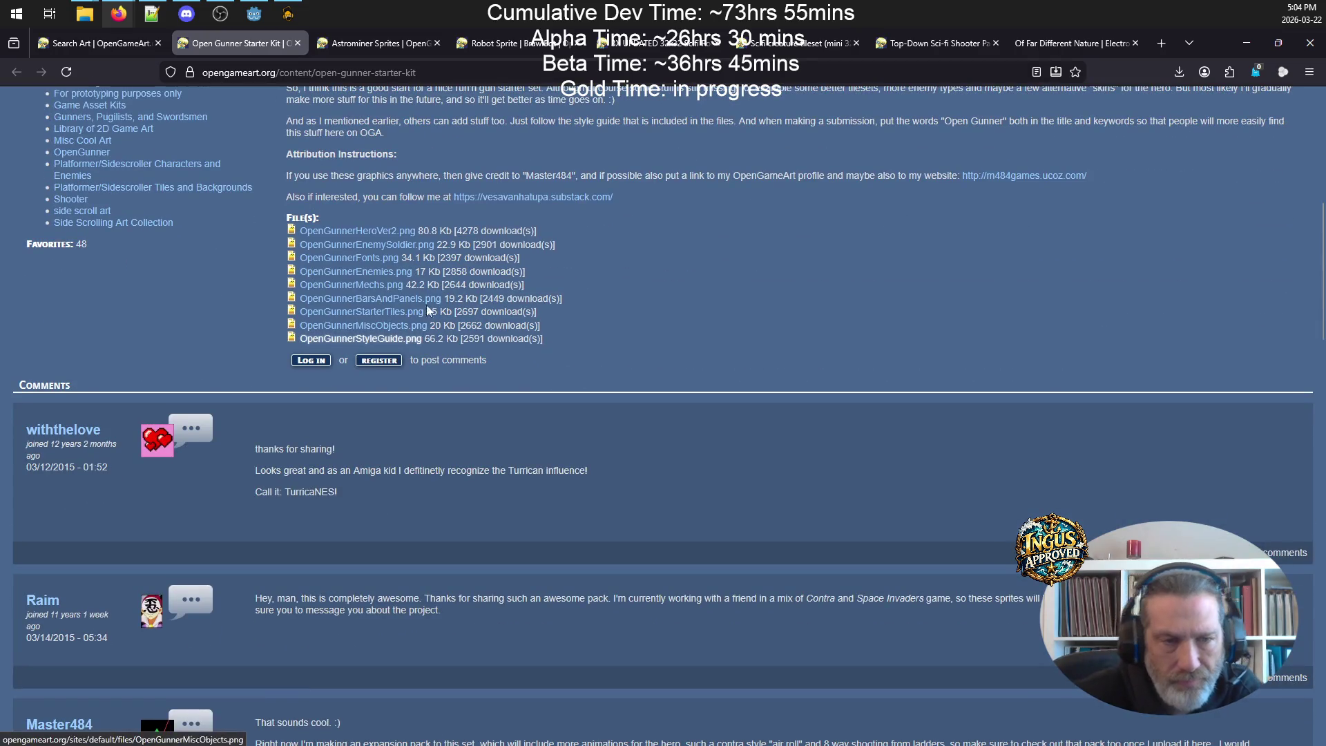
pyautogui.click(356, 271)
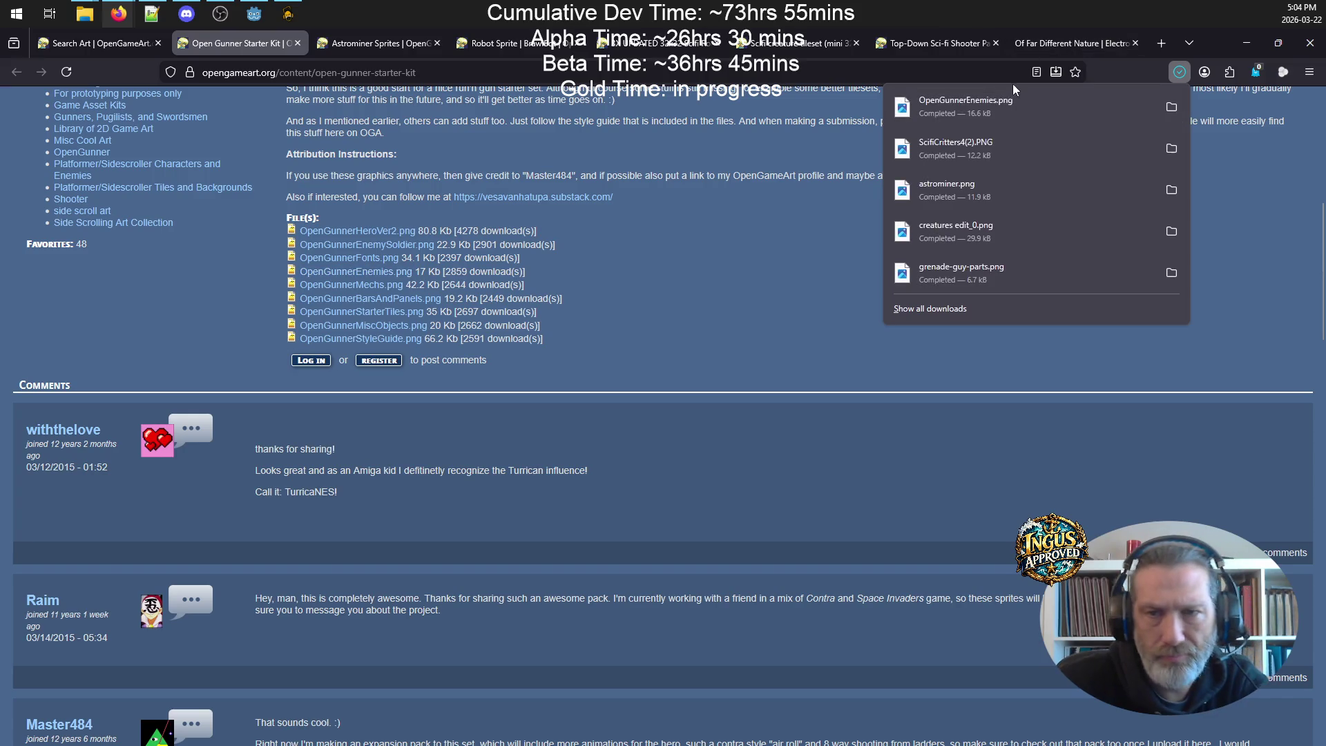
pyautogui.click(989, 107)
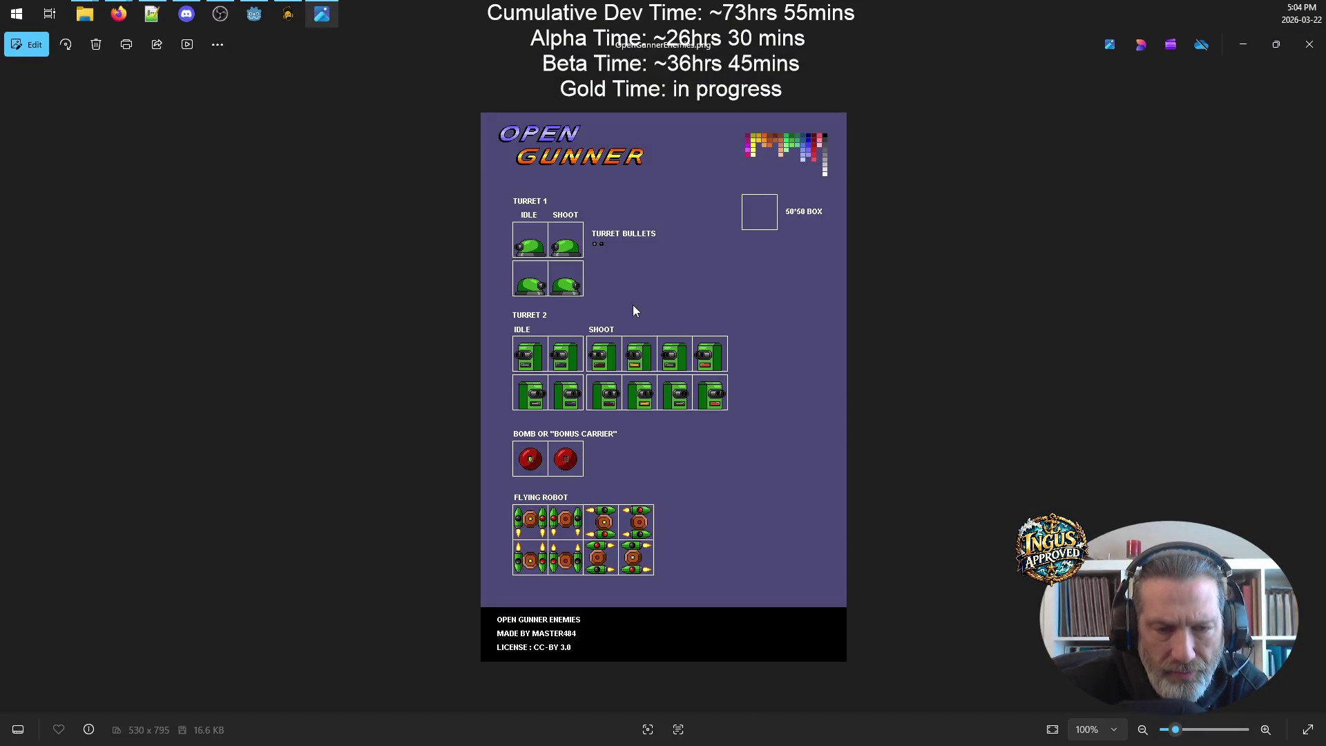
pyautogui.click(1310, 44)
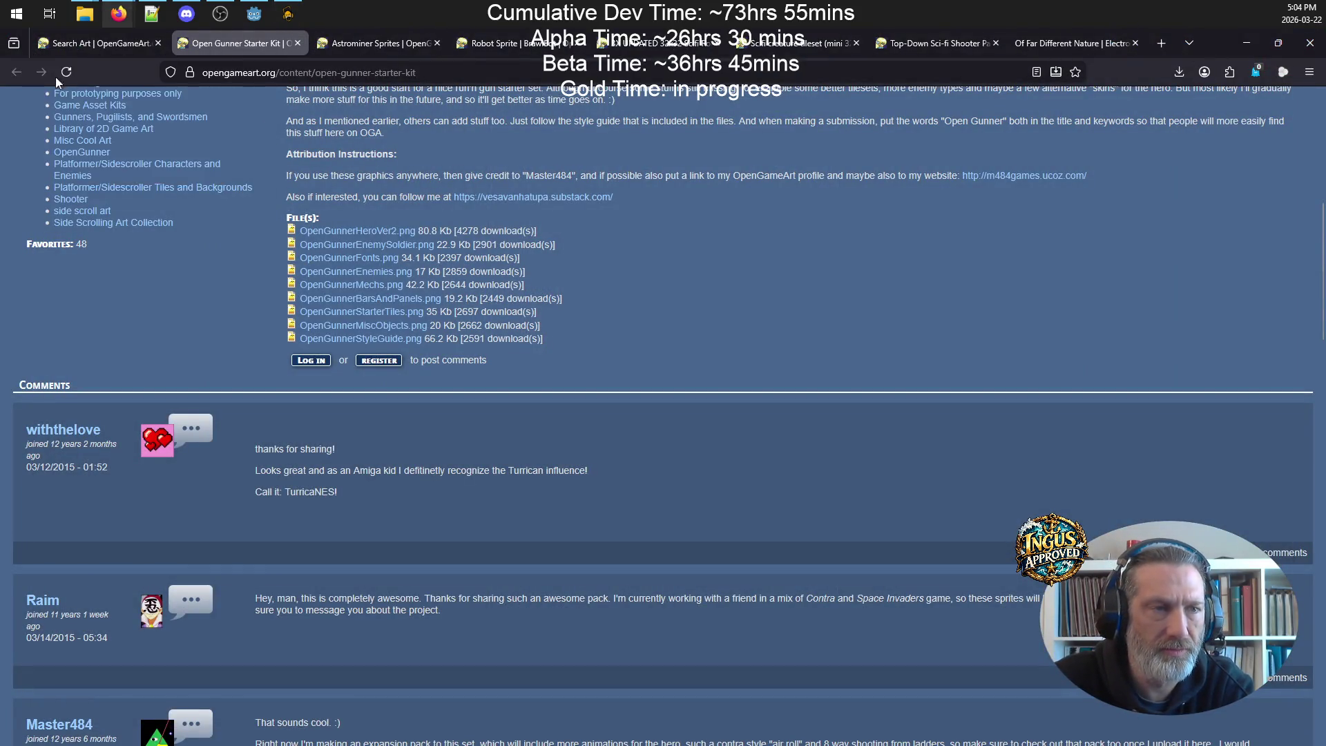
# - Close the Open Gunner page and queue Space War Man, Teeny Xeenies and Steam monster in background tabs
pyautogui.scroll(3, 291, 53)
pyautogui.click(298, 43)
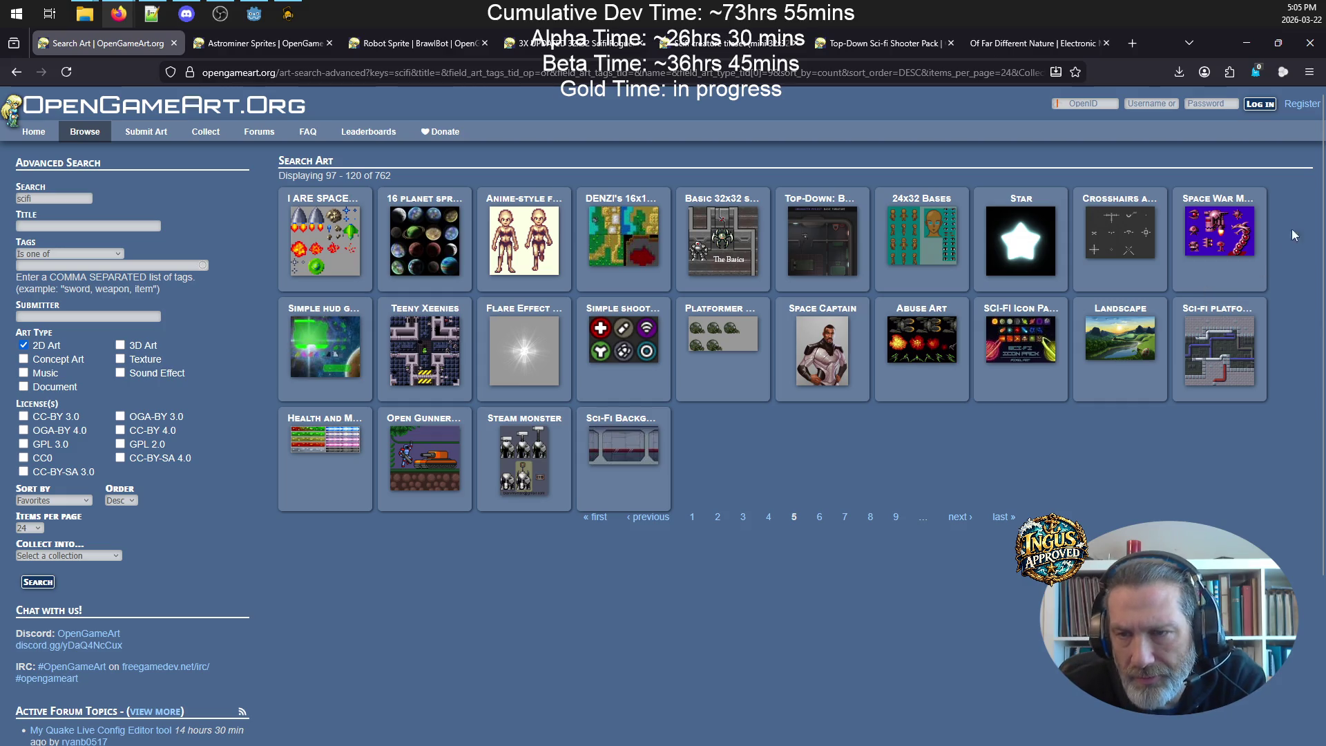
pyautogui.rightClick(1244, 205)
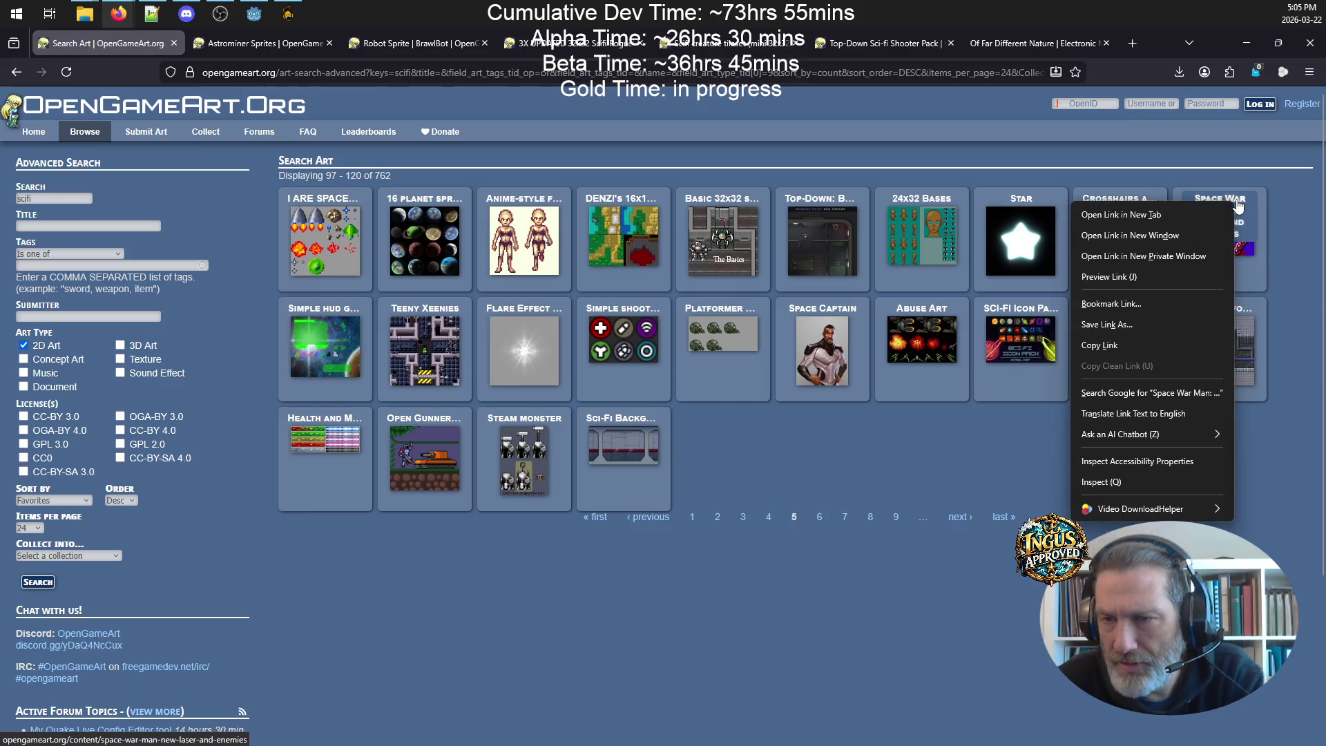
pyautogui.click(1154, 207)
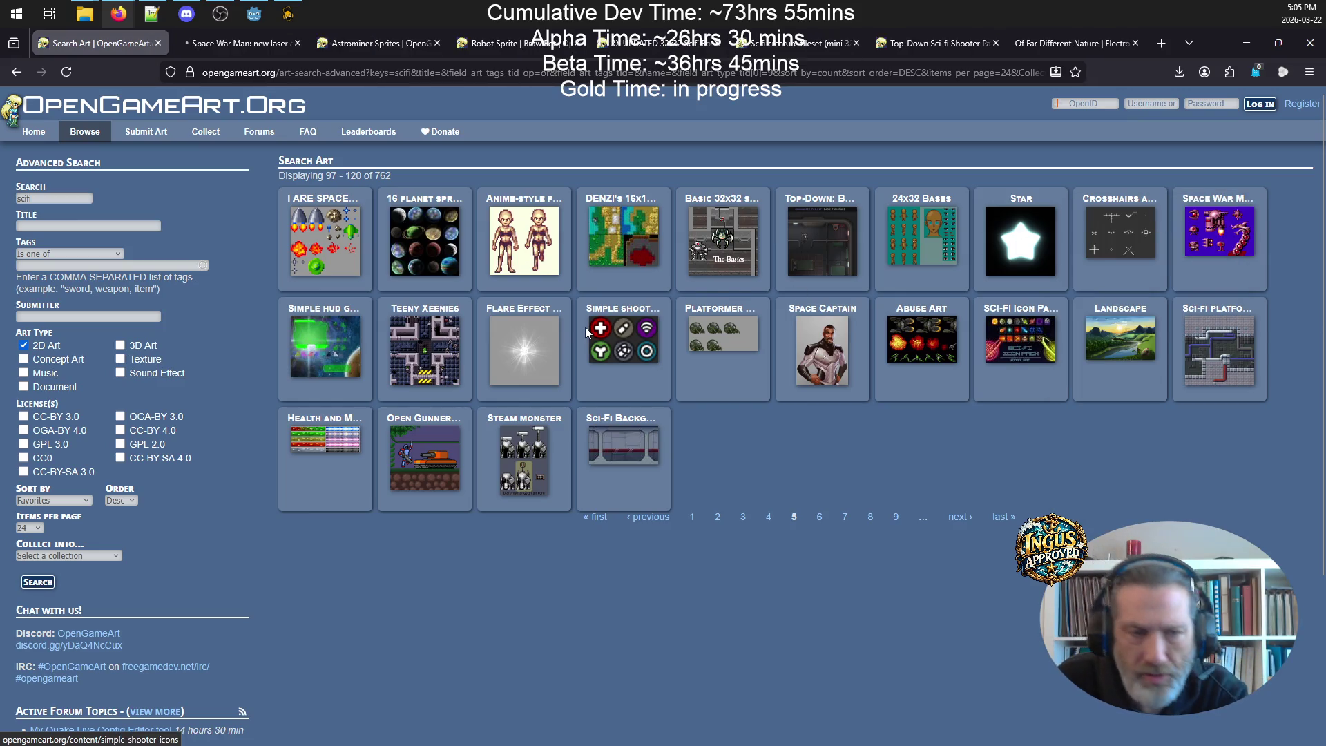
pyautogui.rightClick(437, 315)
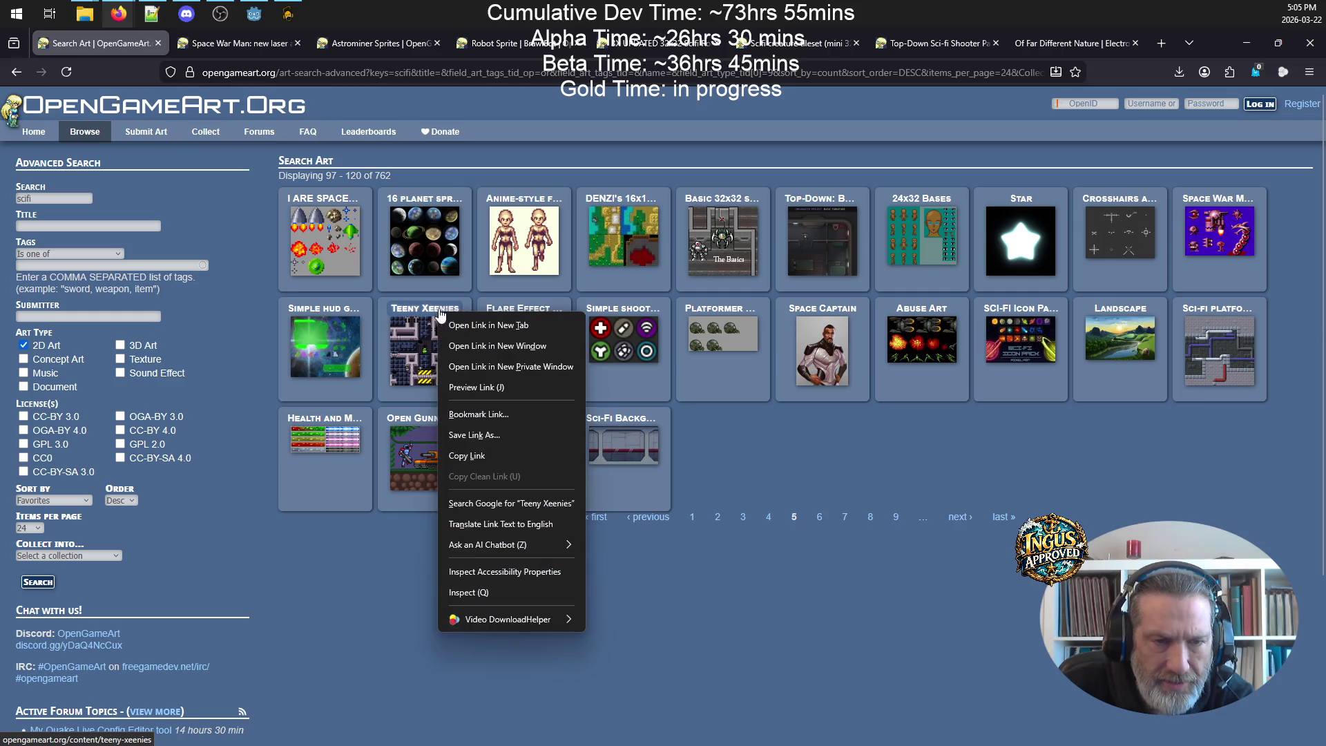
pyautogui.click(456, 323)
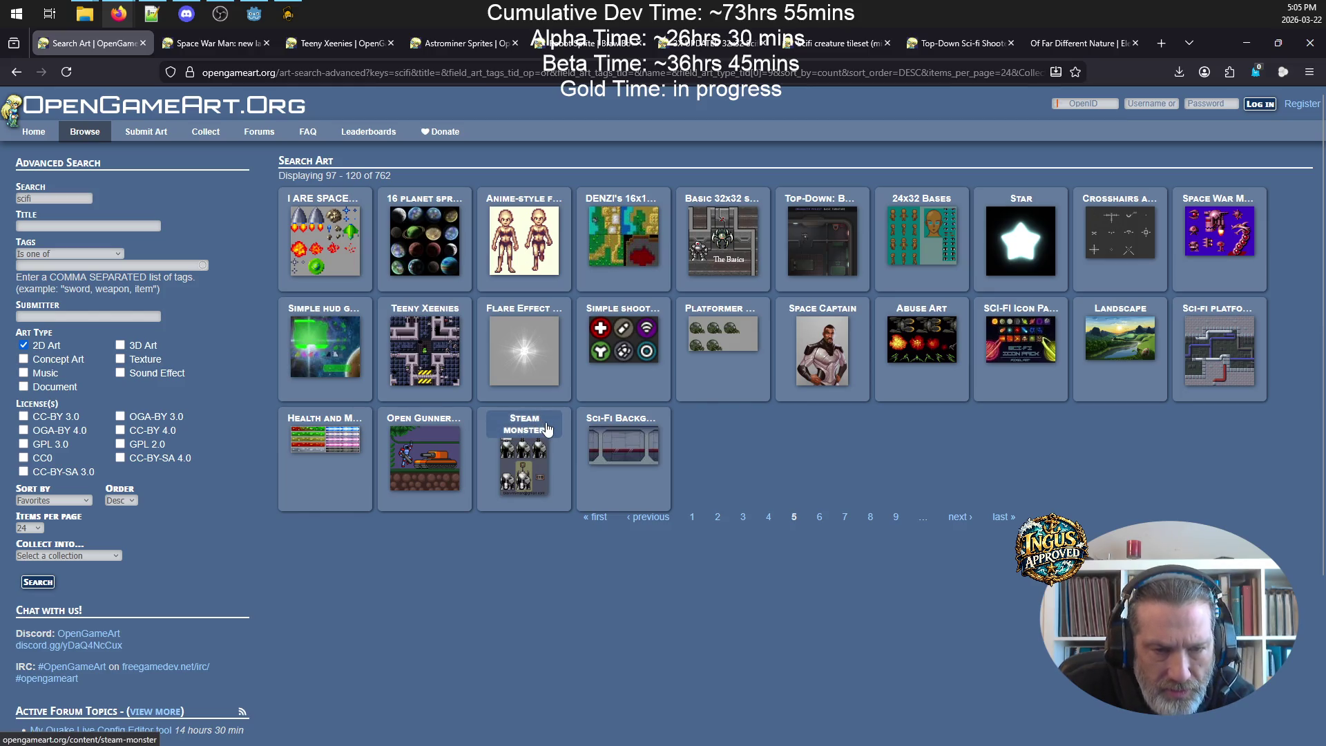
pyautogui.rightClick(512, 425)
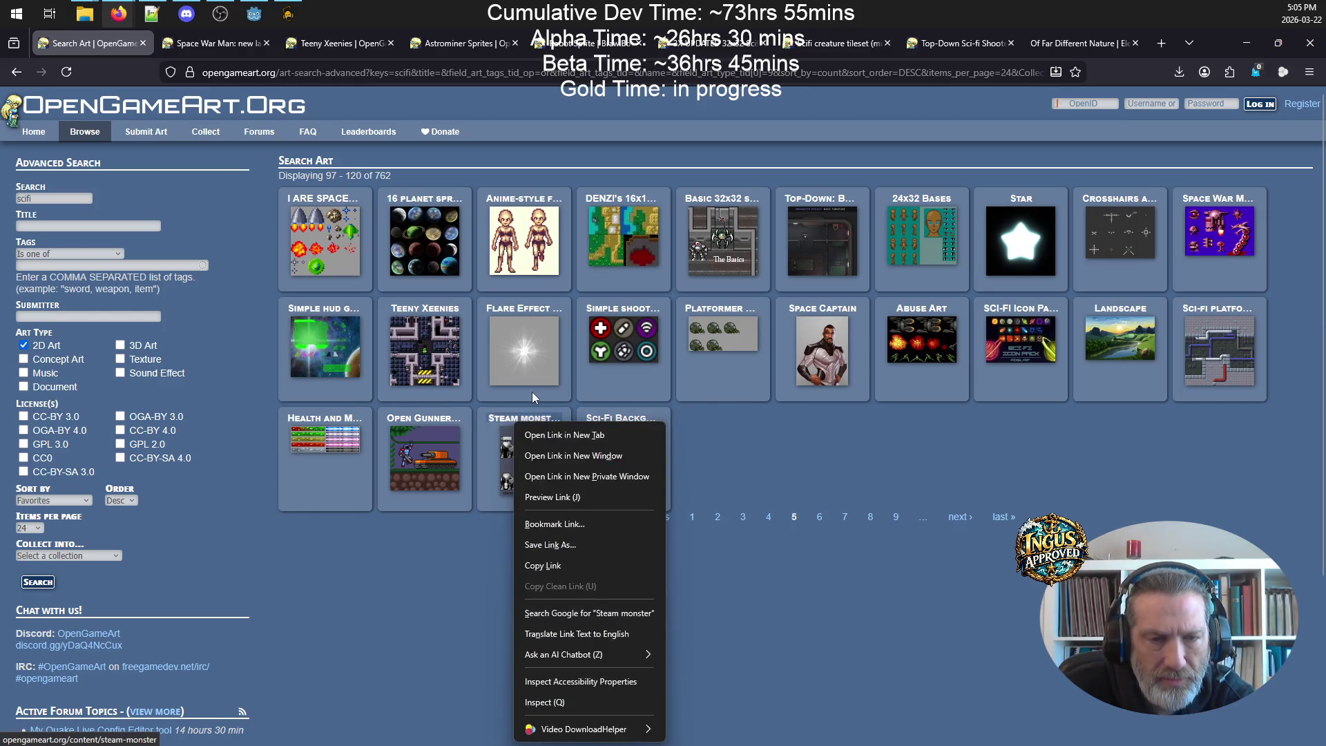
pyautogui.click(535, 433)
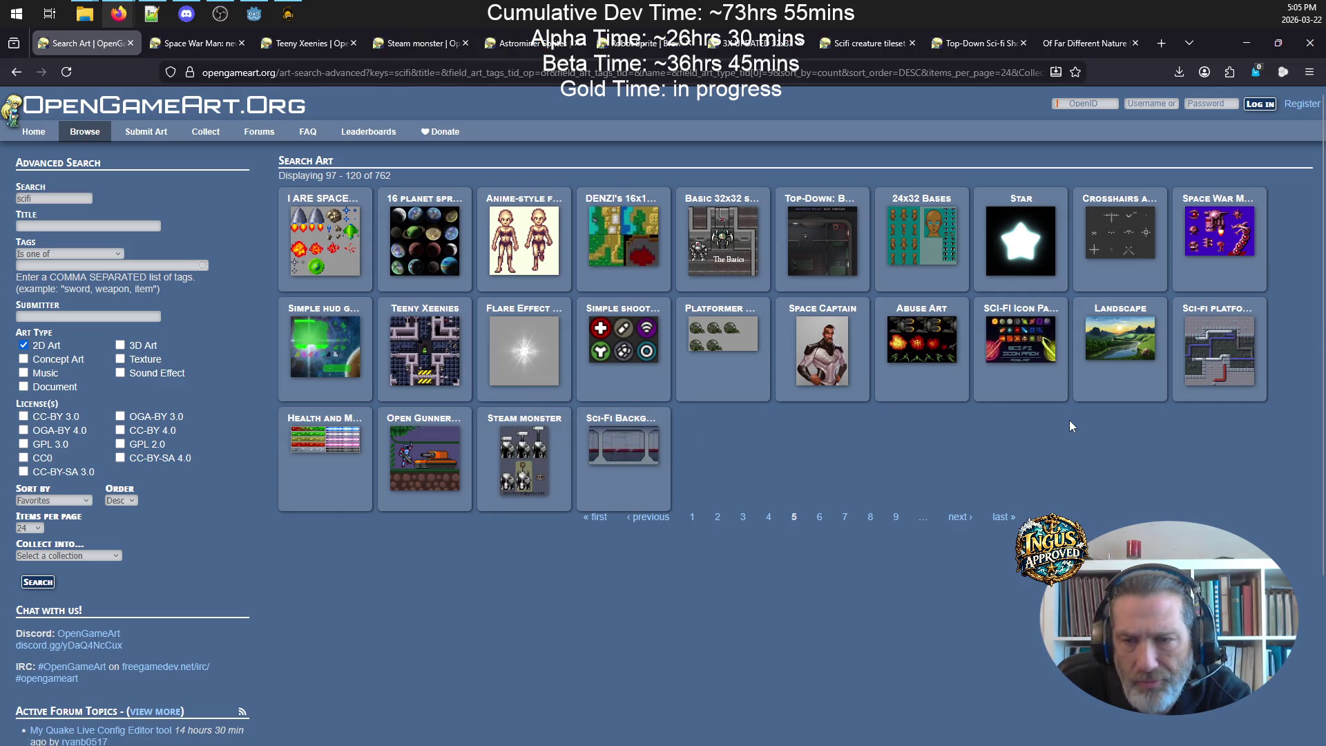
# - On the next results page, queue Phantasy Tiny RPG Mobs and Pixel Sci-Fi Monster Animations, then view Space War Man
pyautogui.click(958, 519)
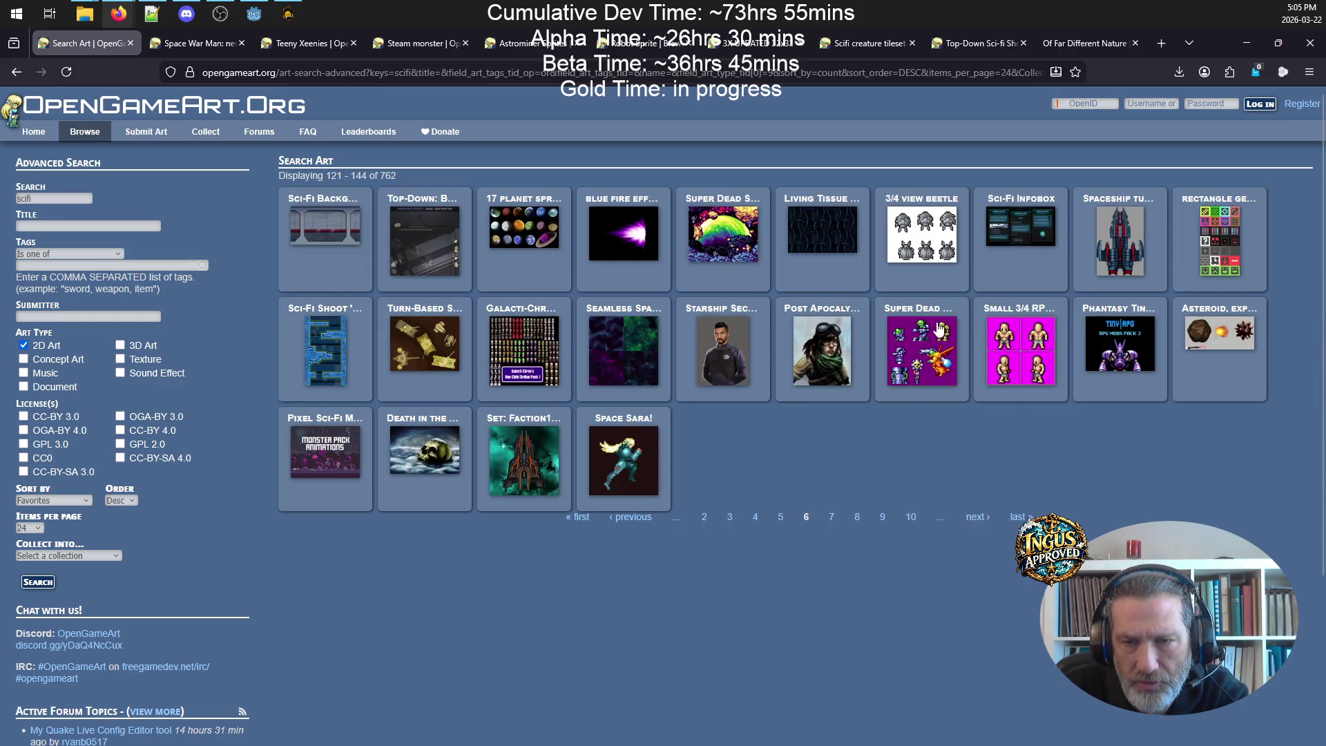
pyautogui.rightClick(1152, 322)
pyautogui.click(1171, 334)
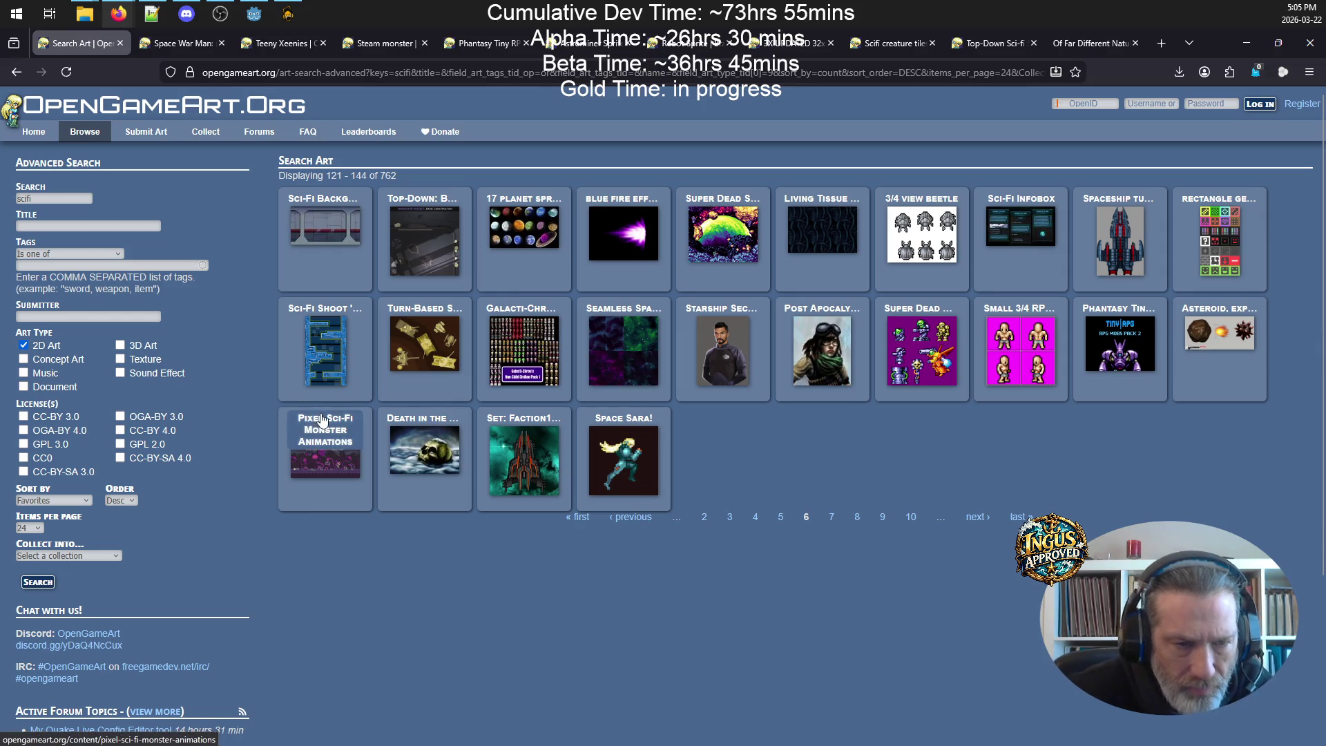
pyautogui.rightClick(338, 443)
pyautogui.click(373, 111)
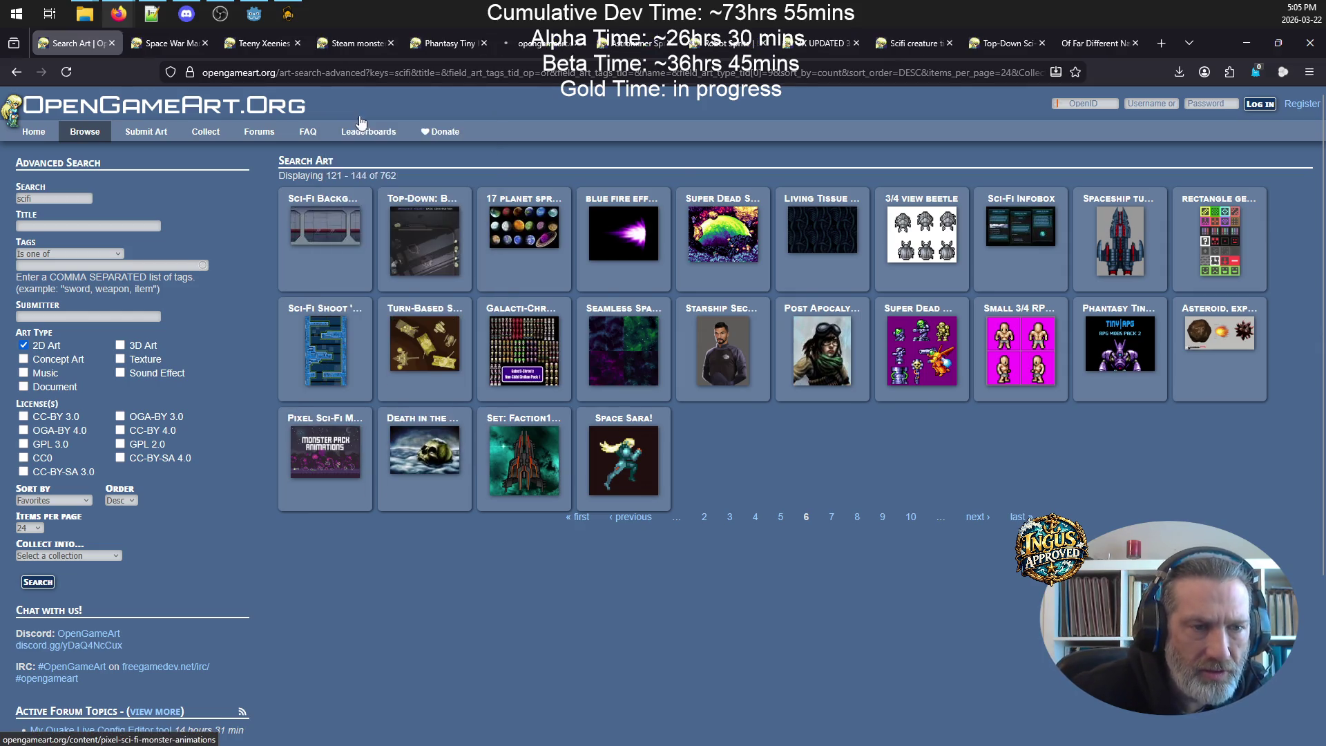
pyautogui.click(174, 44)
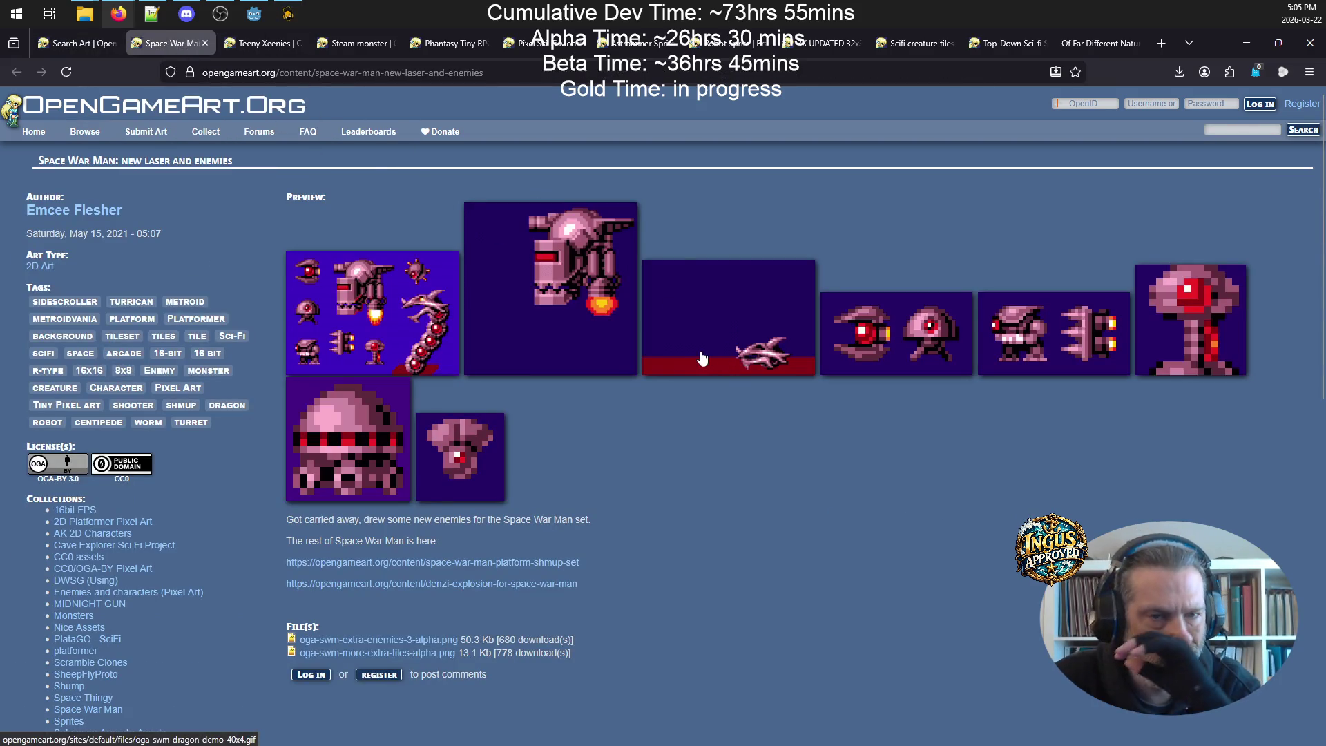
# - Step through all eight enlarged Space War Man enemy previews, then go to the Teeny Xeenies page
pyautogui.click(337, 309)
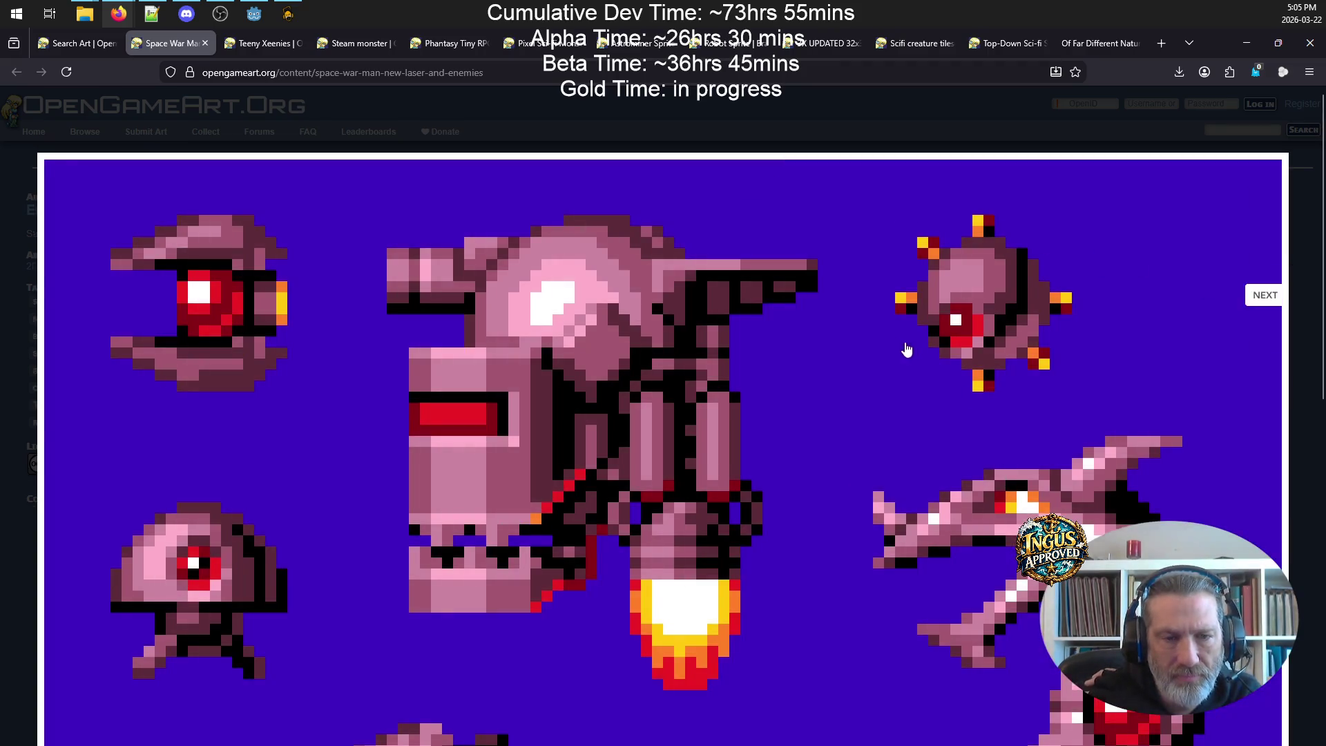
pyautogui.click(1261, 154)
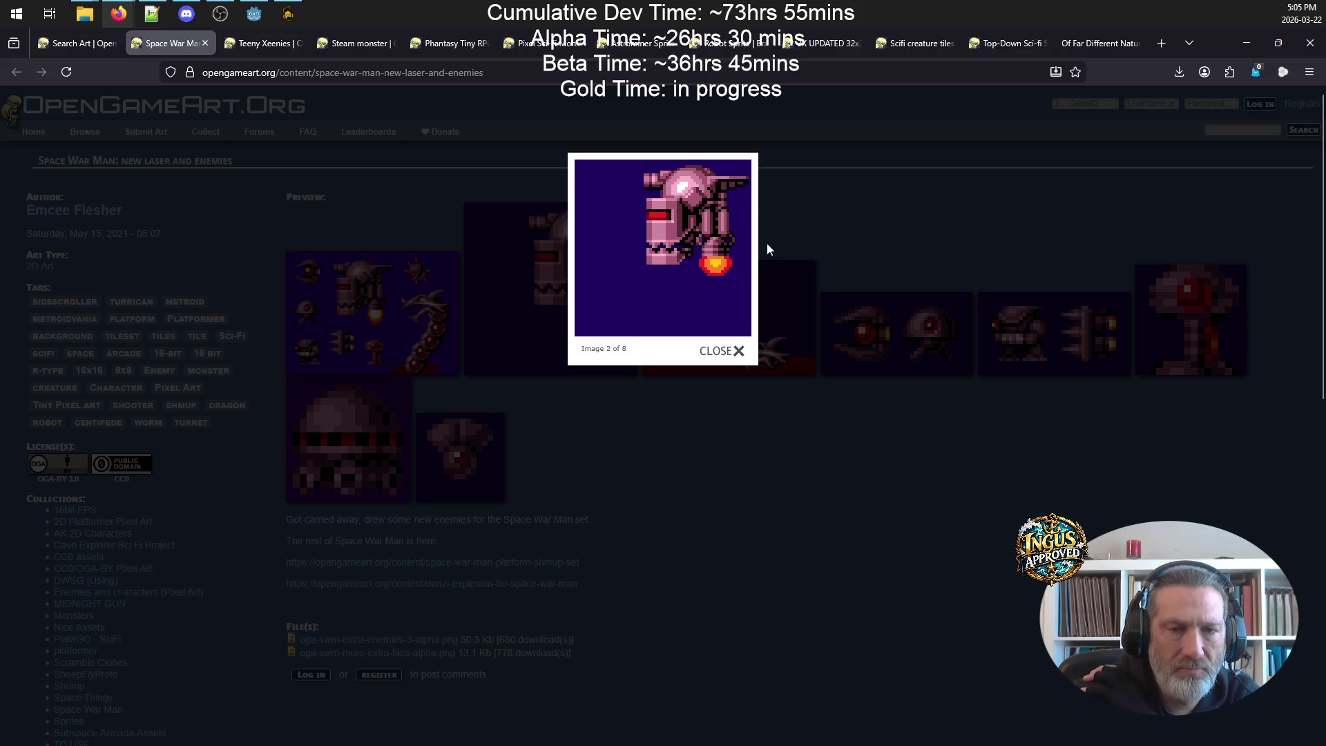
pyautogui.click(747, 220)
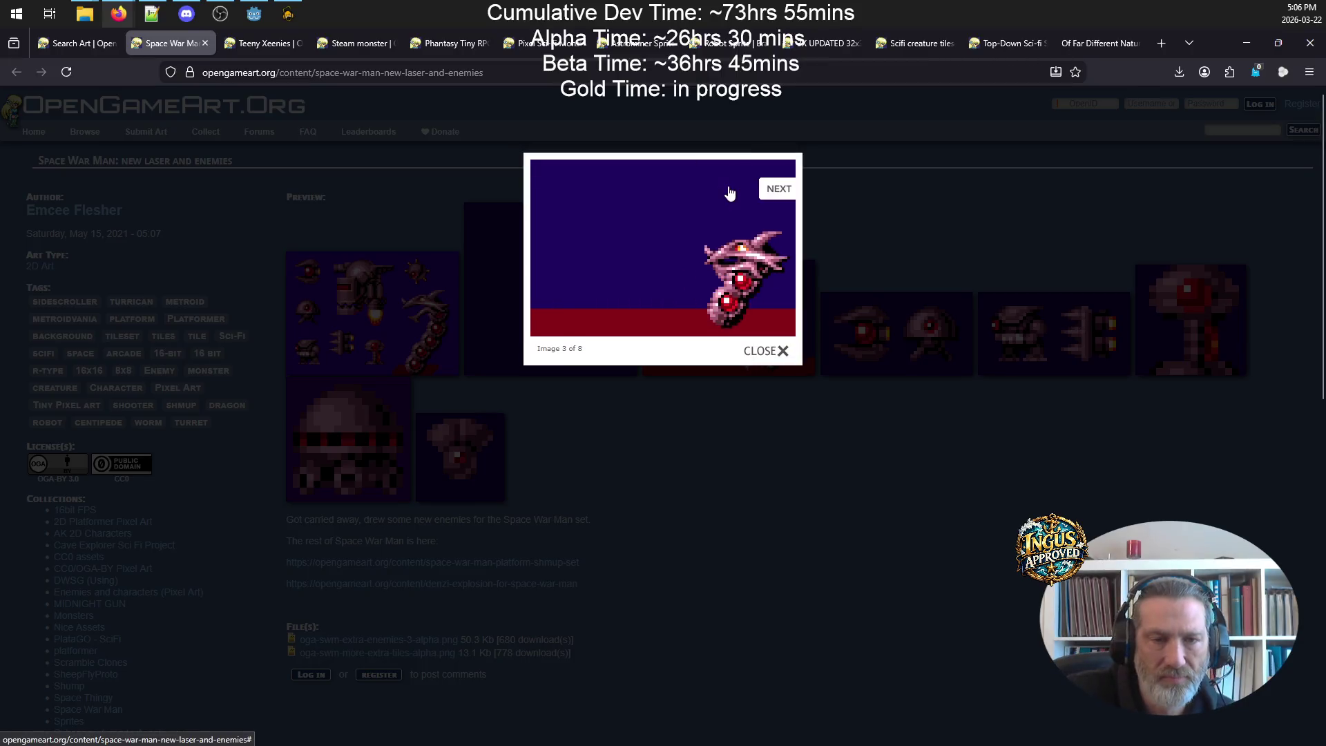
pyautogui.click(781, 189)
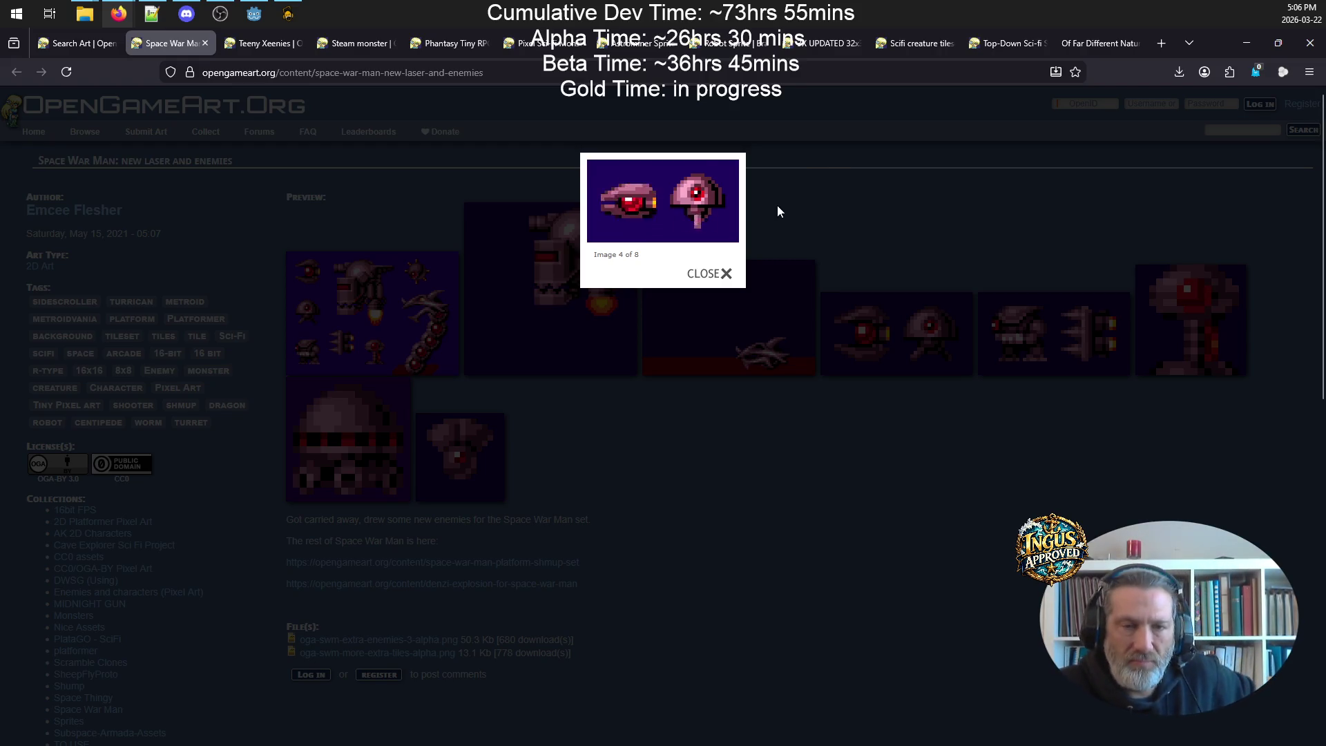
pyautogui.click(727, 178)
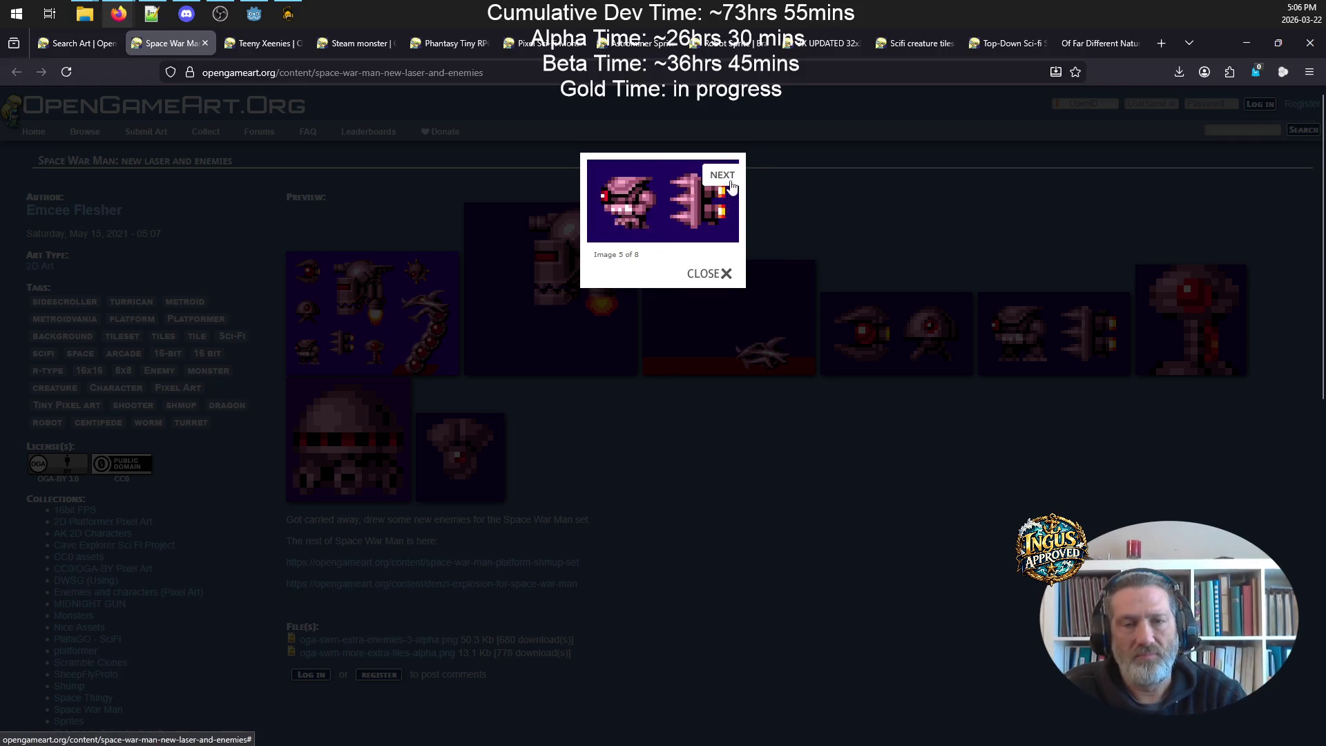
pyautogui.click(731, 185)
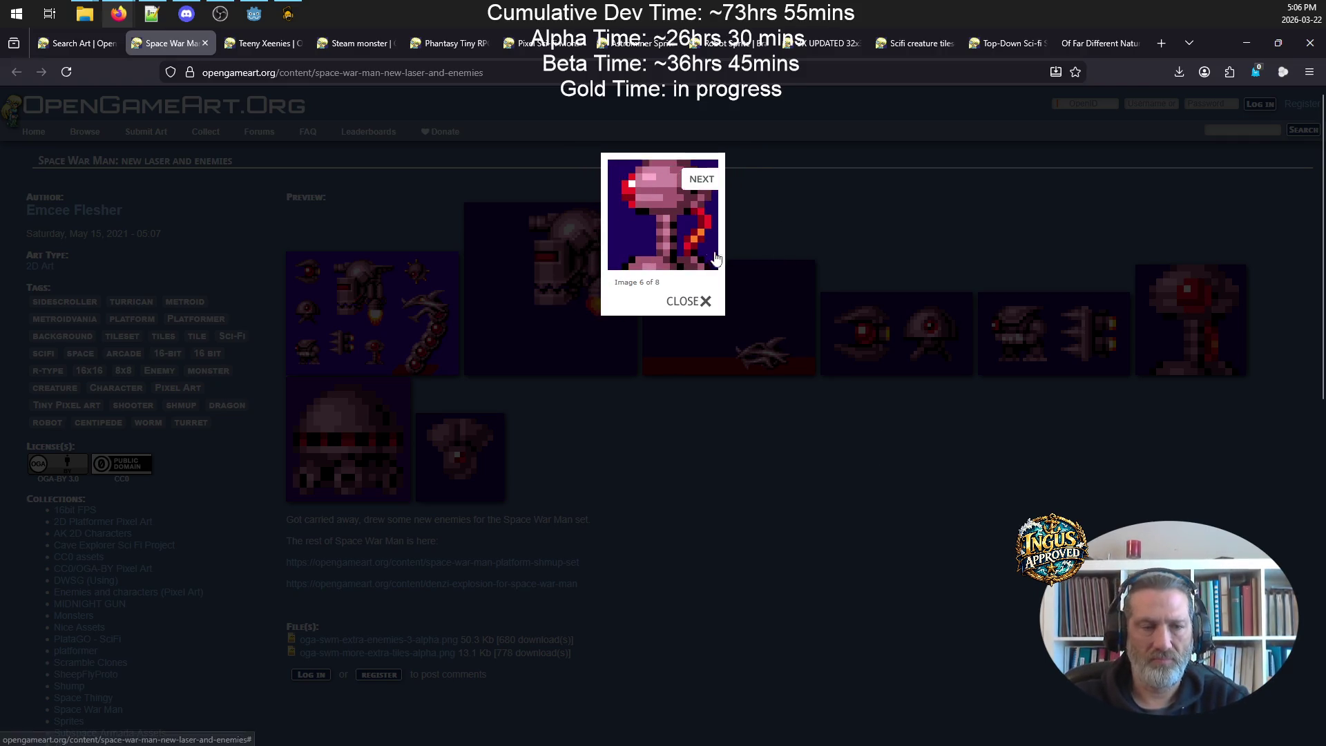
pyautogui.click(703, 181)
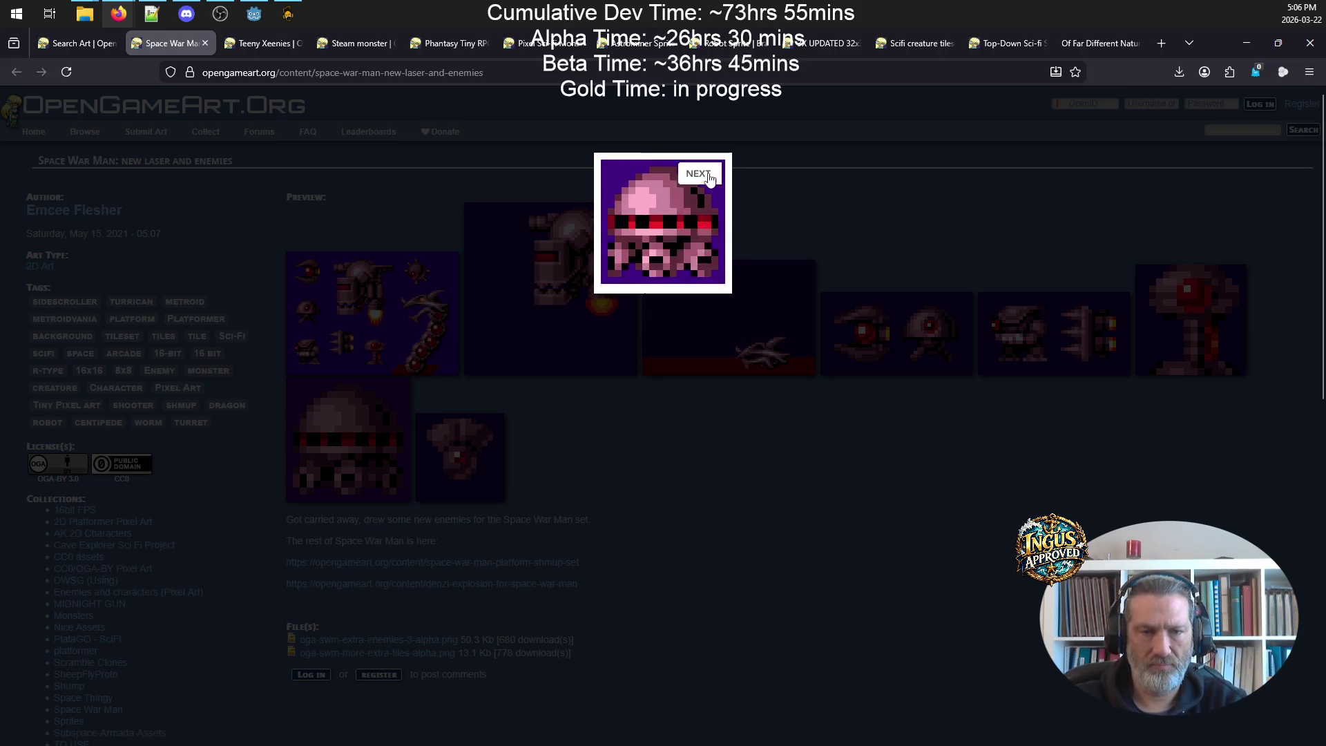
pyautogui.click(710, 181)
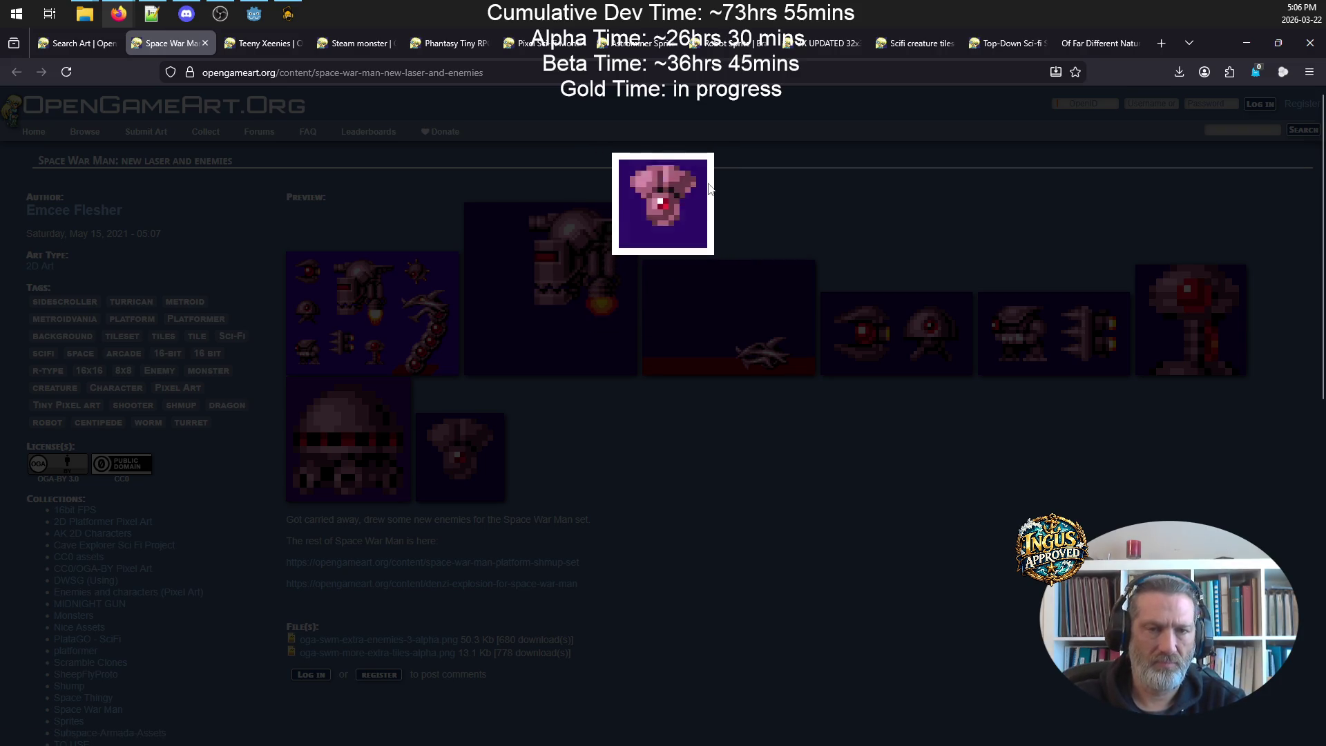
pyautogui.click(677, 274)
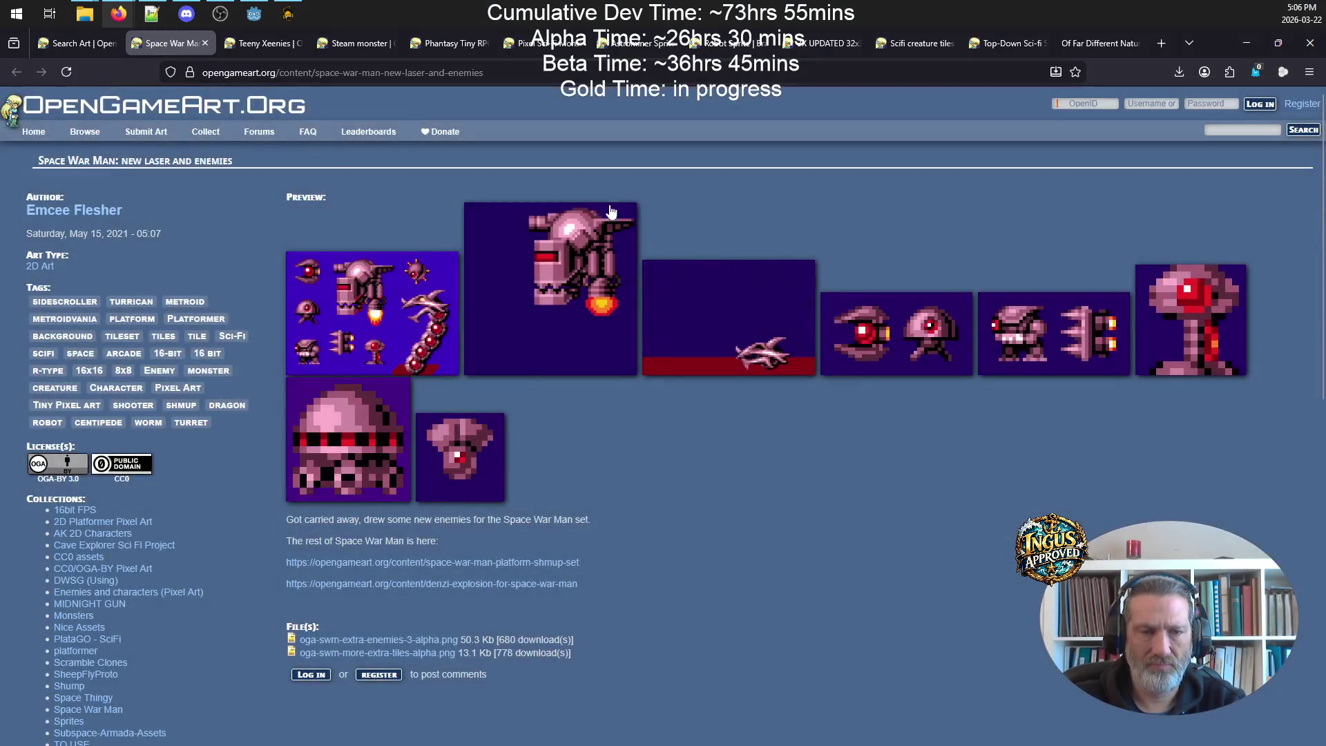
pyautogui.click(263, 44)
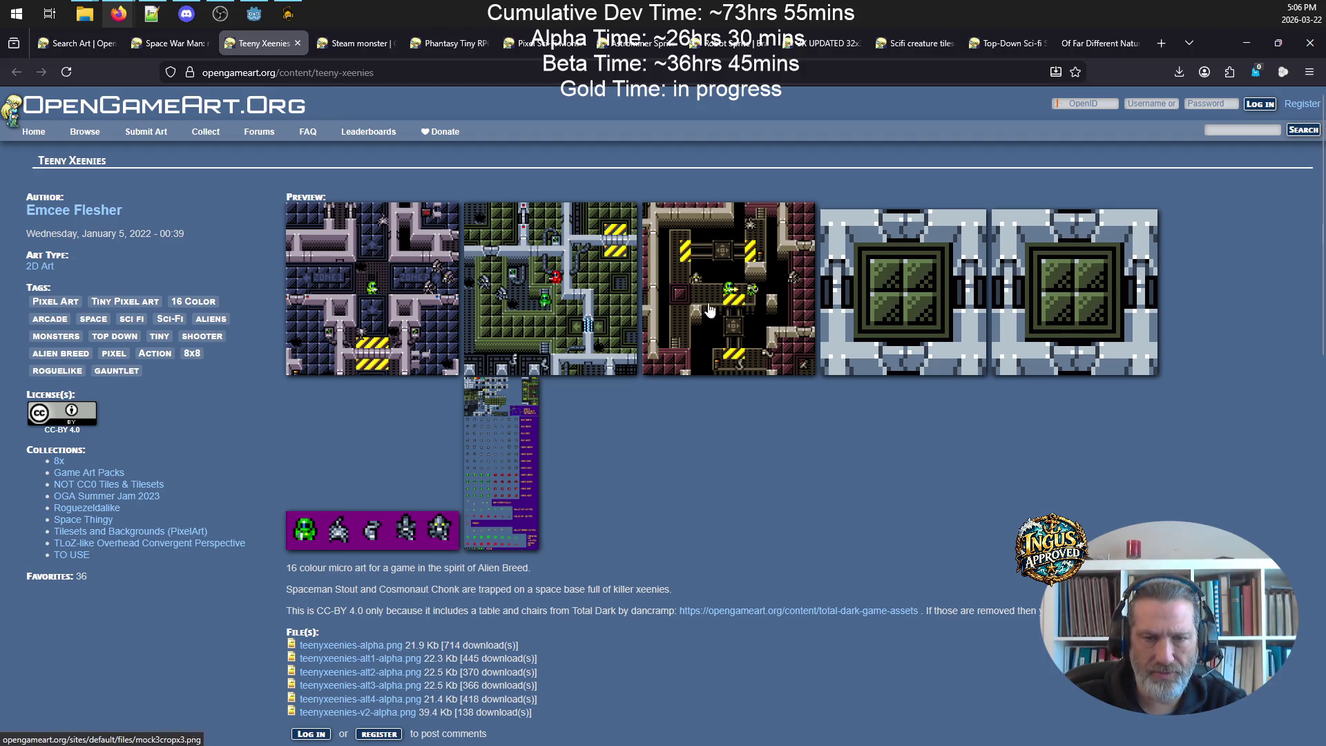
# - Close the Teeny Xeenies page, glance at the enlarged steam monster preview, and close that page too
pyautogui.click(298, 44)
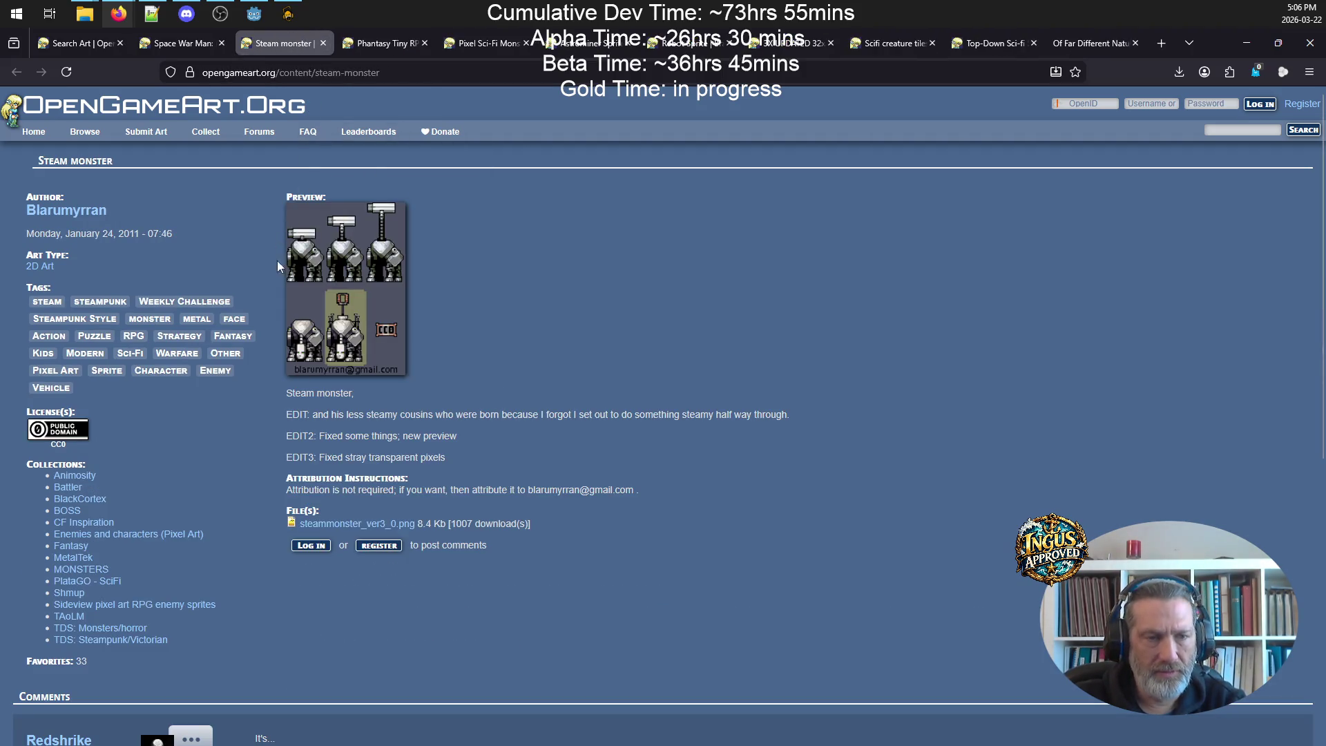
pyautogui.click(346, 257)
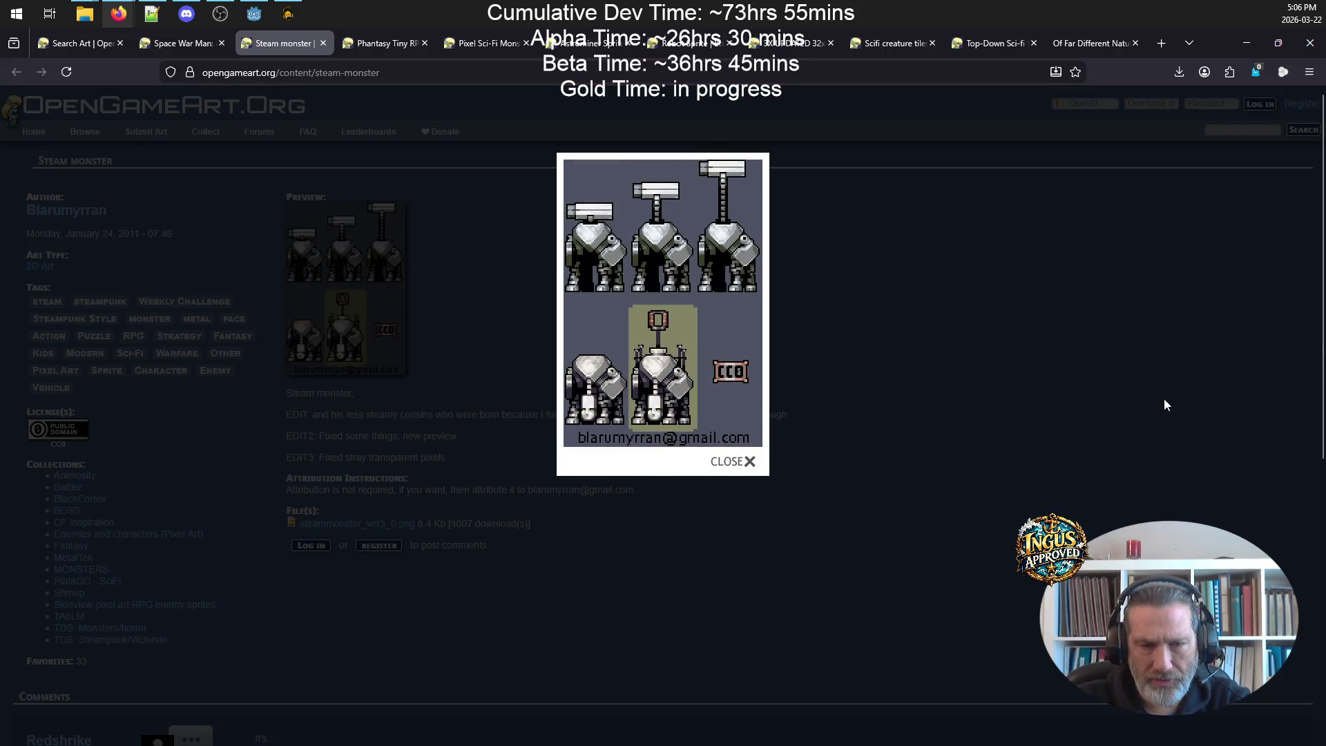
pyautogui.click(748, 461)
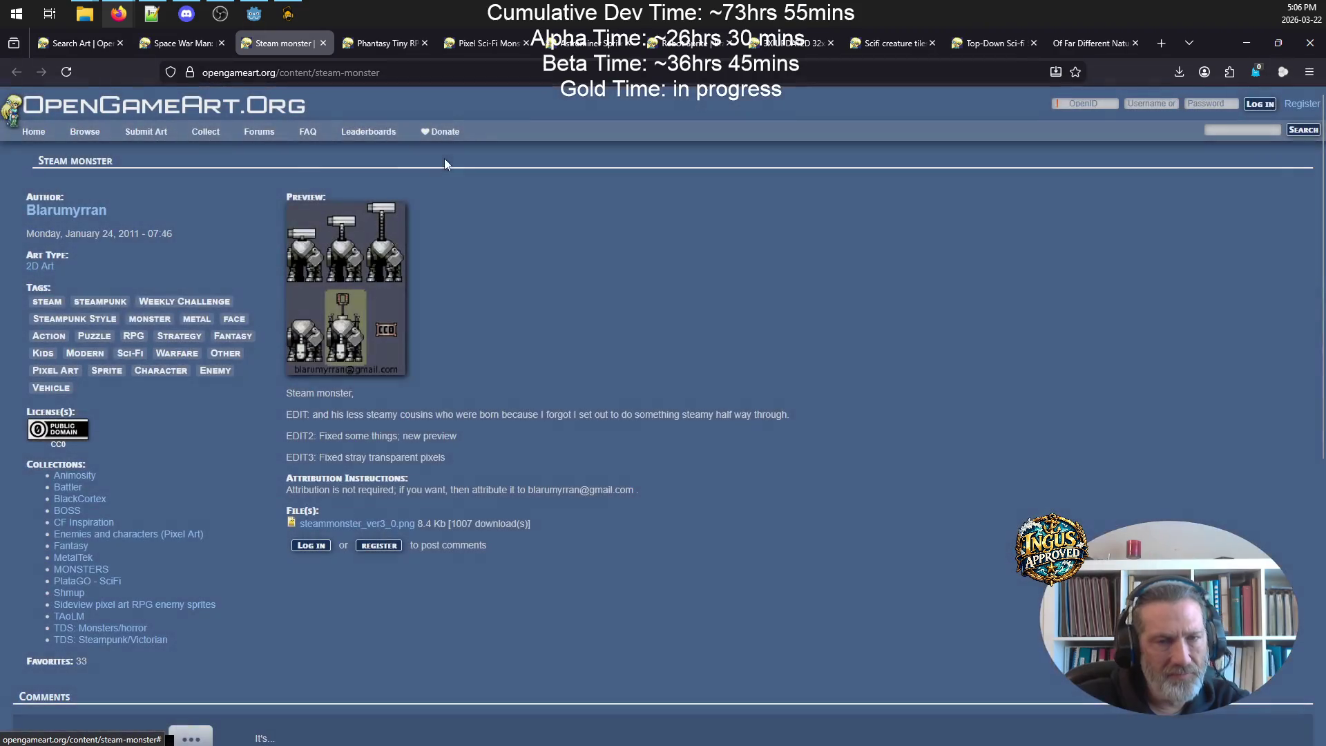
pyautogui.click(323, 43)
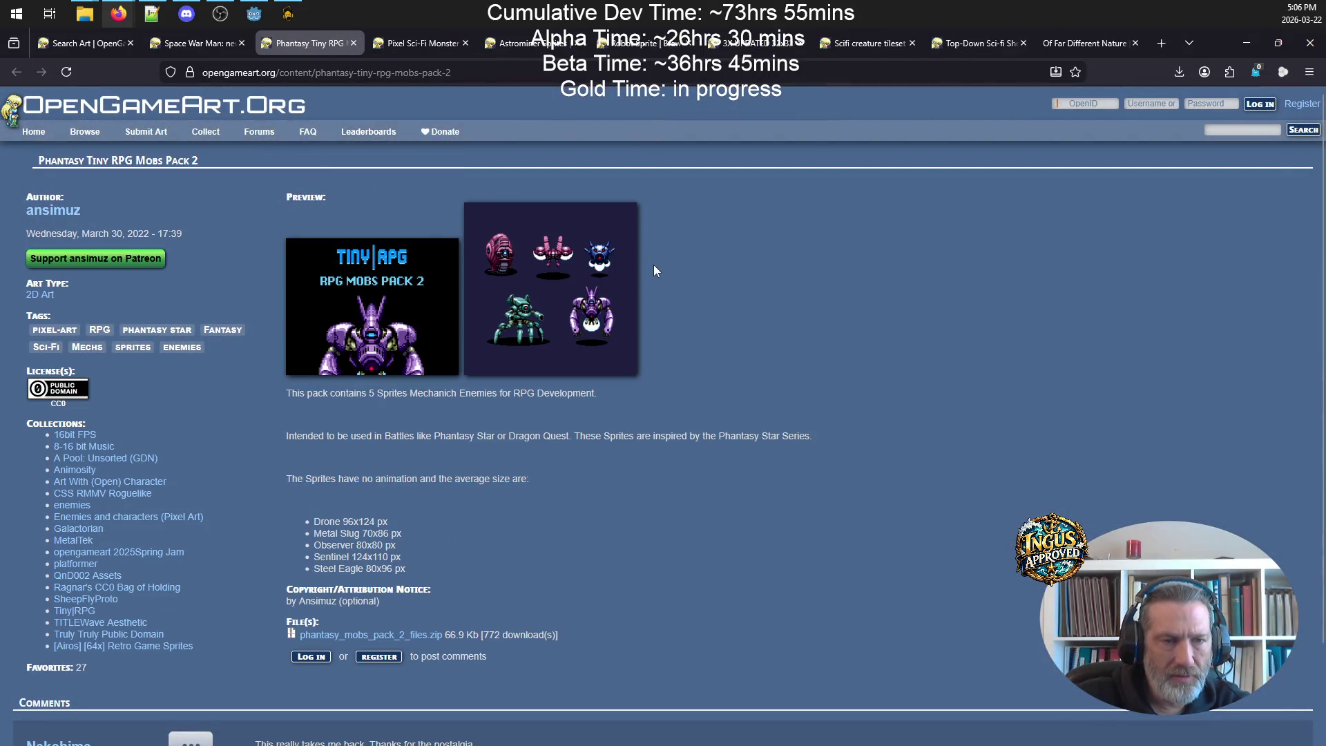
# - Look over both Phantasy Tiny RPG Mobs previews, then move to the Pixel Sci-Fi Monster Animations page
pyautogui.click(382, 297)
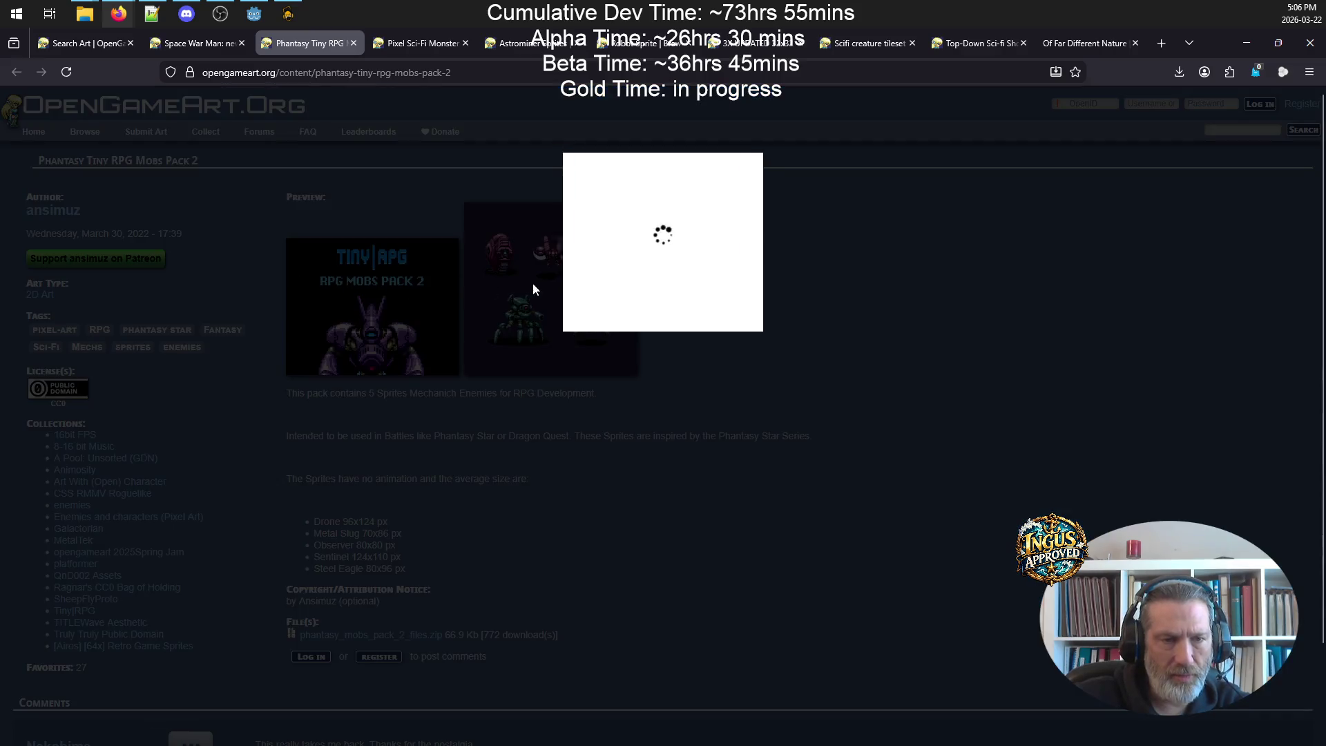
pyautogui.click(752, 198)
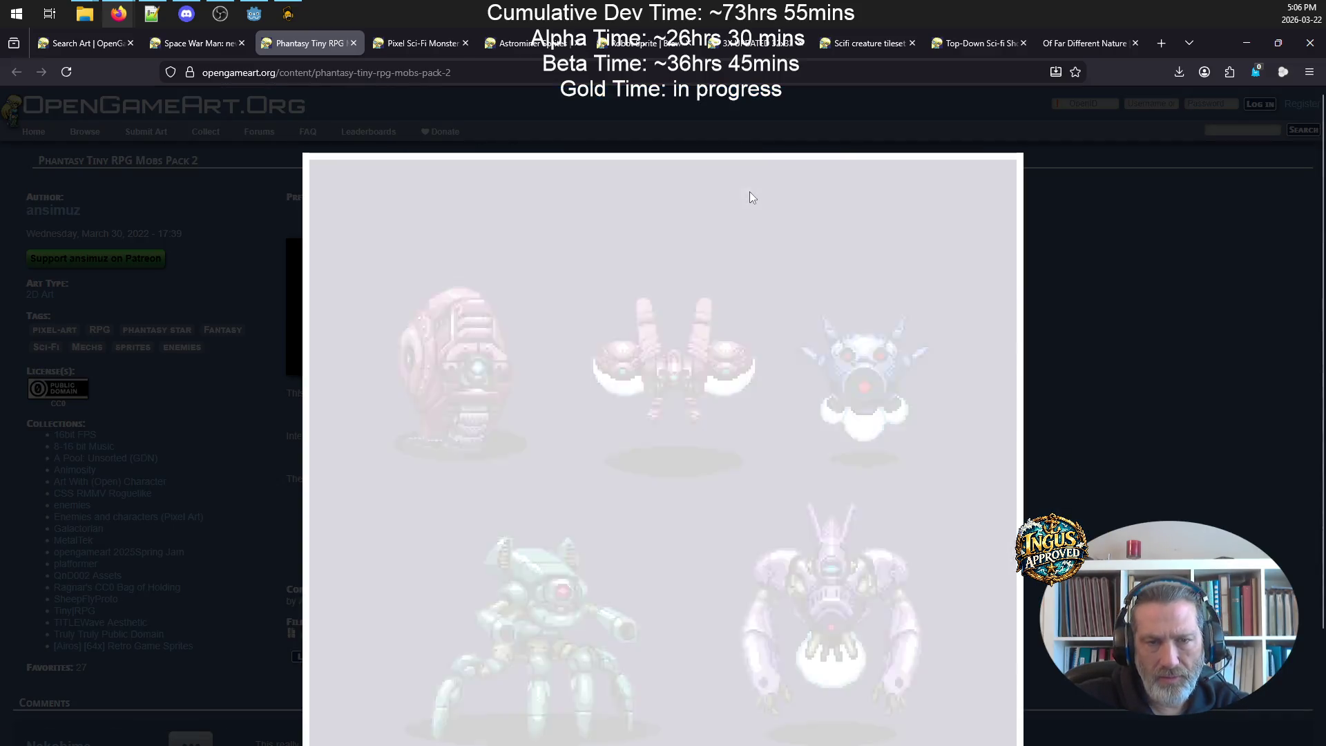
pyautogui.scroll(-2, 873, 343)
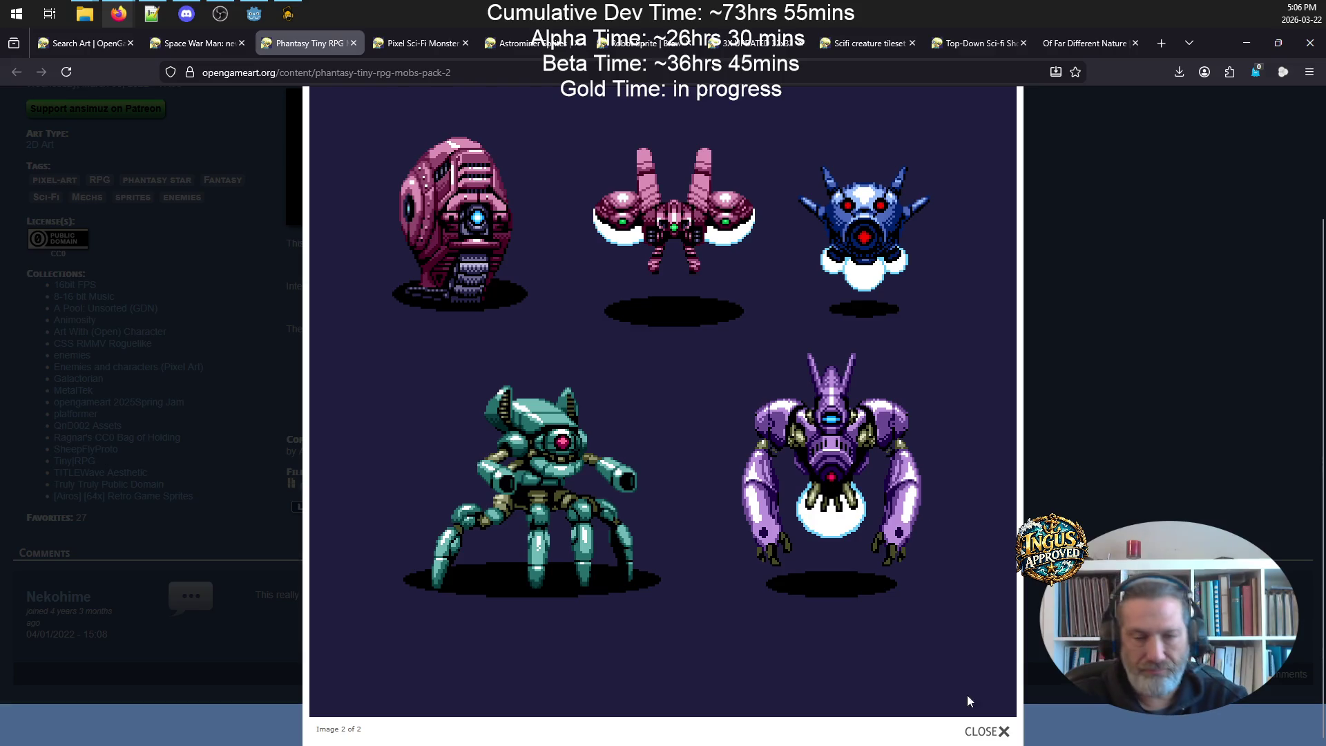
pyautogui.click(1001, 732)
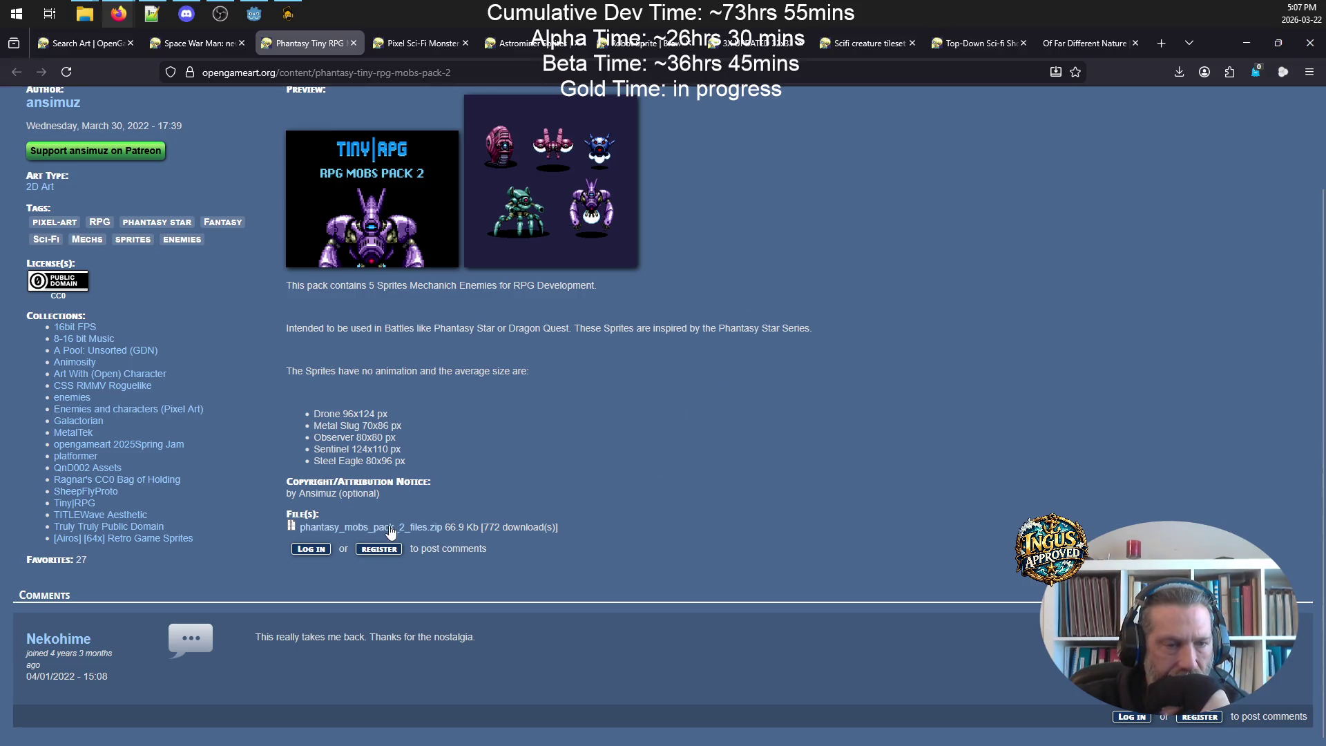
pyautogui.click(404, 45)
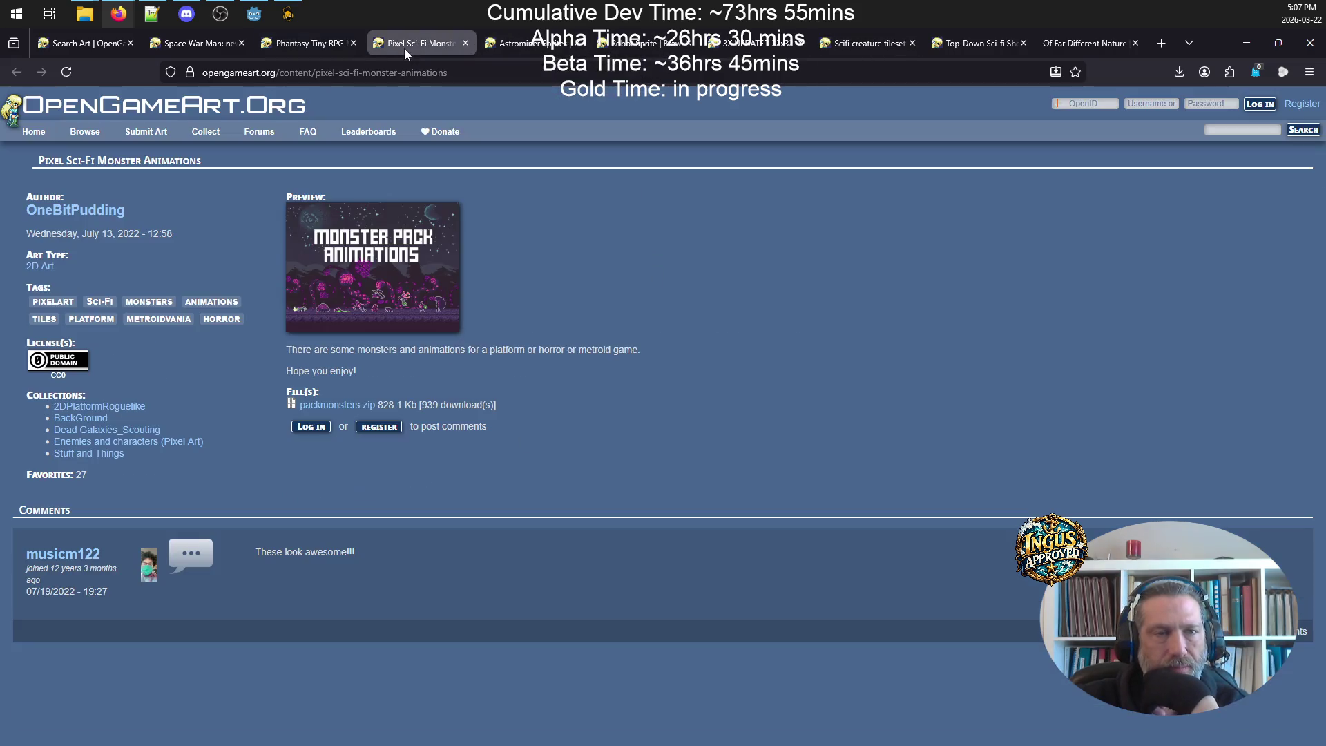
# - Preview the Monster Pack Animations image and close the Astrominer Sprites page
pyautogui.click(348, 263)
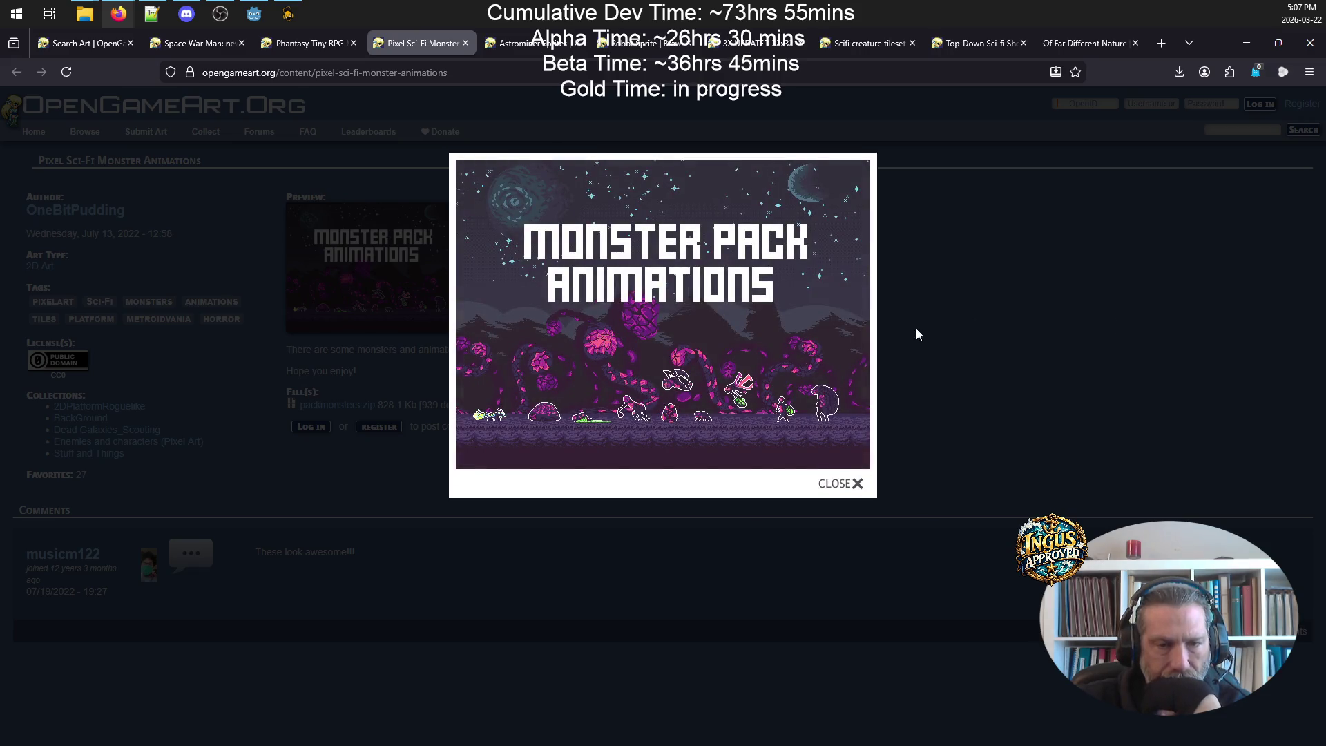
pyautogui.click(846, 484)
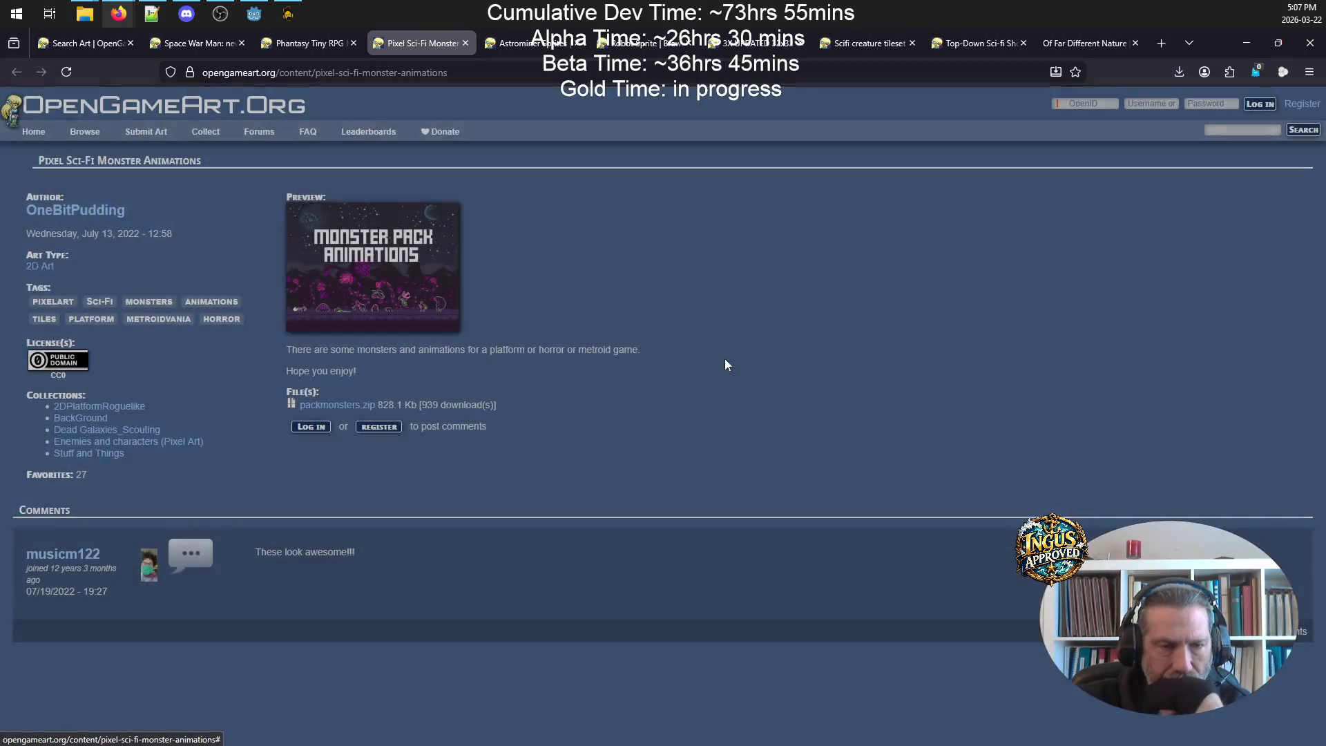
pyautogui.click(498, 38)
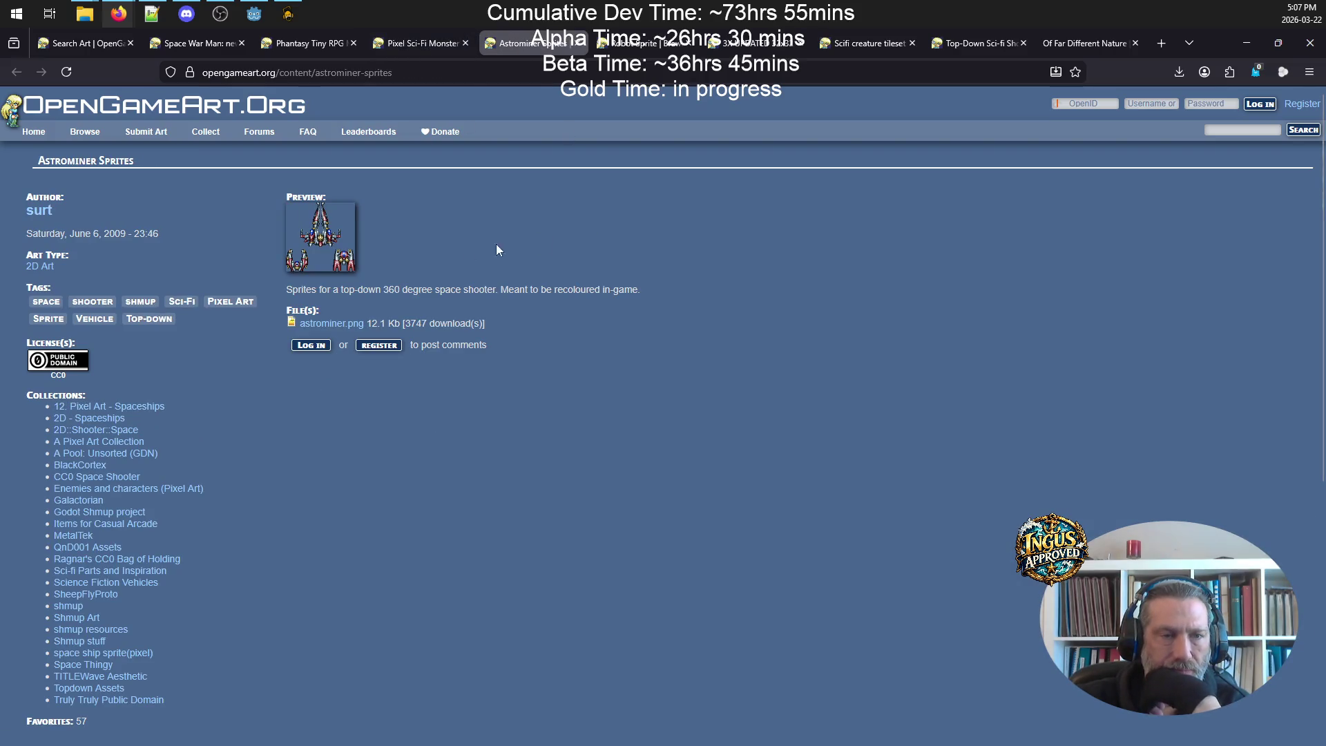
pyautogui.click(576, 43)
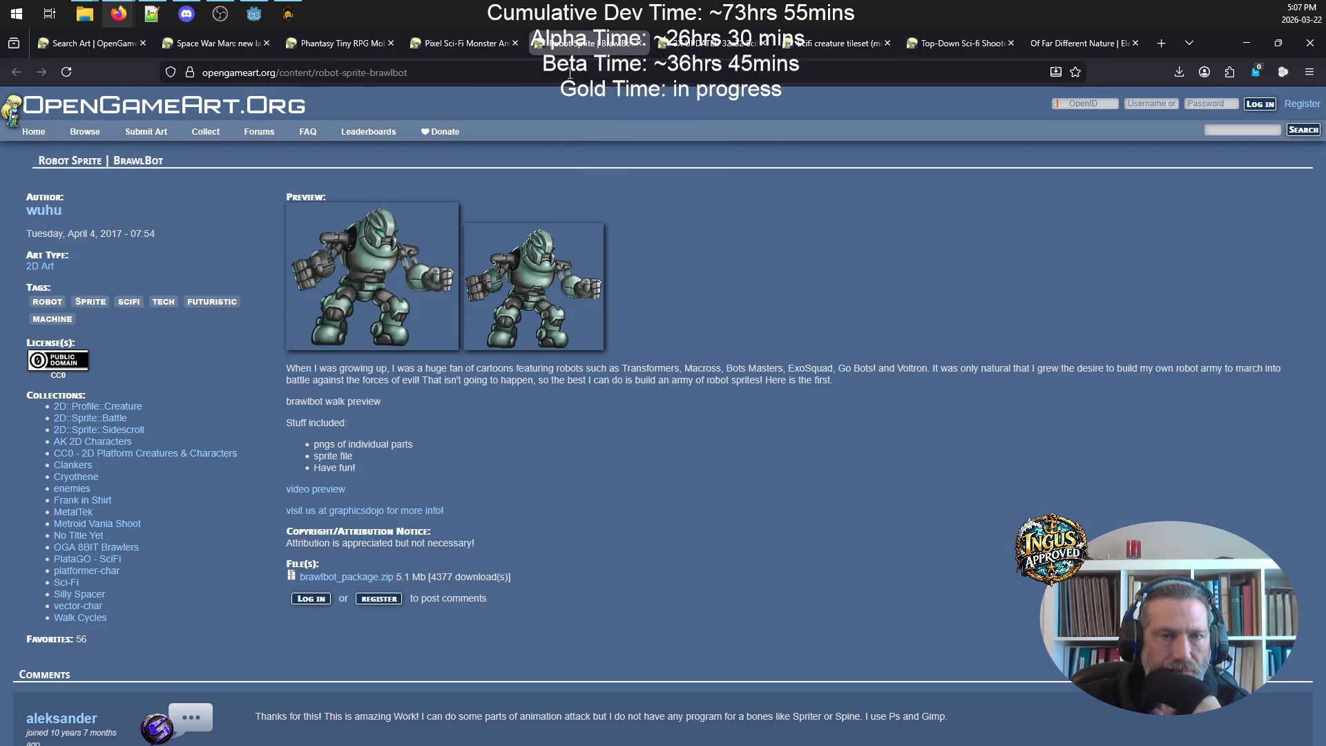
# - Close the 32x32 Scifi Roguelike Enemies, Scifi creature tileset and Top-Down Shooter pages, returning to search results
pyautogui.click(697, 42)
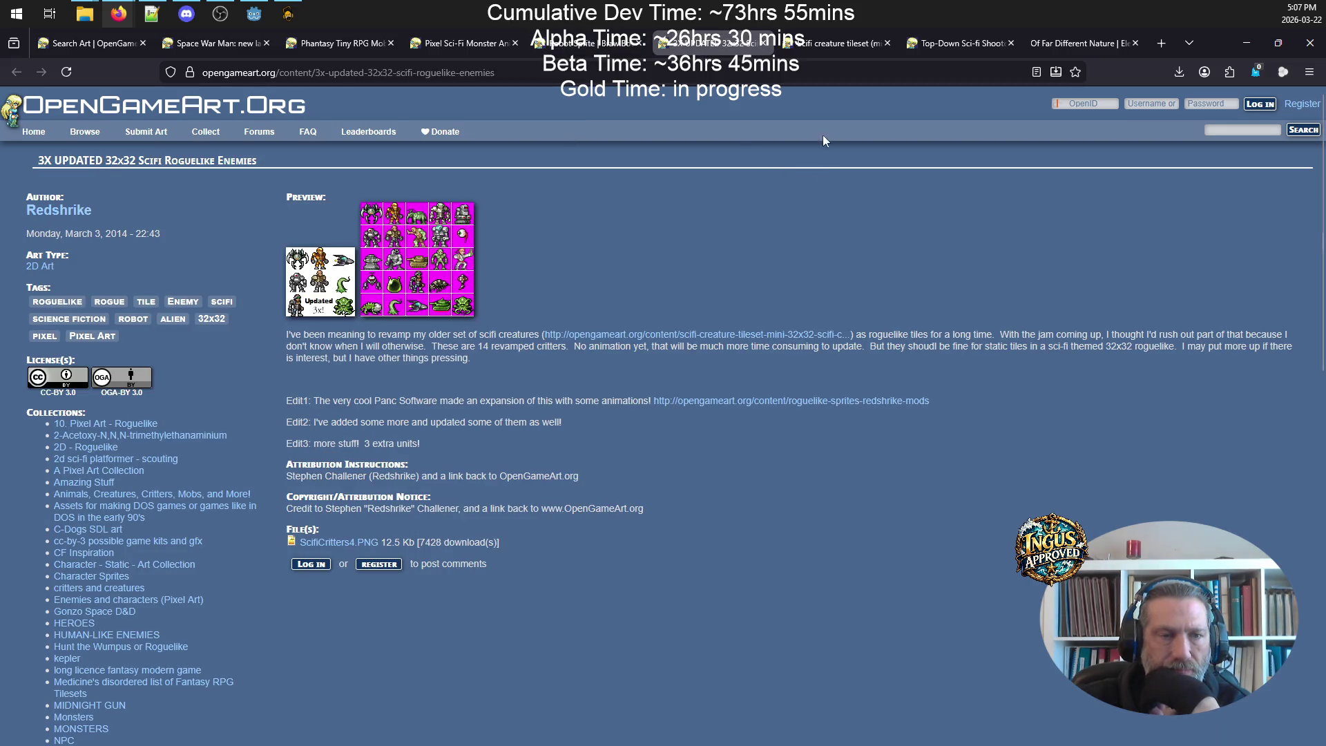
pyautogui.click(763, 43)
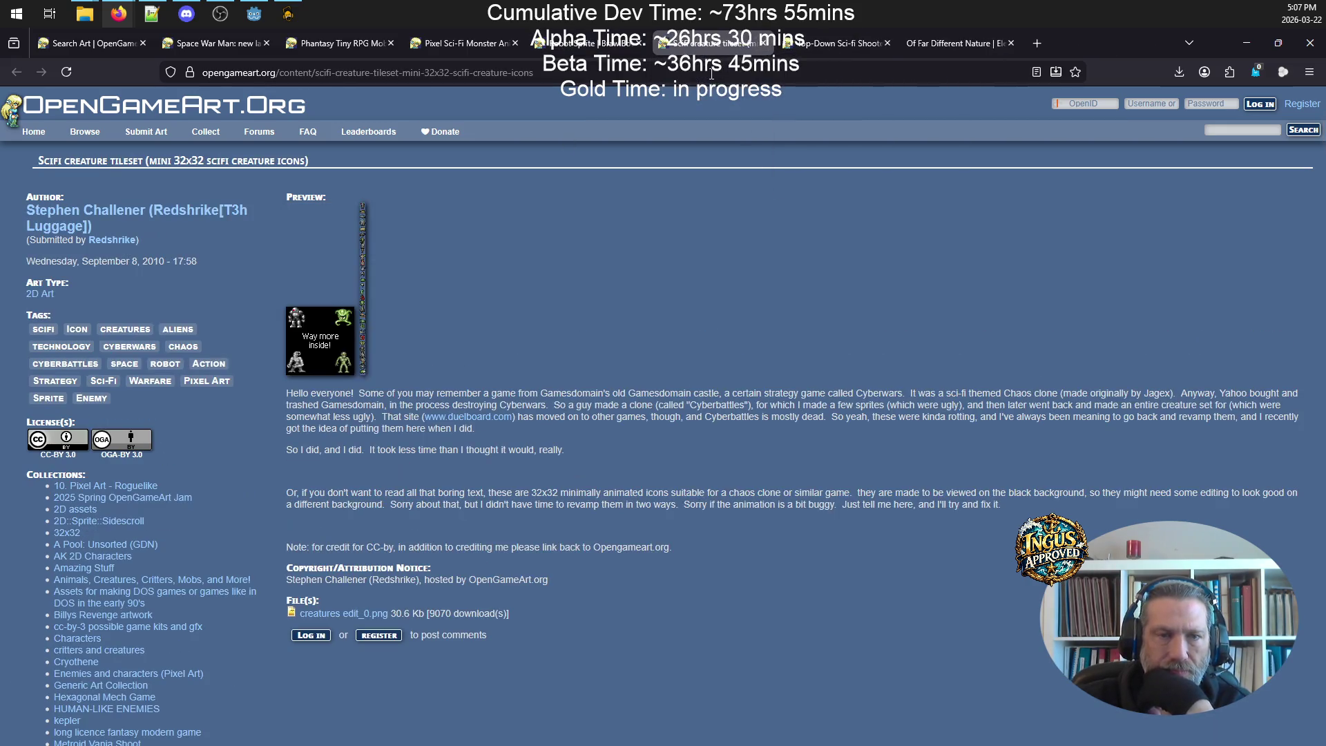
pyautogui.click(857, 42)
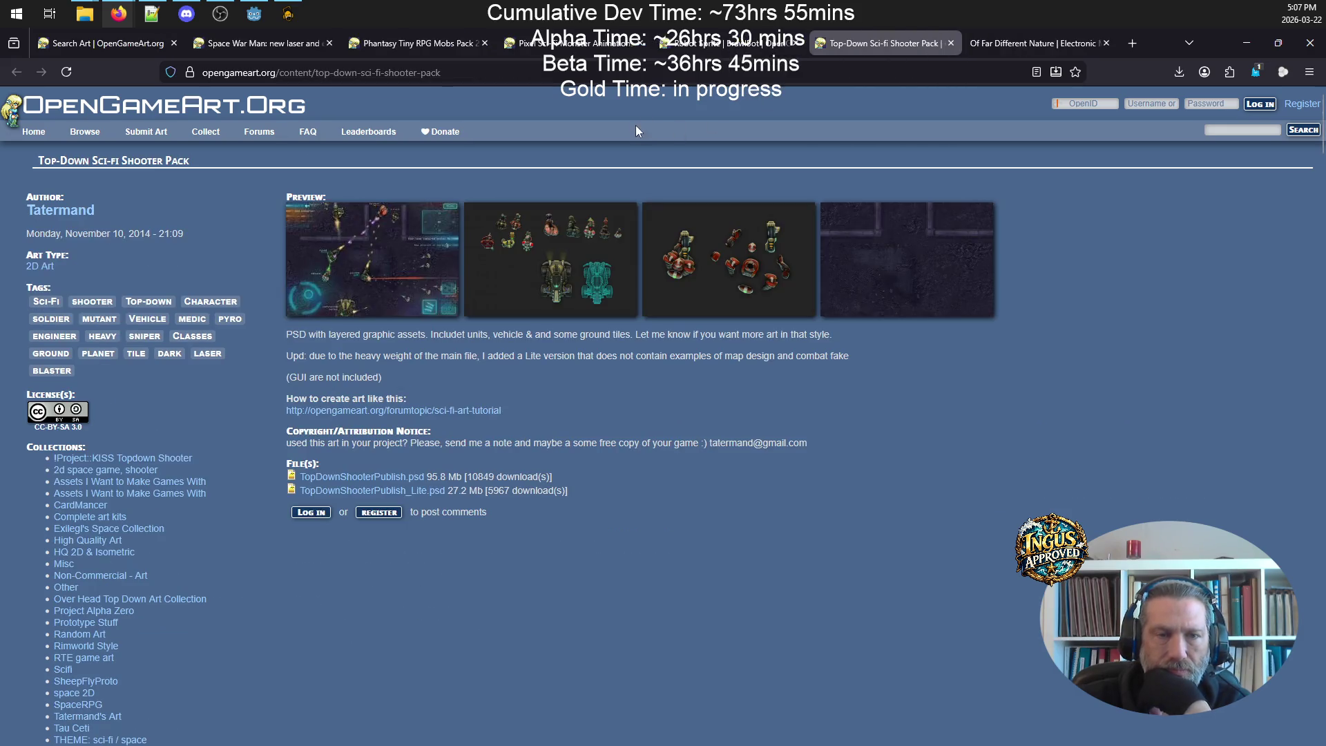
pyautogui.click(951, 43)
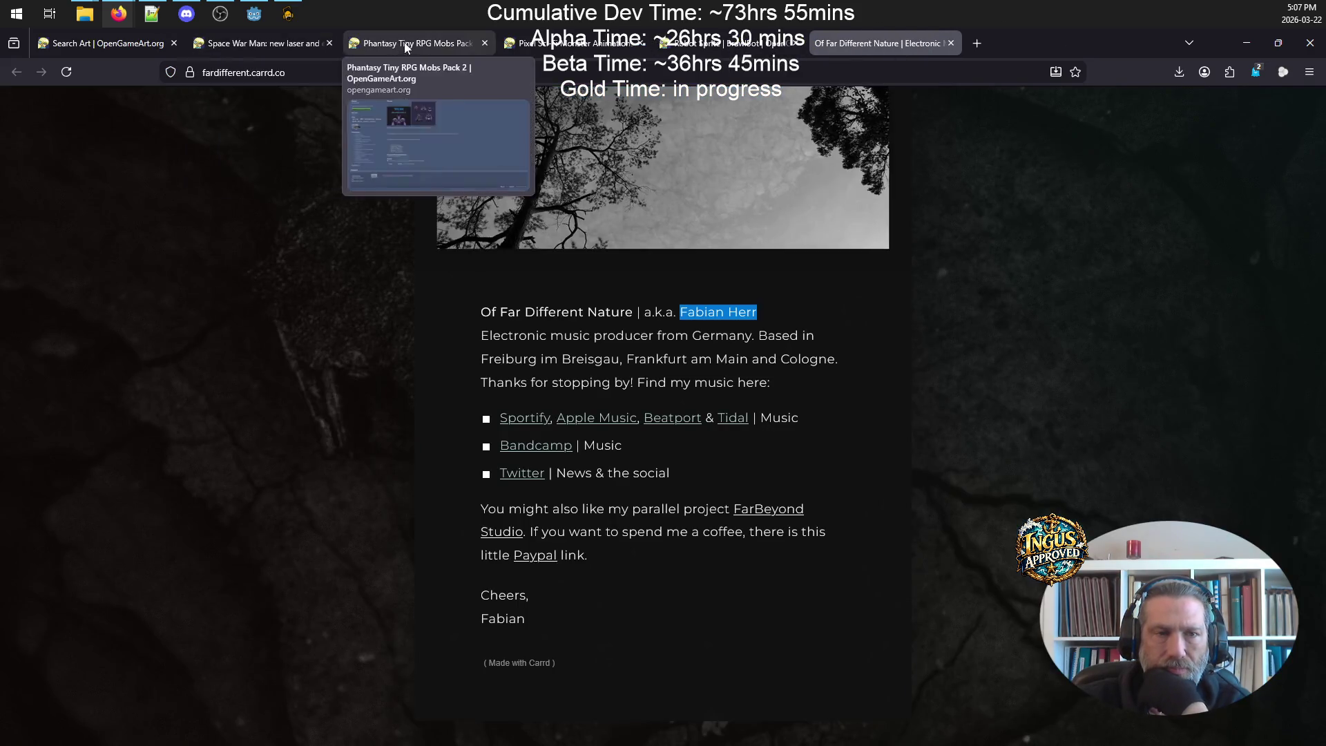
pyautogui.click(417, 49)
pyautogui.click(275, 43)
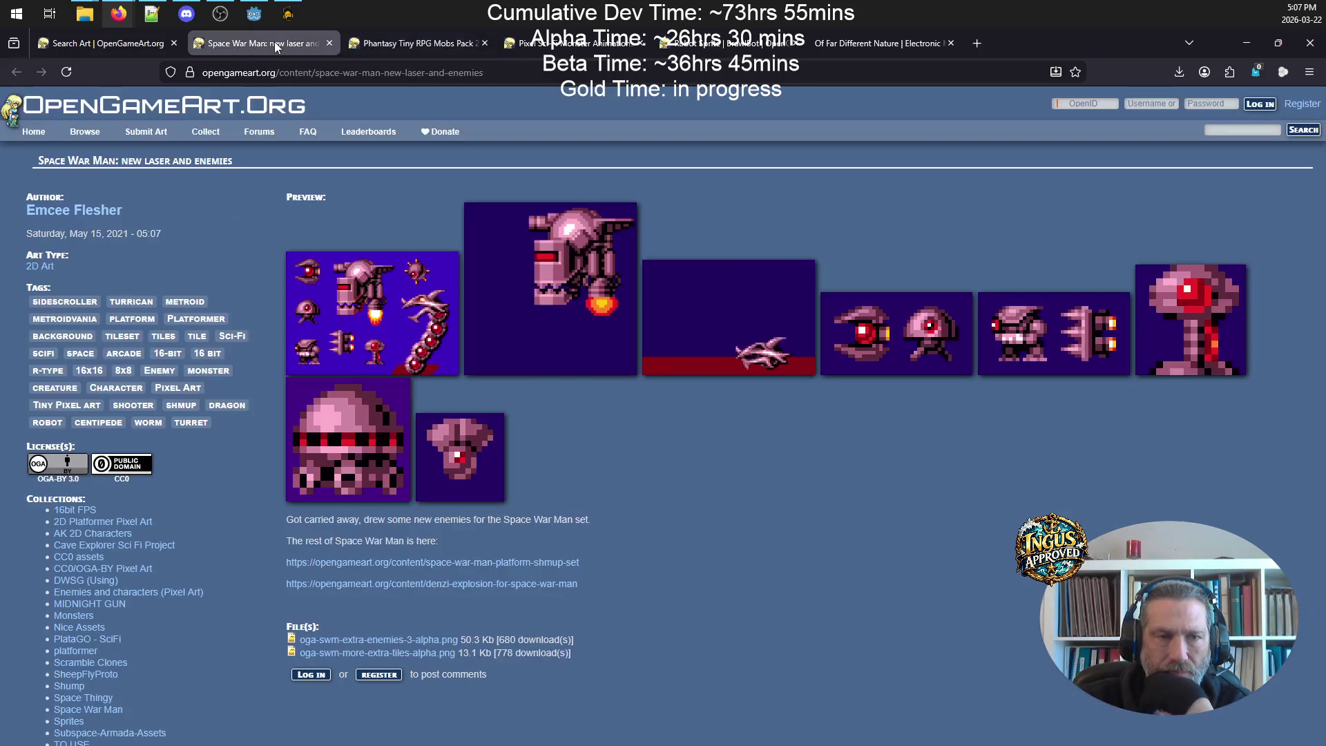
pyautogui.click(116, 43)
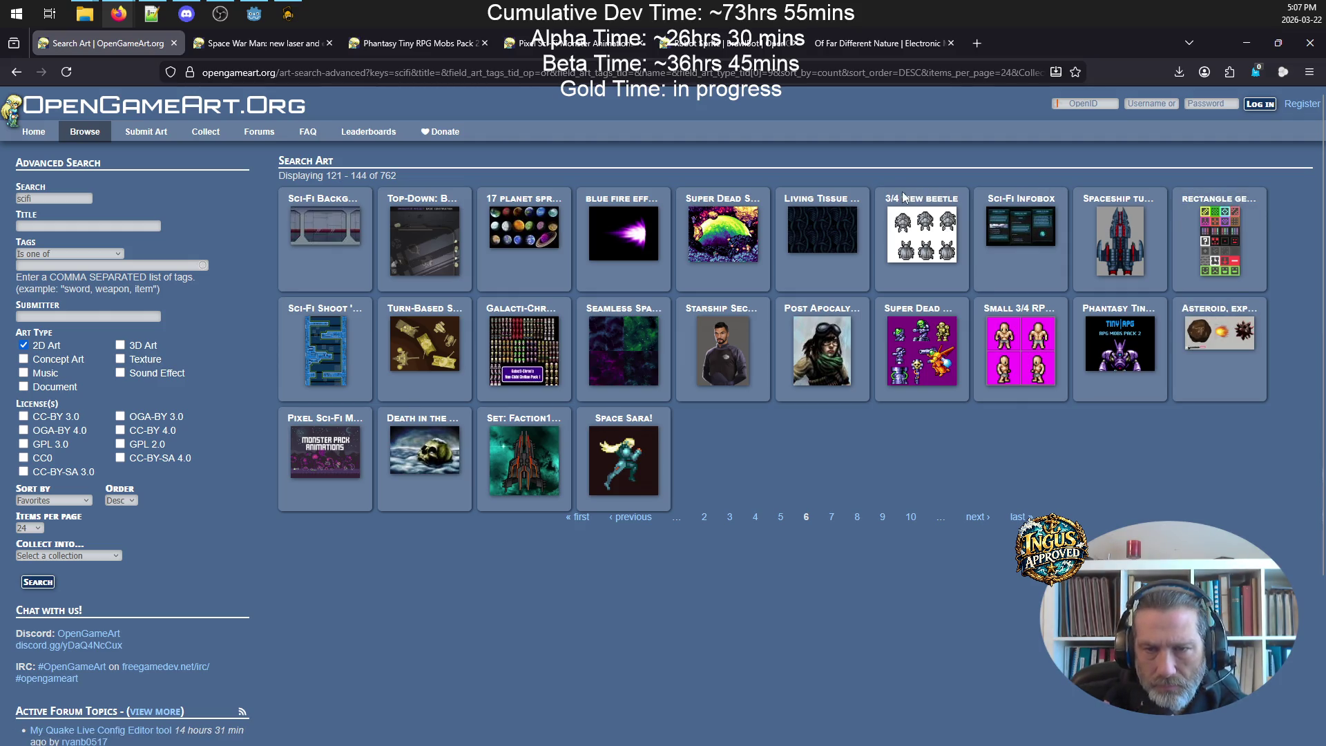
# - Preview the 3/4 view beetle sprites, then go back and advance the results to page 7
pyautogui.click(930, 250)
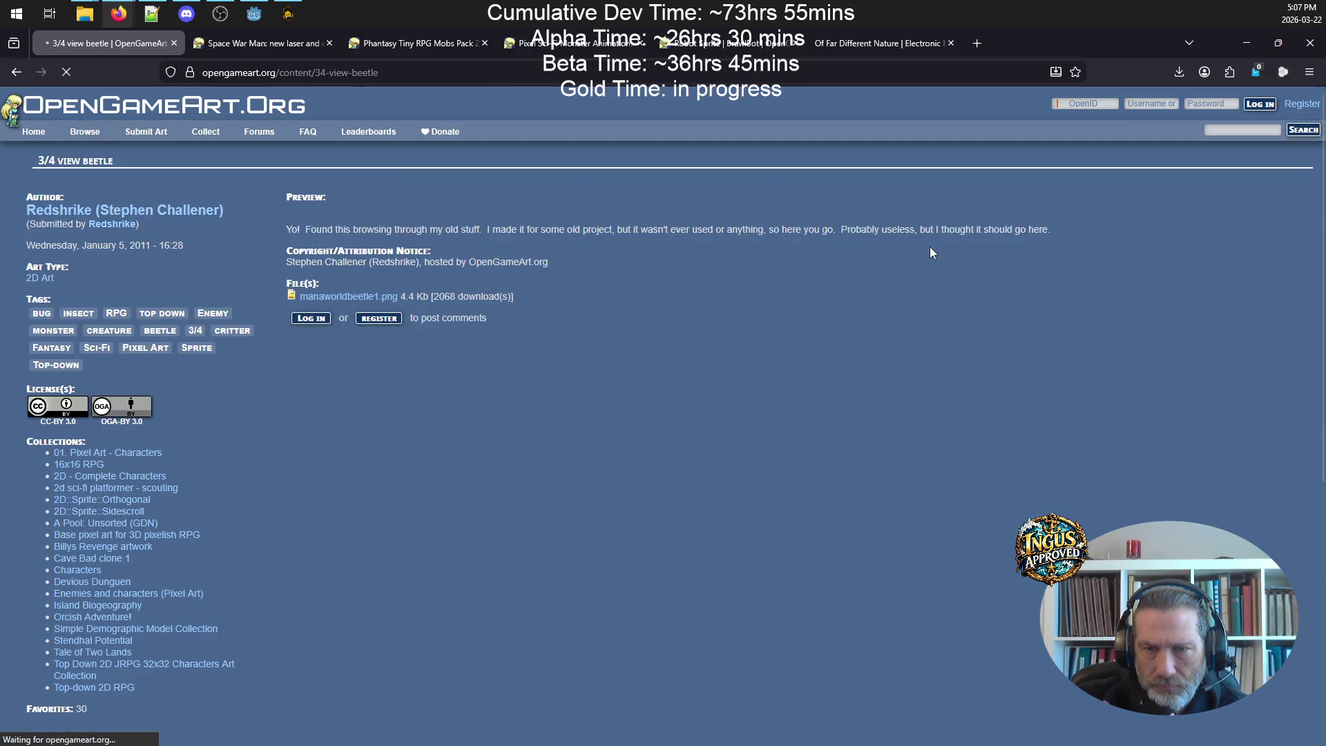
pyautogui.click(336, 239)
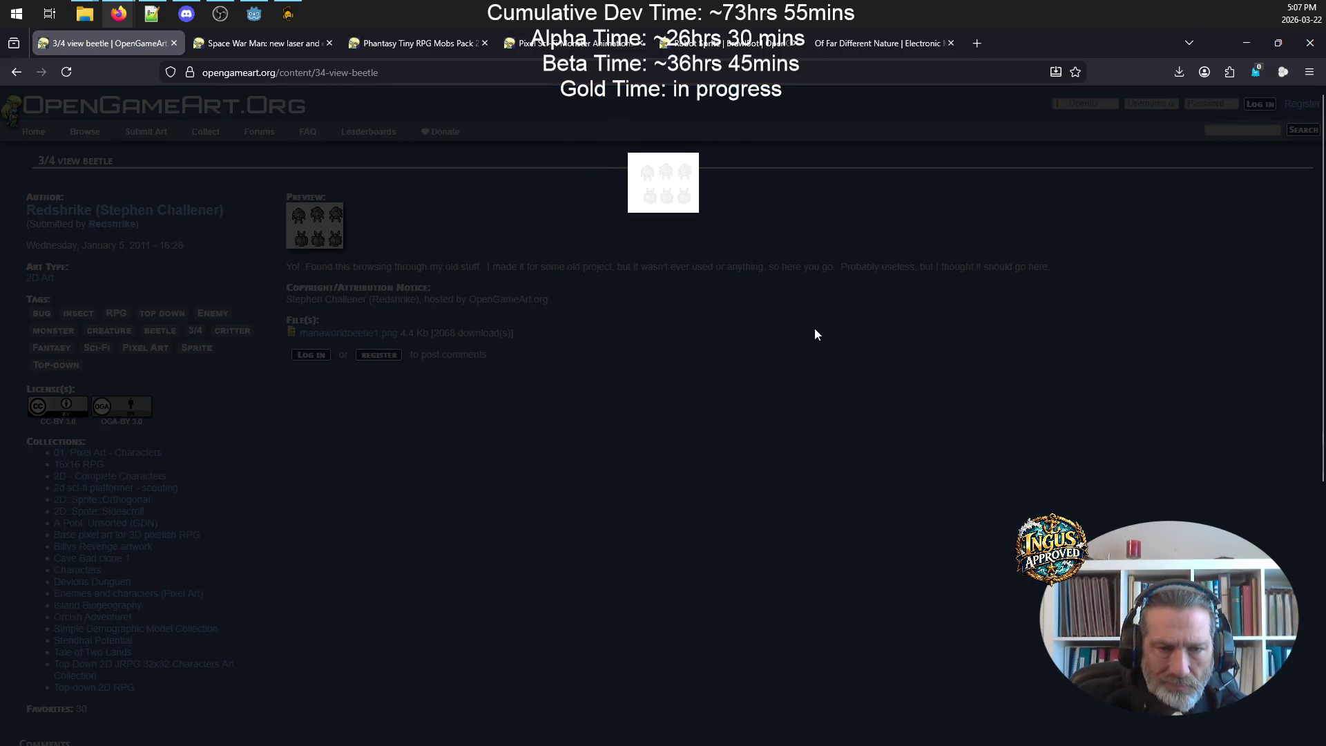
pyautogui.click(667, 220)
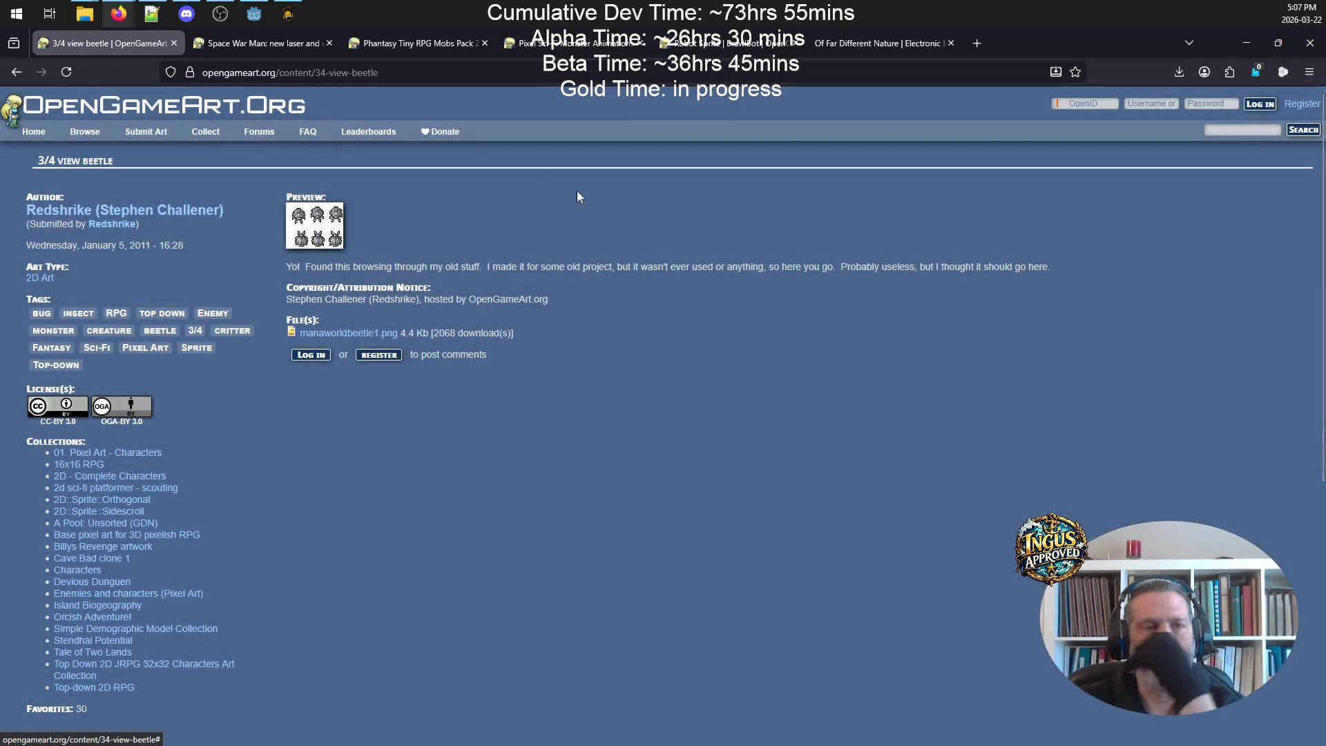
pyautogui.click(21, 73)
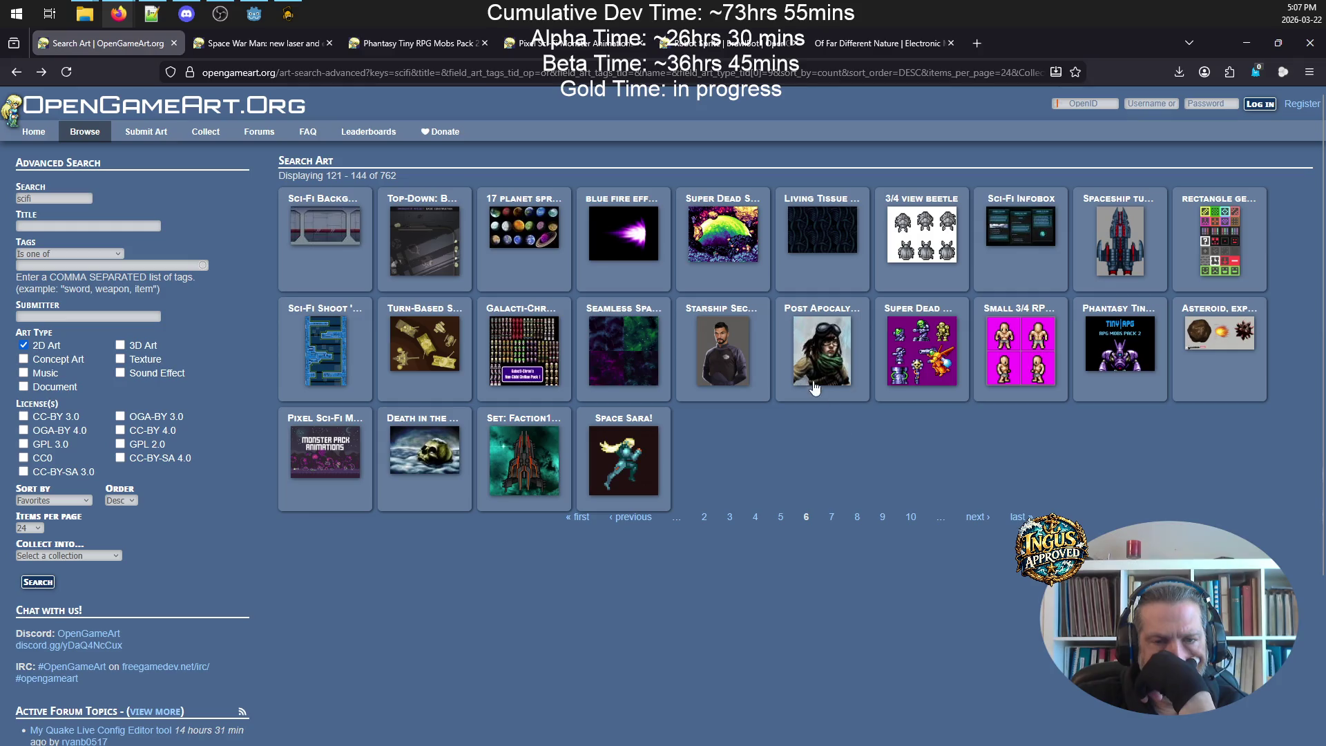
pyautogui.click(829, 517)
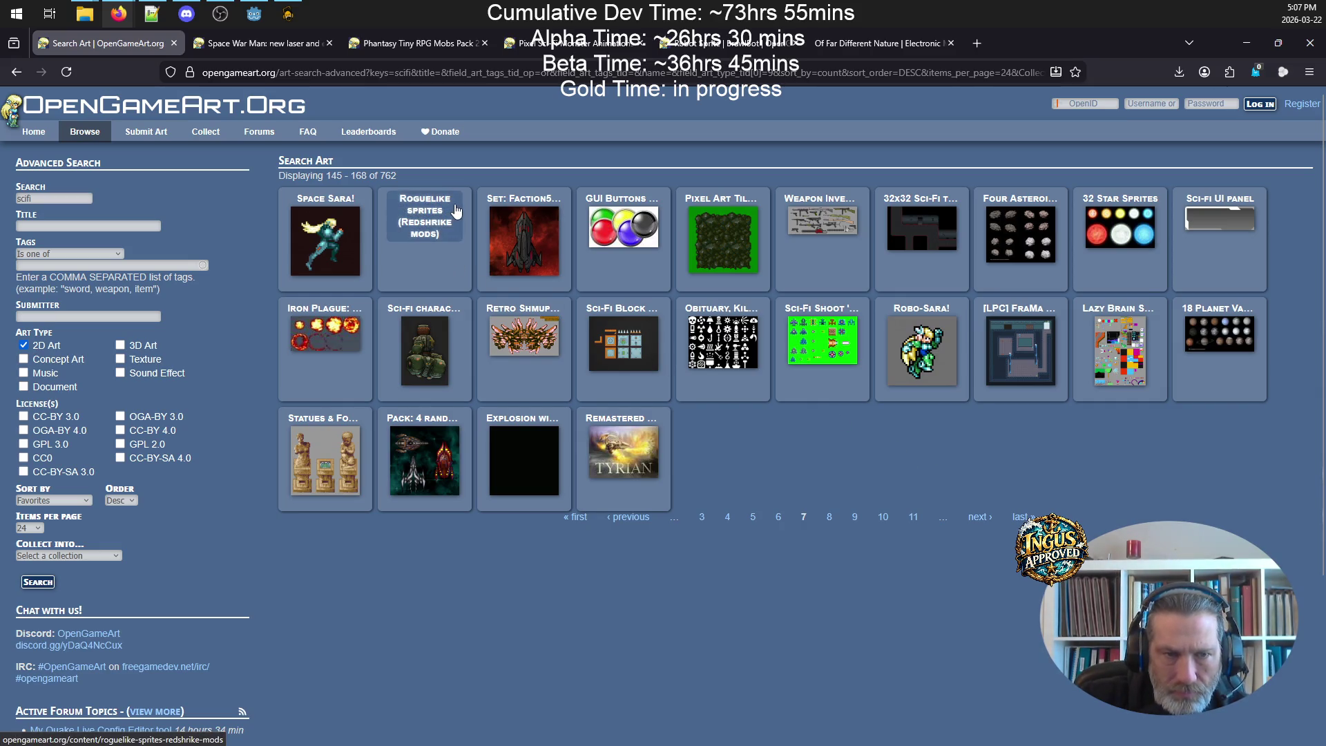
# - Open the Roguelike sprites page in a new tab and view its three mech sprite groups
pyautogui.rightClick(407, 219)
pyautogui.click(449, 220)
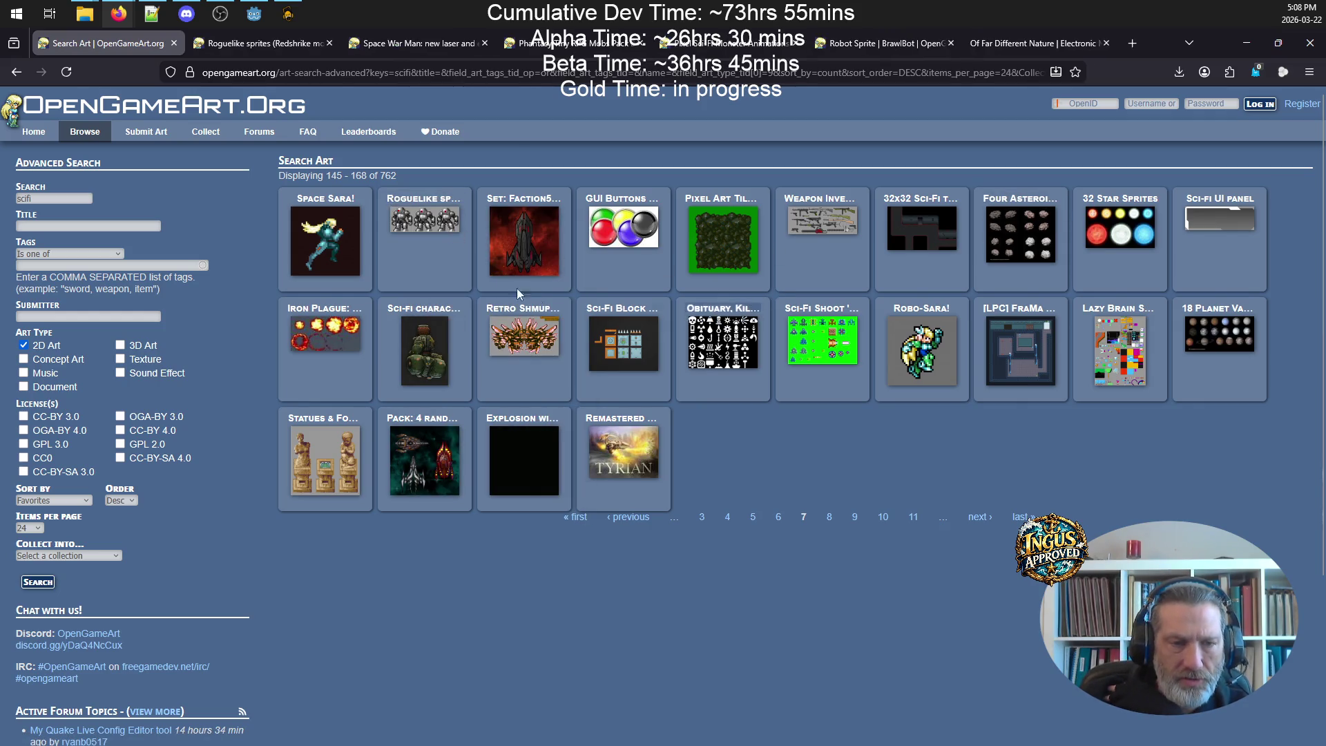
pyautogui.click(301, 46)
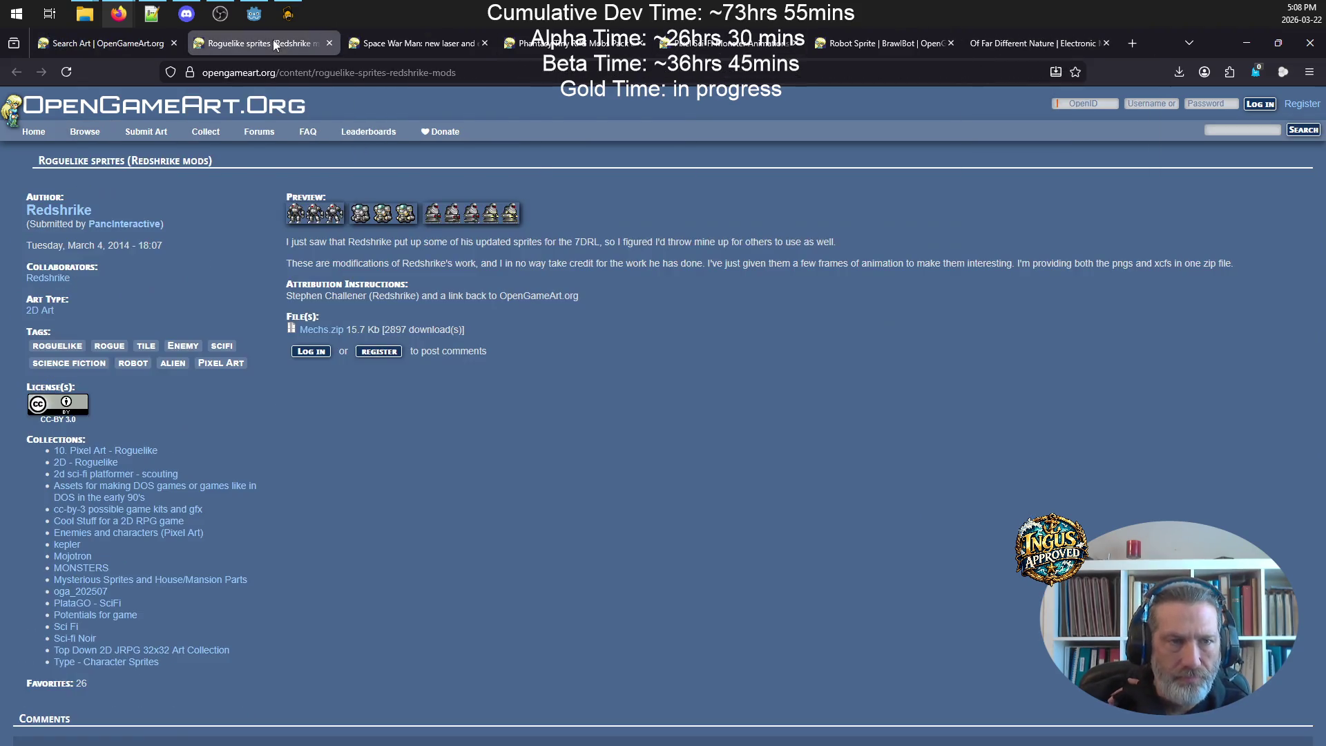
pyautogui.click(305, 216)
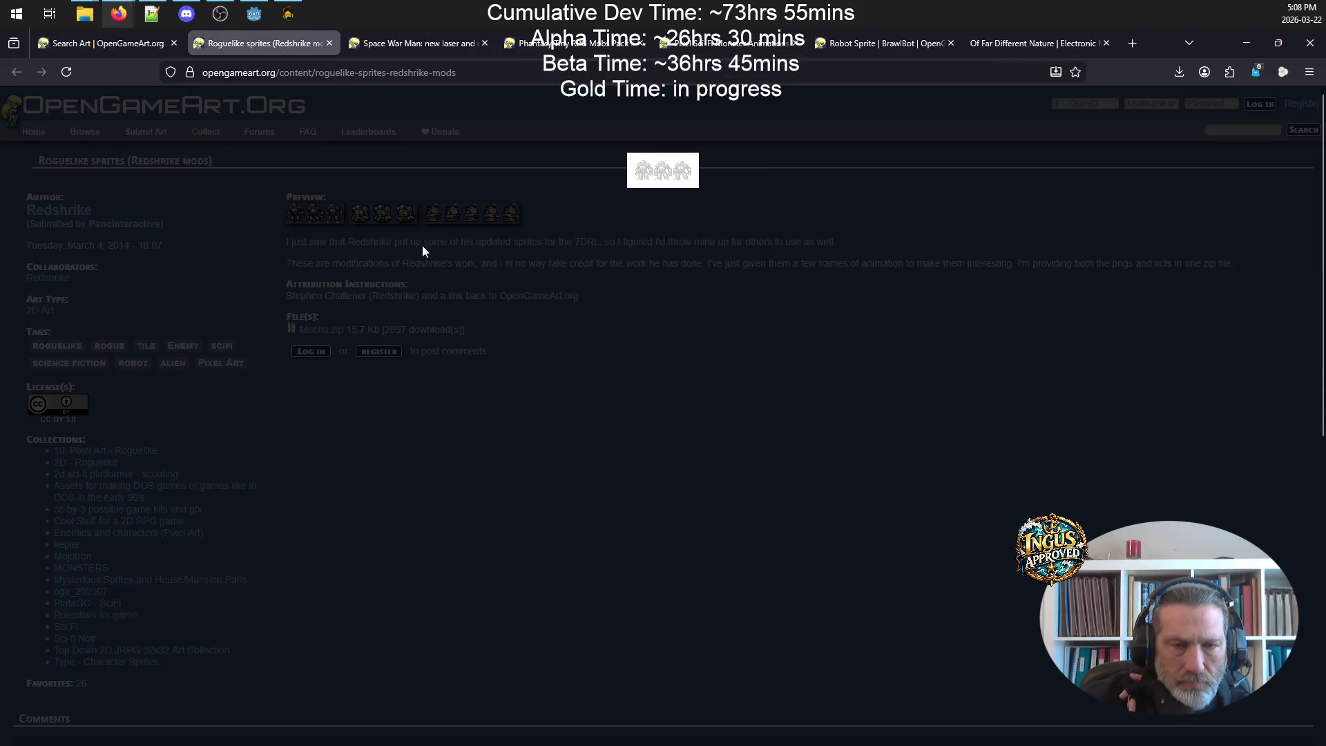
pyautogui.click(690, 229)
pyautogui.click(370, 213)
pyautogui.click(687, 221)
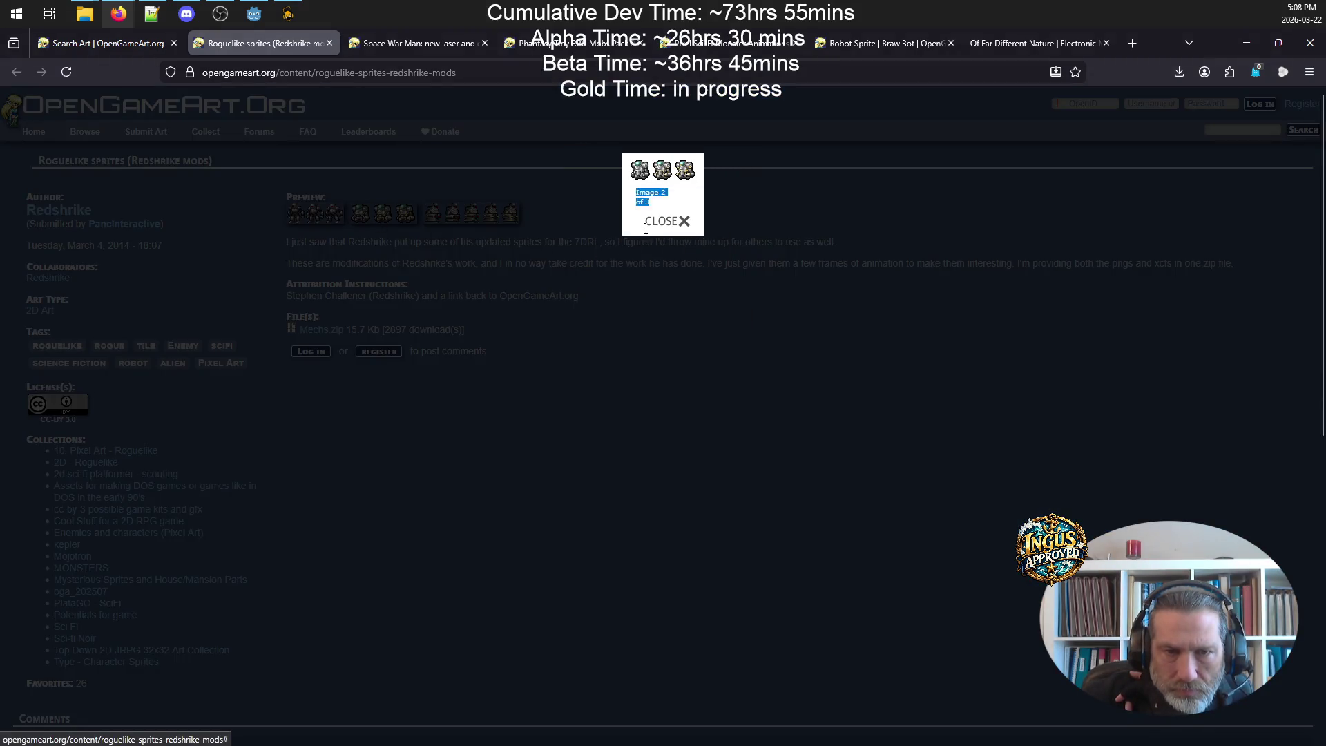
pyautogui.click(489, 222)
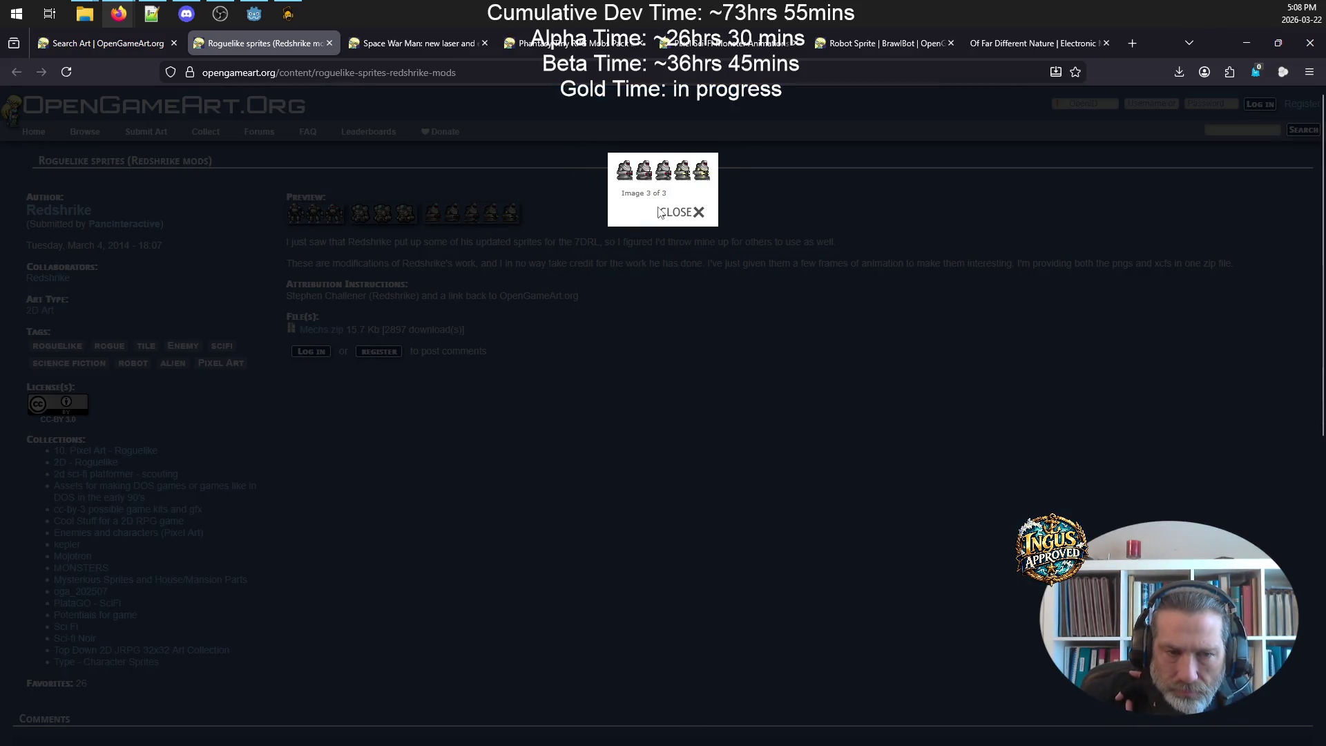
pyautogui.click(686, 207)
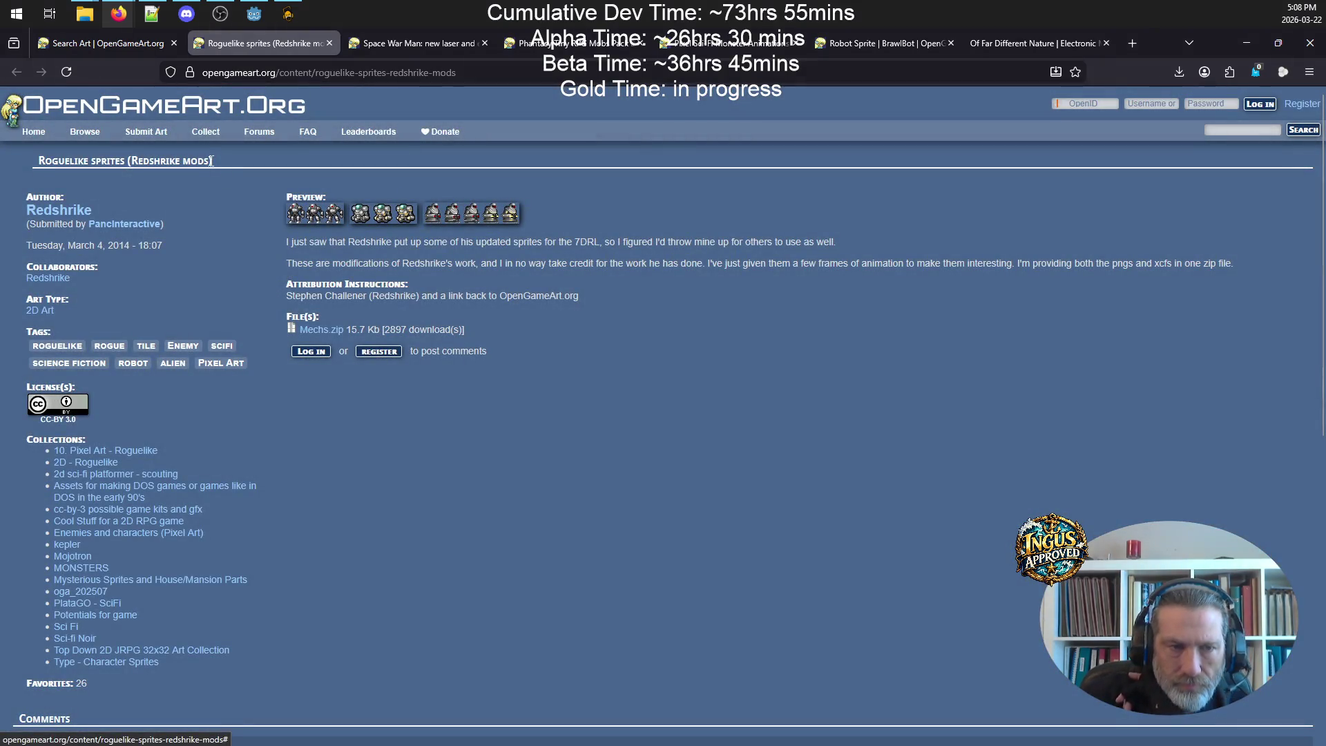
pyautogui.click(109, 44)
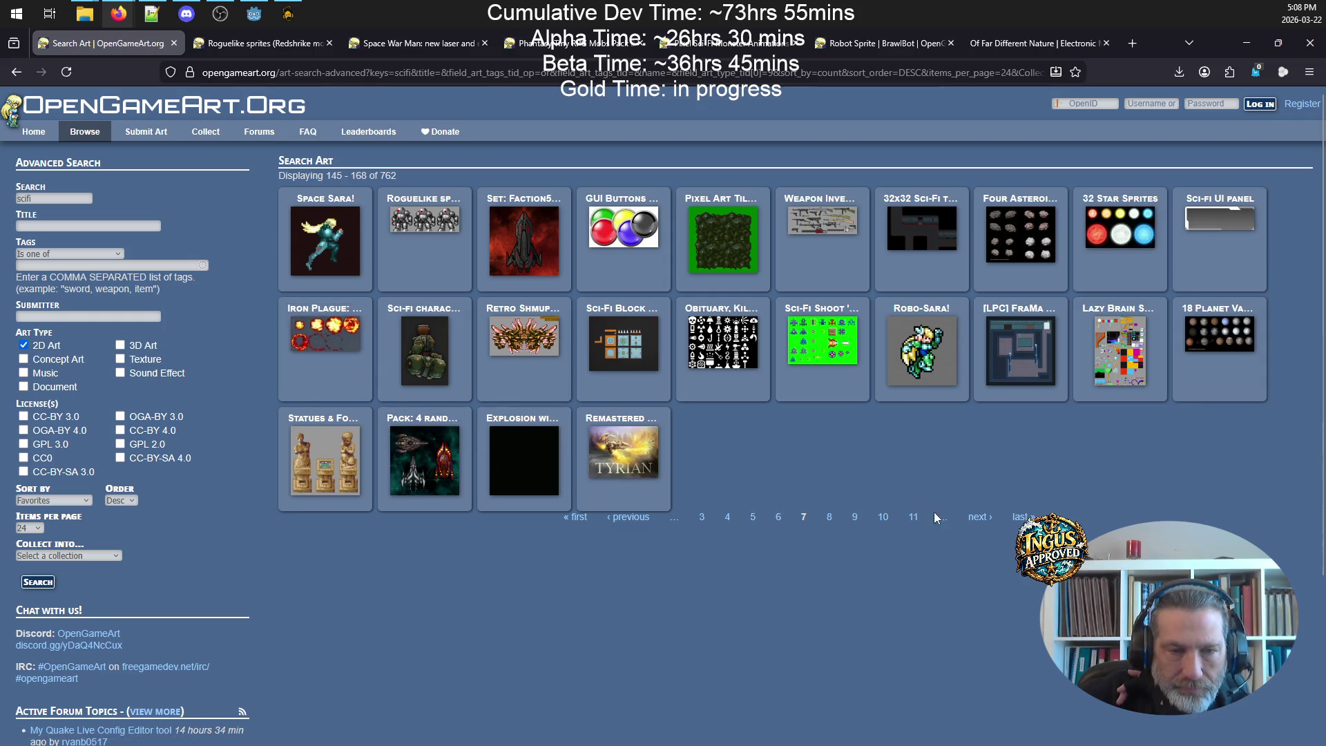
# - On results page 8, queue the Sci Fi Level asset in a background tab, then go to page 9
pyautogui.click(973, 515)
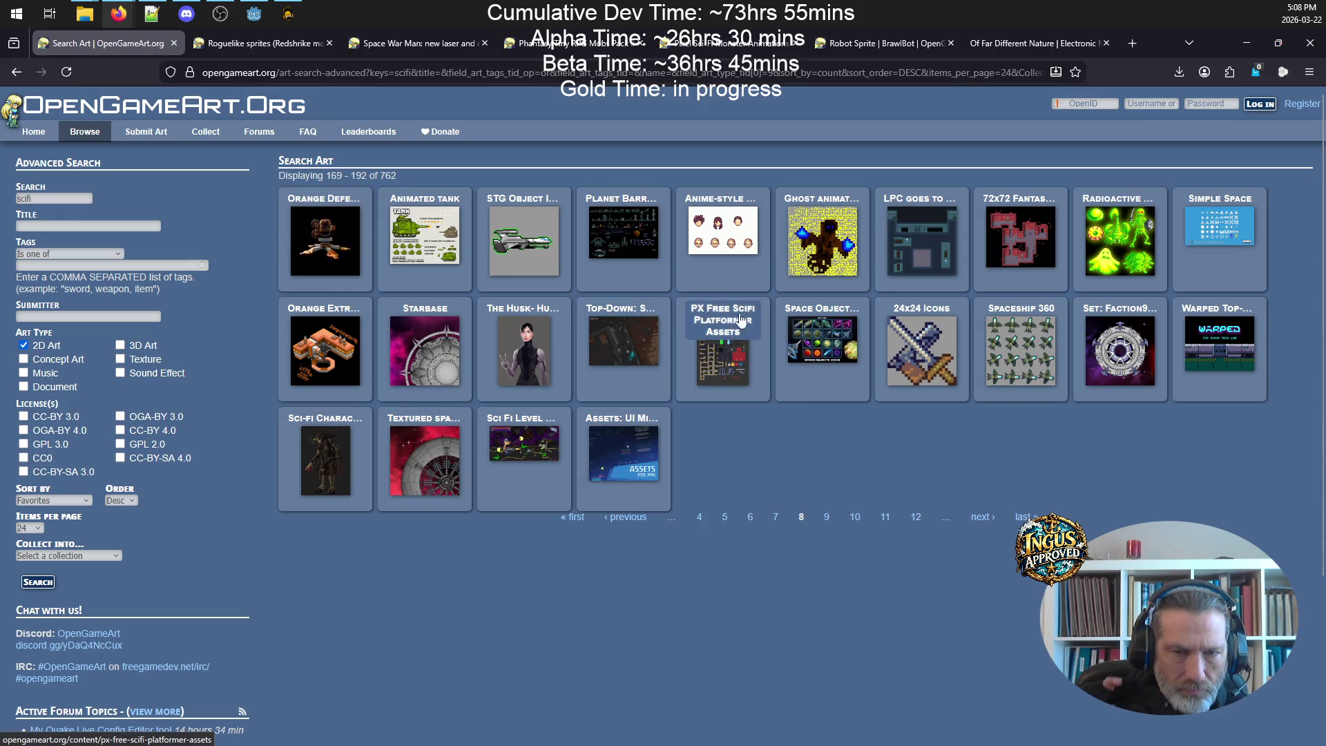
pyautogui.rightClick(530, 424)
pyautogui.click(572, 439)
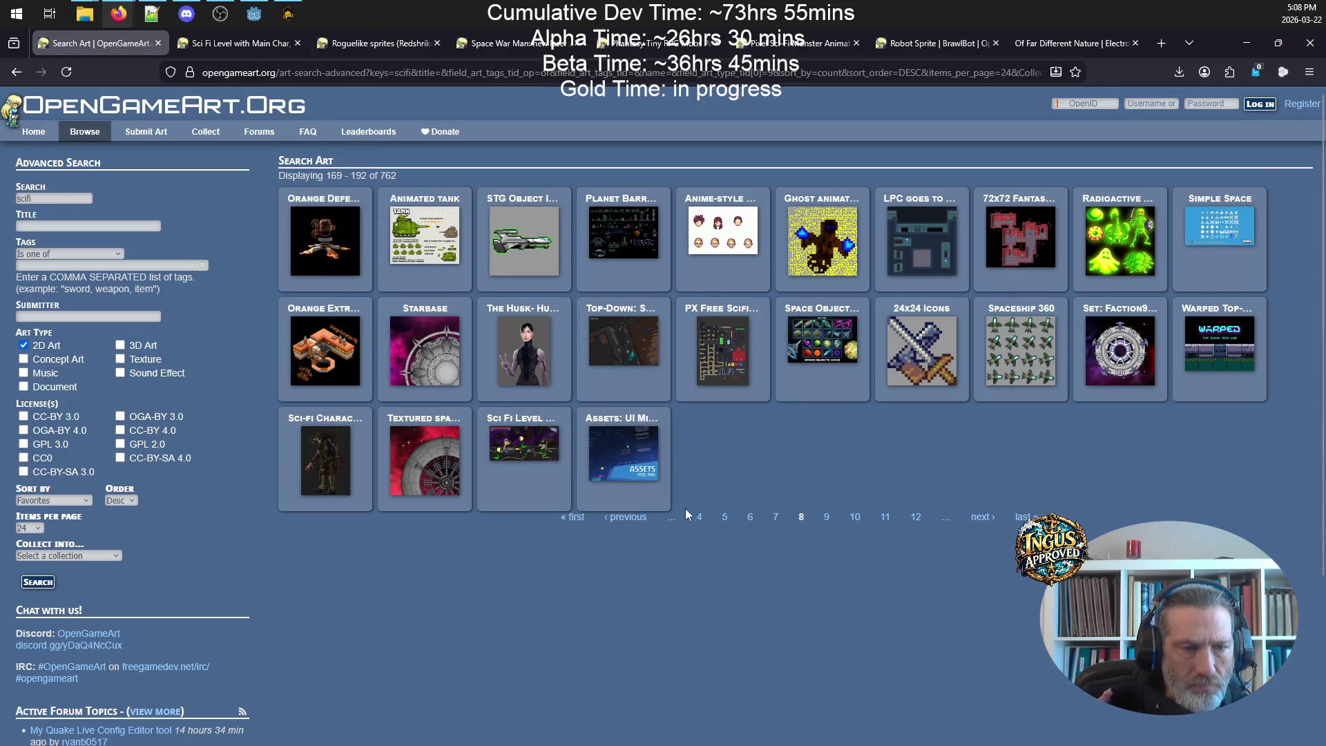
pyautogui.click(827, 519)
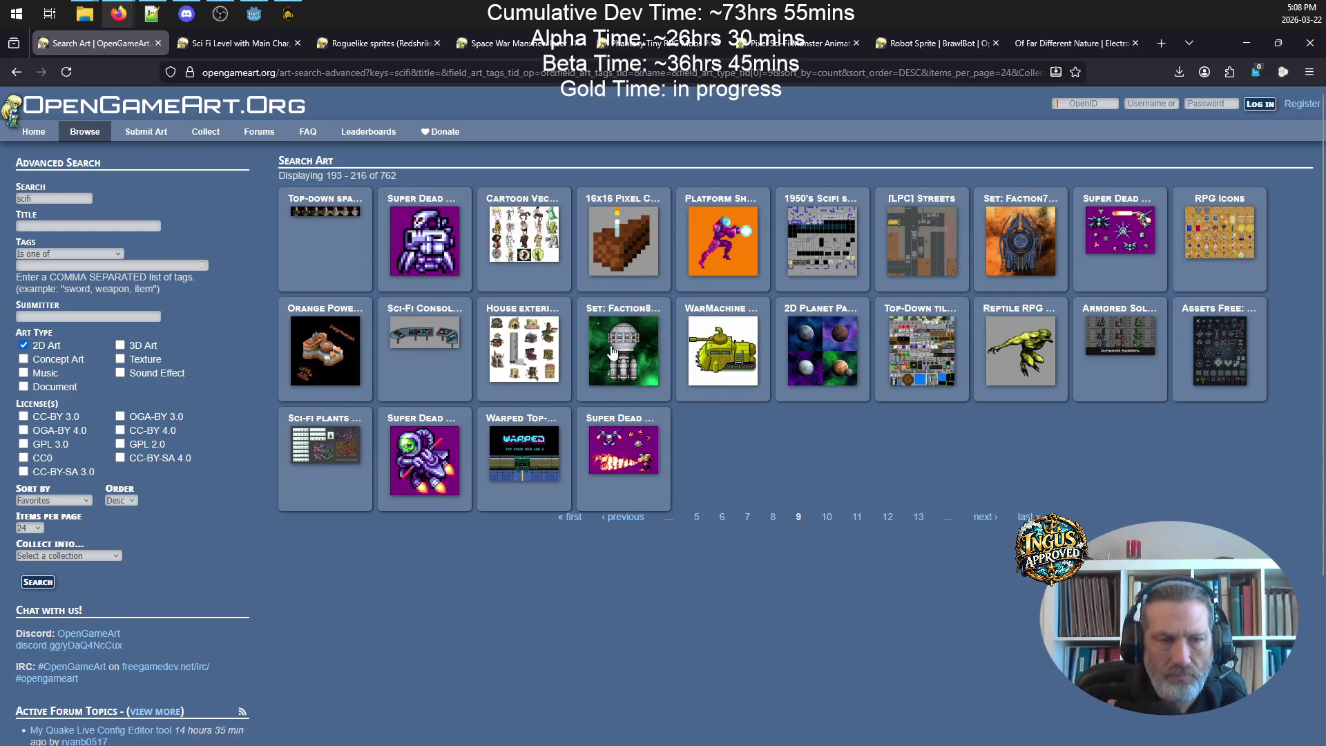
# - View the enlarged Sci Fi Level with Main Char screenshot, then close its page
pyautogui.click(235, 44)
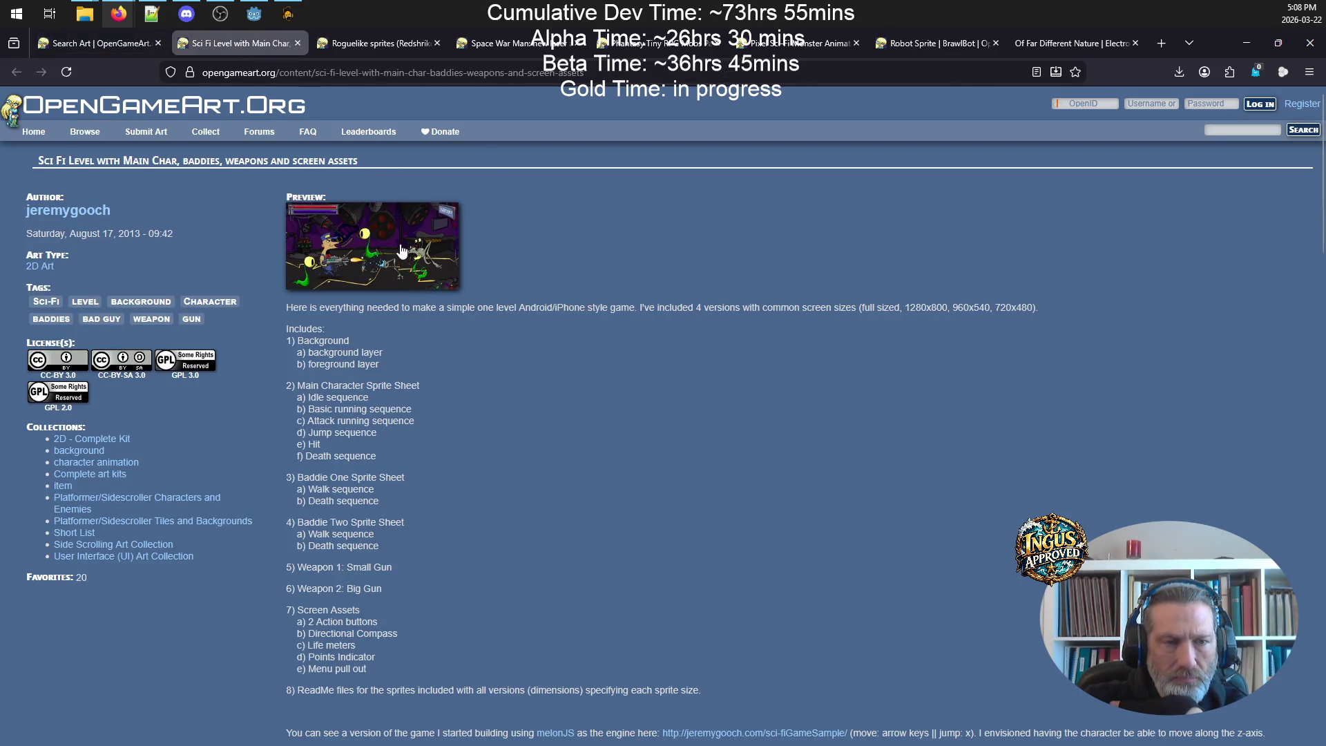
pyautogui.click(402, 251)
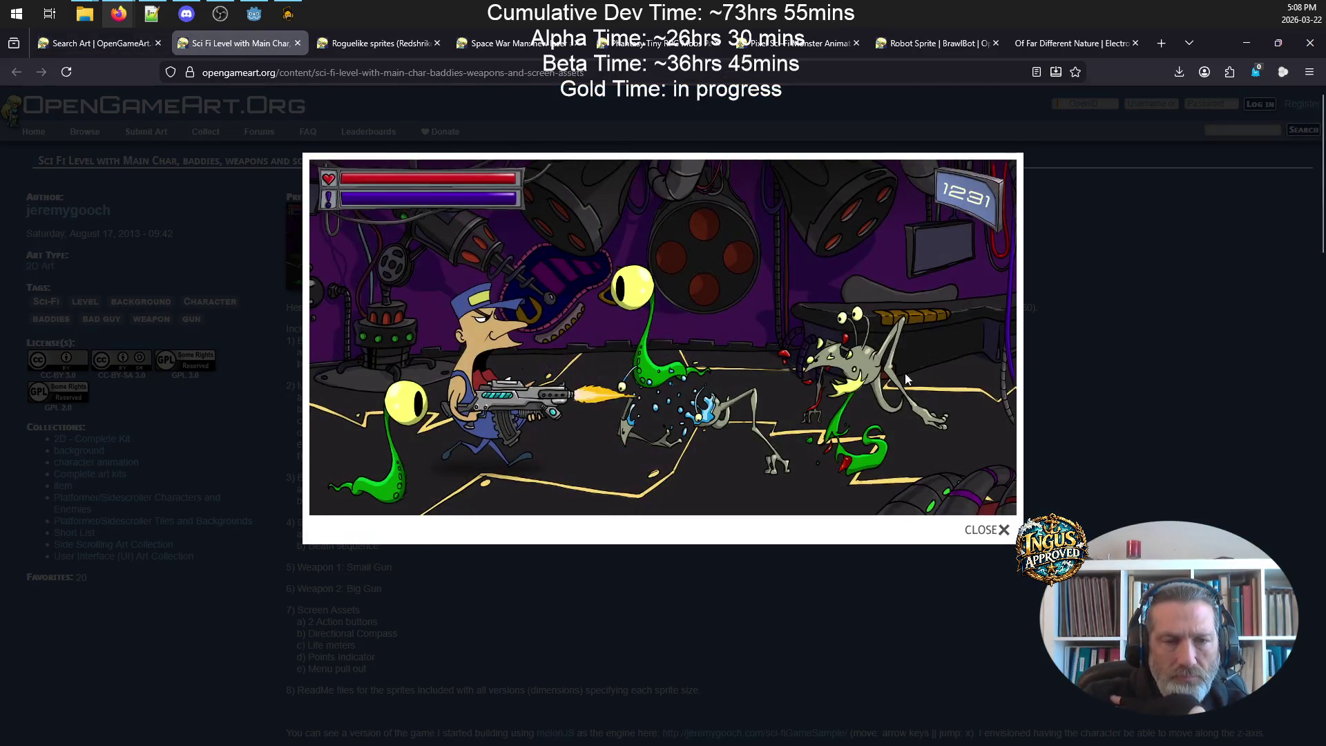
pyautogui.click(989, 530)
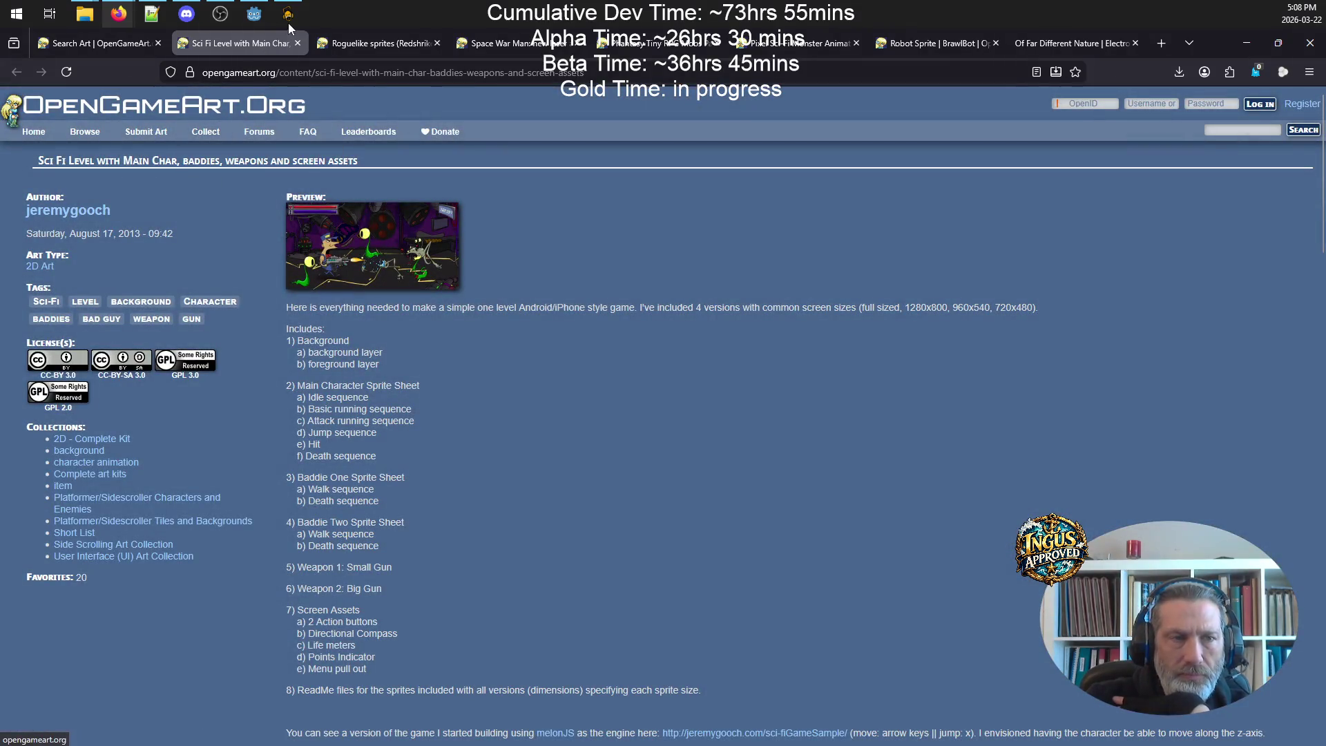
pyautogui.click(297, 43)
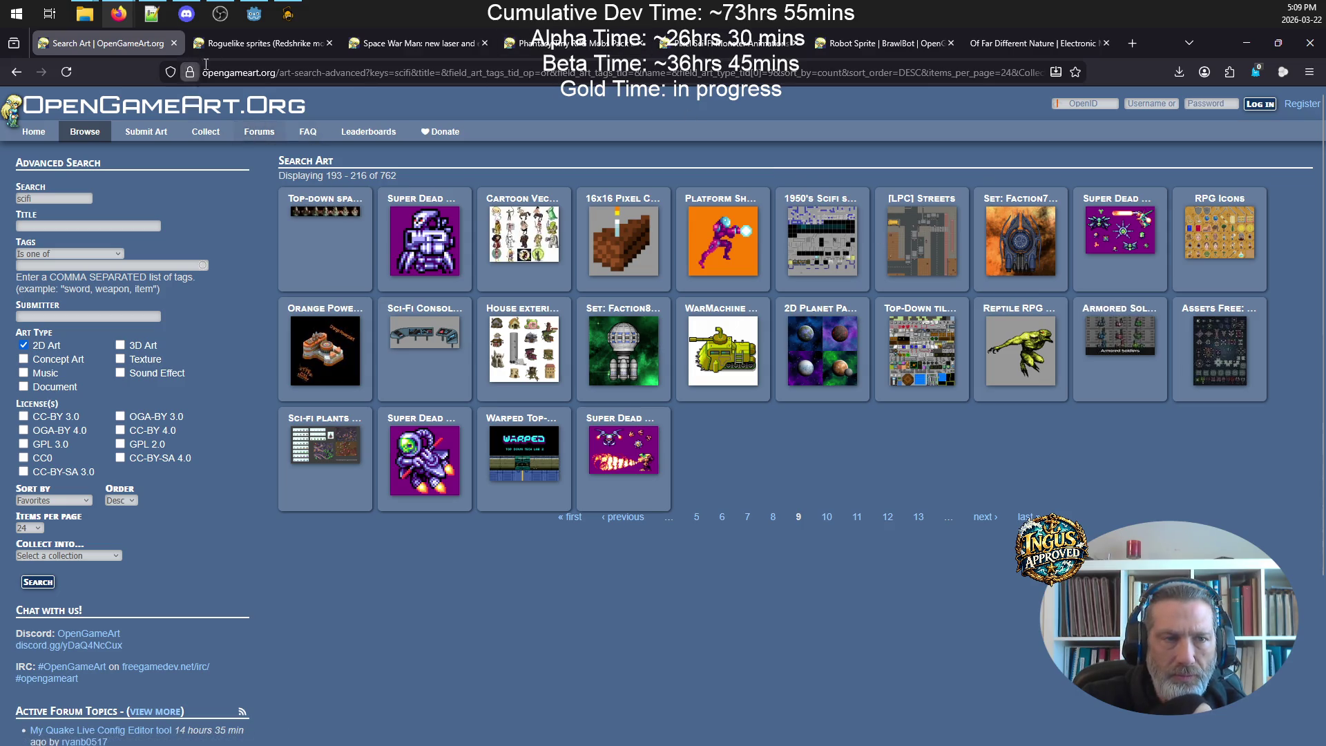
# - Return to the sci-fi search results and advance through pages 10, 11 and 12
pyautogui.click(255, 43)
pyautogui.click(120, 43)
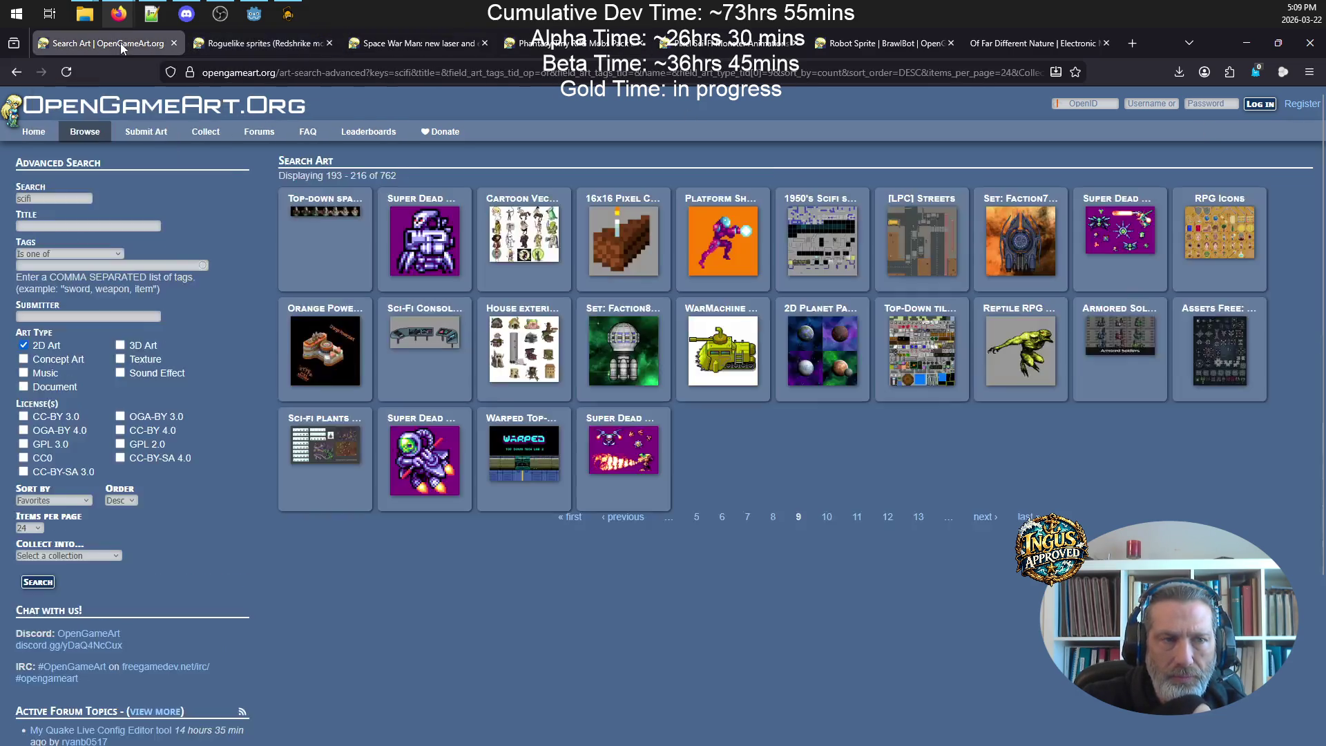
pyautogui.click(986, 520)
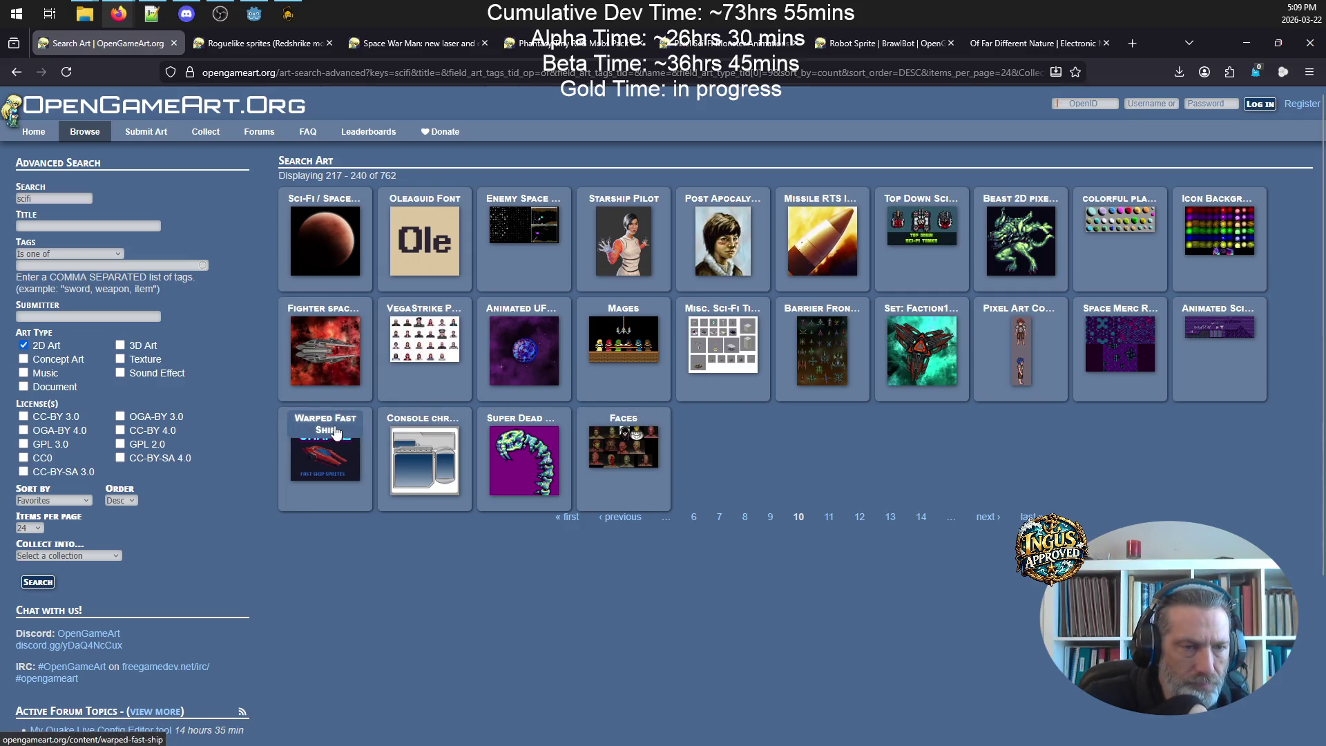
pyautogui.click(987, 517)
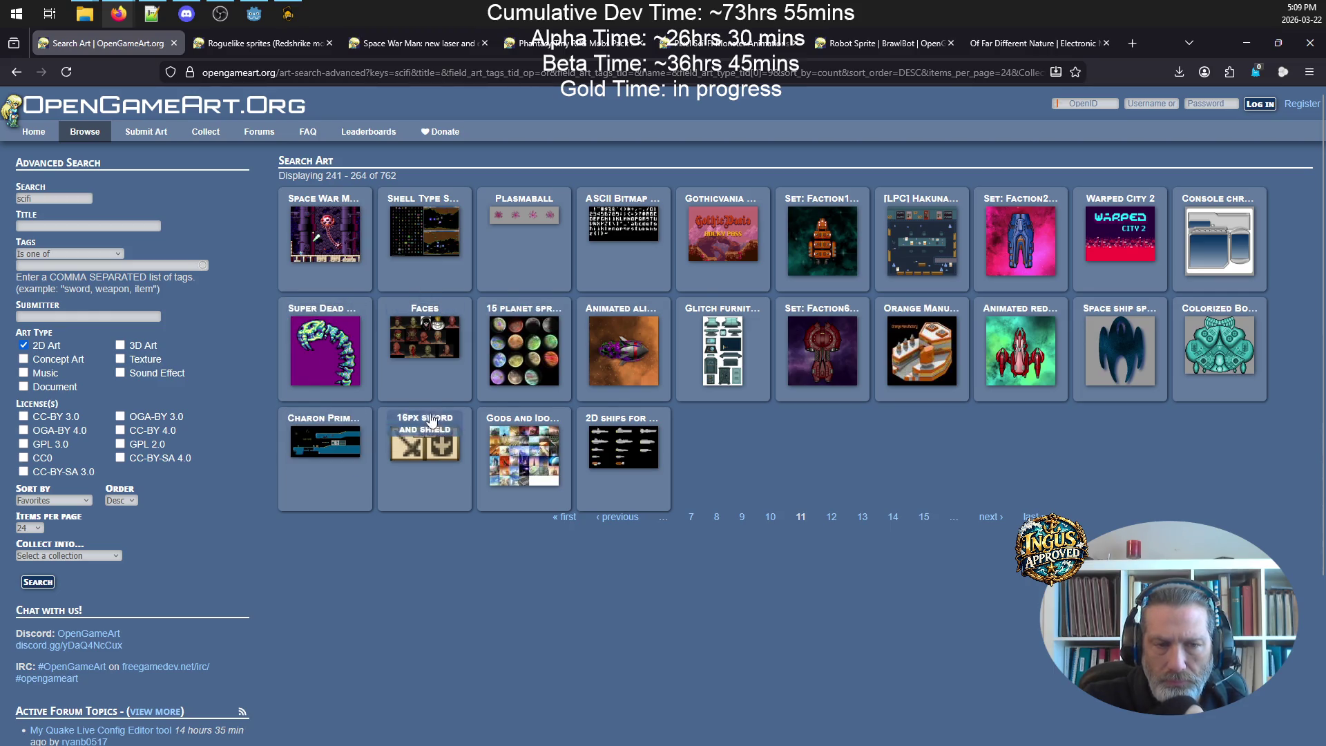
pyautogui.click(980, 516)
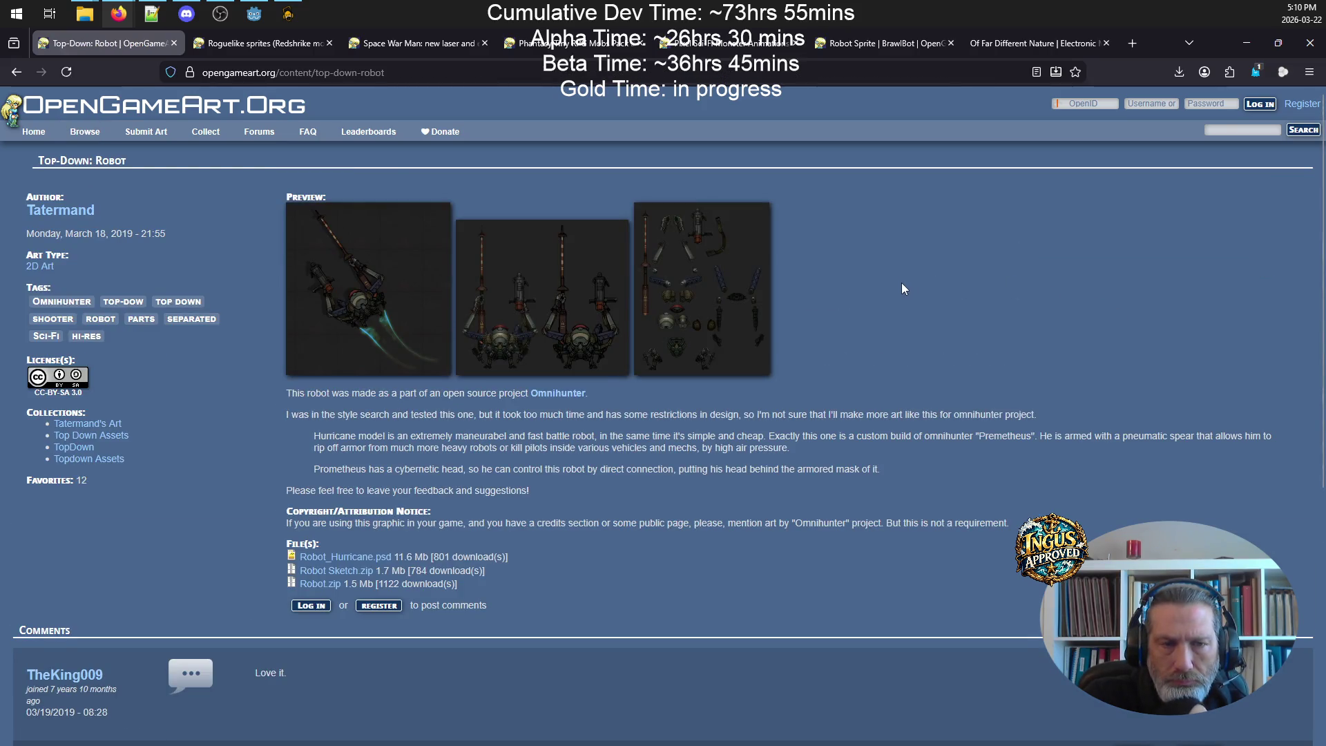
# - Step through the Top-Down: Robot previews, including the robot parts sheet, then go back to results
pyautogui.click(322, 289)
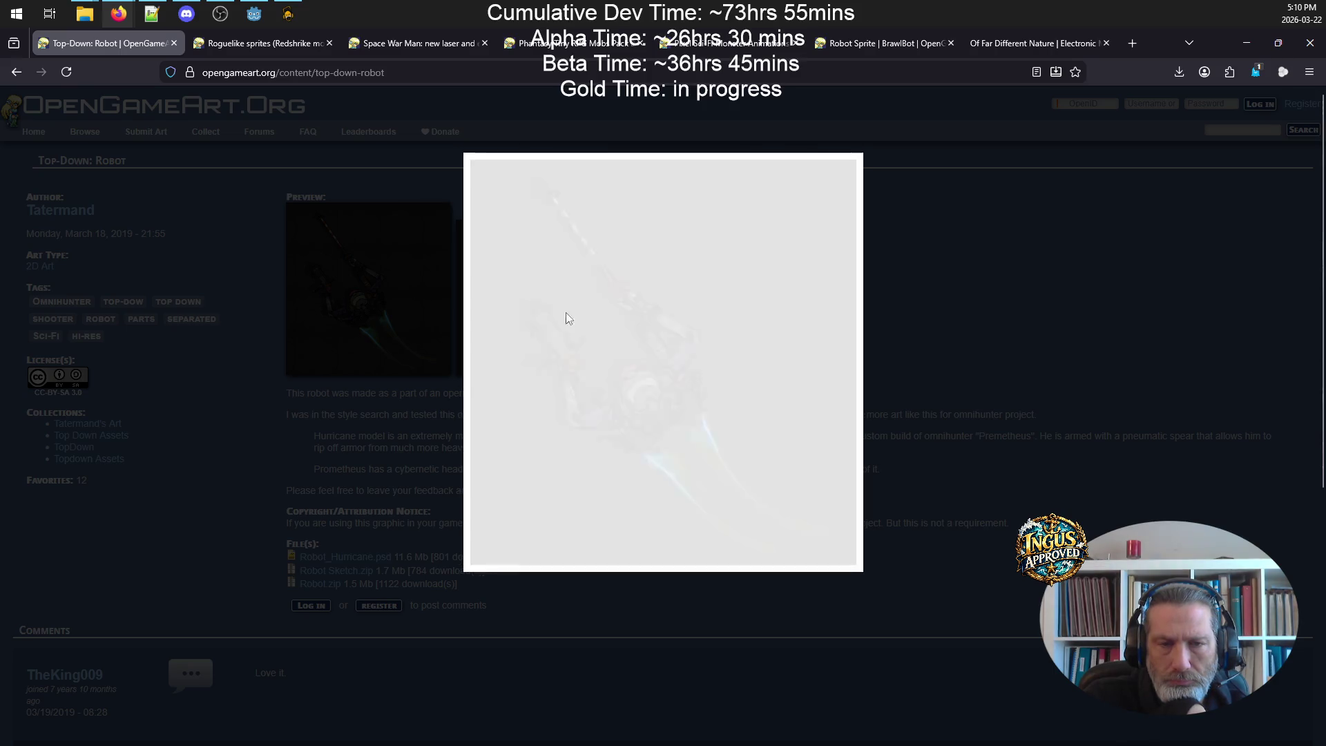
pyautogui.click(850, 223)
pyautogui.scroll(-5, 915, 364)
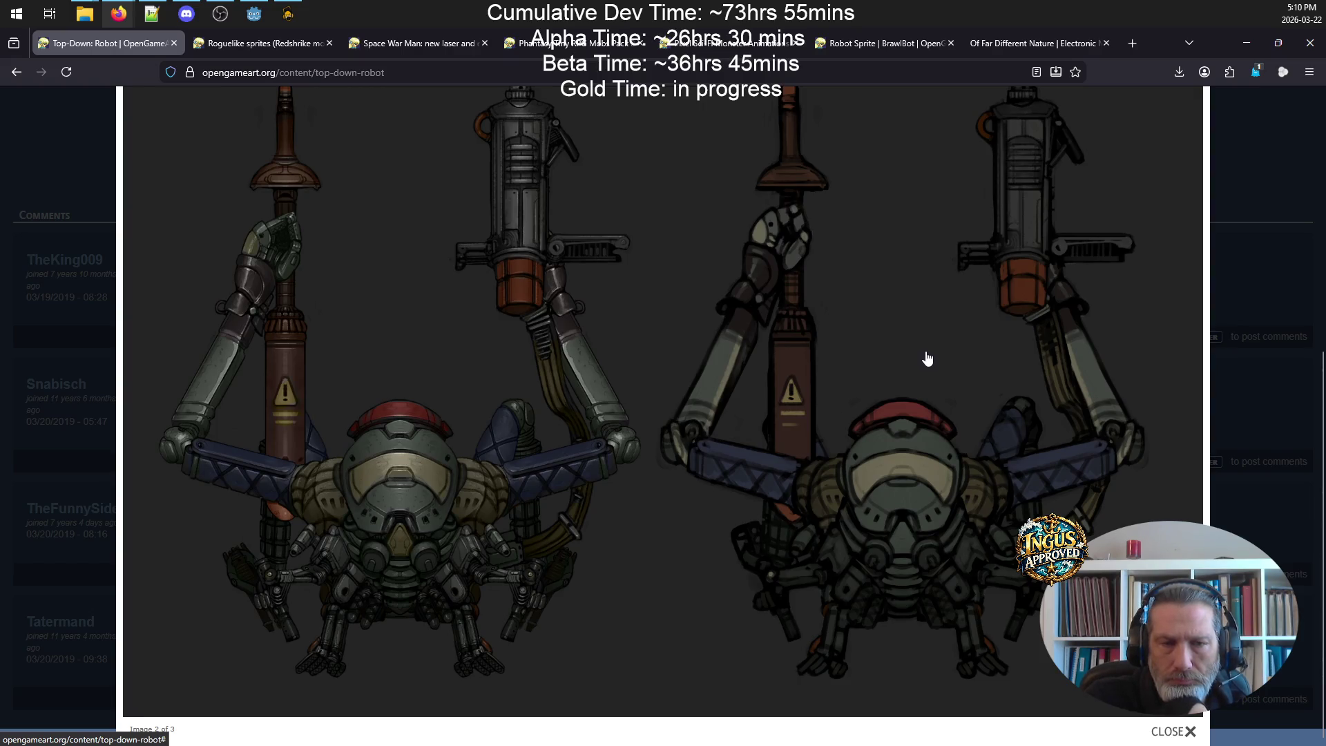
pyautogui.scroll(1, 928, 358)
pyautogui.scroll(4, 929, 358)
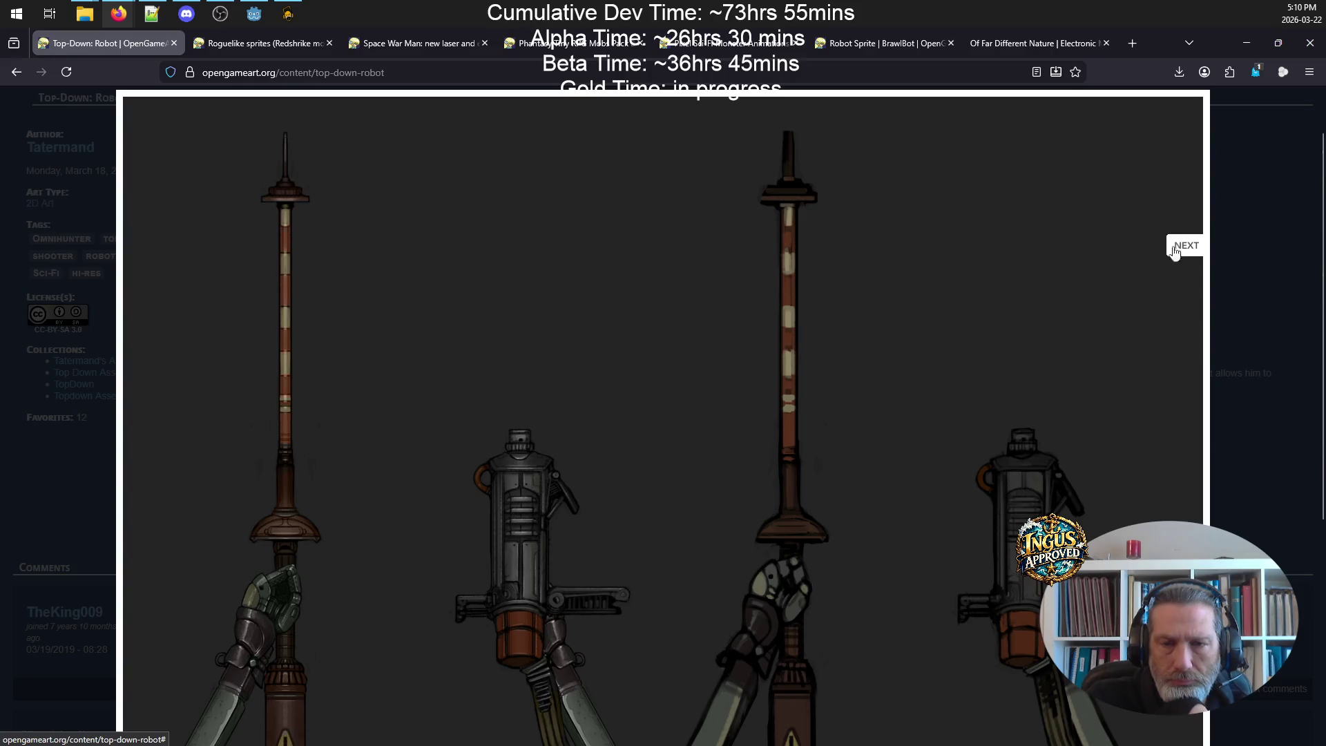
pyautogui.click(1187, 259)
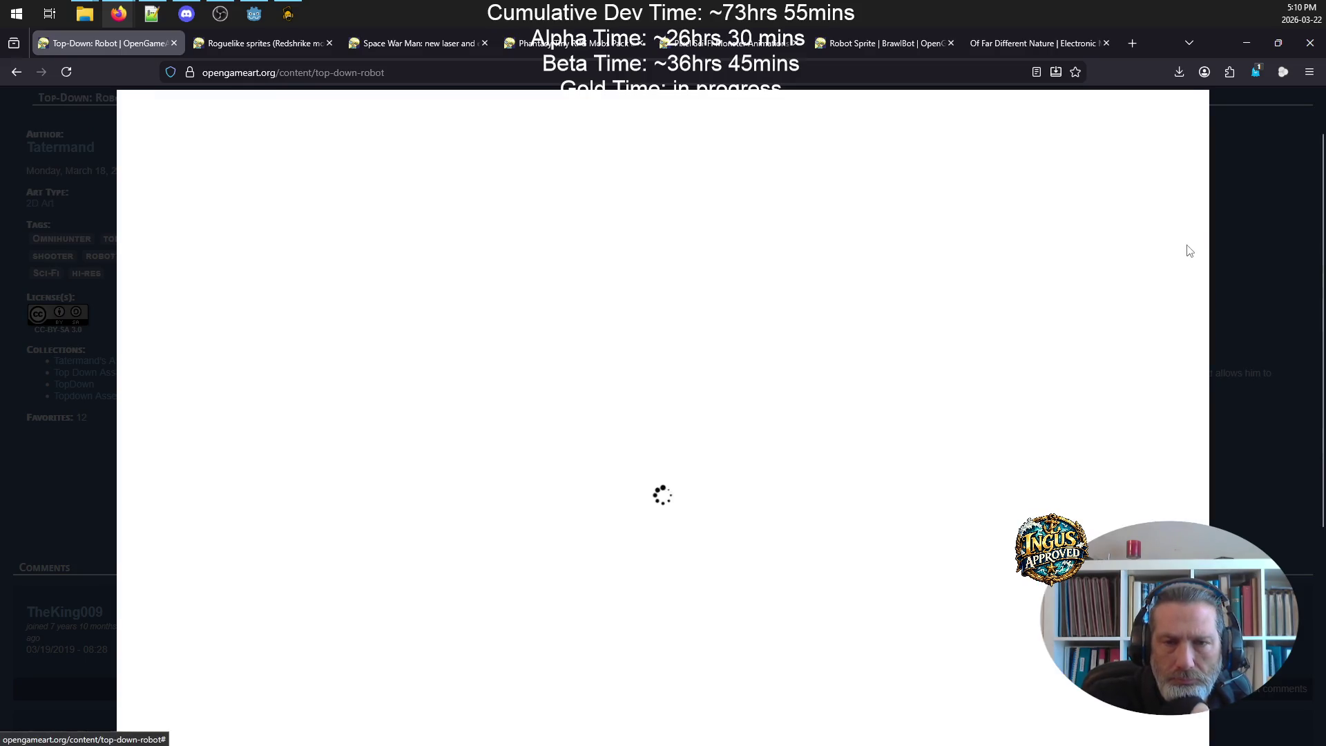
pyautogui.scroll(-5, 835, 352)
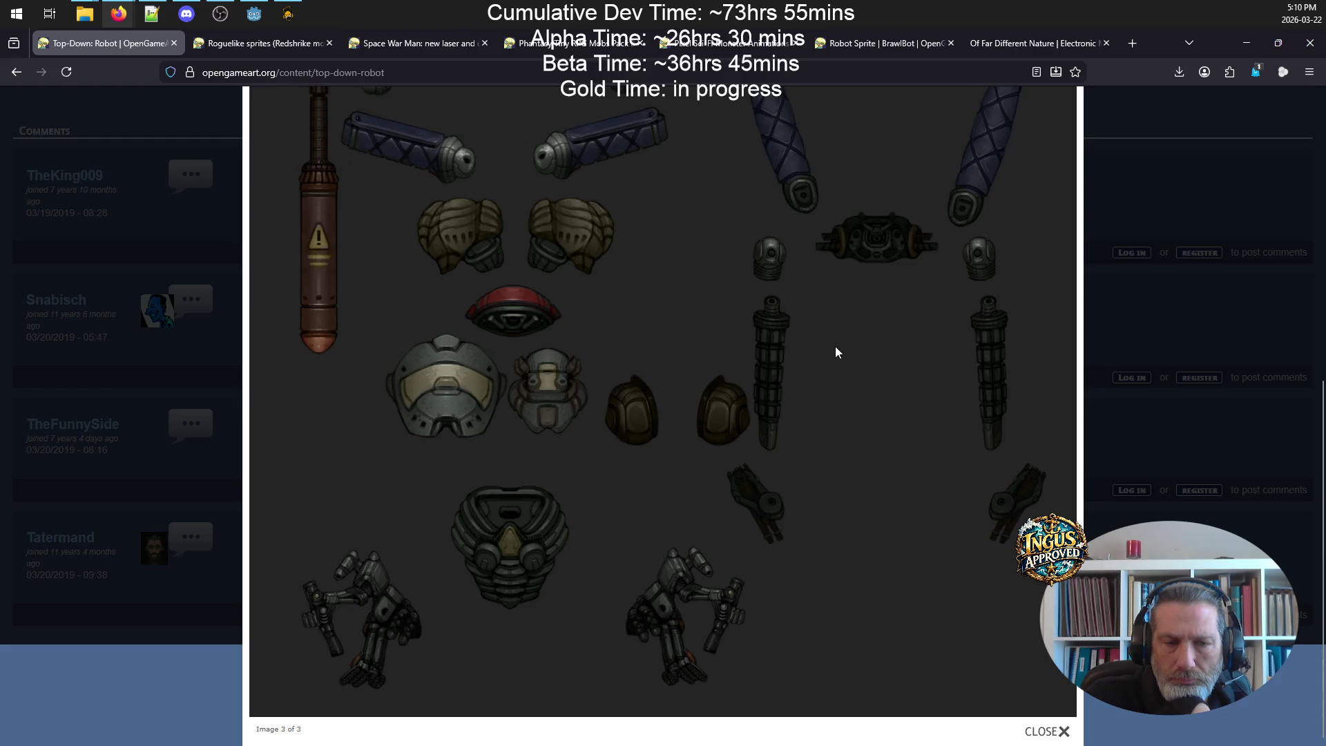
pyautogui.scroll(5, 835, 347)
pyautogui.scroll(3, 989, 143)
pyautogui.click(1163, 190)
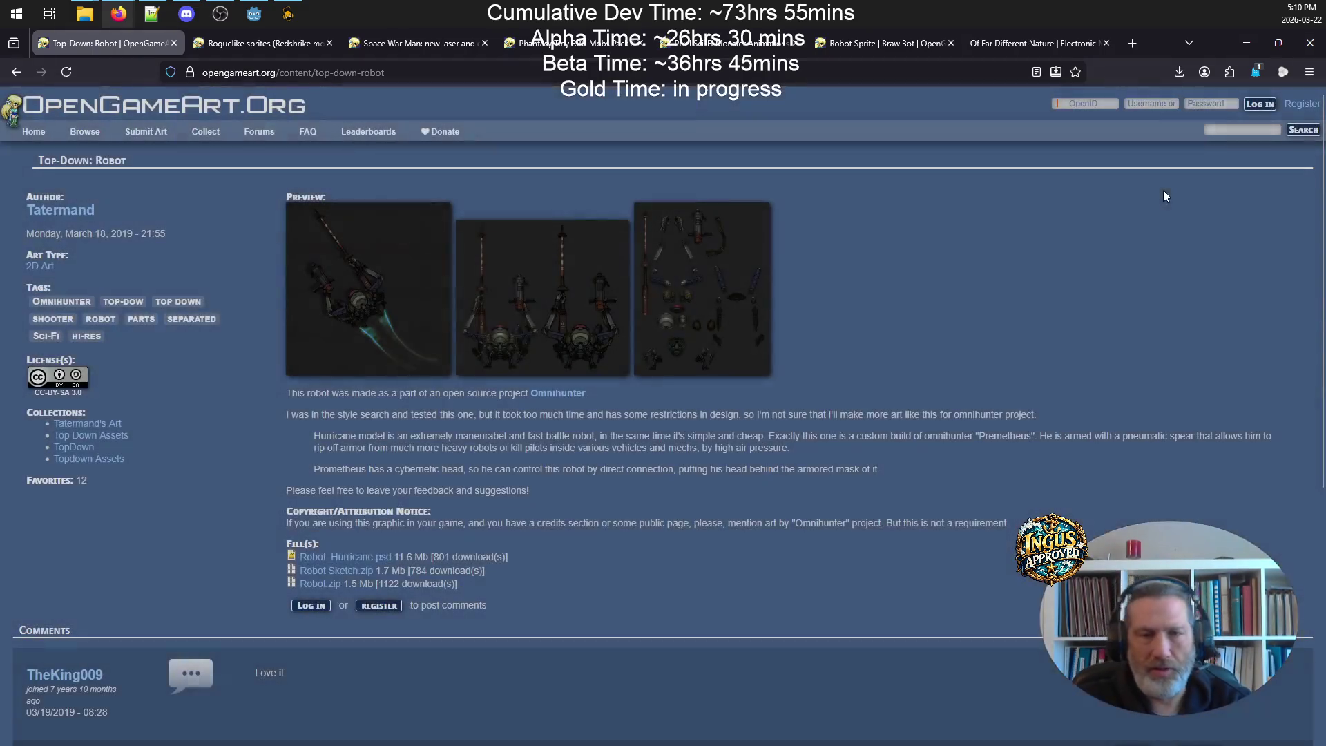
pyautogui.scroll(-4, 898, 293)
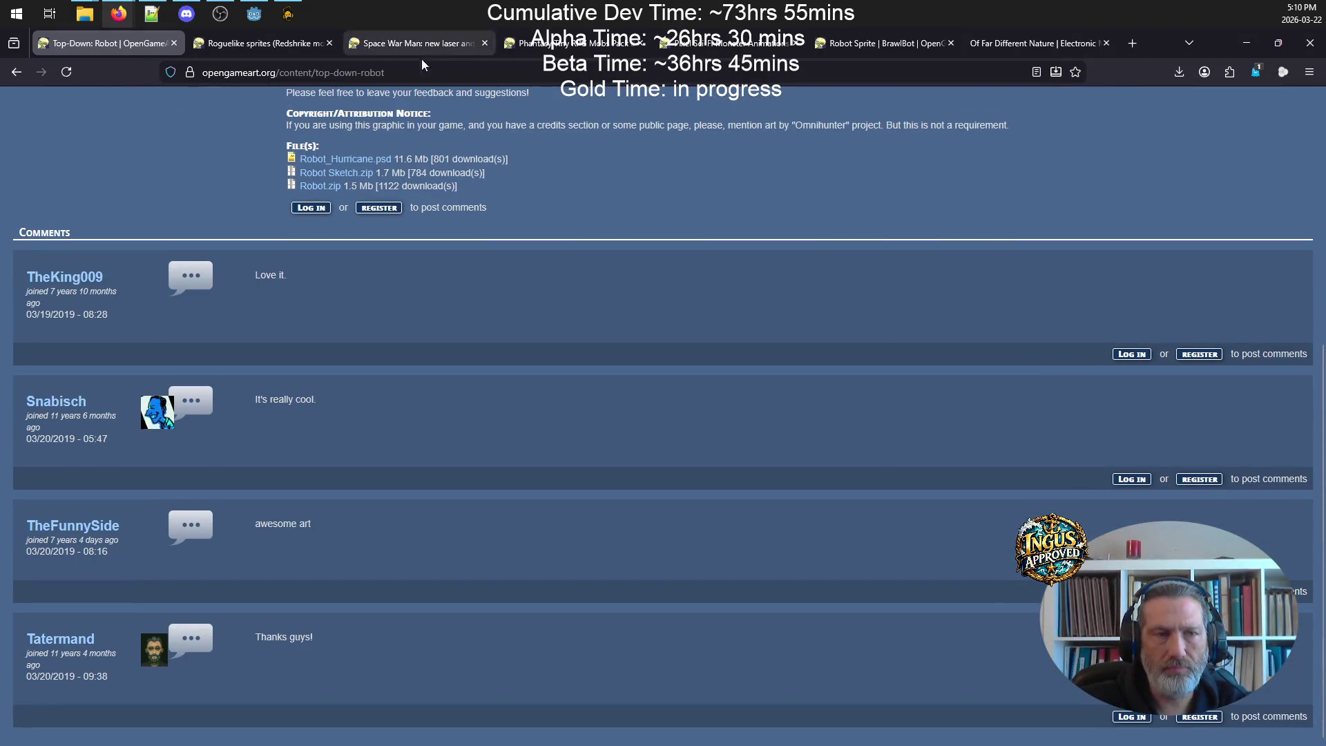
pyautogui.click(15, 73)
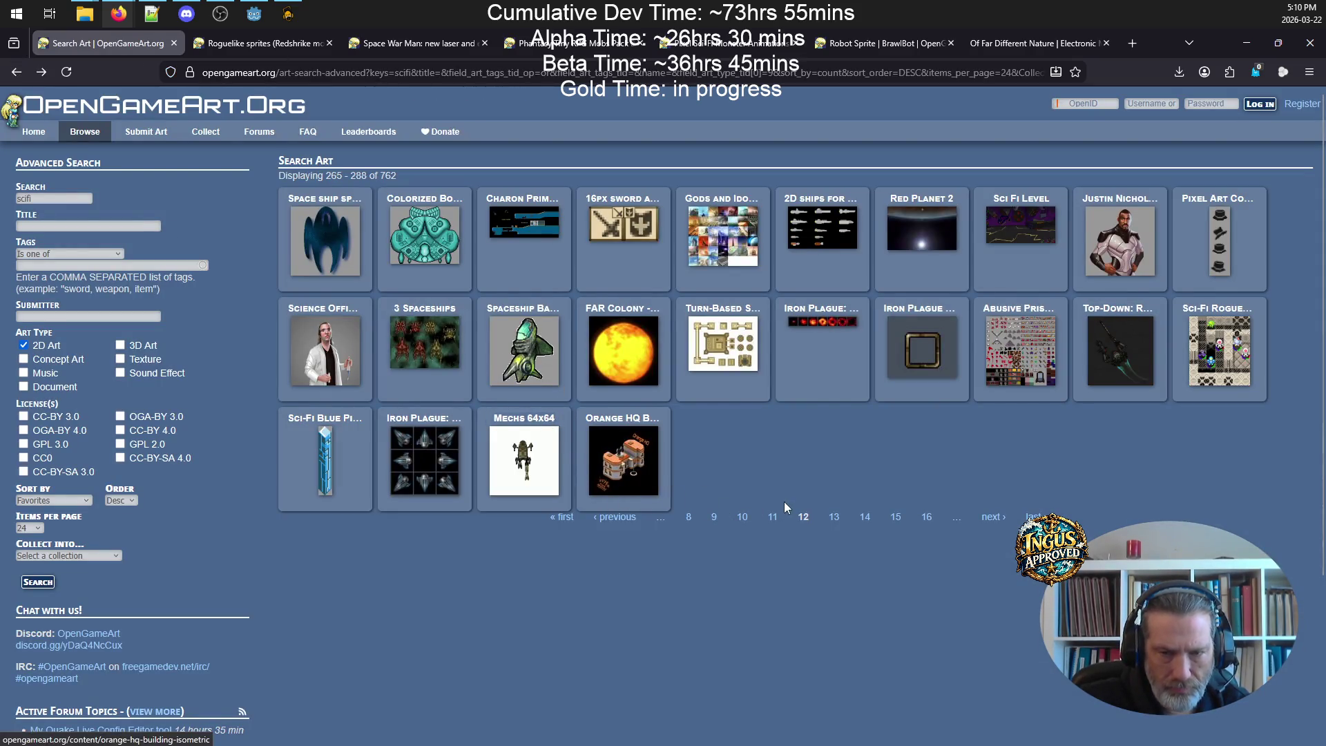
# - Queue Sci-Fi RogueLike Pixel Art in a background tab while paging the results up to page 16
pyautogui.click(986, 523)
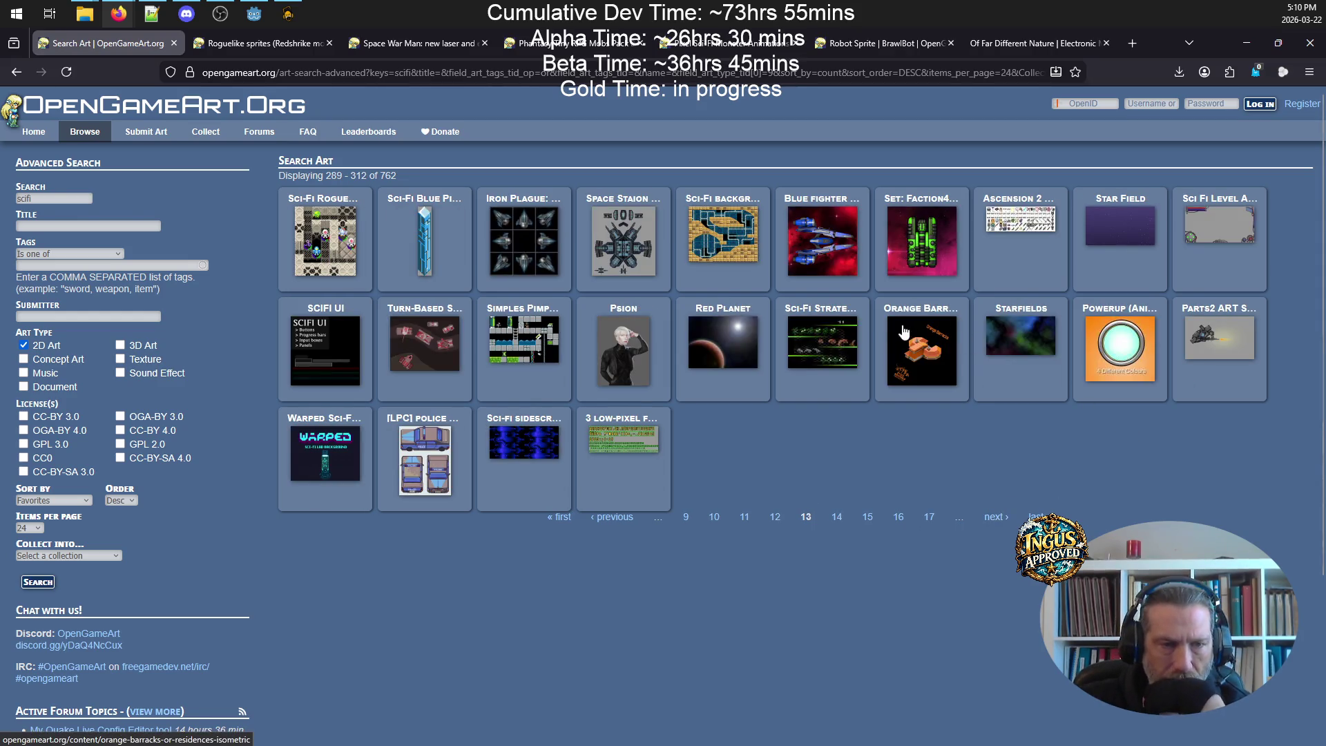
pyautogui.rightClick(340, 213)
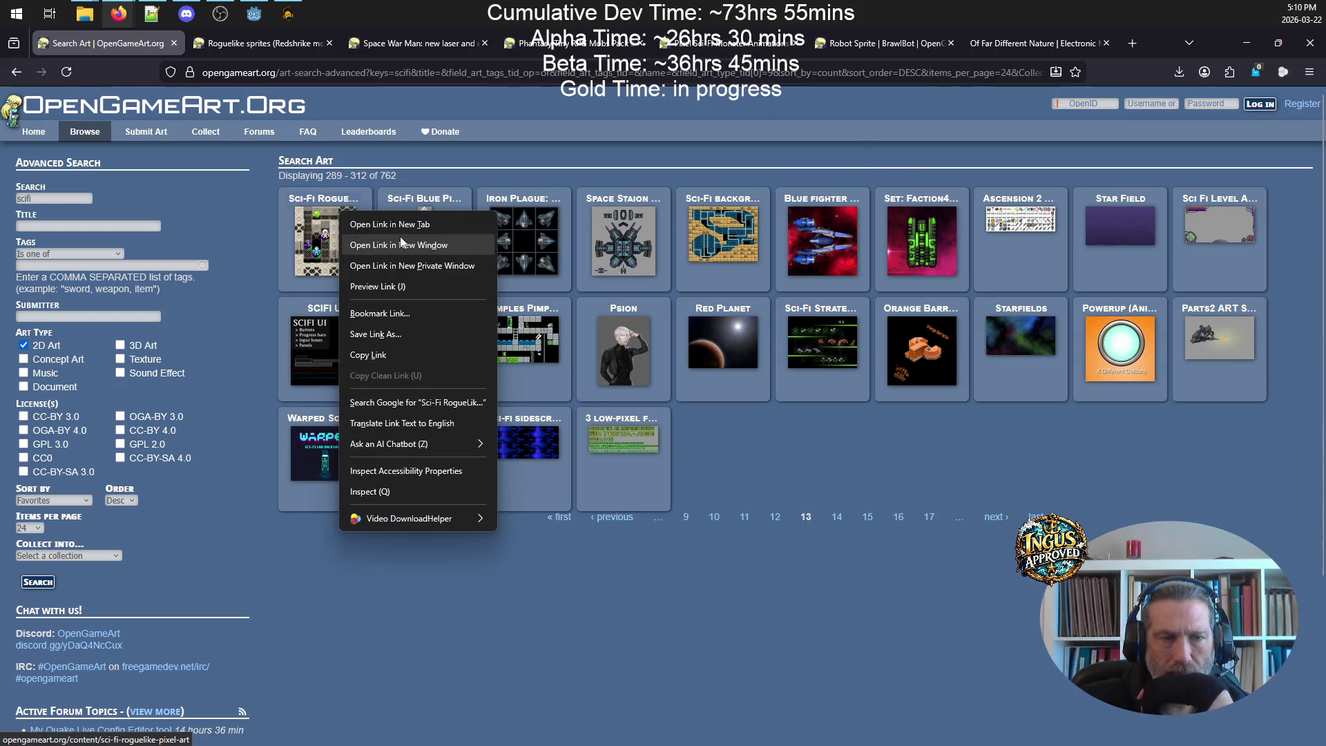
pyautogui.click(402, 226)
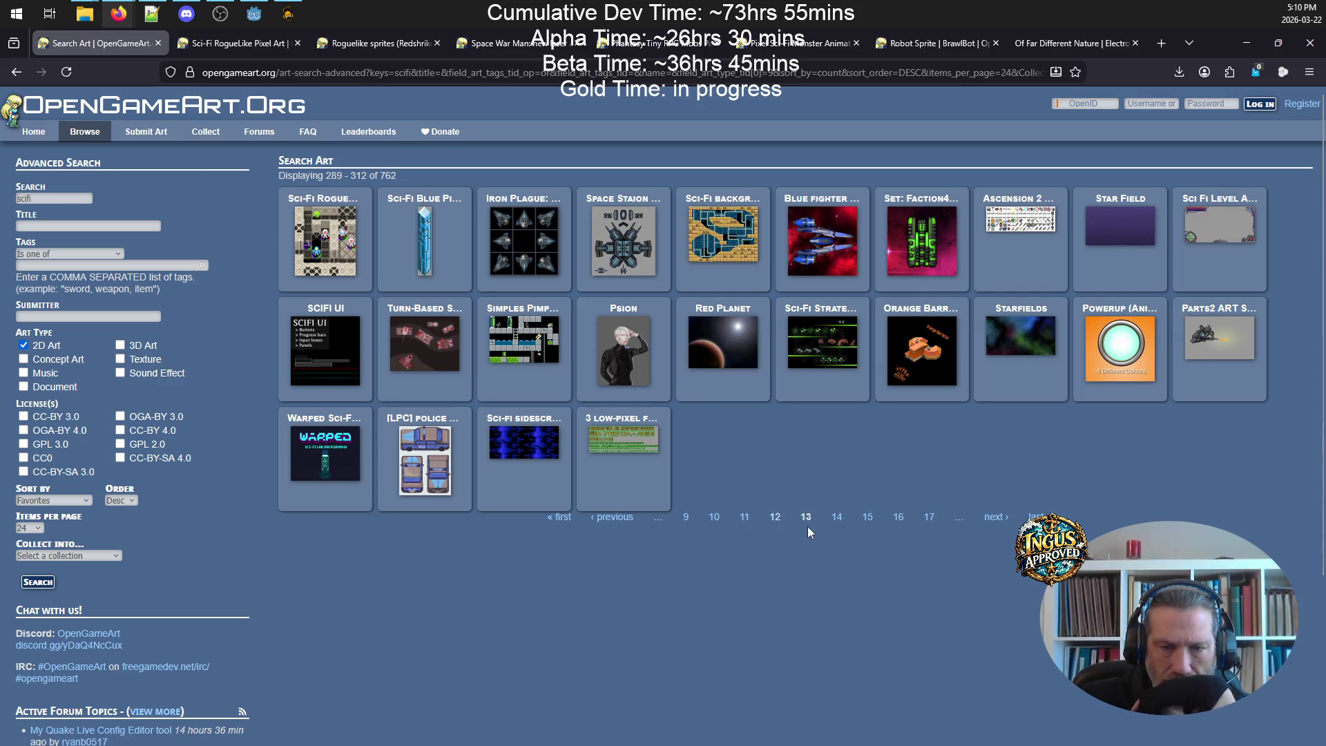
pyautogui.click(838, 519)
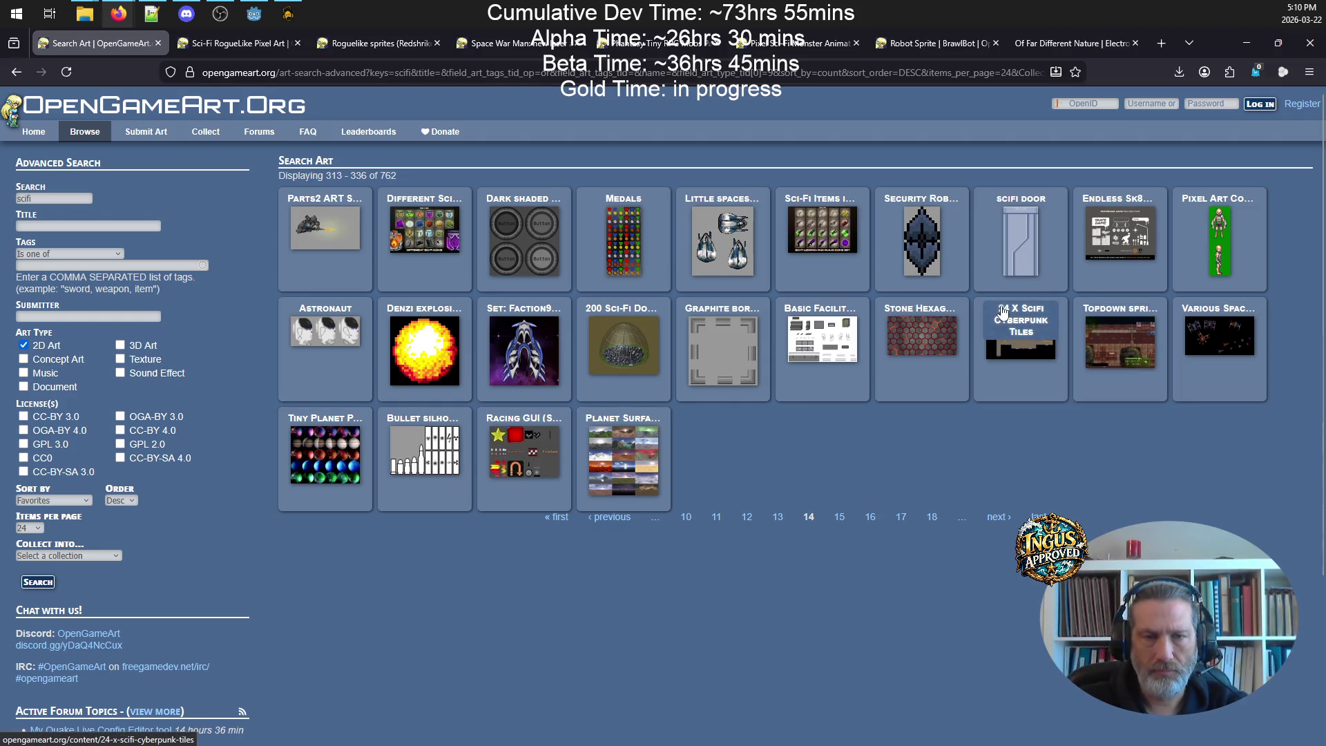
pyautogui.click(996, 518)
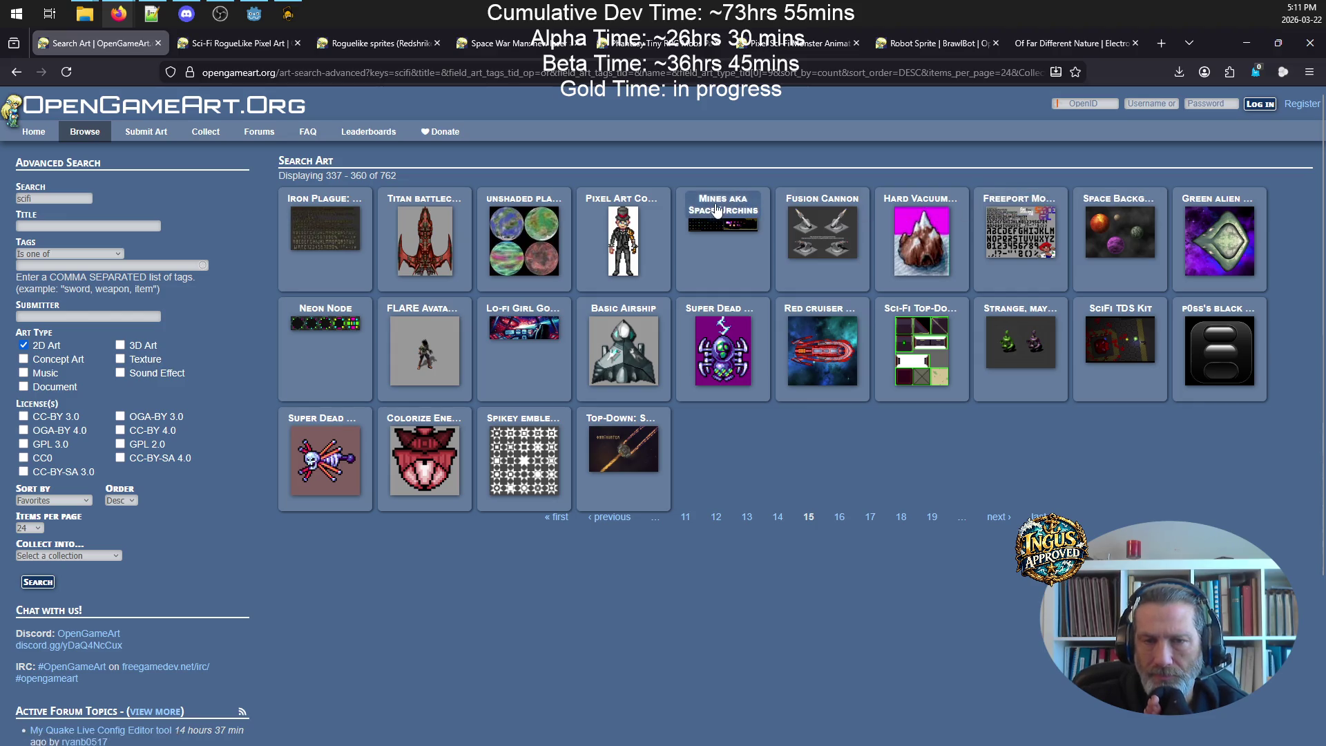
pyautogui.click(992, 519)
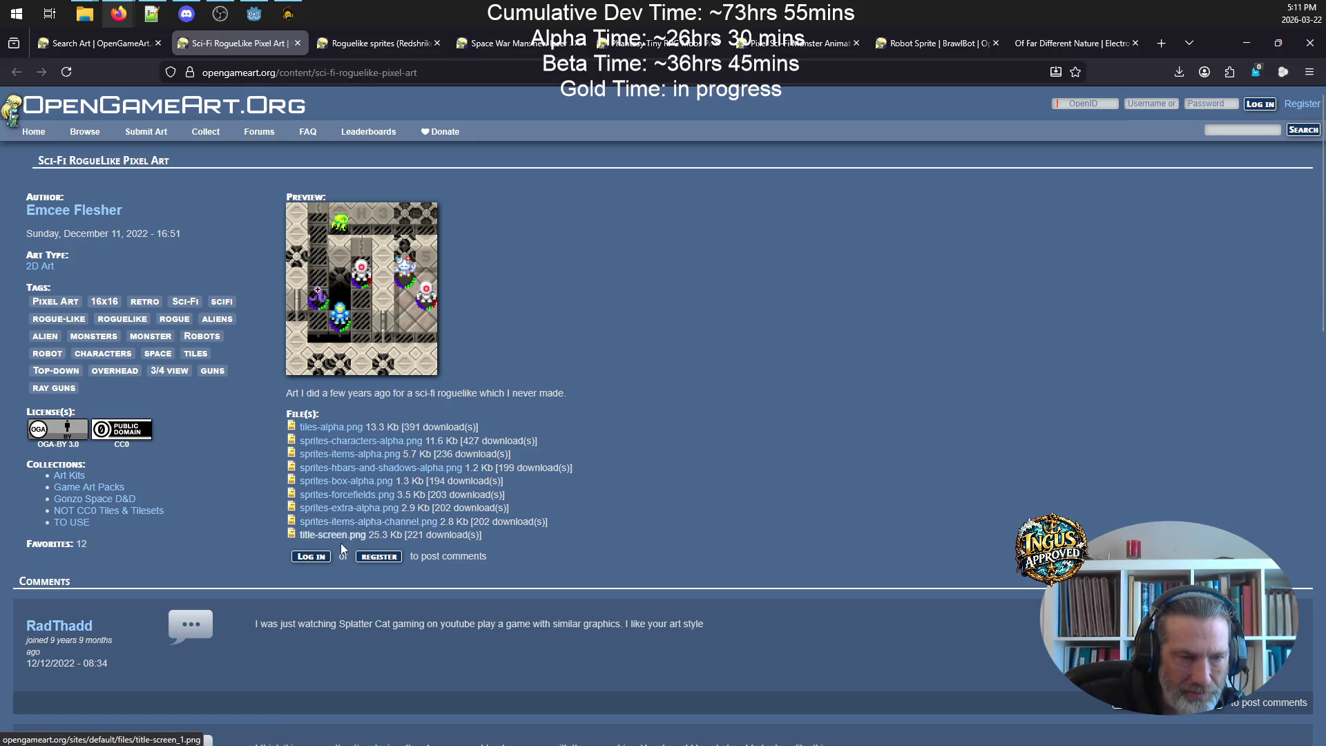
# - Download sprites-characters-alpha.png, check it in the viewer, then close the Sci-Fi RogueLike page
pyautogui.click(348, 442)
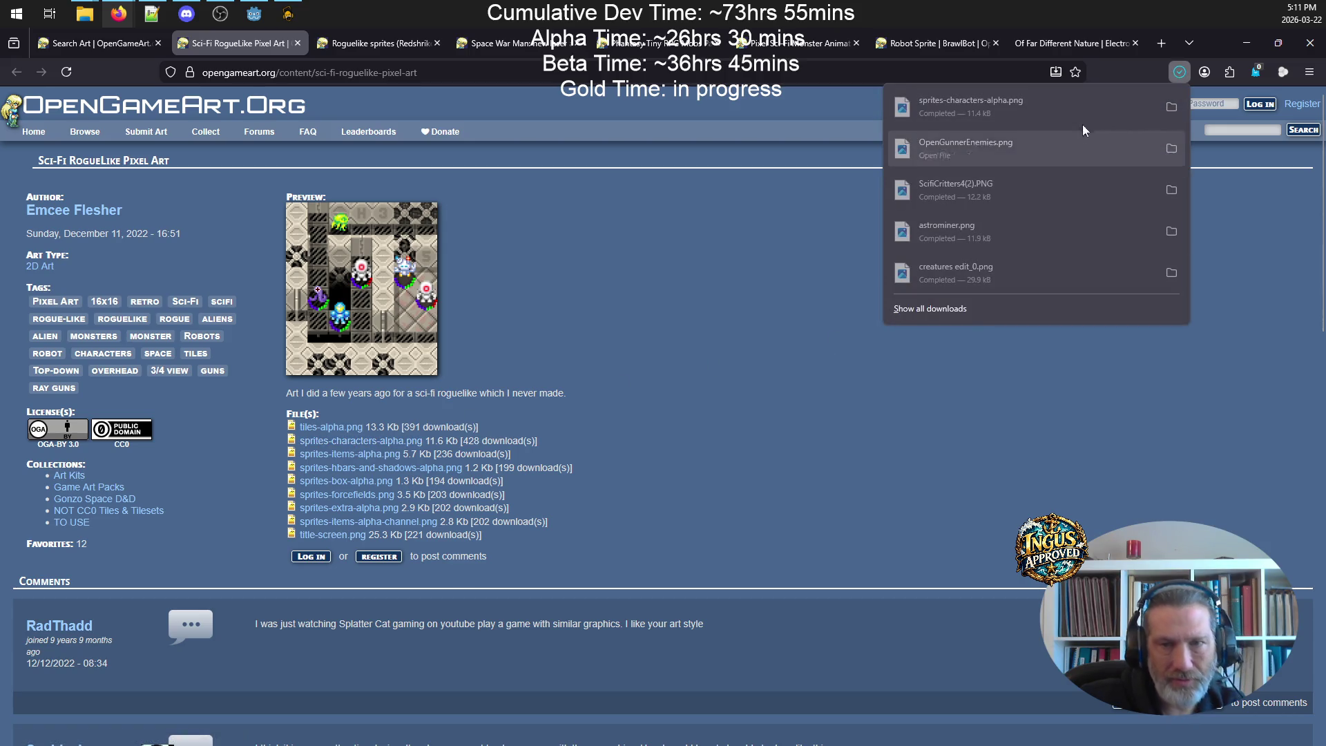
pyautogui.click(1049, 103)
pyautogui.scroll(8, 671, 401)
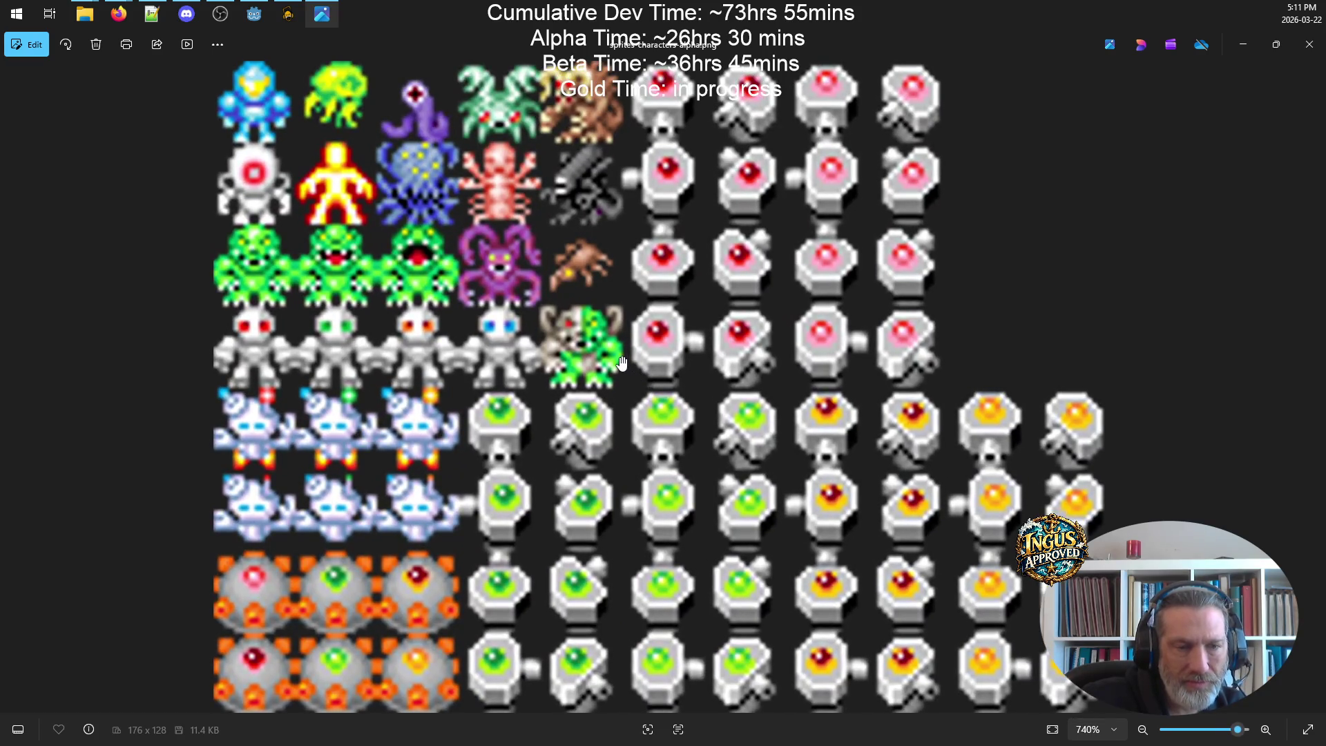
pyautogui.scroll(-1, 621, 363)
pyautogui.scroll(-7, 621, 362)
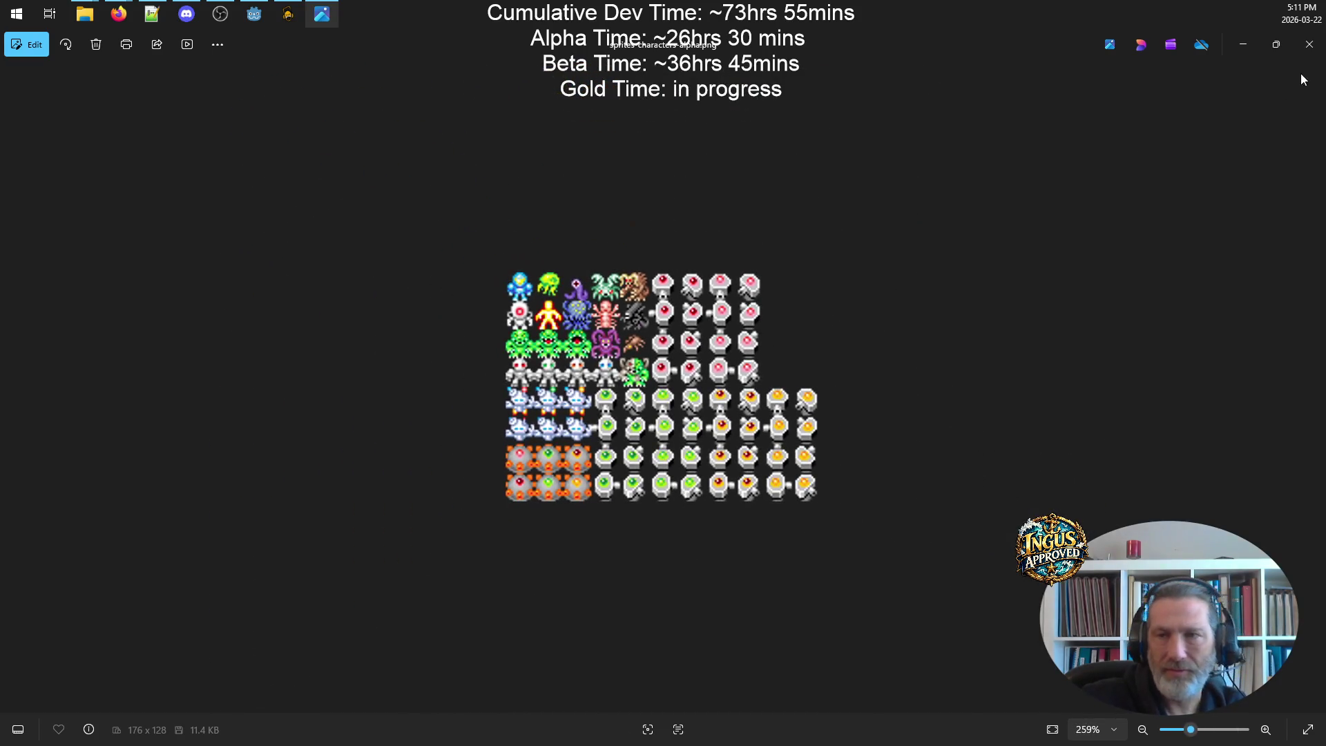
pyautogui.click(1309, 44)
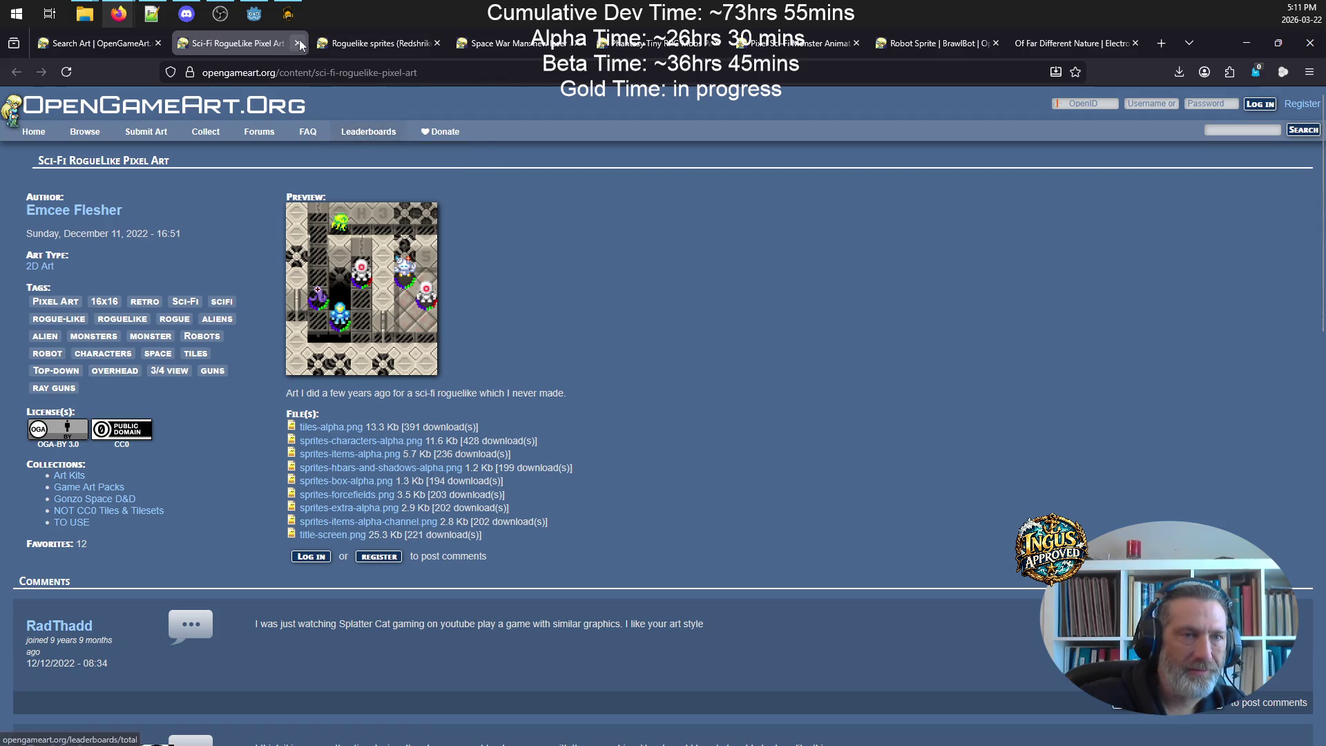
pyautogui.click(298, 43)
pyautogui.click(275, 44)
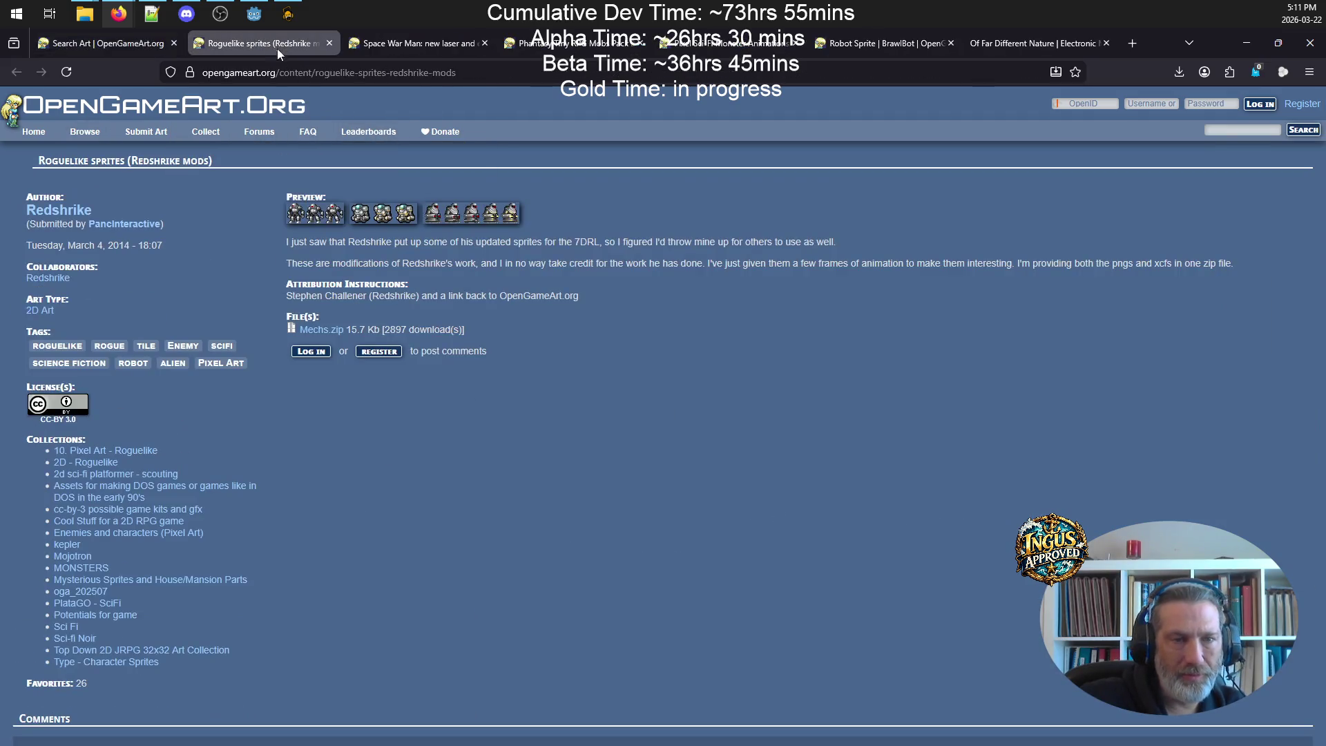
pyautogui.click(115, 54)
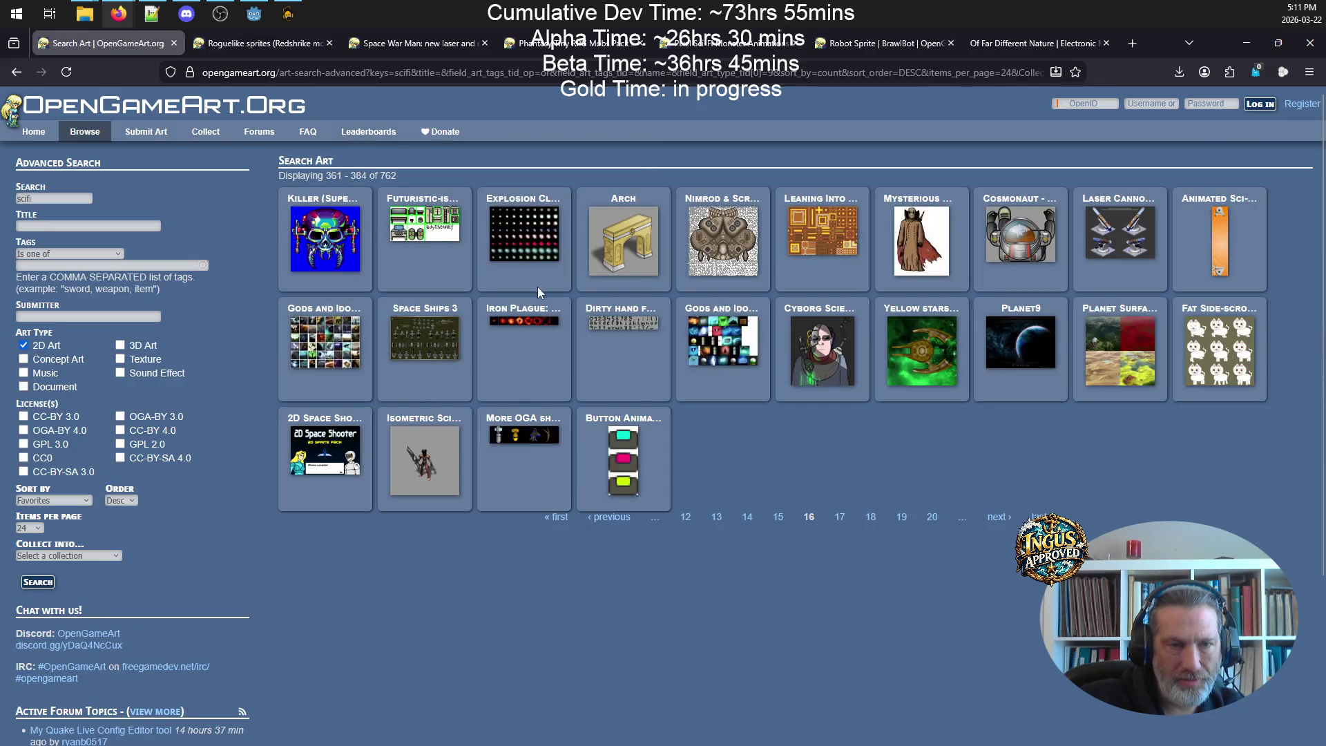
# - Advance the sci-fi results to page 18 and open the Enemy sprite art page
pyautogui.click(998, 516)
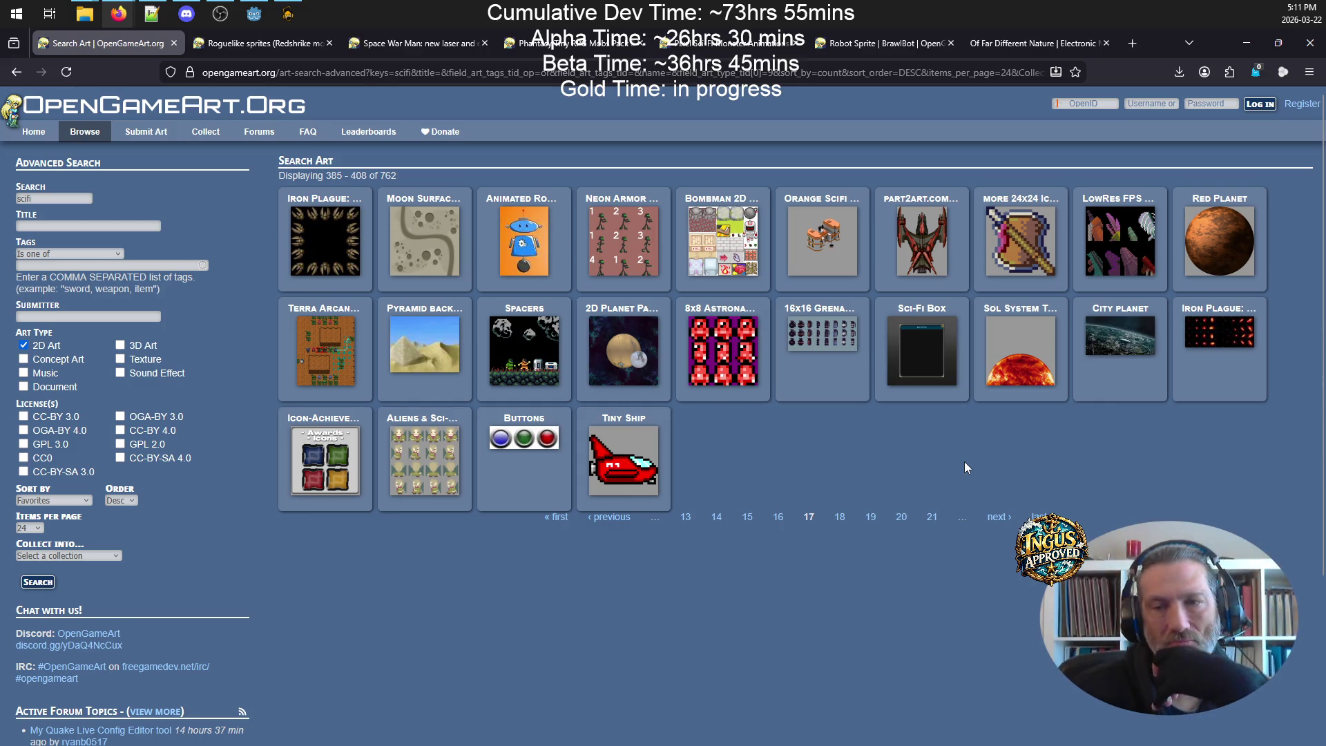
pyautogui.click(999, 516)
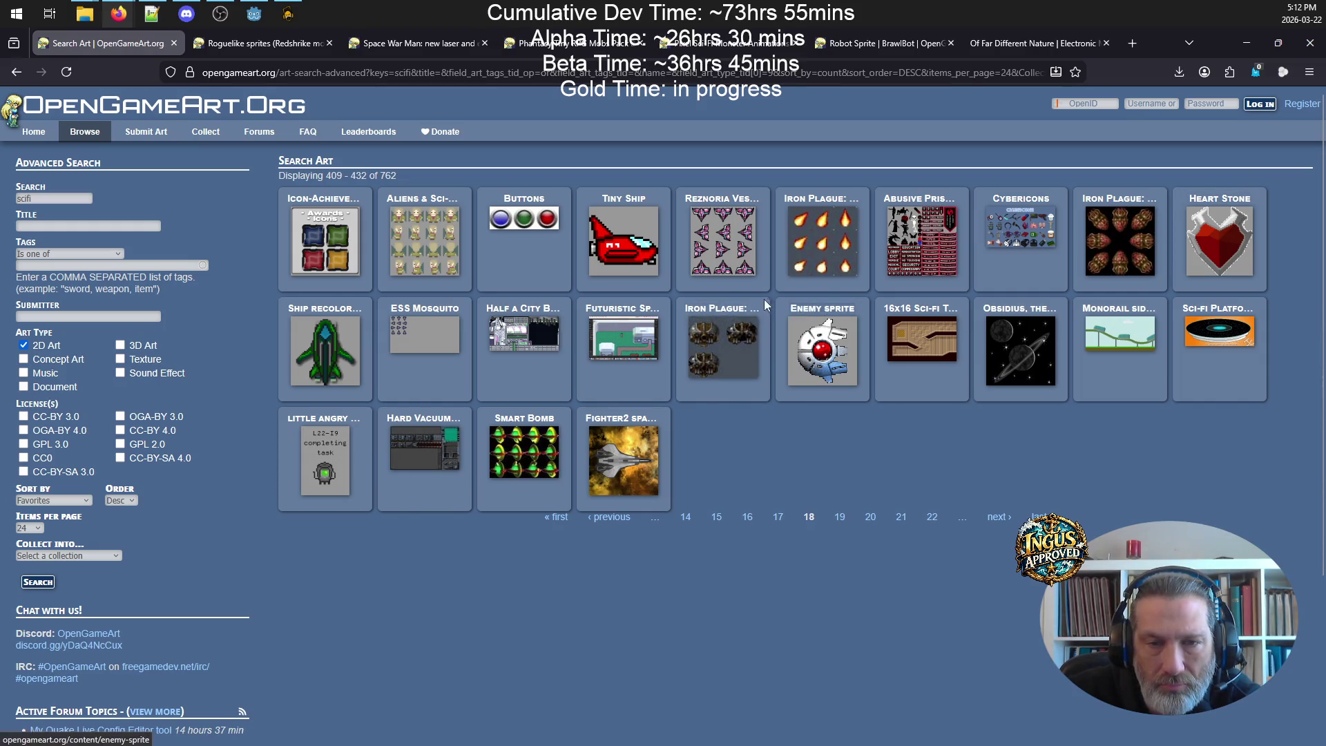
pyautogui.click(828, 315)
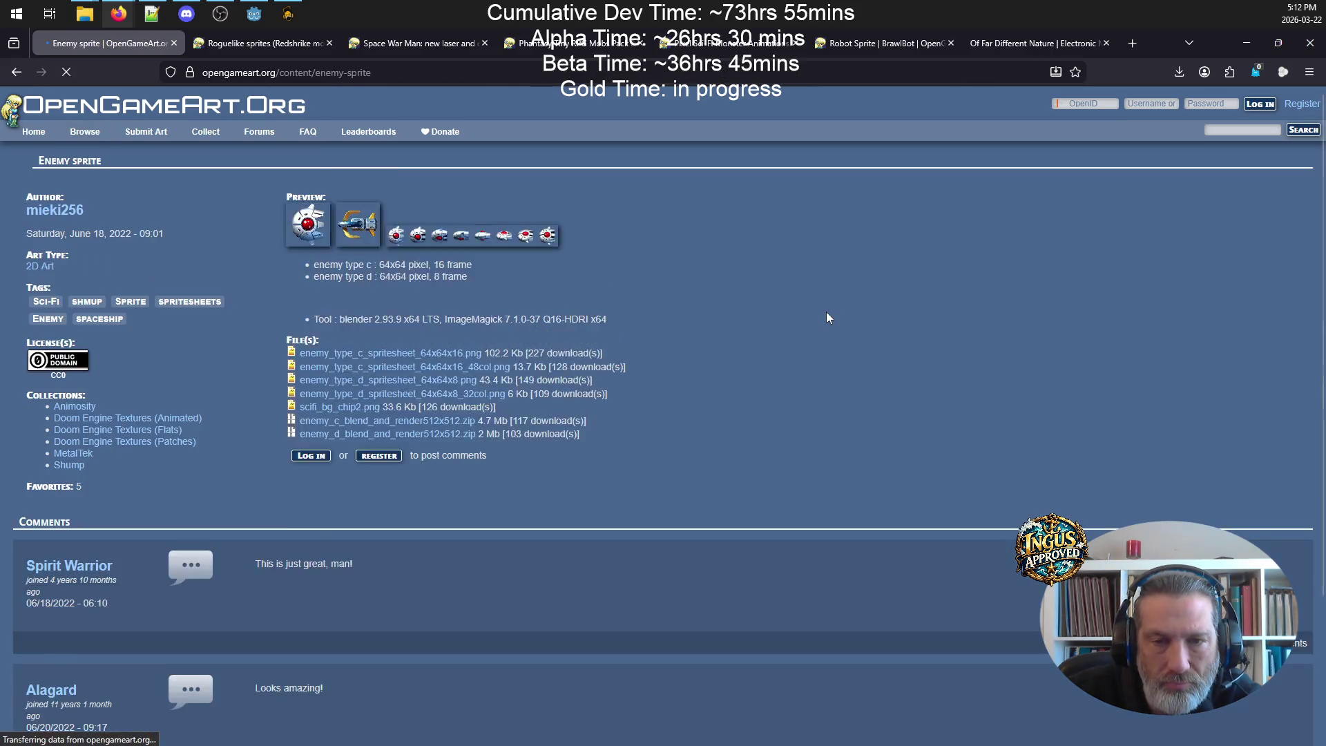
# - View the Enemy sprite's enlarged previews, close them, and return to results page 18
pyautogui.click(287, 358)
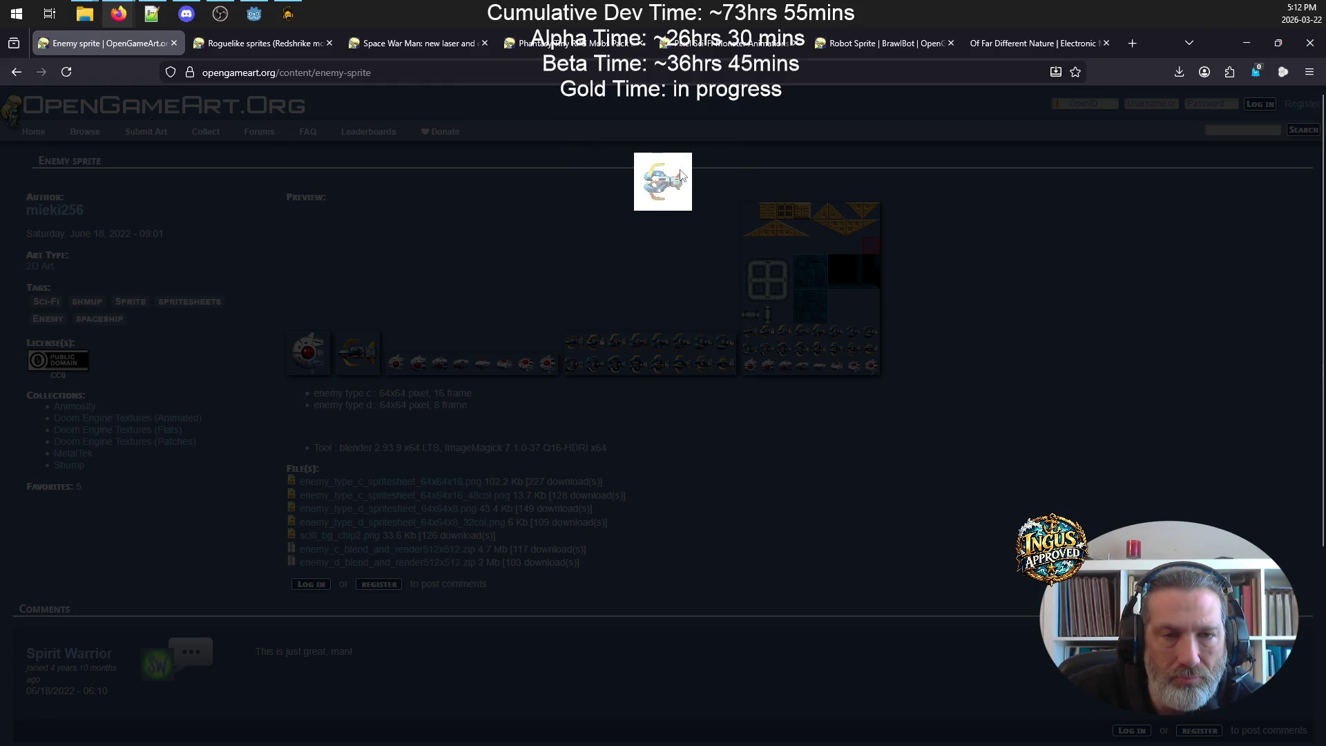
pyautogui.click(680, 172)
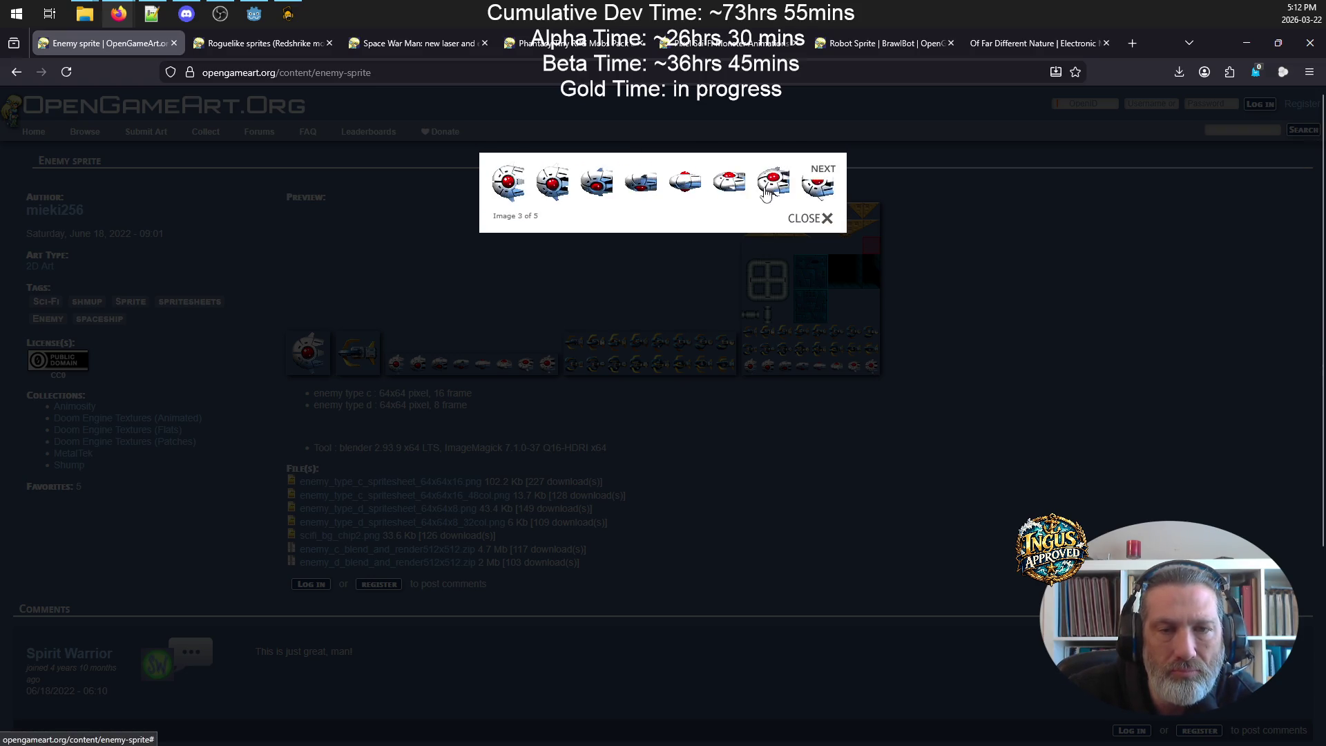
pyautogui.click(804, 217)
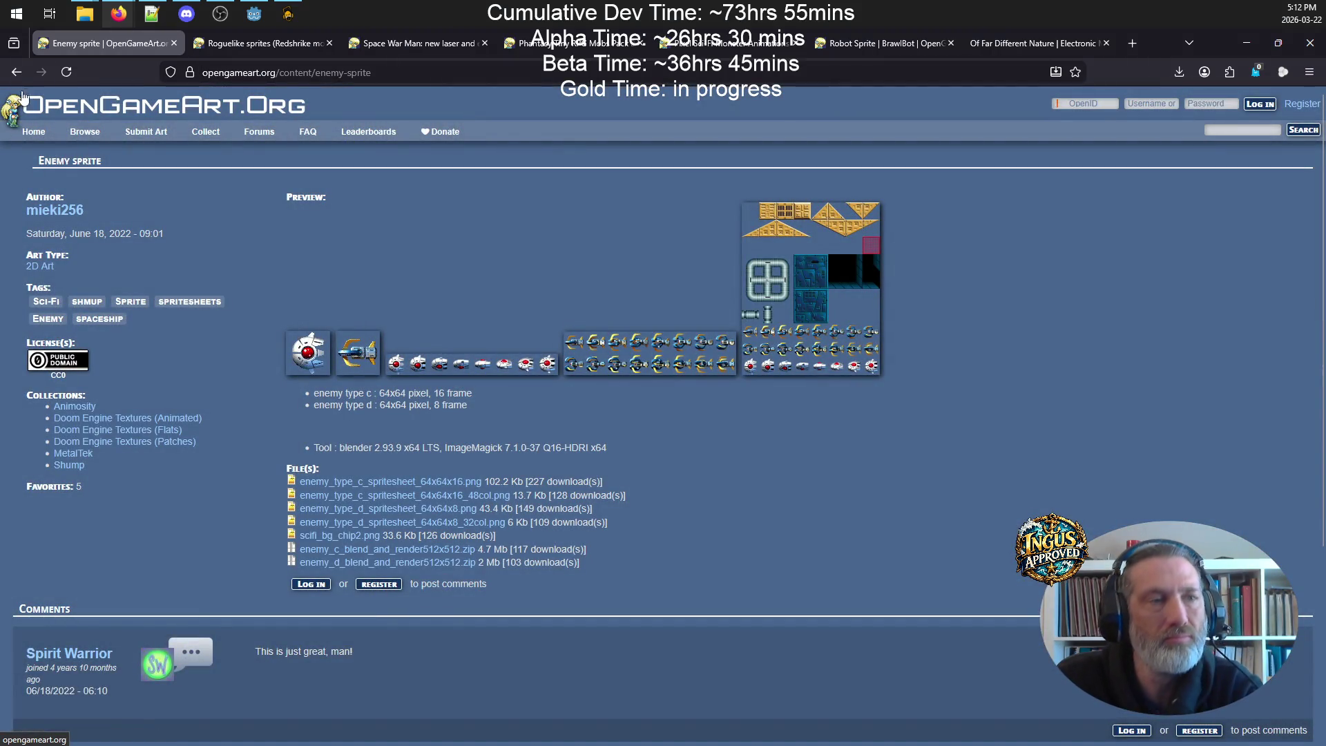
pyautogui.click(16, 72)
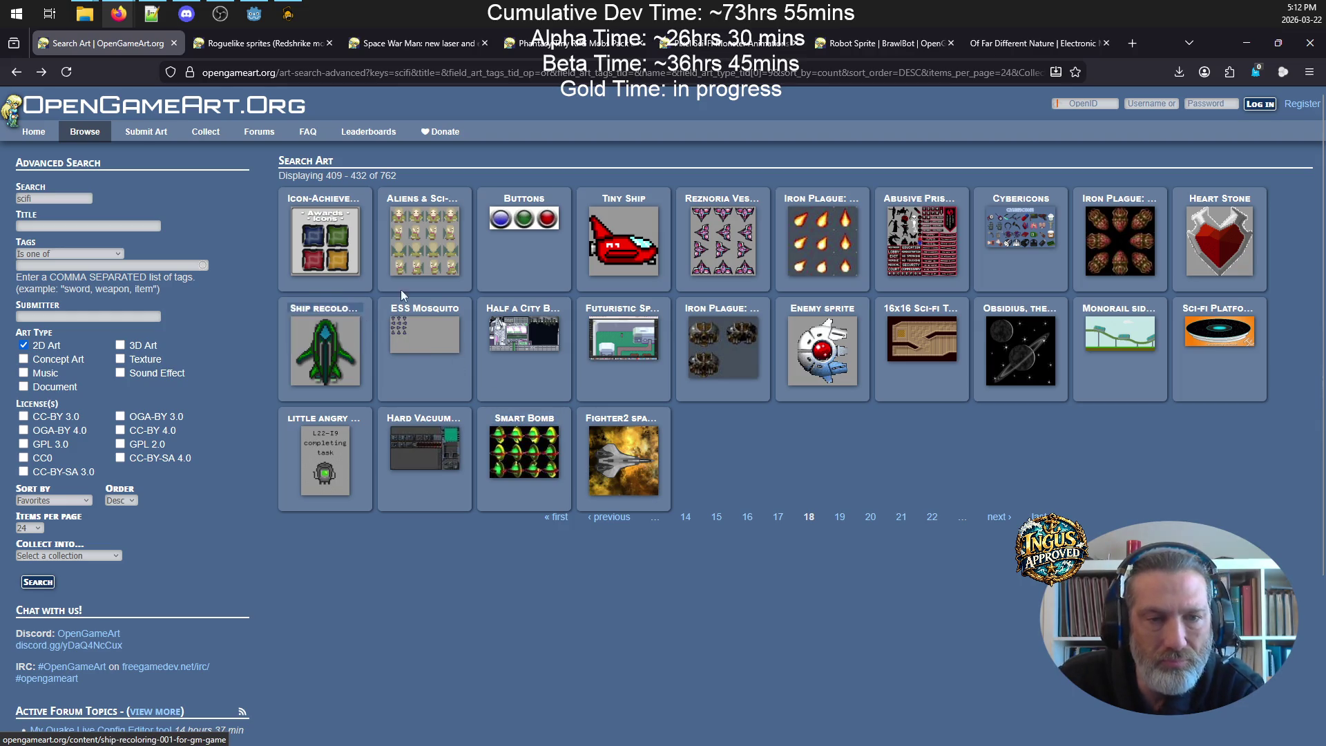
# - Peek at the Iron Plague SpacStr2 and Killer2 art pages, moving on to results page 19
pyautogui.click(724, 336)
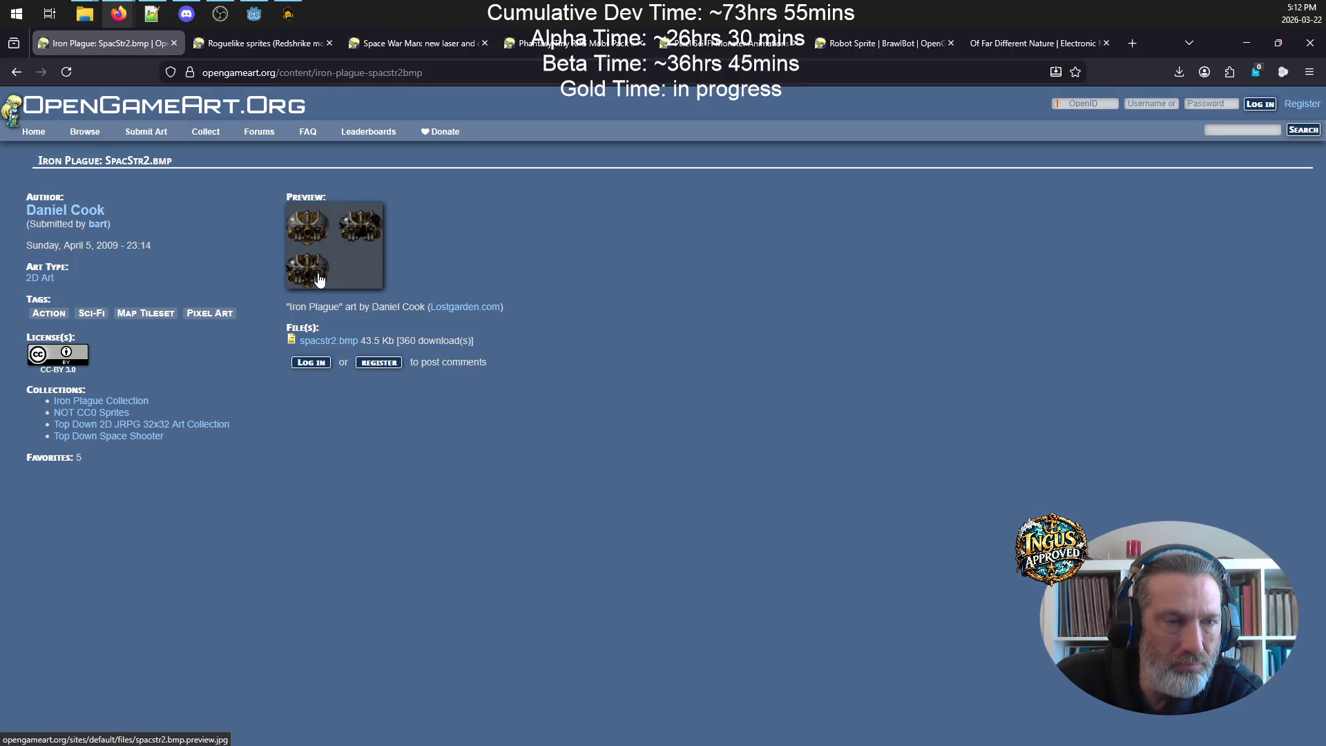
pyautogui.click(16, 71)
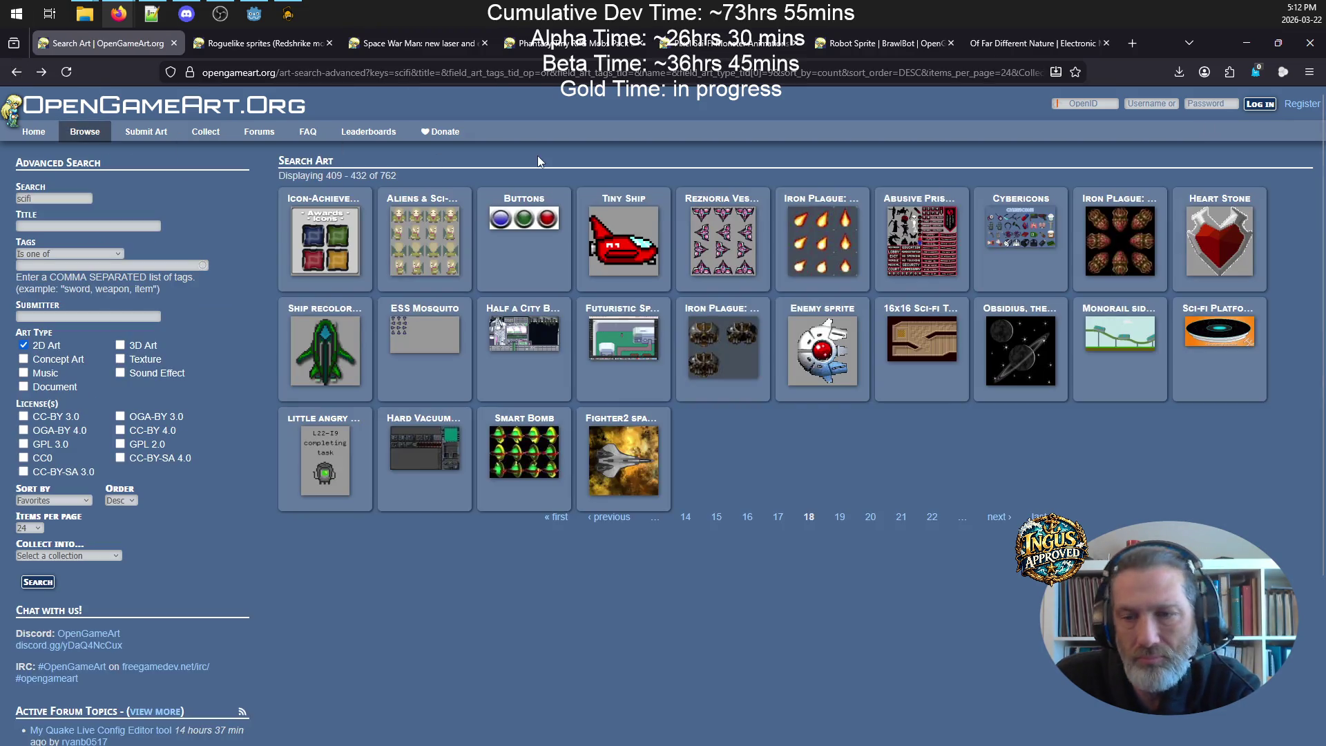
pyautogui.click(1000, 519)
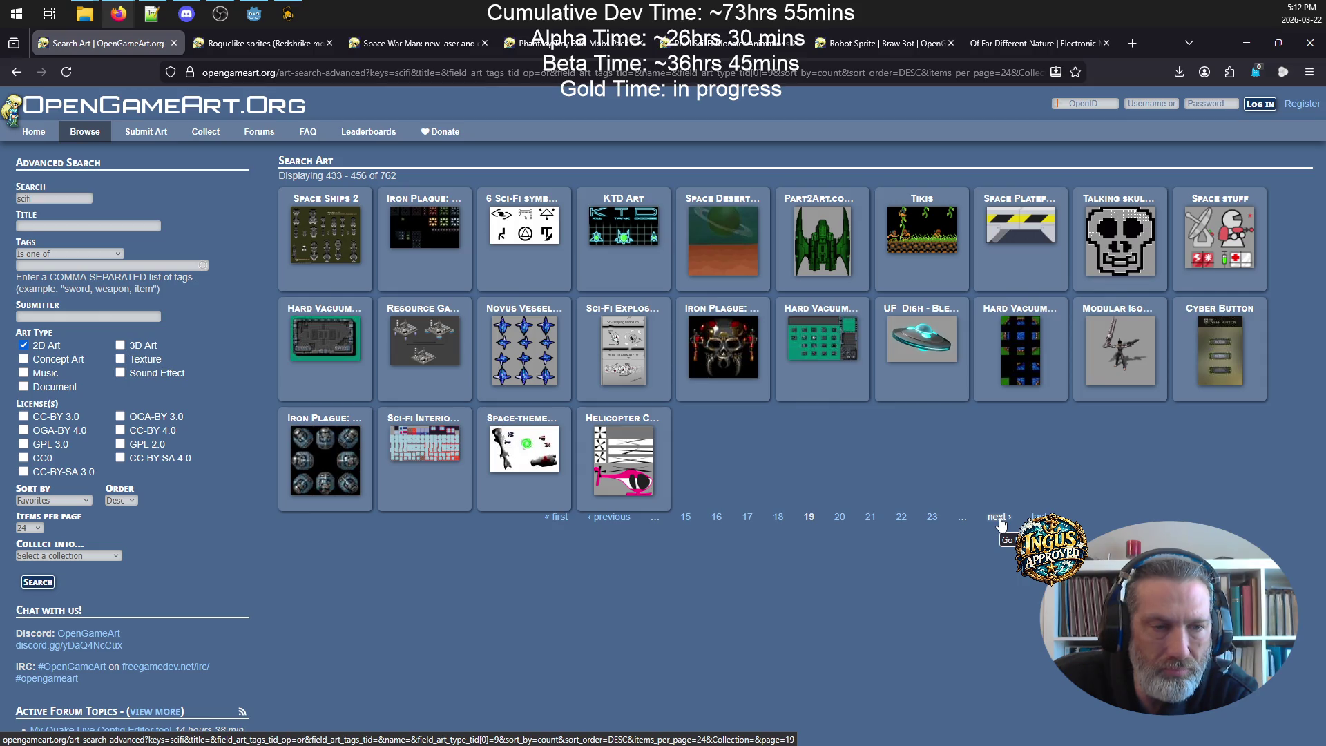
pyautogui.click(748, 313)
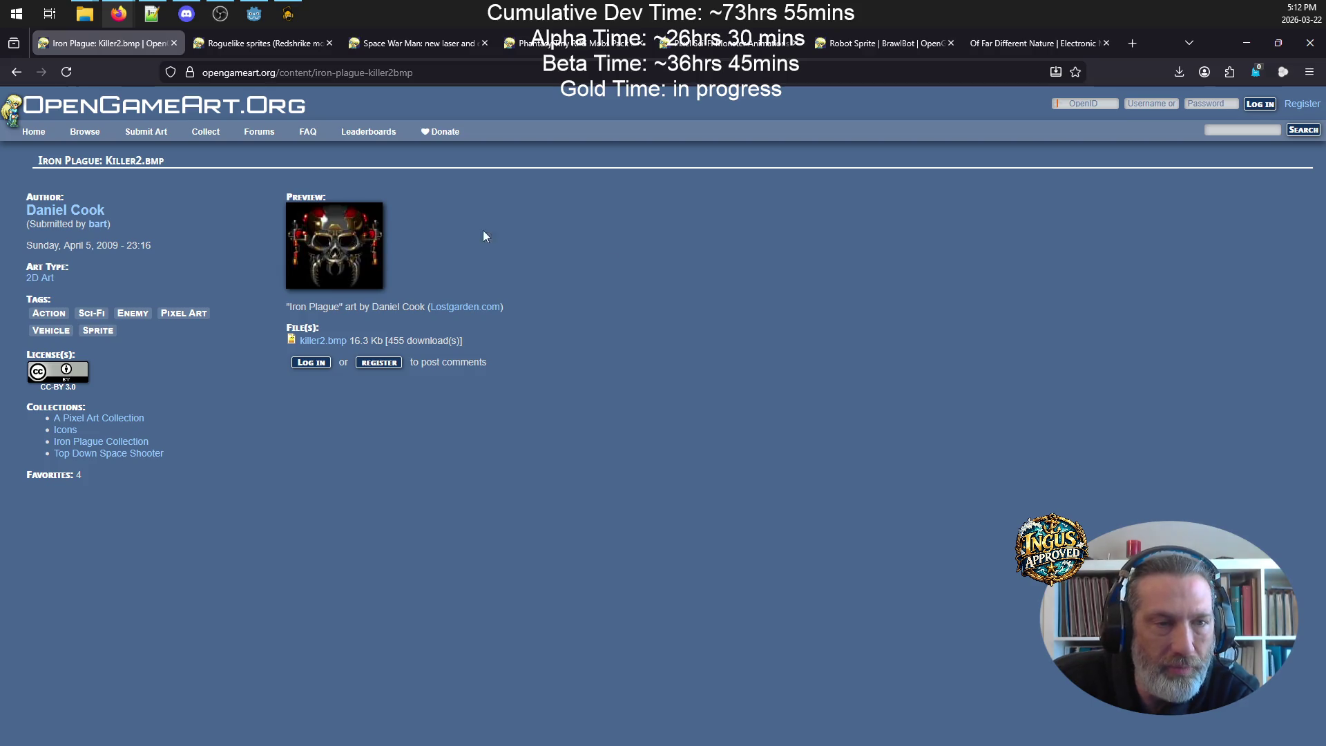
pyautogui.click(15, 72)
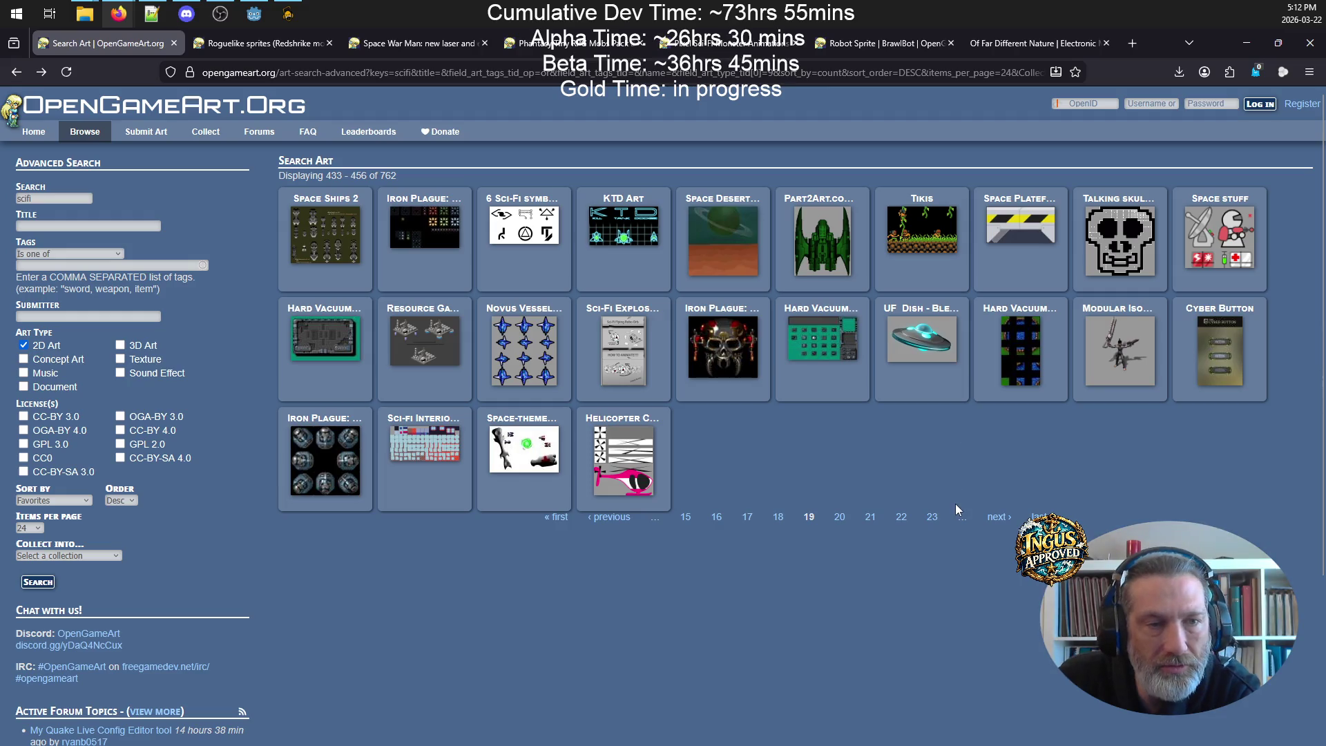
# - Page the sci-fi results forward through pages 20 to 23
pyautogui.click(990, 520)
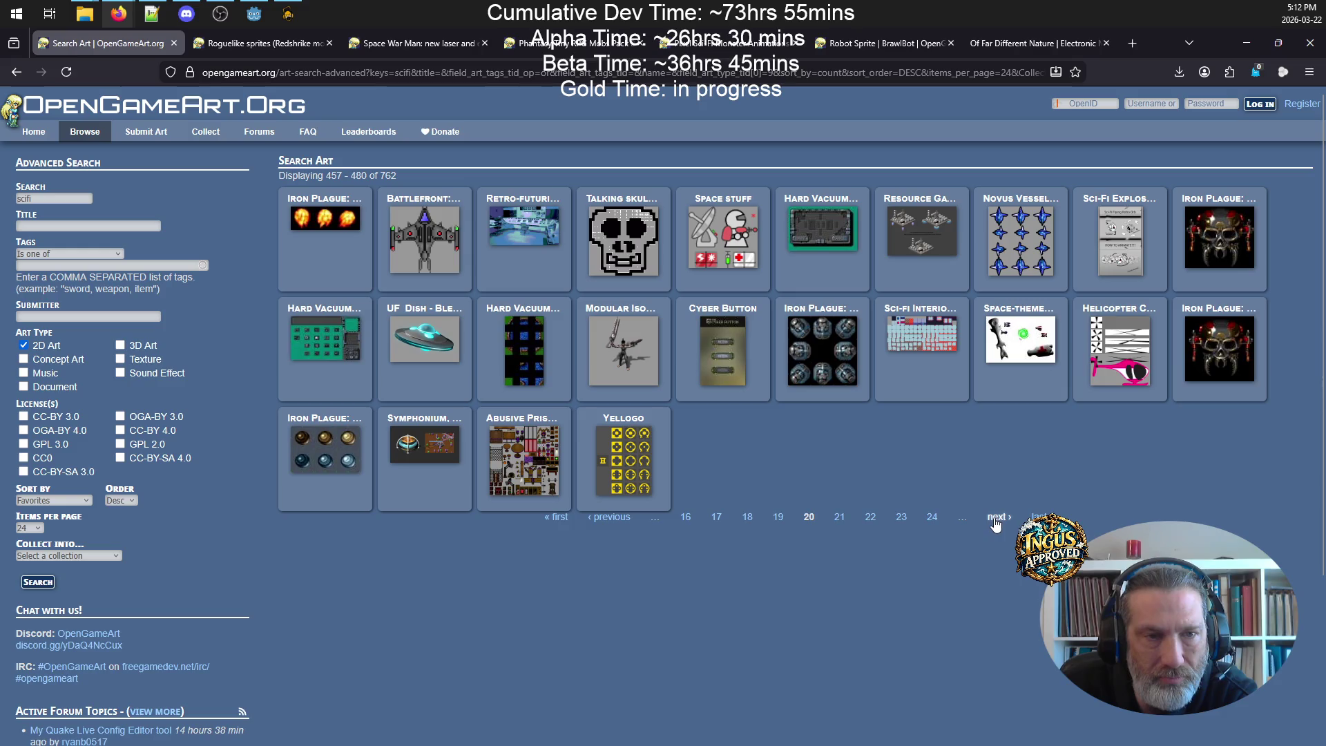
pyautogui.click(995, 525)
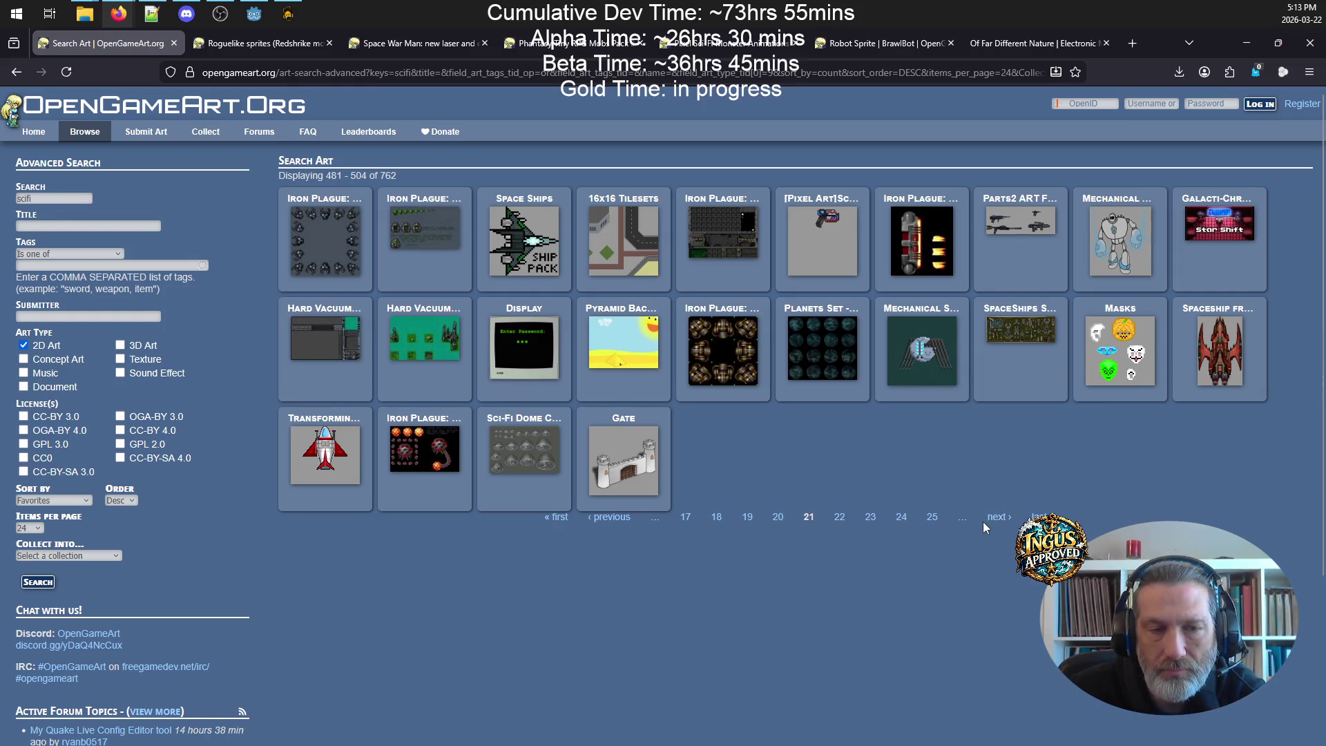
pyautogui.click(1002, 522)
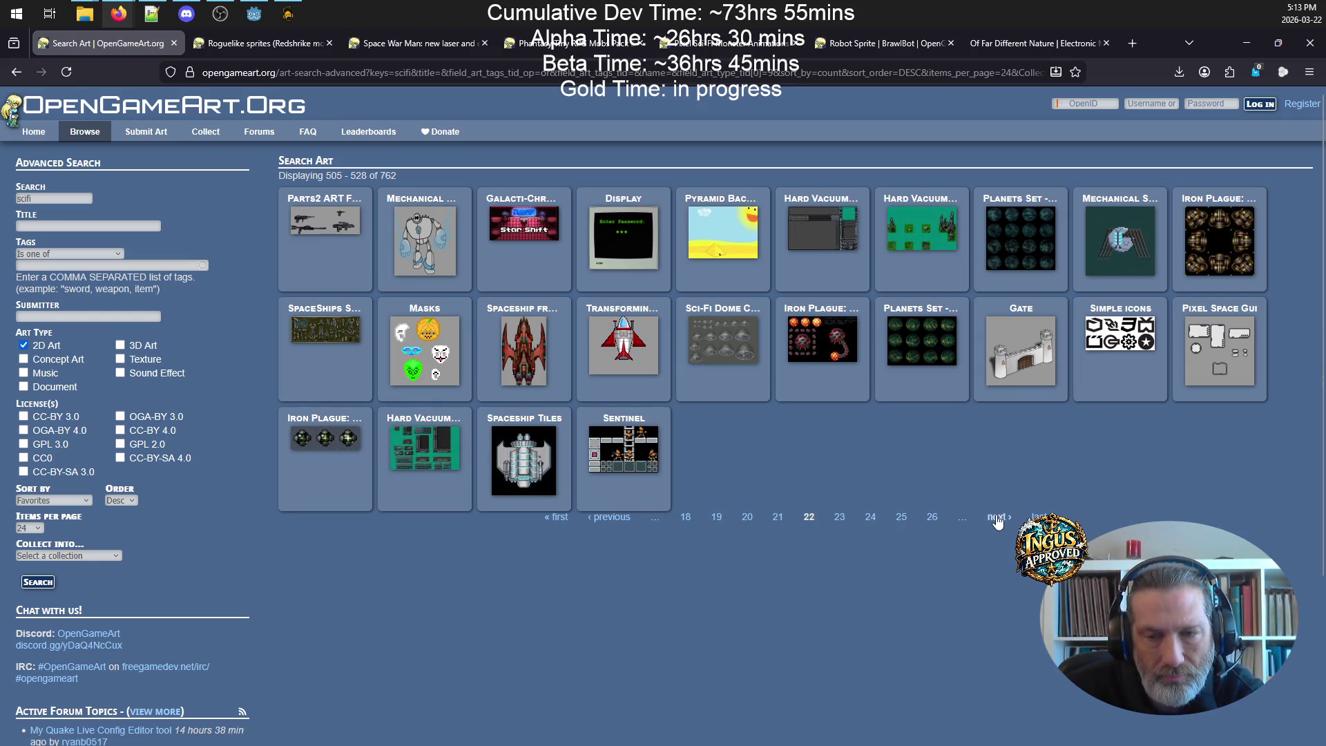
pyautogui.click(998, 522)
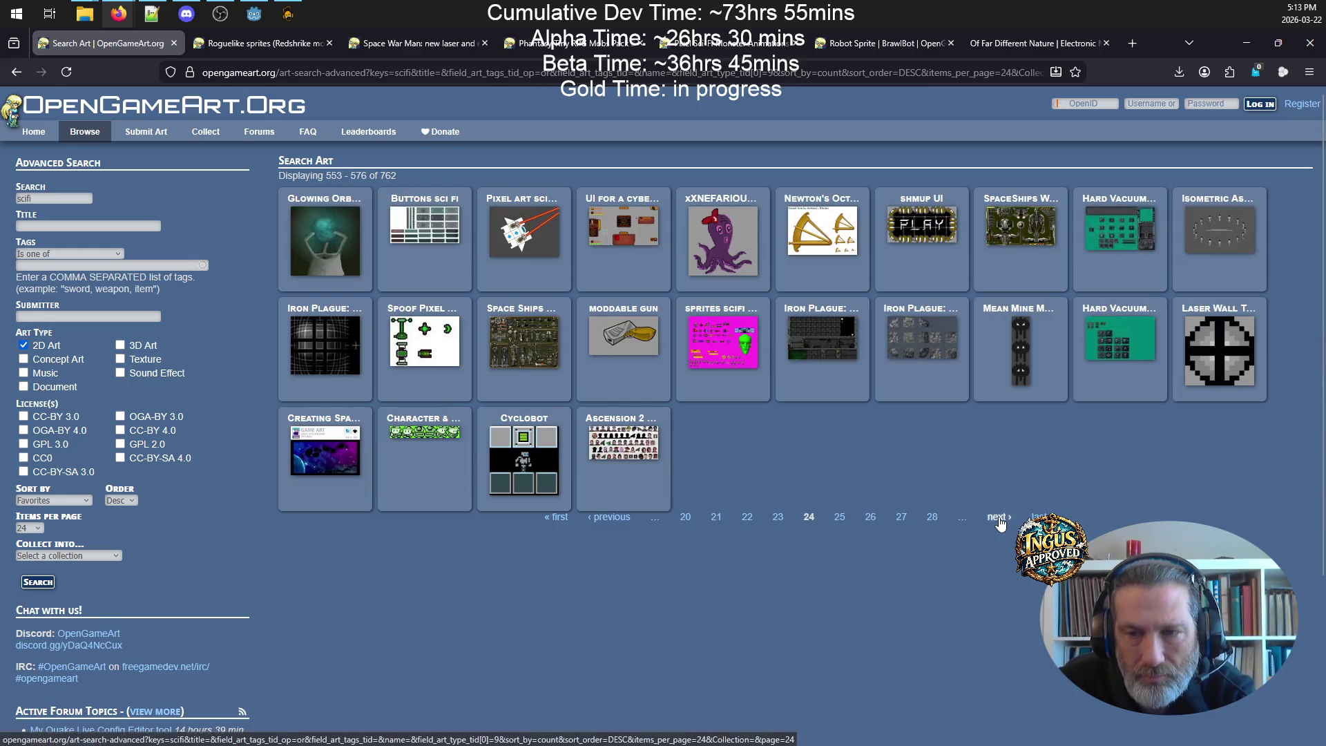
pyautogui.click(611, 518)
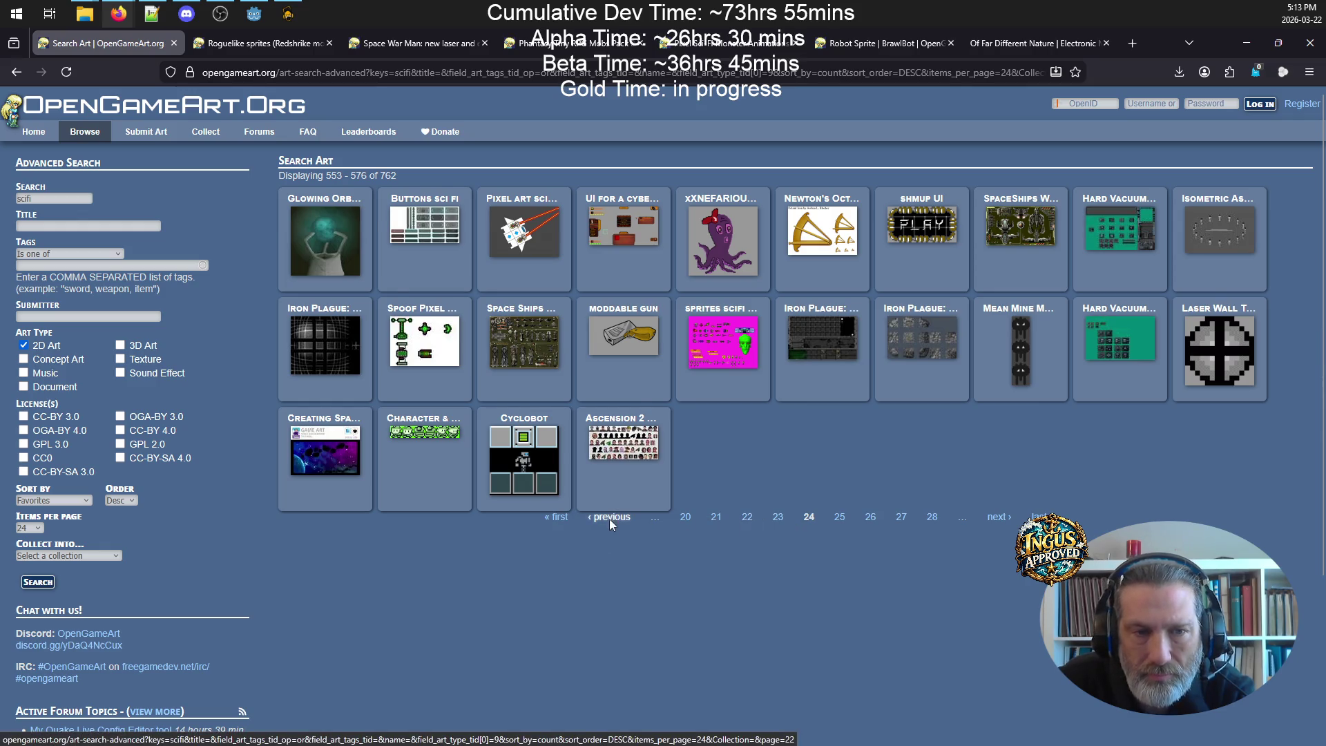
# - Inspect the Iron Plague ship6.bmp page and its enlarged preview, then return to page 23
pyautogui.click(1131, 314)
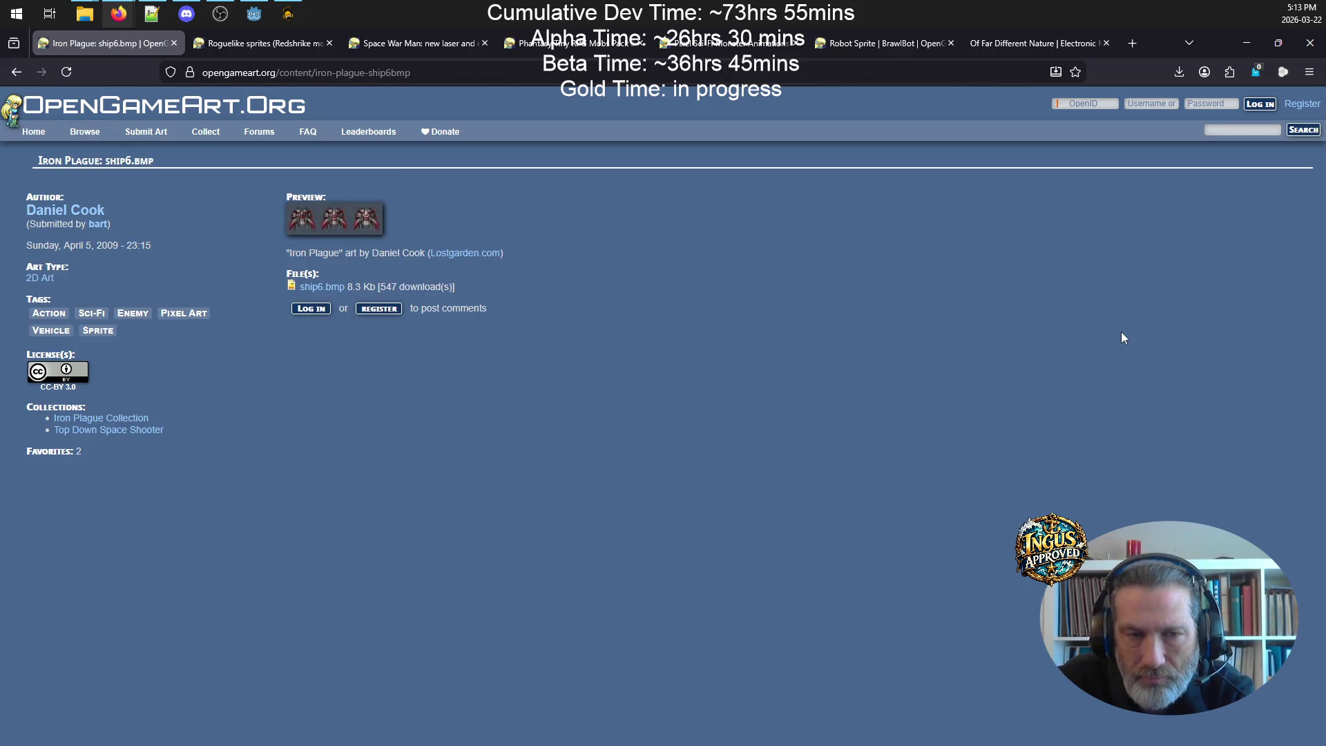
pyautogui.click(324, 221)
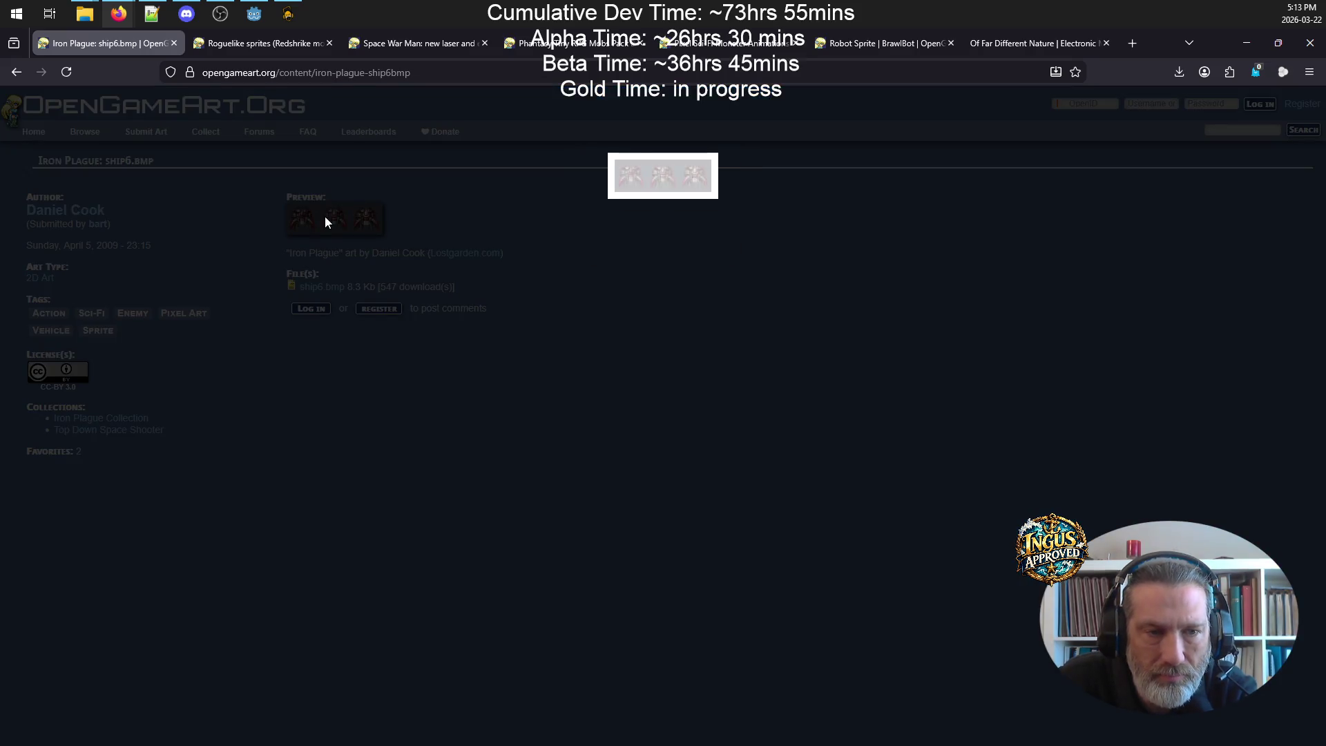
pyautogui.click(677, 206)
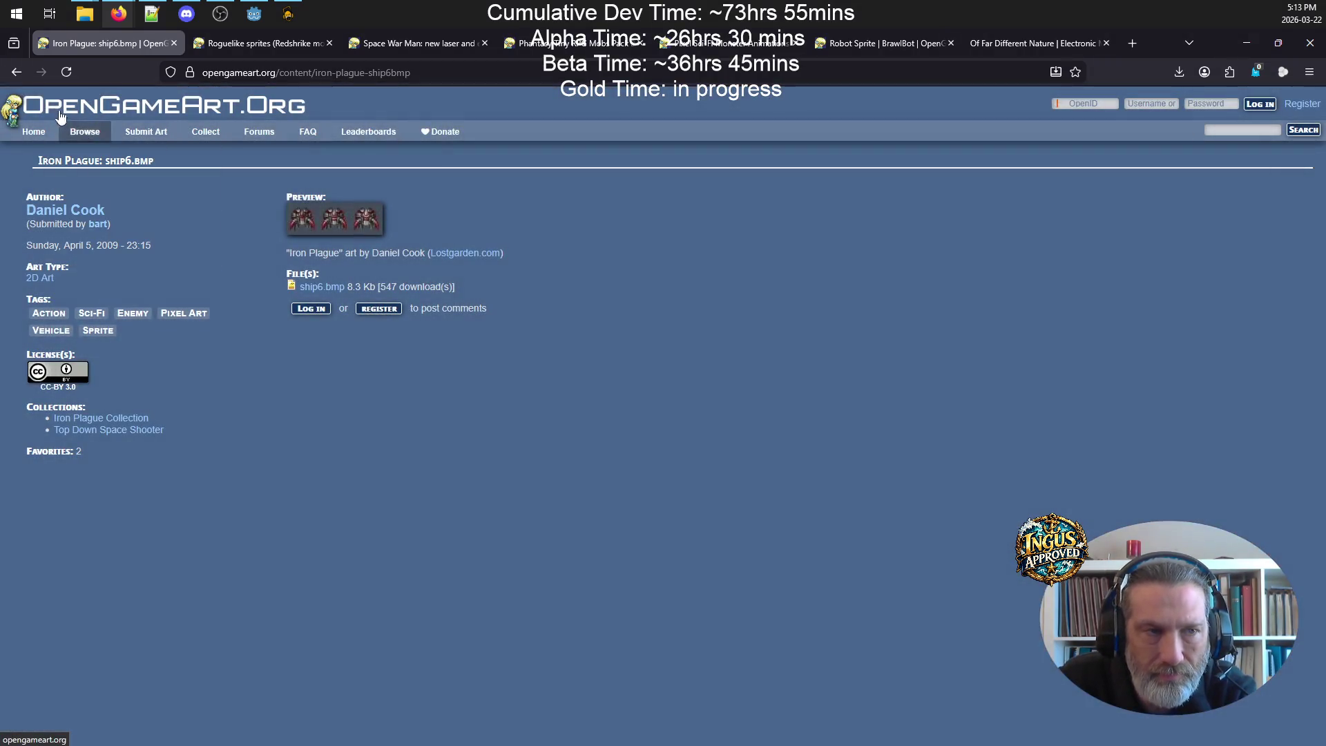
pyautogui.click(16, 74)
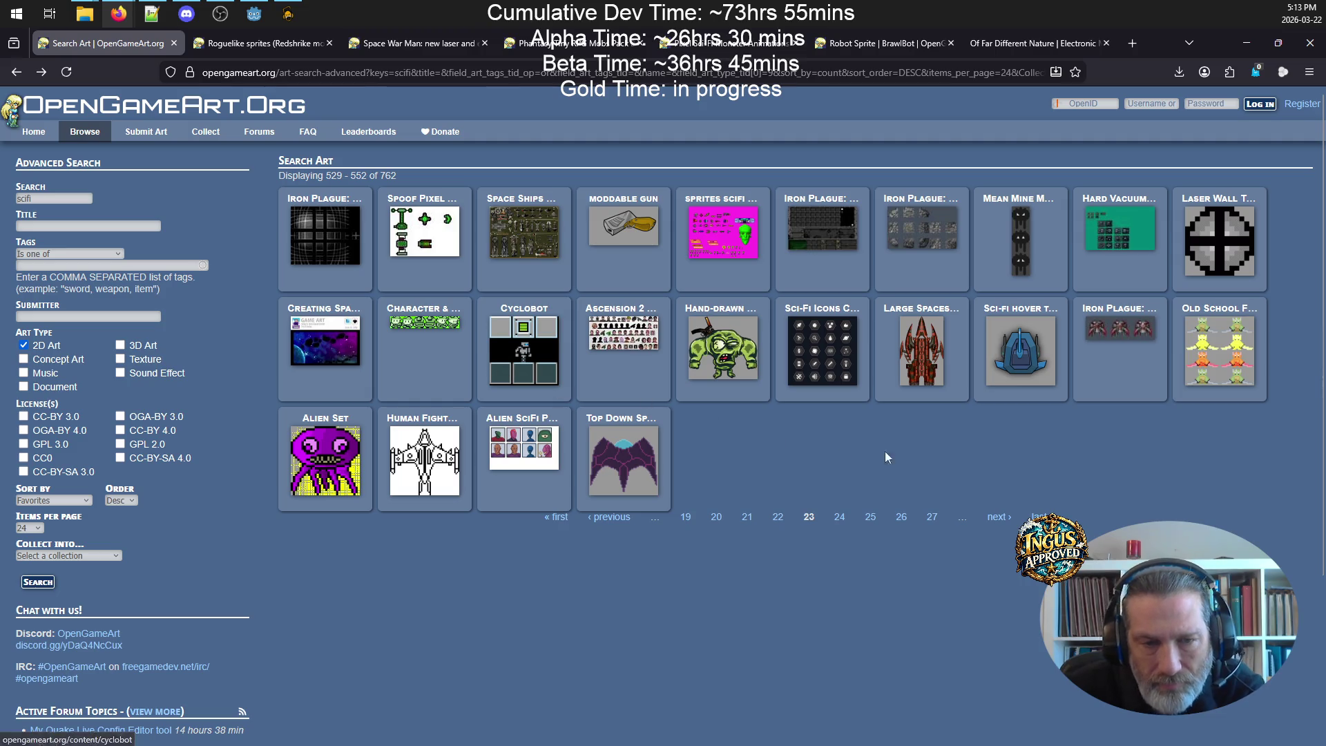
# - Advance the results to page 26 and open the Iron Plague ship3.bmp page
pyautogui.click(1001, 518)
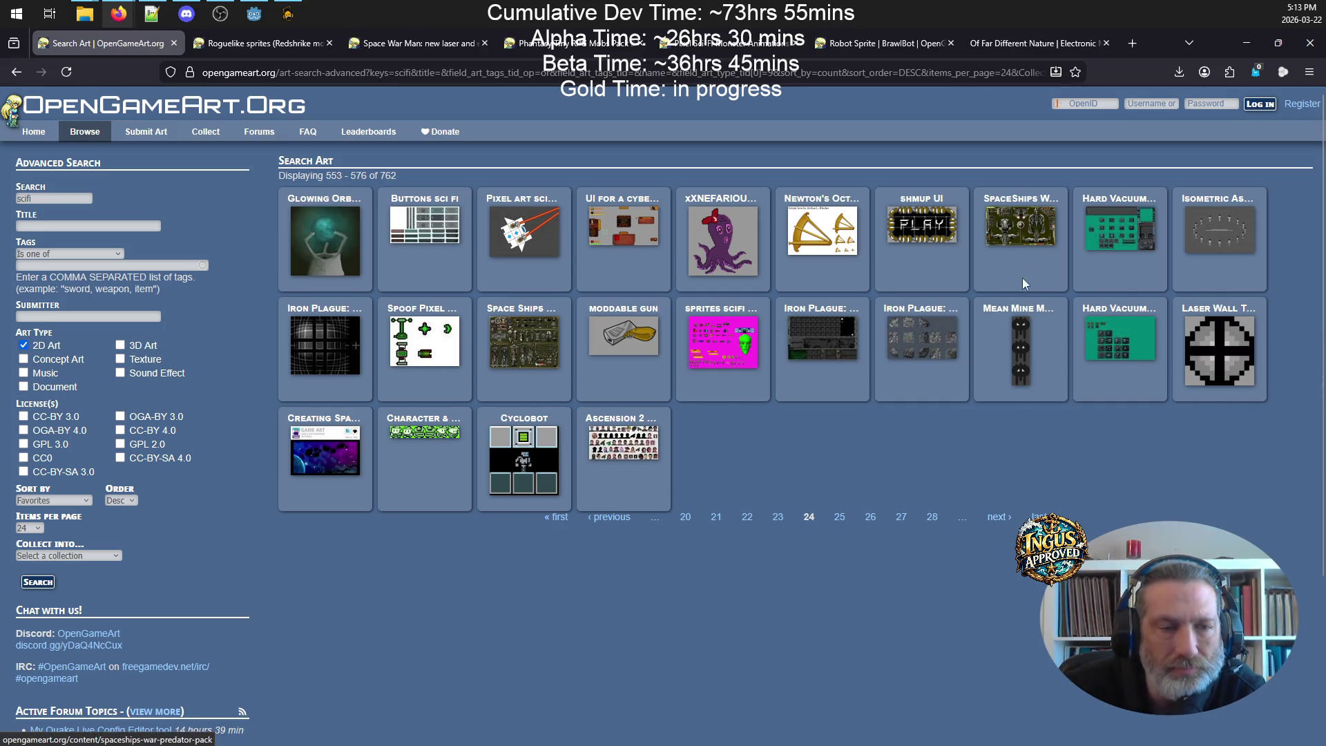
pyautogui.click(996, 520)
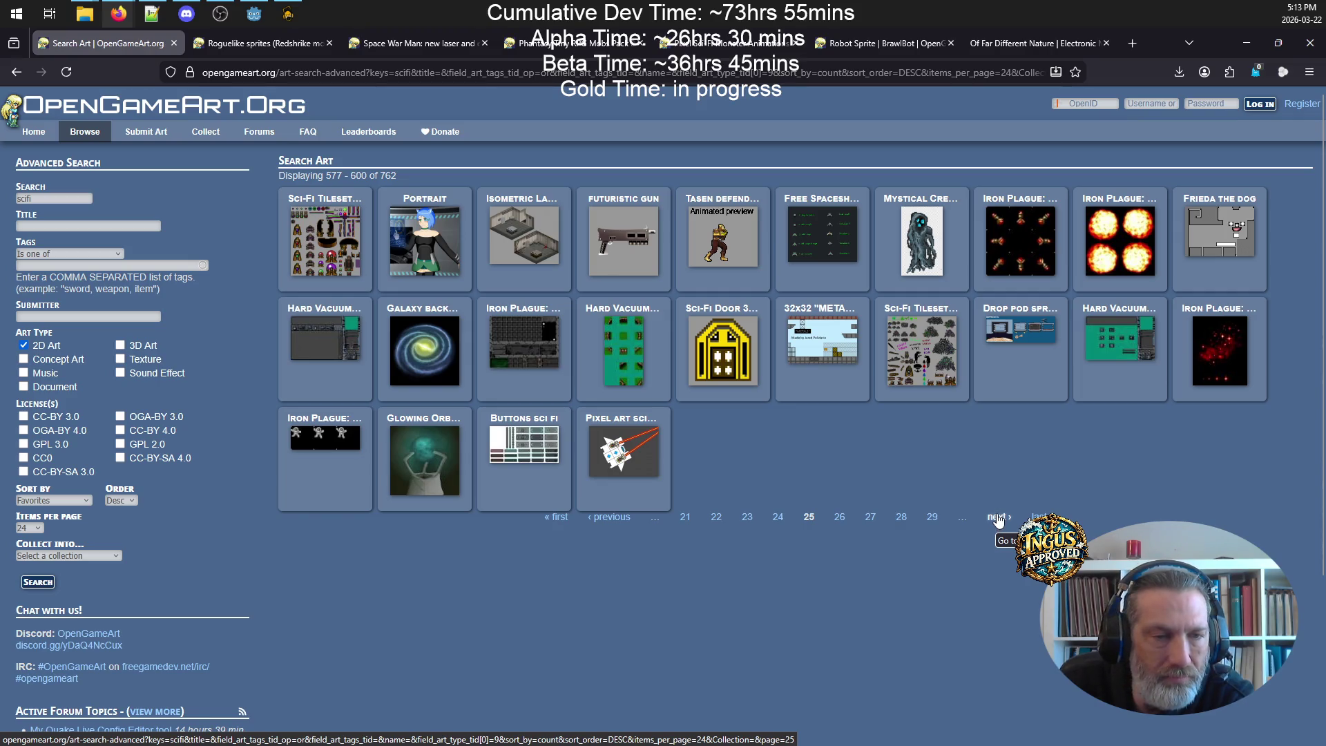
pyautogui.click(996, 518)
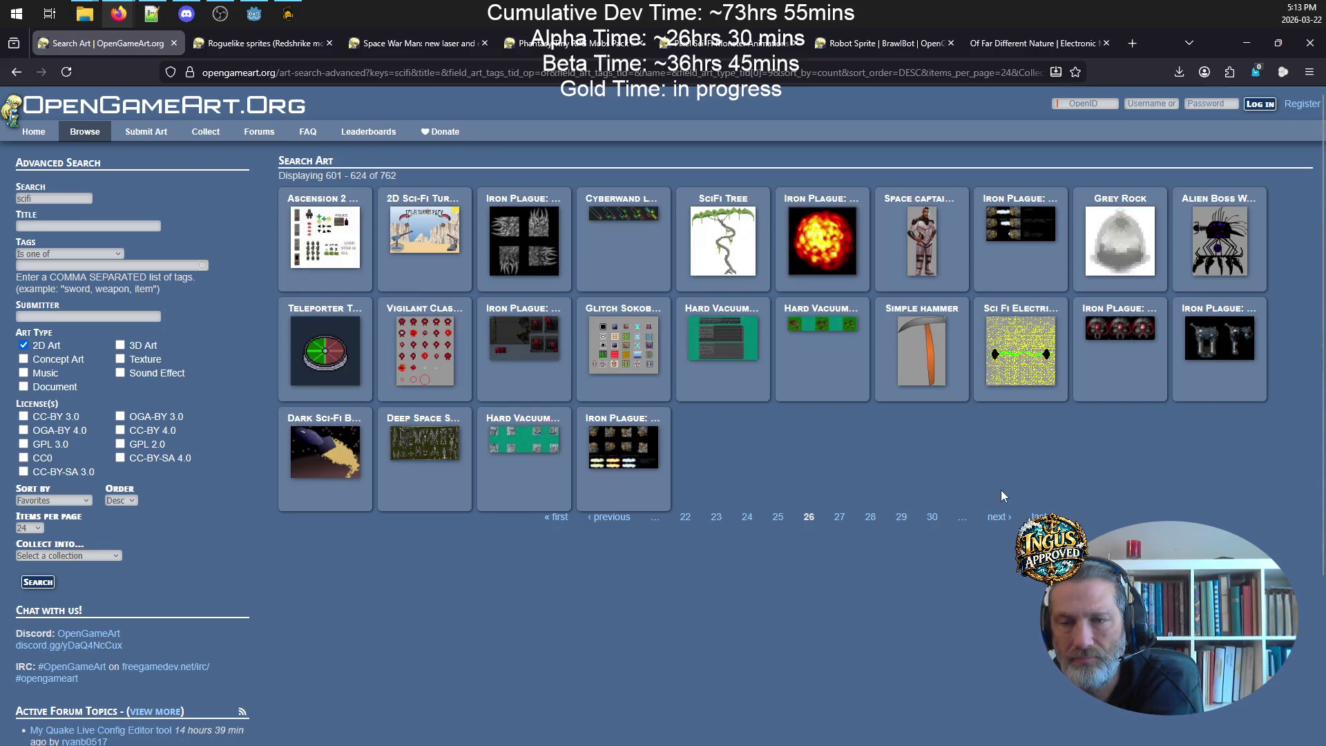
pyautogui.click(1138, 326)
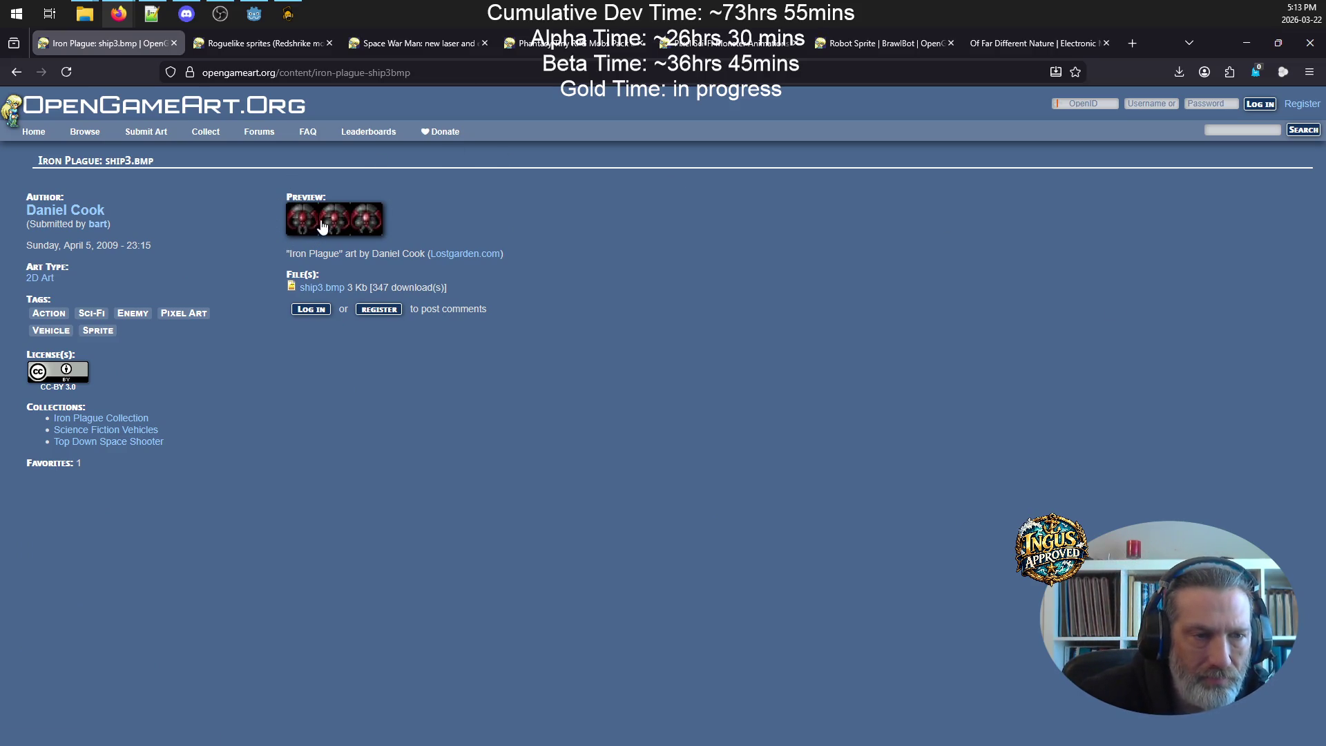
# - Preview the ship3 sprite, reopen its page from results page 26, and download ship3.bmp
pyautogui.click(322, 226)
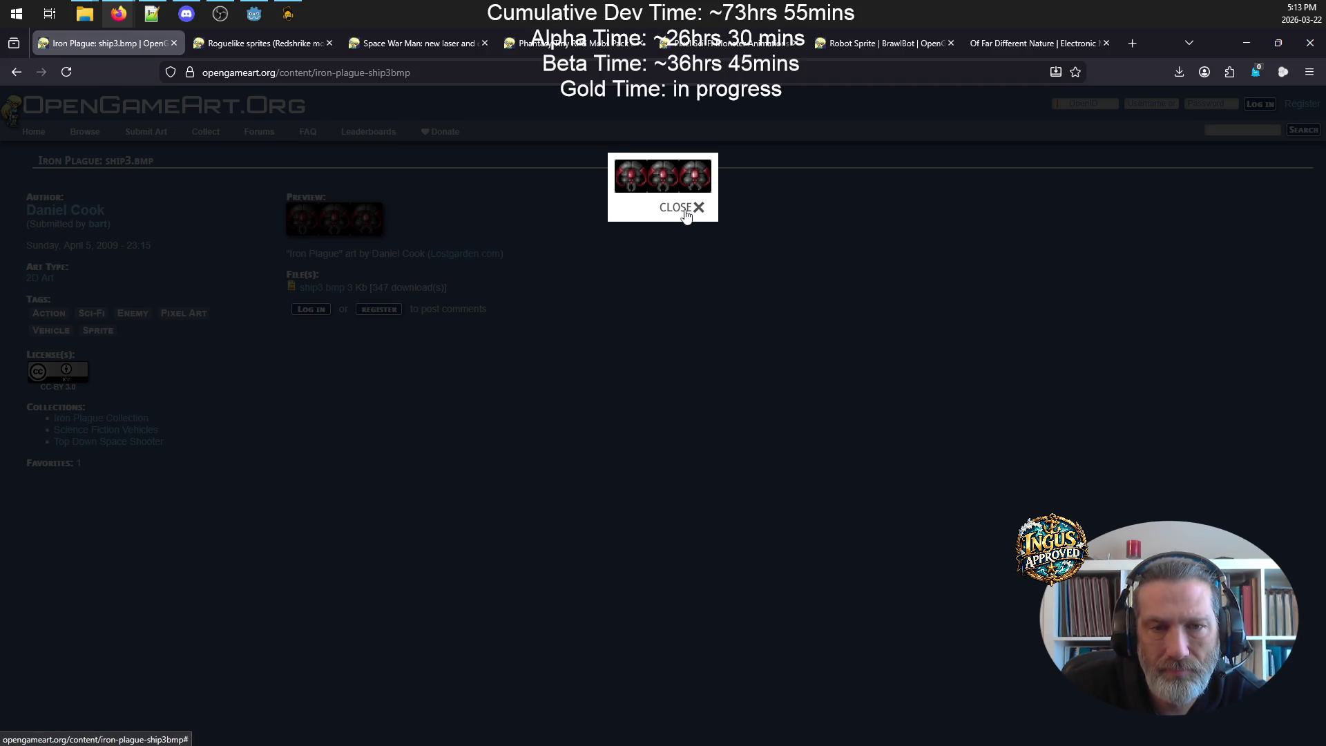
pyautogui.click(686, 211)
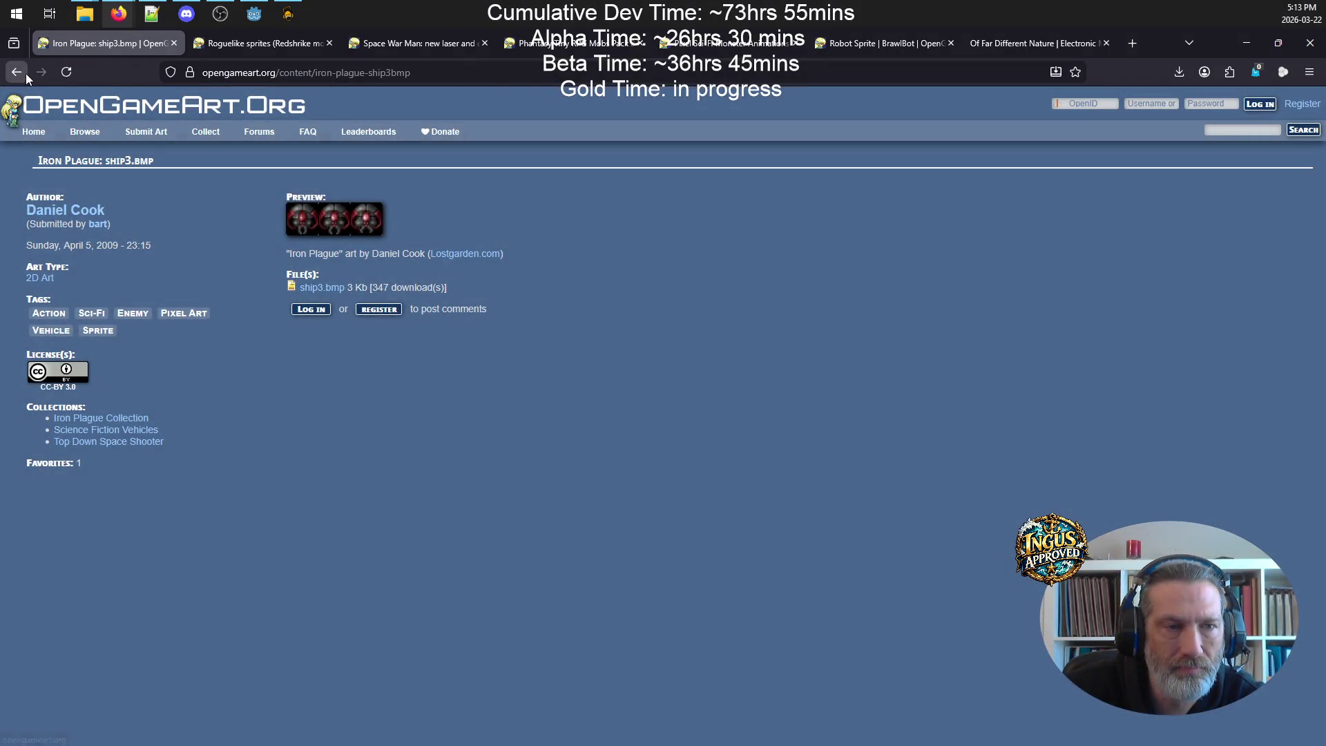
pyautogui.click(24, 72)
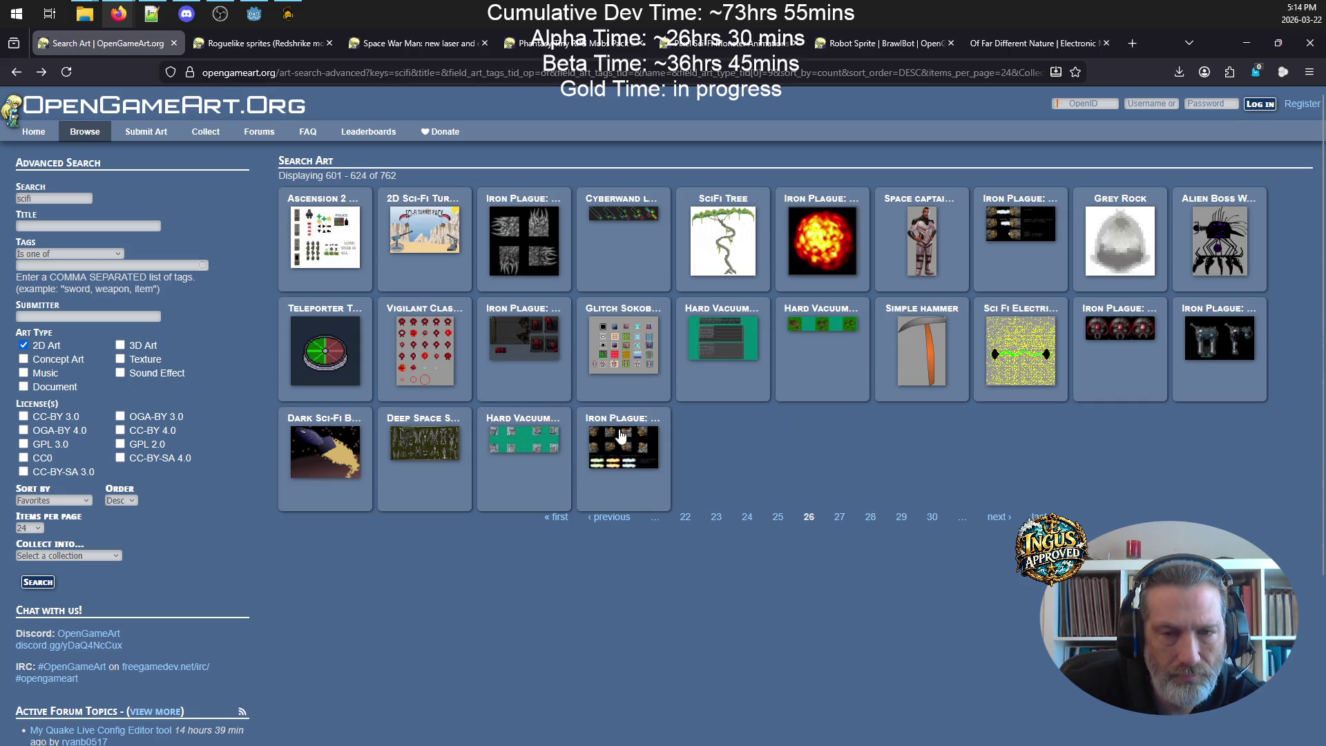
pyautogui.click(1119, 328)
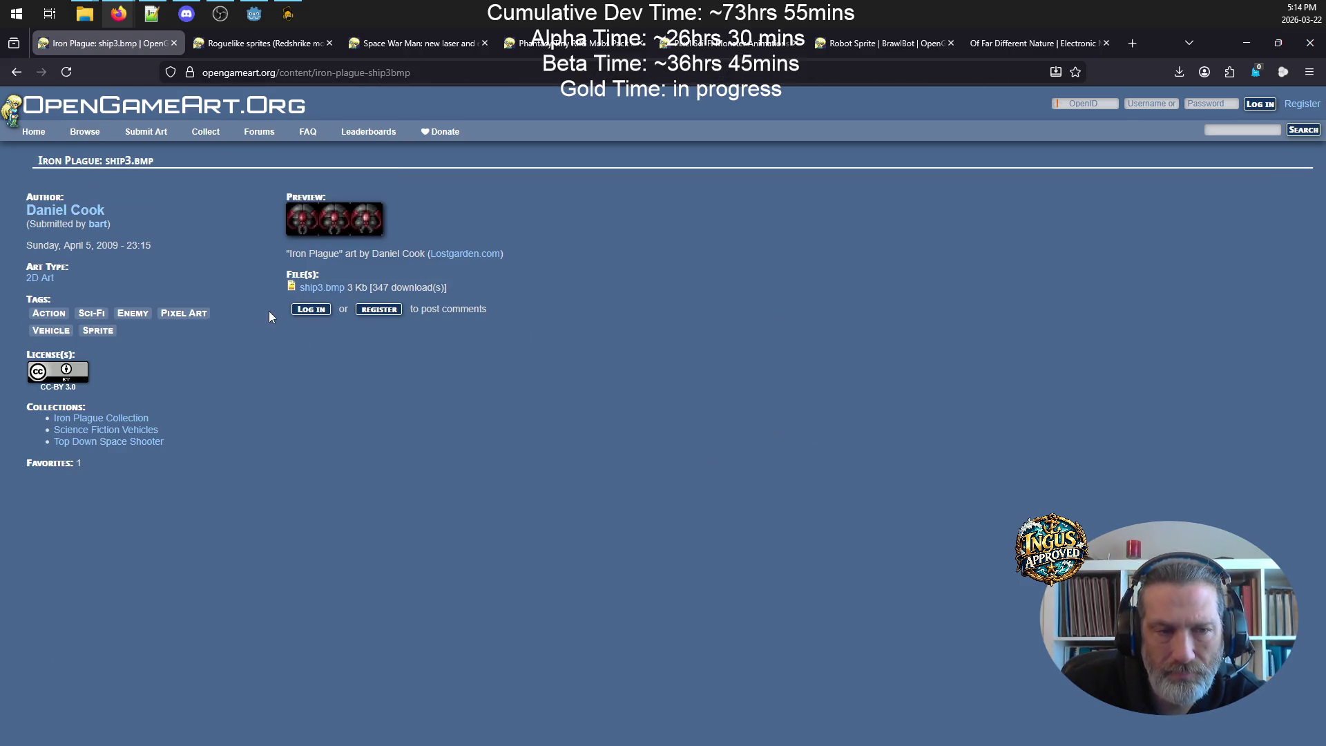
pyautogui.click(322, 288)
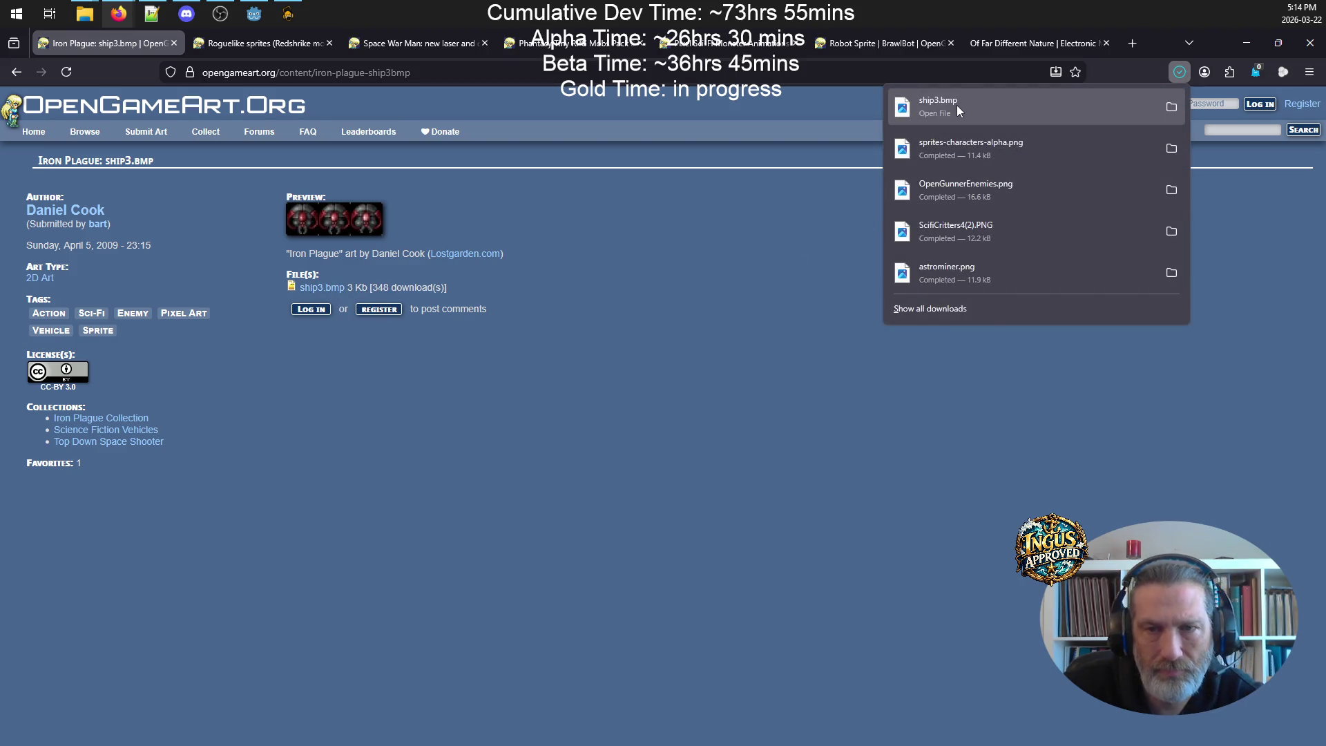
# - Open the downloaded ship3.bmp in GIMP, always using GIMP for .bmp files
pyautogui.click(958, 108)
pyautogui.click(611, 246)
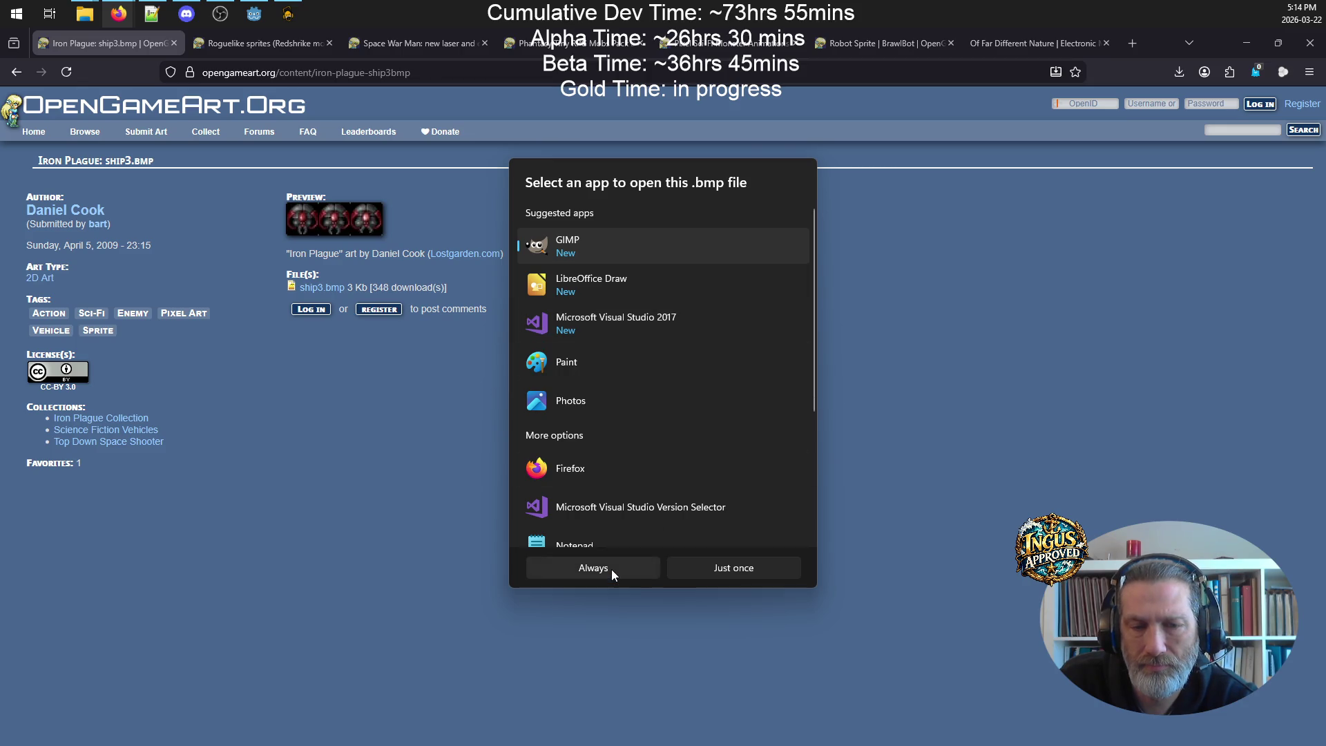
pyautogui.click(613, 573)
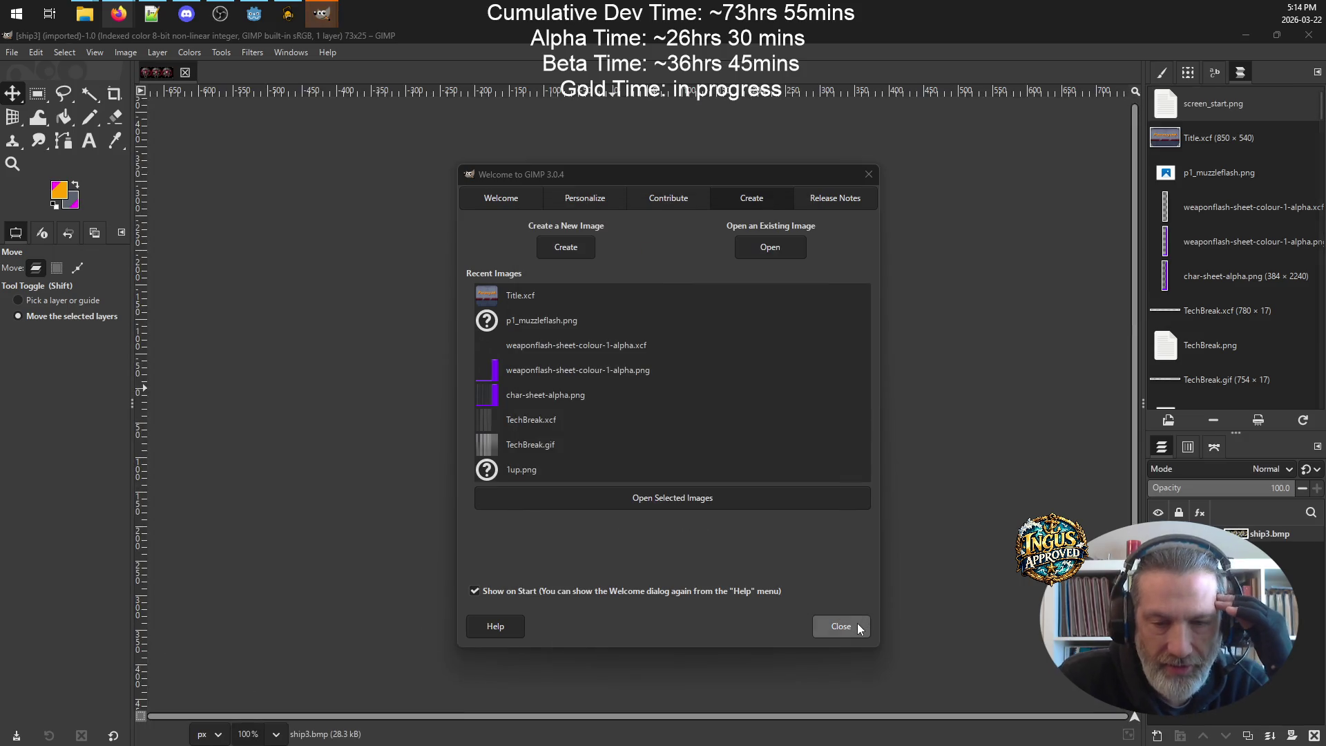
# - Dismiss GIMP's welcome screen, zoom in on ship3.bmp, and undo an accidental layer move
pyautogui.click(855, 624)
pyautogui.scroll(5, 658, 373)
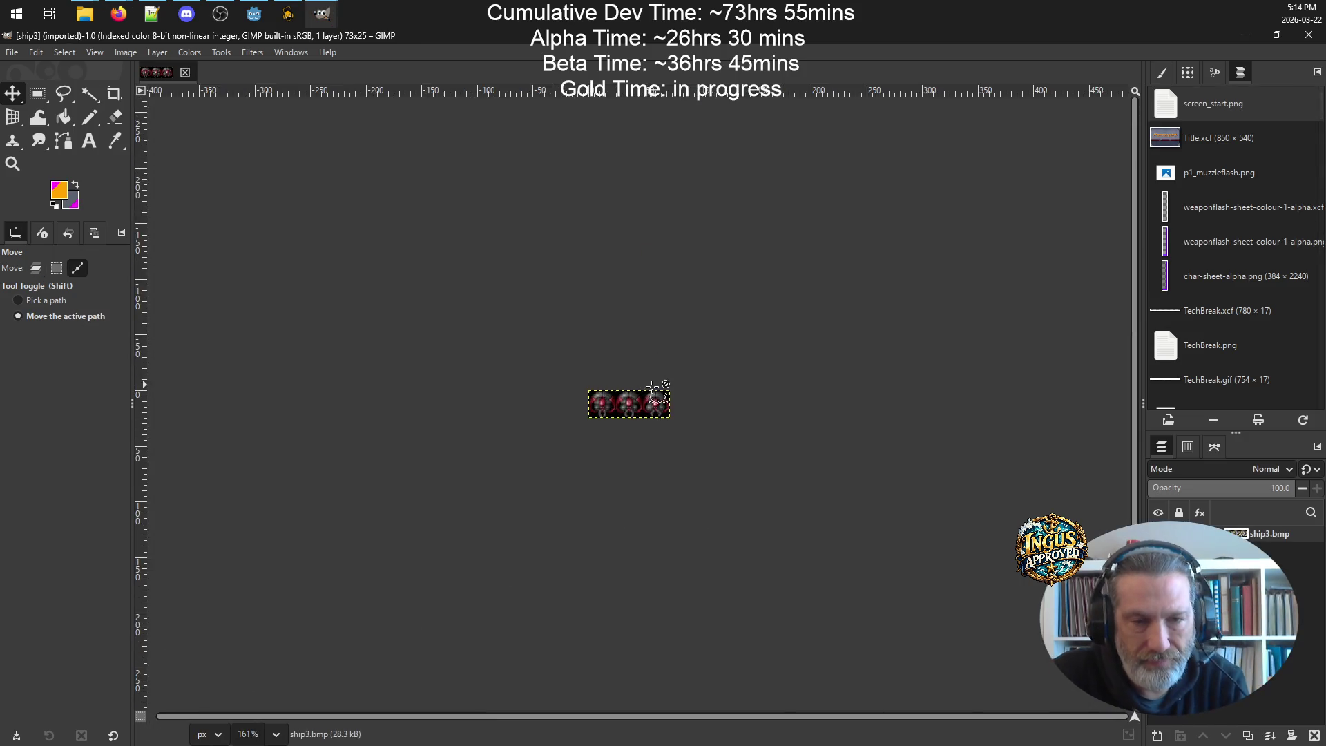
pyautogui.scroll(4, 659, 417)
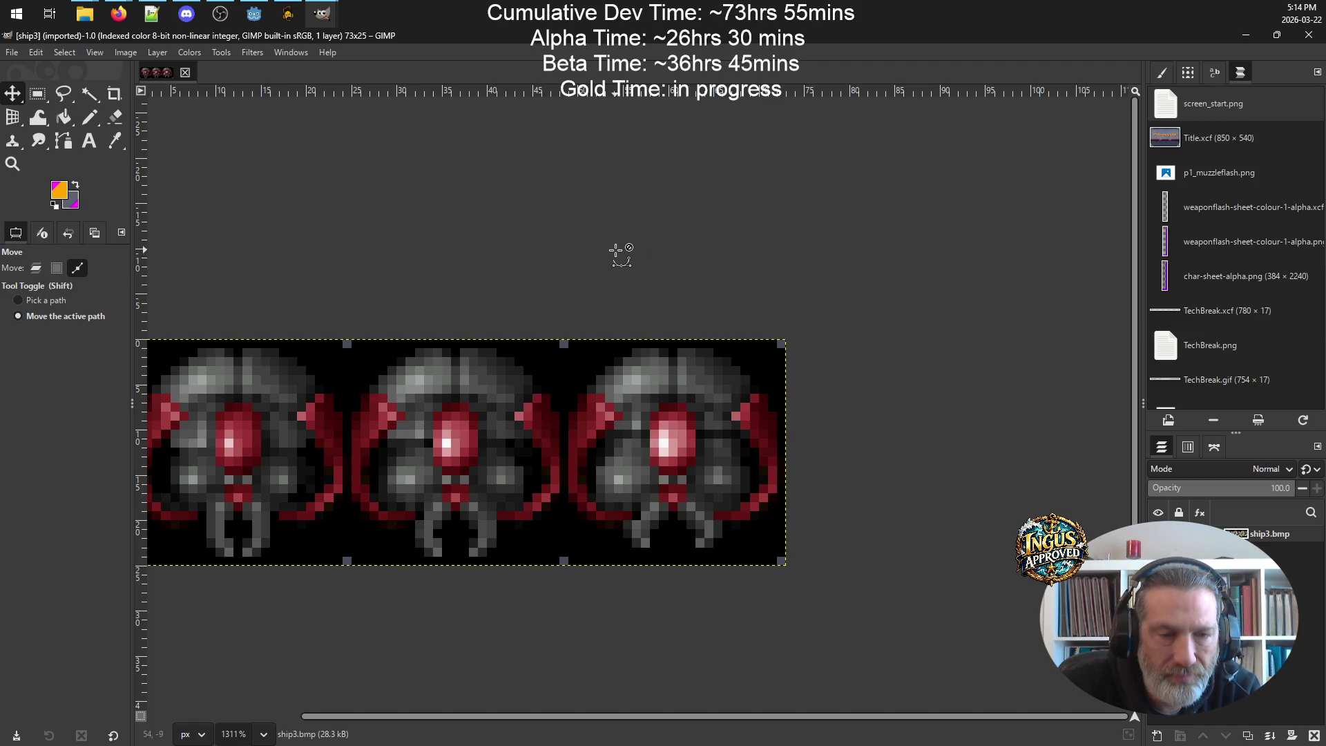
pyautogui.scroll(-4, 607, 251)
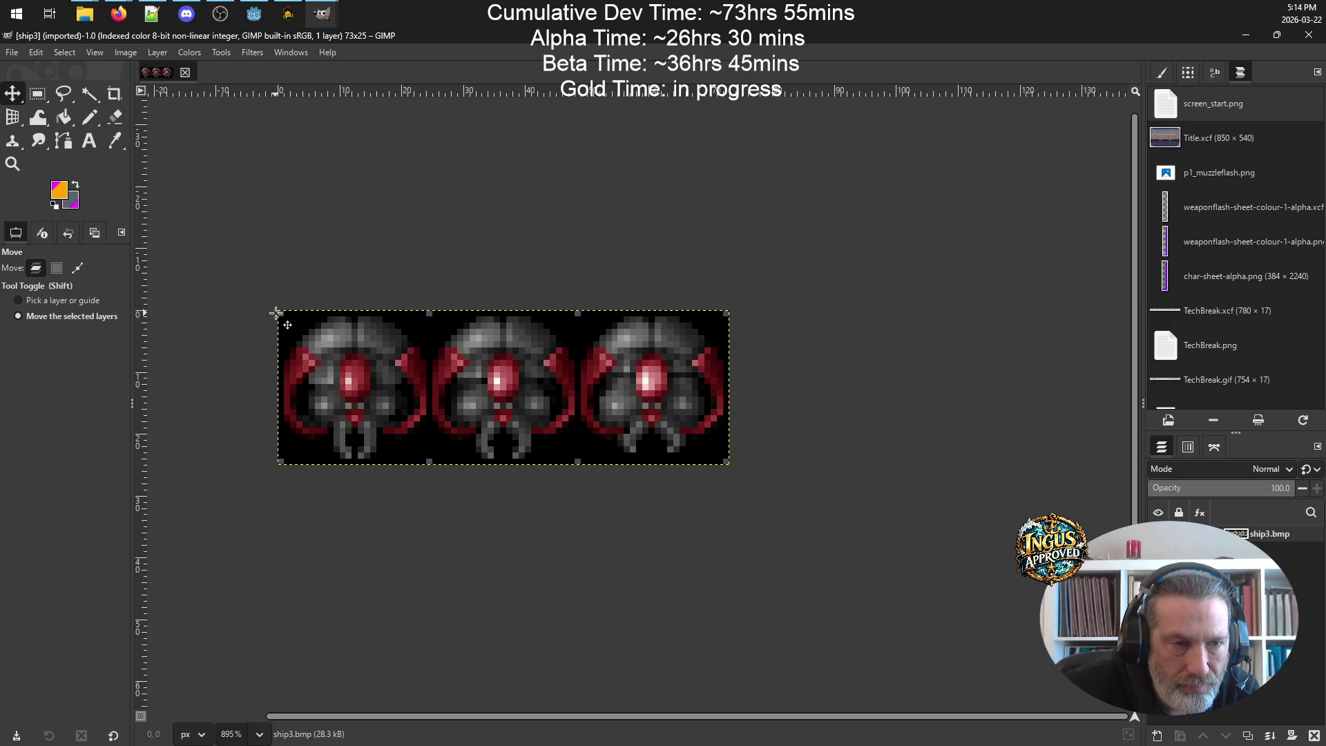
pyautogui.moveTo(277, 312); pyautogui.dragTo(310, 360)
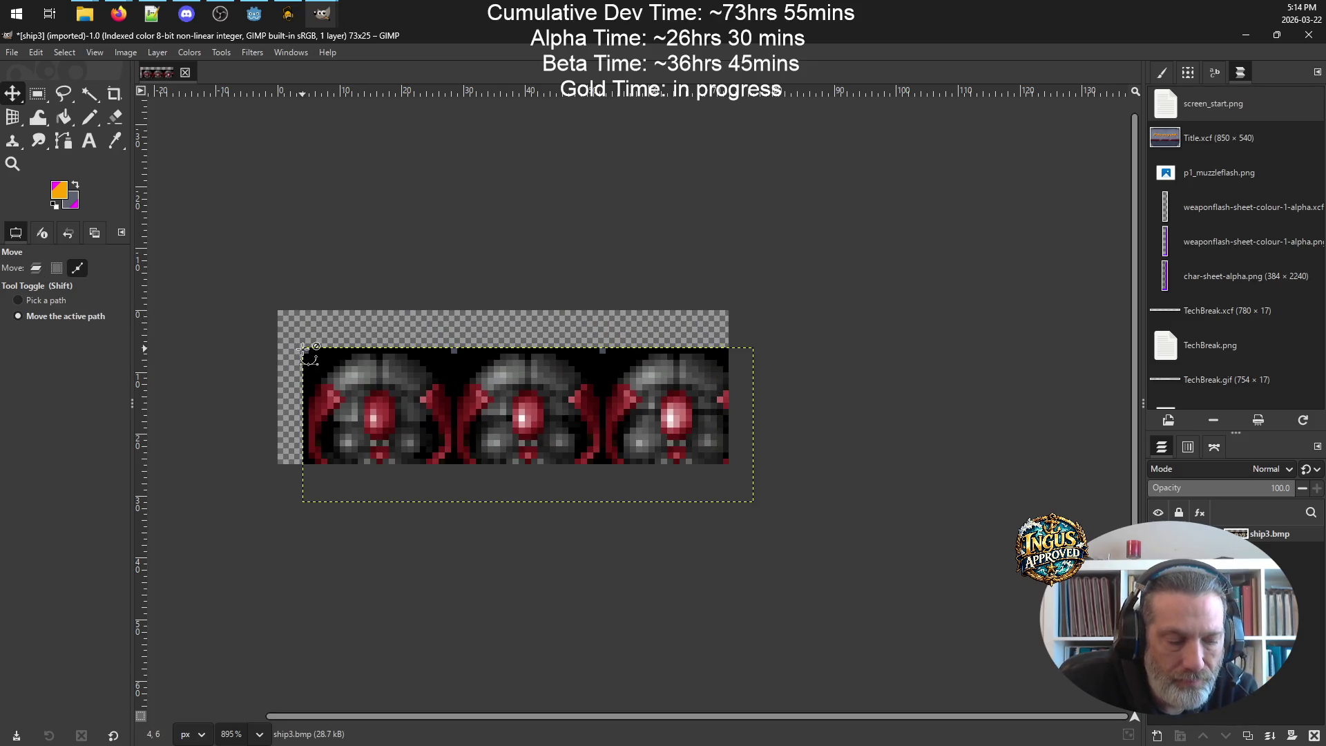
pyautogui.hotkey('ctrl', 'z')
# - Draw and clear a stray rectangle selection, then bring up the Image menu
pyautogui.click(37, 97)
pyautogui.moveTo(281, 314)
pyautogui.mouseDown()
pyautogui.moveTo(311, 370)
pyautogui.moveTo(430, 462)
pyautogui.moveTo(331, 511)
pyautogui.moveTo(214, 477)
pyautogui.moveTo(192, 352)
pyautogui.mouseUp()
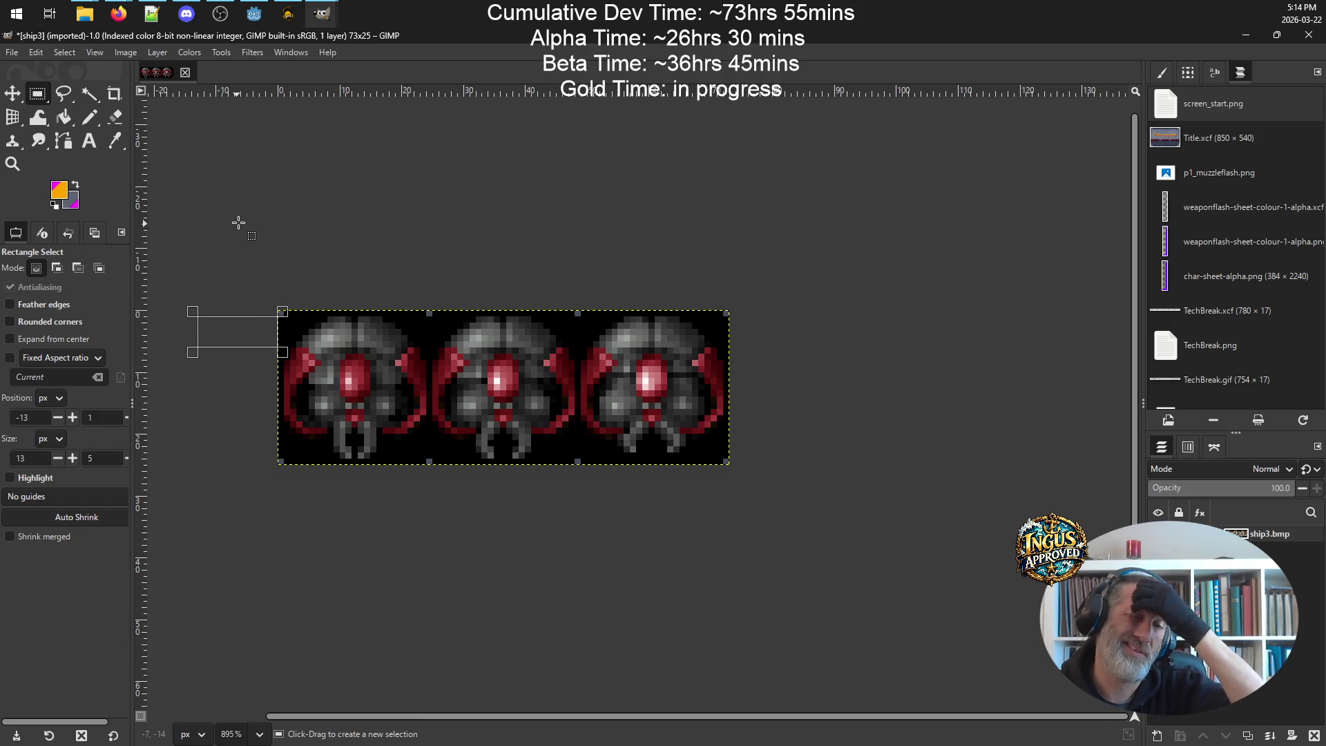
pyautogui.click(633, 259)
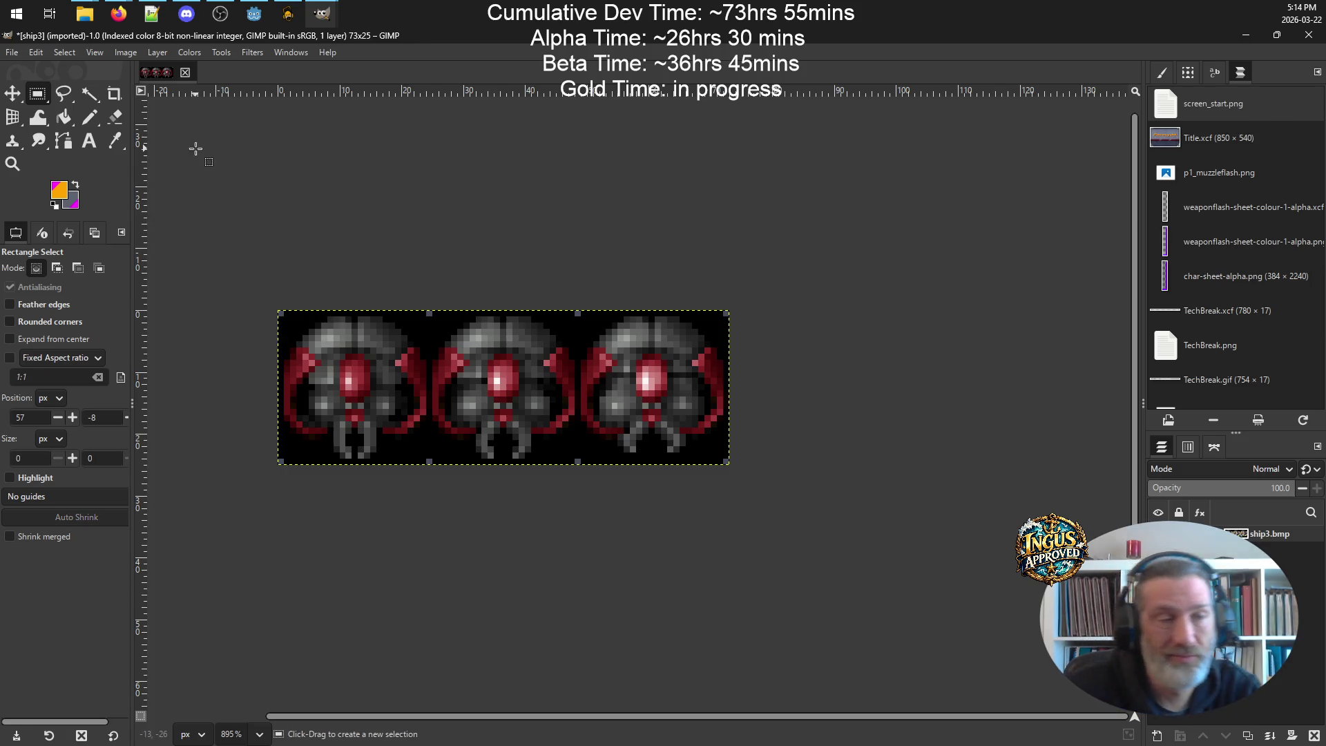
pyautogui.click(119, 53)
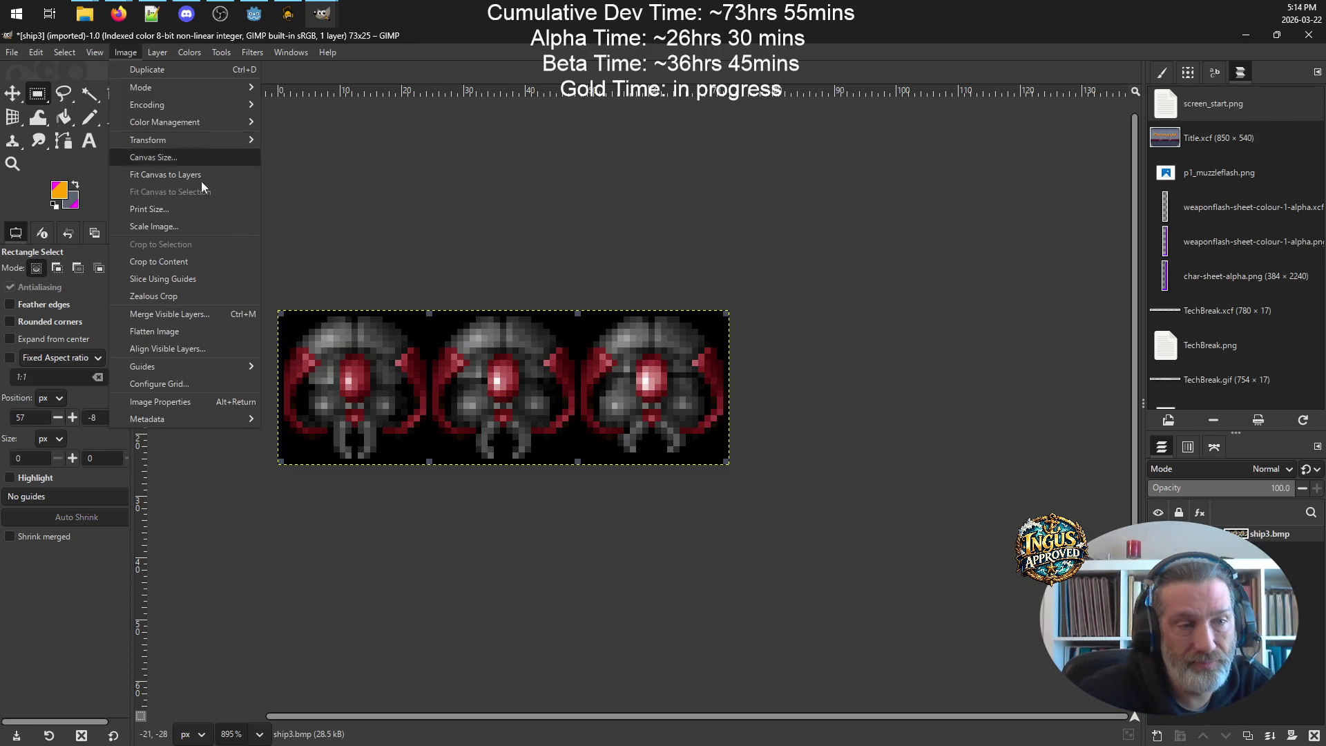
# - Try scaling the image to 146×50, view it fitted, then undo that scale
pyautogui.click(229, 232)
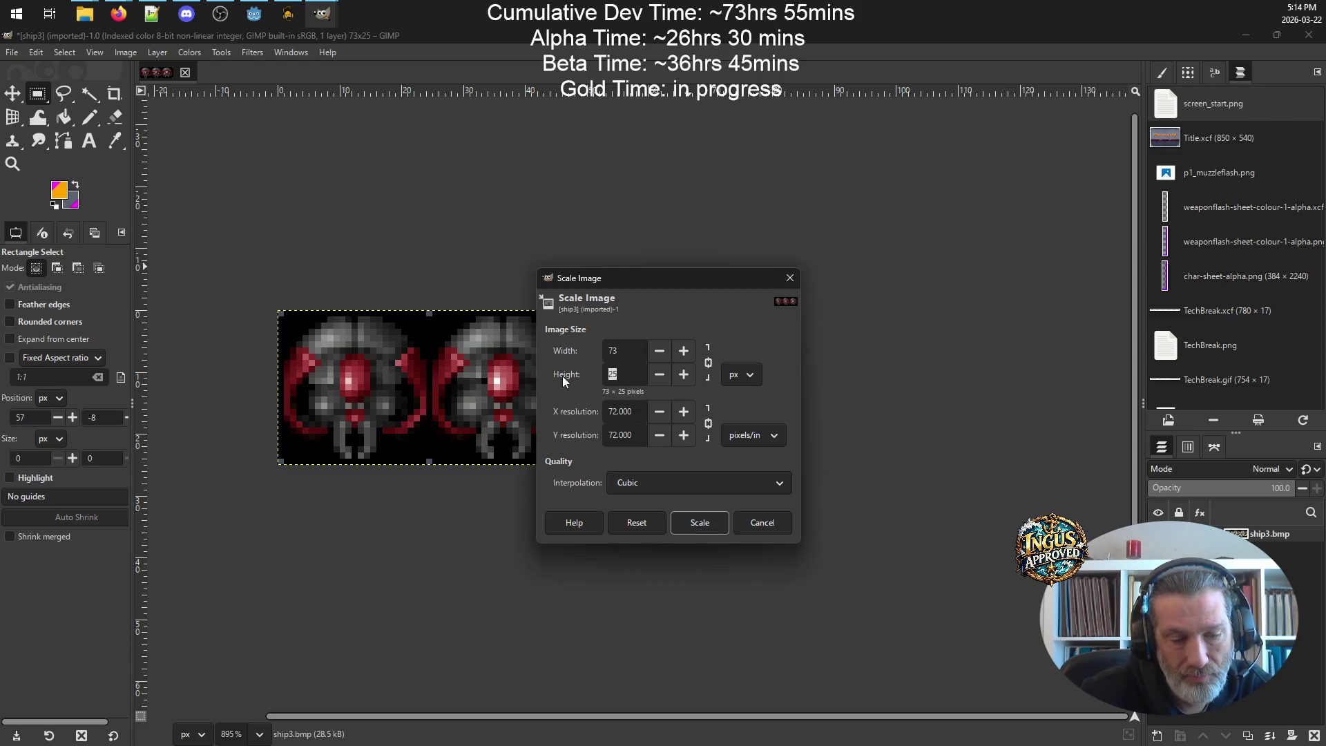
pyautogui.write('50')
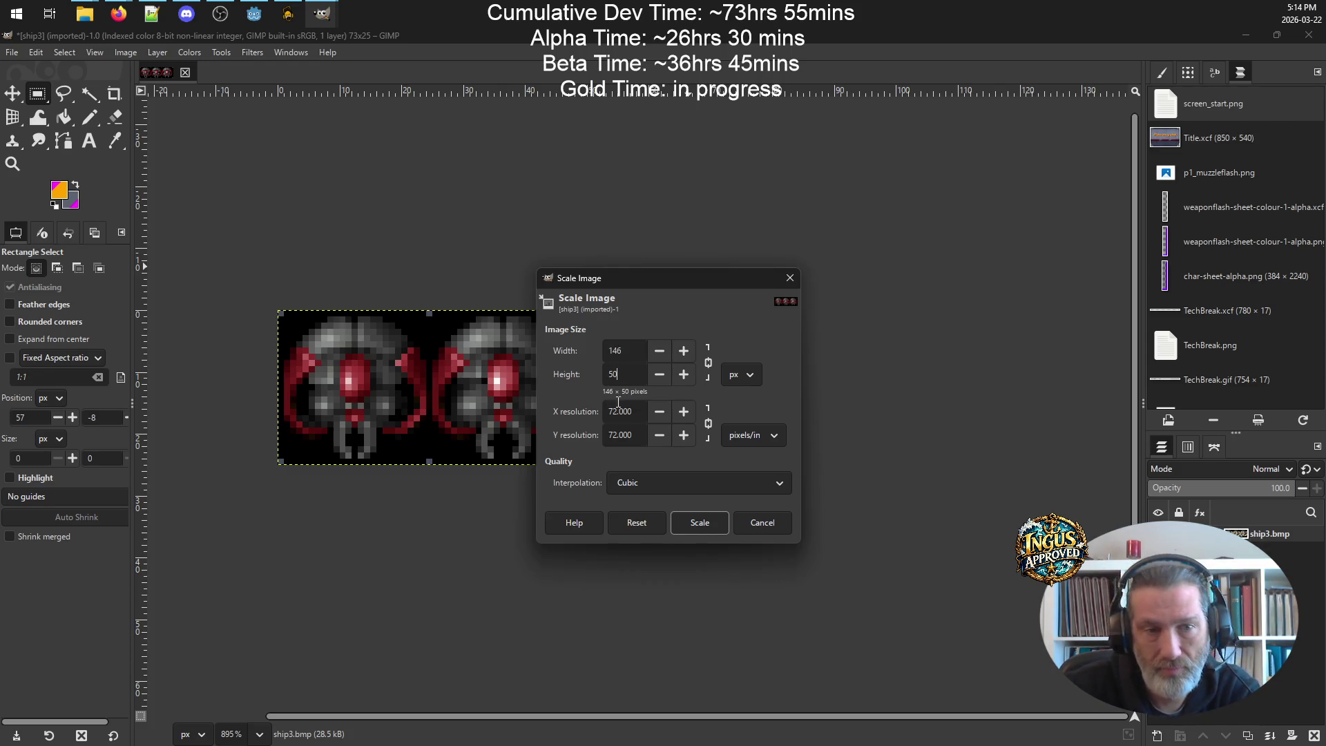
pyautogui.click(700, 522)
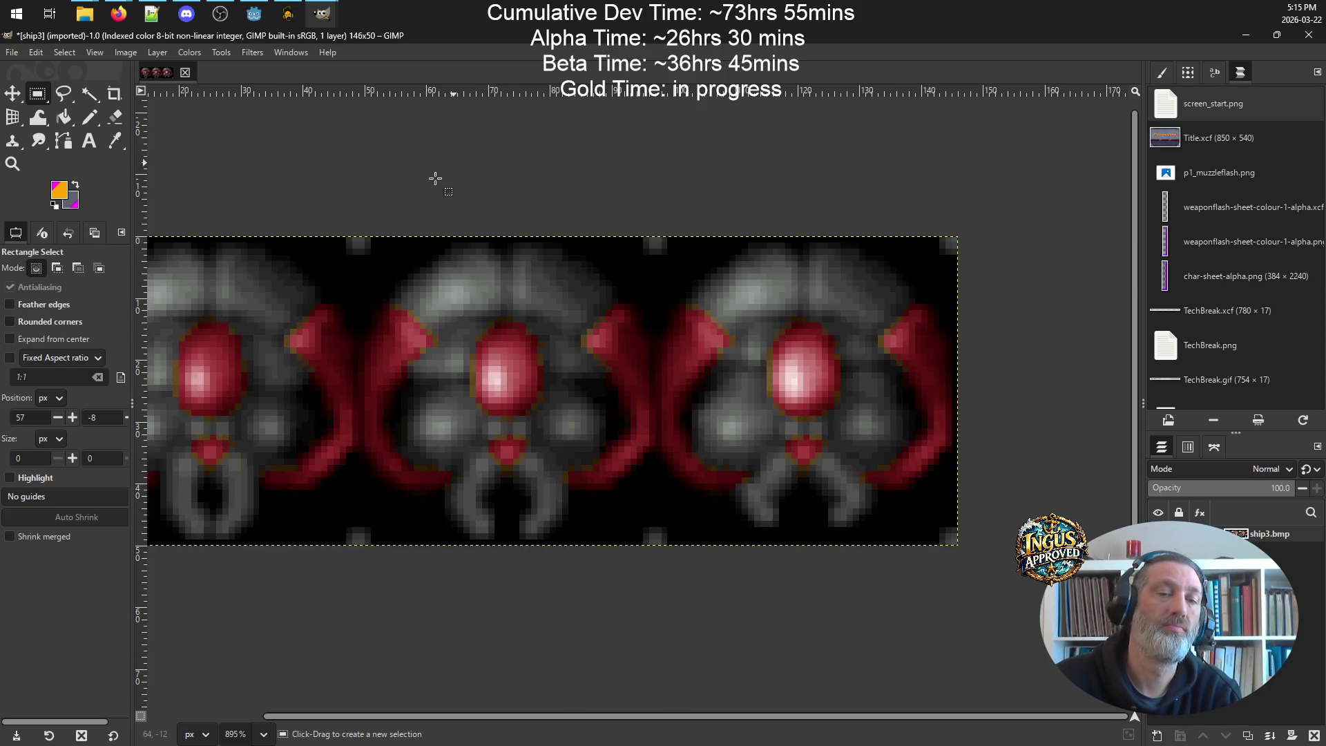
pyautogui.hotkey('shift', 'j')
pyautogui.hscroll(-2, 511, 181)
pyautogui.scroll(-1, 511, 181)
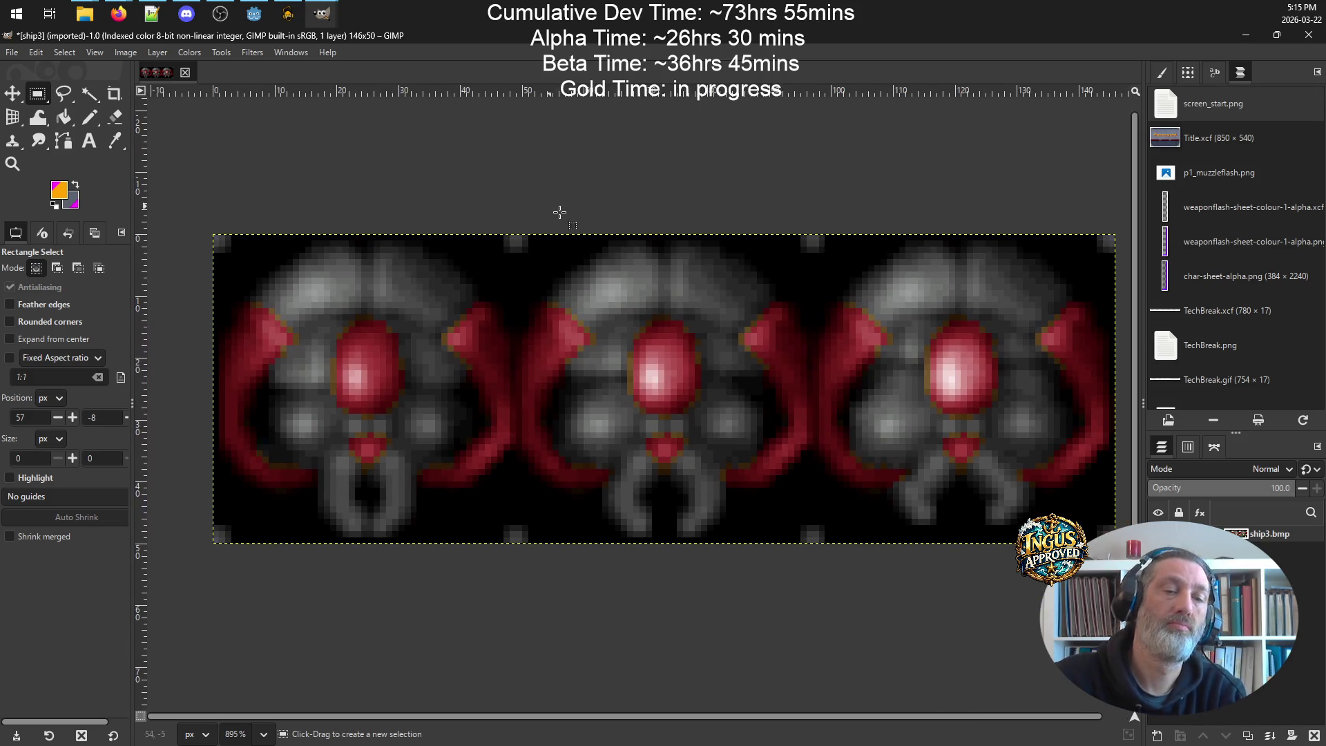
pyautogui.scroll(1, 763, 299)
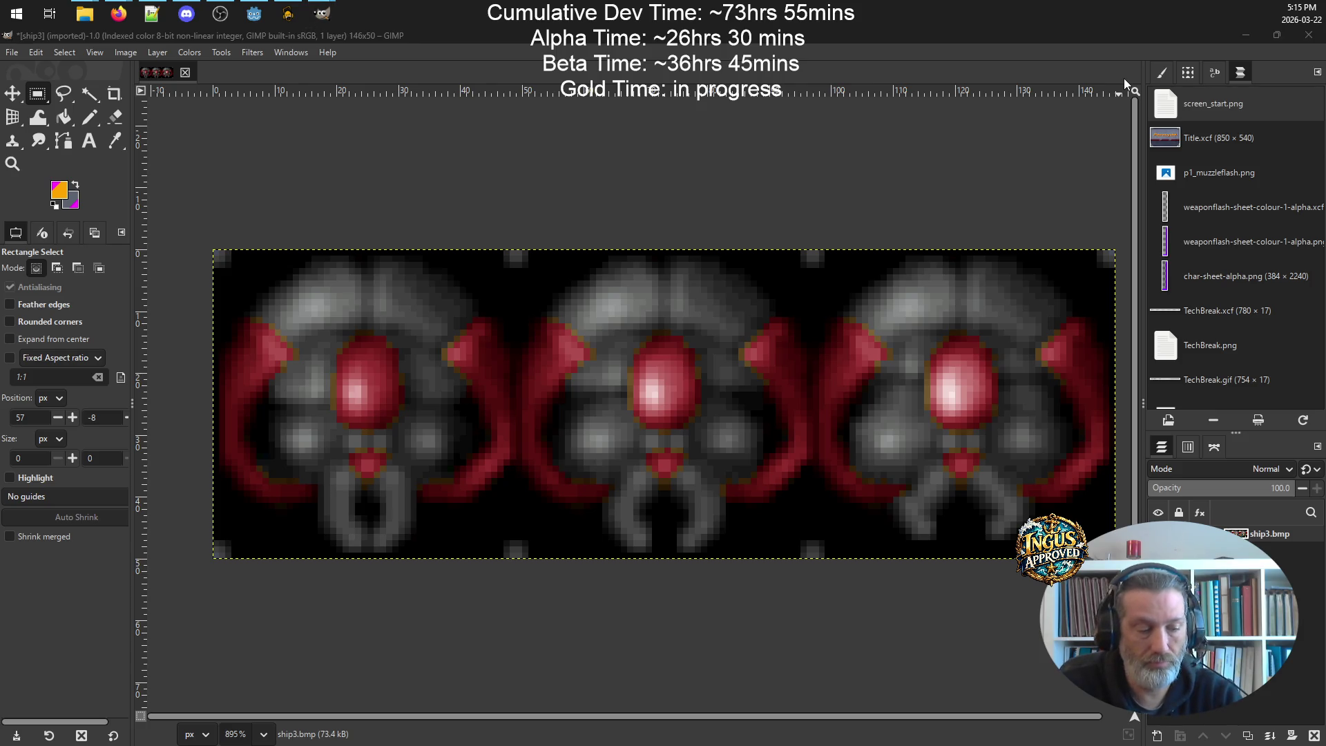
pyautogui.press('Return')
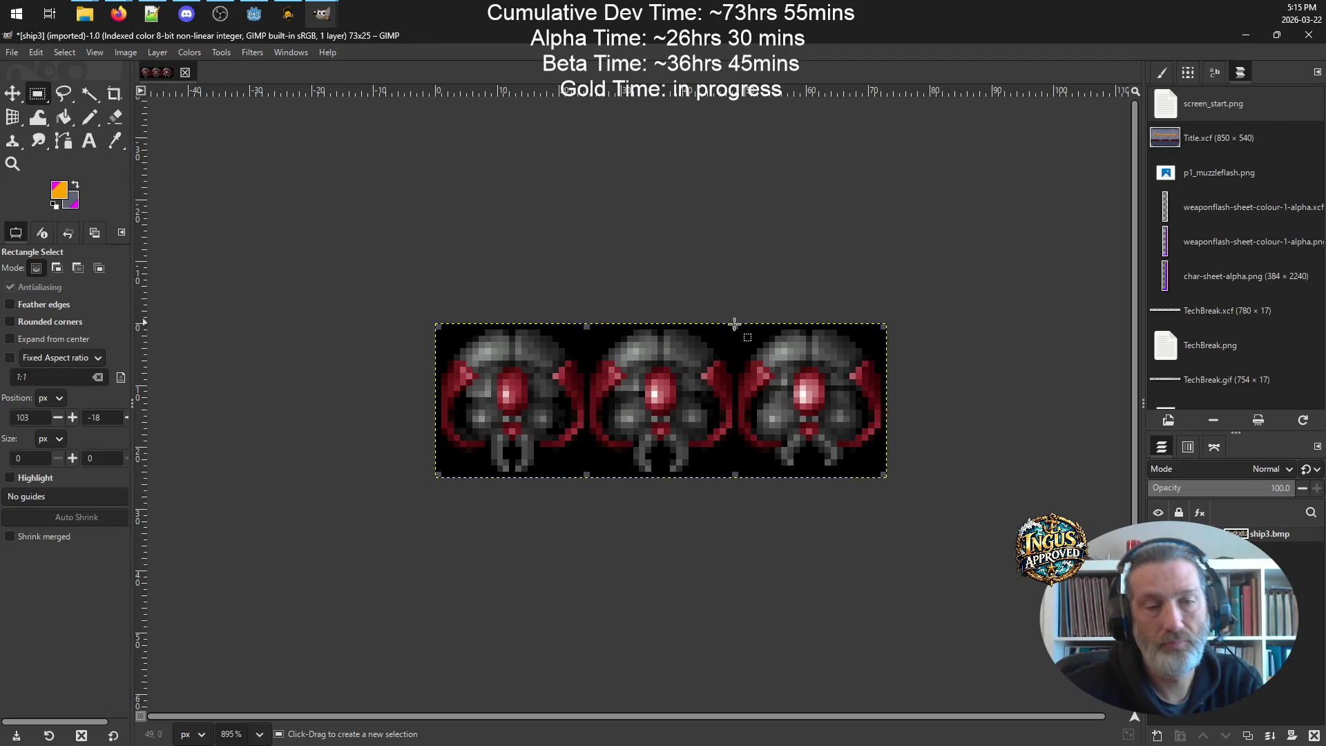
# - Rescale to 292×100 with Linear interpolation, then undo the blurry result
pyautogui.click(124, 53)
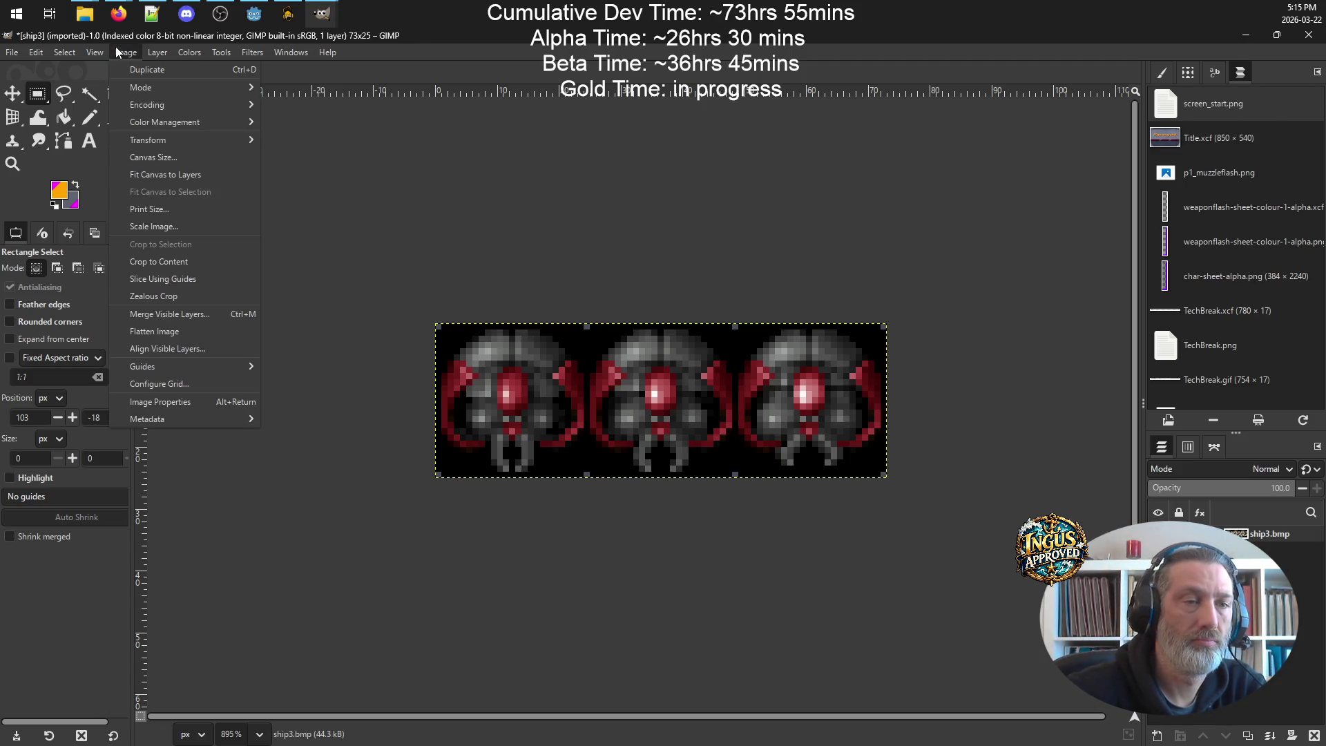
pyautogui.click(154, 227)
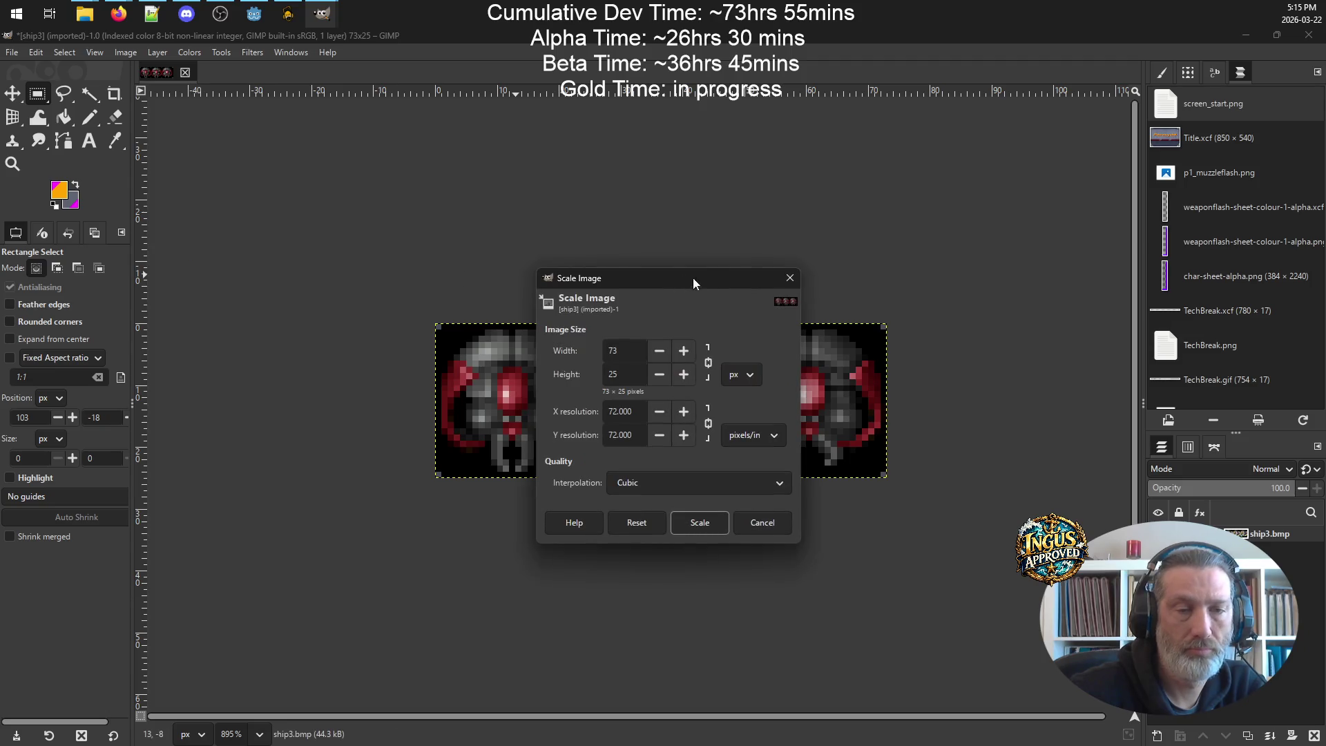
pyautogui.doubleClick(610, 373)
pyautogui.write('100')
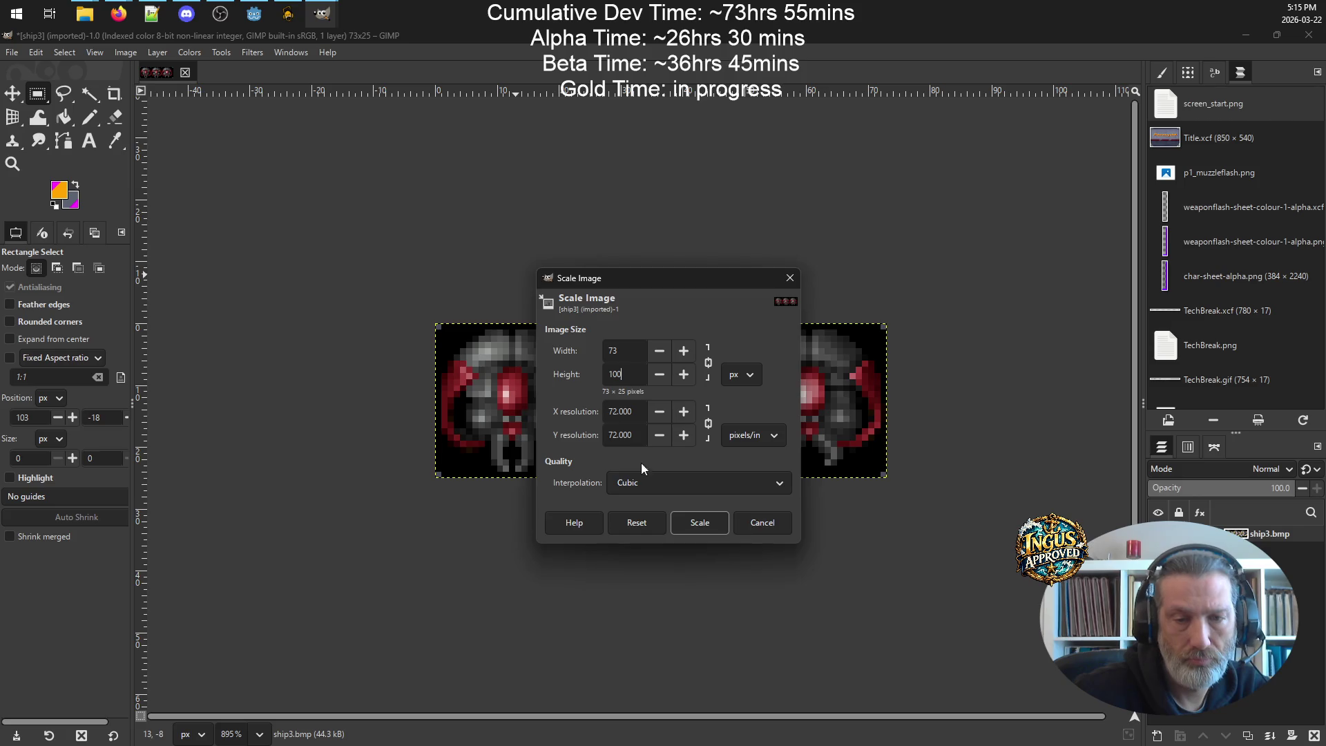
pyautogui.click(676, 484)
pyautogui.click(669, 468)
pyautogui.click(700, 522)
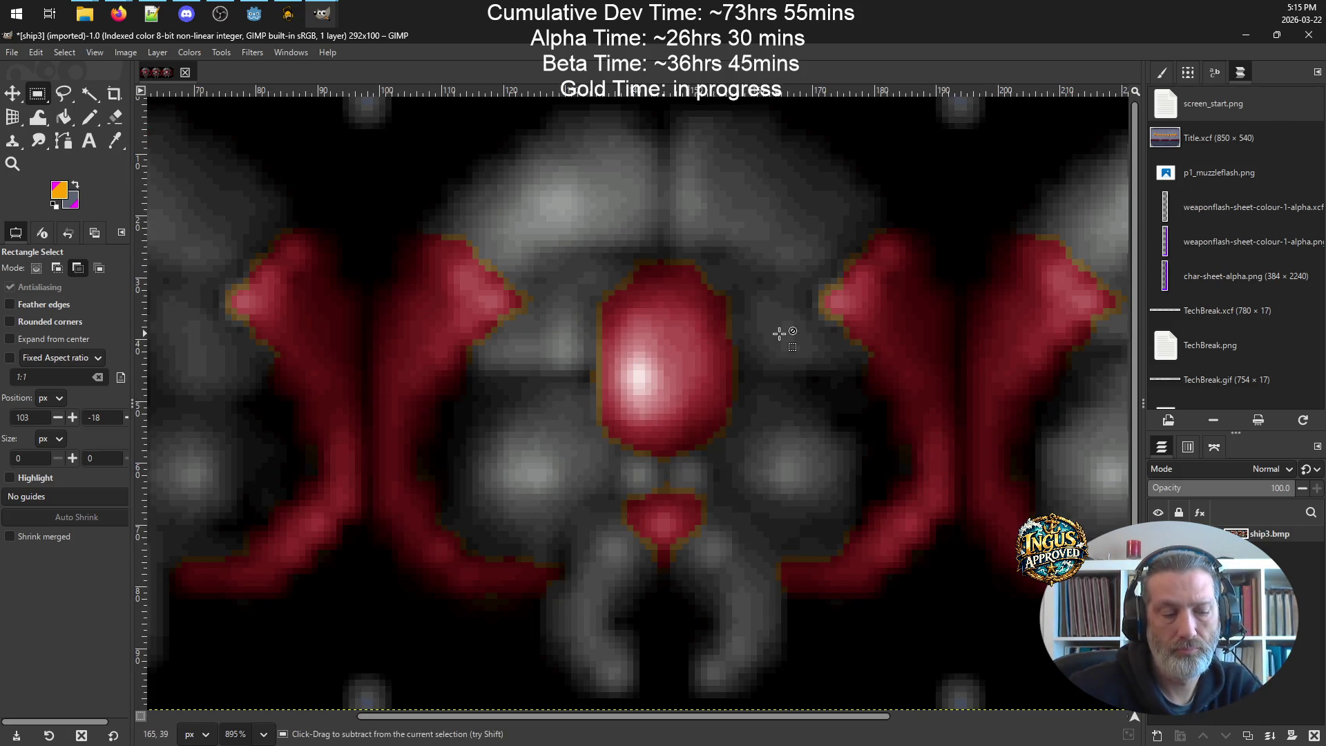
pyautogui.hotkey('ctrl', 'z')
# - Scale to 292×100 with interpolation None, inspect the crisp pixels, and quit GIMP
pyautogui.click(112, 52)
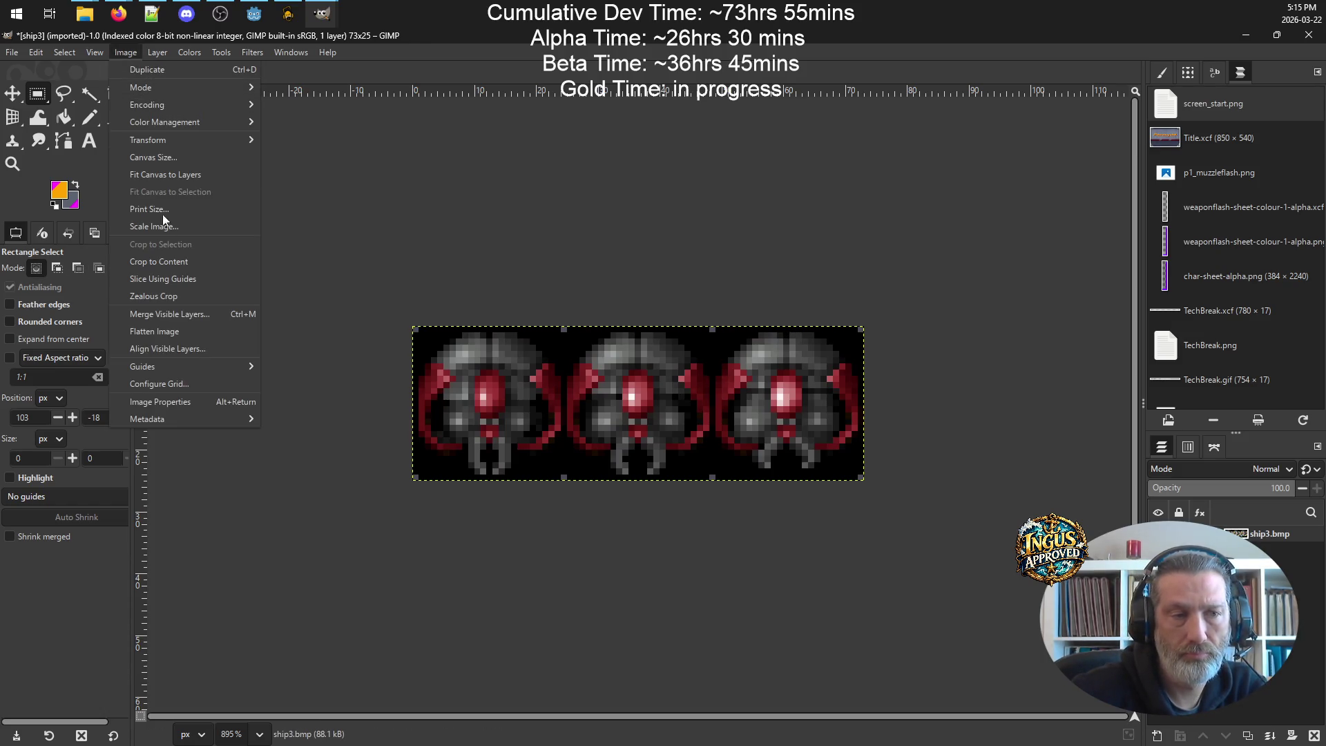
pyautogui.click(166, 236)
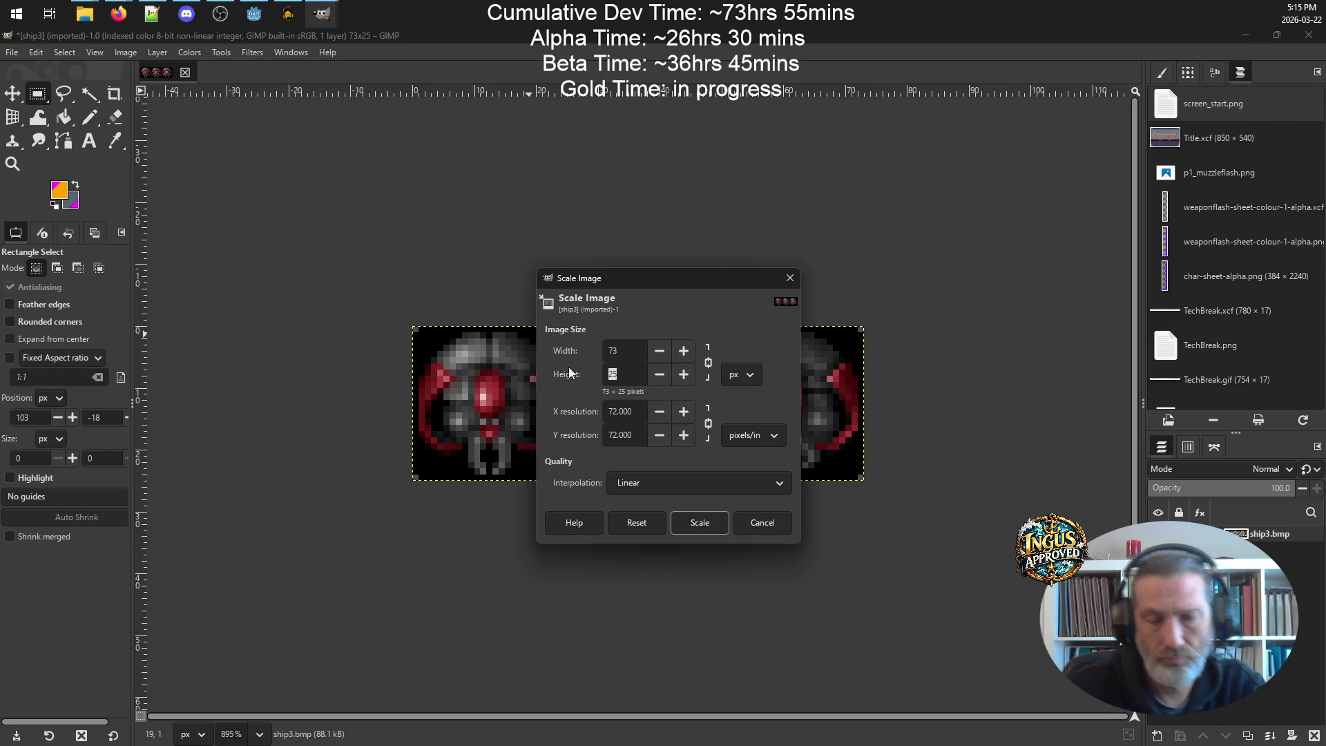
pyautogui.write('00')
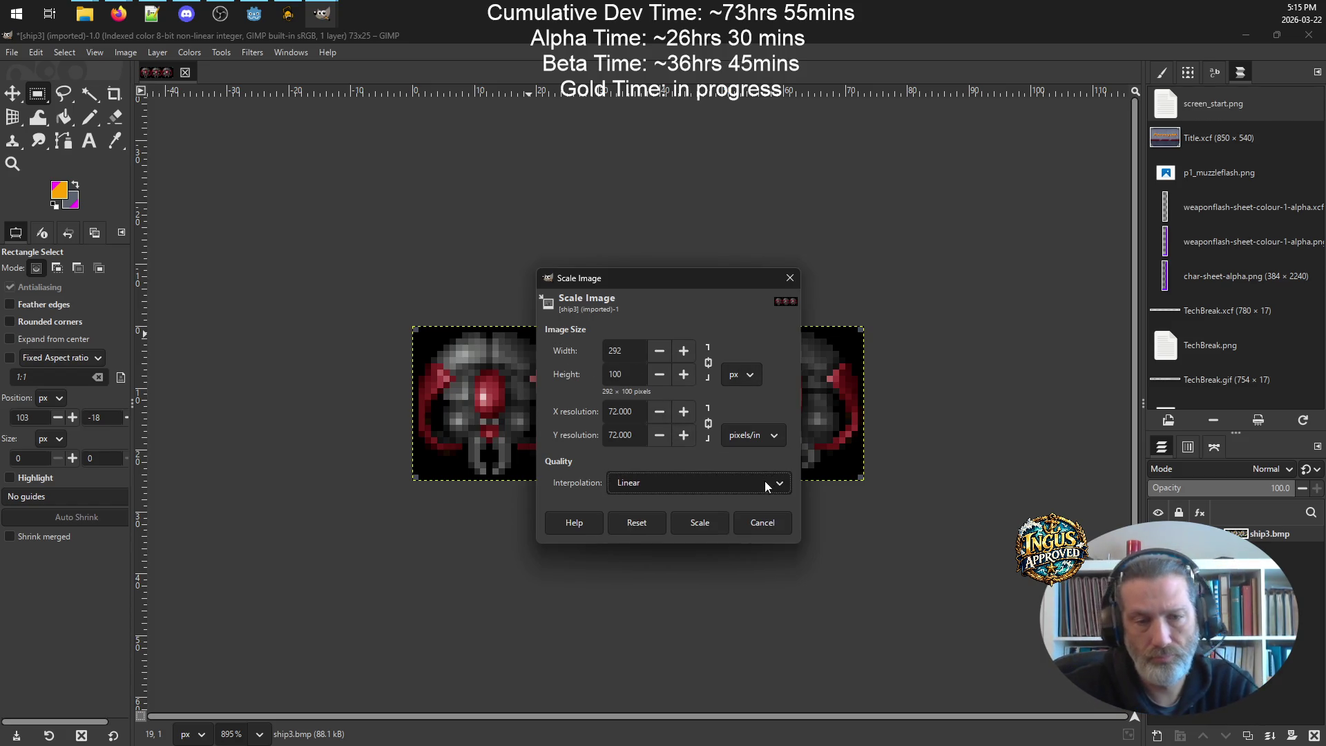
pyautogui.click(744, 484)
pyautogui.click(641, 468)
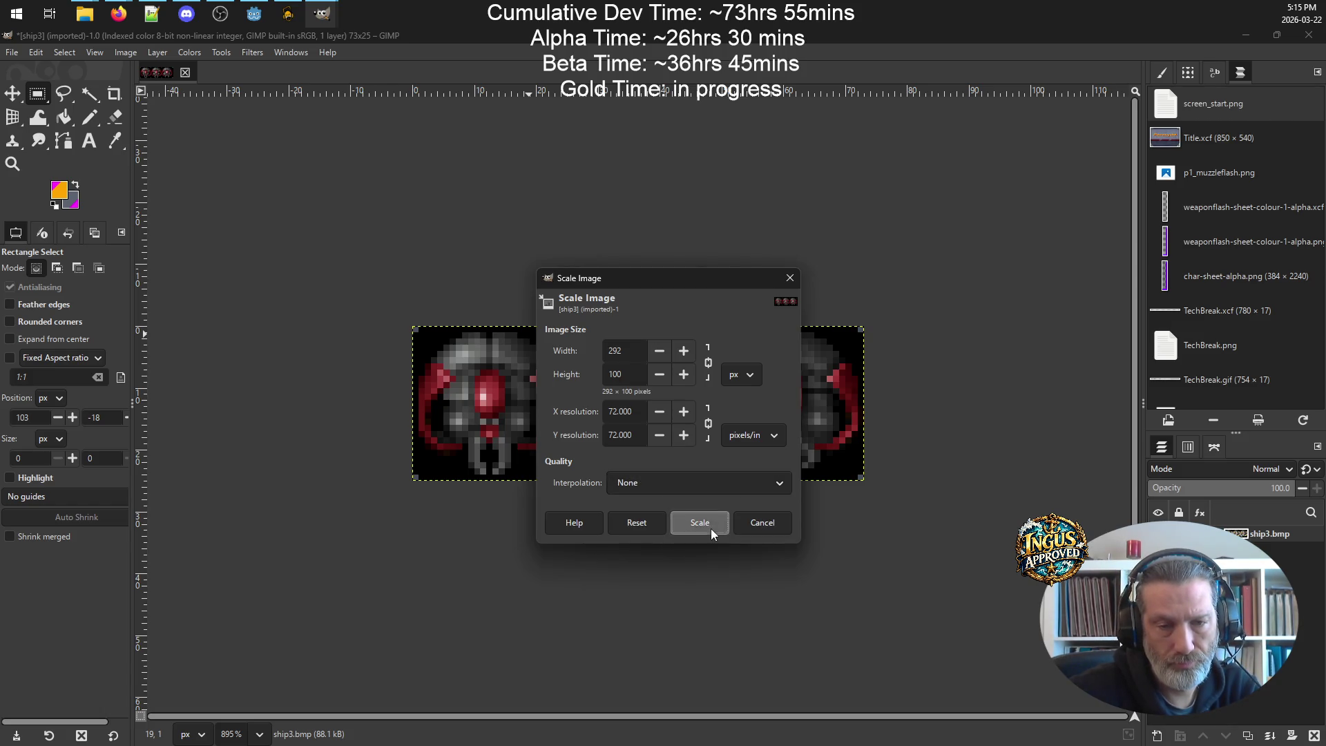
pyautogui.click(711, 529)
pyautogui.scroll(-6, 863, 355)
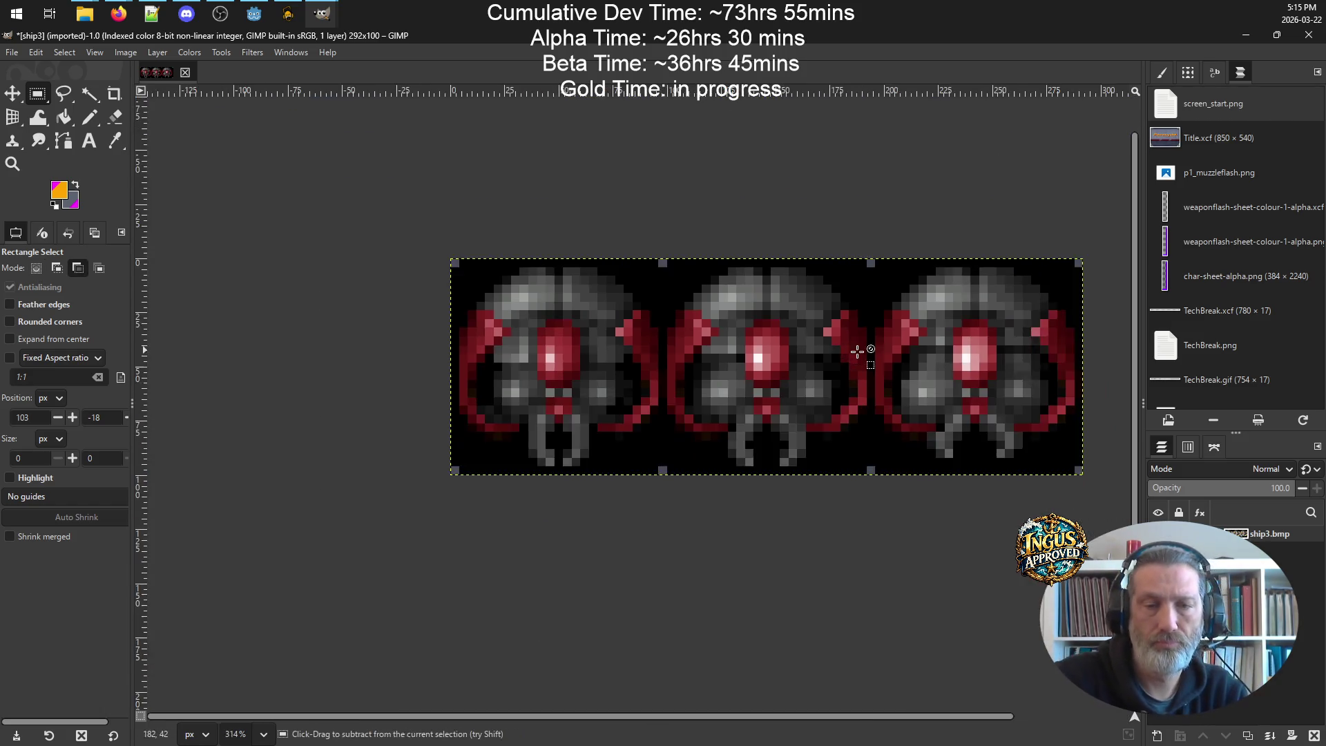
pyautogui.scroll(1, 927, 362)
pyautogui.scroll(-1, 926, 363)
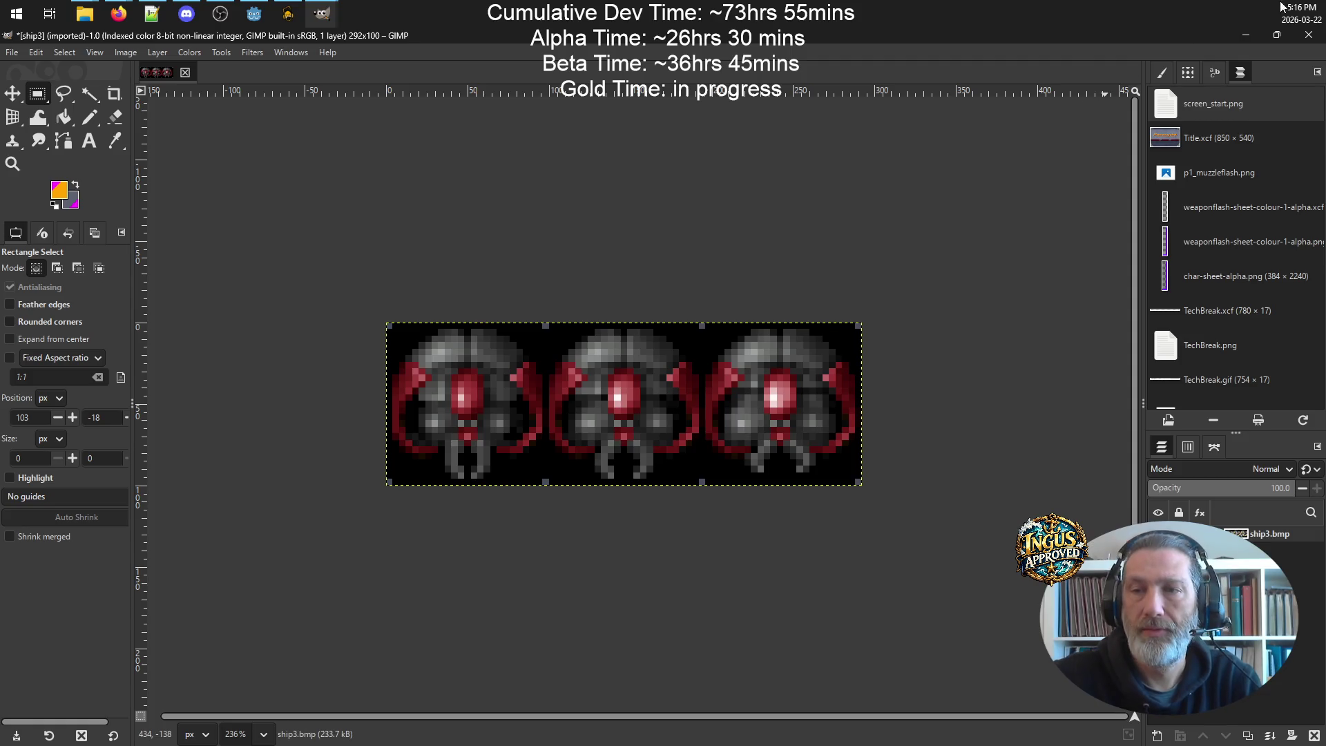
pyautogui.click(1309, 34)
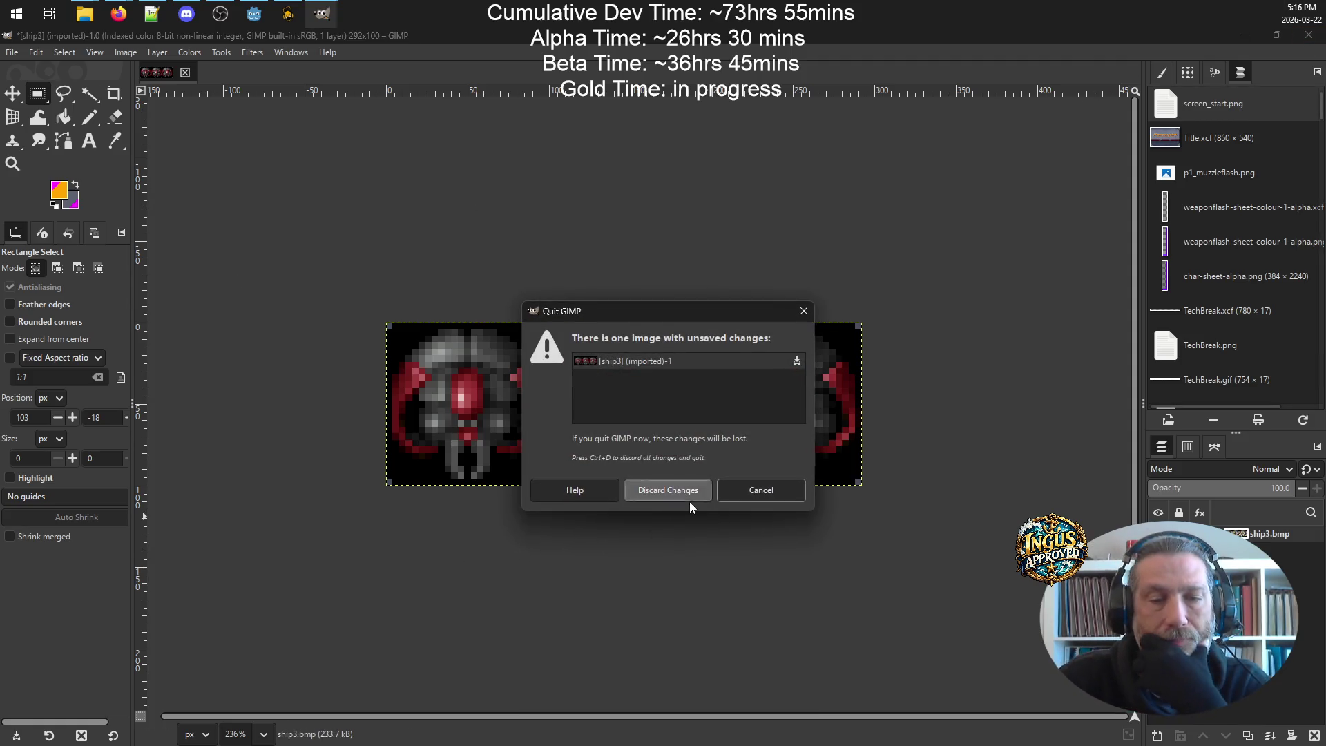
# - Quit GIMP without saving and open the ship3 page in a new tab from the results
pyautogui.click(684, 495)
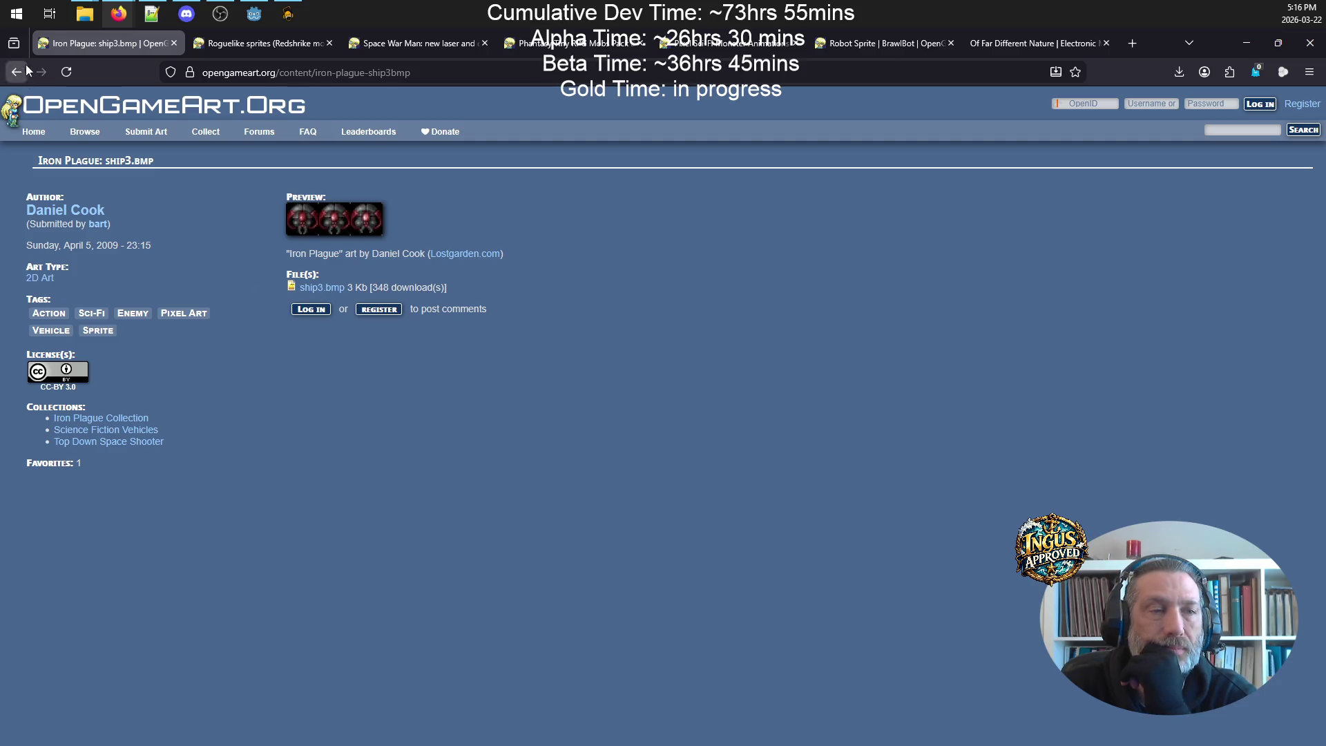
pyautogui.click(16, 71)
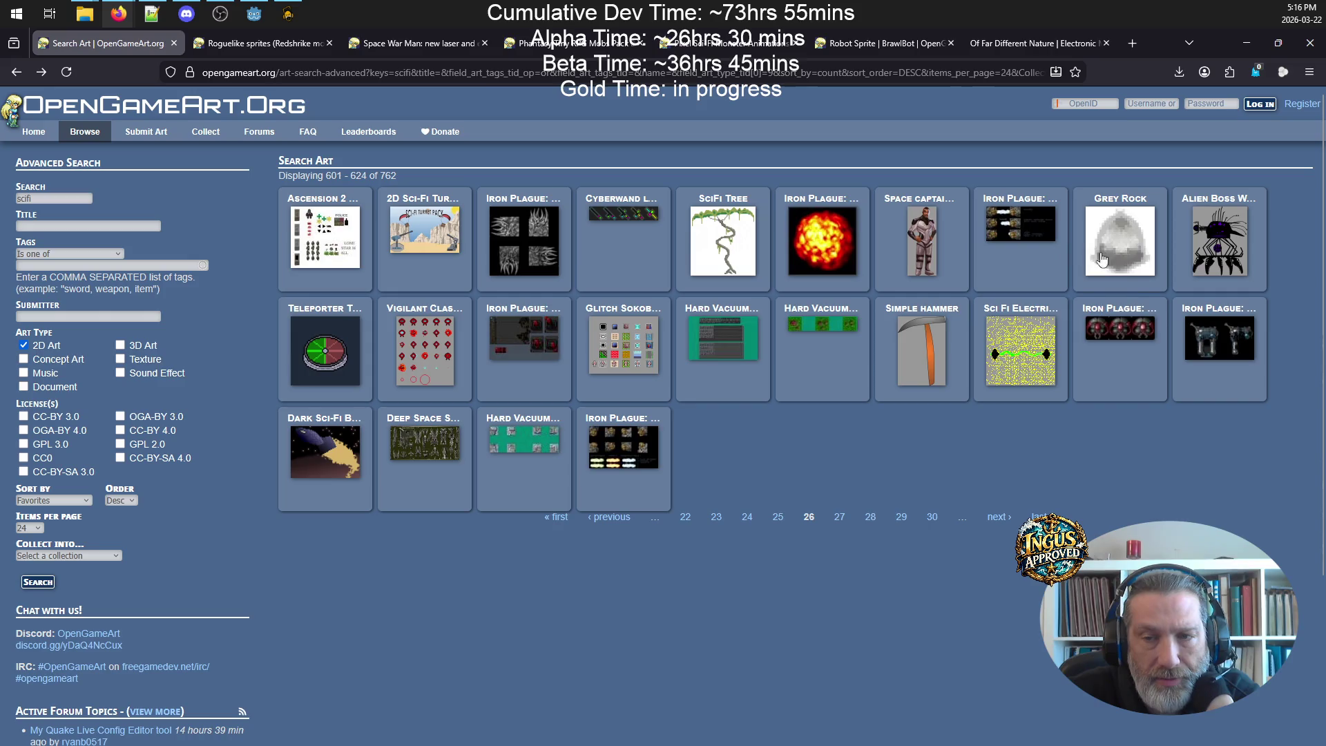
pyautogui.rightClick(1136, 318)
pyautogui.click(1187, 327)
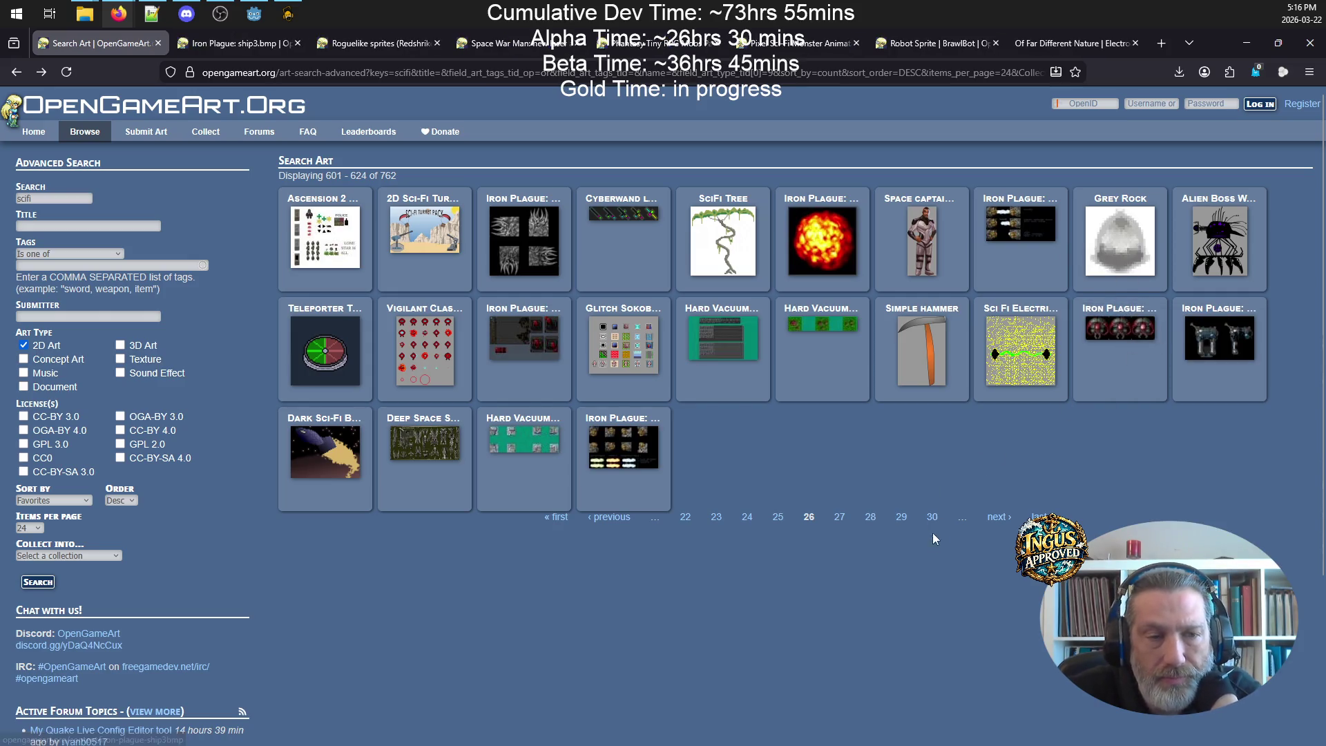
# - Page forward three result pages and open Iron Plague Rock2a in a new tab
pyautogui.click(998, 520)
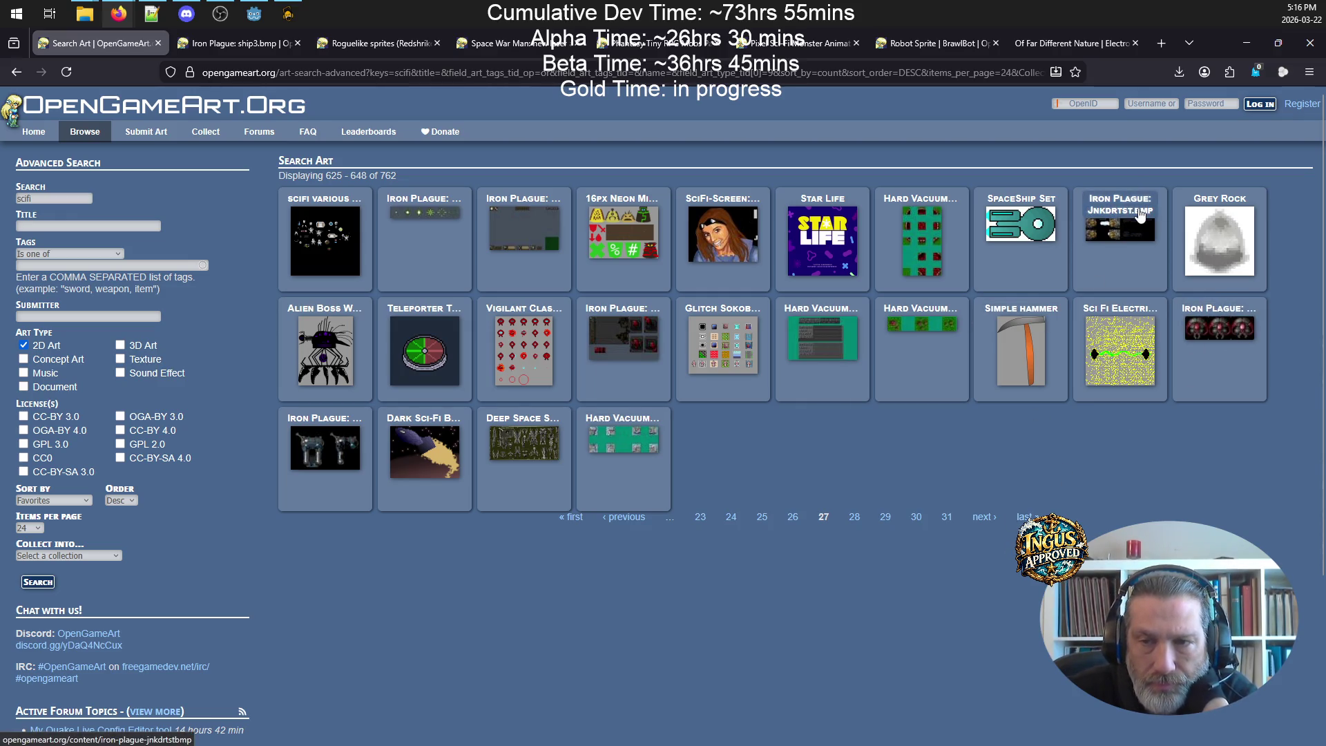
pyautogui.click(982, 520)
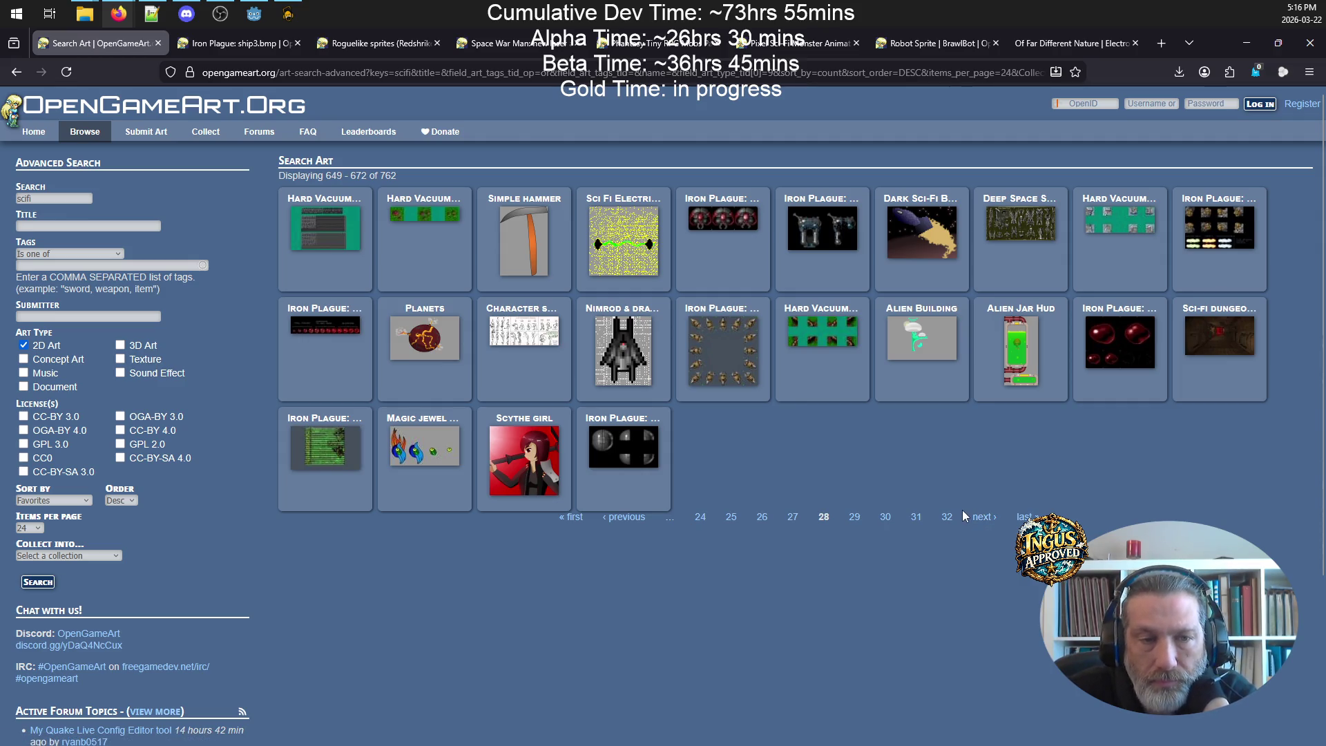
pyautogui.click(982, 518)
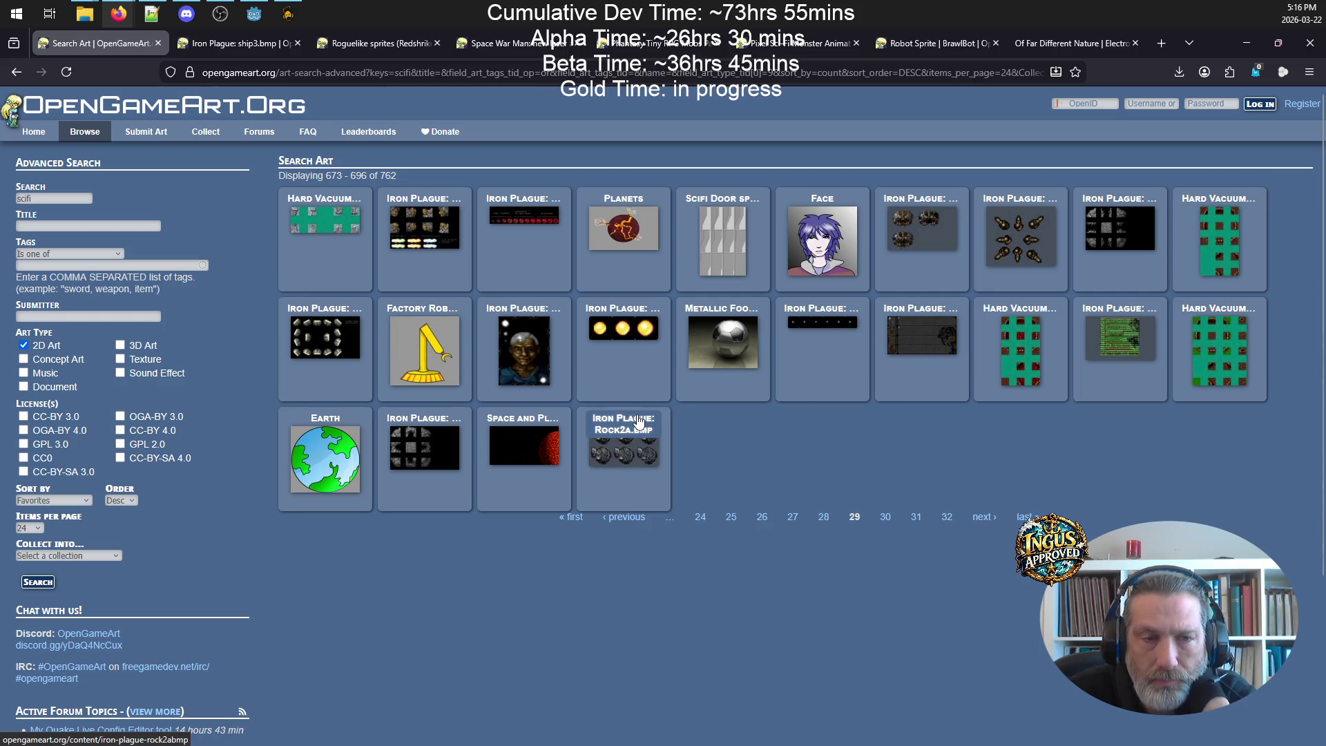
pyautogui.rightClick(638, 423)
pyautogui.click(687, 425)
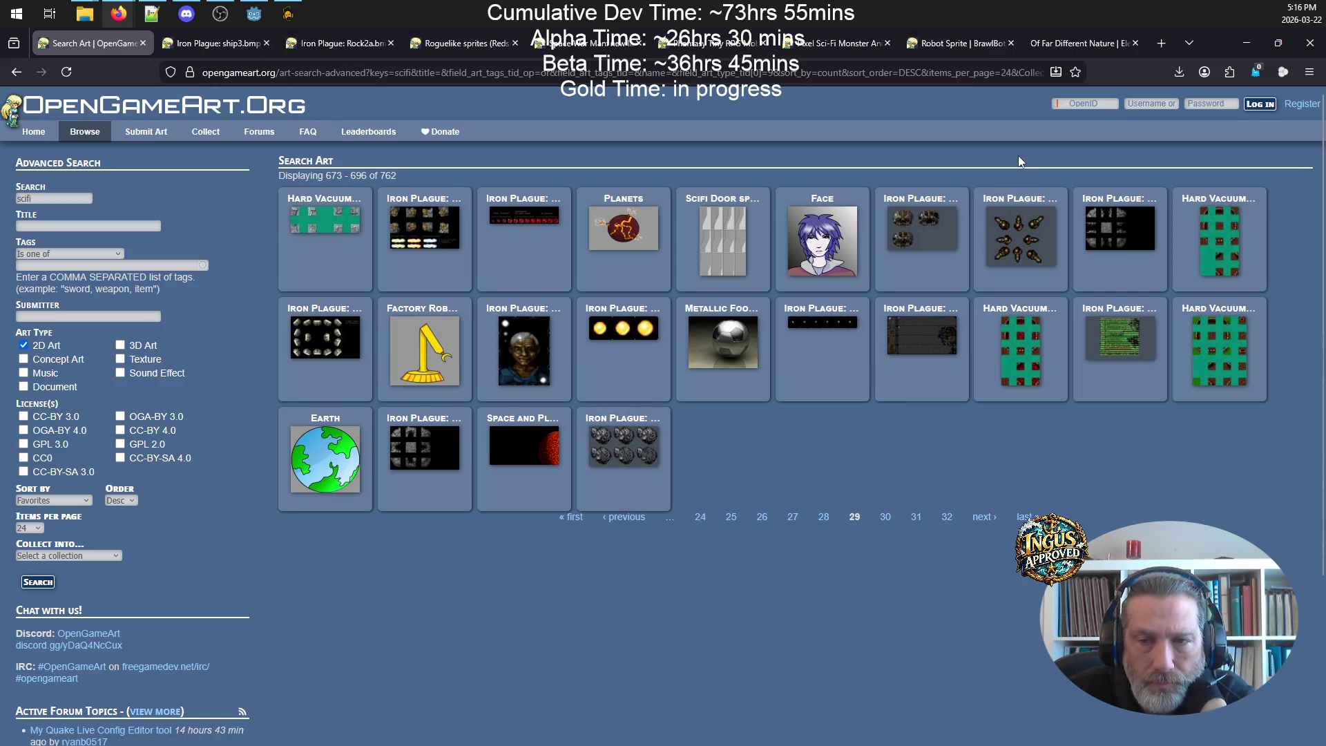
# - Page on to the final results page 32, then jump back to page 1
pyautogui.click(982, 518)
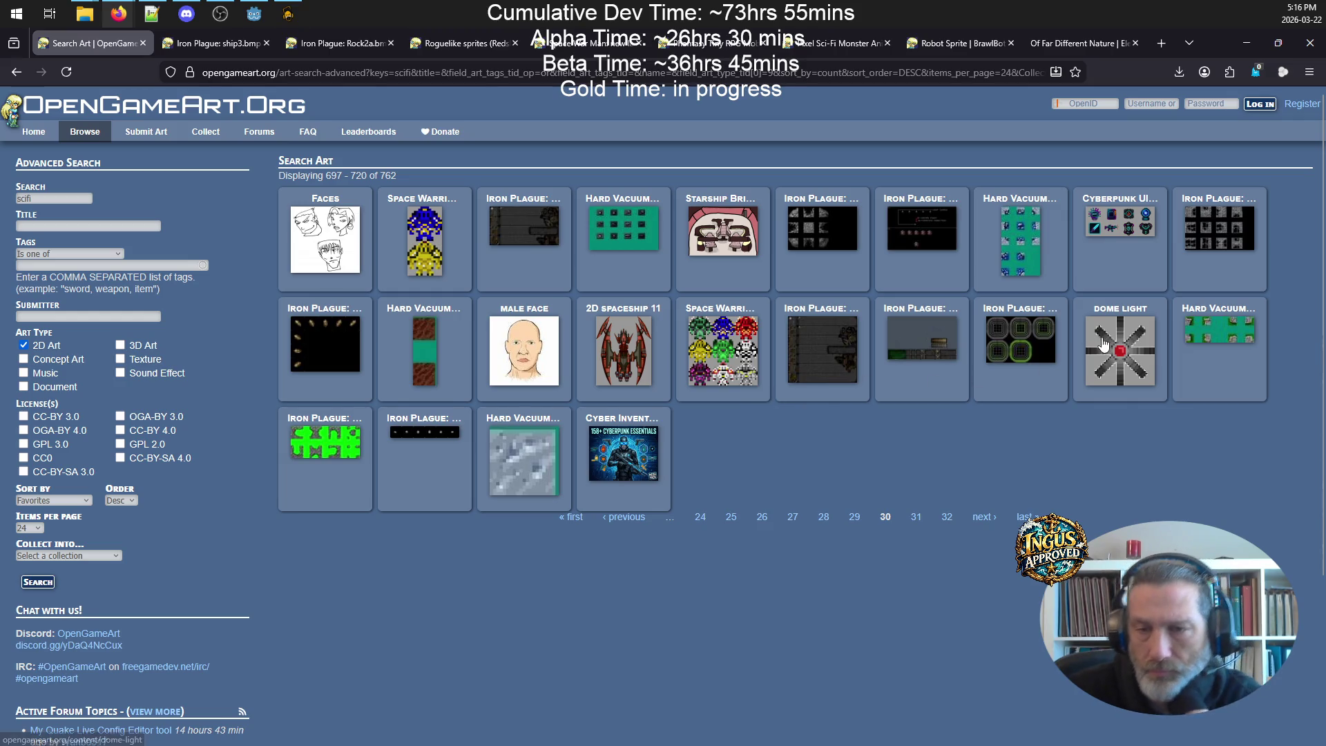
pyautogui.click(991, 519)
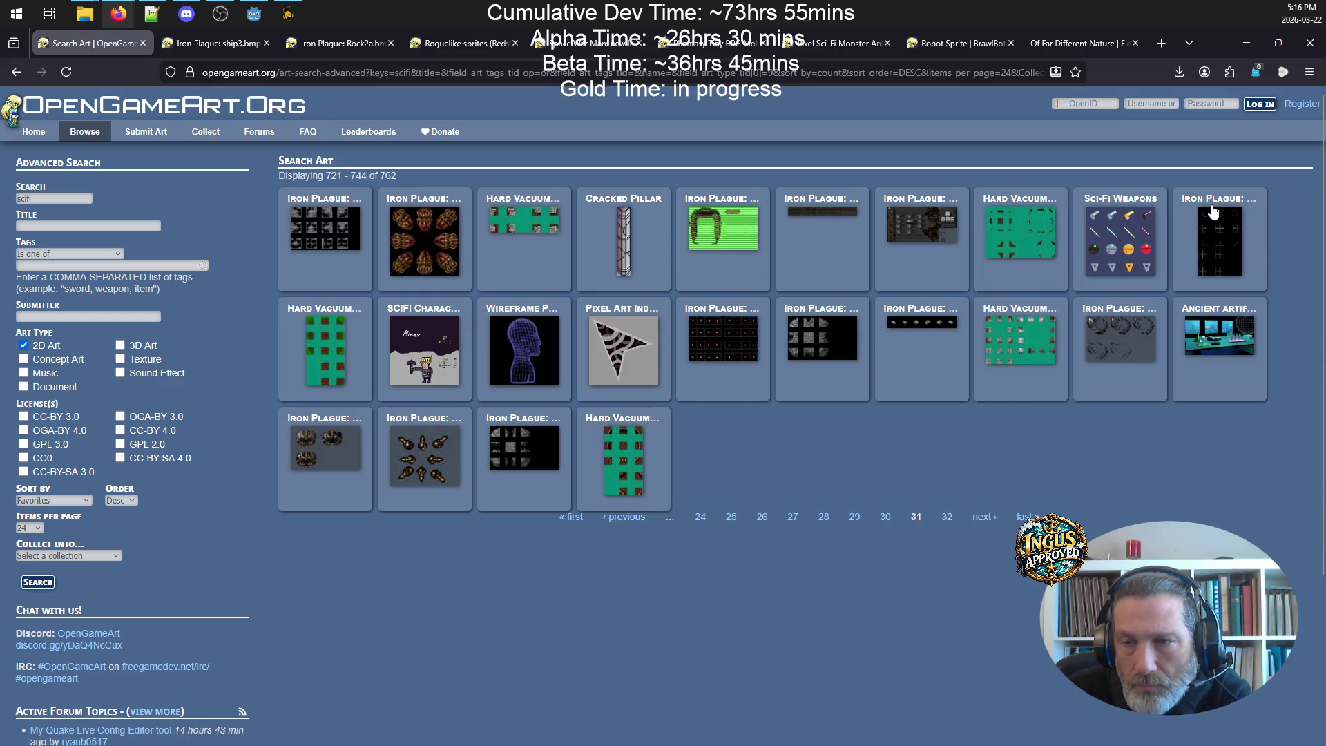
pyautogui.click(981, 518)
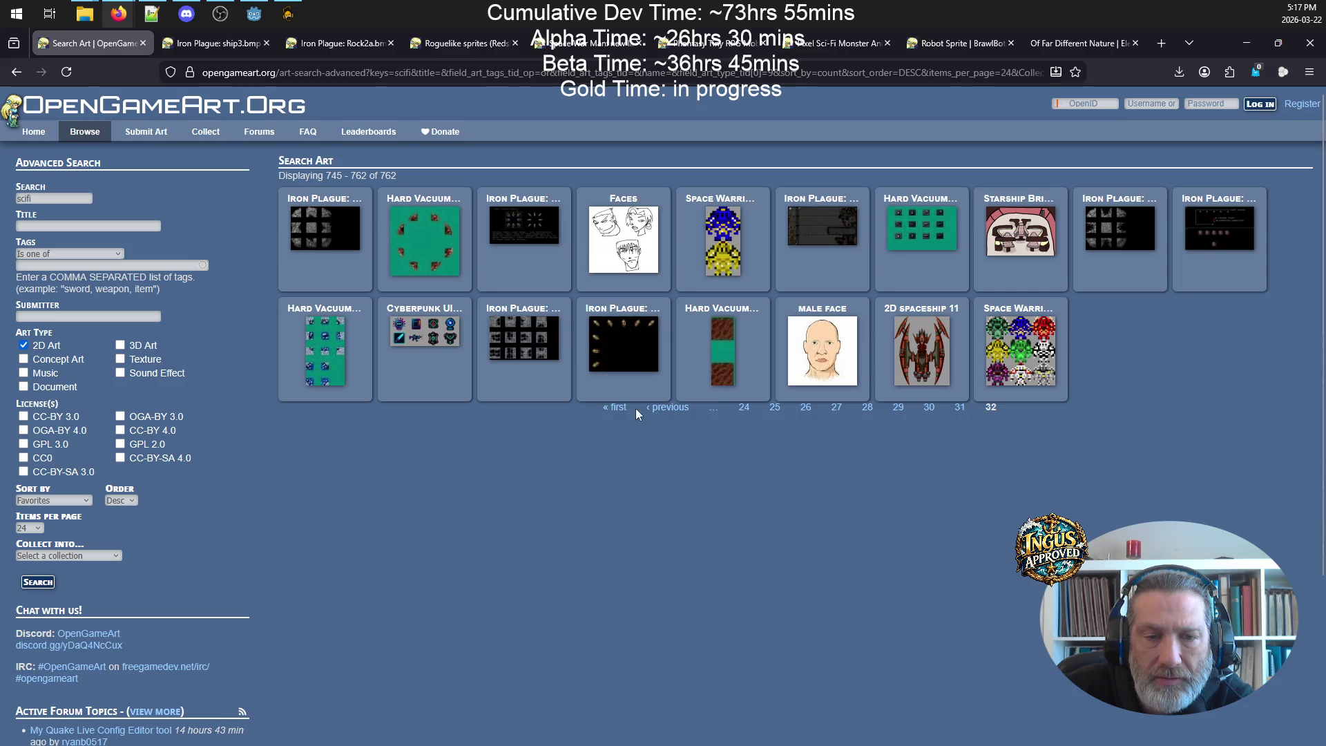
pyautogui.click(614, 407)
# - Search for 'super dead gunner' and open the Super Dead Gunner: Batch 3 page
pyautogui.doubleClick(21, 198)
pyautogui.write('super')
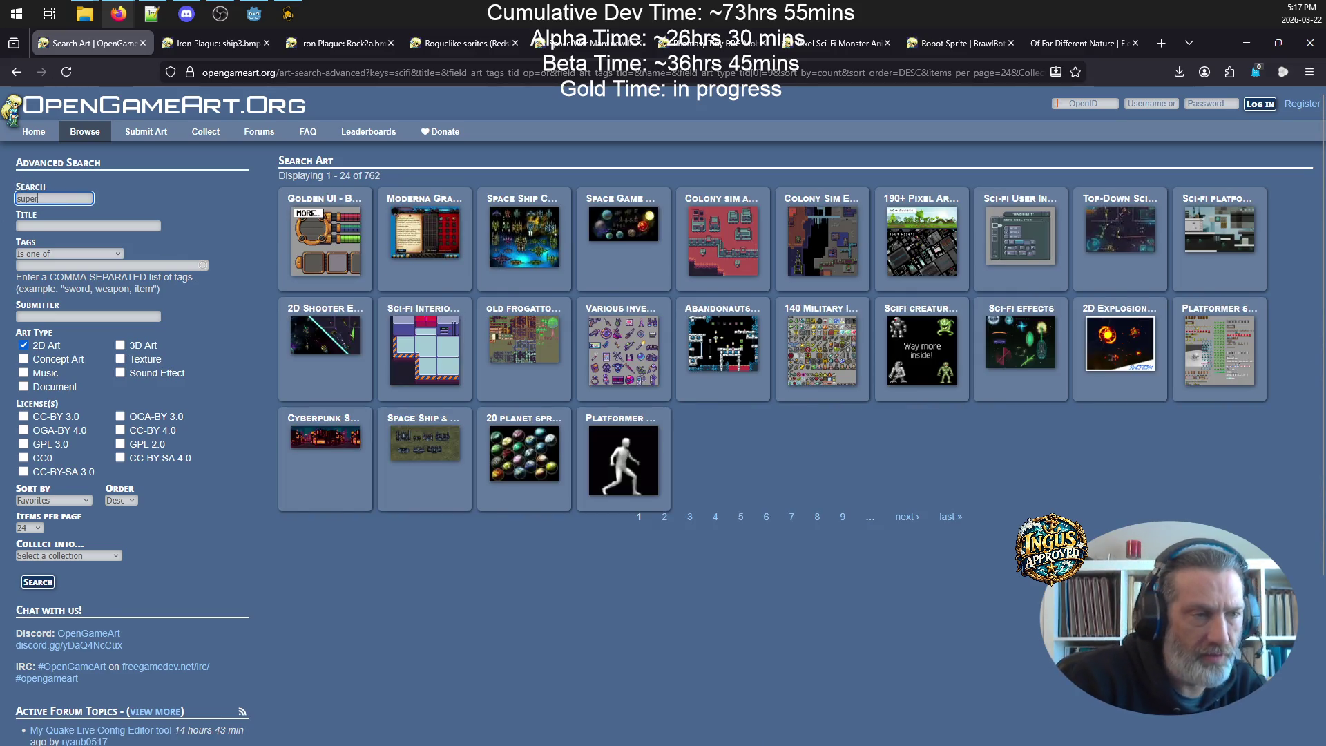
pyautogui.write(' dead gunner')
pyautogui.press('Return')
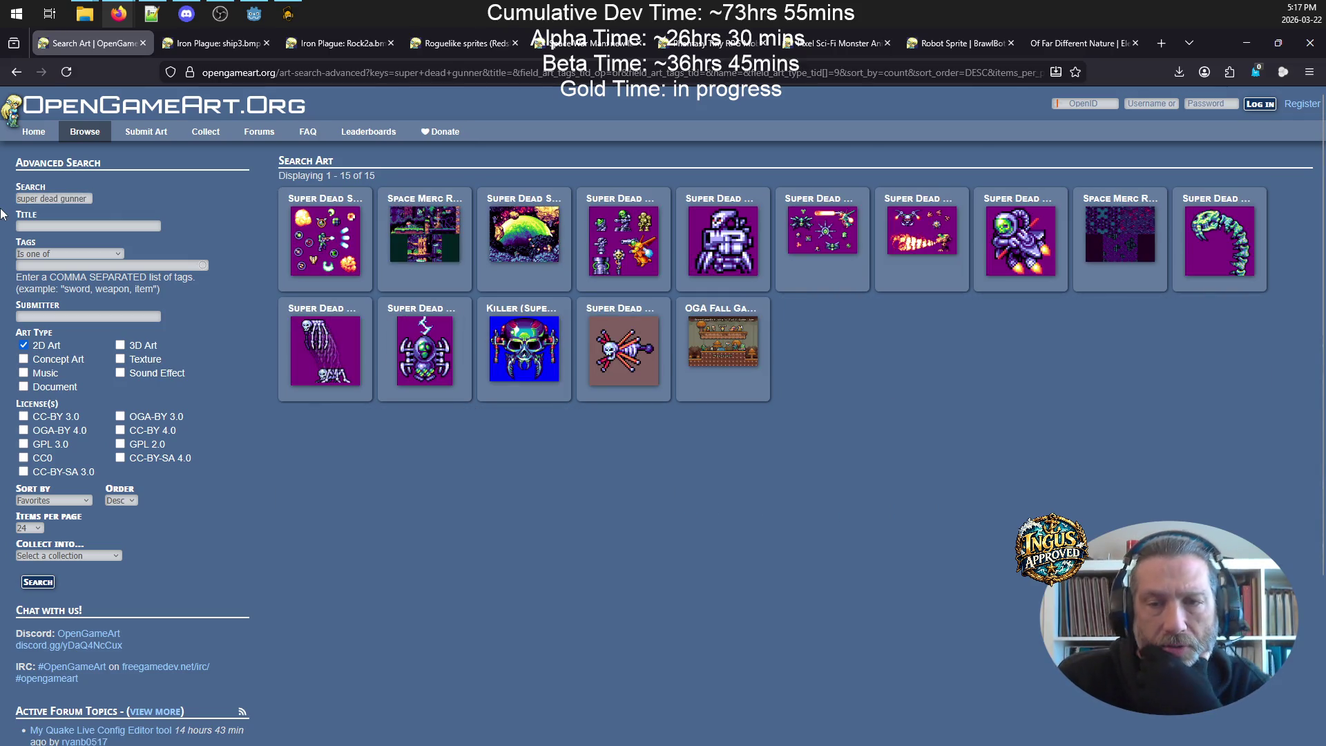
pyautogui.click(837, 238)
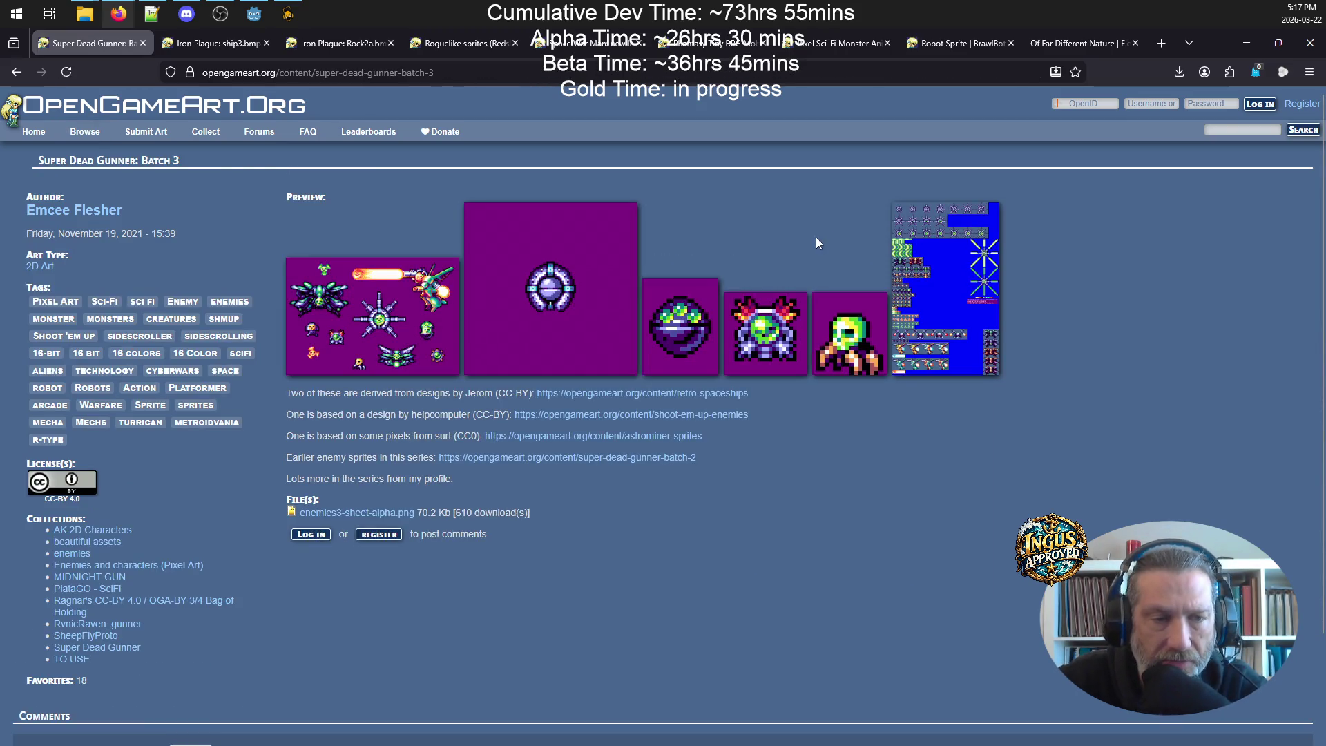
# - Browse the enlarged previews and the blue sprite-sheet preview
pyautogui.click(377, 324)
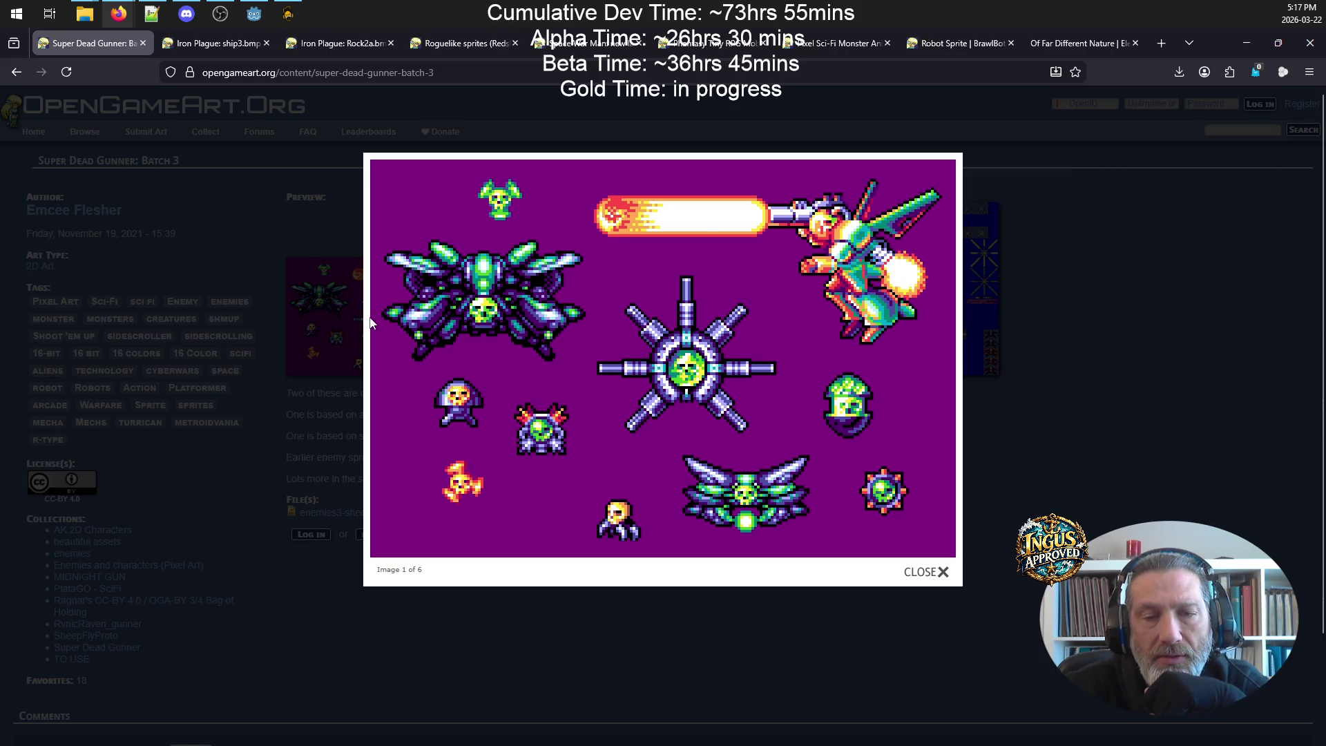
pyautogui.moveTo(958, 221)
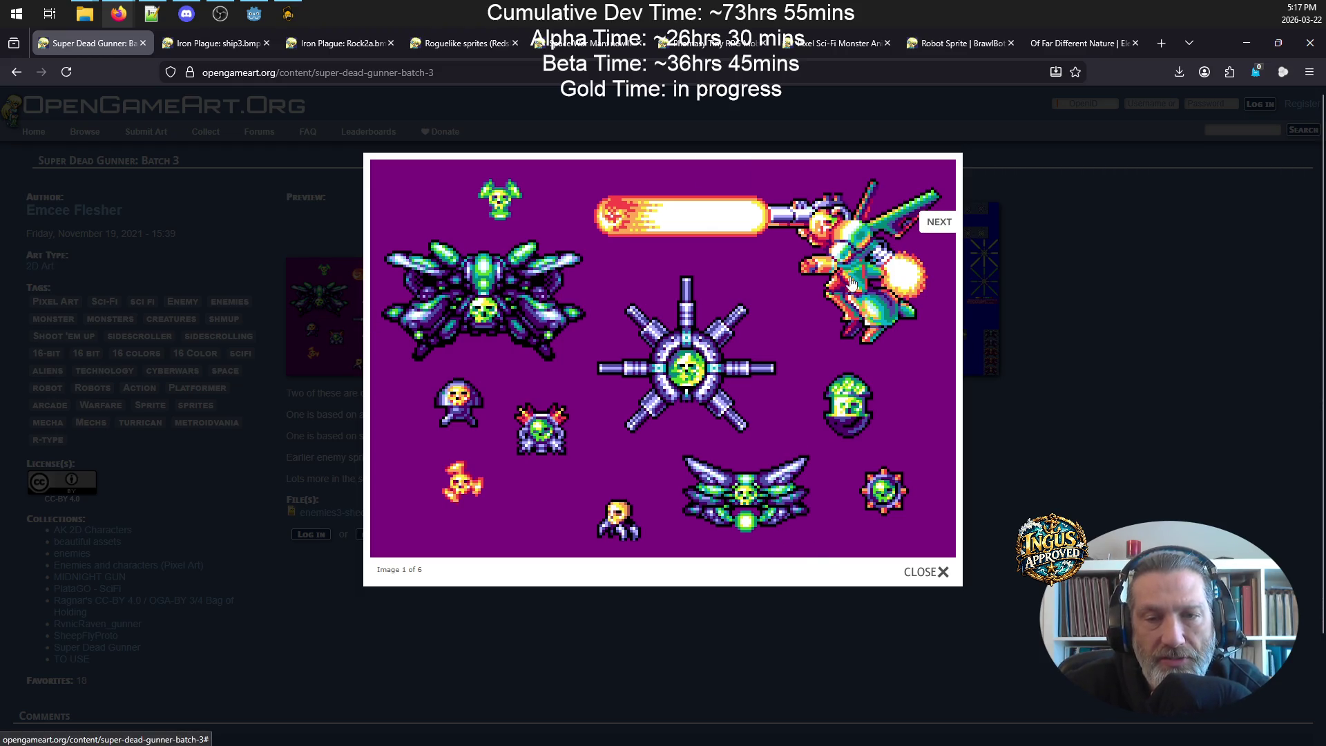
pyautogui.click(950, 224)
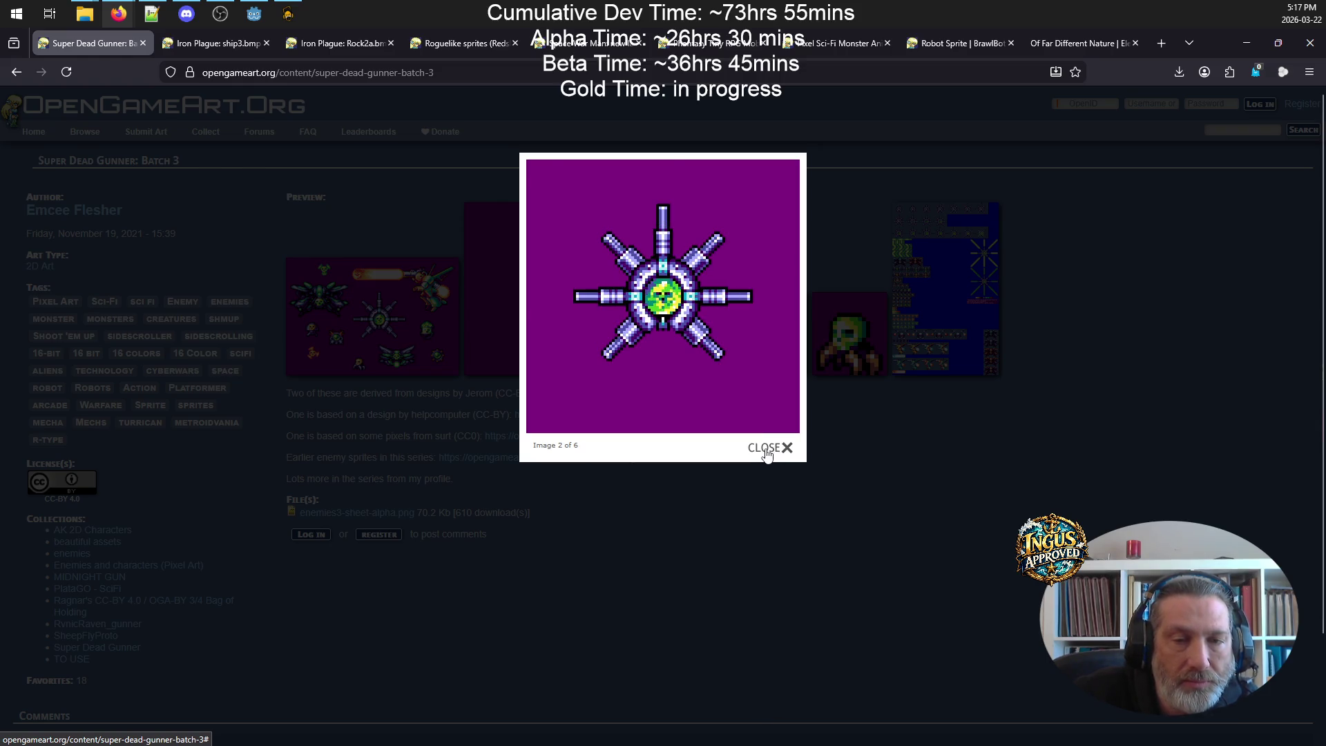
pyautogui.click(765, 448)
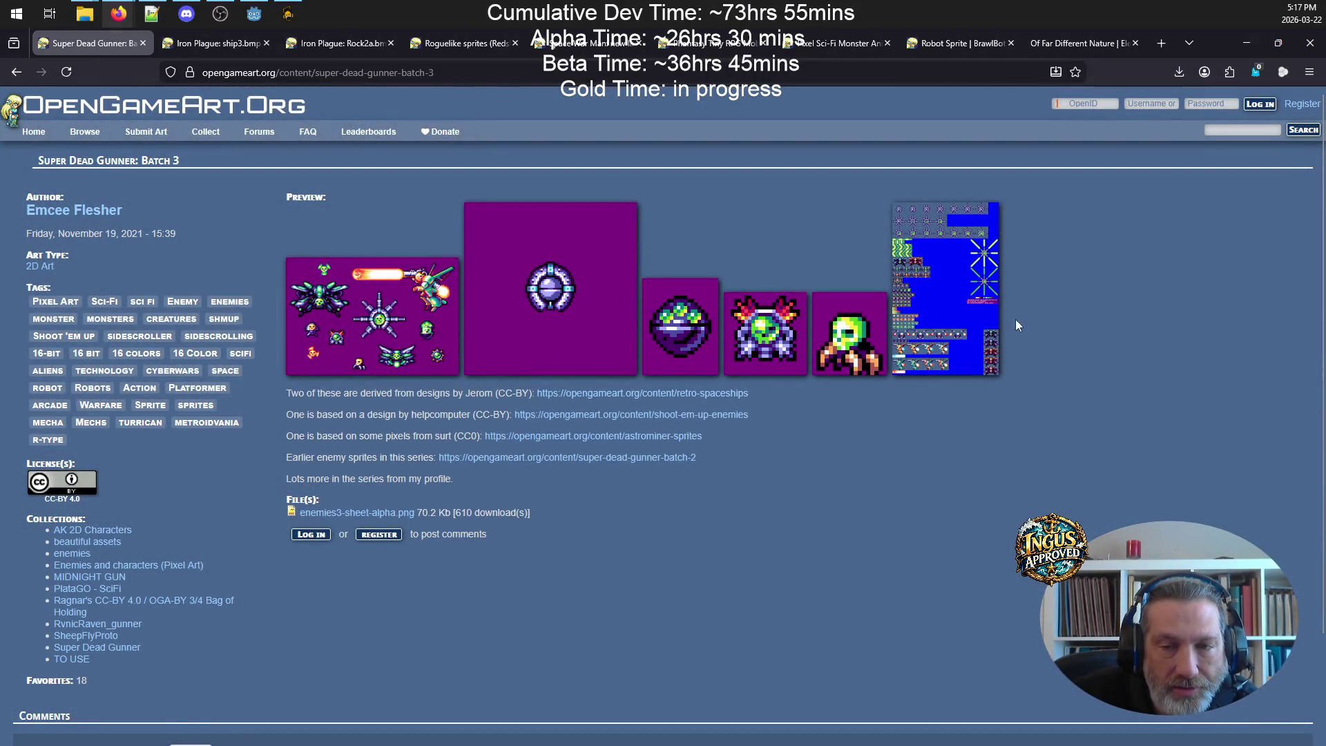
pyautogui.click(939, 297)
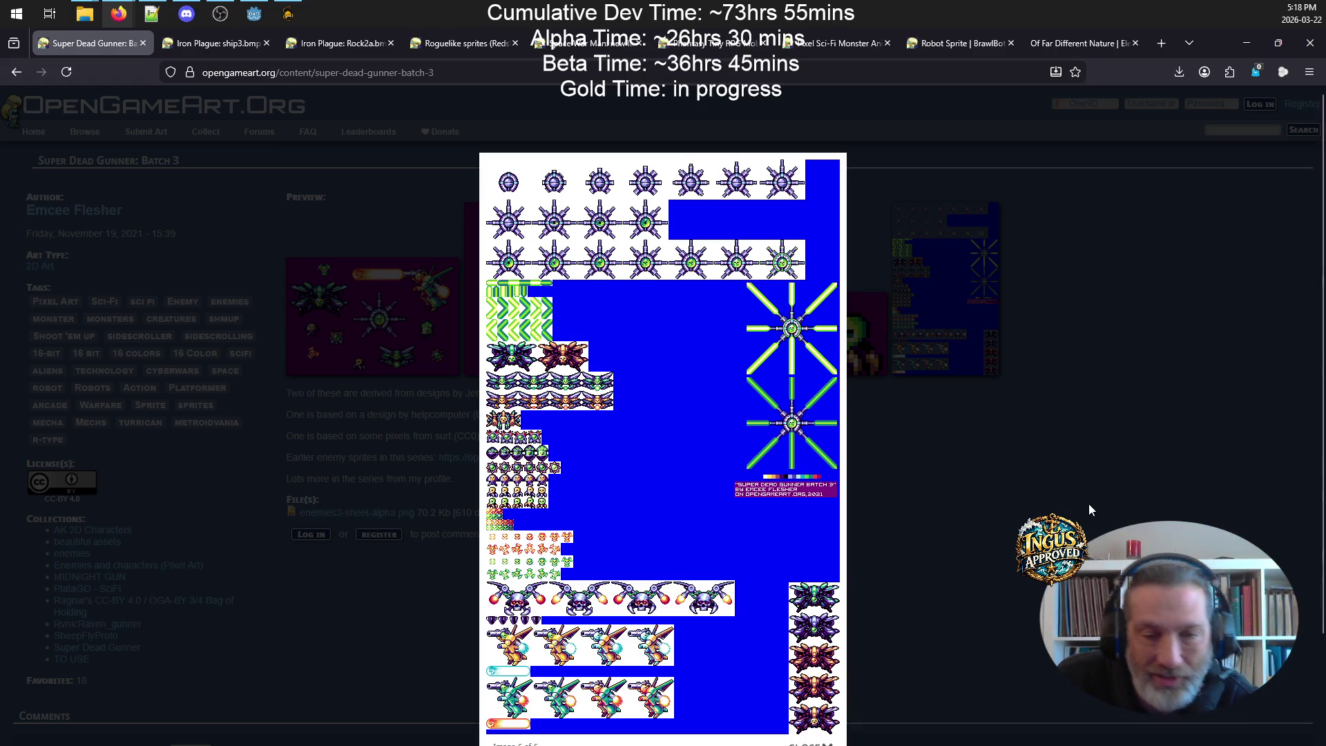
pyautogui.click(1071, 508)
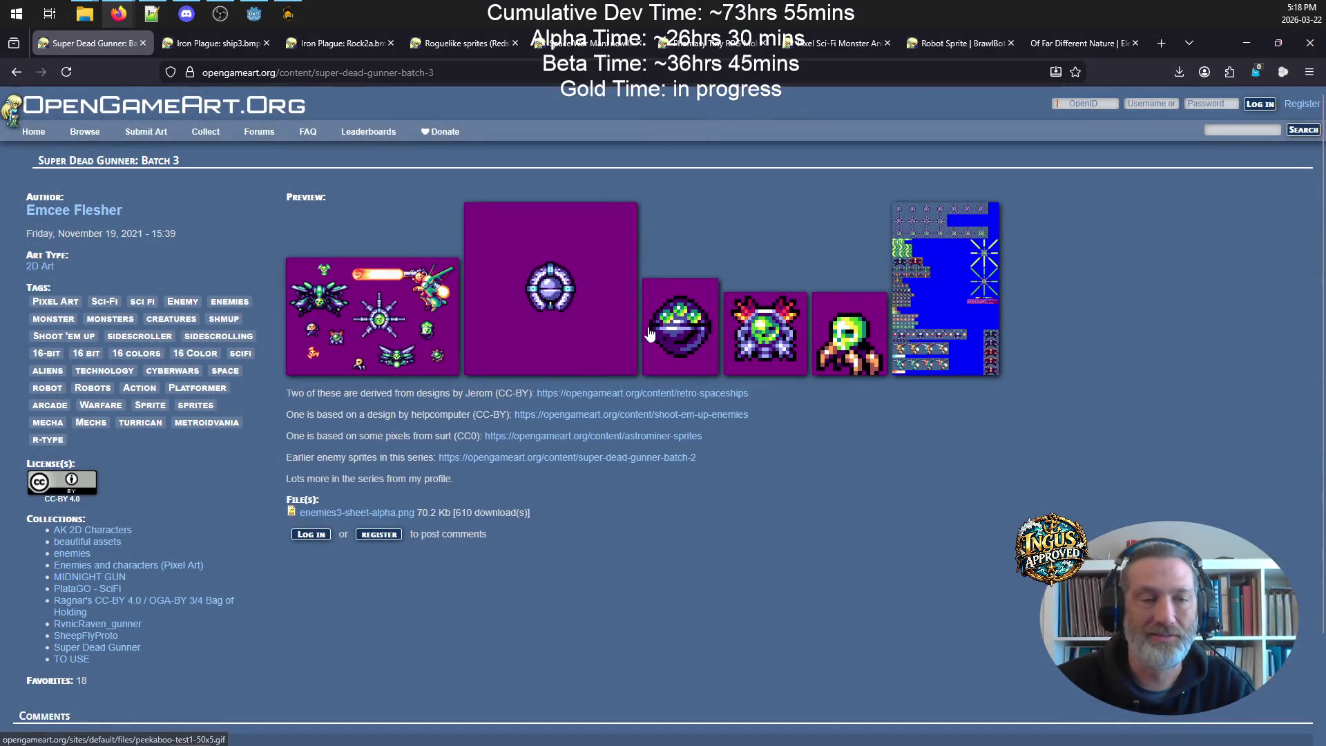
# - Recheck the first previews, then download enemies3-sheet-alpha.png and open it in an image viewer
pyautogui.click(370, 303)
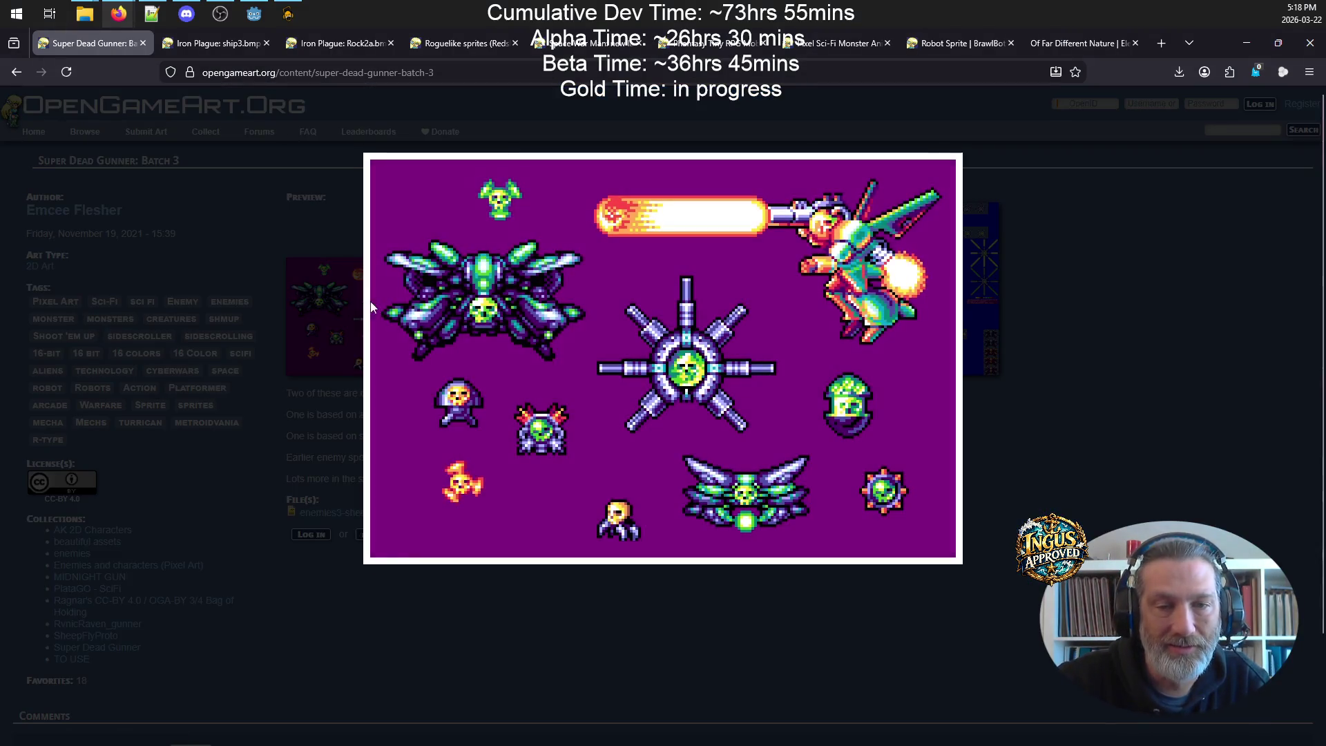
pyautogui.click(938, 221)
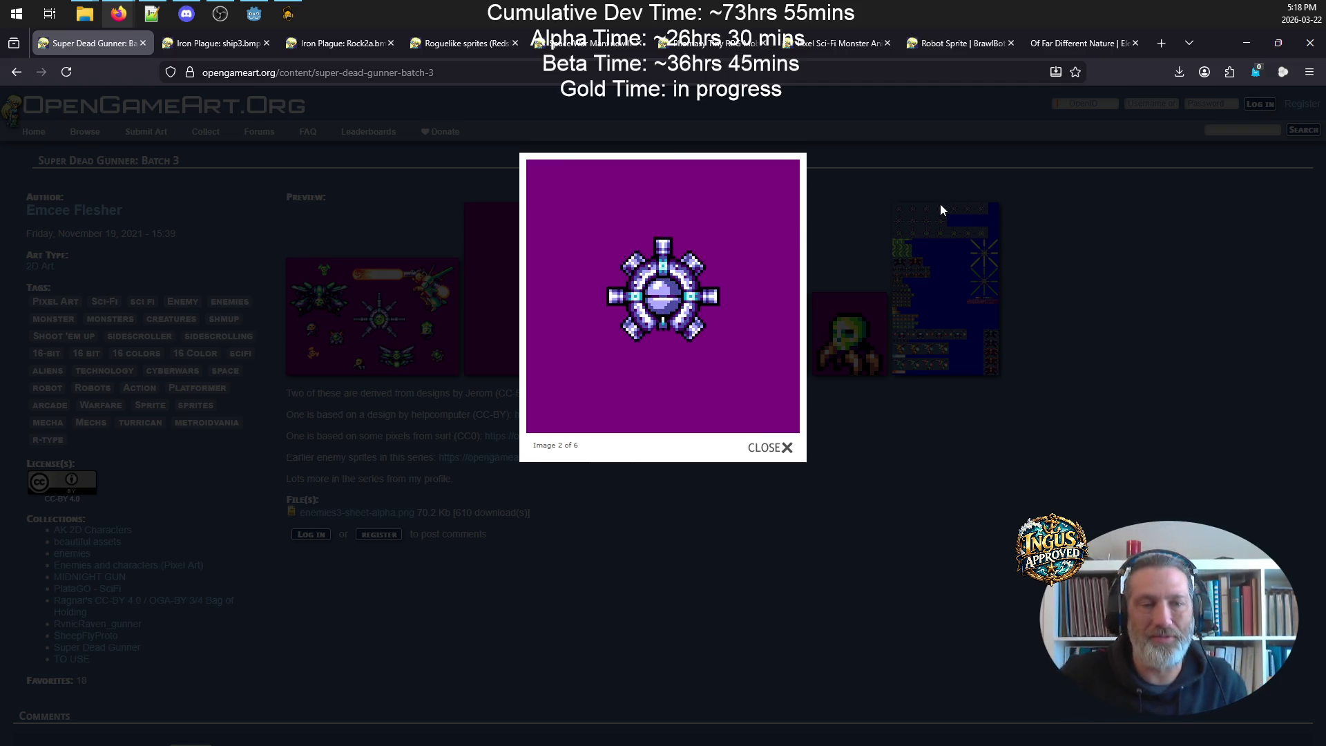
pyautogui.click(767, 451)
pyautogui.click(329, 510)
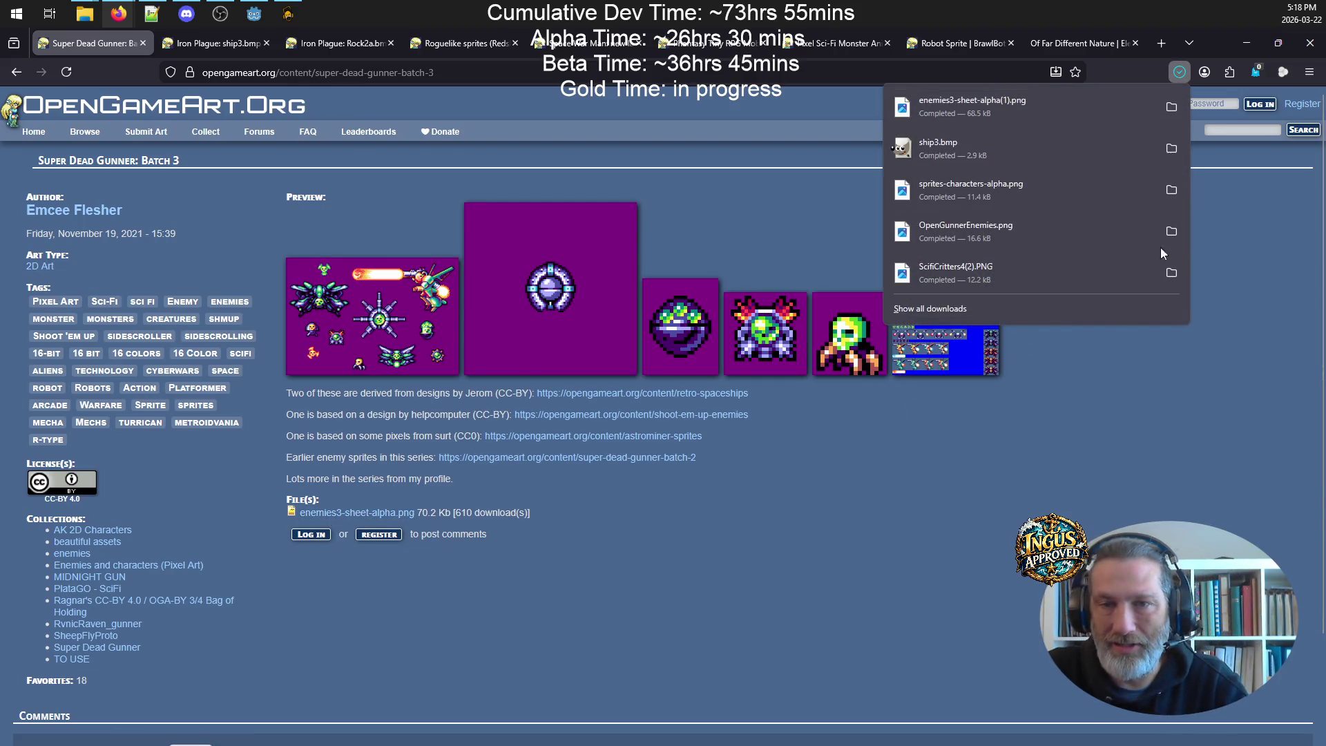
pyautogui.click(1072, 110)
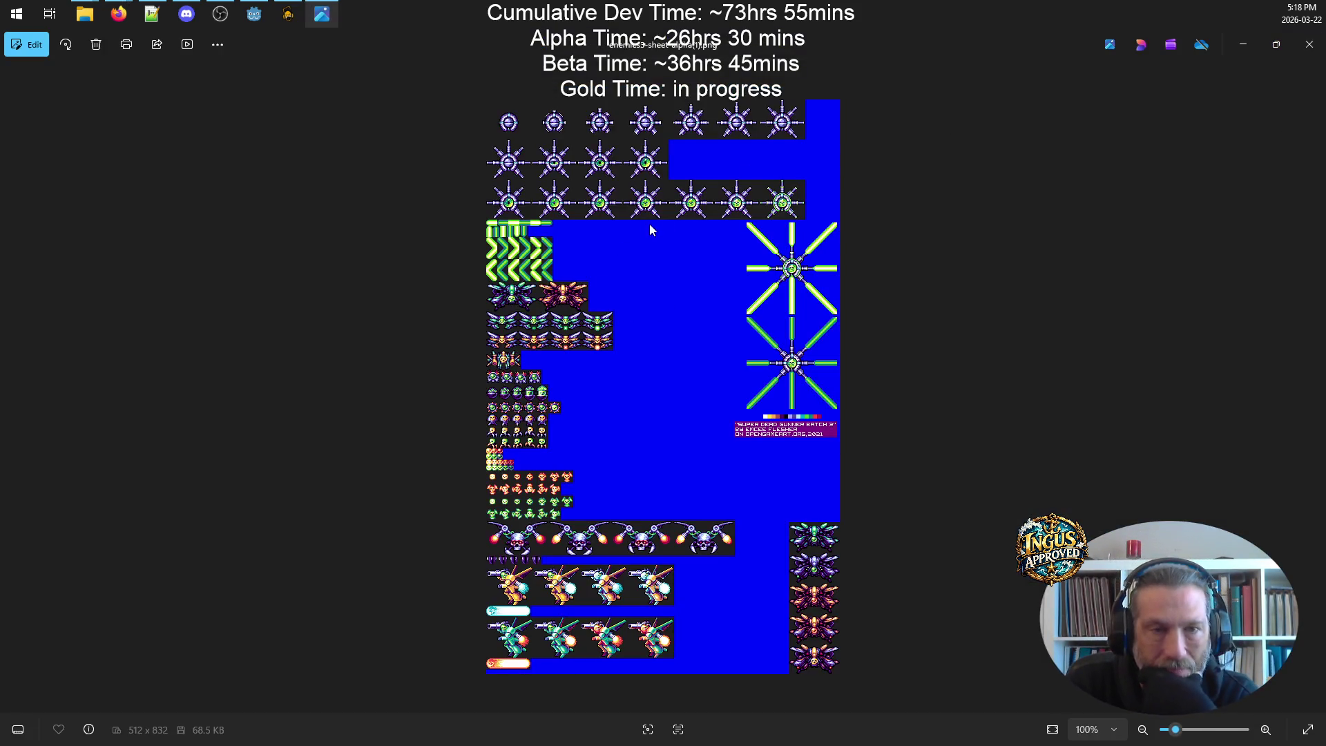
# - Zoom into the enemies3-sheet-alpha(1).png sheet in Photos and pan down through its lower sprite rows
pyautogui.scroll(5, 670, 207)
pyautogui.scroll(3, 713, 173)
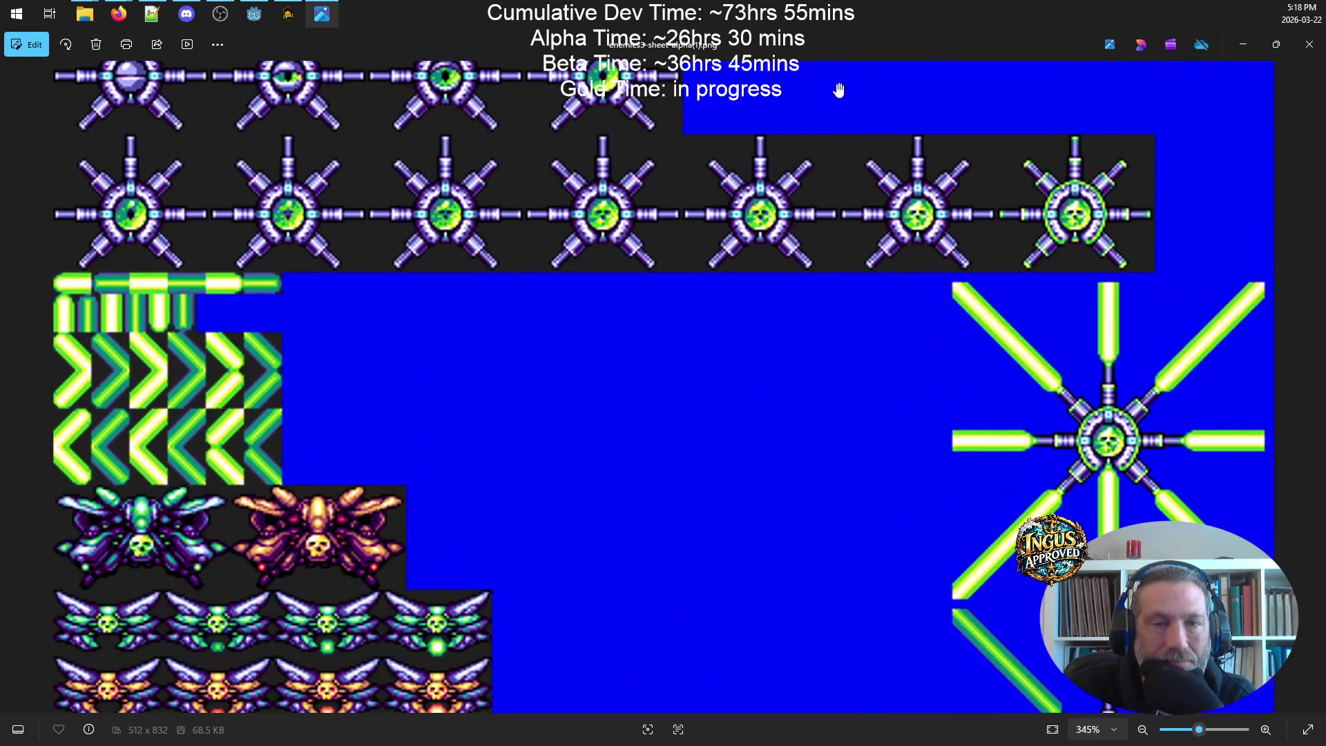
pyautogui.moveTo(861, 83); pyautogui.dragTo(876, 519)
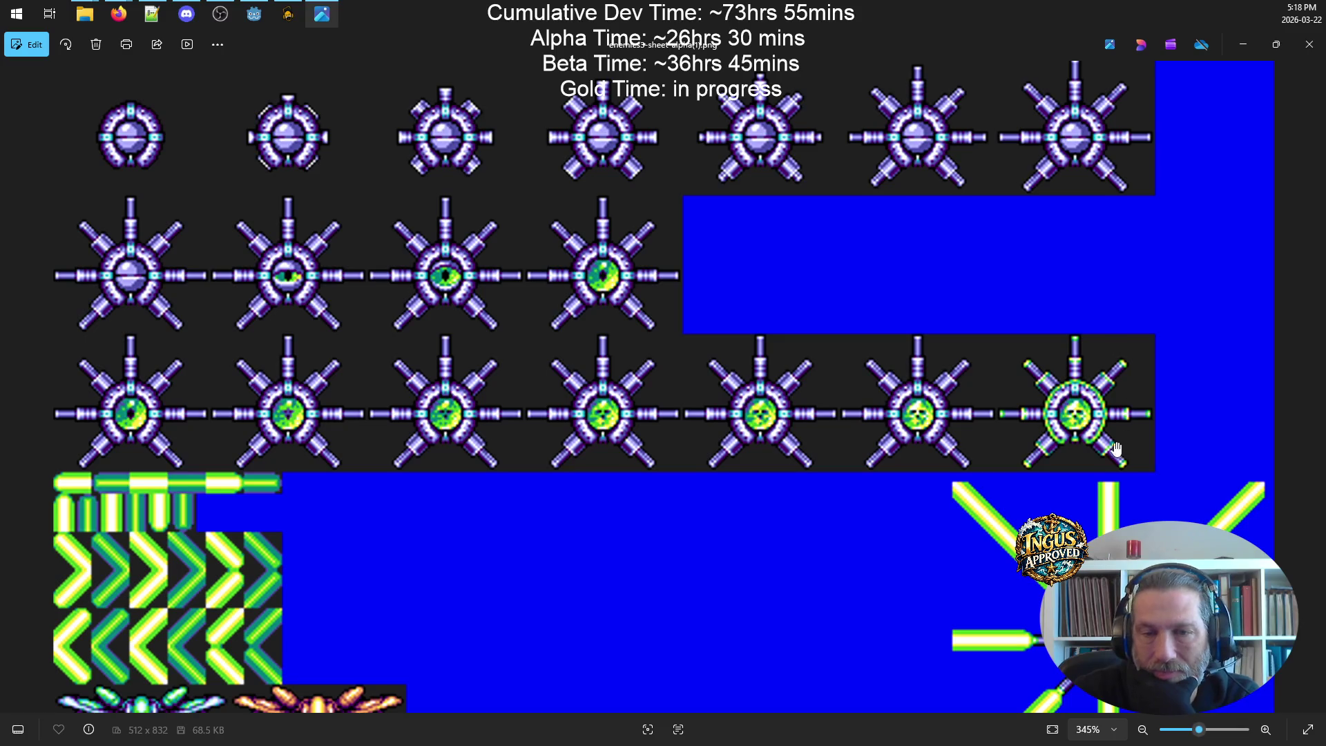
pyautogui.scroll(-2, 1012, 621)
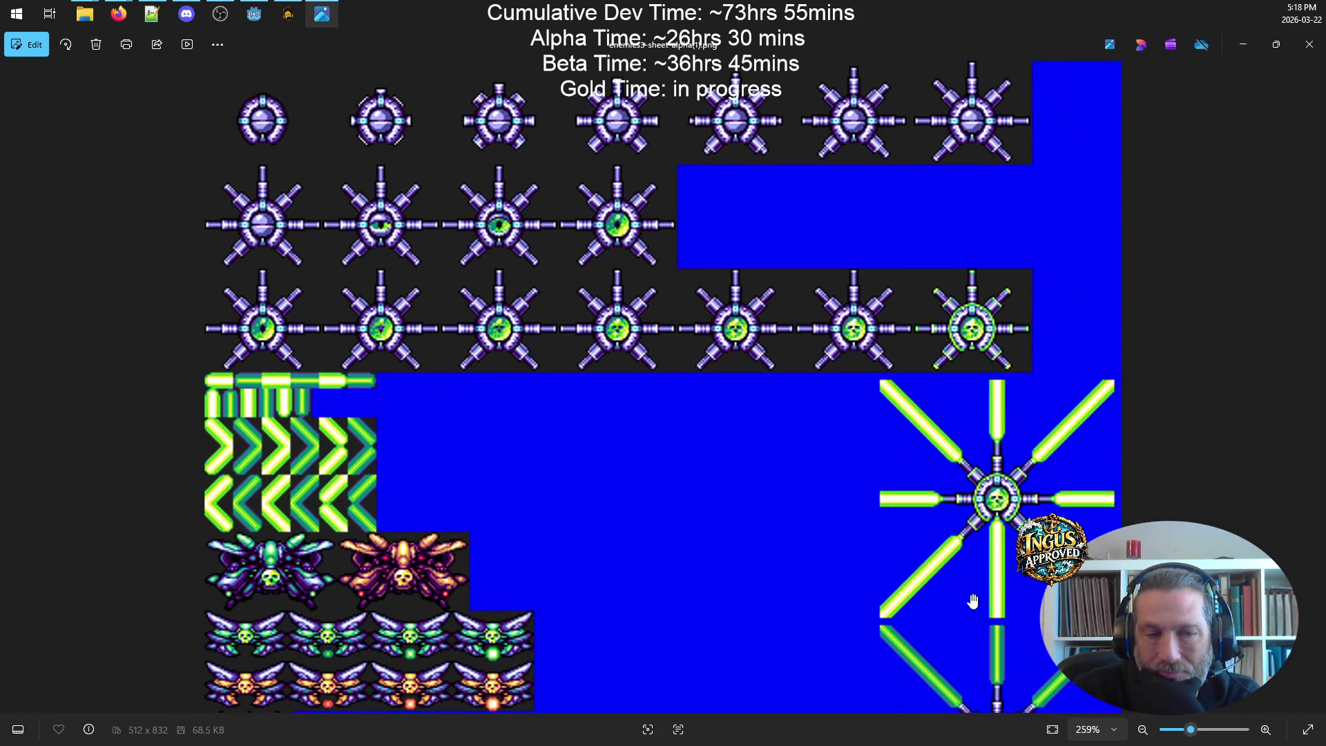
pyautogui.scroll(-2, 990, 607)
pyautogui.moveTo(696, 415)
pyautogui.mouseDown()
pyautogui.moveTo(758, 261)
pyautogui.moveTo(743, 102)
pyautogui.moveTo(839, 518)
pyautogui.mouseUp()
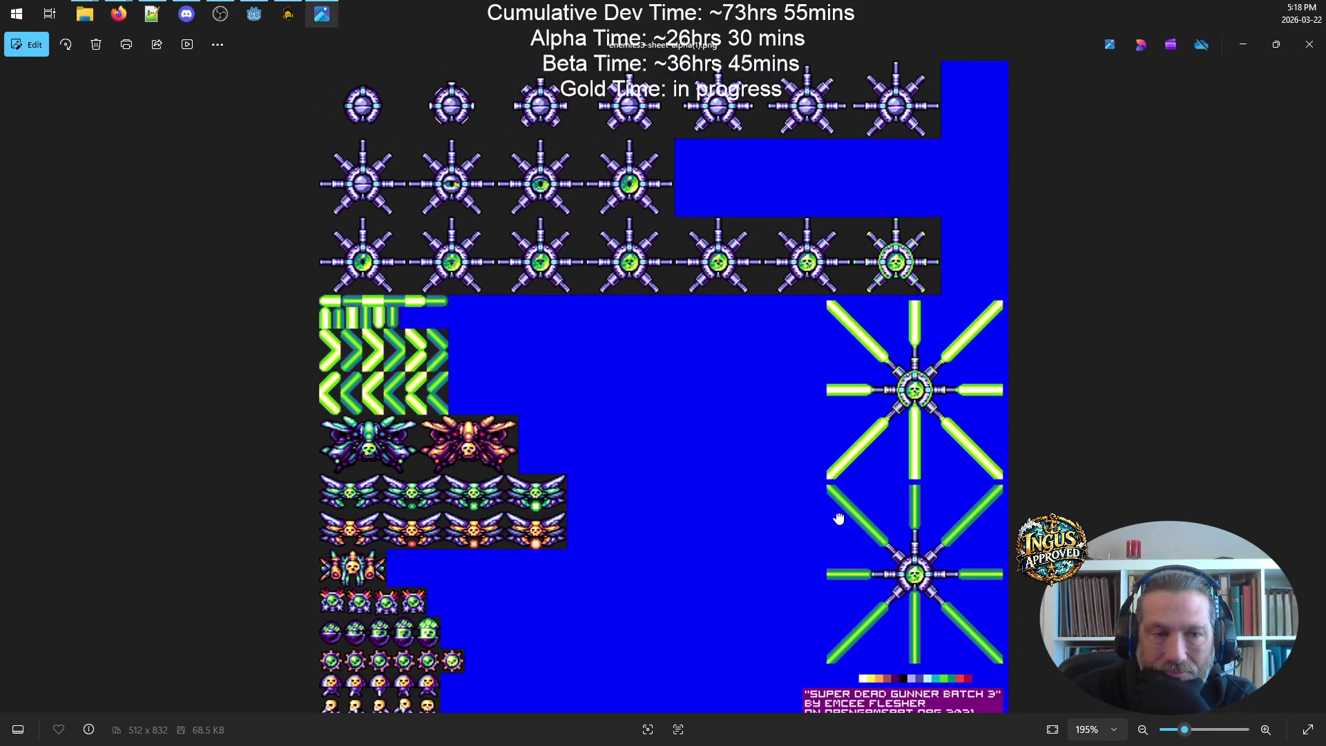
pyautogui.moveTo(638, 414); pyautogui.dragTo(892, 160)
pyautogui.moveTo(618, 554)
pyautogui.mouseDown()
pyautogui.moveTo(642, 263)
pyautogui.moveTo(713, 646)
pyautogui.mouseUp()
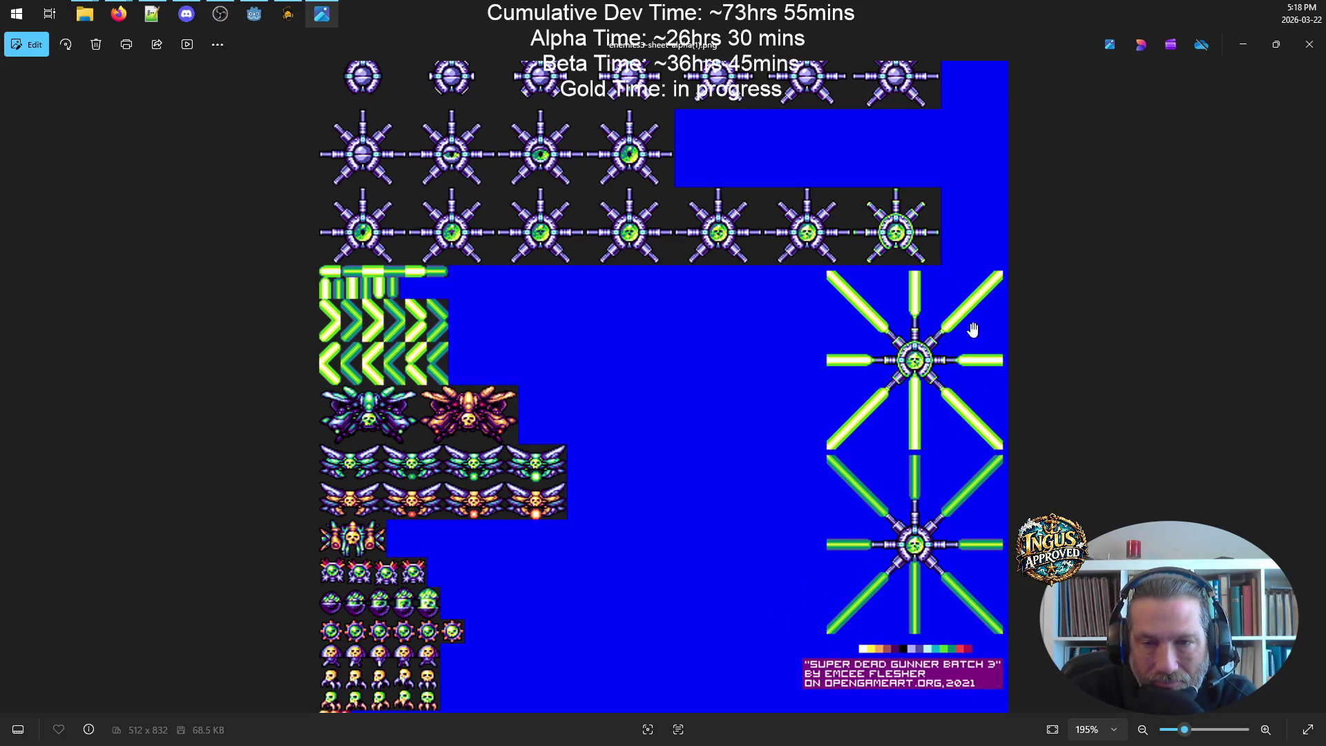
# - Pan back over the sheet's top and bottom rows, then close the Photos viewer
pyautogui.moveTo(665, 397); pyautogui.dragTo(665, 427)
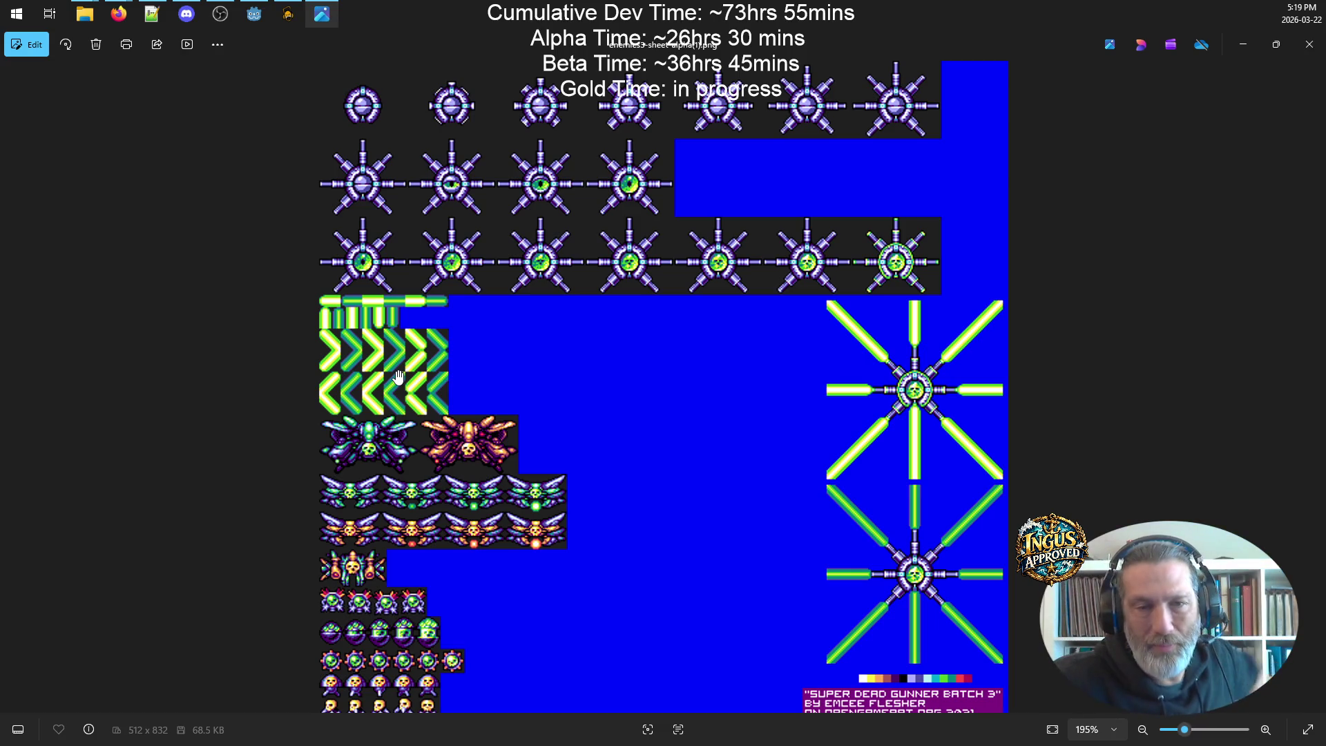
pyautogui.scroll(-3, 469, 307)
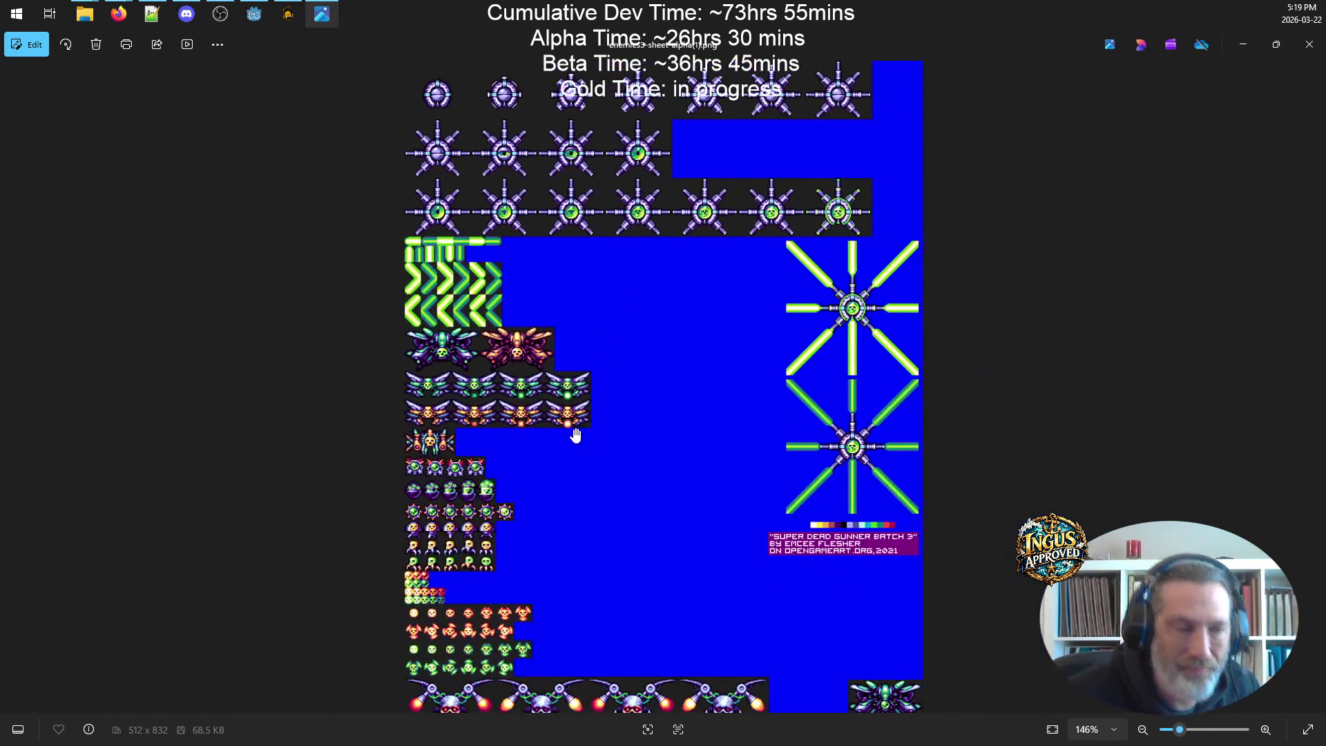
pyautogui.moveTo(575, 442)
pyautogui.mouseDown()
pyautogui.moveTo(607, 417)
pyautogui.moveTo(592, 231)
pyautogui.moveTo(586, 645)
pyautogui.mouseUp()
pyautogui.scroll(4, 837, 292)
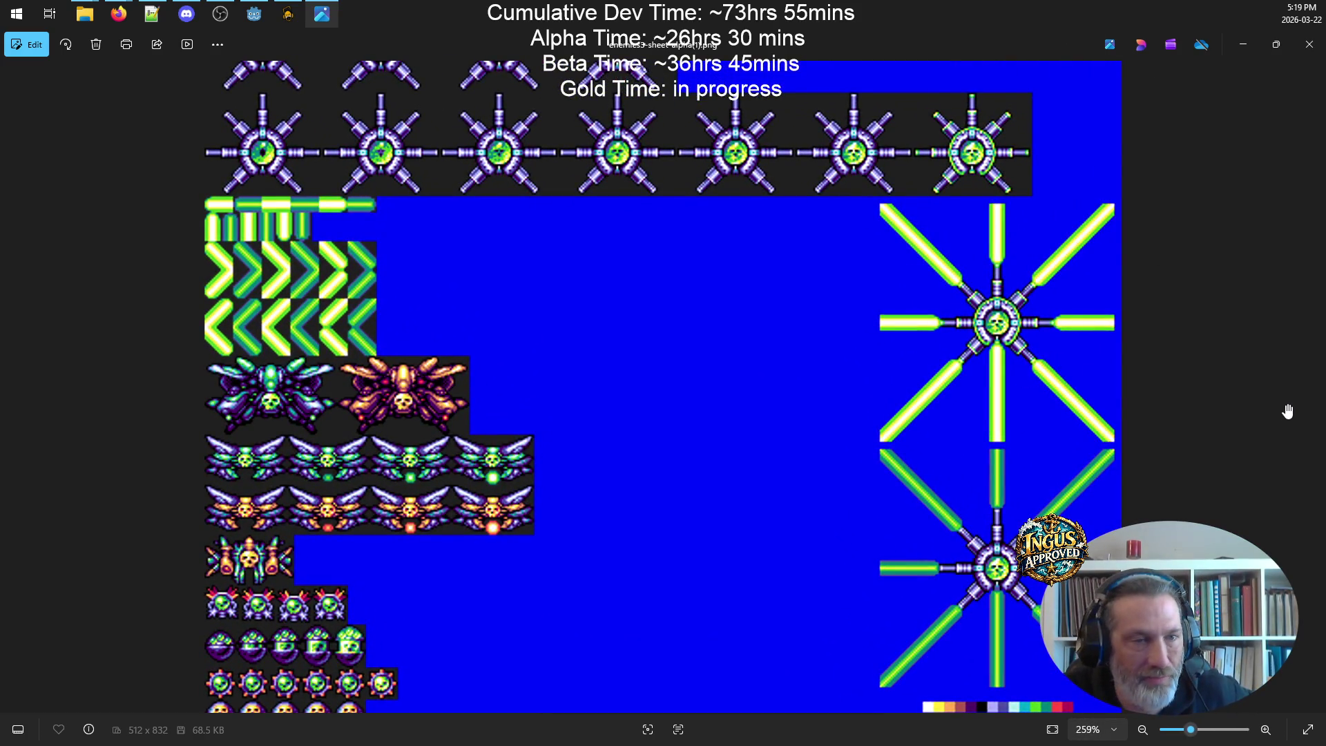
pyautogui.moveTo(832, 261); pyautogui.dragTo(778, 645)
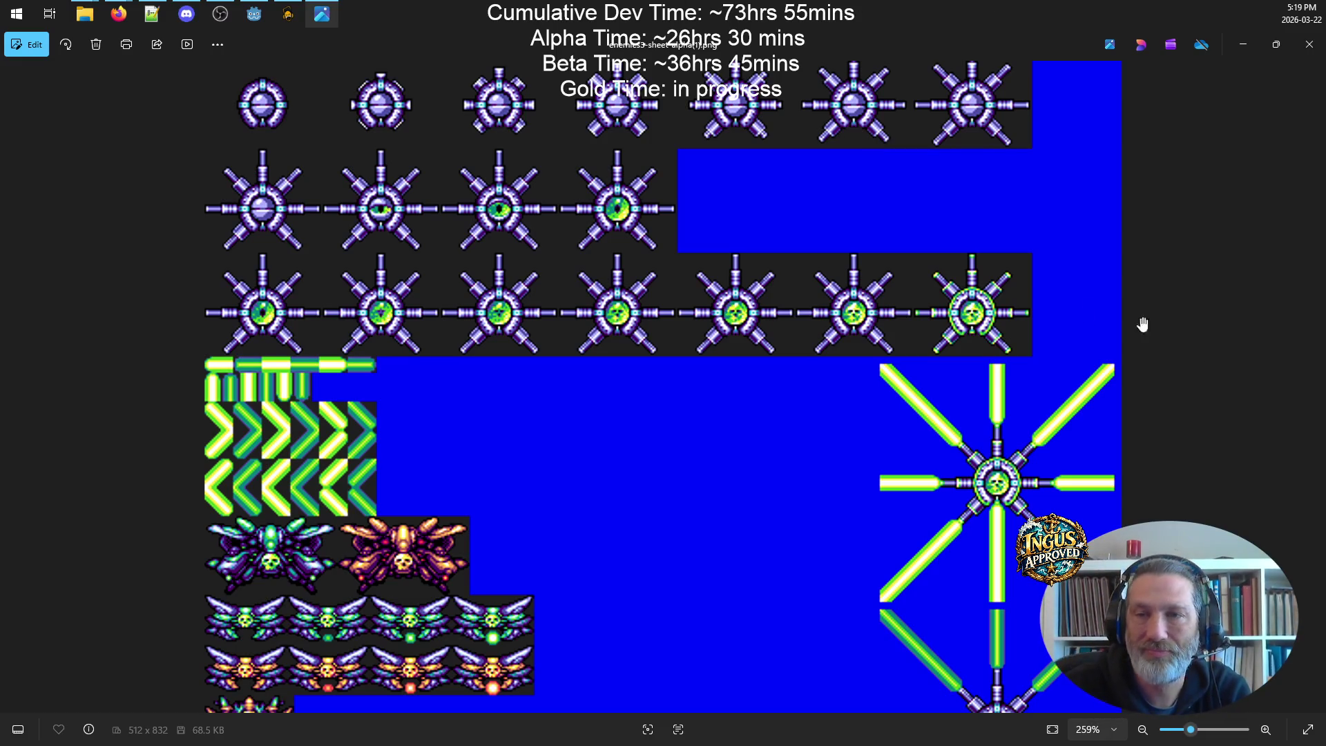
pyautogui.scroll(-5, 808, 254)
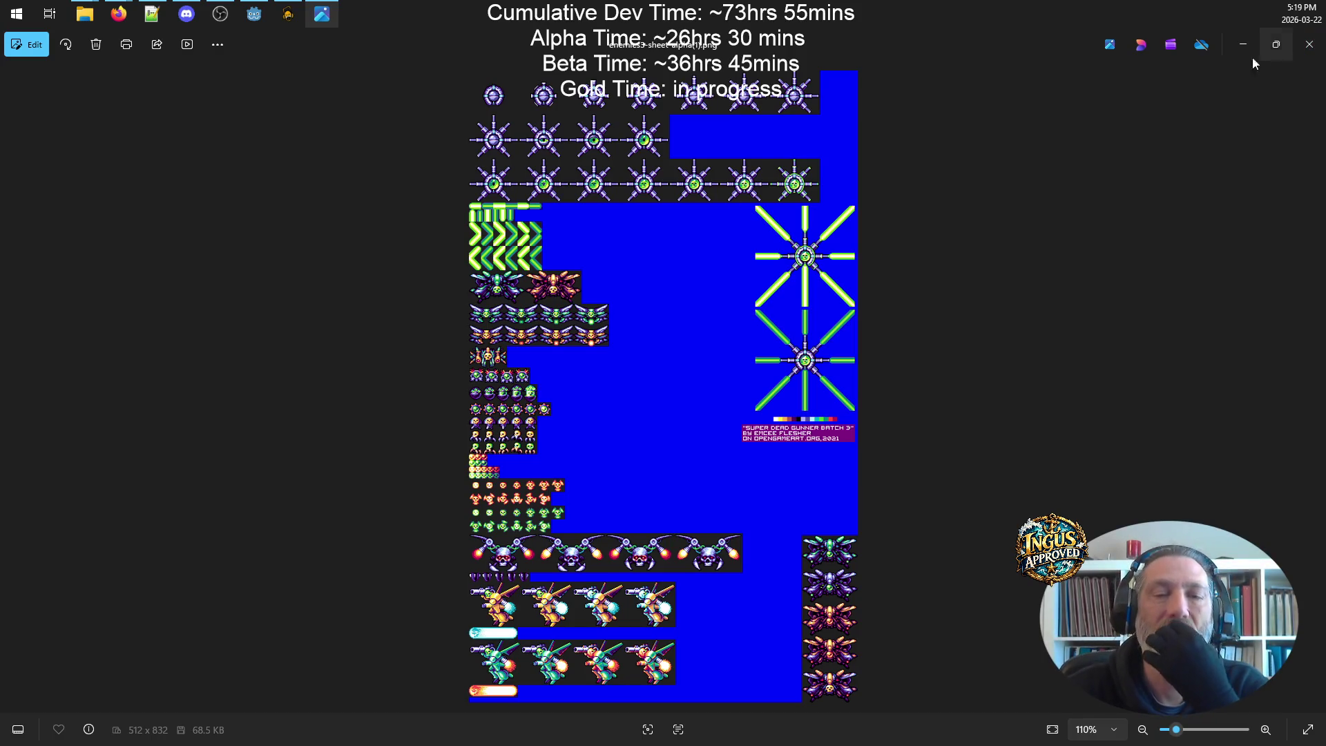
pyautogui.click(1310, 44)
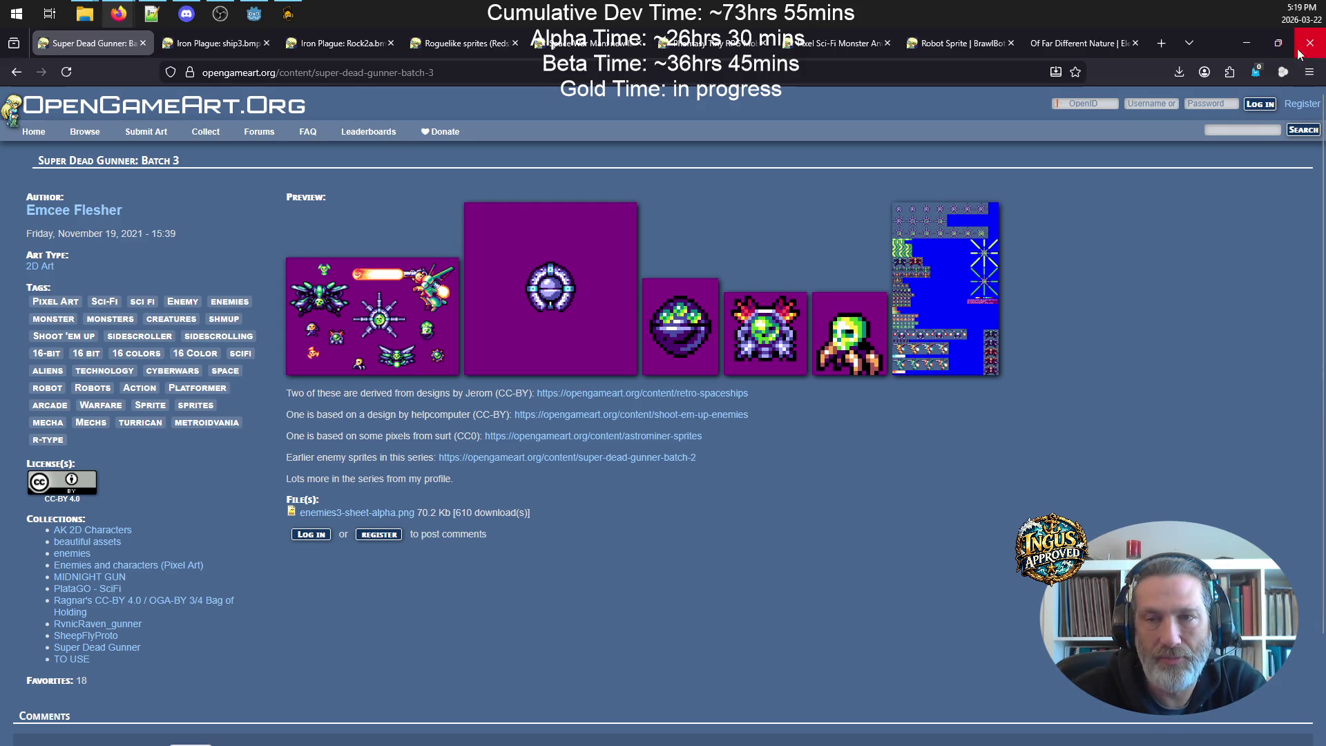
# - Paste enemies3-sheet-alpha.png from Downloads into the Documents\PewPew folder
pyautogui.moveTo(84, 14)
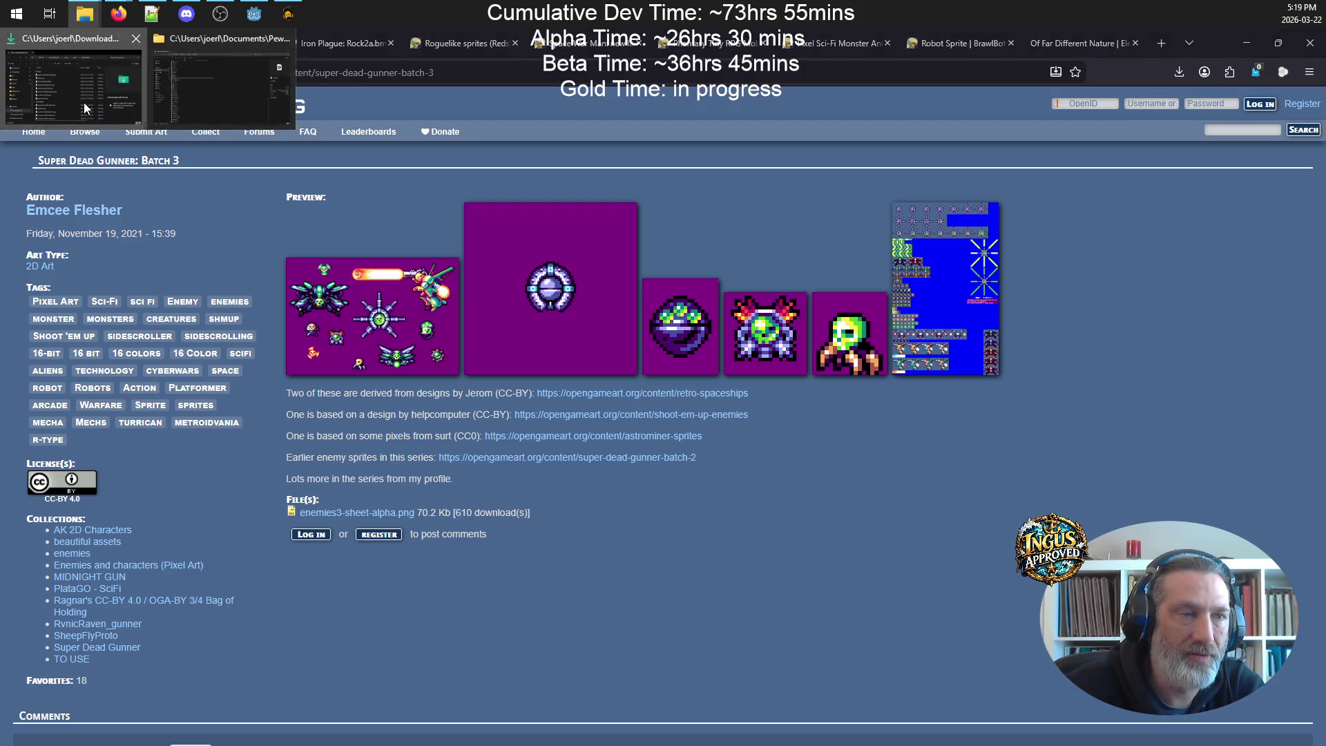
pyautogui.click(84, 103)
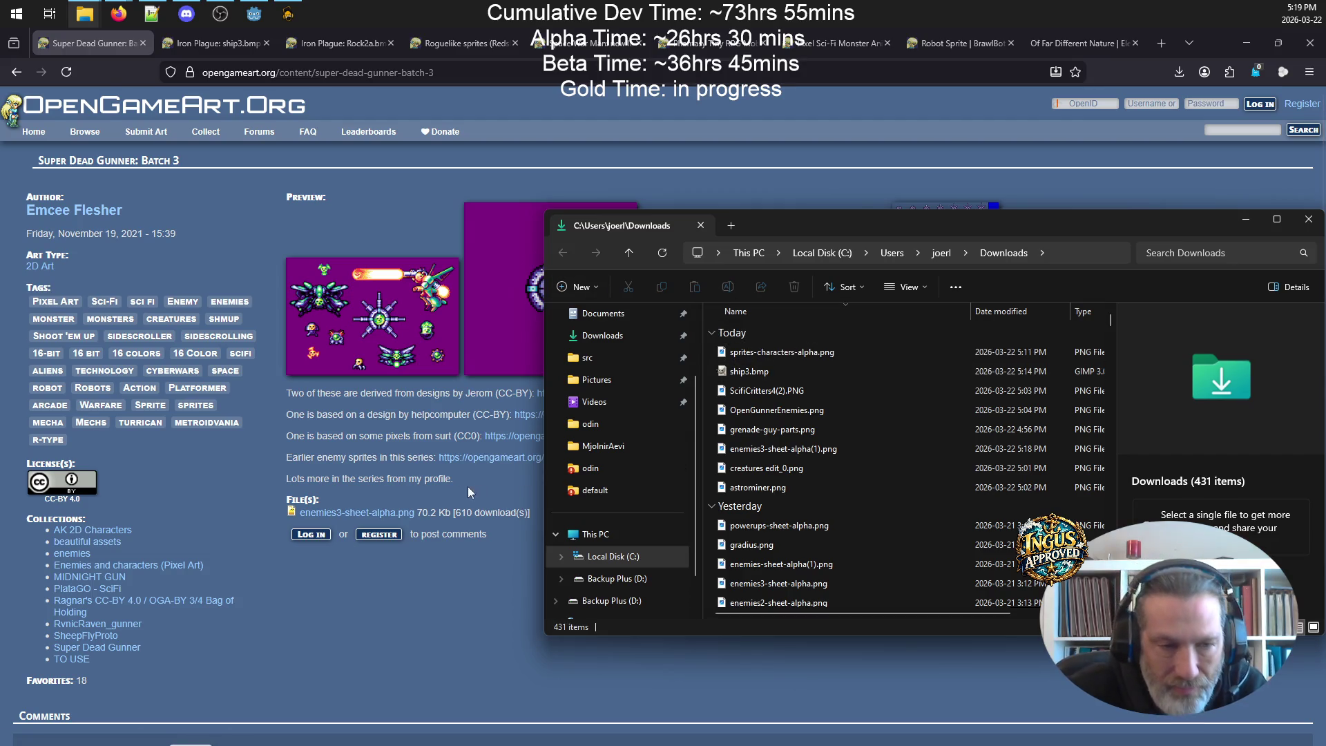
pyautogui.moveTo(359, 512)
pyautogui.mouseDown()
pyautogui.moveTo(827, 426)
pyautogui.moveTo(805, 450)
pyautogui.mouseUp()
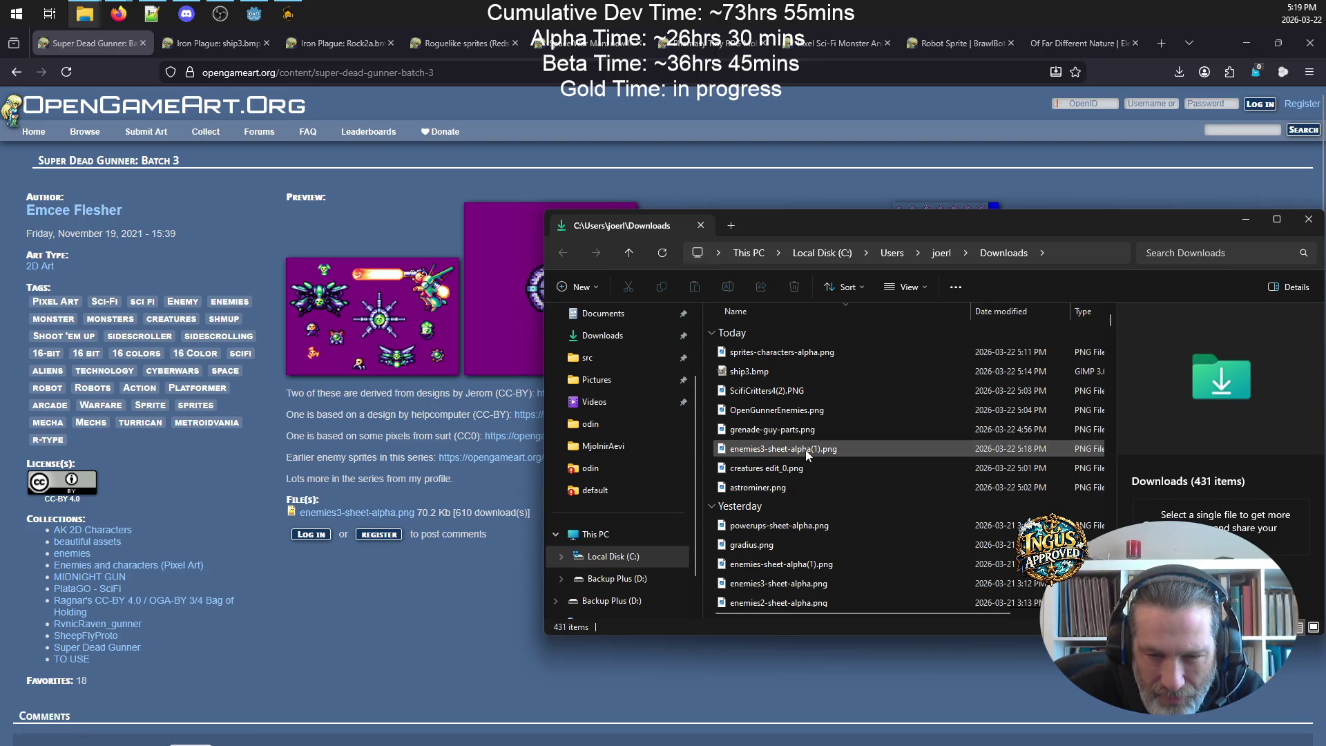
pyautogui.click(791, 586)
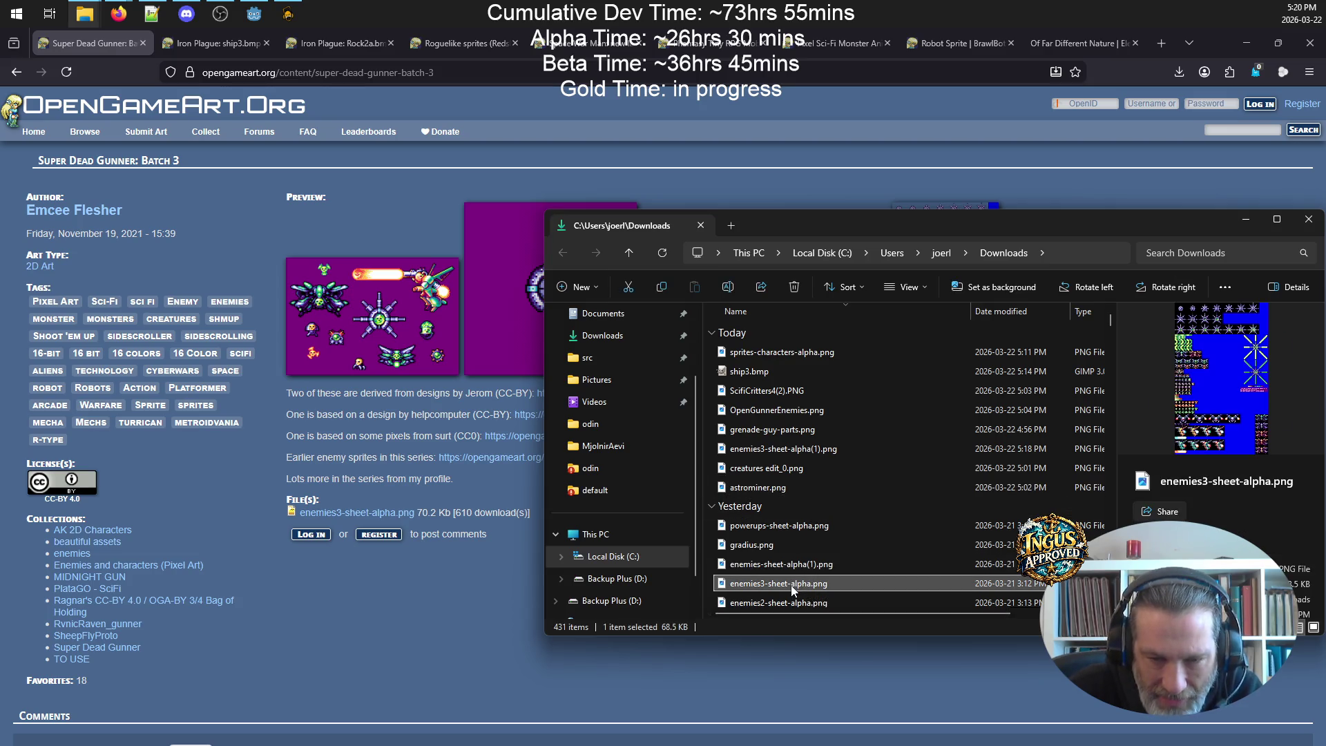
pyautogui.click(652, 313)
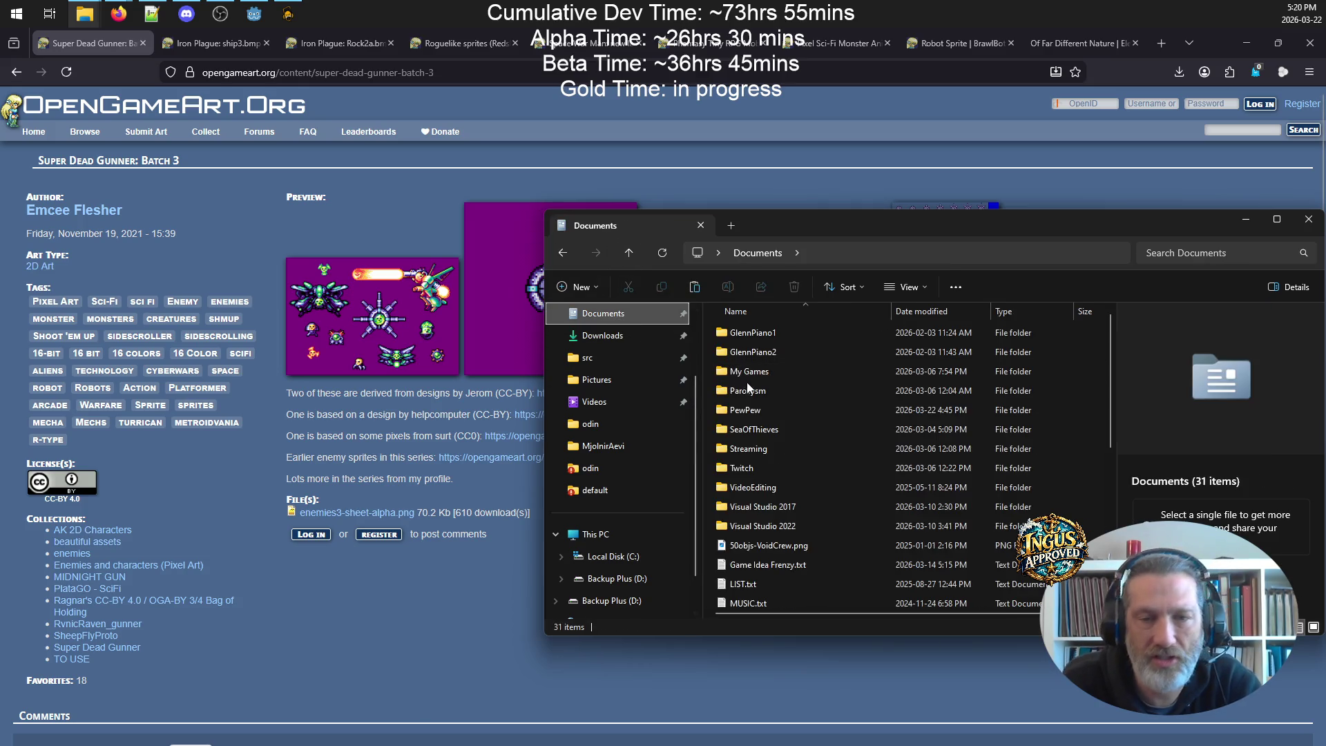
pyautogui.doubleClick(782, 412)
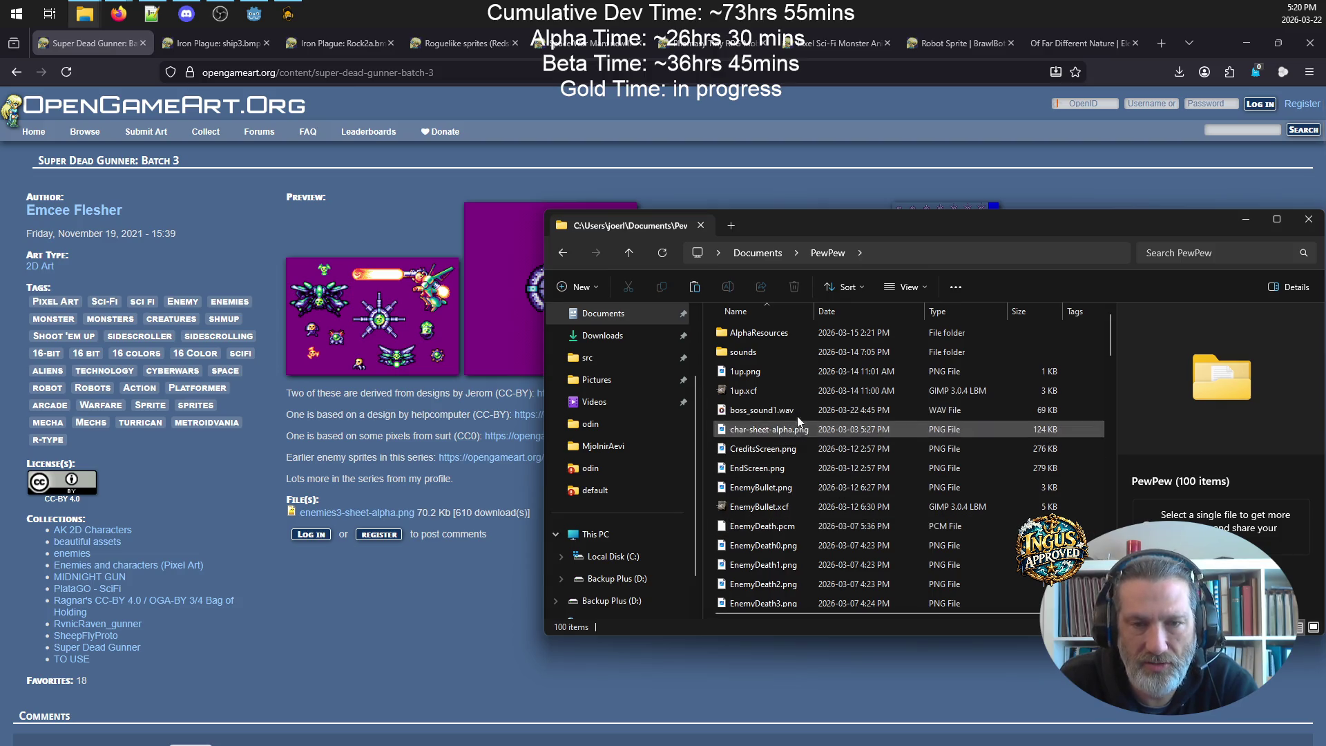
pyautogui.hotkey('ctrl', 'v')
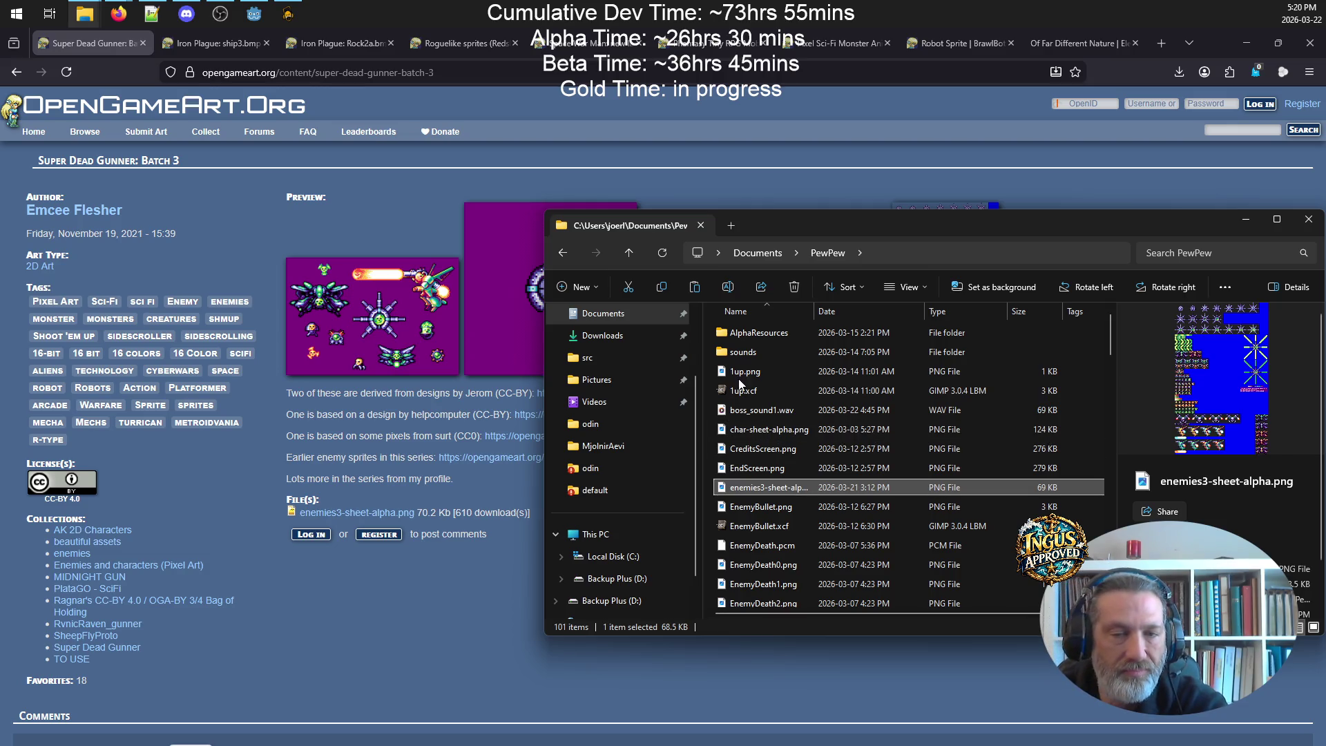
pyautogui.click(806, 113)
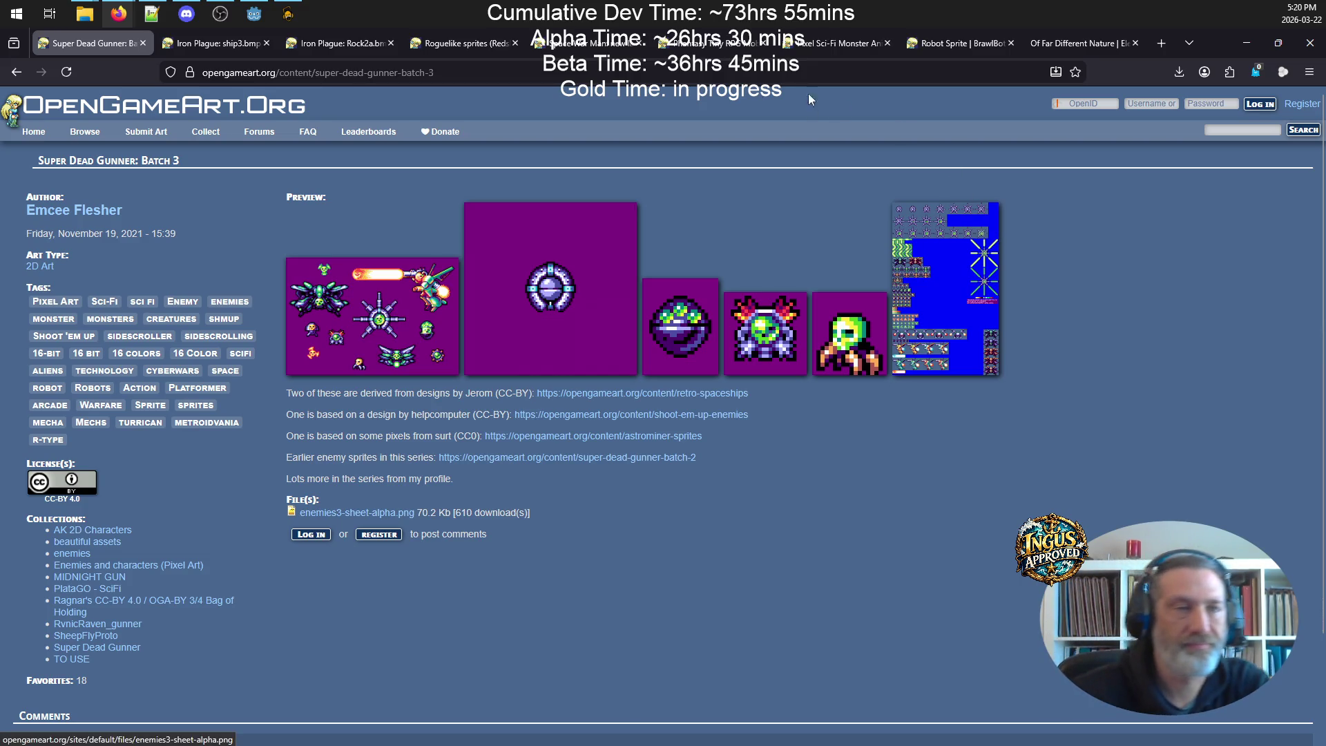
# - Close the hardrn(2).wav recording and the ocenaudio editor, then go back to Godot
pyautogui.click(288, 14)
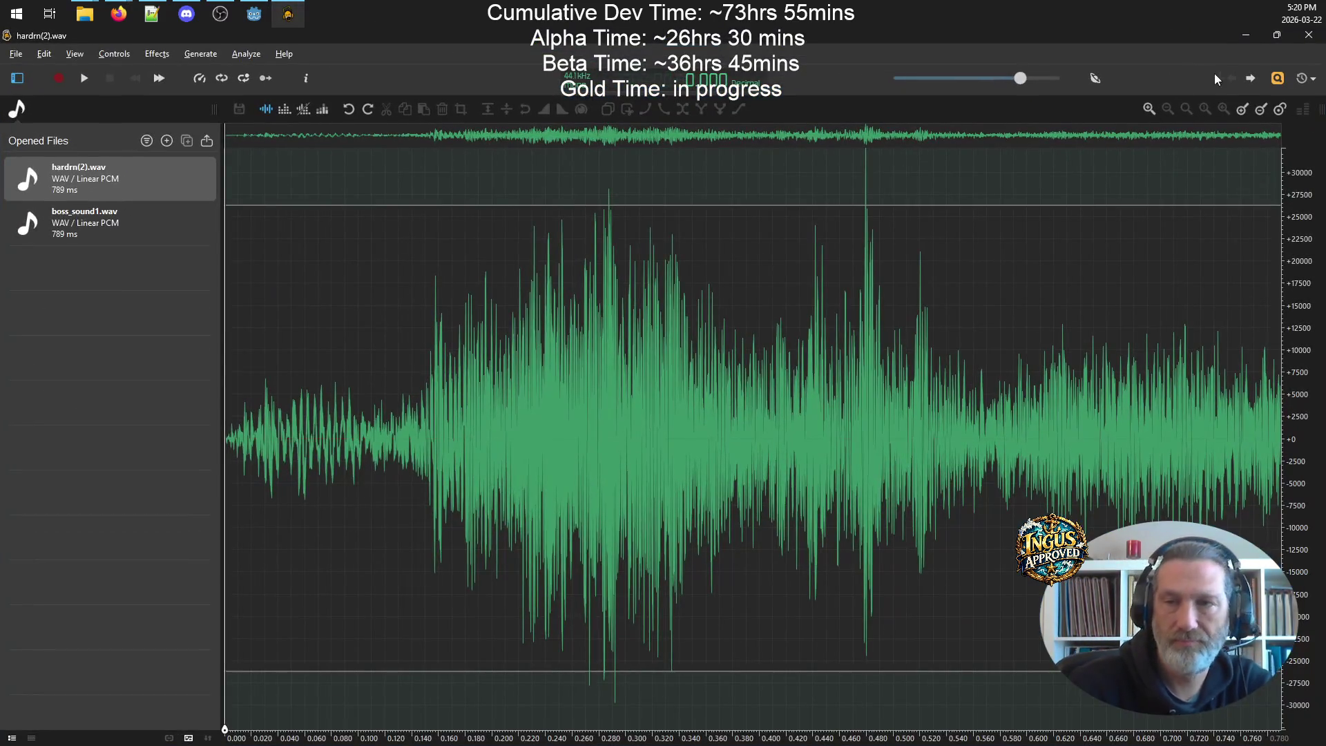
pyautogui.click(1309, 34)
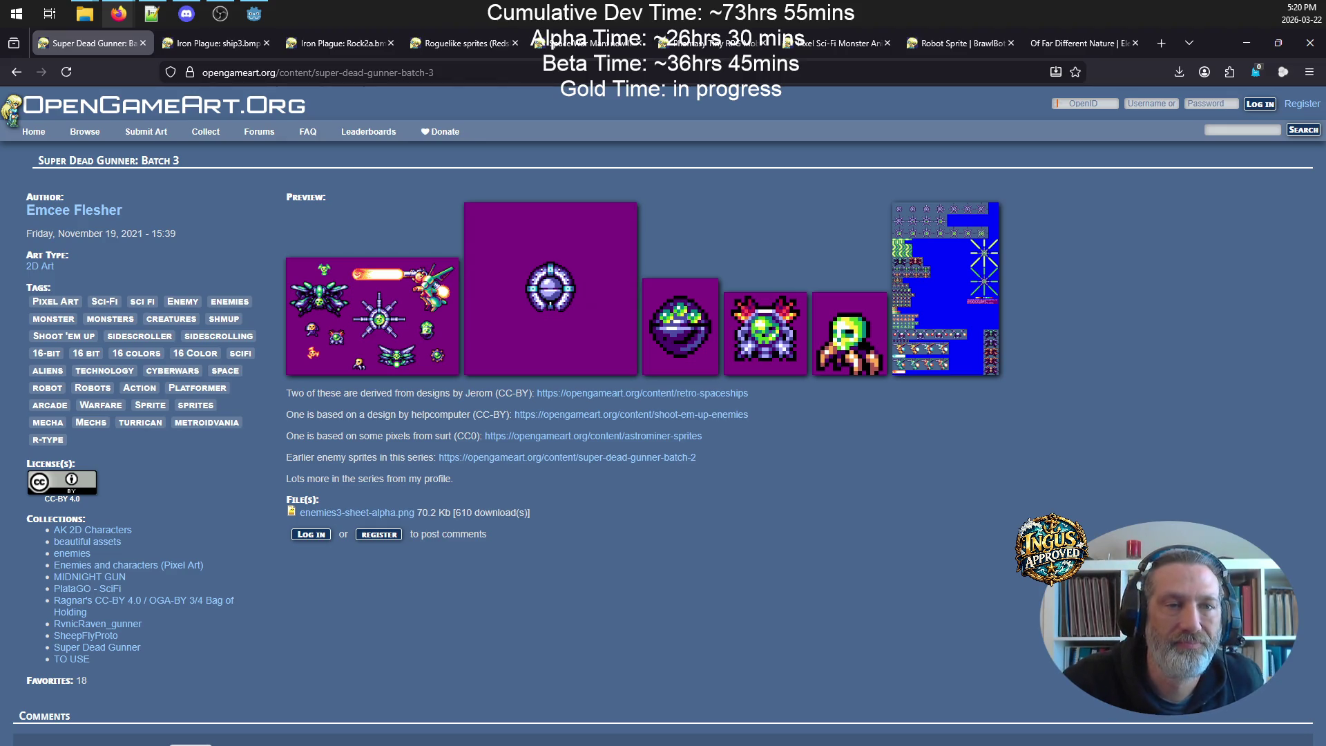
pyautogui.click(254, 15)
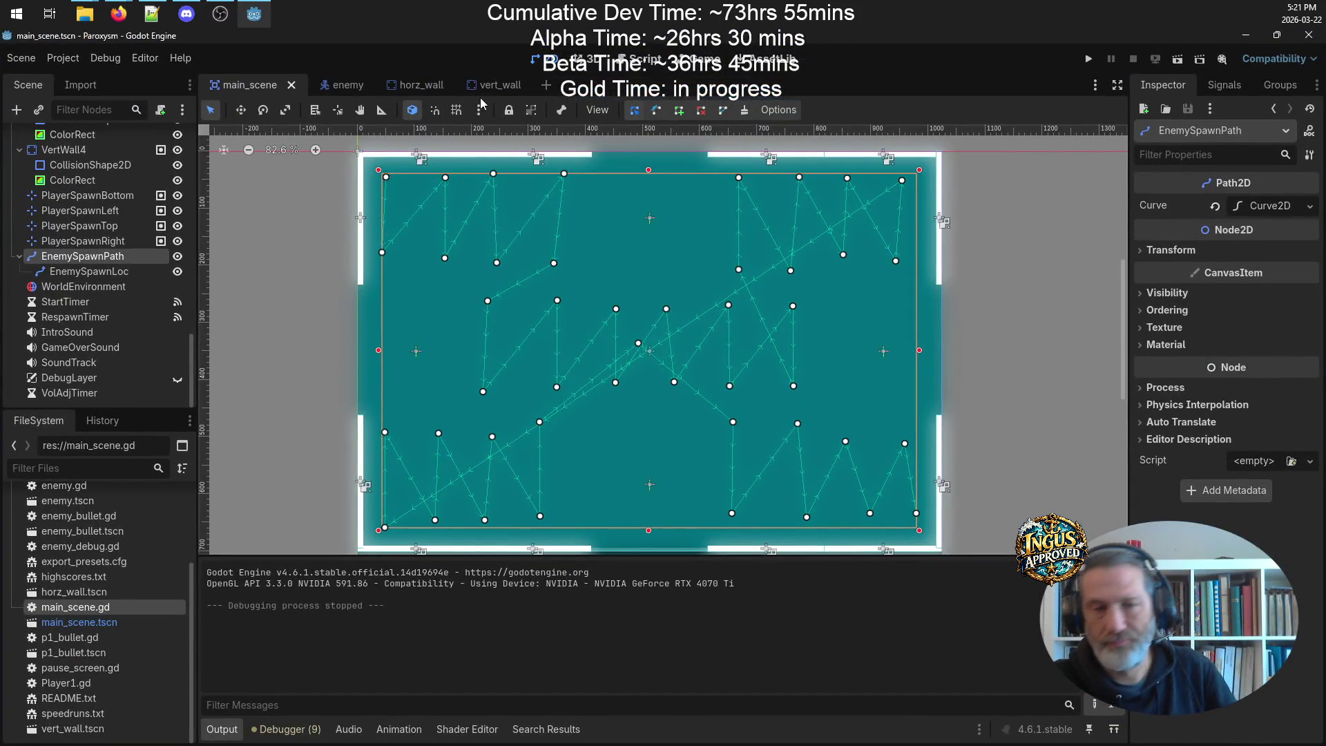
# - Read the boss assets to-do notes in Paroxysm-build.txt in Notepad++
pyautogui.click(151, 14)
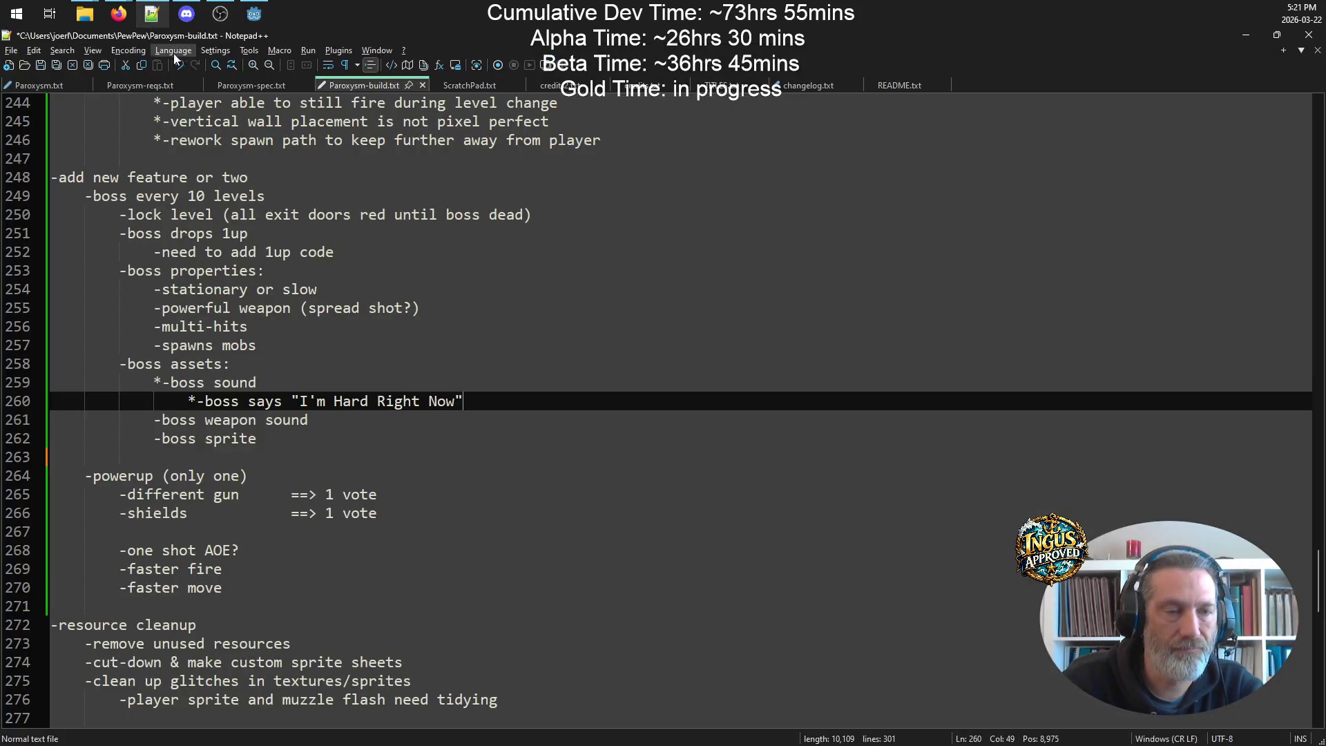
pyautogui.scroll(2, 567, 293)
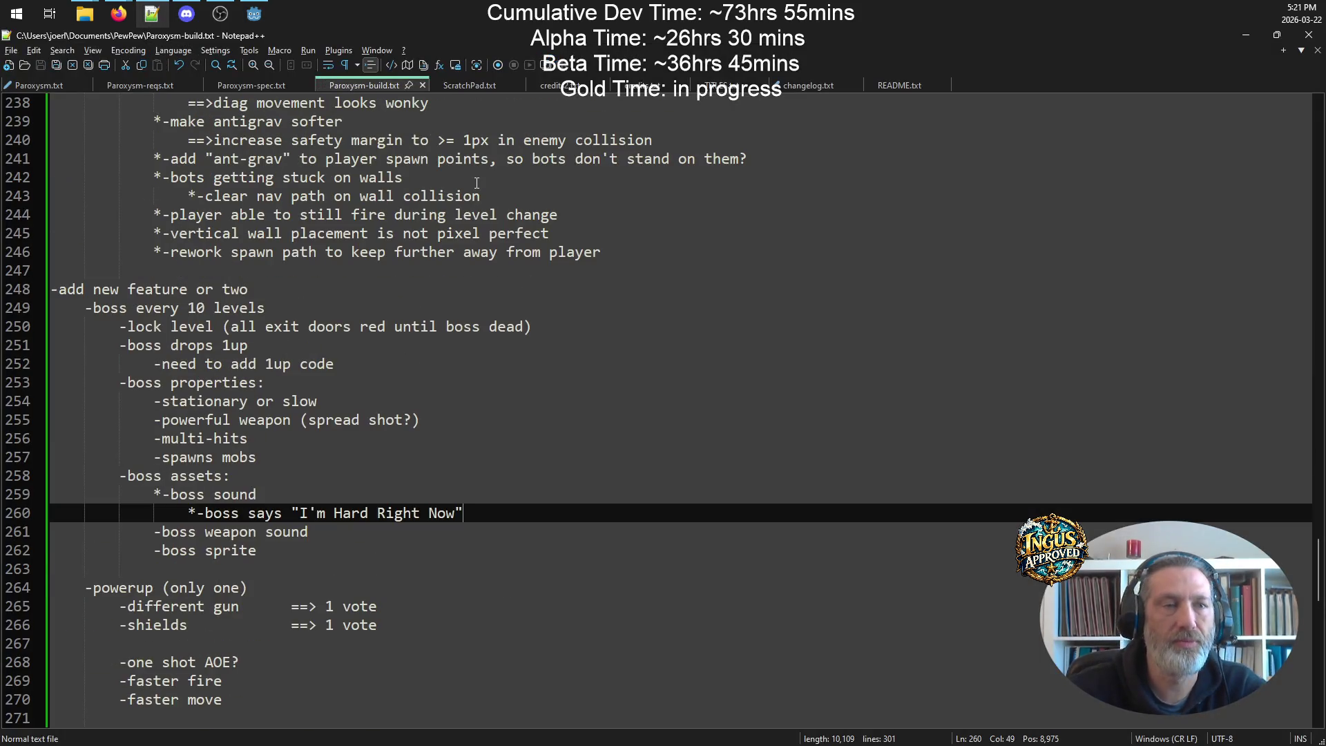
pyautogui.click(253, 14)
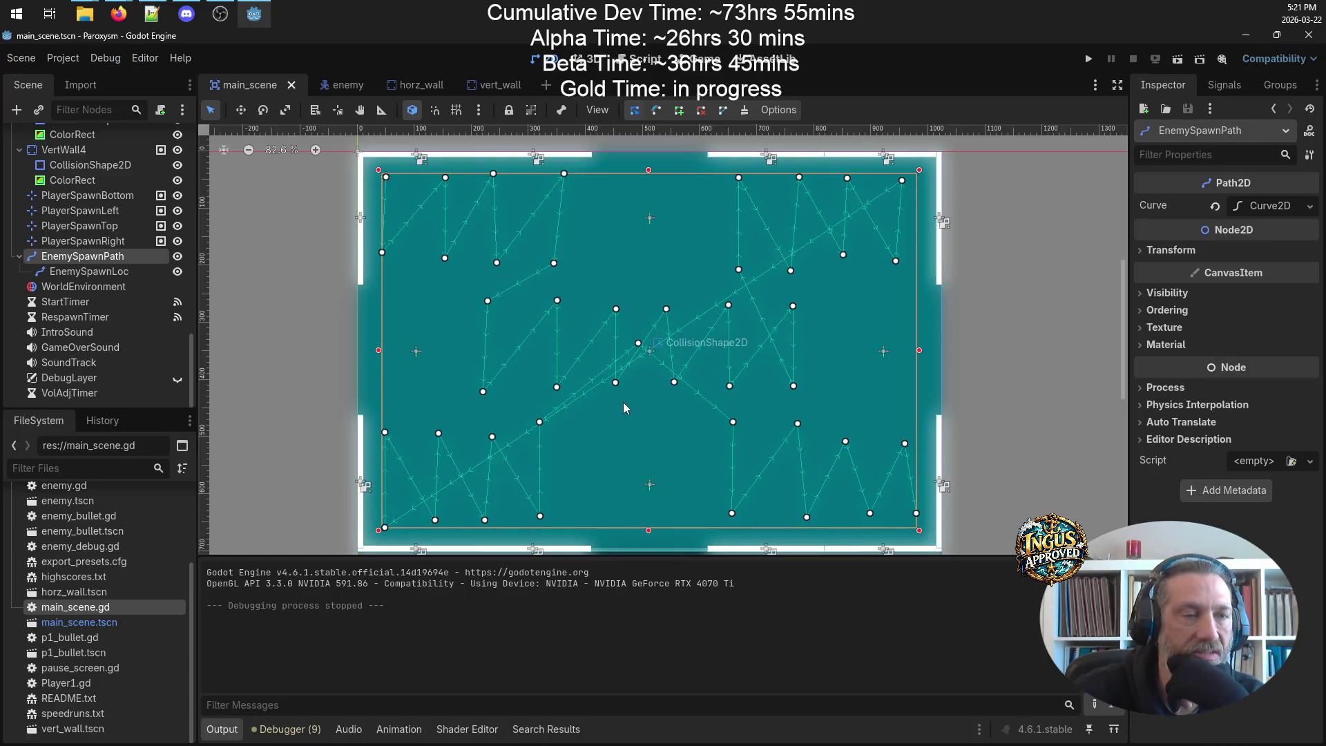
# - Start a new 2D Scene from Godot's FileSystem context menu
pyautogui.scroll(4, 152, 571)
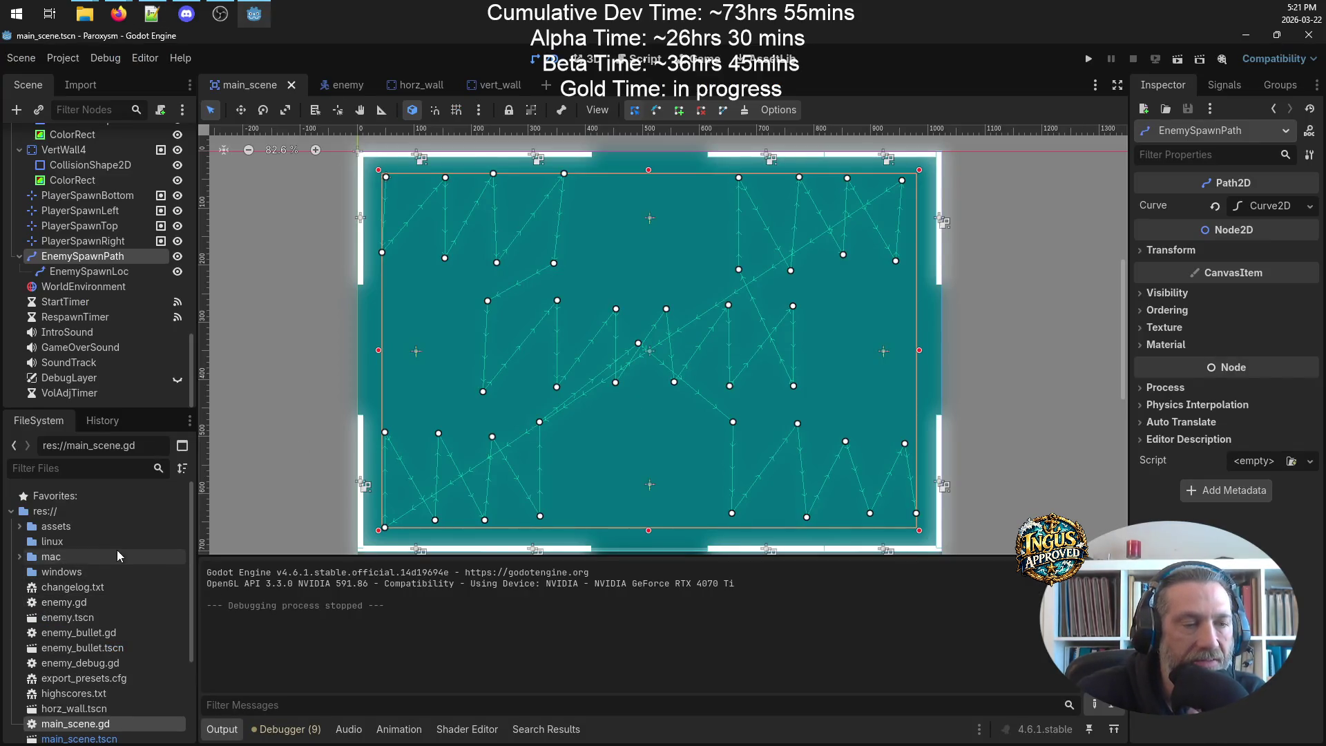
pyautogui.scroll(4, 89, 332)
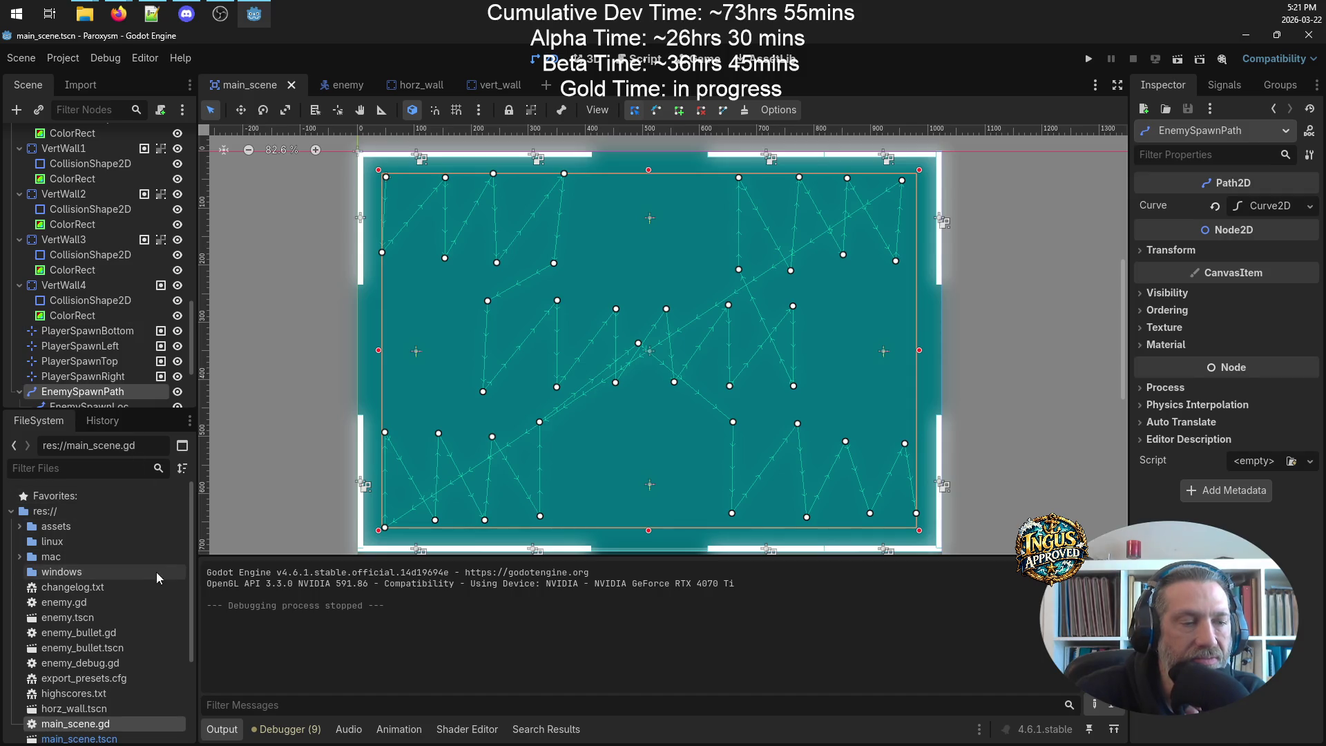
pyautogui.rightClick(114, 588)
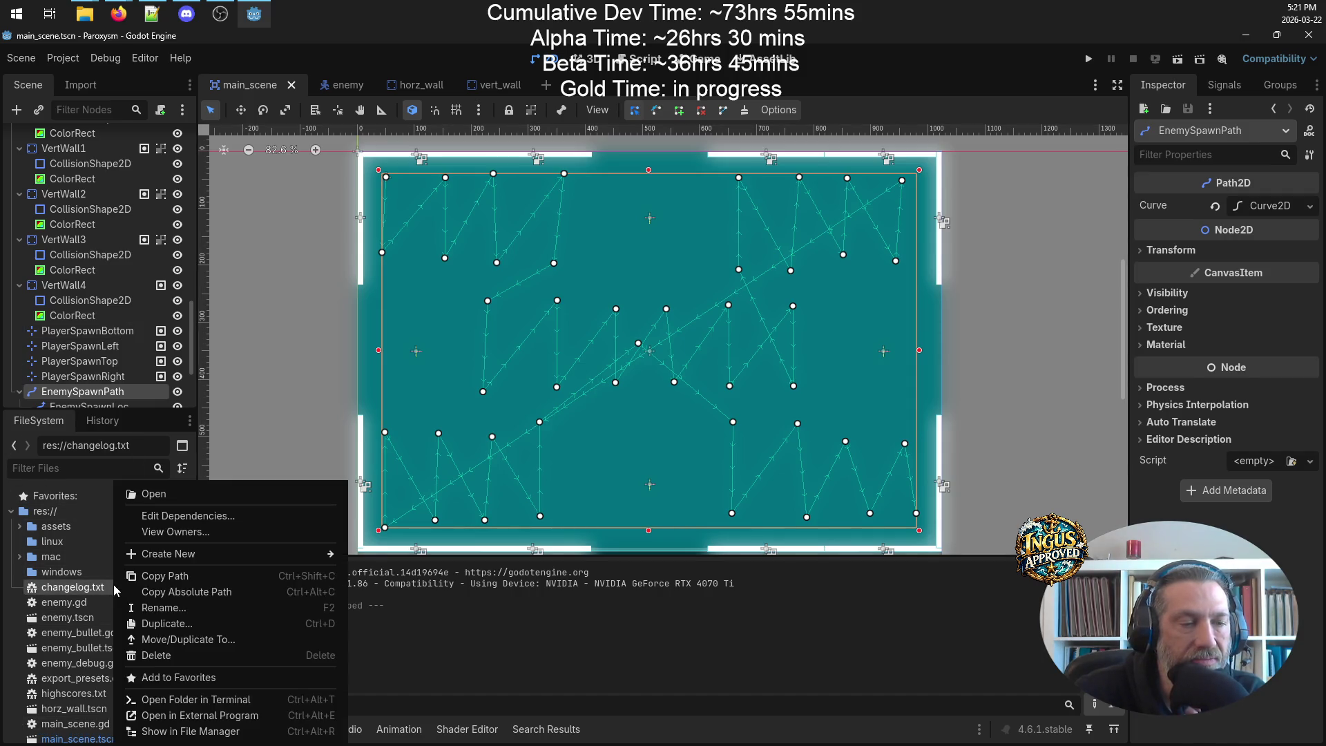
pyautogui.moveTo(185, 554)
pyautogui.click(387, 571)
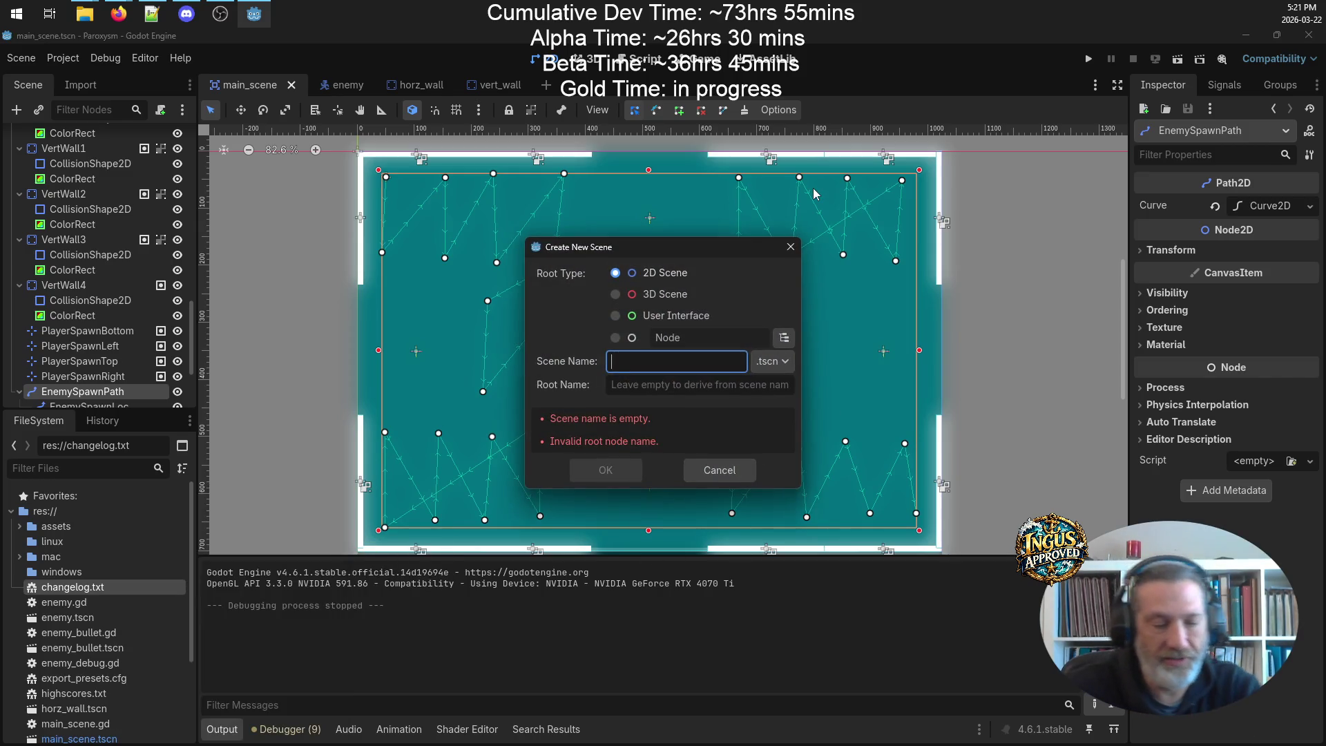
# - Name the new 2D scene boss, creating boss.tscn with a Boss root node
pyautogui.write('boss')
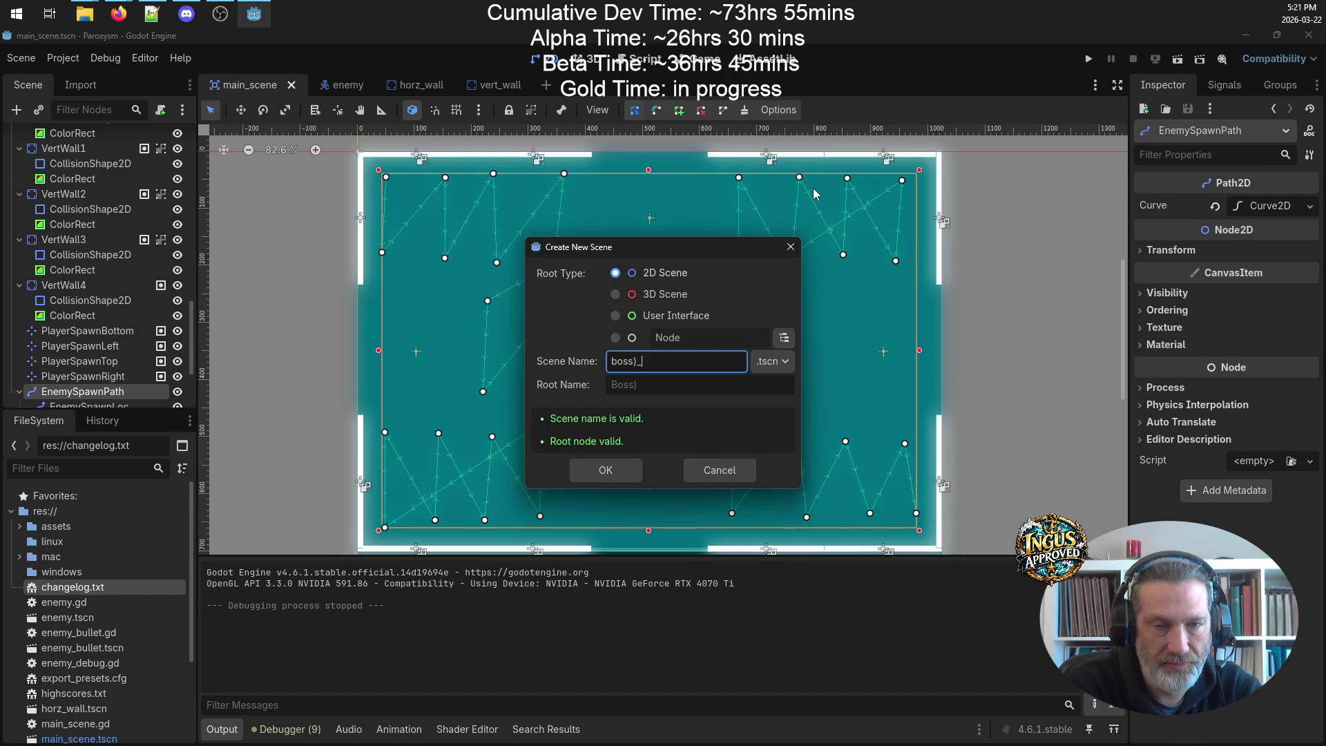
pyautogui.write('_scene')
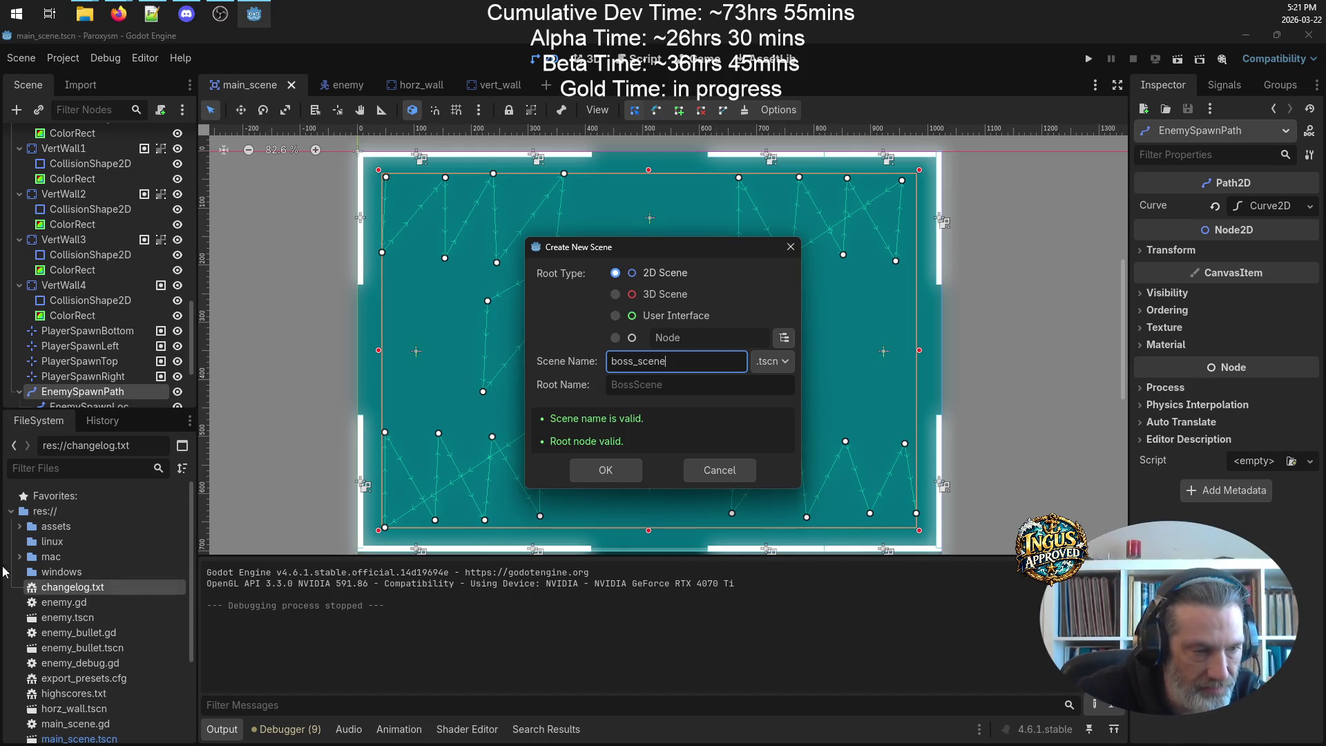
pyautogui.press('BackSpace')
pyautogui.press('BackSpace')
pyautogui.press('BackSpace')
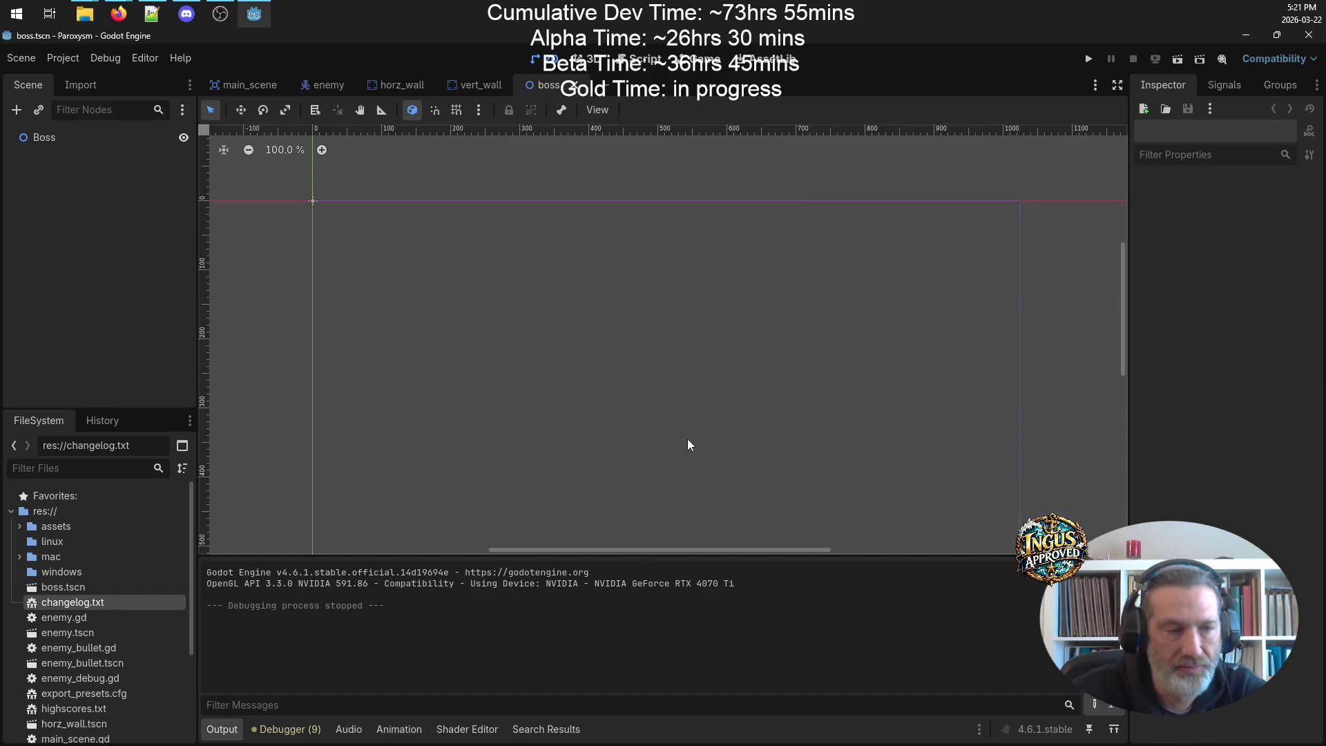
# - Open enemy.tscn to look at how its Enemy root node is set up
pyautogui.click(47, 588)
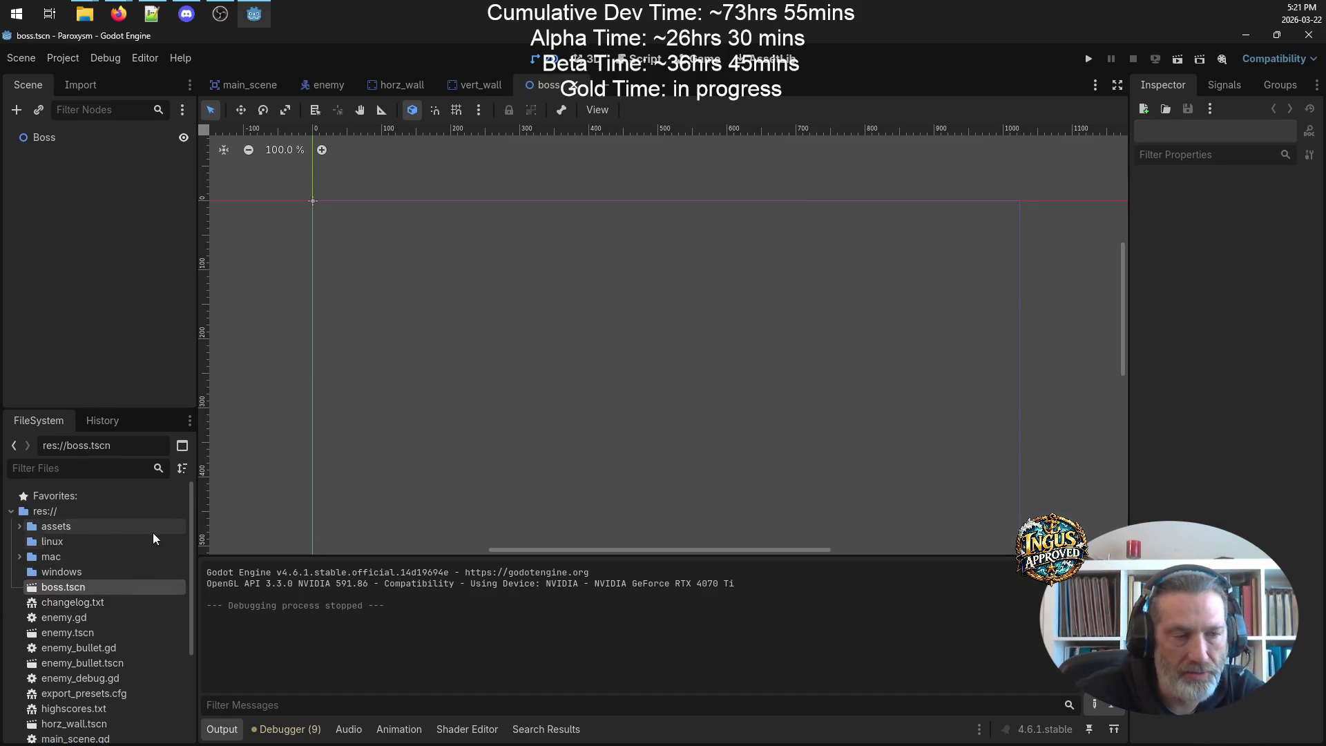
pyautogui.scroll(-3, 131, 573)
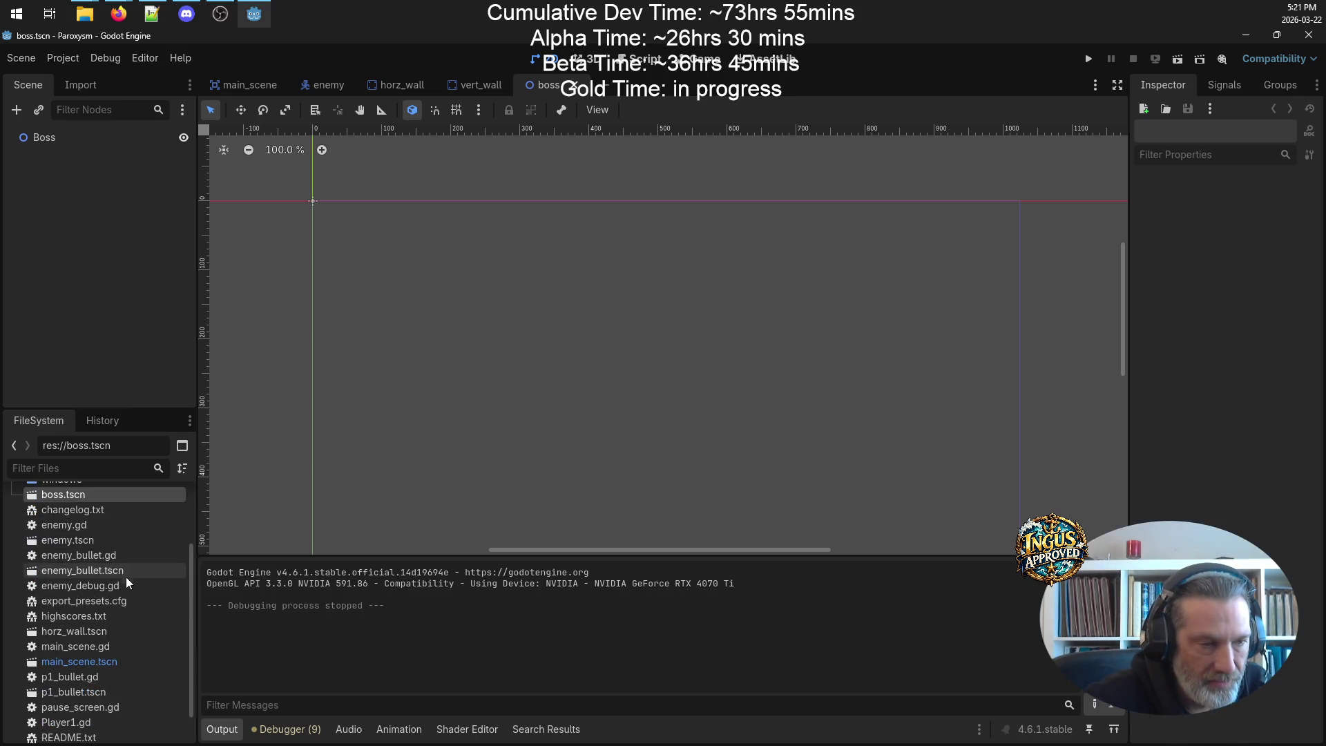
pyautogui.doubleClick(100, 539)
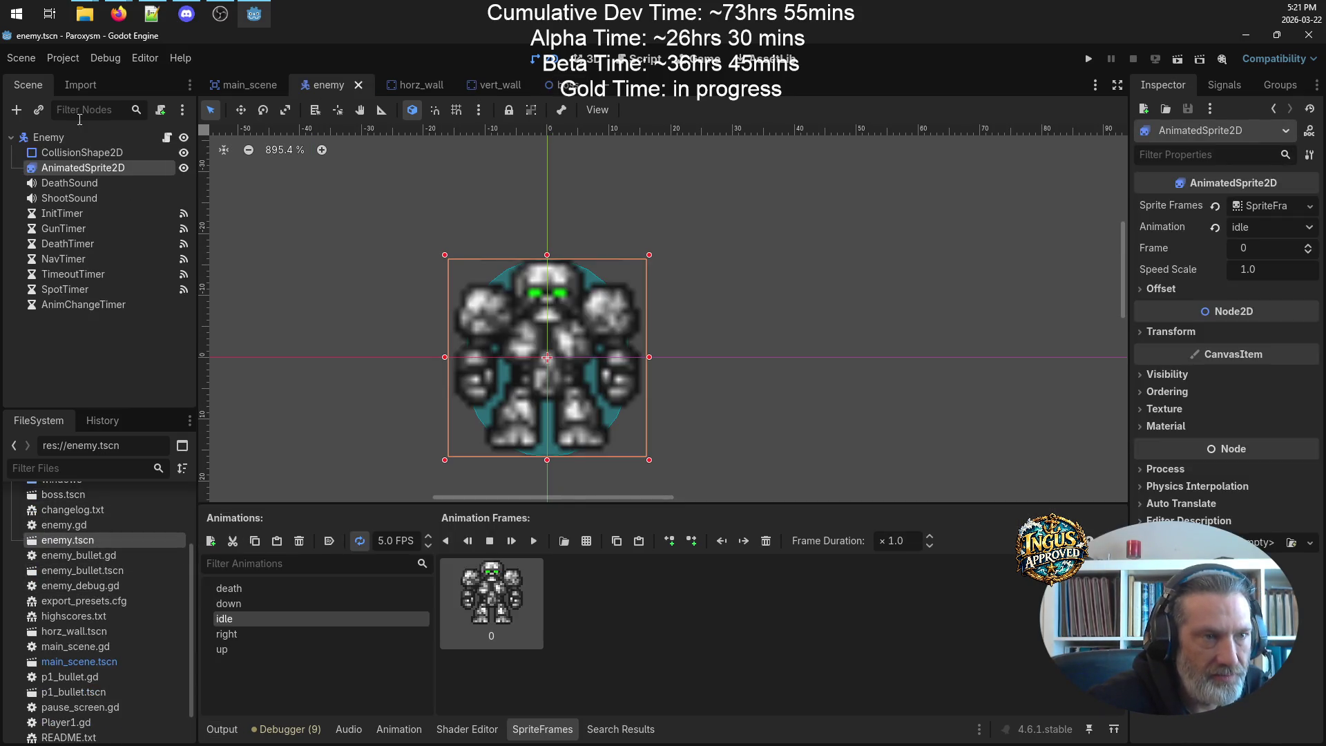
pyautogui.click(61, 140)
pyautogui.rightClick(60, 139)
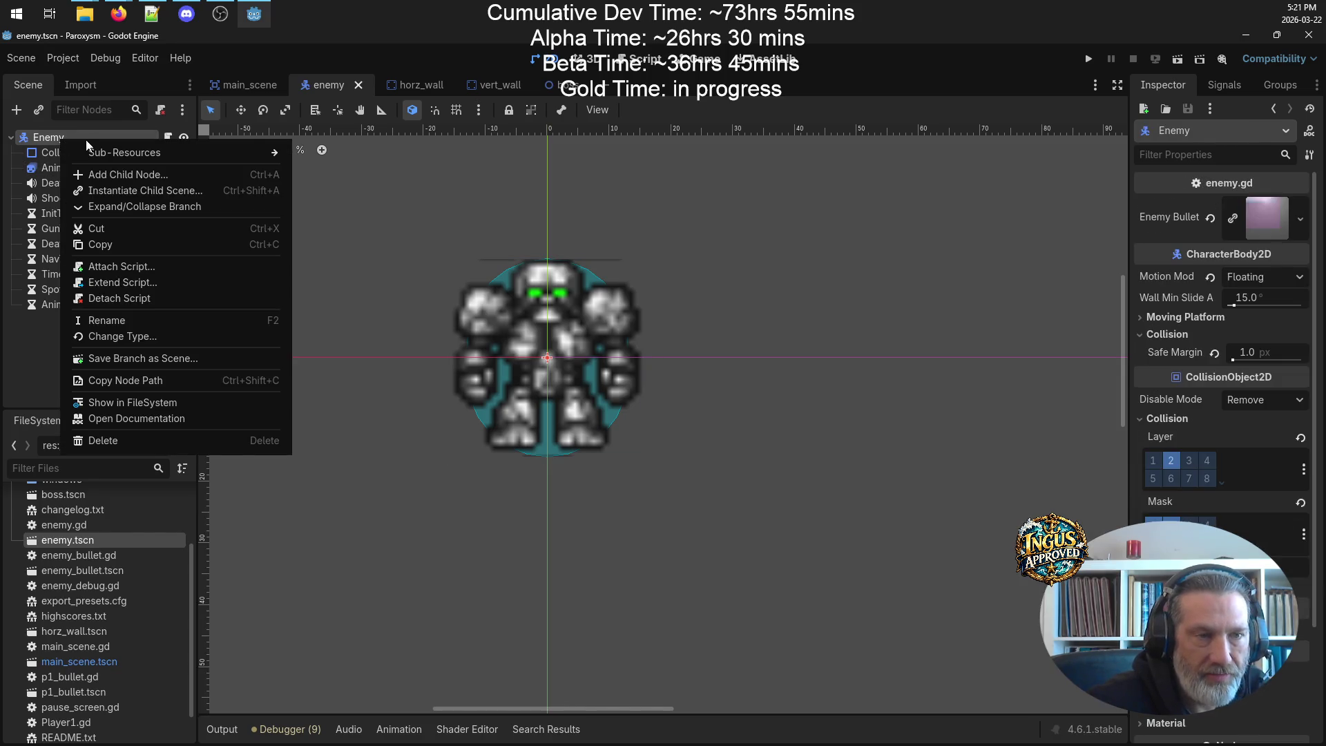
pyautogui.press('Escape')
pyautogui.scroll(3, 98, 532)
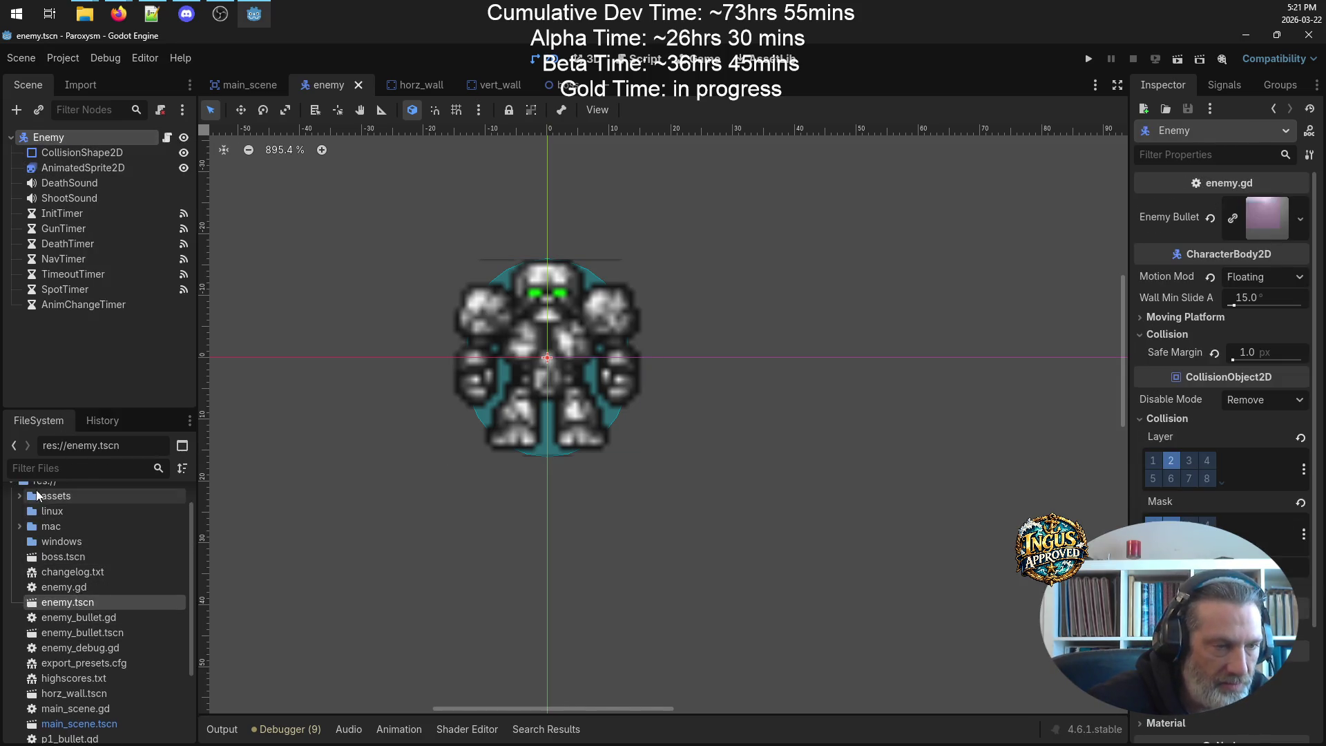
# - Change the boss.tscn Boss root node type from Node2D to CharacterBody2D
pyautogui.doubleClick(68, 589)
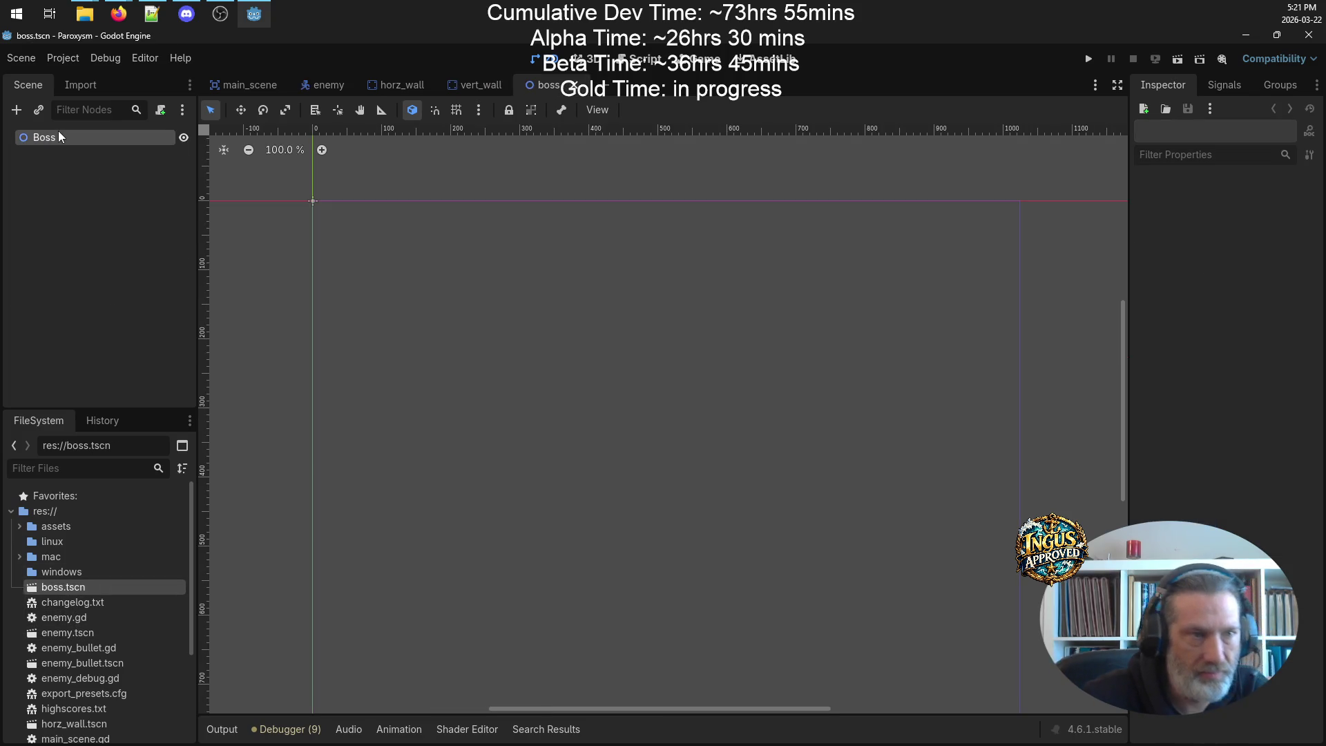
pyautogui.rightClick(58, 133)
pyautogui.click(142, 274)
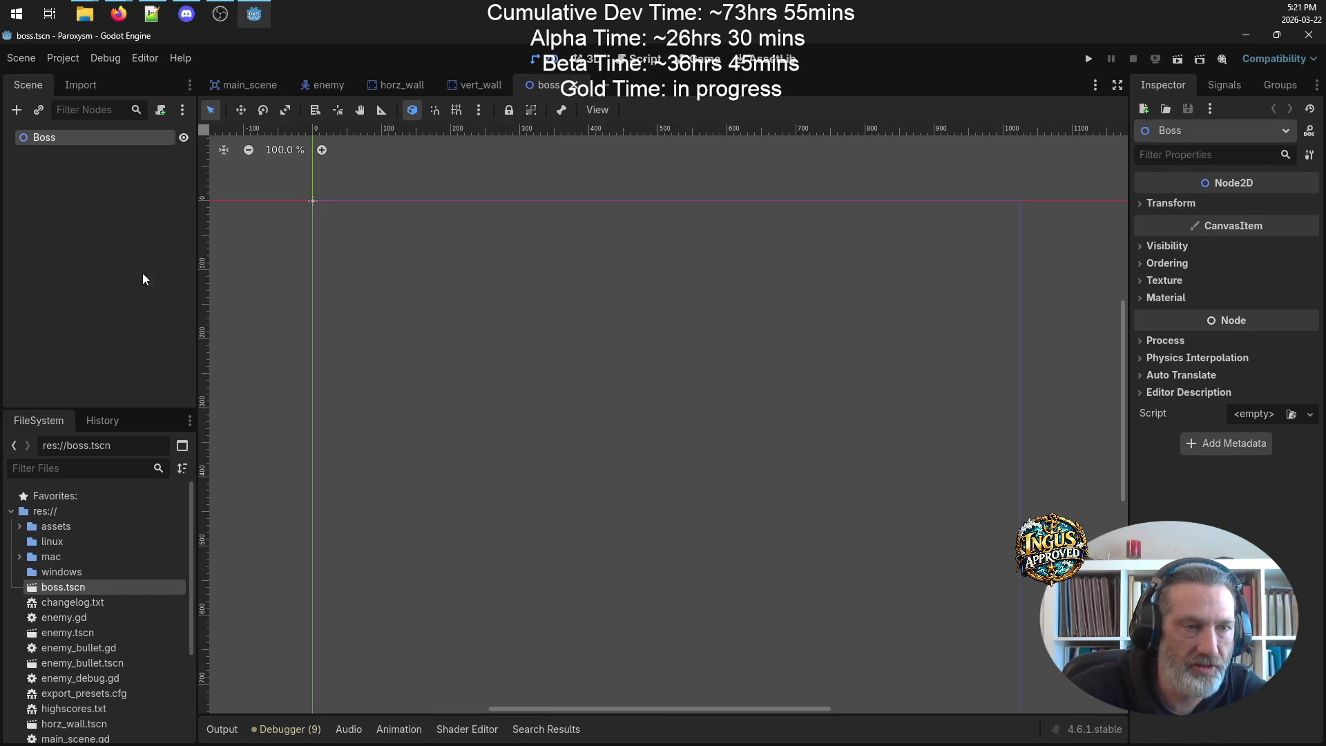
pyautogui.write('chart')
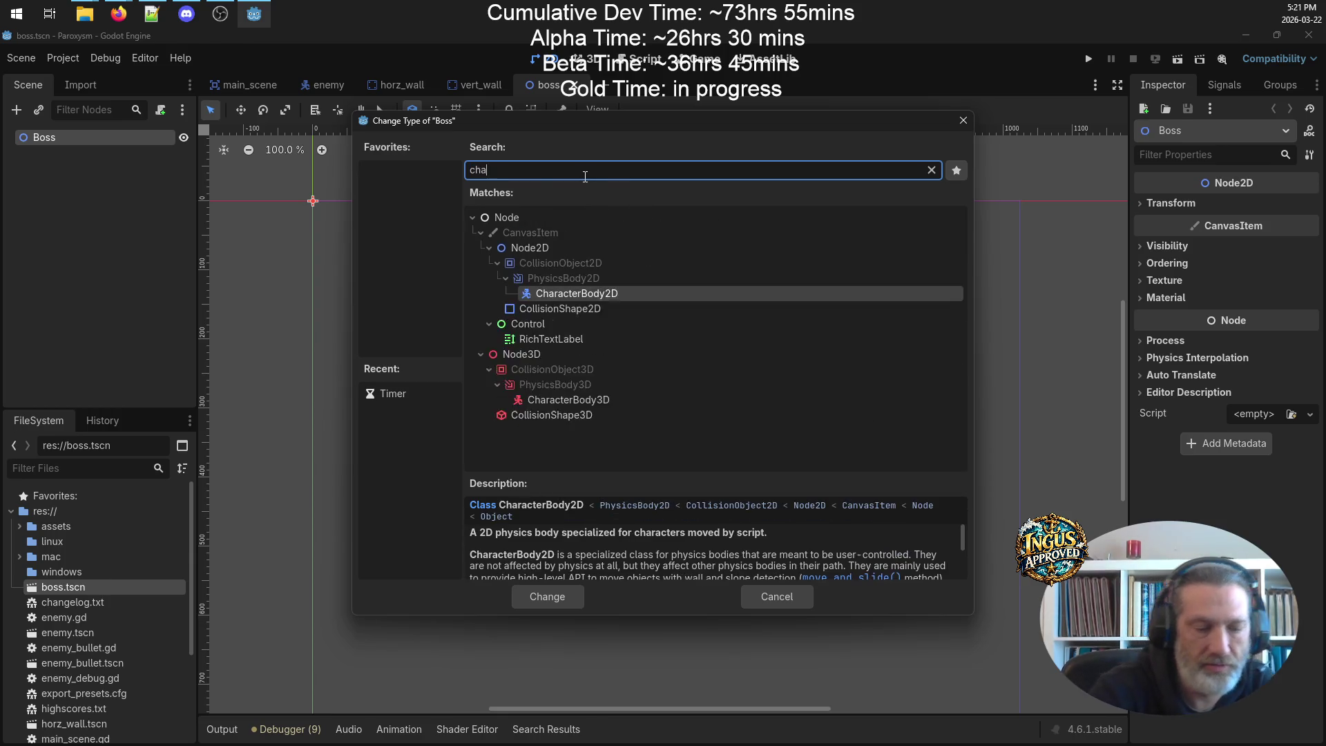
pyautogui.doubleClick(629, 291)
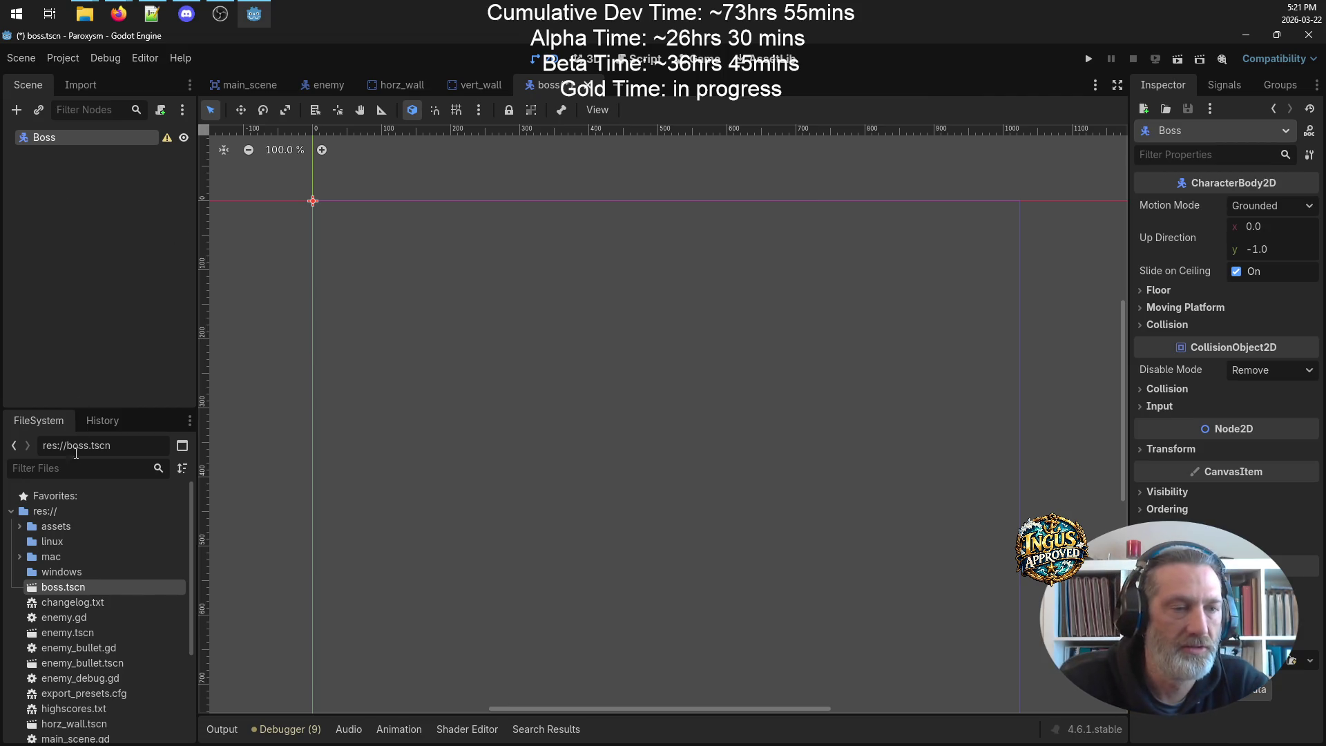
# - Recheck enemy.tscn, then reopen boss.tscn and begin adding a child under Boss
pyautogui.doubleClick(111, 633)
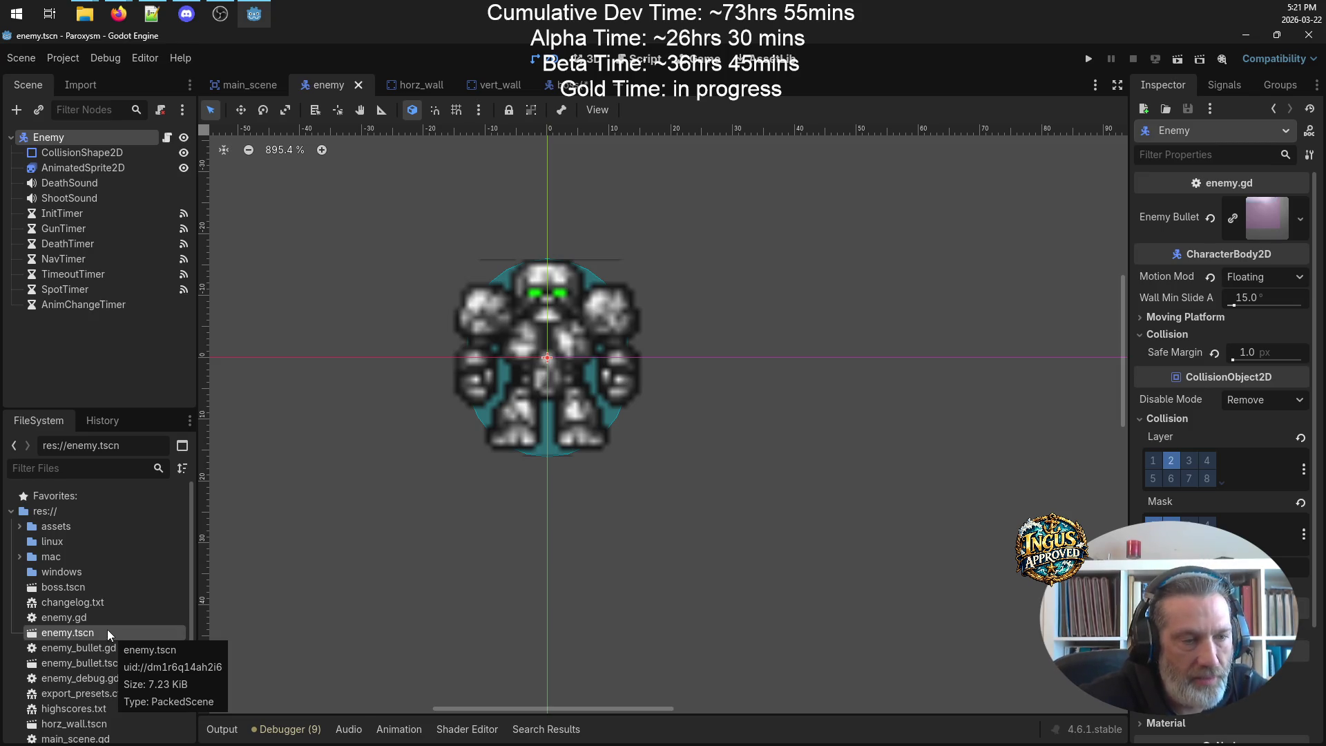
pyautogui.click(101, 588)
pyautogui.doubleClick(102, 590)
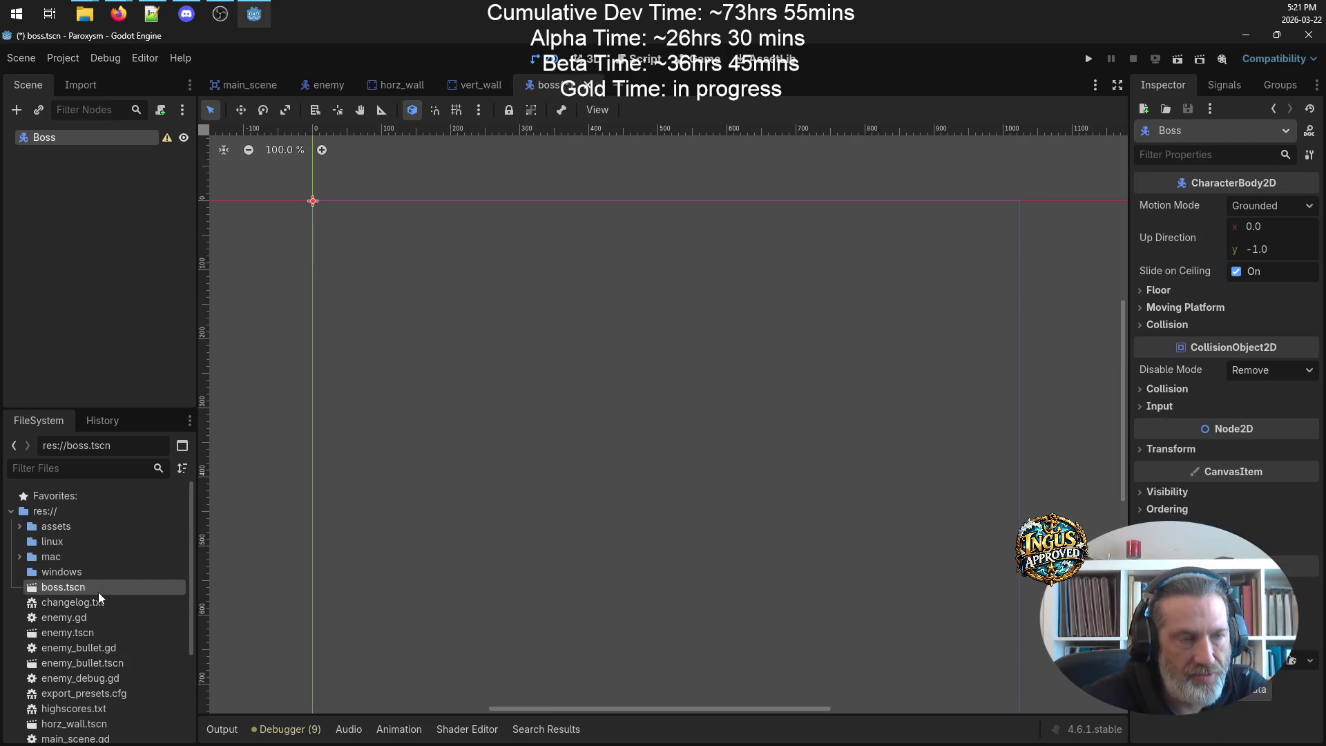
pyautogui.rightClick(25, 136)
pyautogui.click(69, 159)
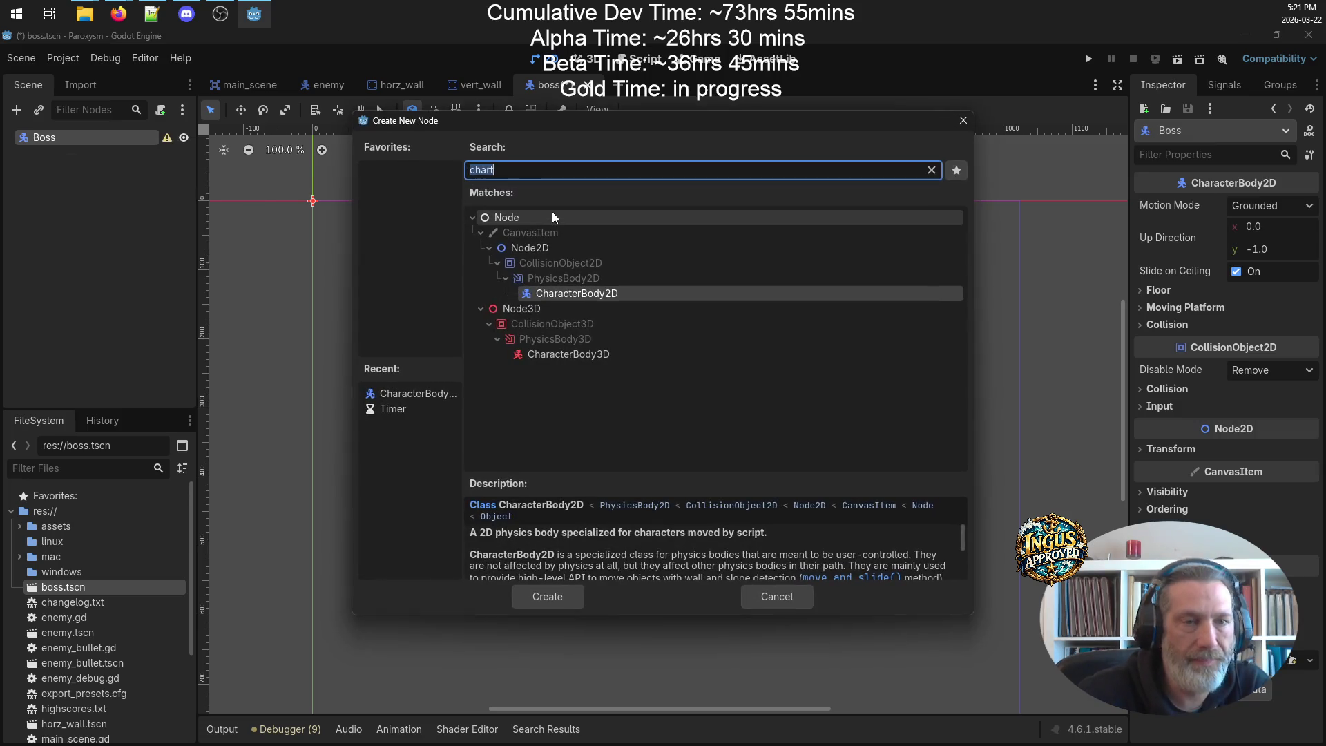
# - Add a CollisionShape2D child under Boss
pyautogui.write('collisiop')
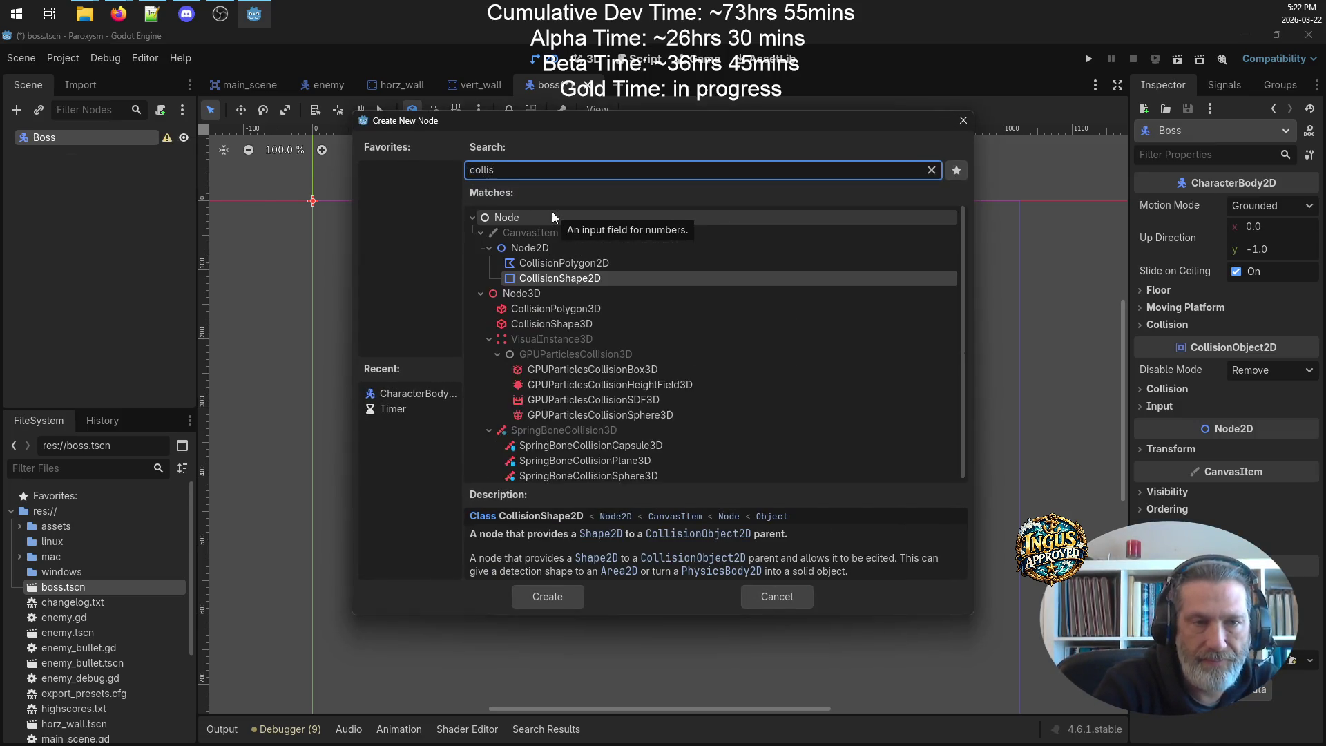
pyautogui.press('BackSpace')
pyautogui.write('n')
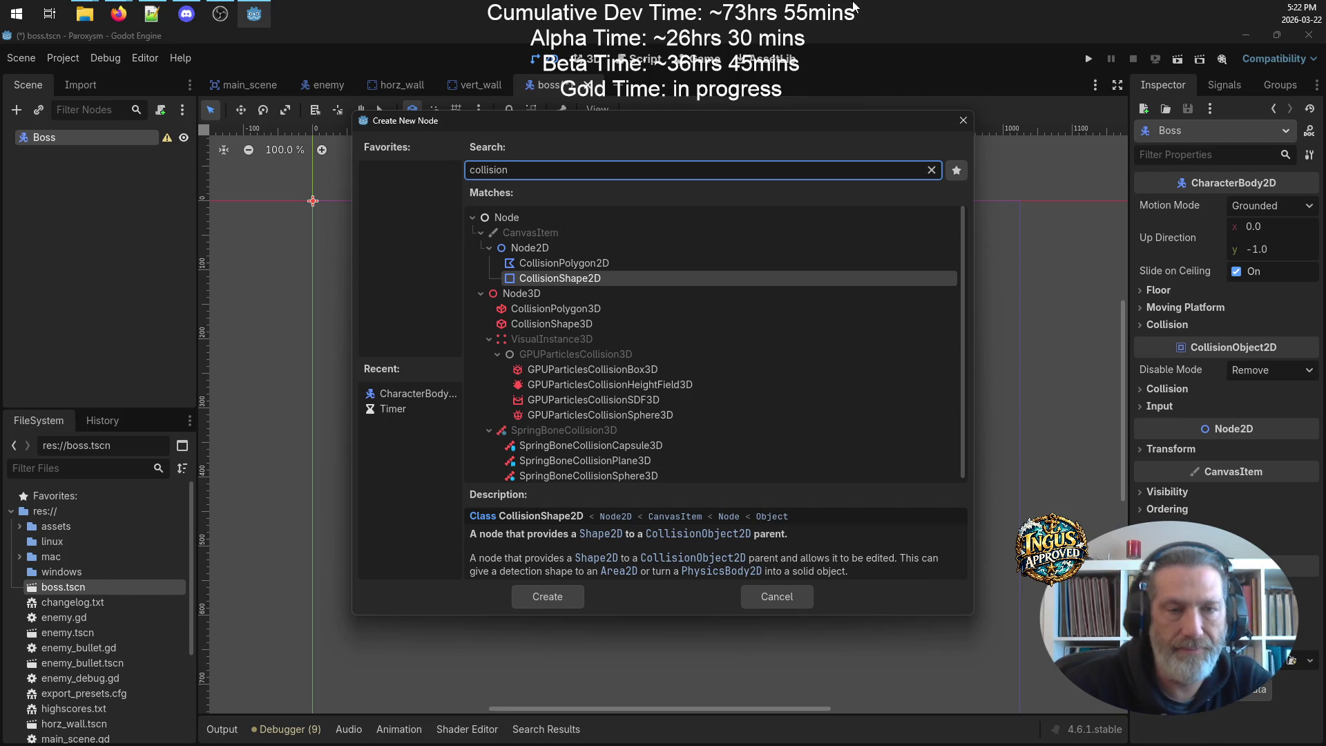
pyautogui.doubleClick(558, 279)
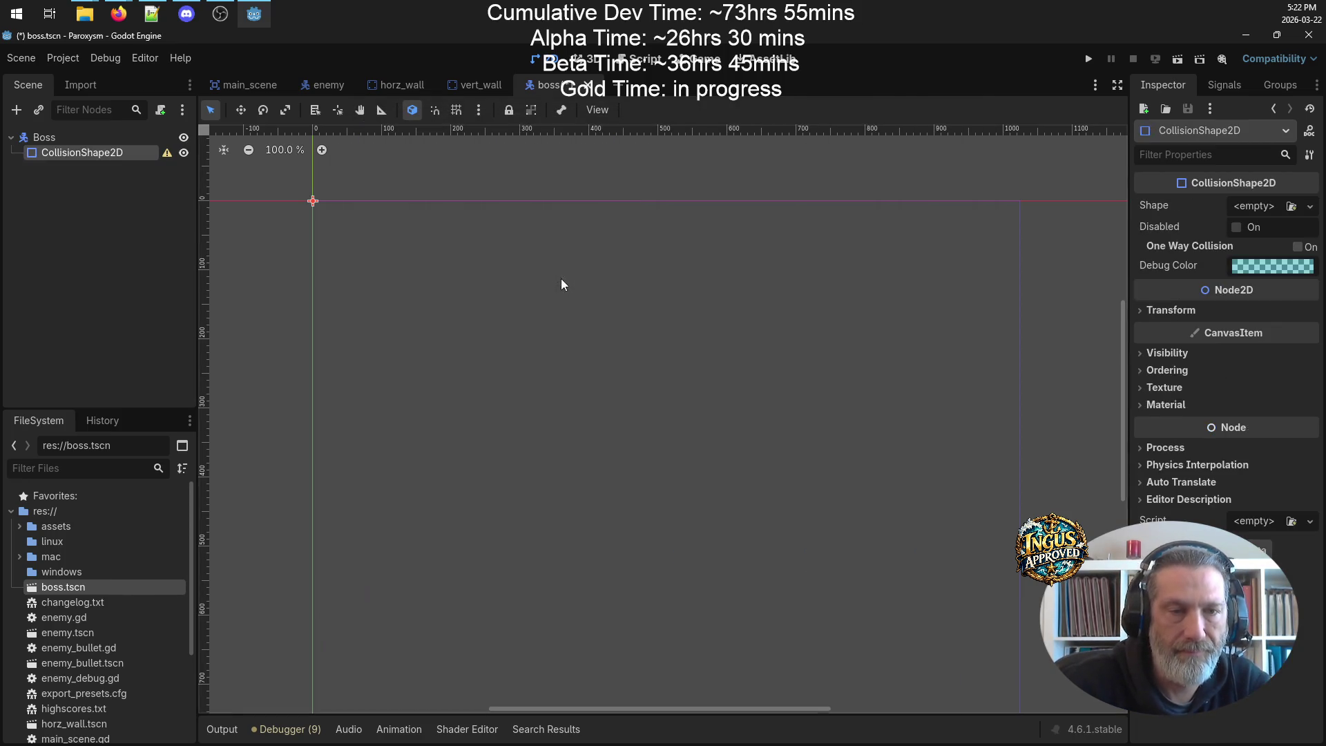
# - Add an AnimatedSprite2D under Boss and give it a new SpriteFrames resource
pyautogui.rightClick(48, 137)
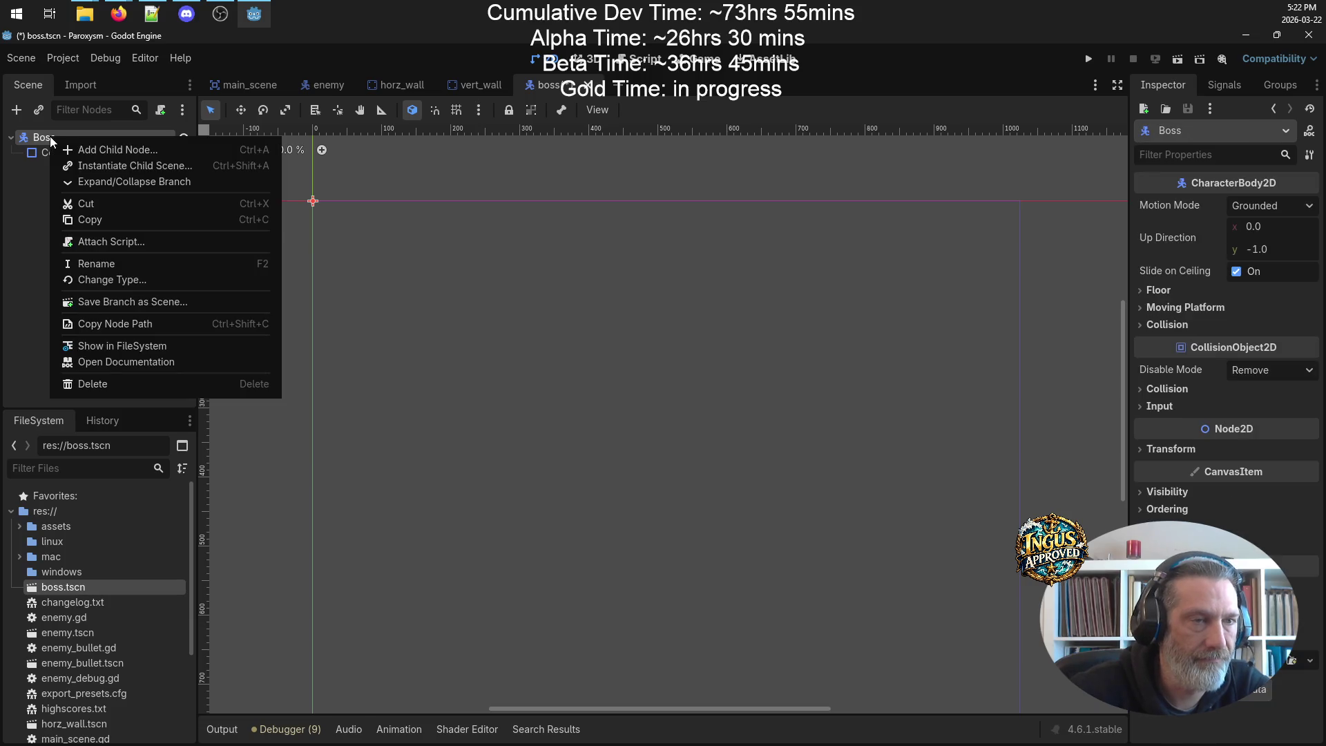
pyautogui.click(110, 146)
pyautogui.write('anim')
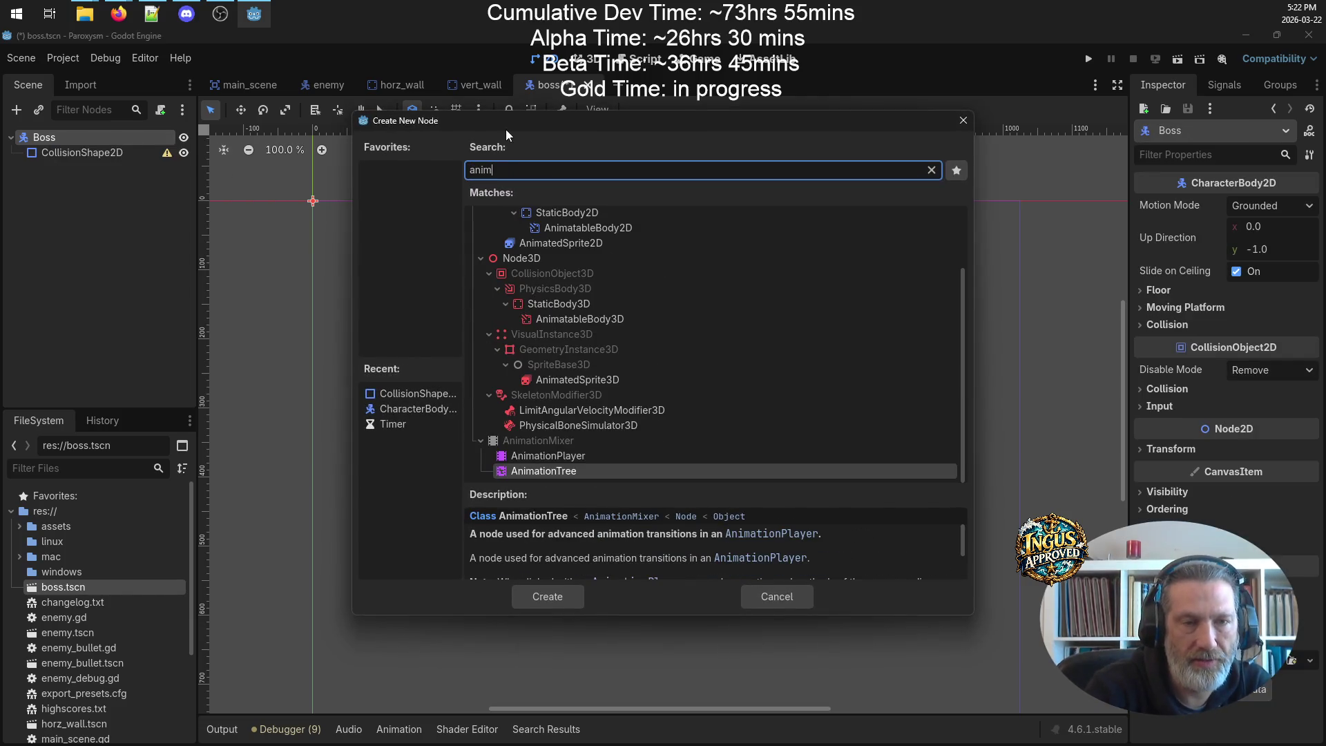
pyautogui.click(591, 244)
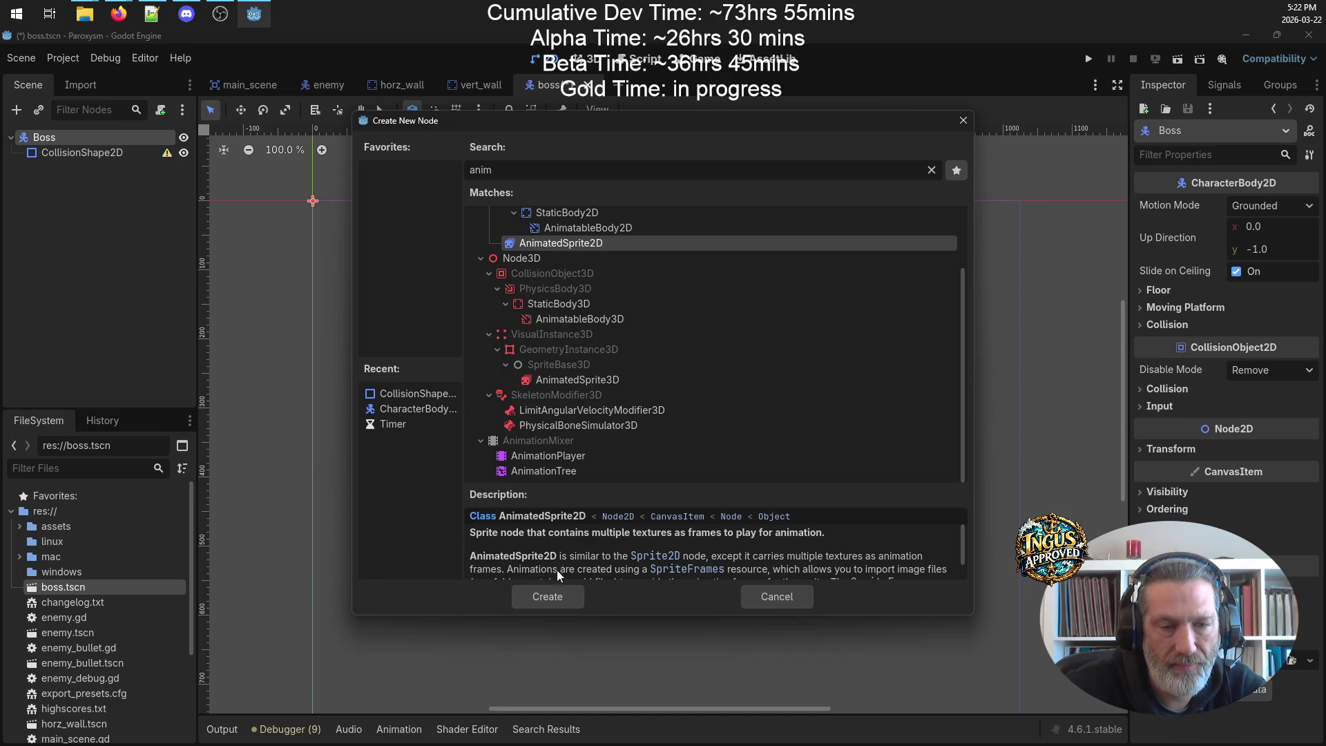
pyautogui.click(555, 595)
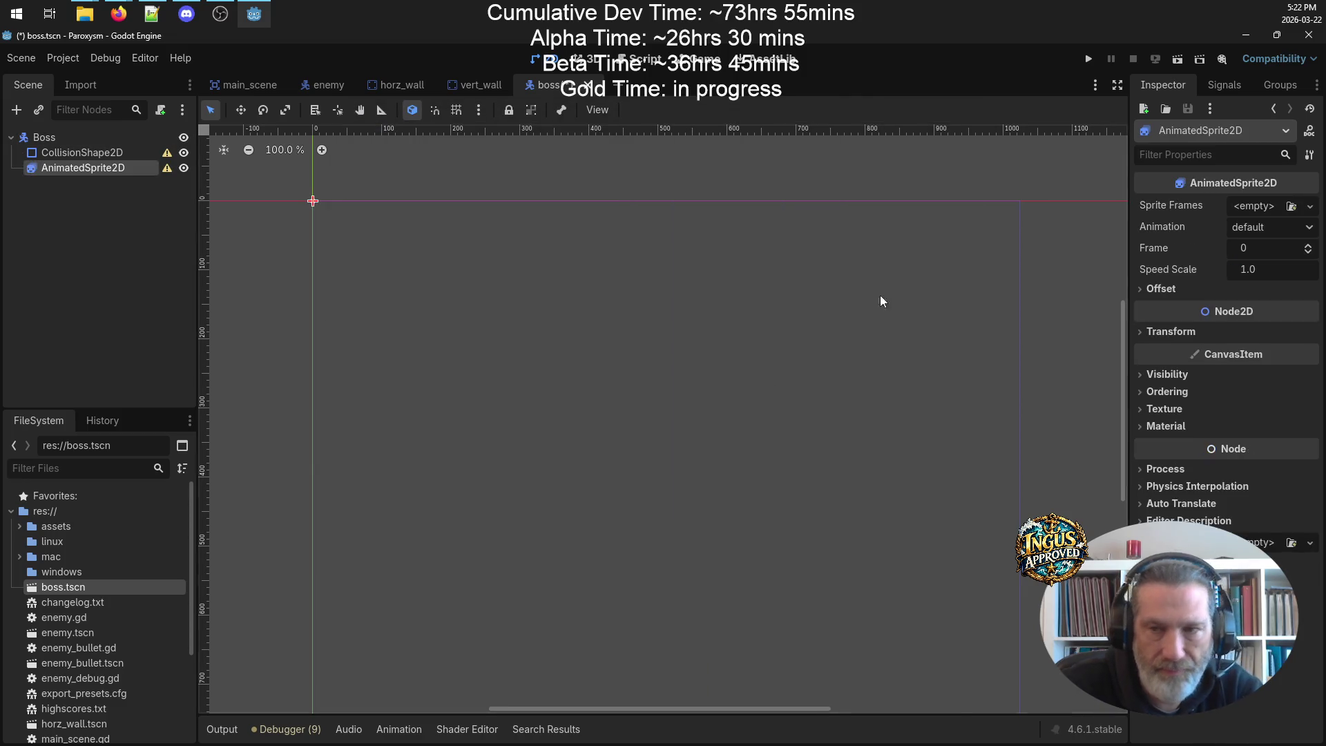
pyautogui.click(1309, 207)
pyautogui.click(1248, 246)
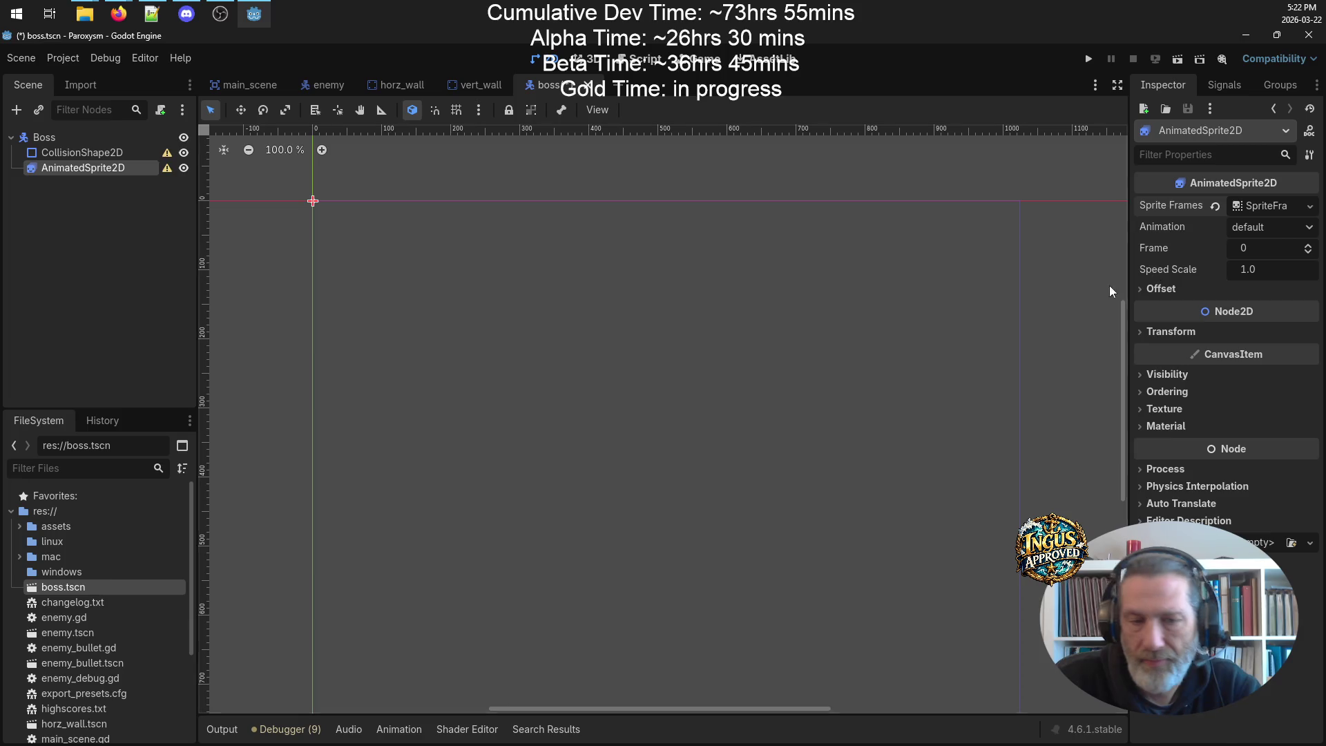
# - Compare the boss nodes against enemy.tscn, then switch back to boss.tscn
pyautogui.click(70, 153)
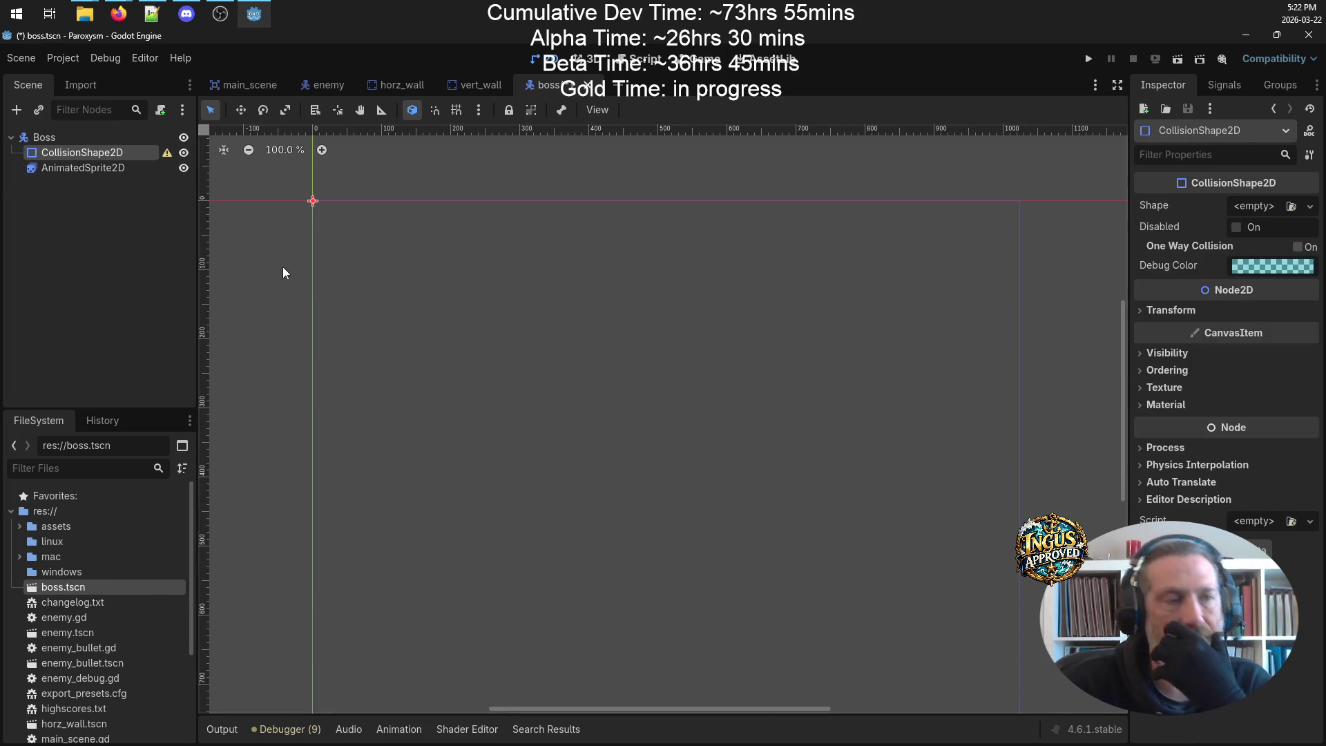
pyautogui.scroll(-3, 106, 533)
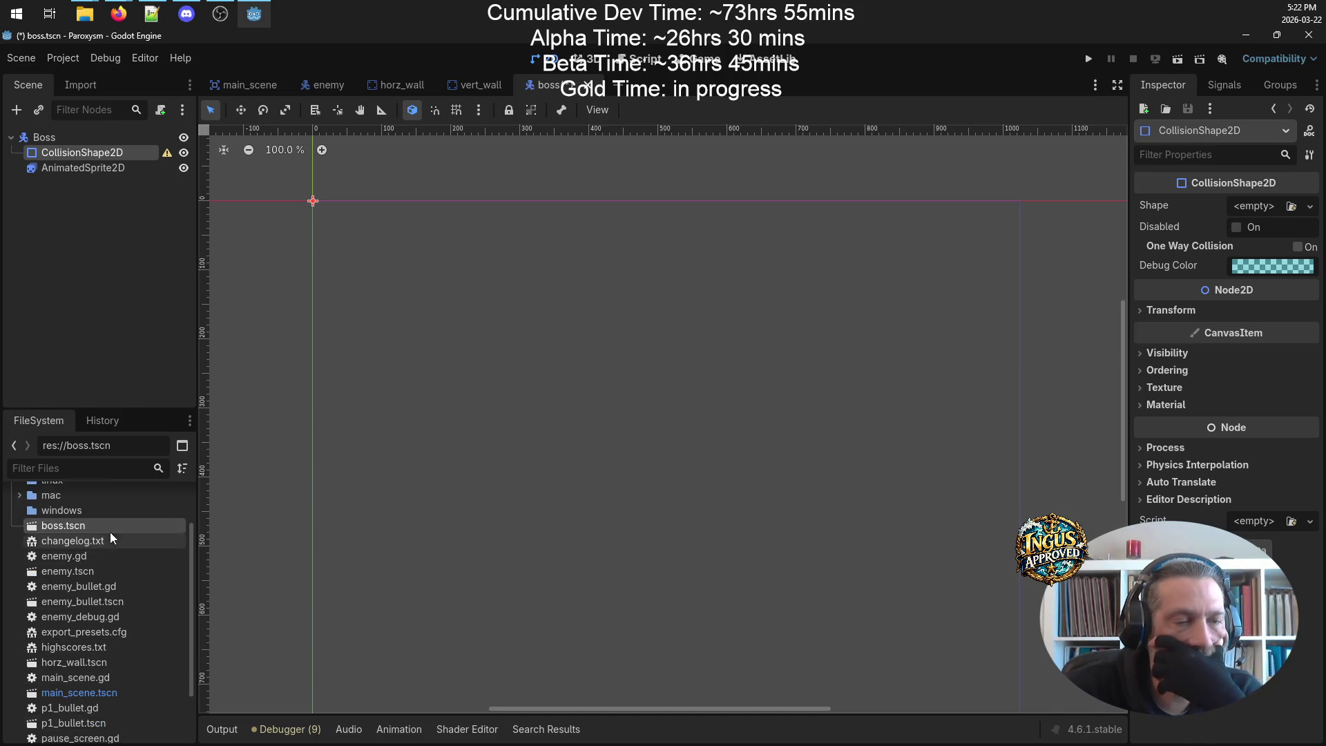
pyautogui.click(68, 554)
pyautogui.click(73, 574)
pyautogui.doubleClick(73, 577)
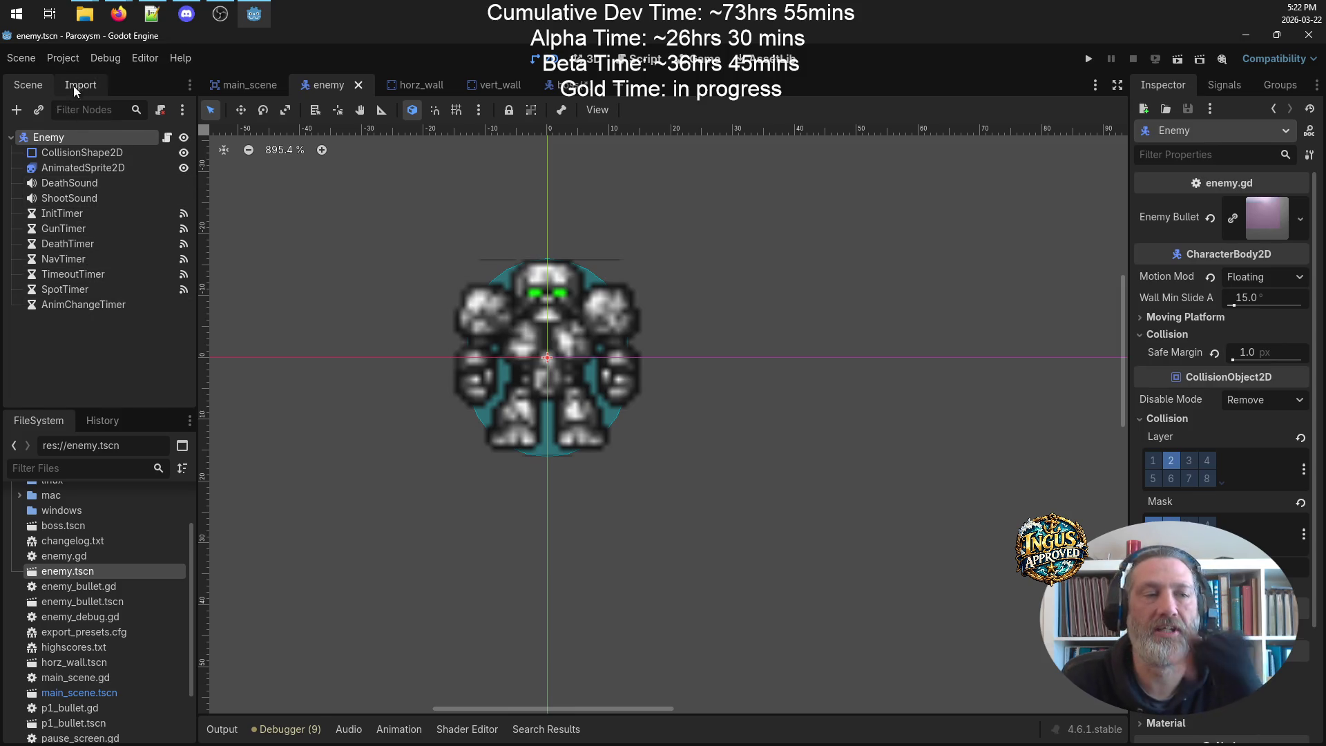
pyautogui.click(138, 527)
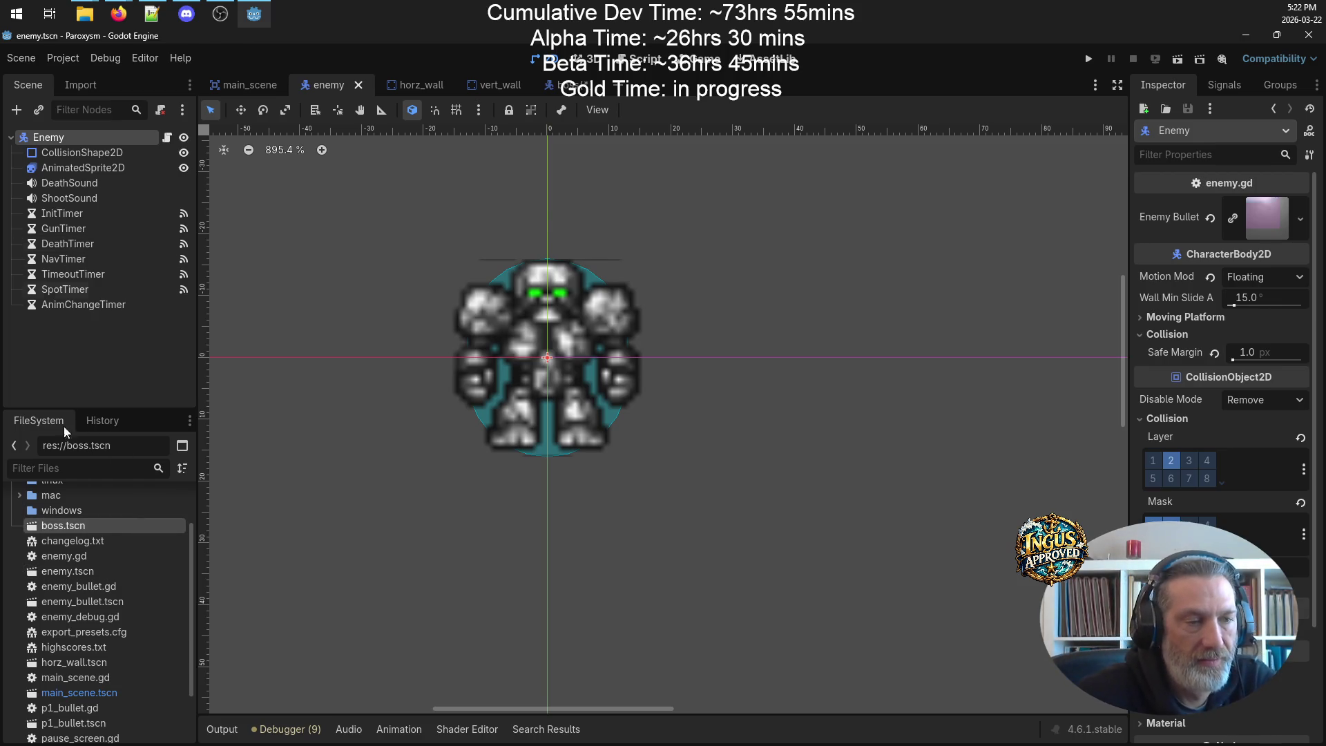
pyautogui.doubleClick(56, 529)
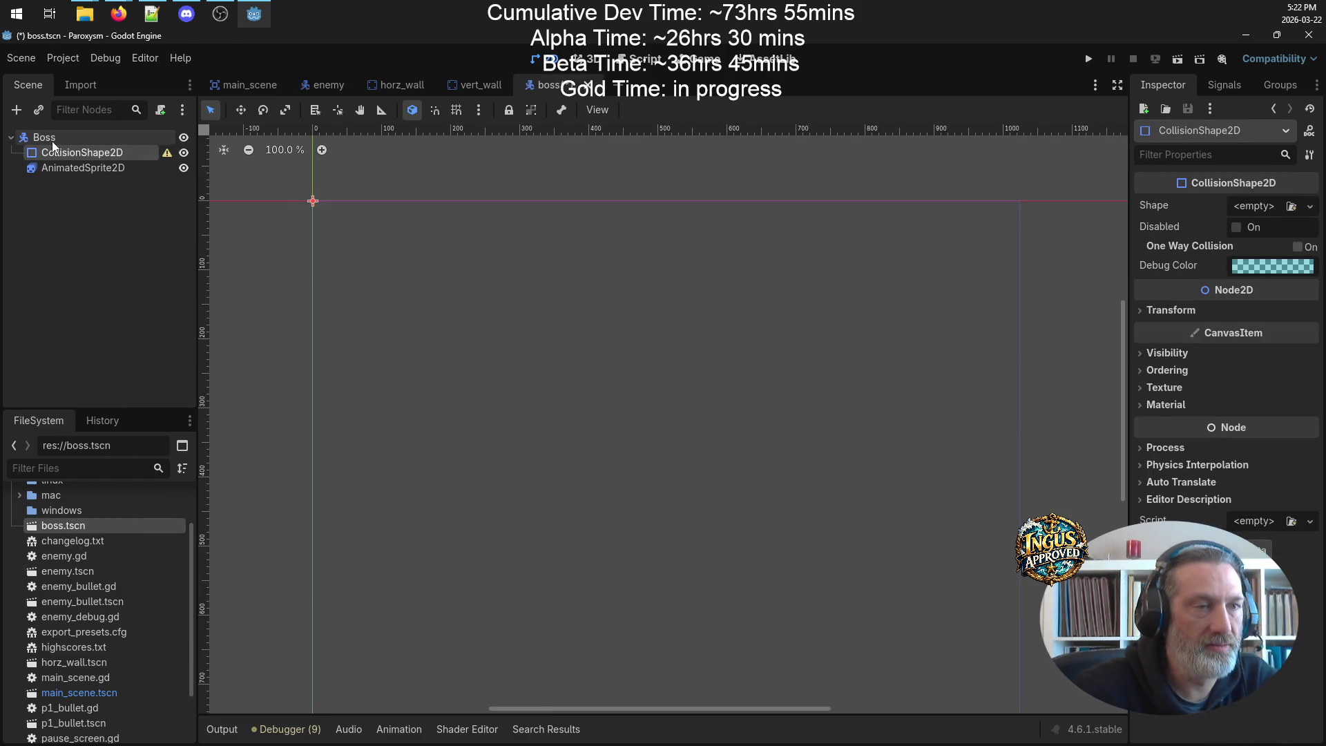
# - Add an AudioStreamPlayer under Boss and rename it BossSound
pyautogui.rightClick(52, 141)
pyautogui.click(130, 157)
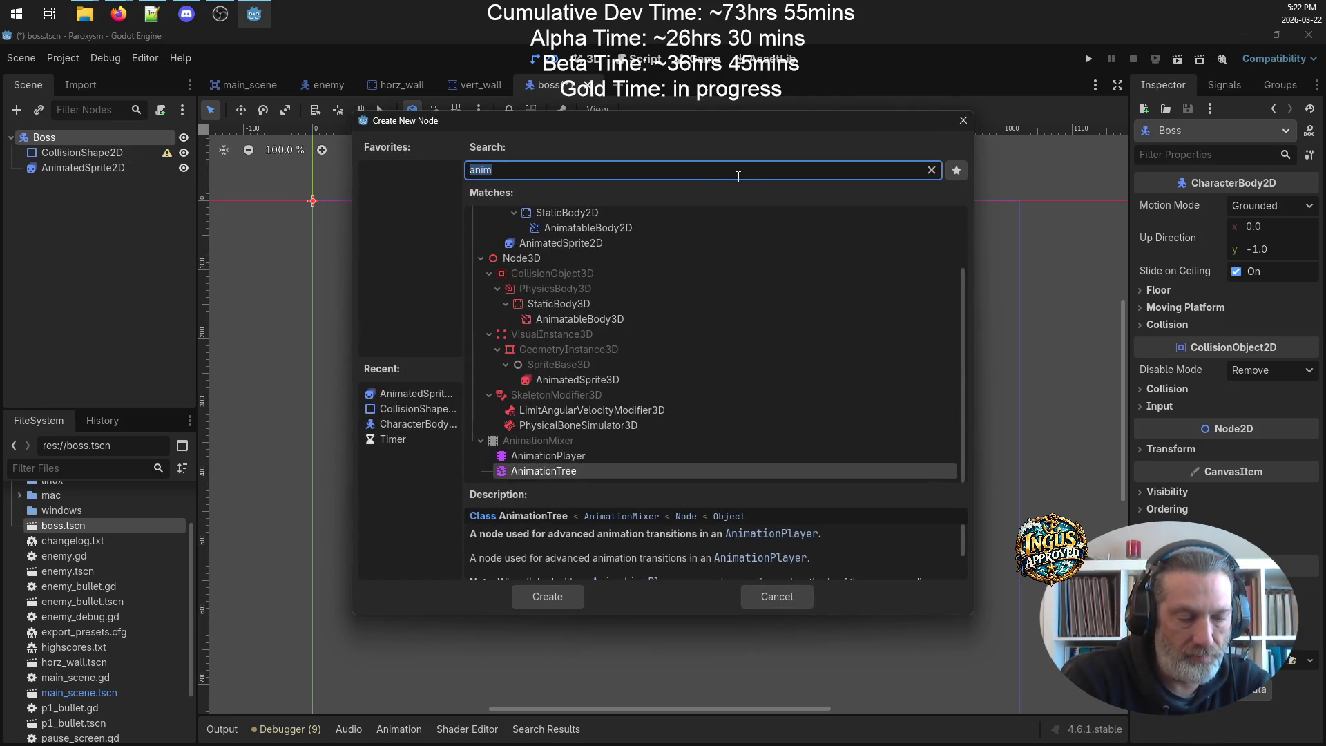
pyautogui.write('s')
pyautogui.press('BackSpace')
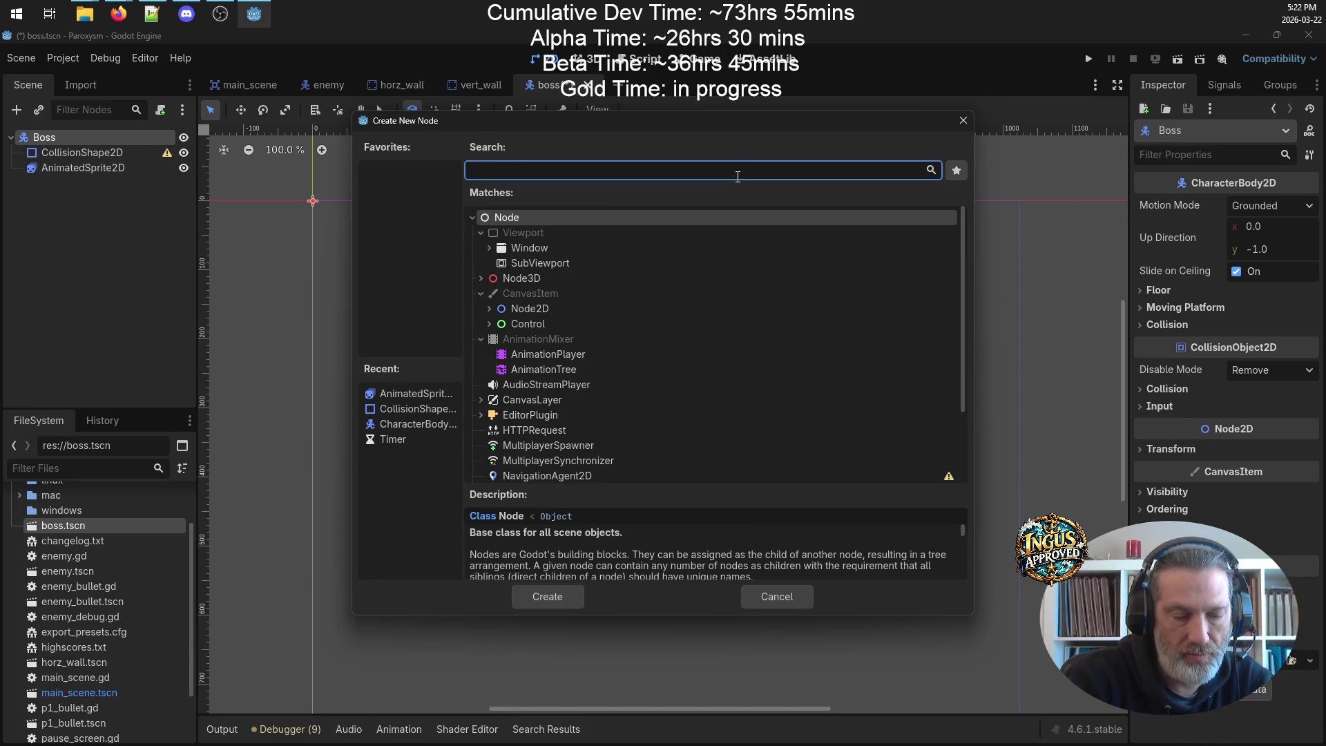
pyautogui.write('audi')
pyautogui.doubleClick(579, 370)
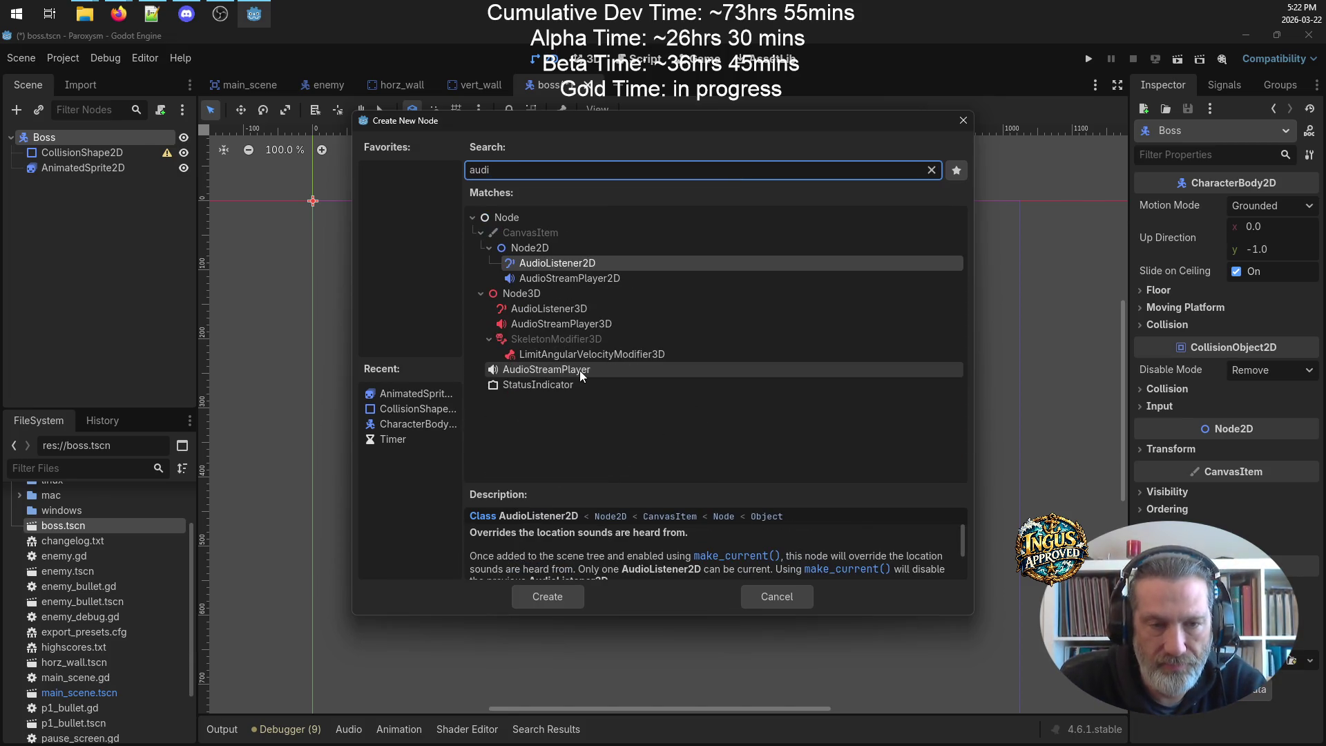
pyautogui.click(78, 183)
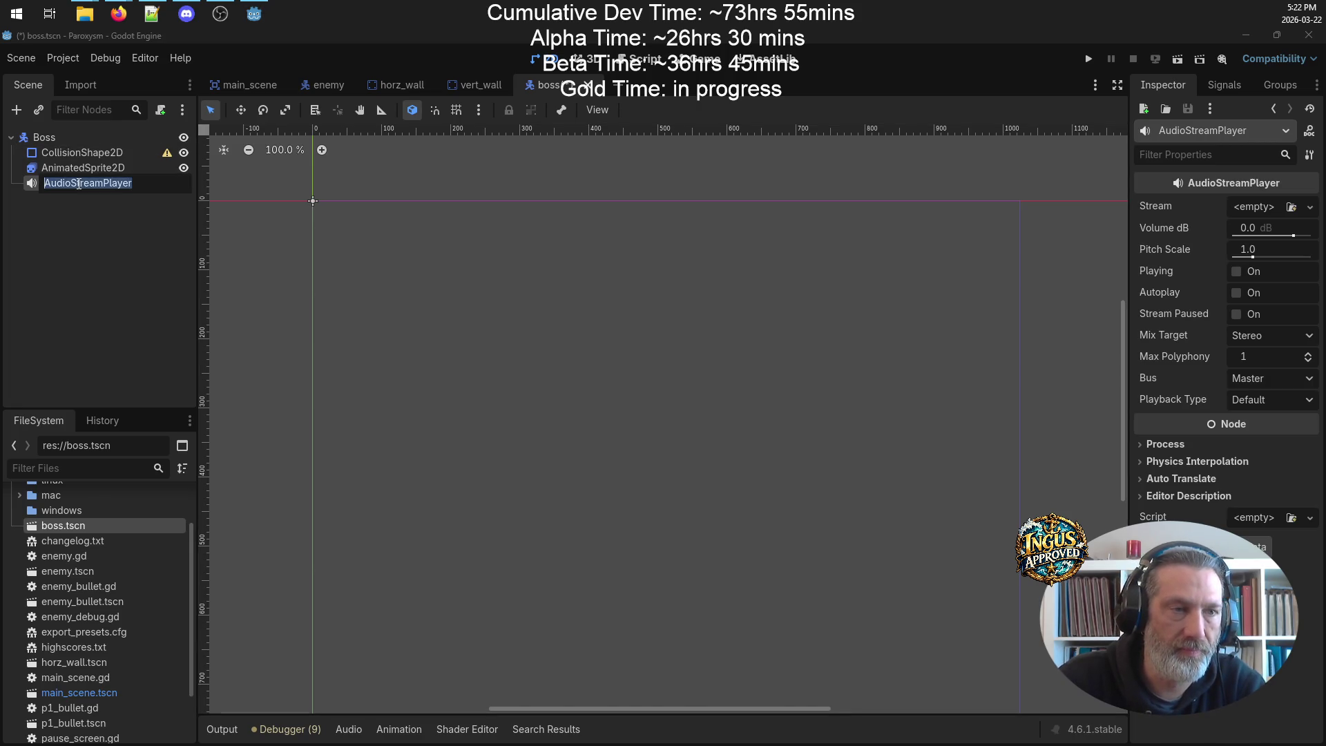
pyautogui.write('BossSound')
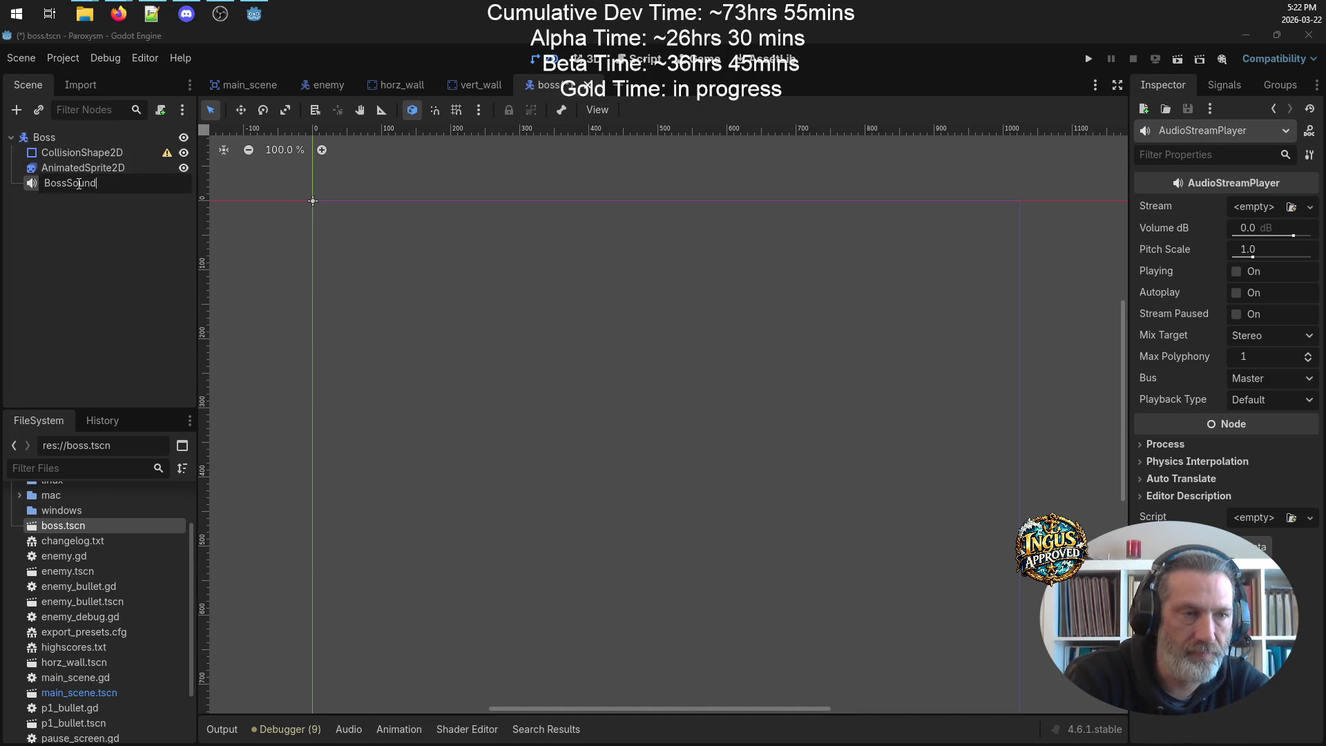
pyautogui.press('Return')
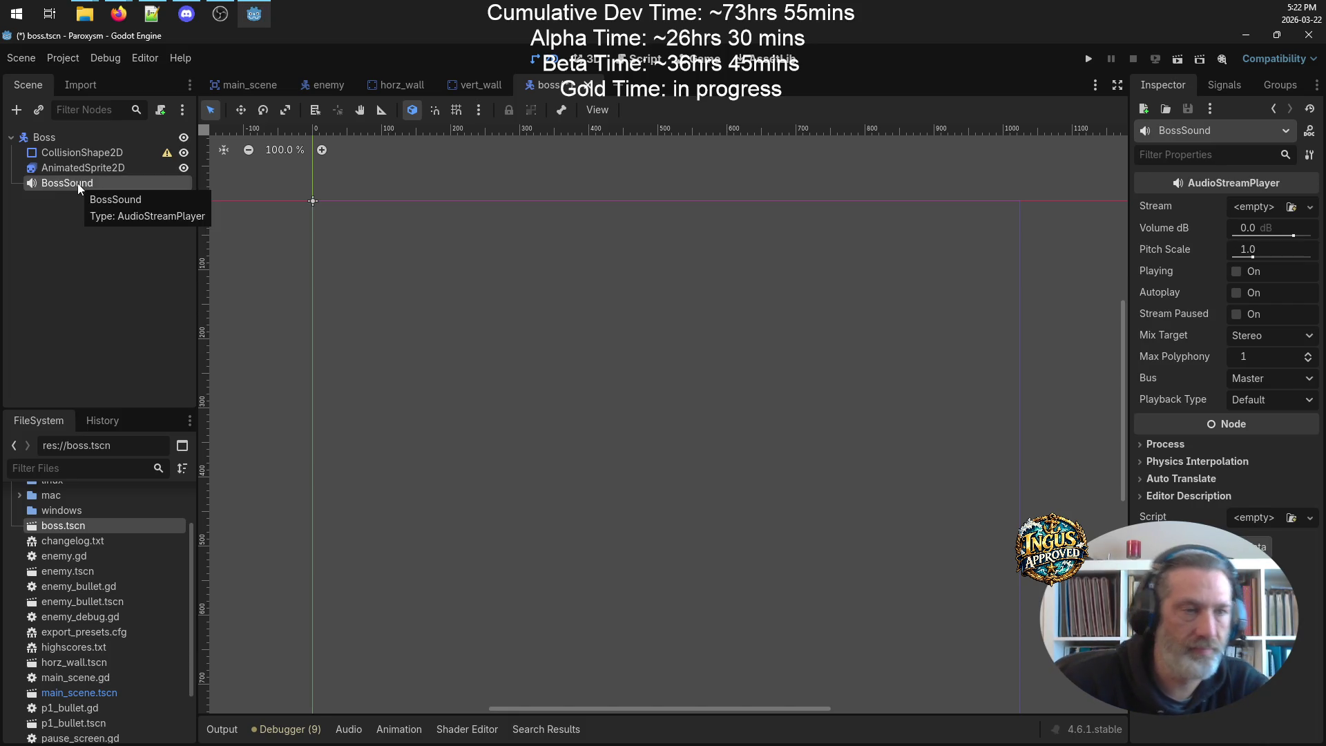
pyautogui.click(68, 139)
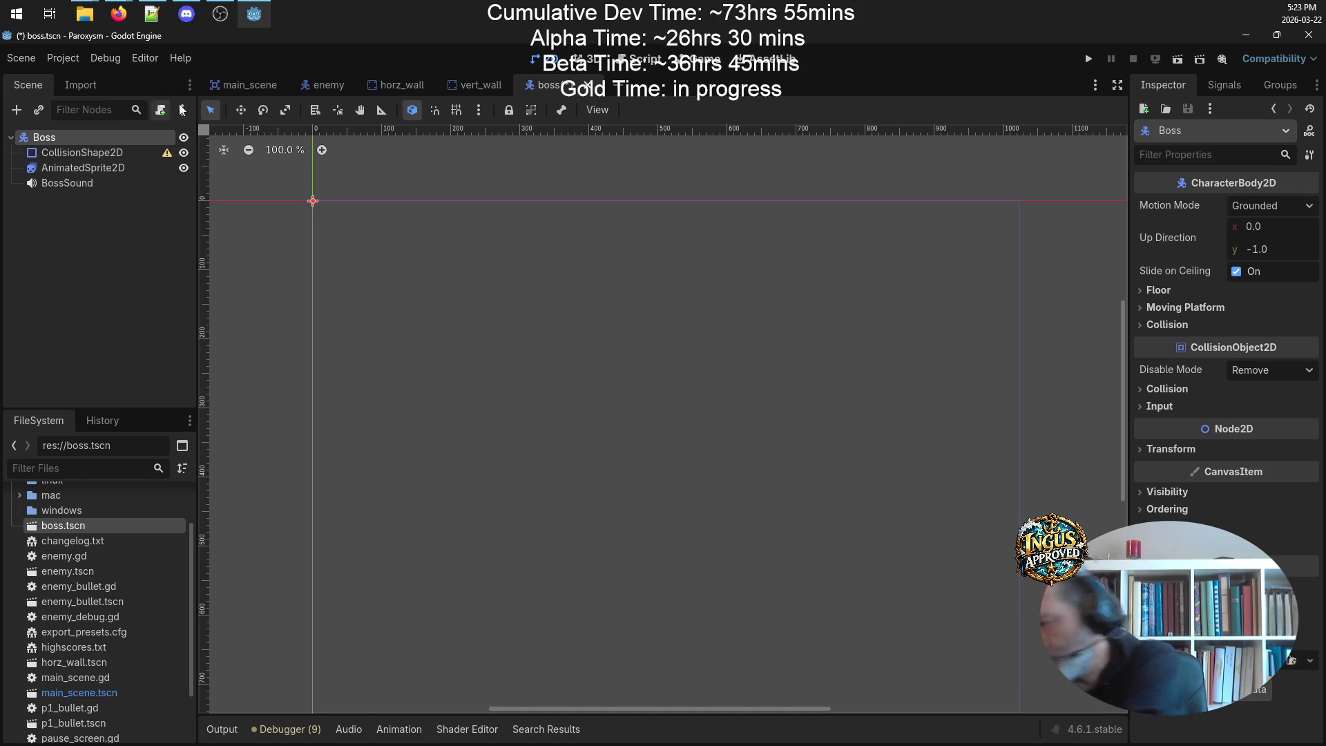
pyautogui.click(84, 14)
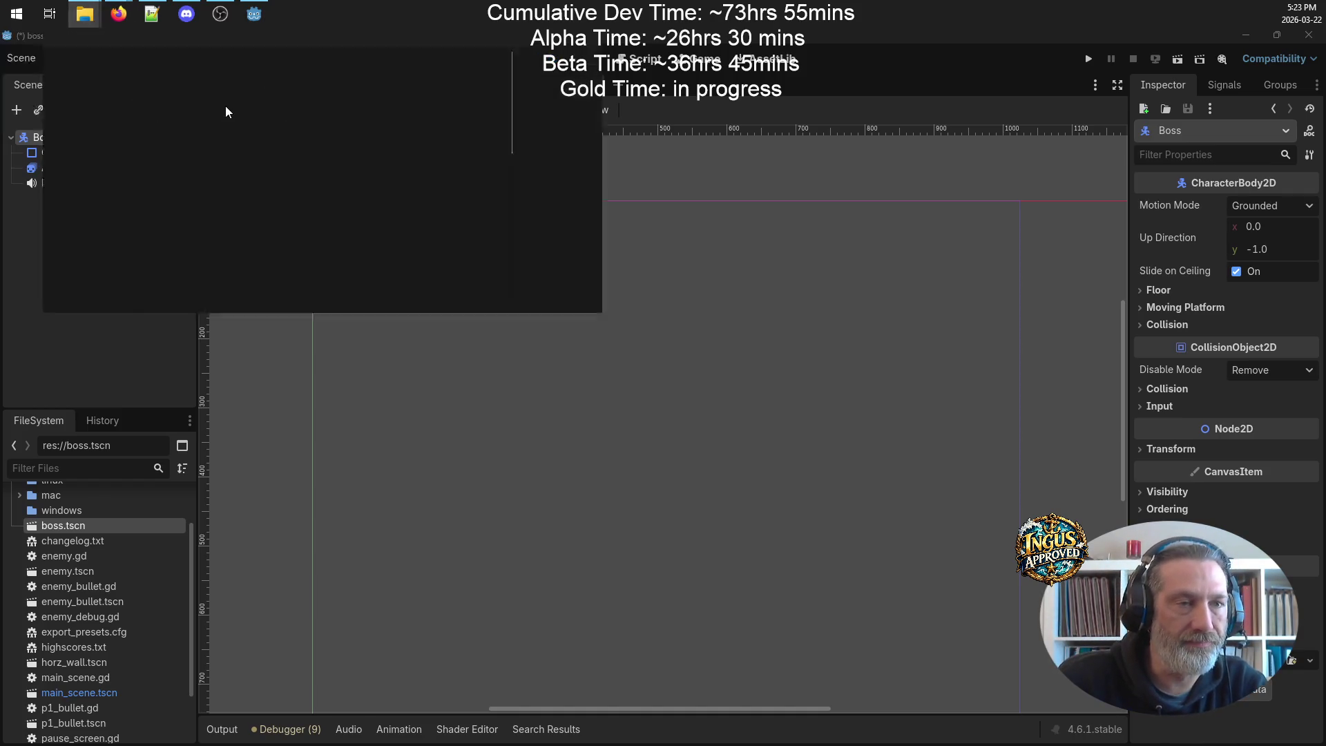
# - Go up to the PewPew folder and open enemies3-sheet-alpha.png in Photos
pyautogui.click(87, 71)
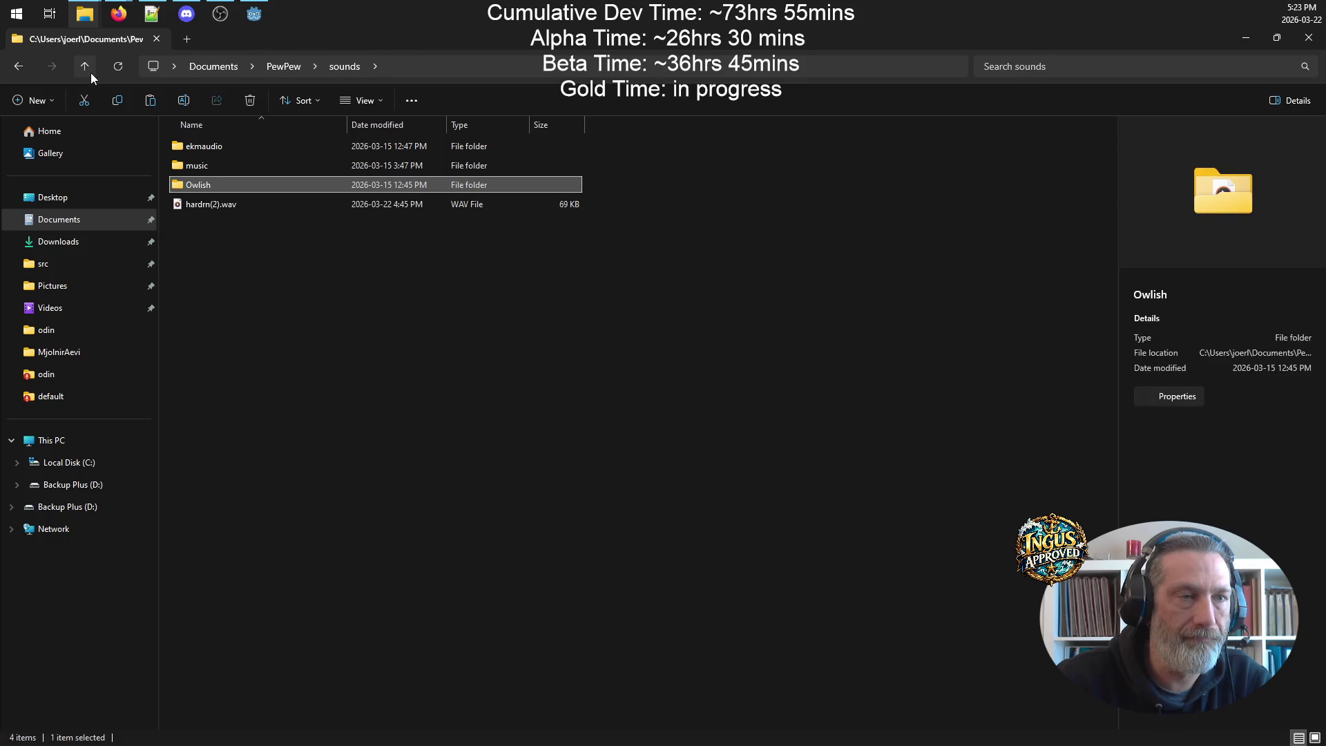
pyautogui.click(85, 72)
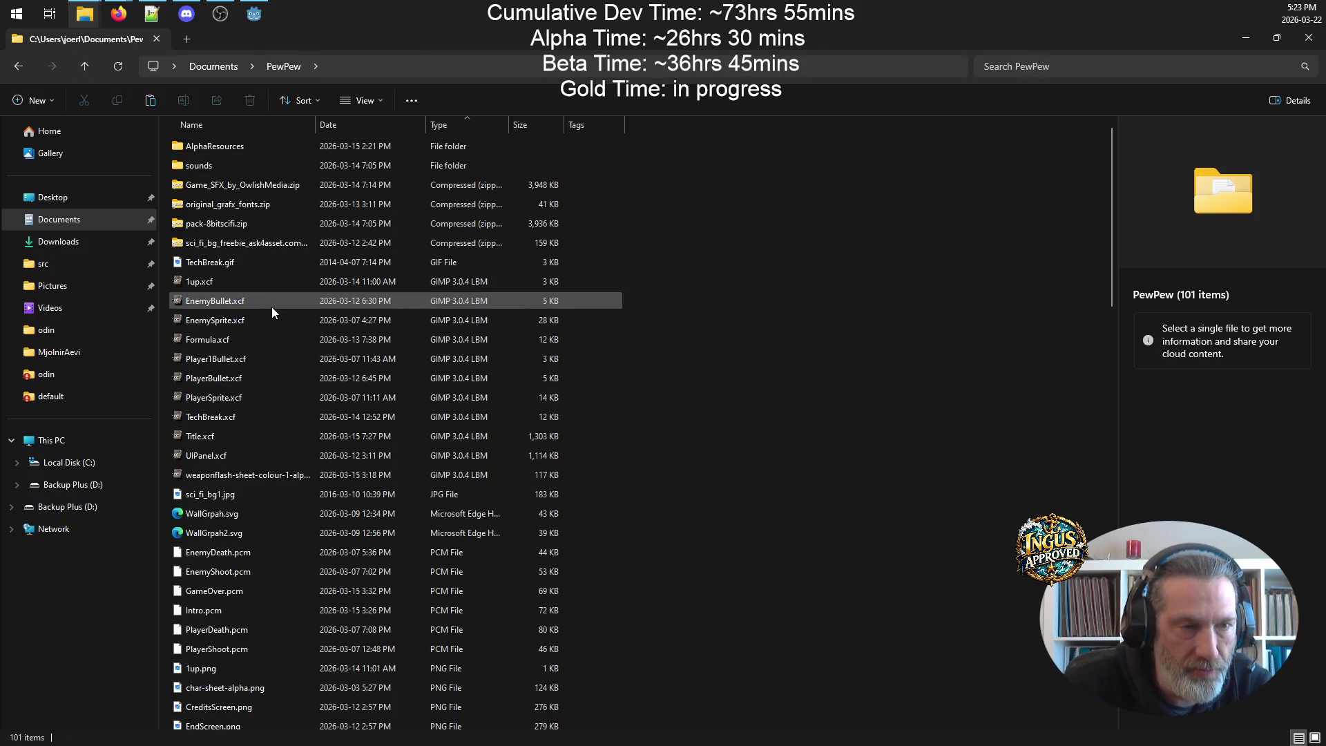
pyautogui.scroll(-3, 297, 338)
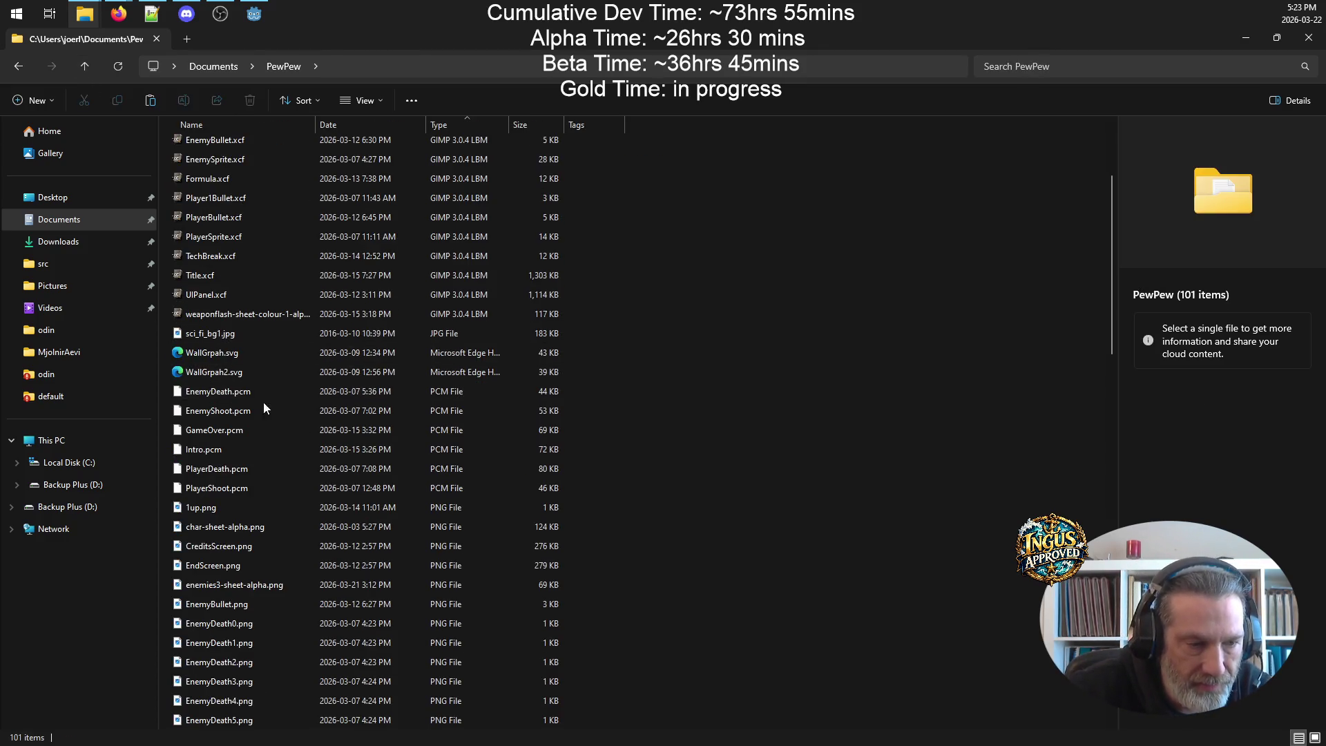
pyautogui.click(236, 587)
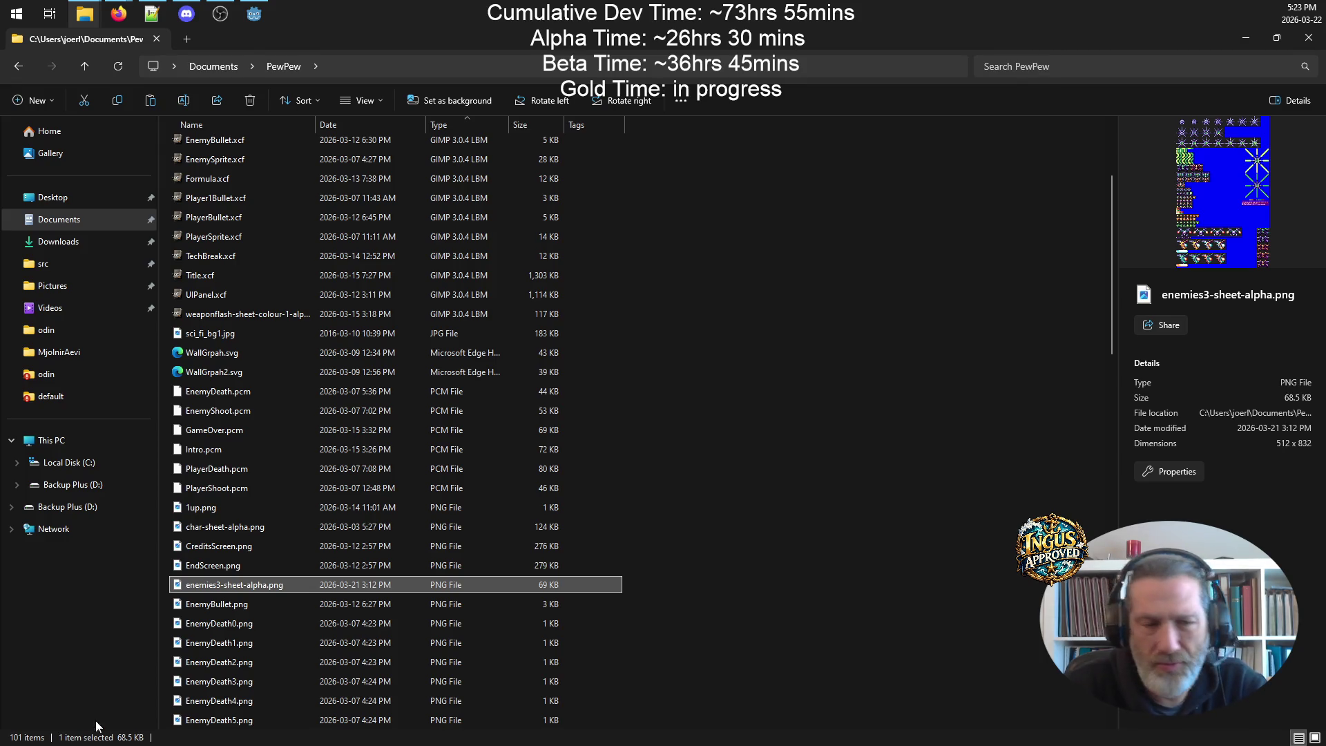
pyautogui.doubleClick(250, 587)
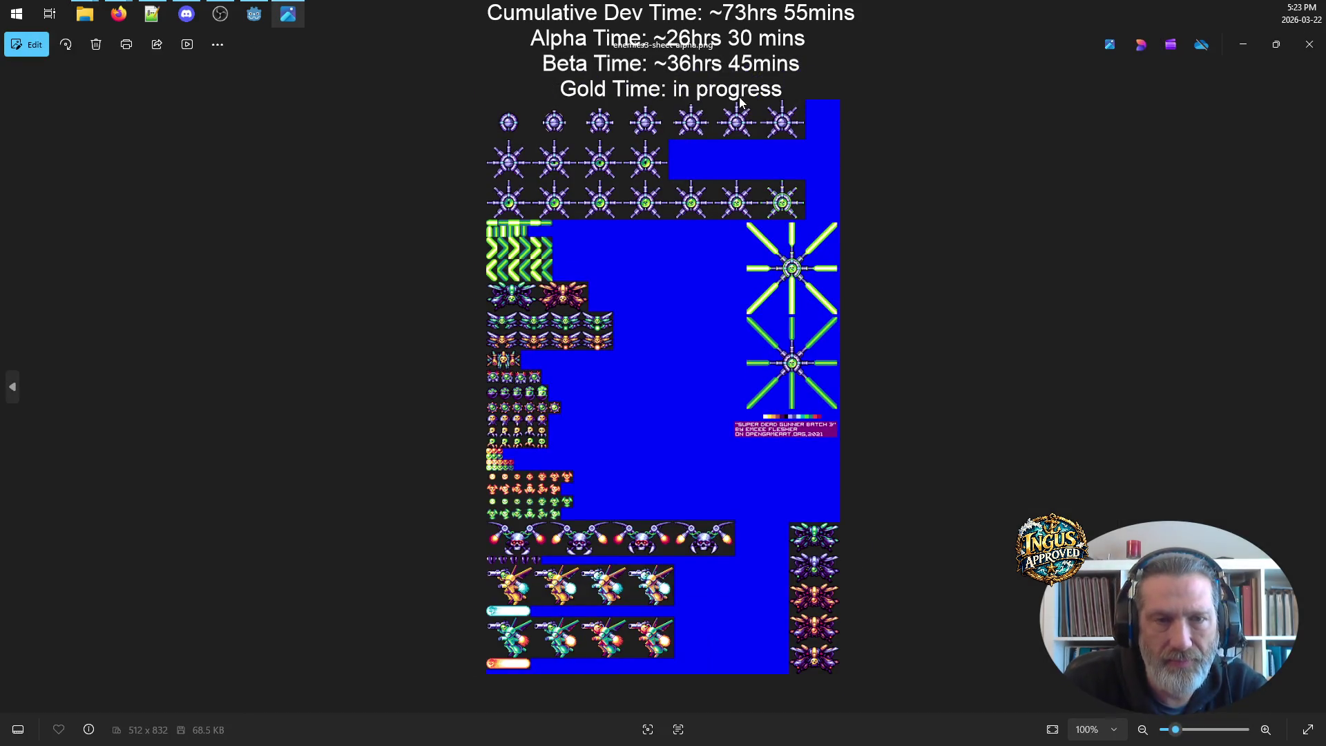
# - Zoom in and out over the full enemy sprite sheet, then close Photos
pyautogui.scroll(8, 636, 145)
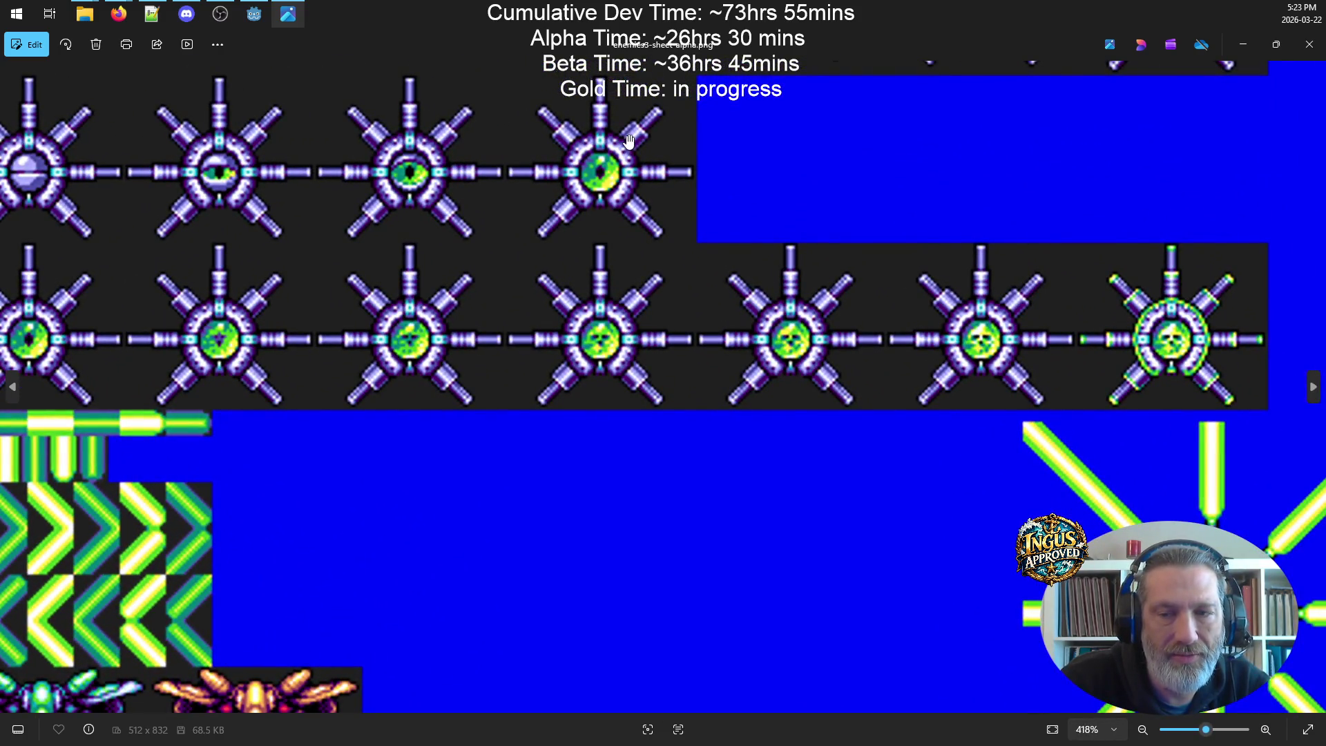
pyautogui.scroll(-8, 629, 145)
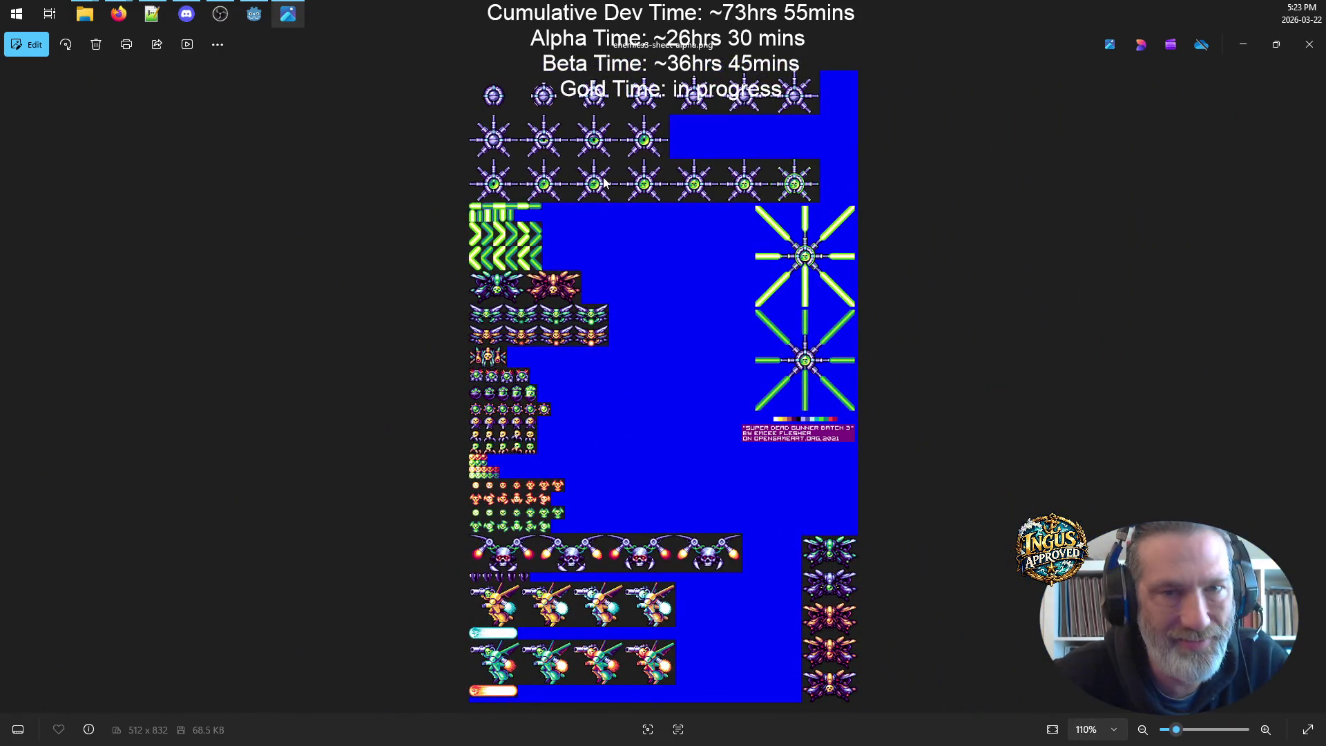
pyautogui.scroll(1, 563, 109)
pyautogui.scroll(-1, 566, 119)
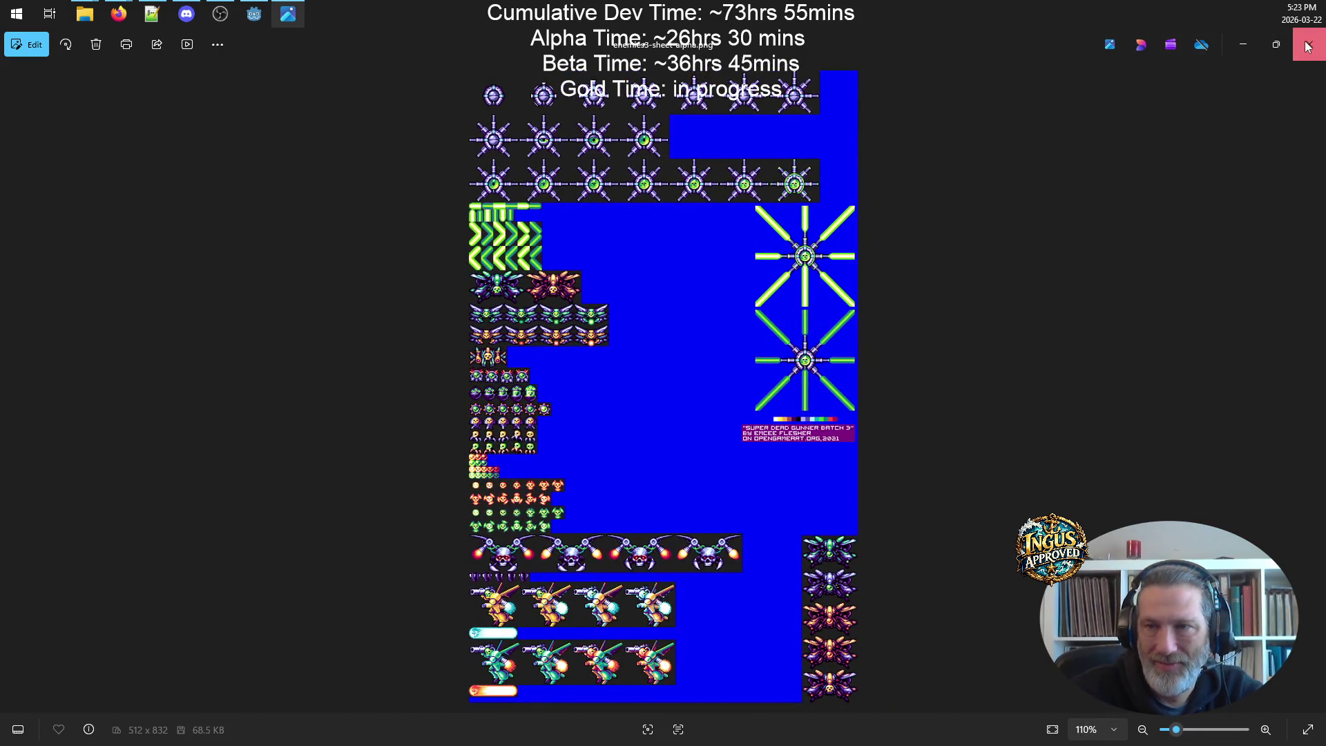
pyautogui.click(1310, 45)
# - Paste enemies3-sheet-alpha.png into src > Paroxysm > assets > graphics, bringing it to 25 items
pyautogui.moveTo(81, 7)
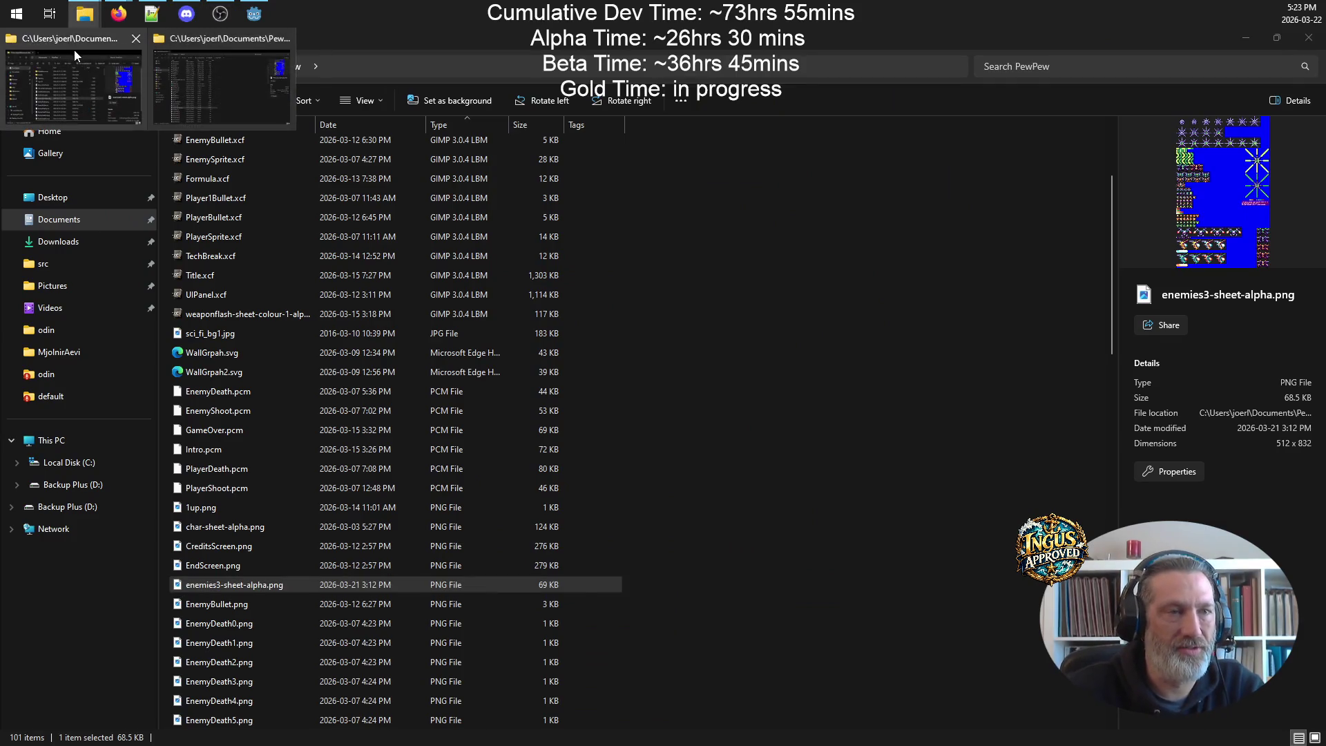
pyautogui.click(228, 76)
pyautogui.moveTo(842, 216); pyautogui.dragTo(726, 123)
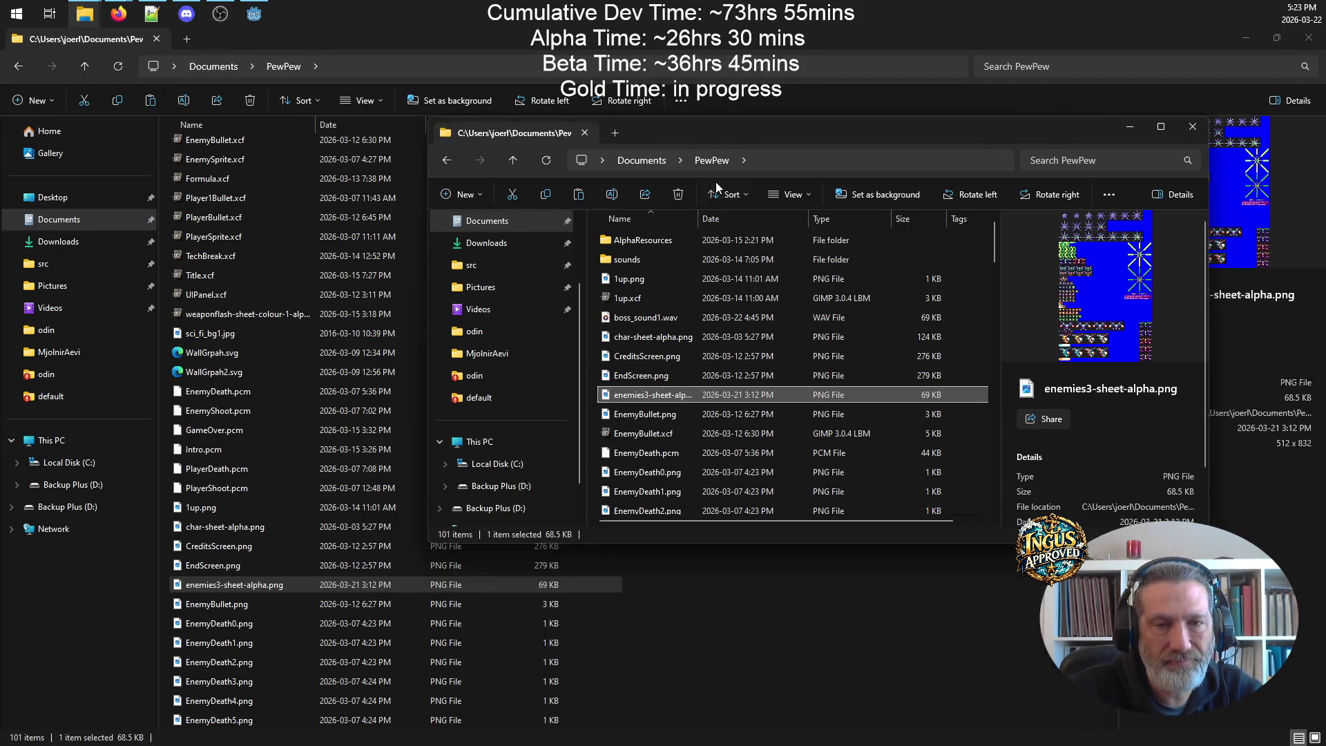
pyautogui.click(61, 264)
pyautogui.click(262, 260)
pyautogui.doubleClick(263, 262)
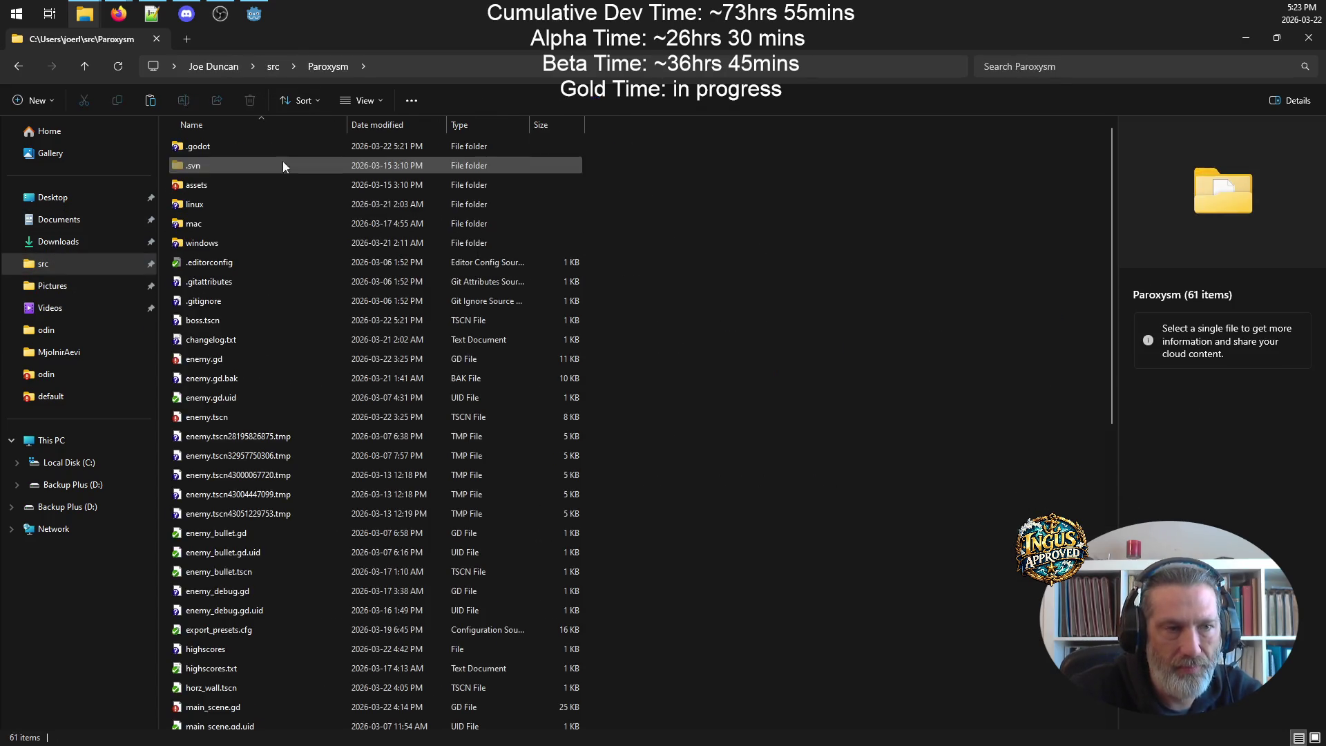
pyautogui.doubleClick(247, 185)
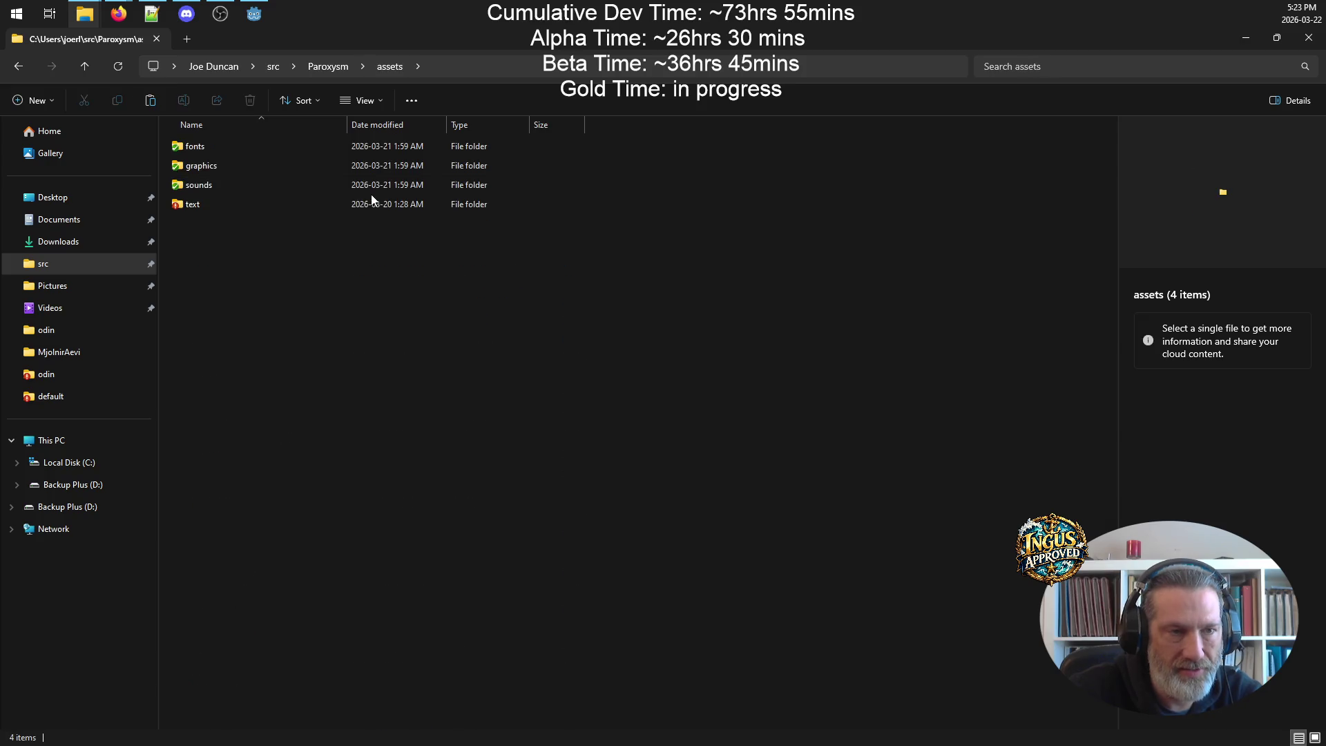
pyautogui.doubleClick(217, 166)
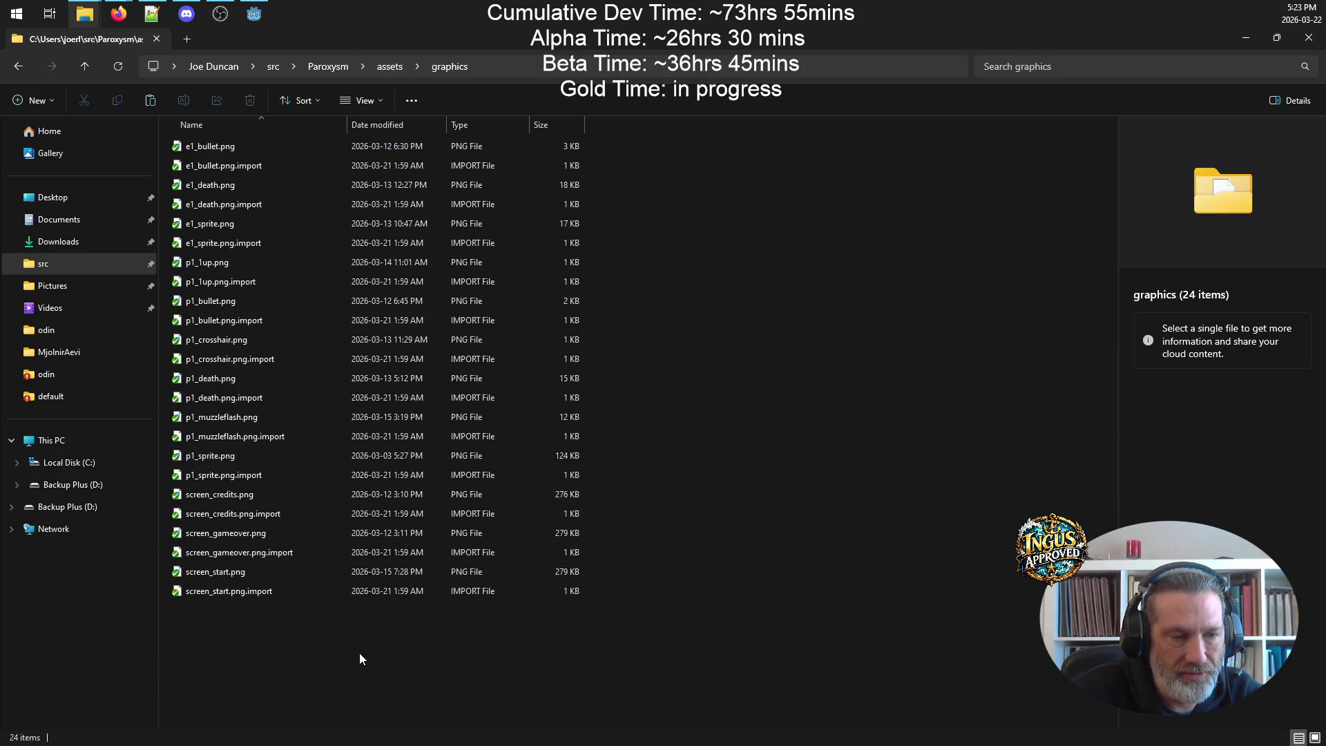
pyautogui.hotkey('ctrl', 'v')
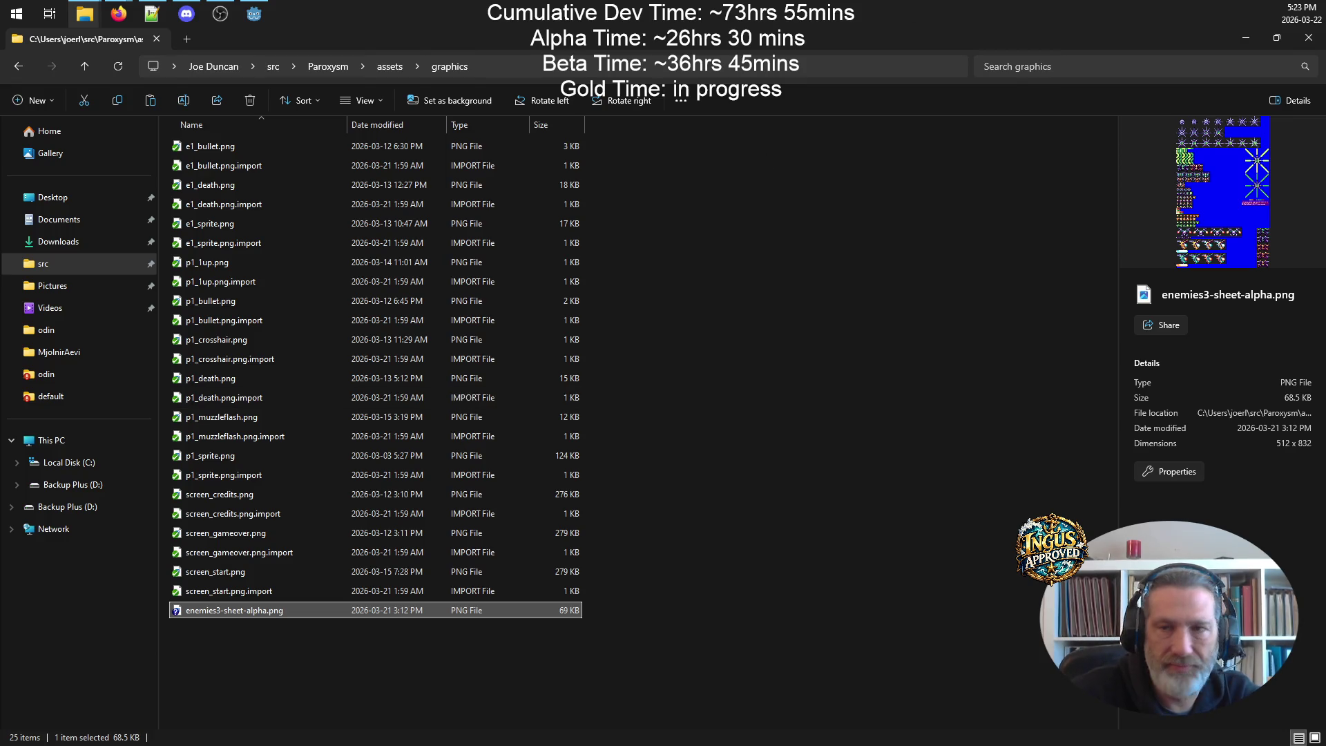
pyautogui.click(1245, 37)
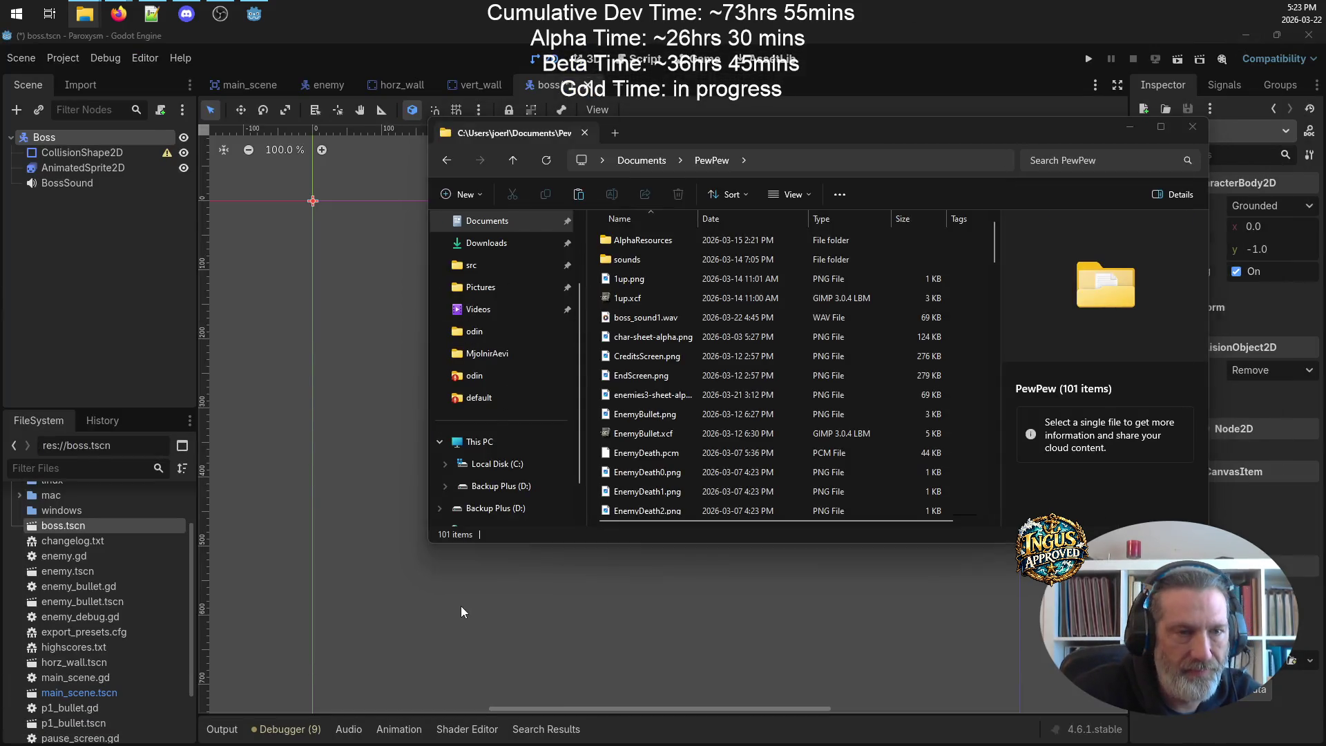
# - Select the Boss's AnimatedSprite2D node and bring up its SpriteFrames editor panel
pyautogui.moveTo(461, 607); pyautogui.dragTo(121, 562)
pyautogui.click(103, 168)
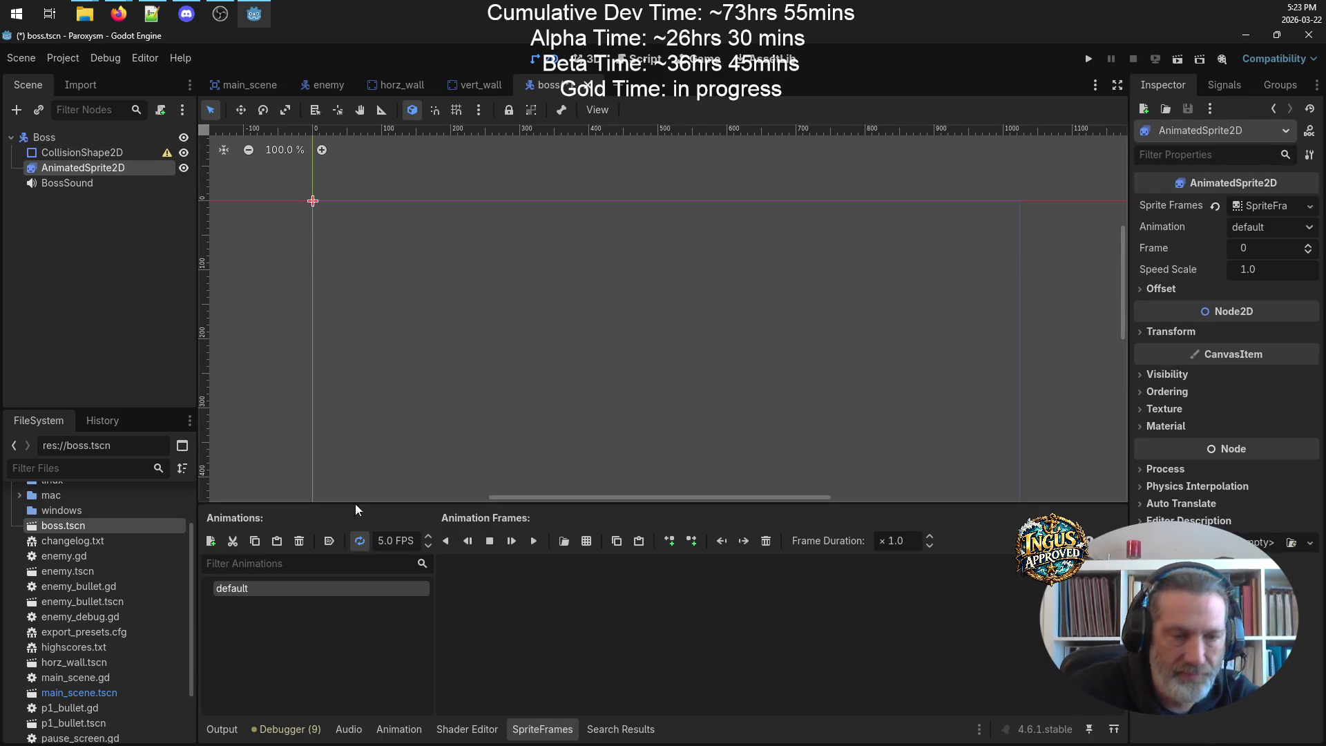
pyautogui.click(542, 729)
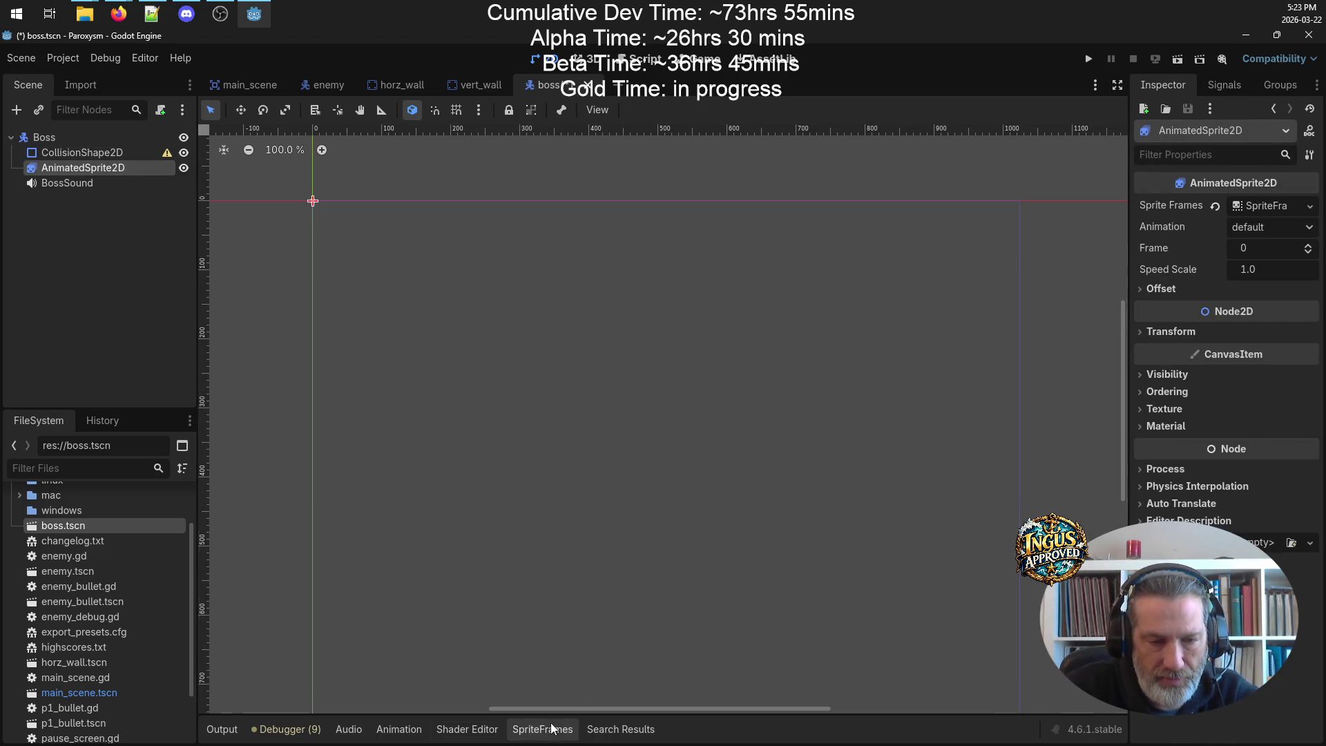
pyautogui.click(543, 730)
# - Add frames from the sprite sheet assets/graphics/enemies3-sheet-alpha.png
pyautogui.click(589, 542)
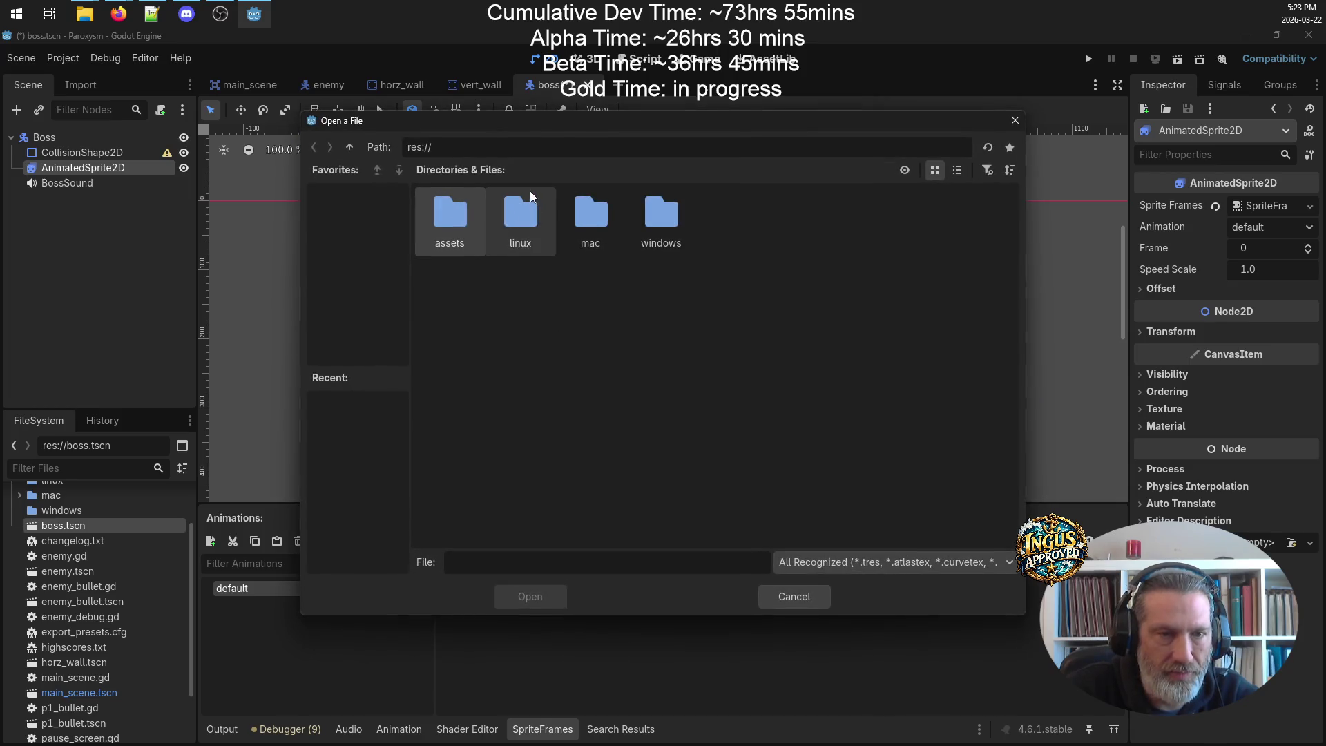
pyautogui.doubleClick(453, 223)
pyautogui.doubleClick(519, 221)
pyautogui.click(668, 208)
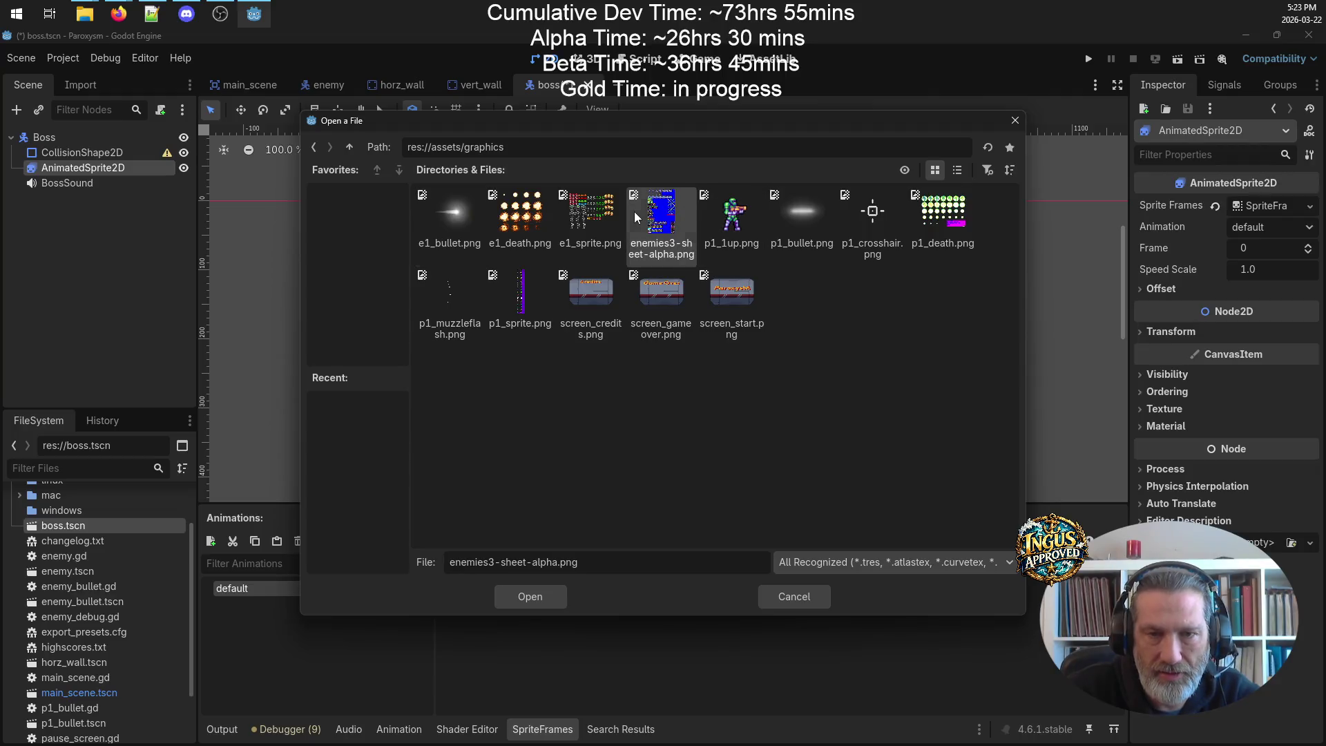
pyautogui.click(557, 599)
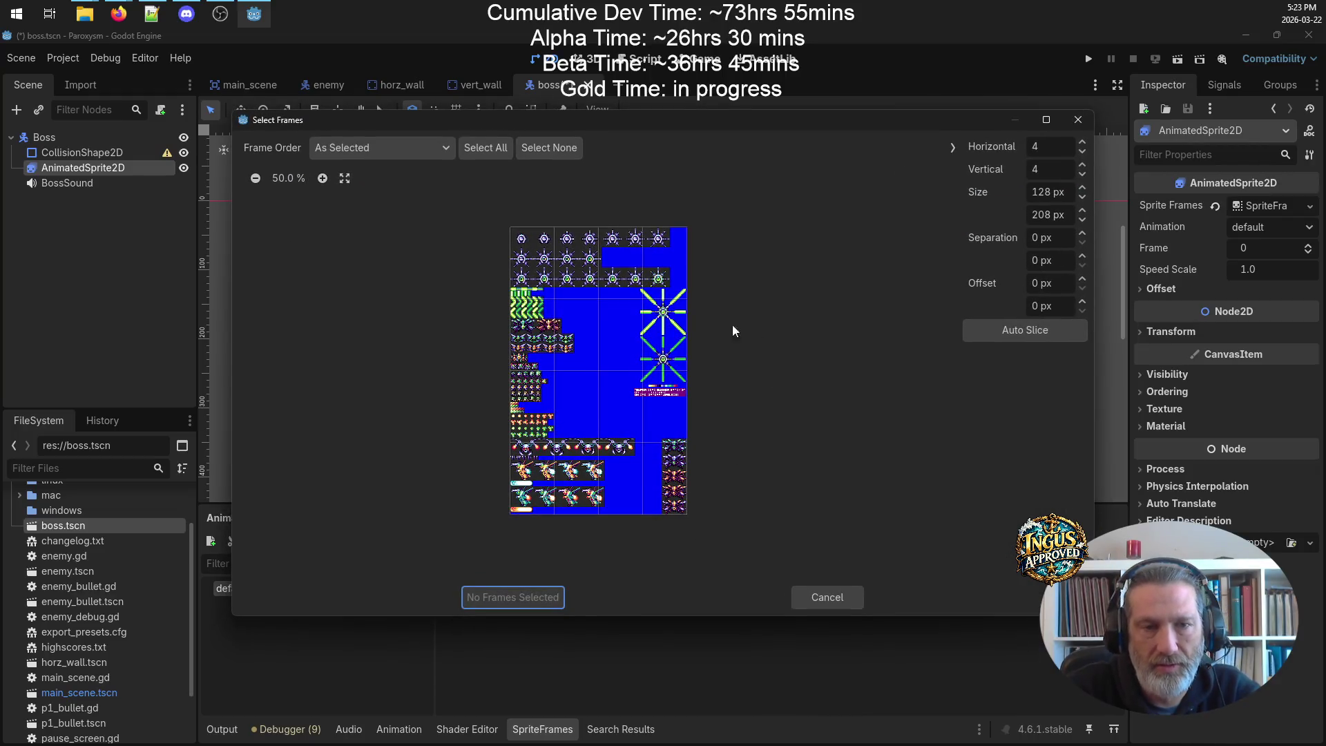
# - Try horizontal column counts from 5 to 10 in Select Frames, settling on 8
pyautogui.scroll(2, 638, 280)
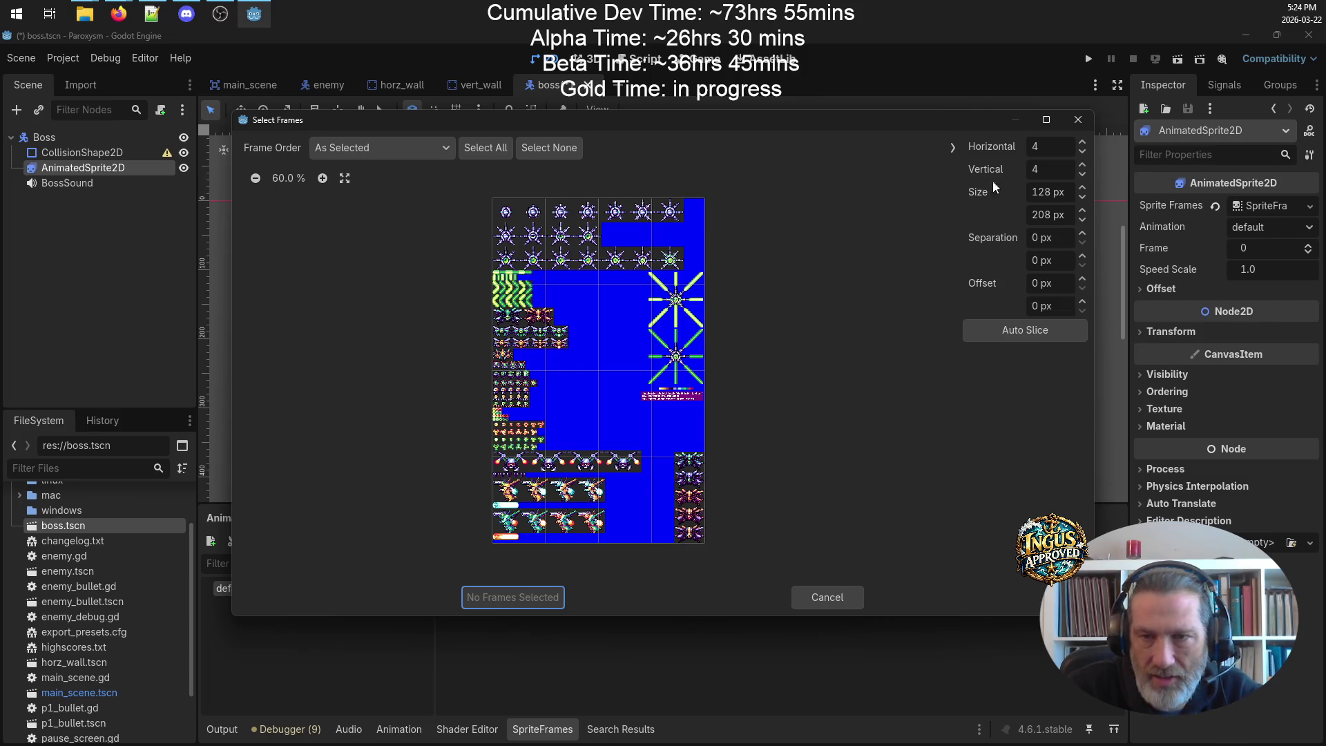
pyautogui.click(1083, 143)
pyautogui.click(1082, 143)
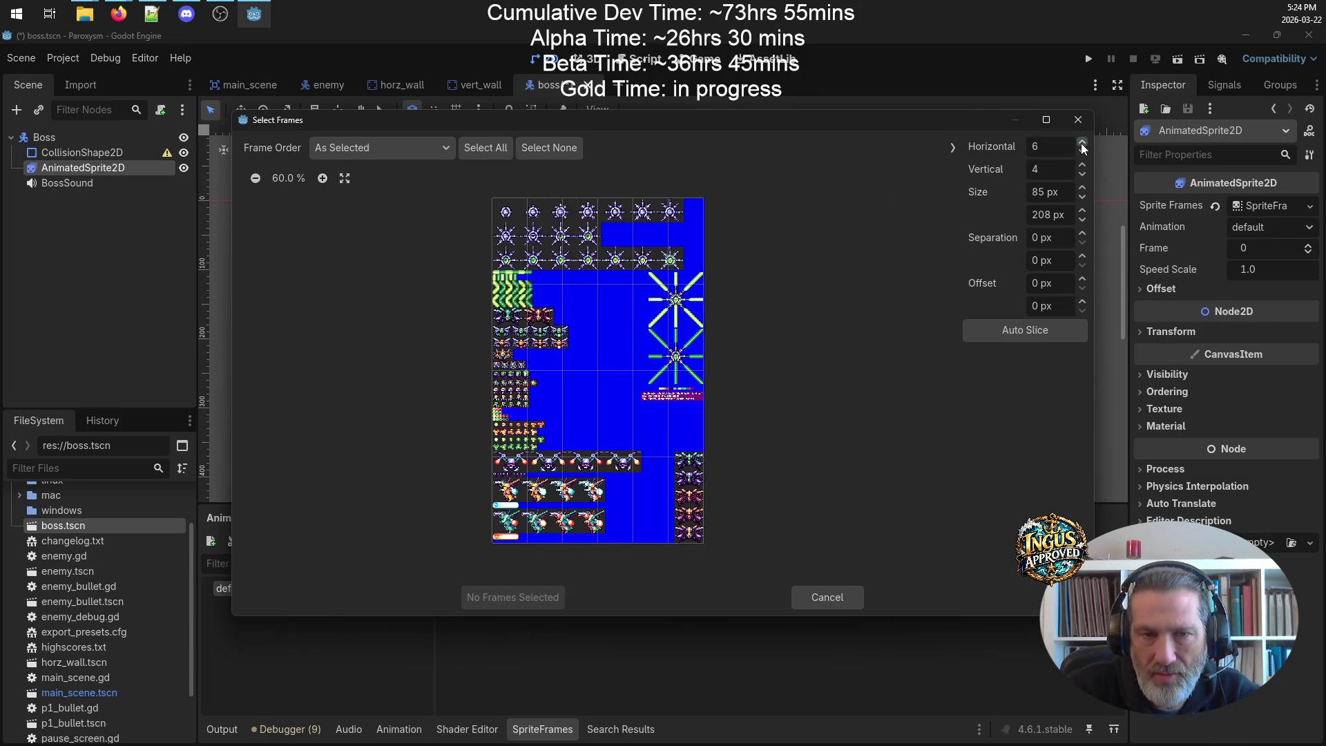
pyautogui.click(1082, 143)
pyautogui.click(1082, 143)
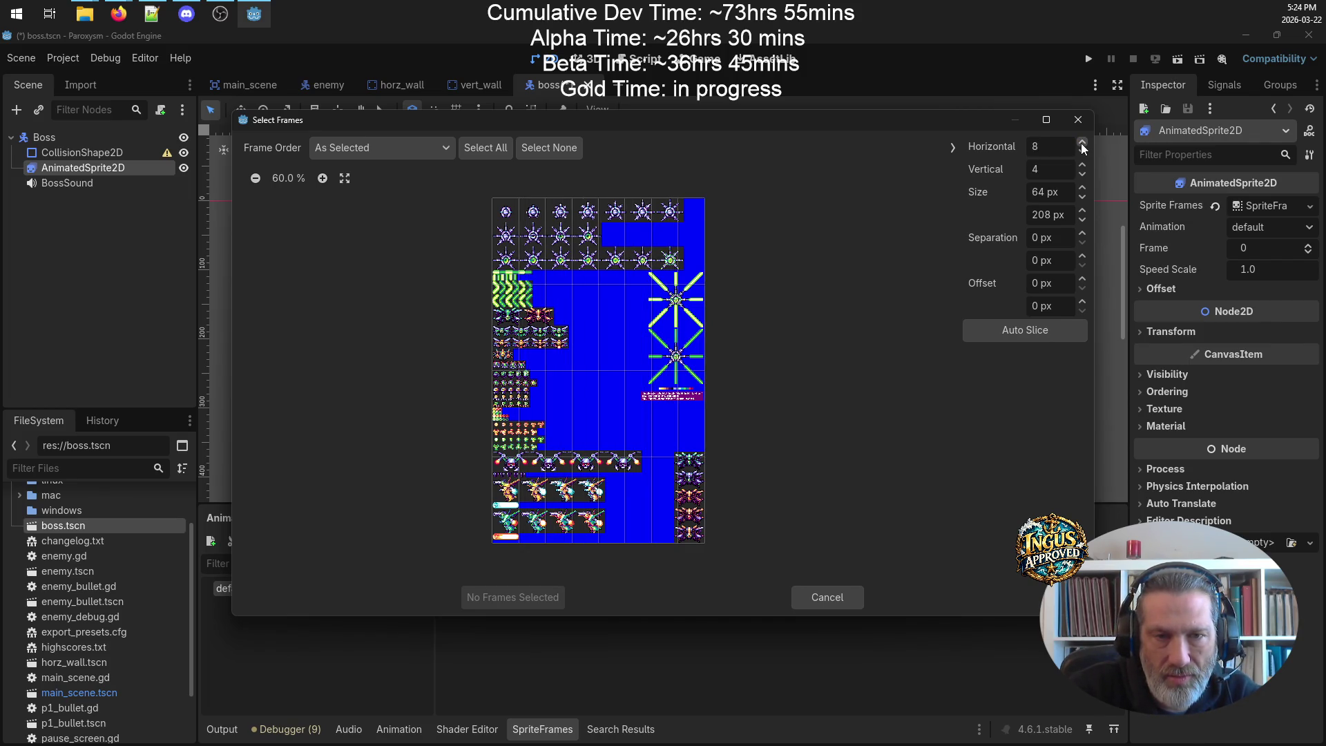
pyautogui.click(1082, 151)
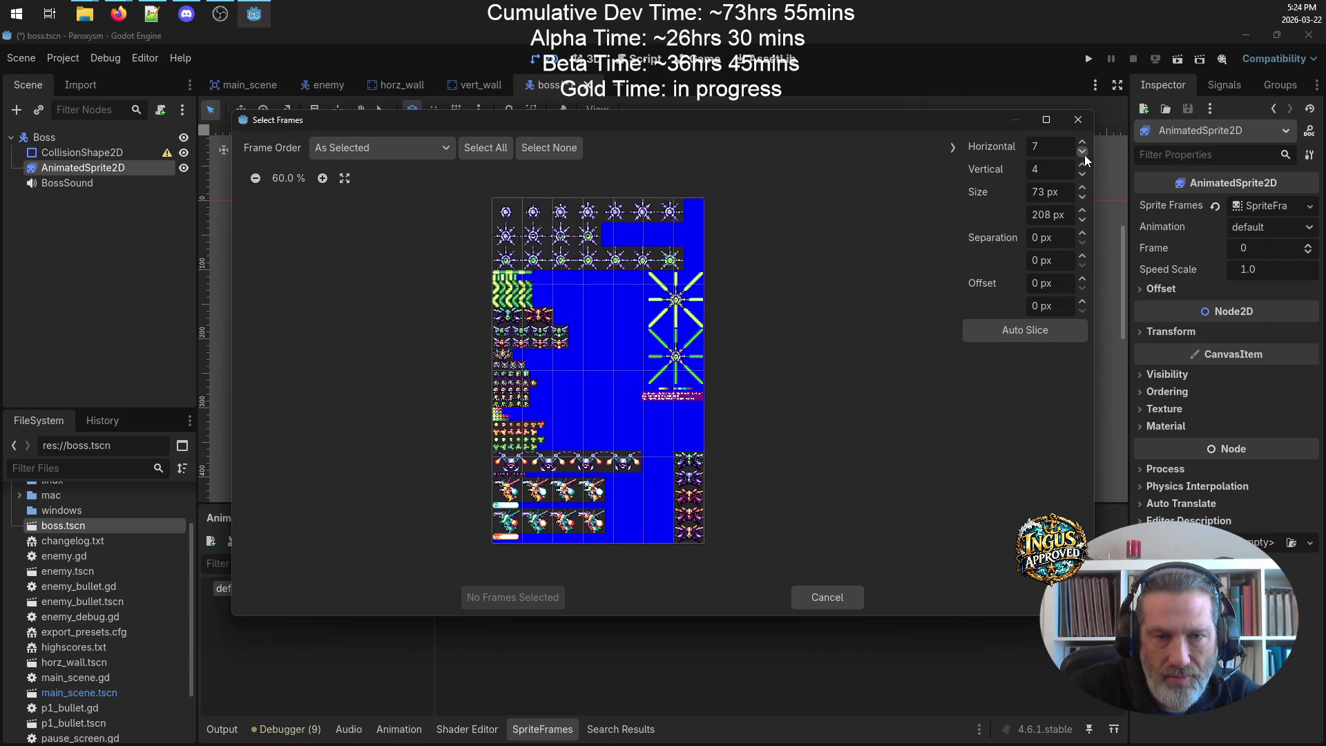
pyautogui.click(1082, 143)
pyautogui.click(1083, 143)
pyautogui.click(1082, 143)
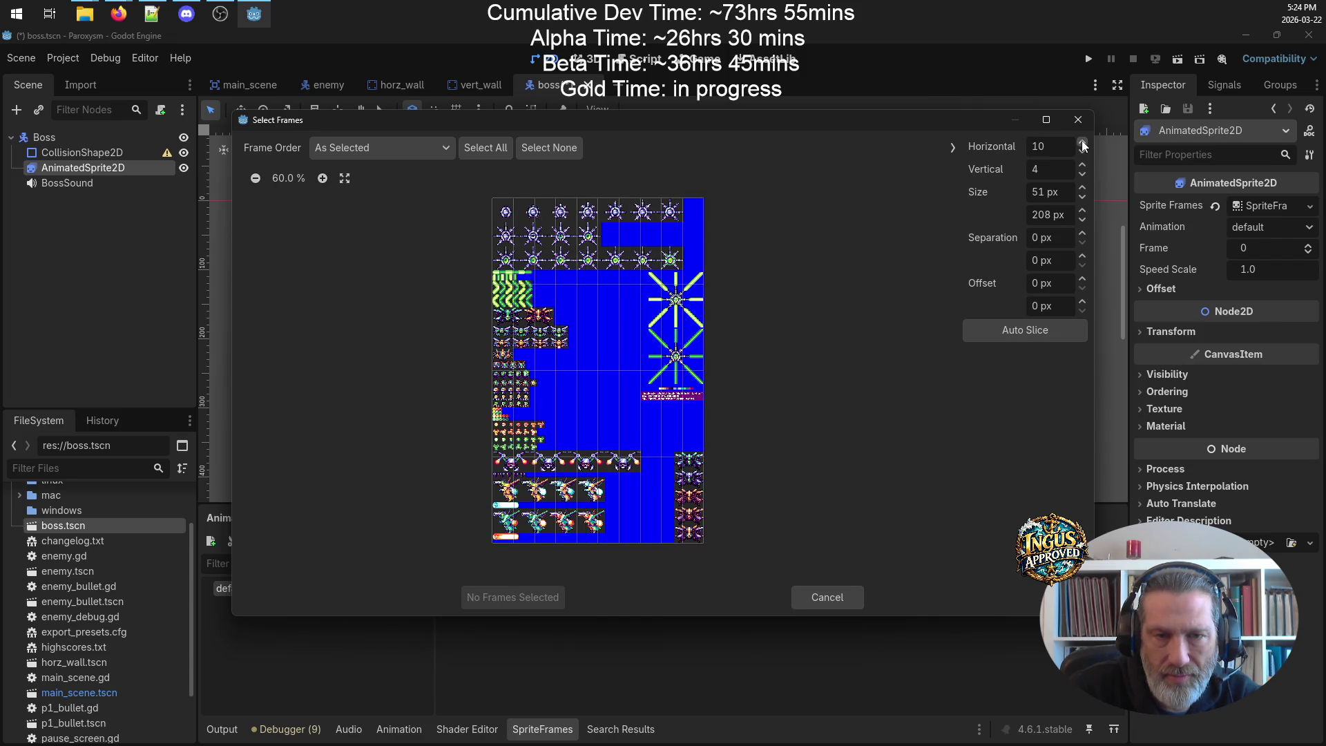
pyautogui.click(1083, 152)
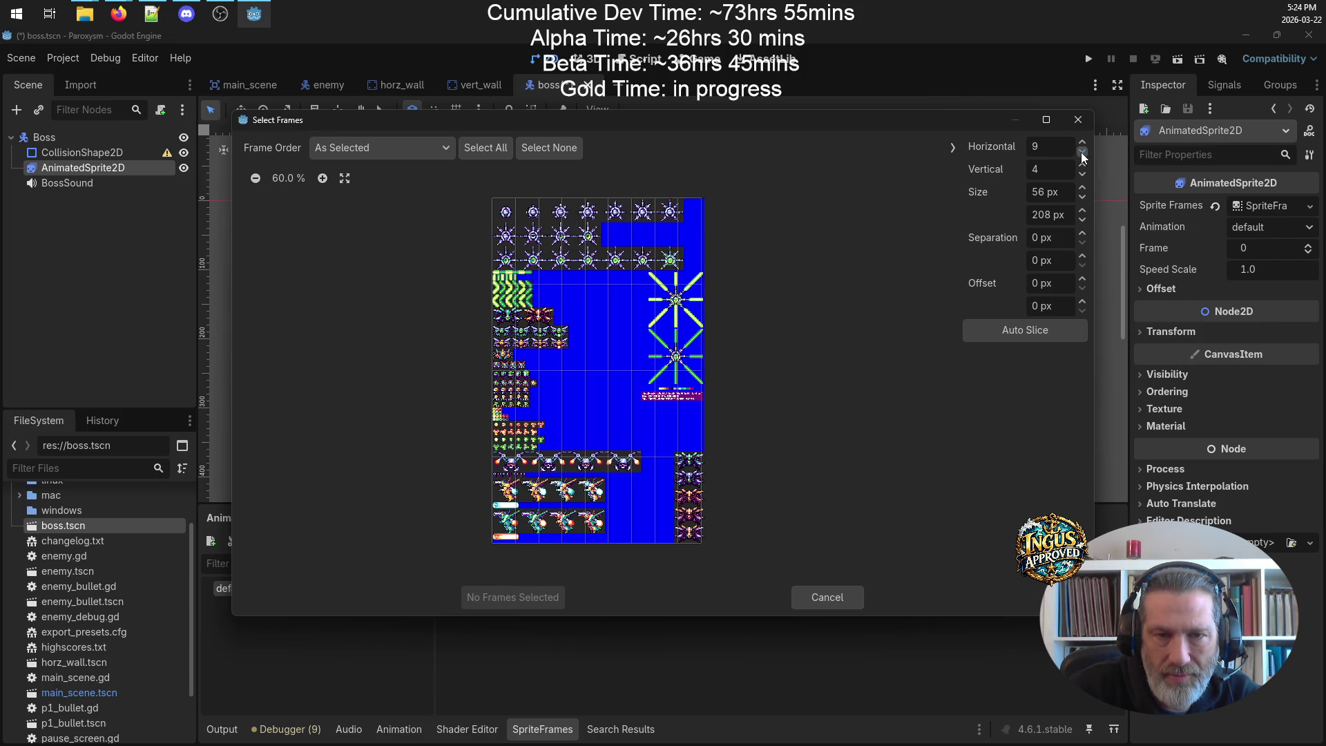
pyautogui.click(1083, 151)
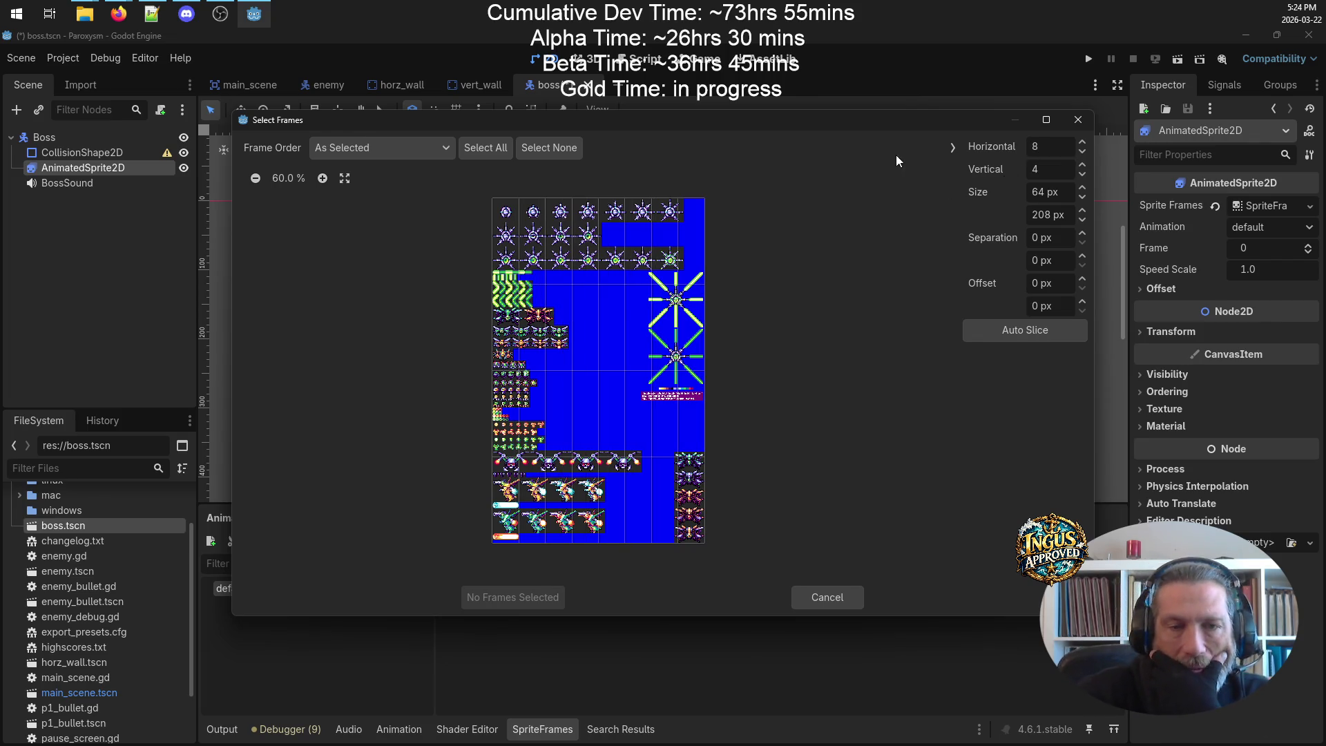
# - Maximize the Select Frames dialog and keep the grid at 8 columns of 64 px
pyautogui.click(1046, 120)
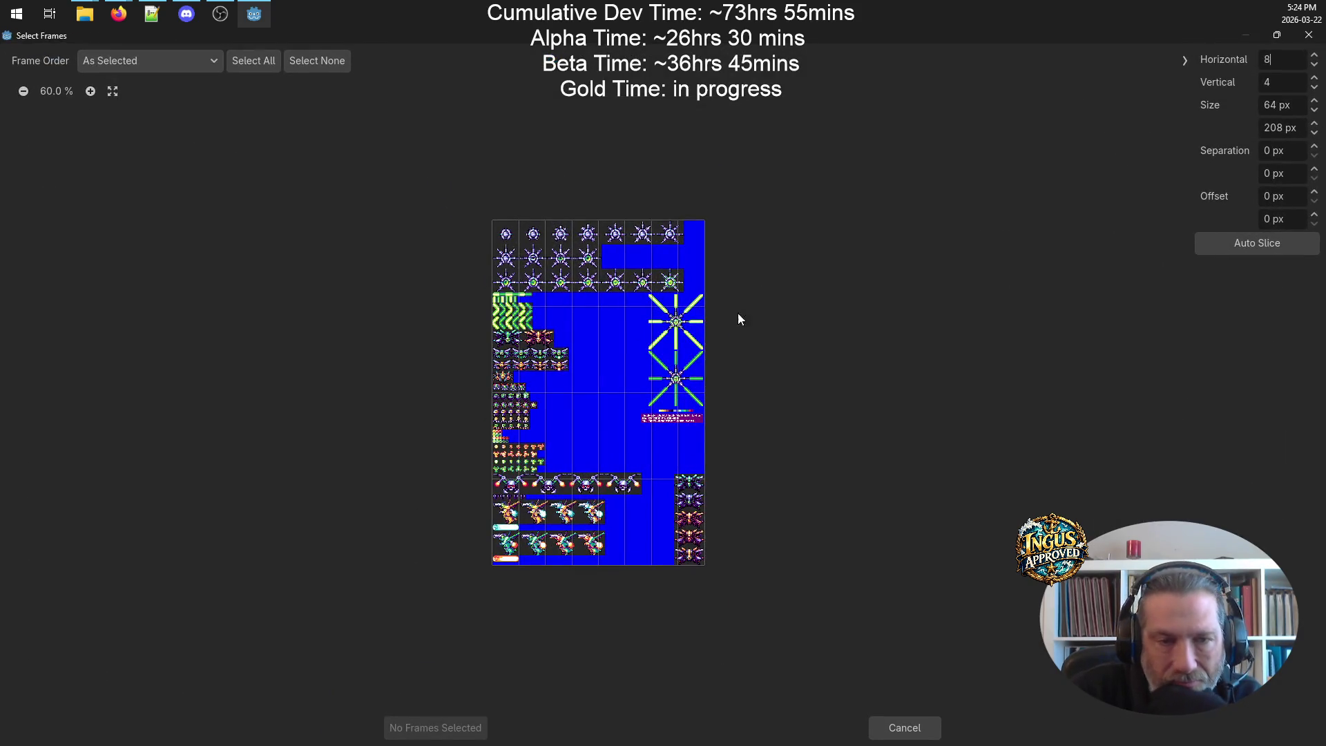
pyautogui.scroll(4, 727, 364)
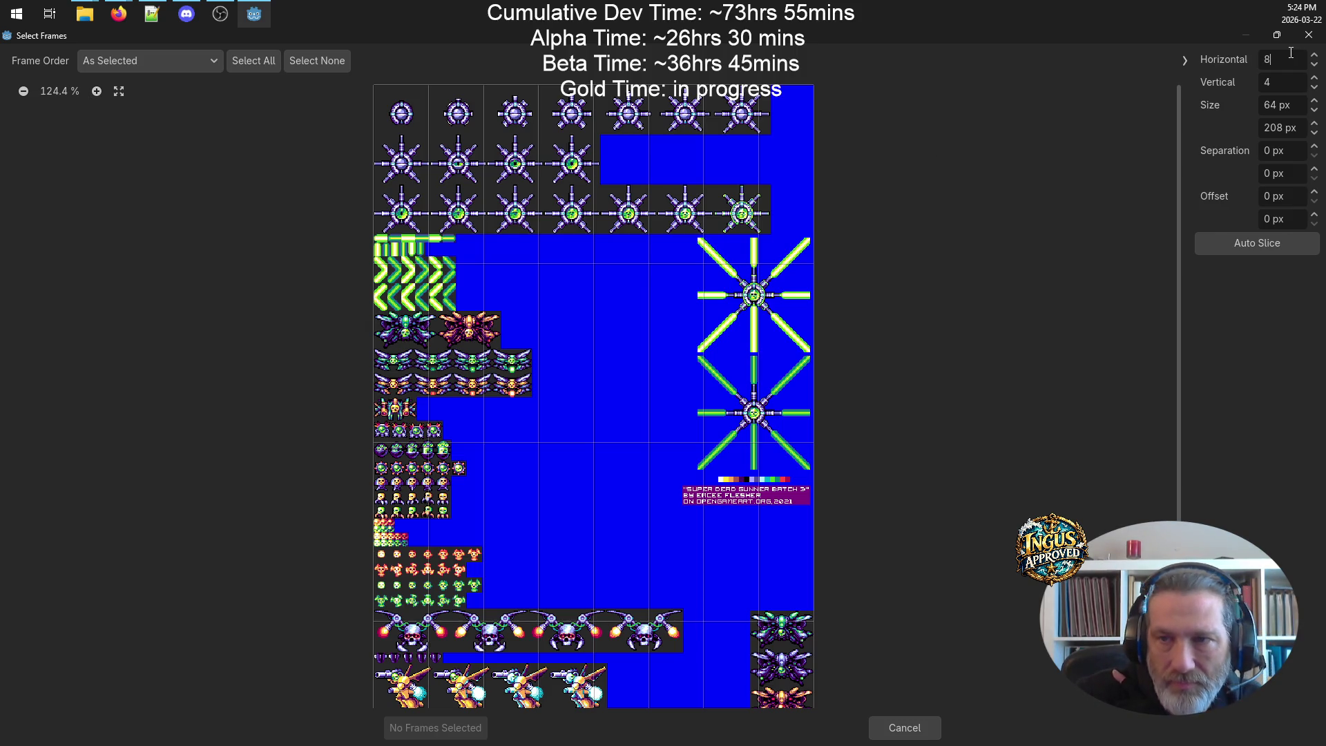
pyautogui.click(1316, 64)
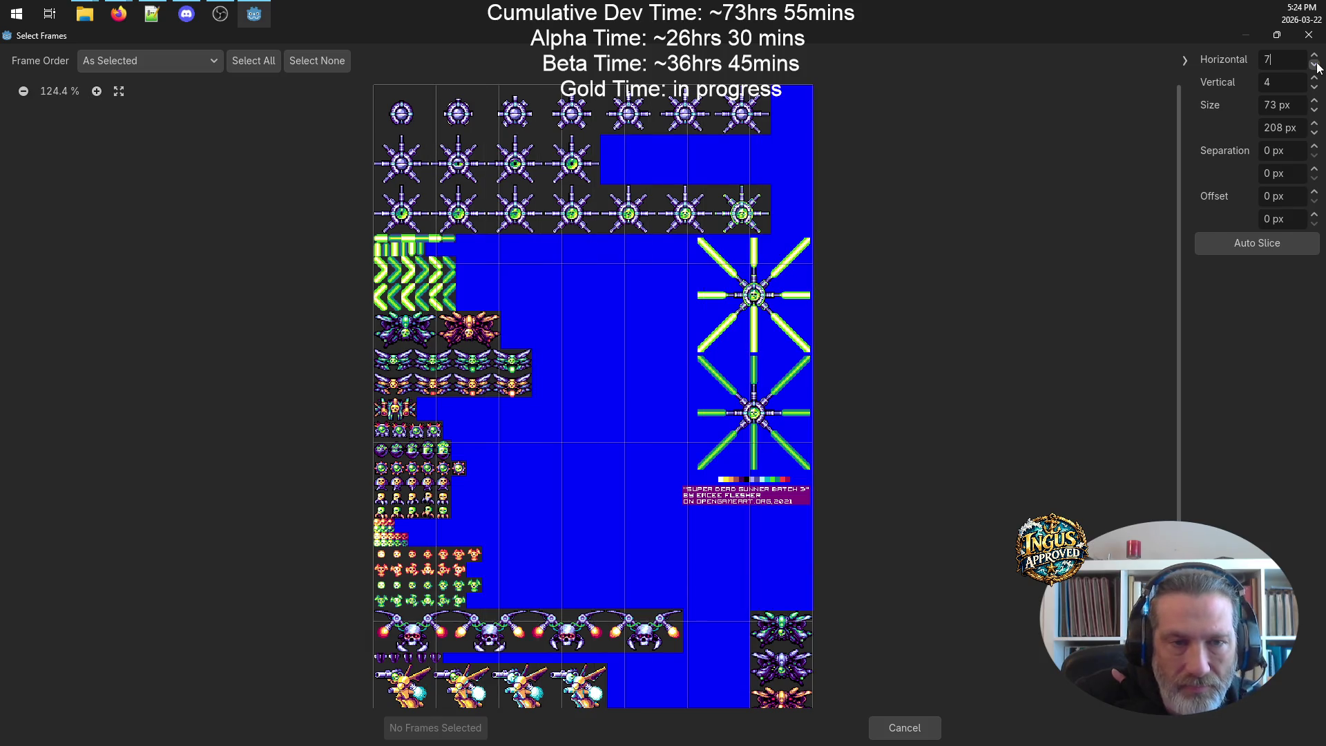
pyautogui.click(1315, 60)
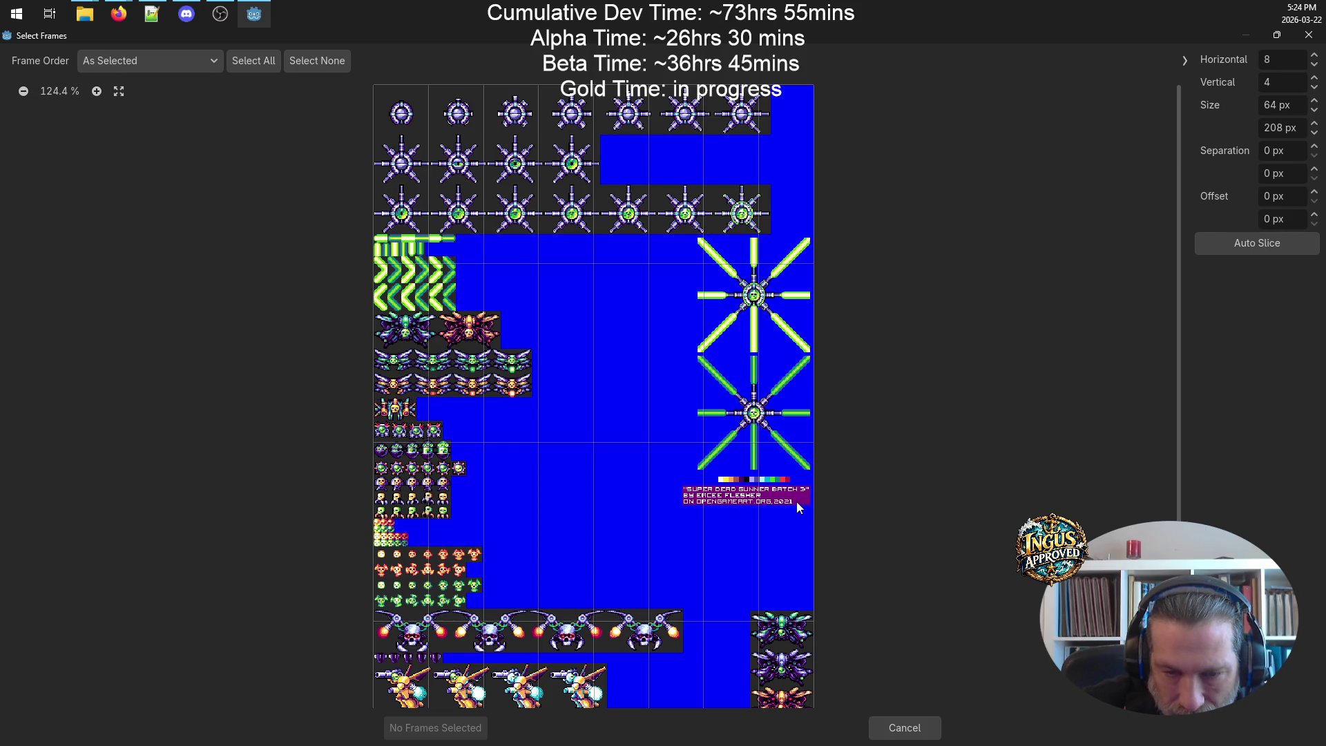
pyautogui.scroll(-3, 789, 513)
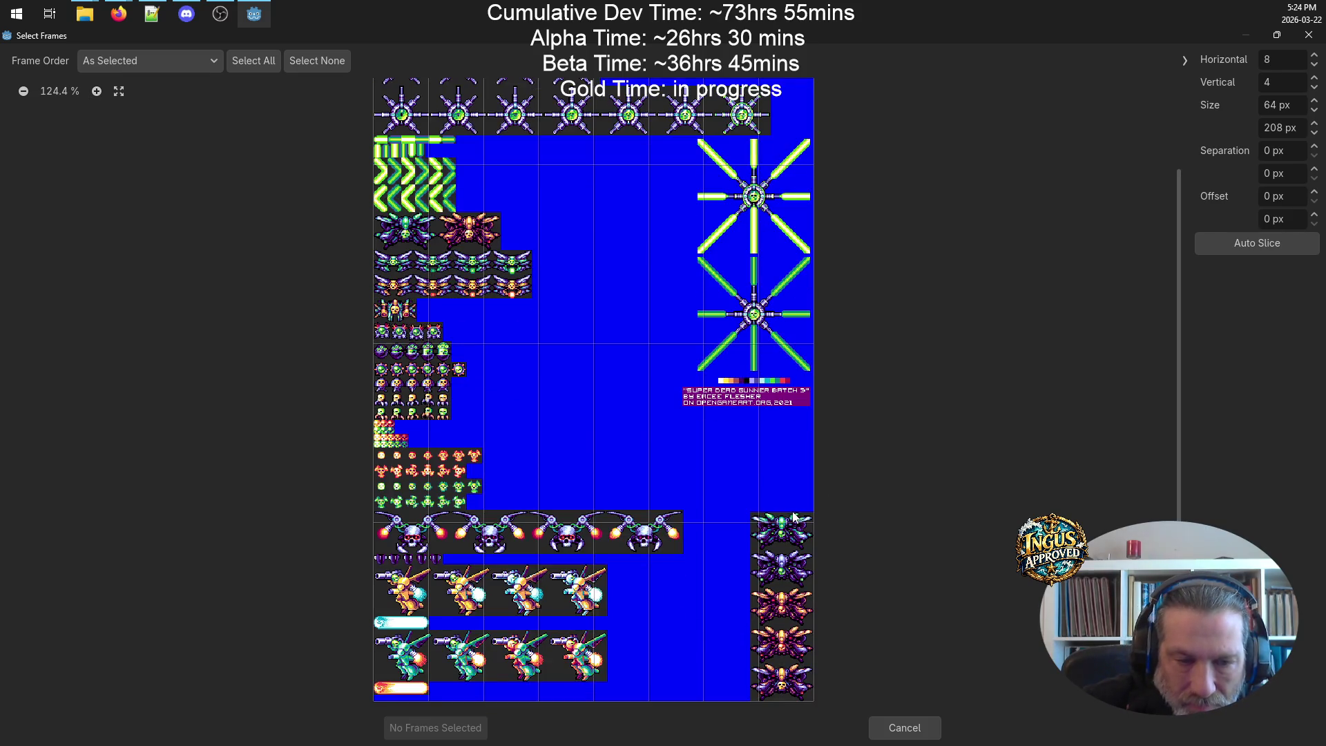
pyautogui.scroll(3, 794, 517)
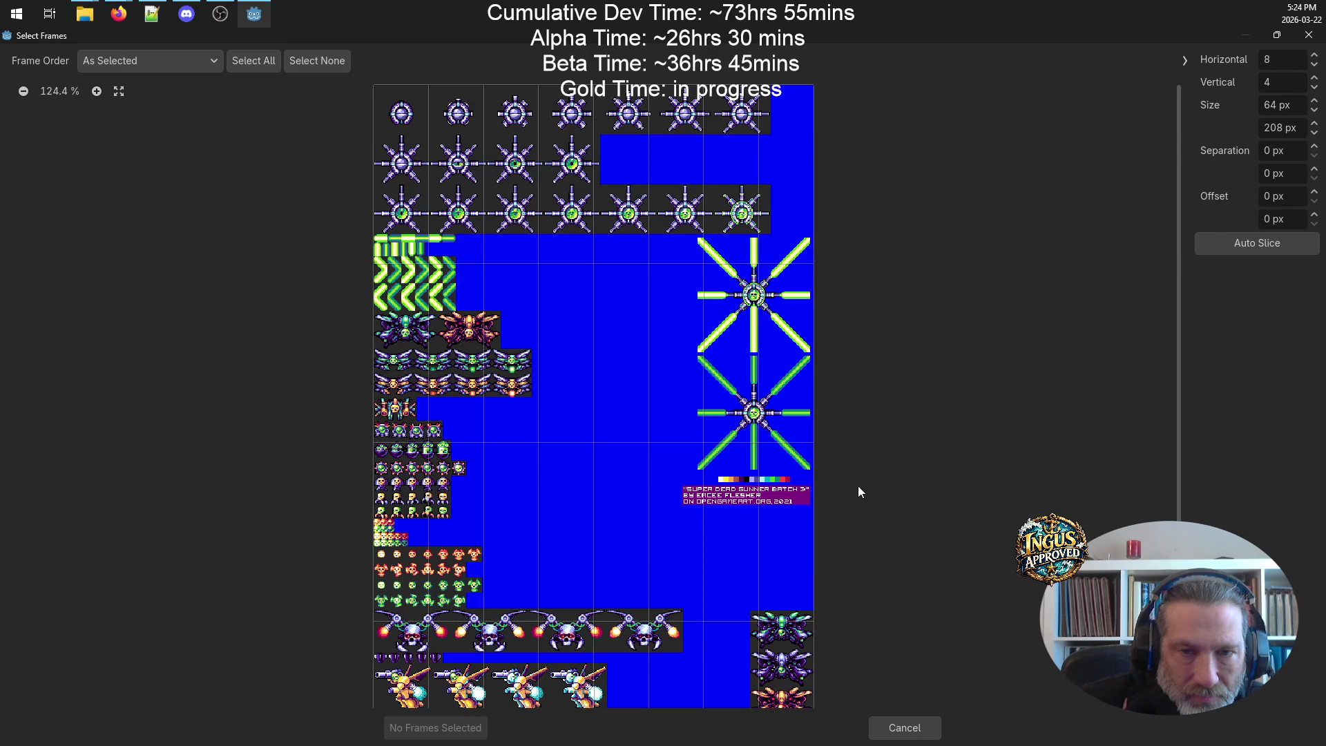
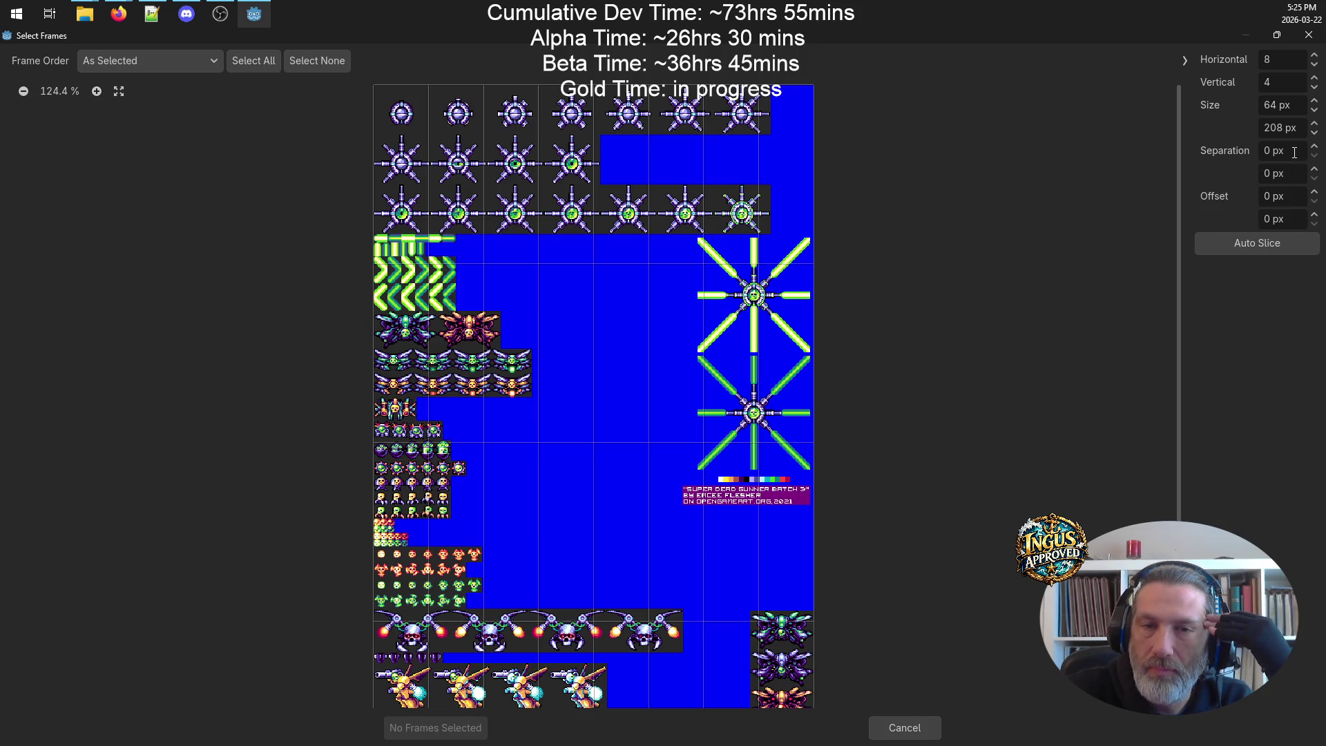
# - Set the slicing grid cells to 65×57 px with 1 px horizontal and vertical separation
pyautogui.click(1297, 104)
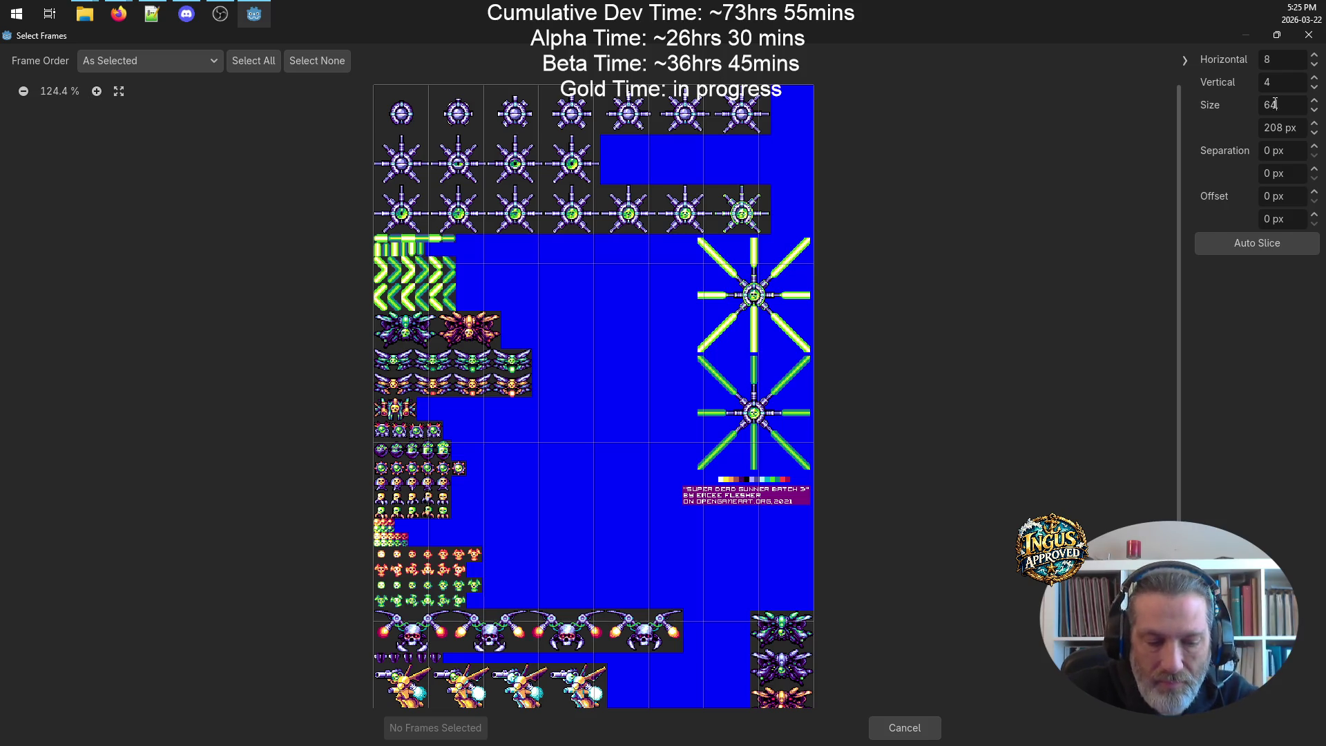
pyautogui.click(1315, 101)
pyautogui.click(1315, 101)
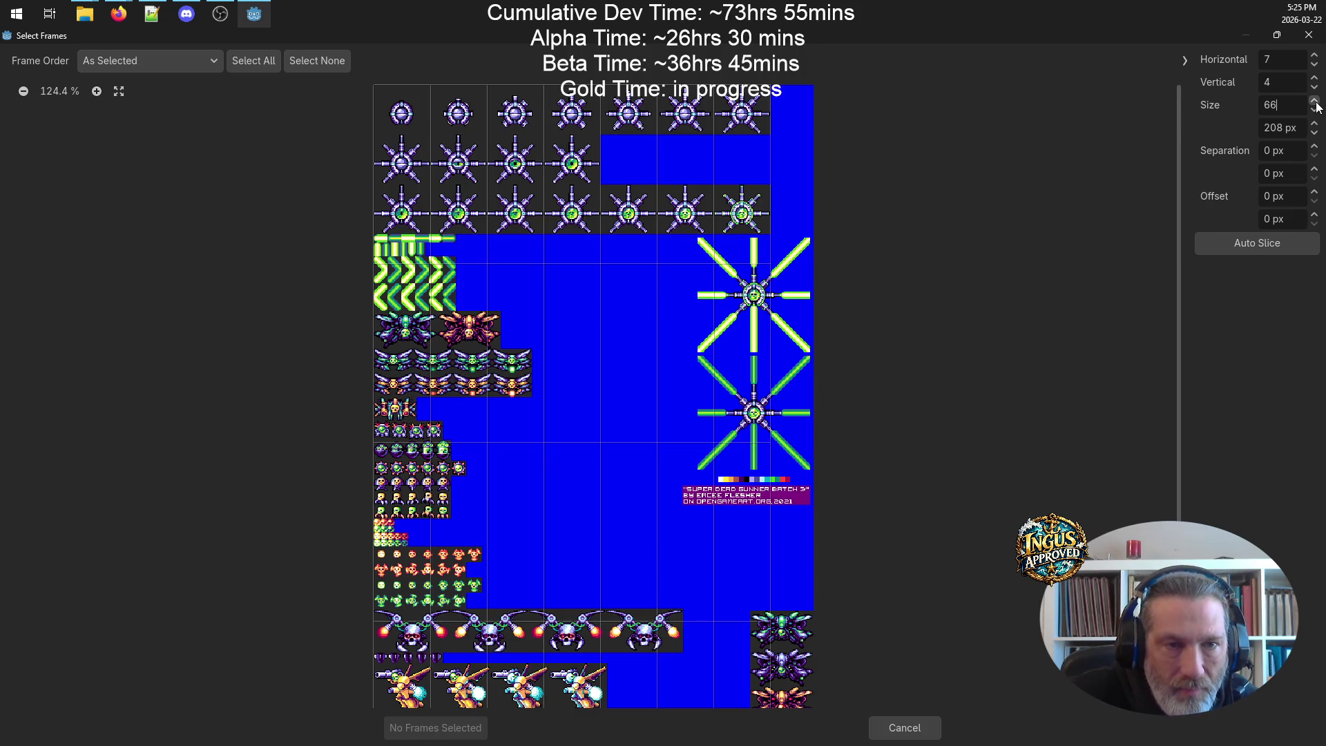
pyautogui.click(1315, 101)
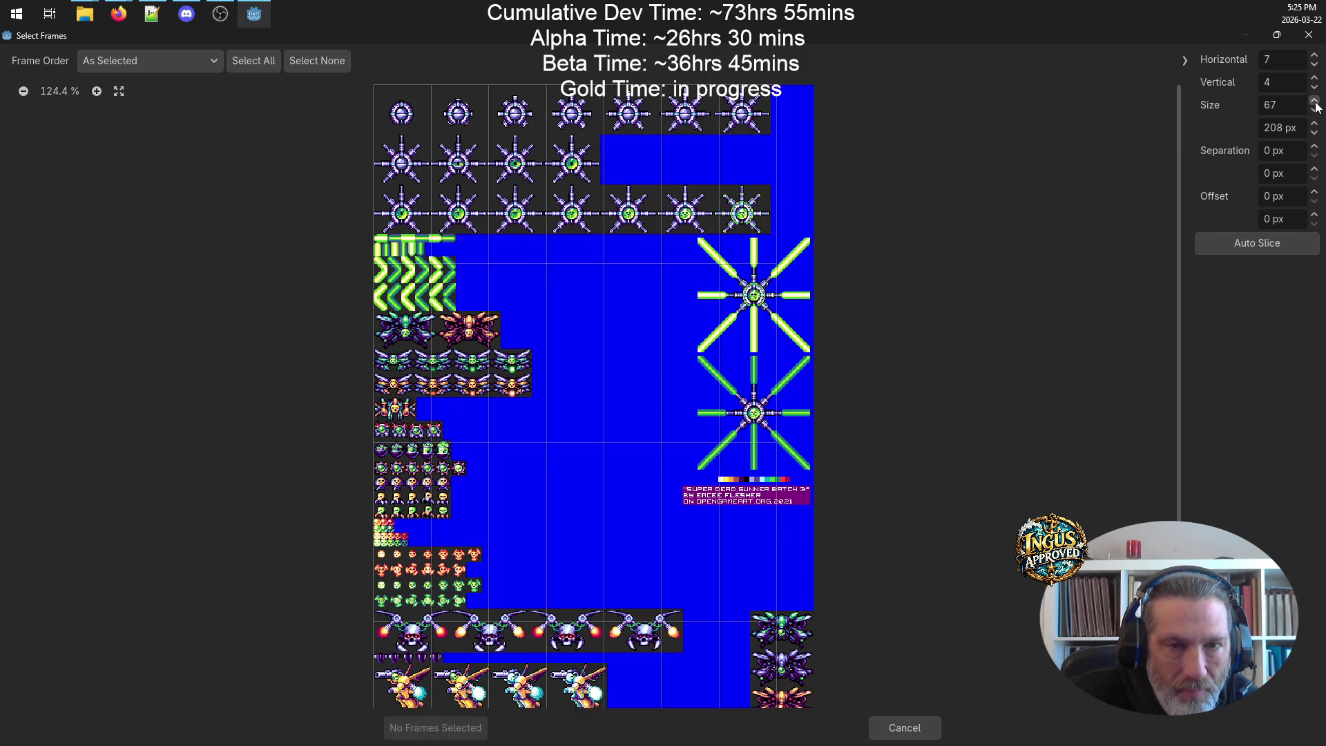
pyautogui.click(1316, 110)
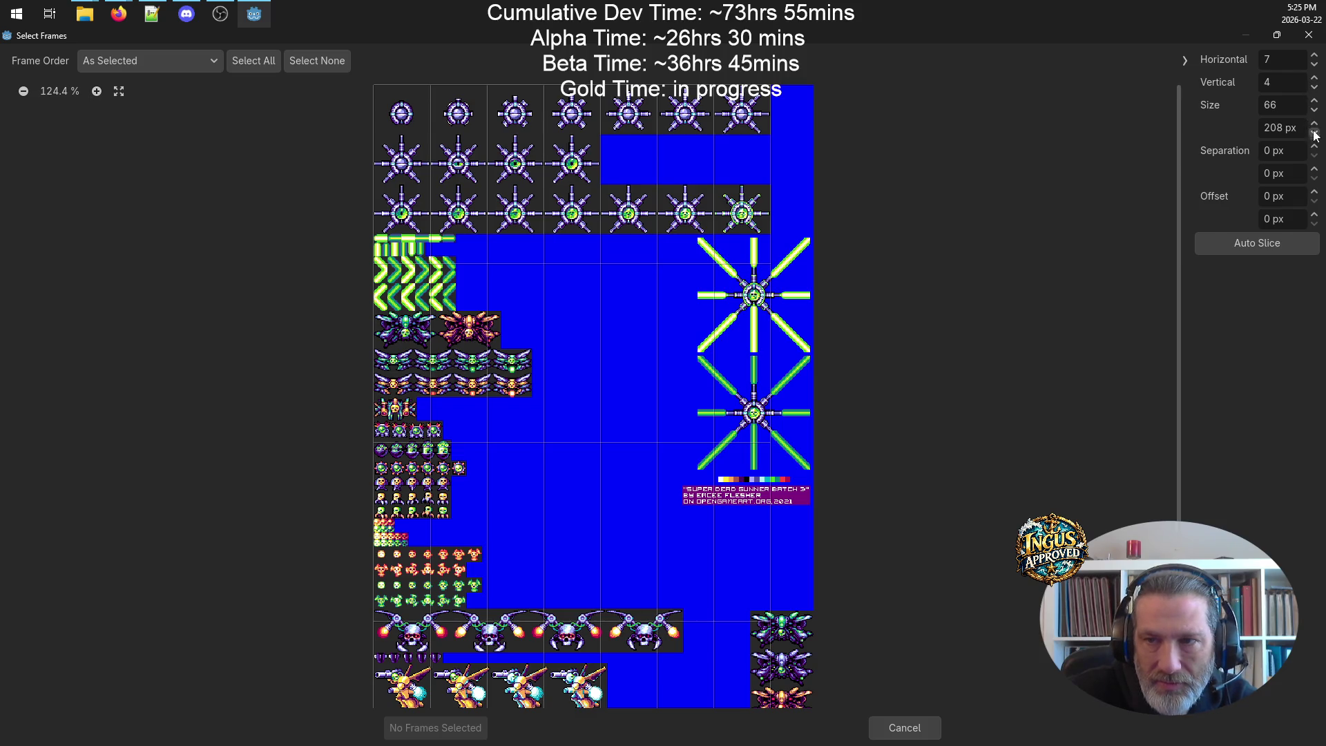
pyautogui.click(1315, 133)
pyautogui.click(1315, 133)
pyautogui.click(1315, 133)
pyautogui.moveTo(1315, 133); pyautogui.dragTo(1315, 138)
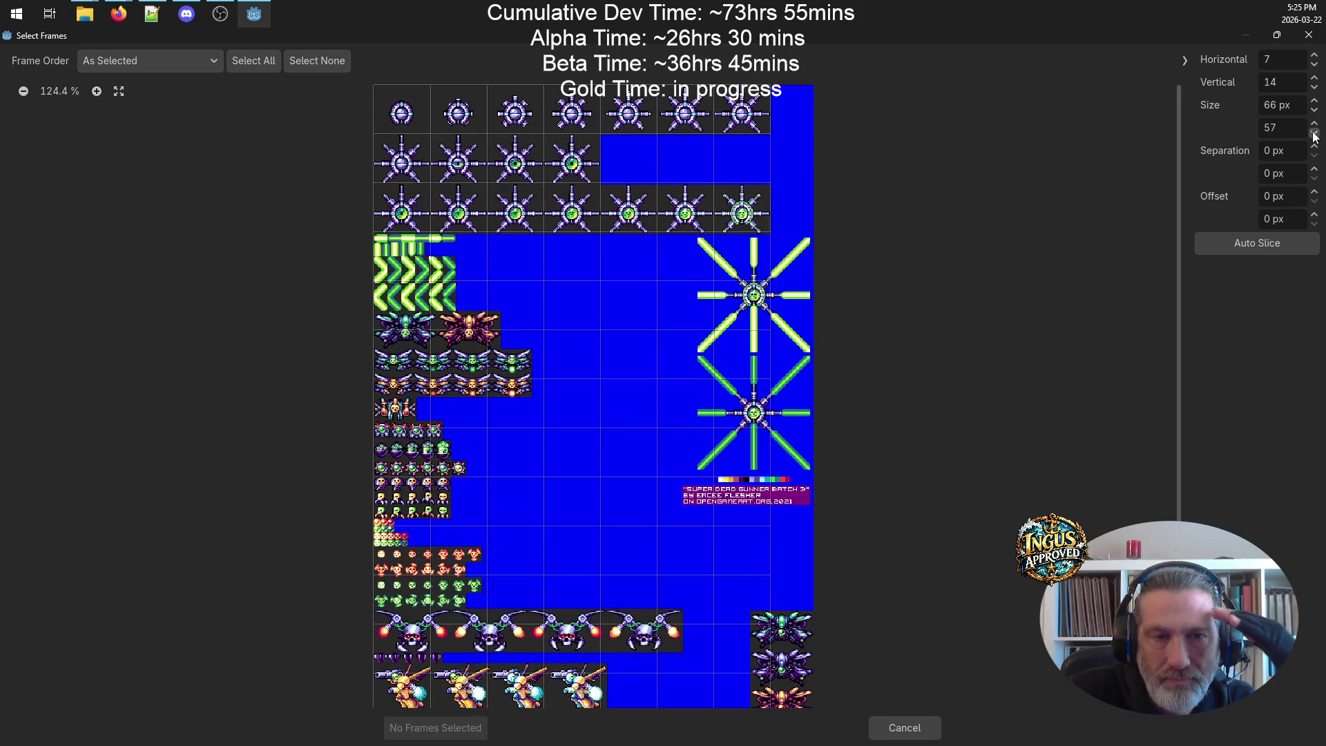
pyautogui.click(1315, 125)
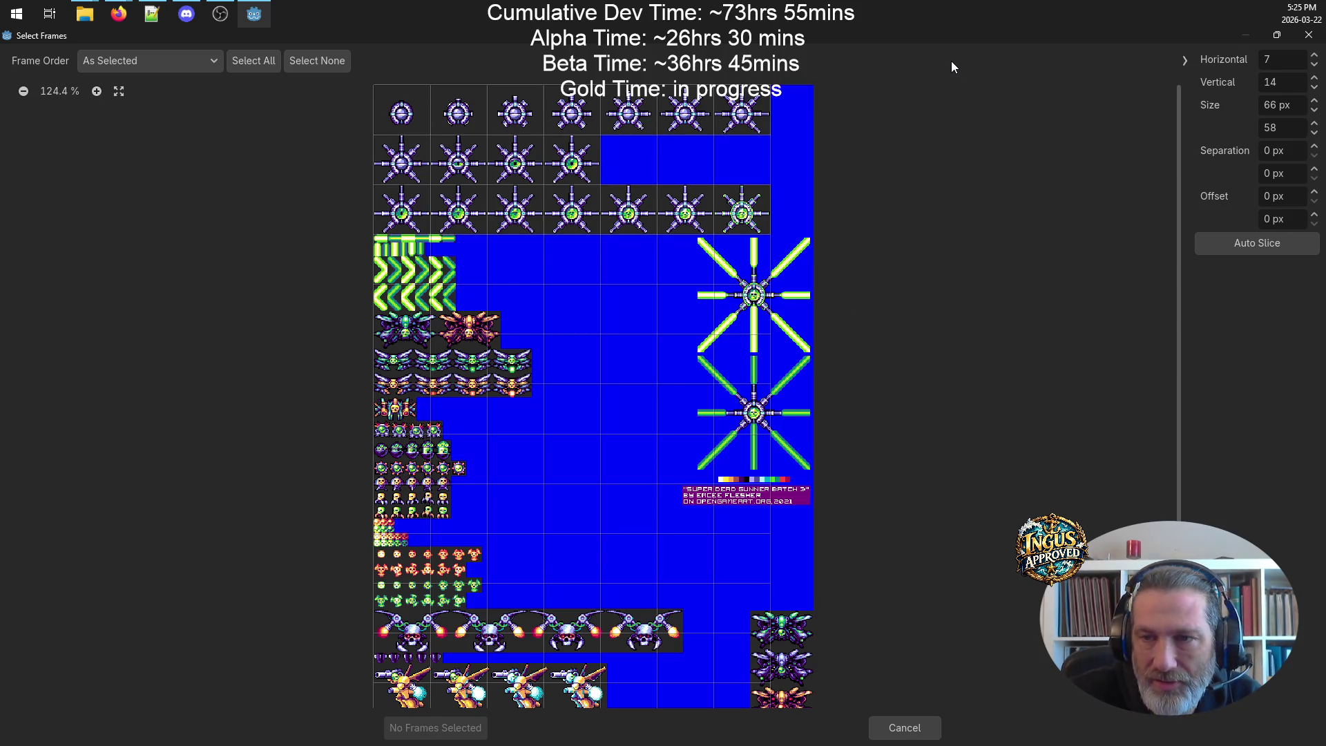
pyautogui.click(1314, 109)
pyautogui.click(1315, 133)
pyautogui.click(1315, 147)
pyautogui.click(1314, 170)
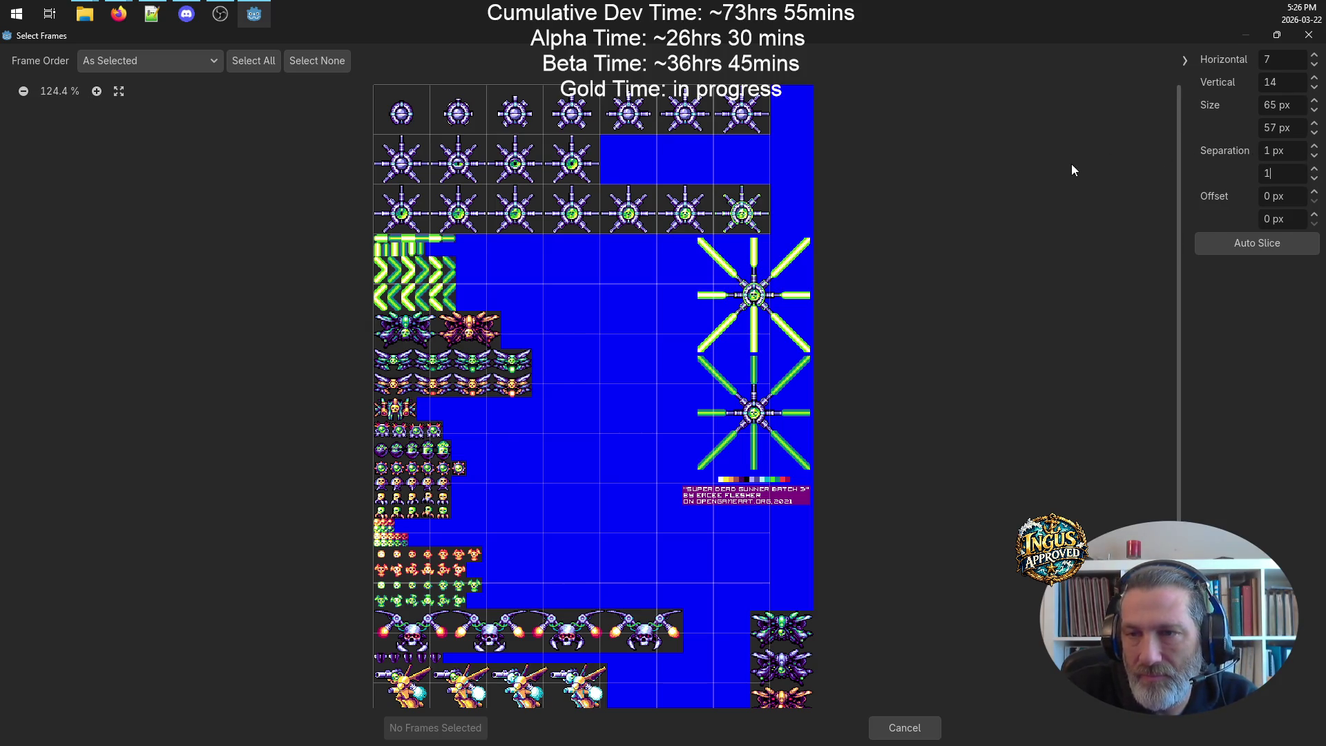
# - Pick boss frames 0–17 across the top three rows and add all 18 to the default animation
pyautogui.click(391, 107)
pyautogui.click(452, 112)
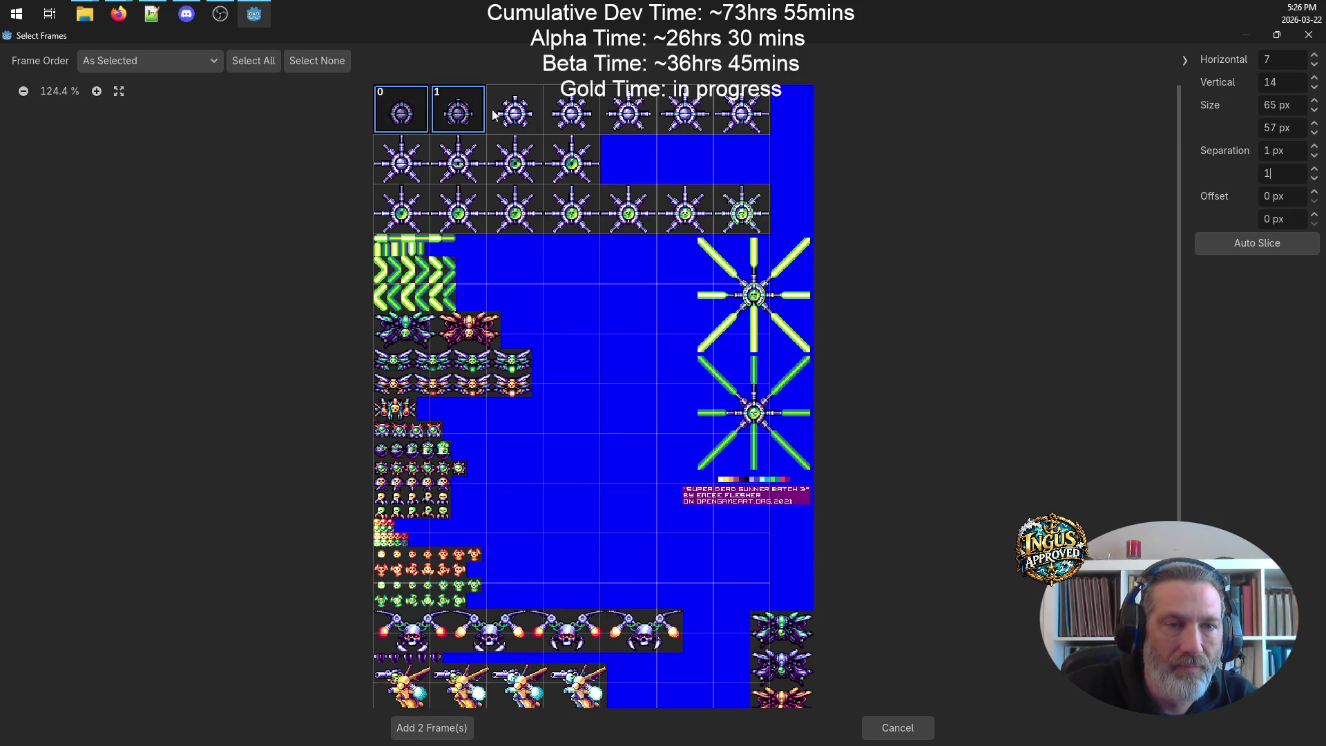
pyautogui.click(518, 114)
pyautogui.click(562, 113)
pyautogui.click(642, 120)
pyautogui.click(697, 122)
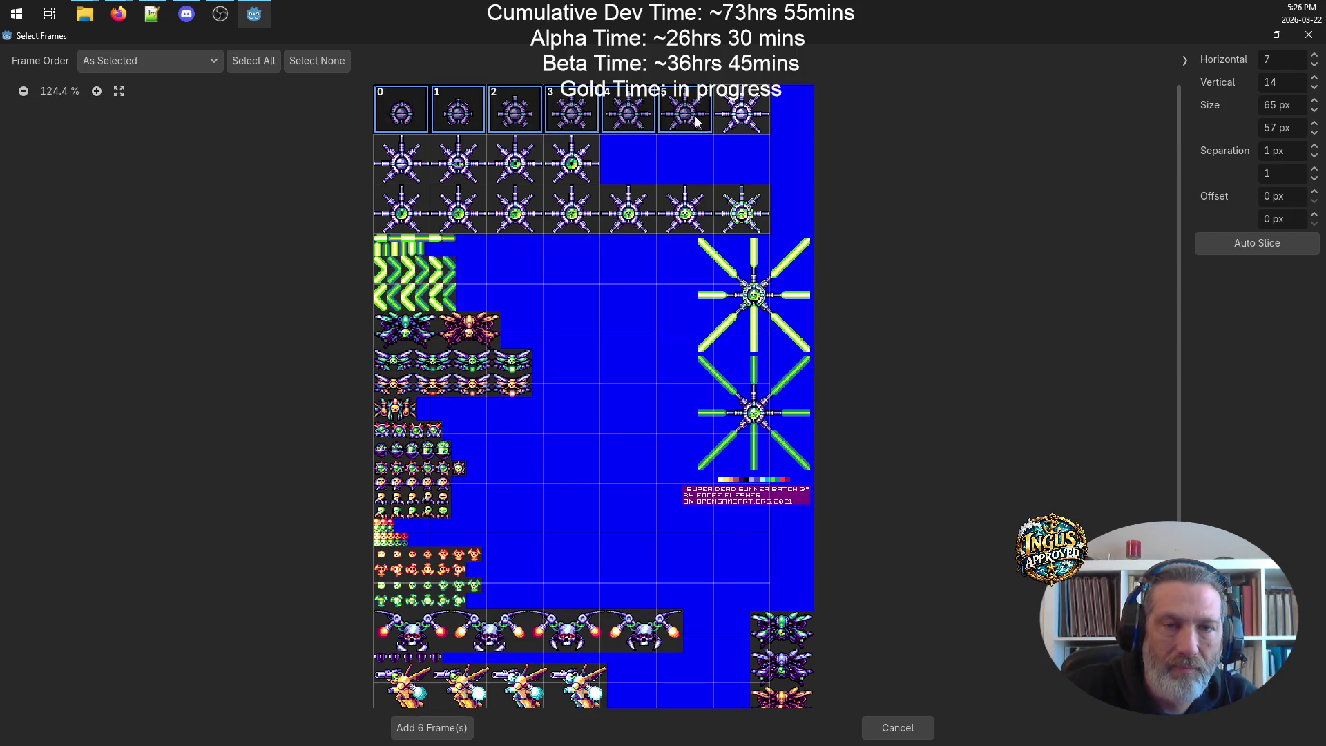
pyautogui.click(751, 117)
pyautogui.click(415, 160)
pyautogui.click(453, 161)
pyautogui.click(519, 161)
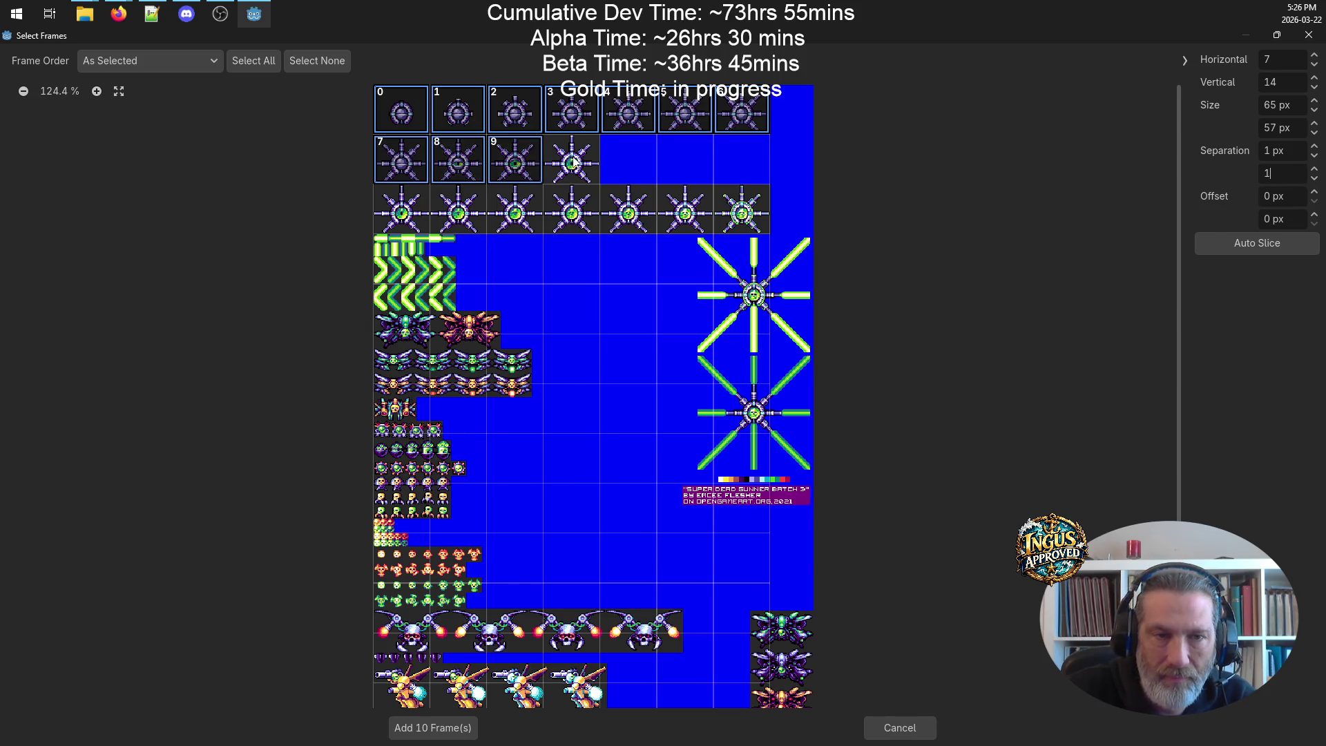
pyautogui.click(571, 163)
pyautogui.click(408, 211)
pyautogui.click(457, 218)
pyautogui.click(525, 223)
pyautogui.click(581, 208)
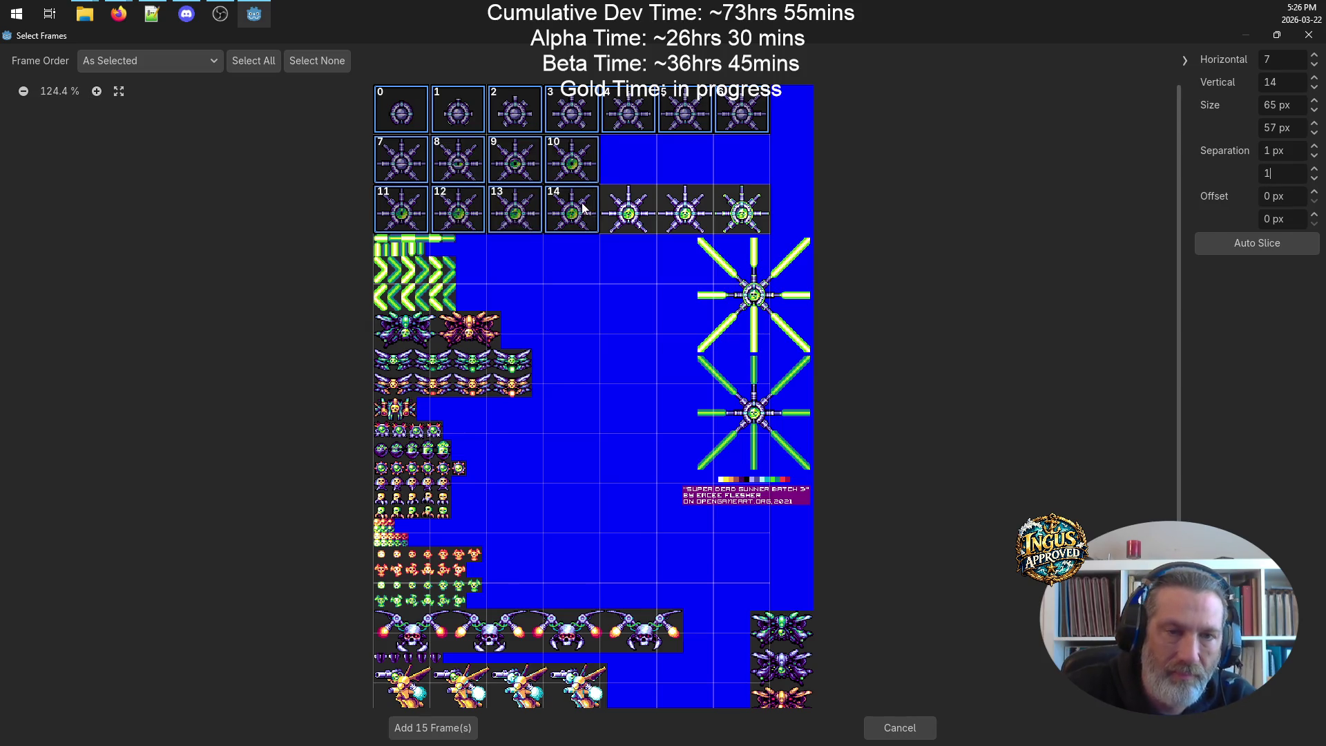
pyautogui.click(650, 214)
pyautogui.click(687, 210)
pyautogui.click(739, 211)
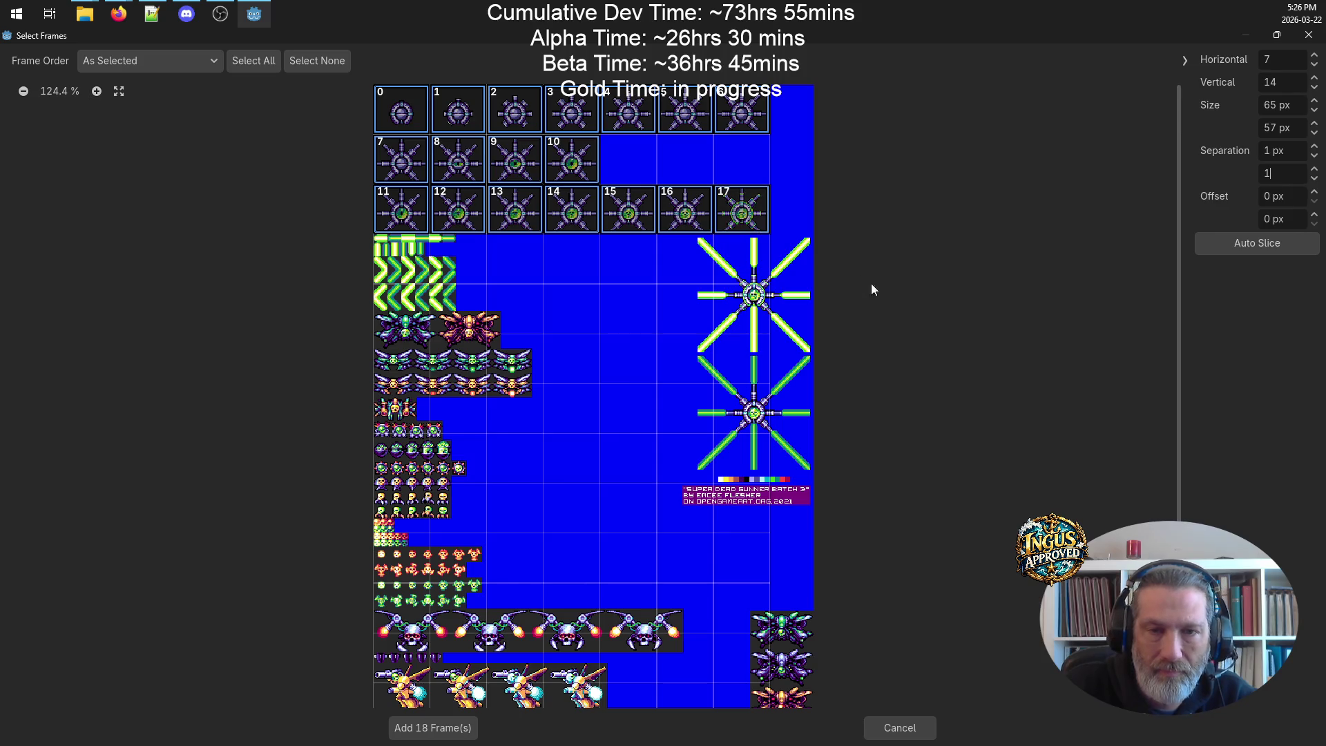
pyautogui.click(440, 729)
pyautogui.scroll(11, 360, 263)
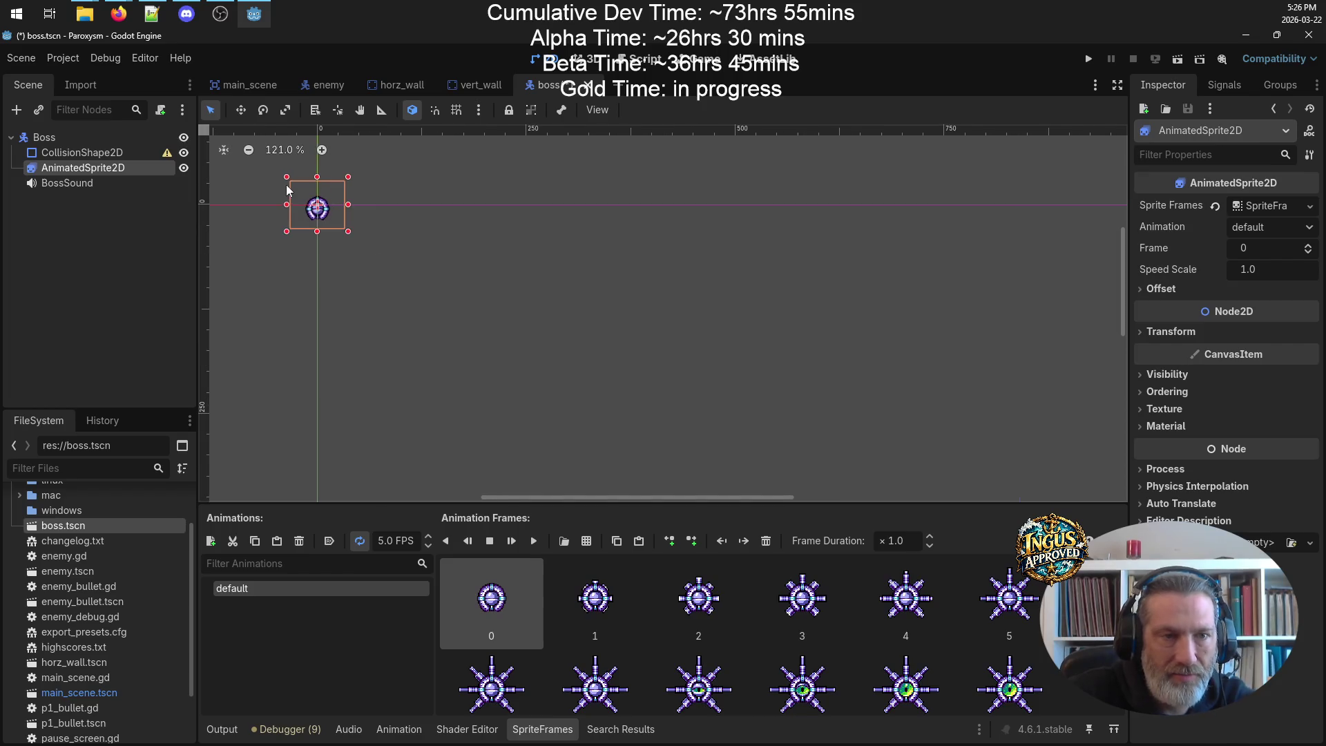
# - Play the boss animation at 9 FPS and shift the boss sprite up 5 px
pyautogui.moveTo(391, 207)
pyautogui.mouseDown()
pyautogui.moveTo(731, 371)
pyautogui.moveTo(736, 326)
pyautogui.mouseUp()
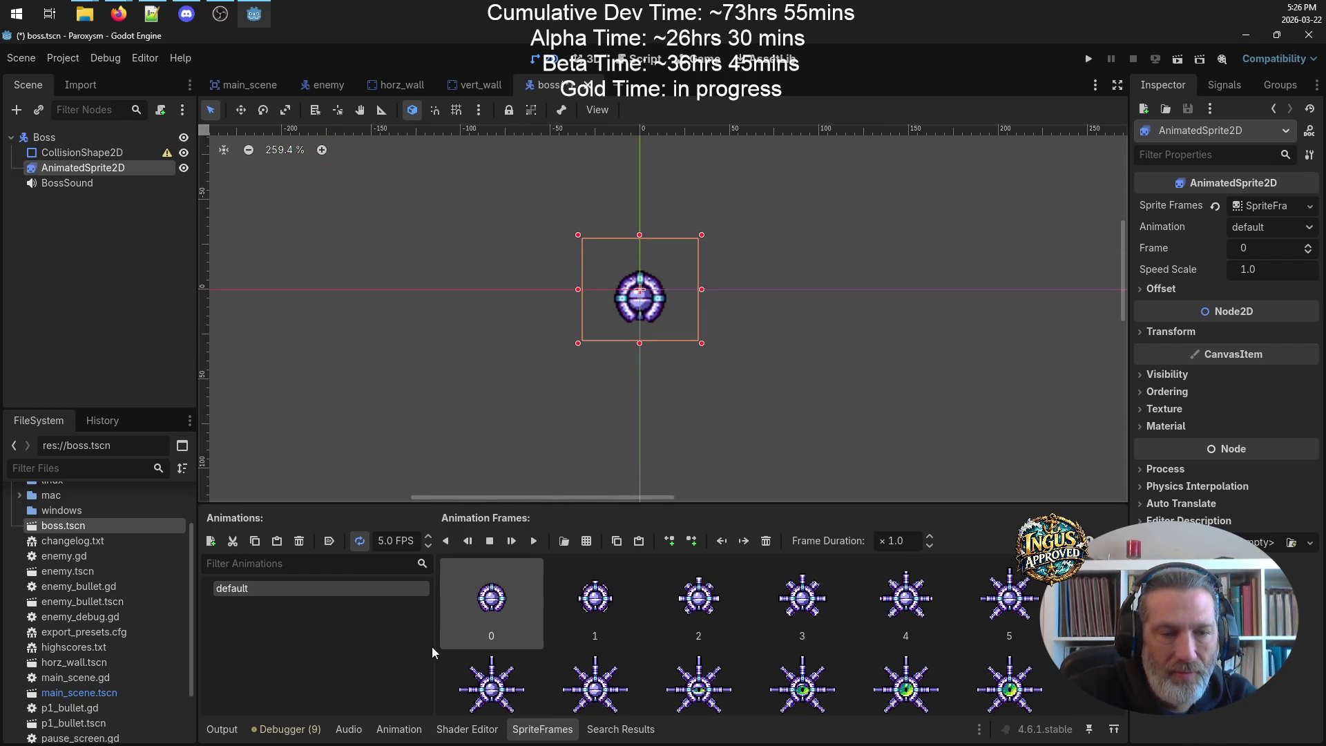
pyautogui.click(428, 539)
pyautogui.click(427, 540)
pyautogui.click(428, 540)
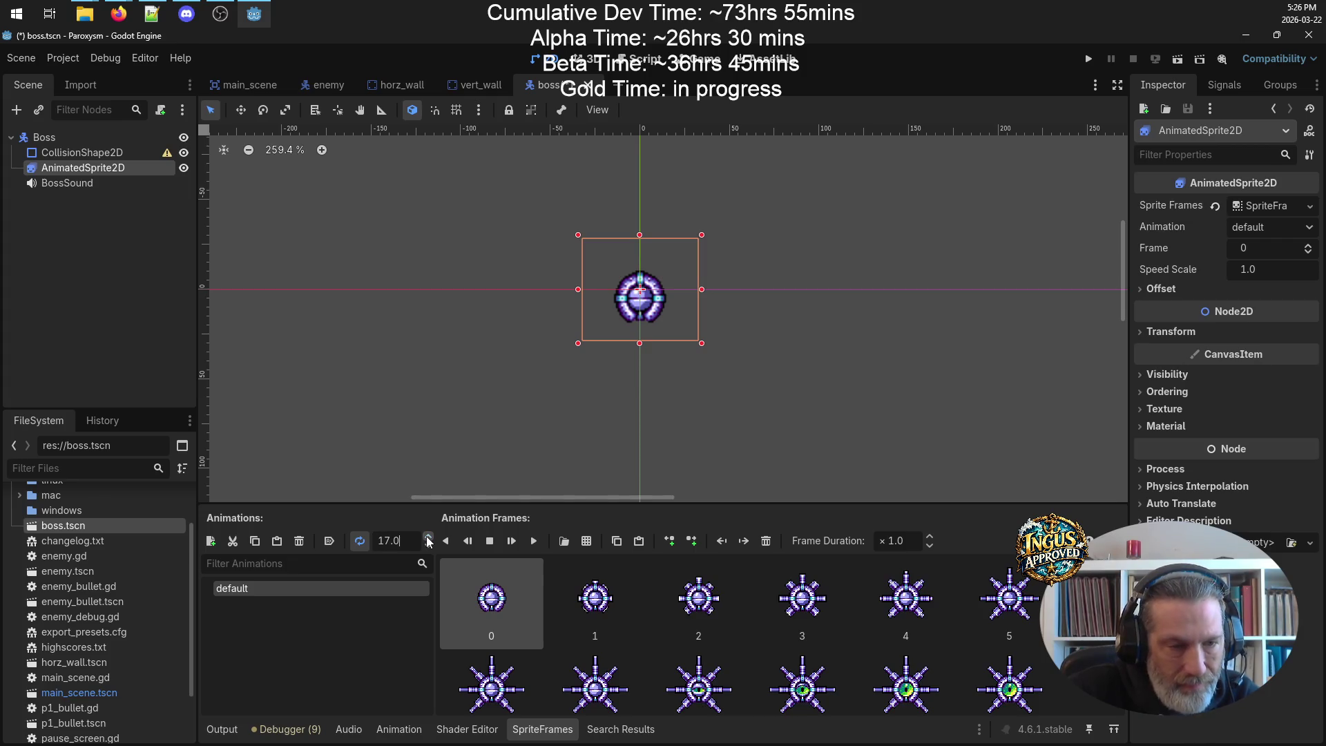
pyautogui.click(506, 542)
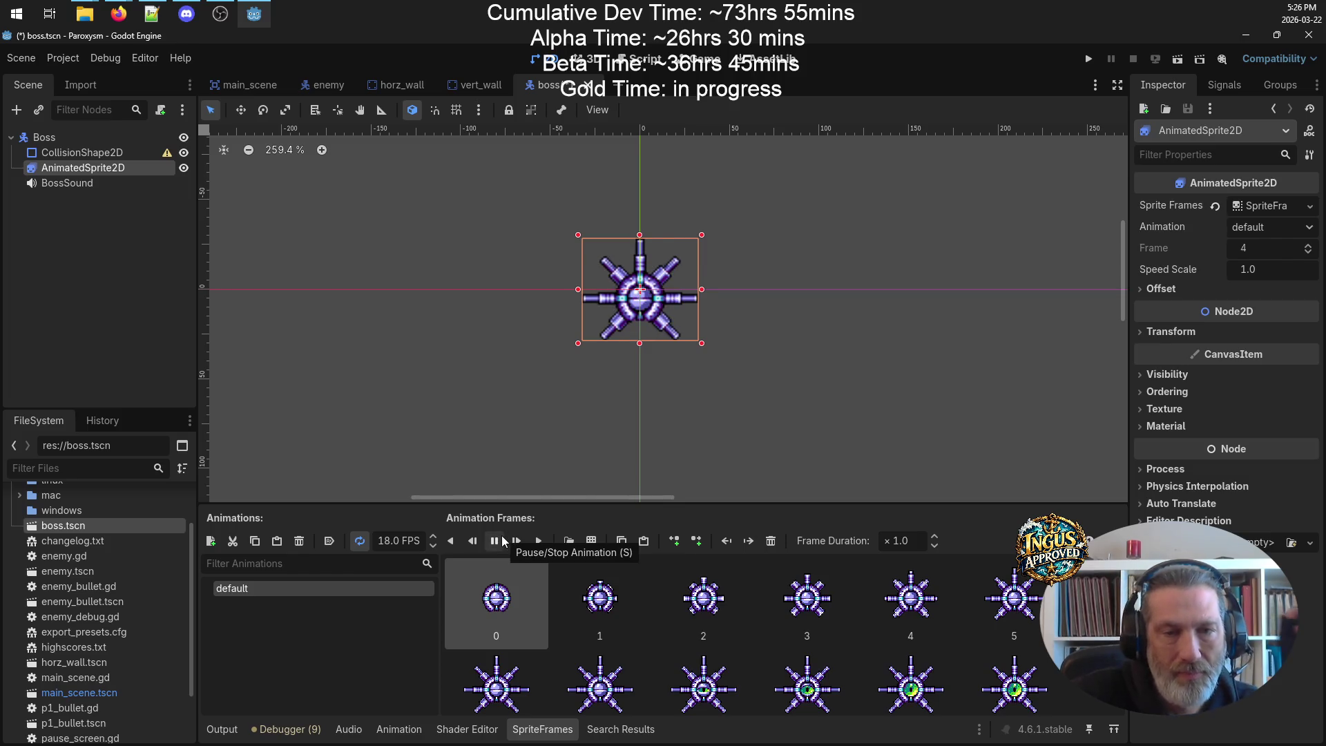
pyautogui.click(434, 547)
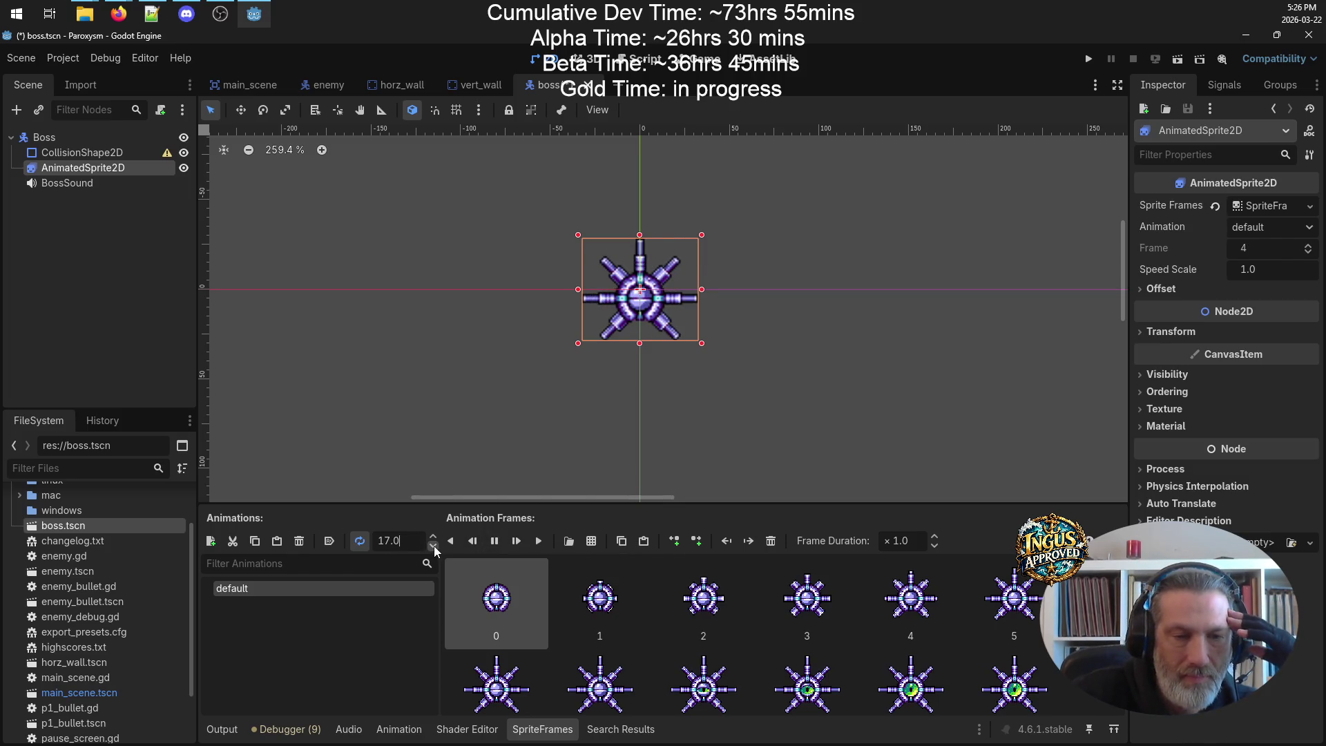
pyautogui.click(433, 547)
pyautogui.click(433, 548)
pyautogui.click(433, 547)
pyautogui.click(432, 547)
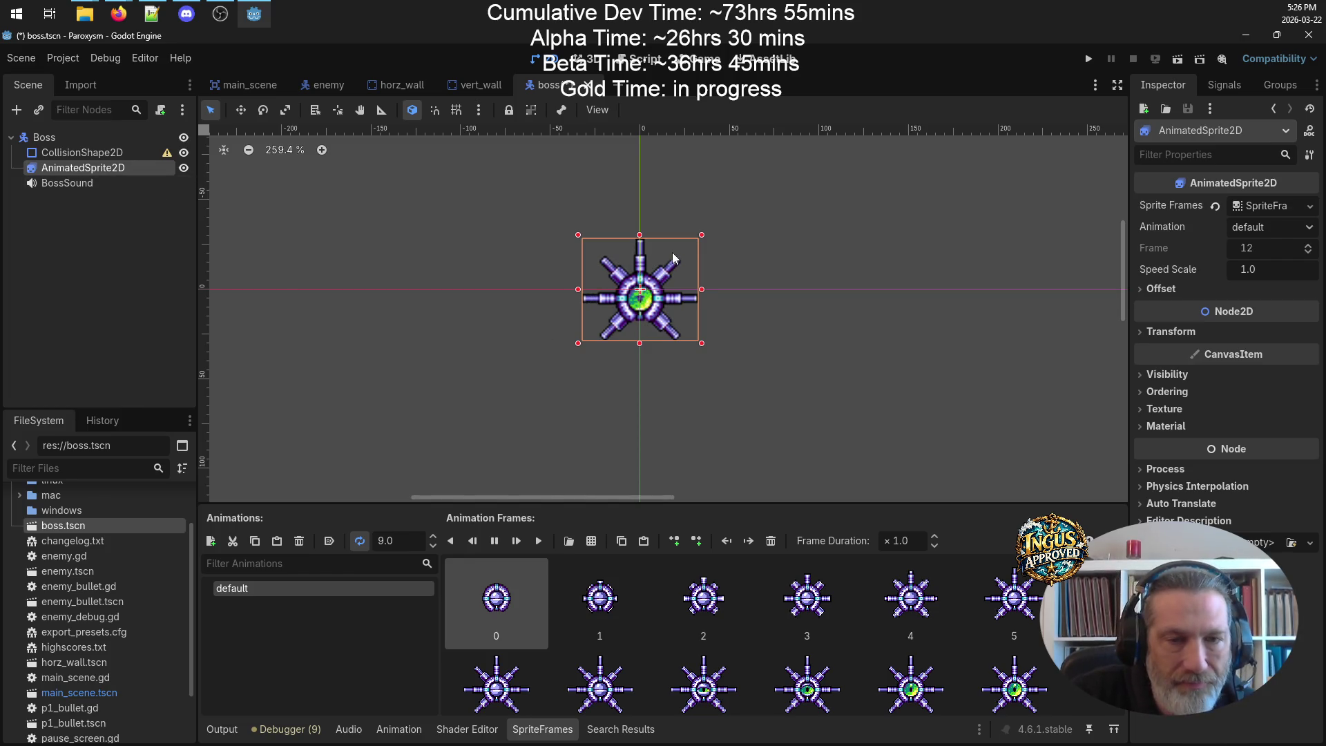
pyautogui.moveTo(677, 319); pyautogui.dragTo(679, 306)
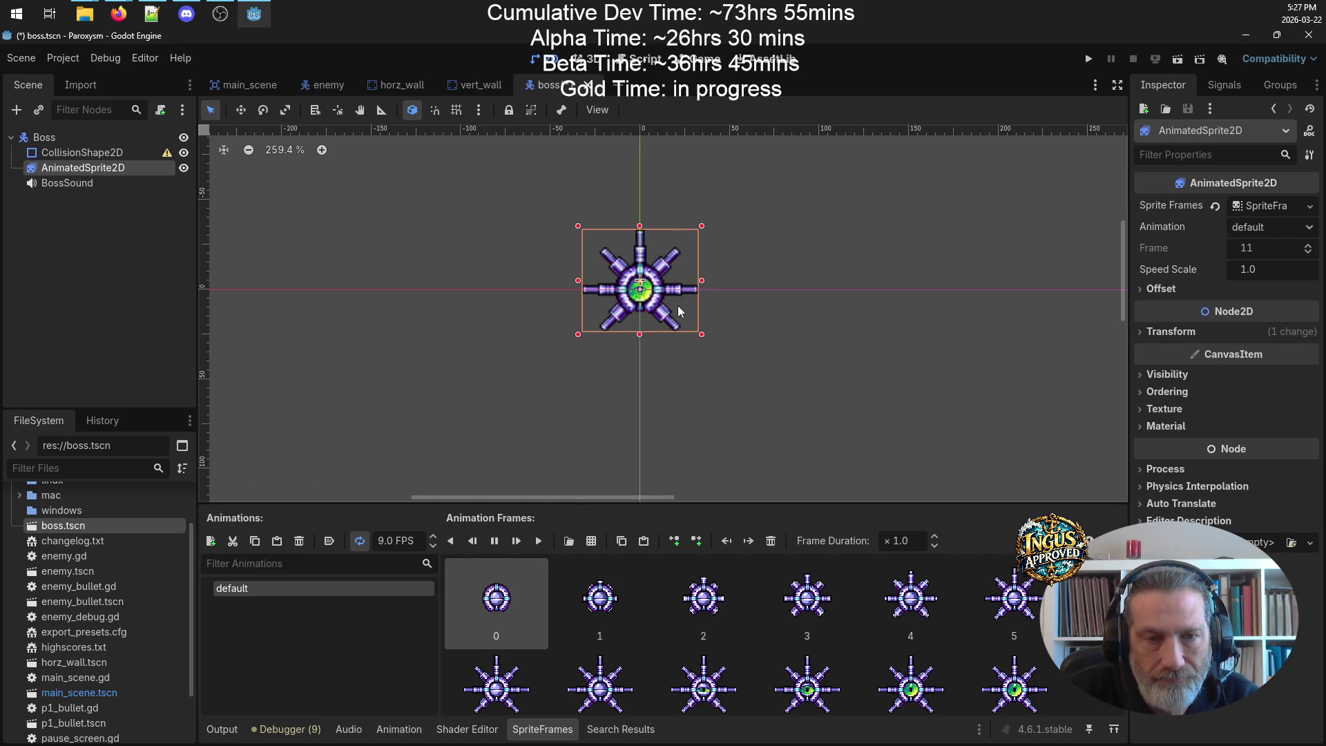
pyautogui.click(858, 332)
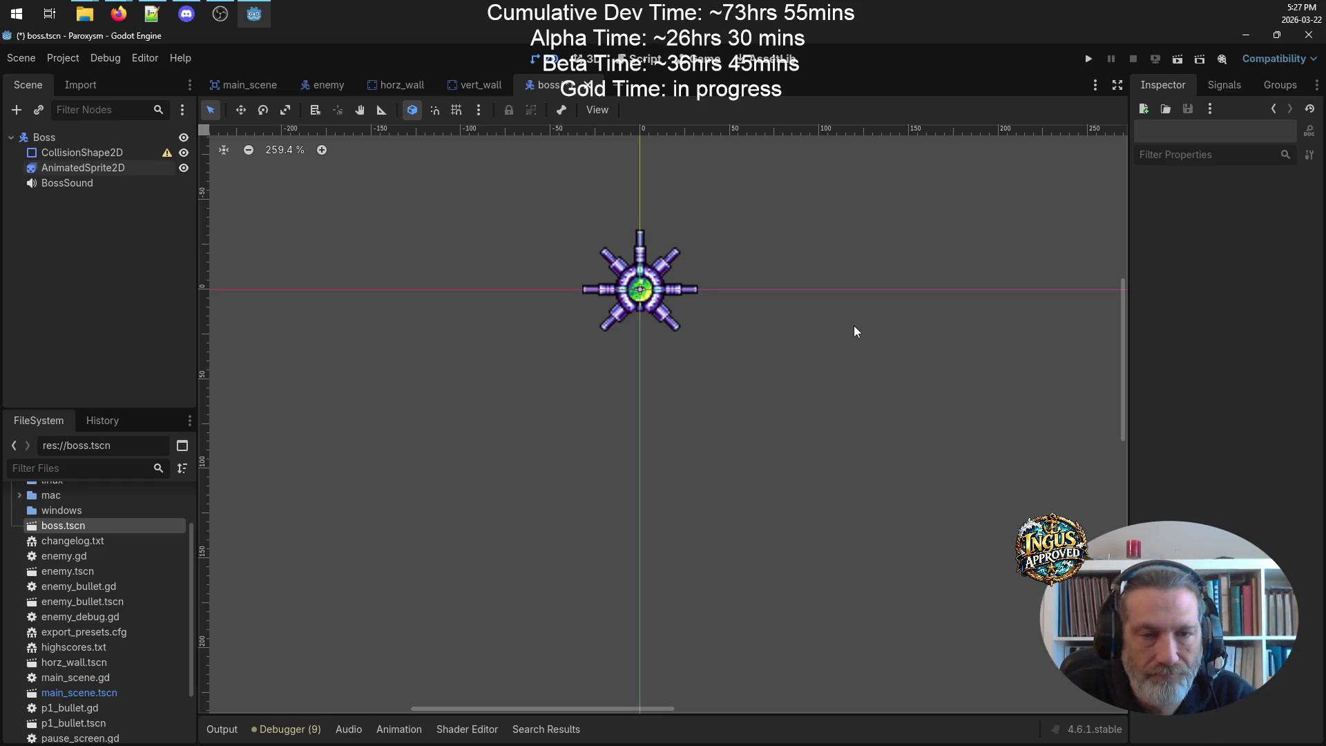
# - With the boss AnimatedSprite2D reselected, start adding frames from a sprite sheet in res://assets/graphics
pyautogui.scroll(-6, 738, 320)
pyautogui.scroll(3, 736, 318)
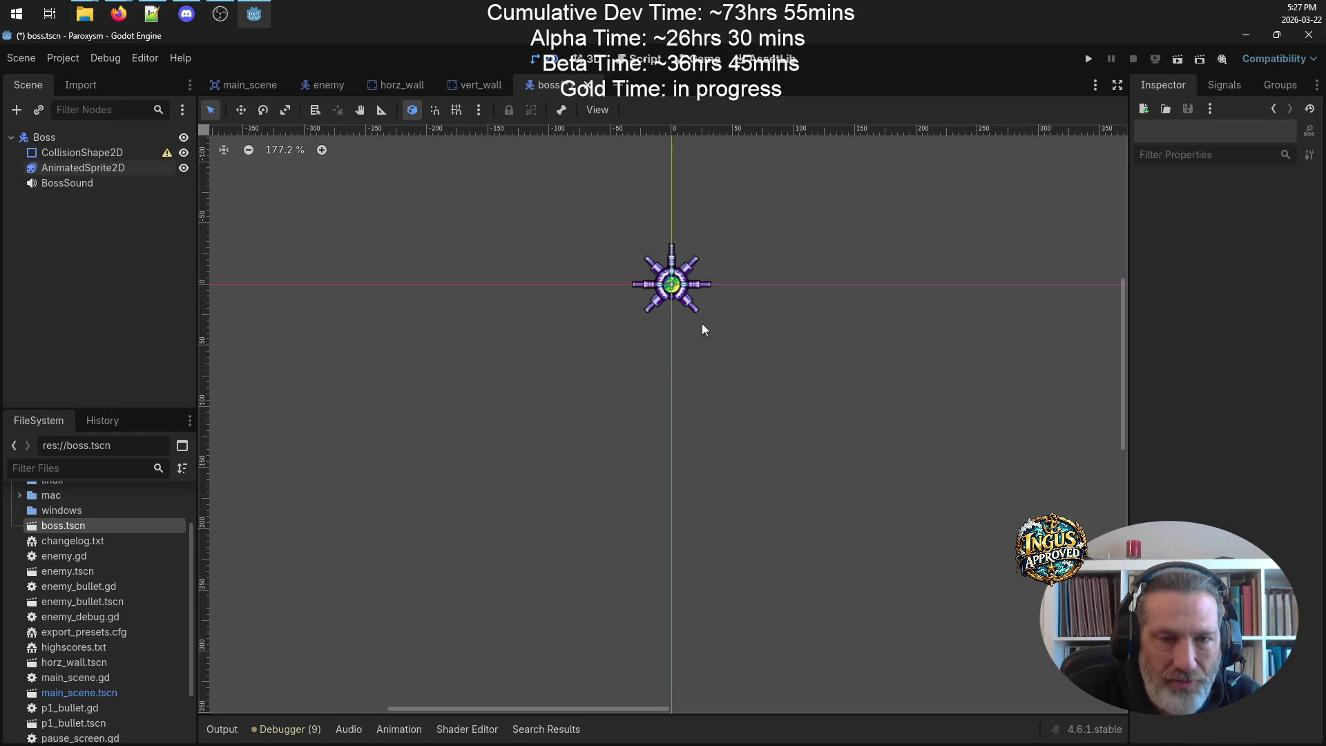
pyautogui.scroll(-3, 341, 677)
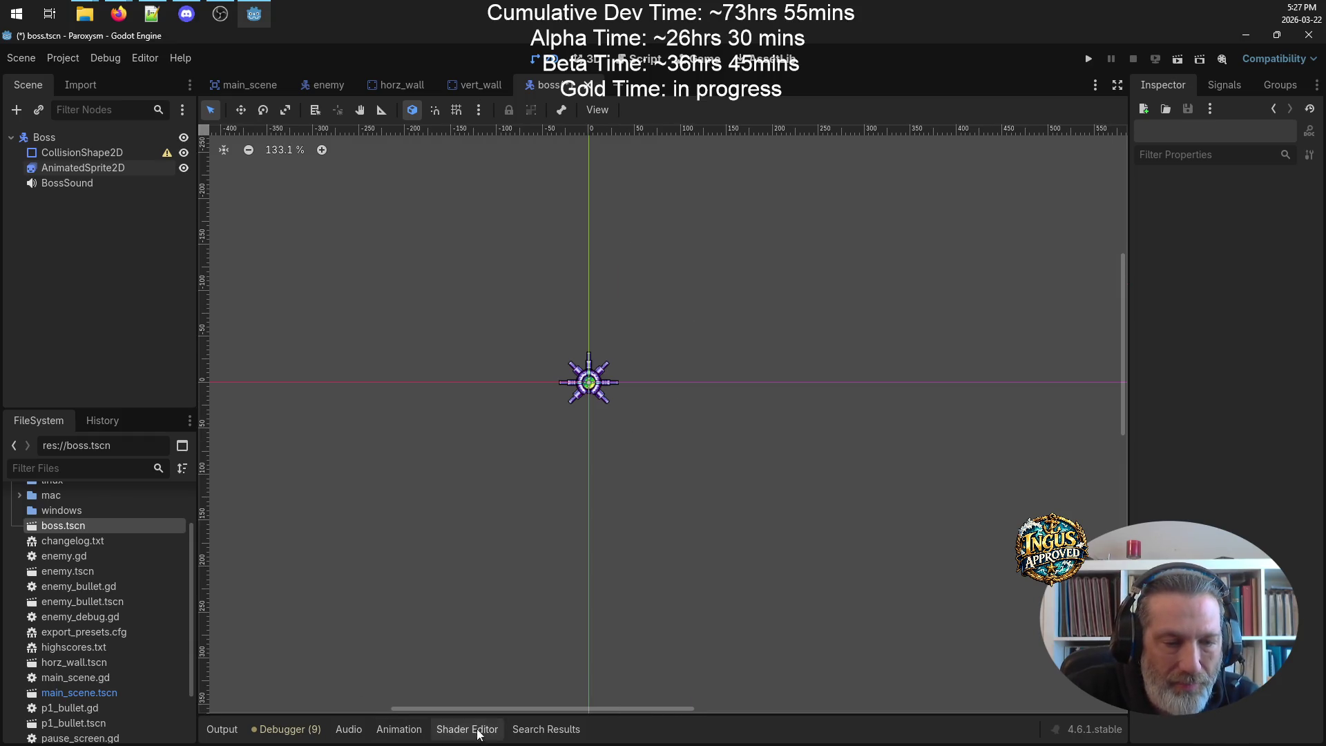
pyautogui.click(398, 729)
pyautogui.click(116, 168)
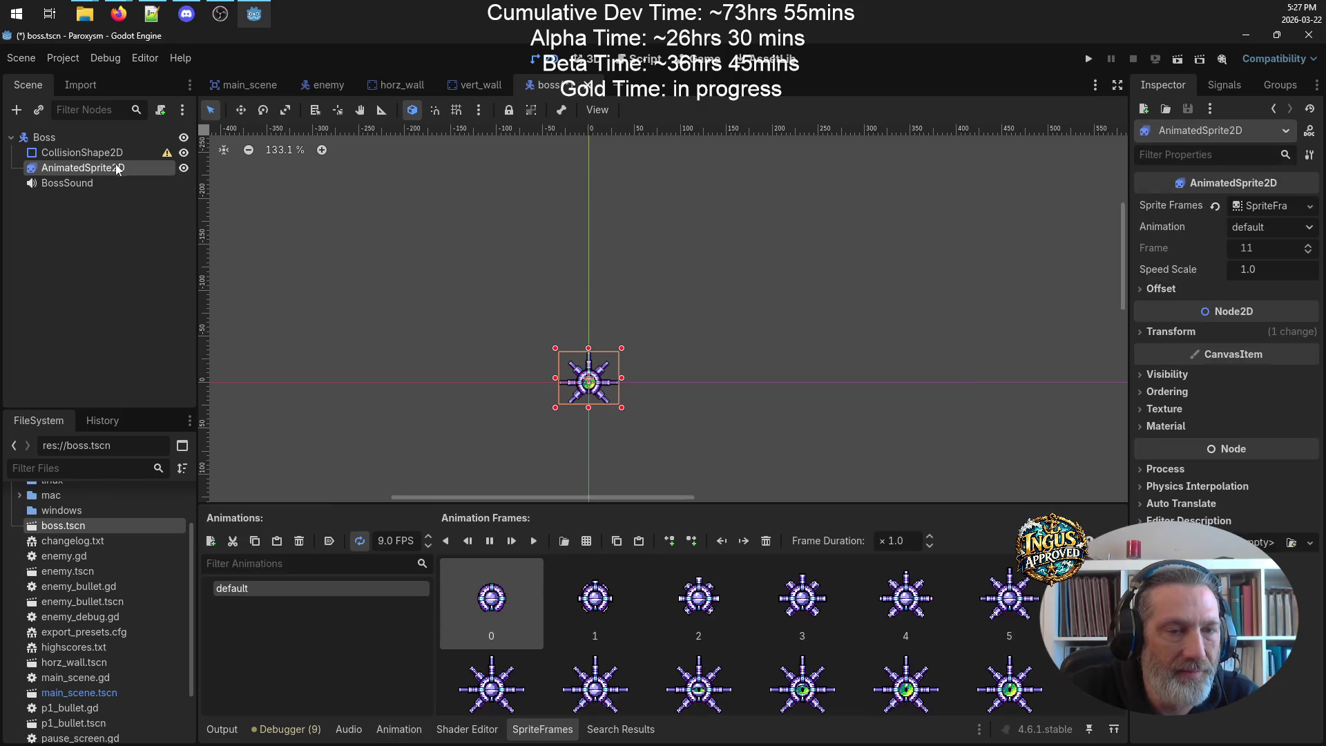
pyautogui.scroll(-2, 905, 601)
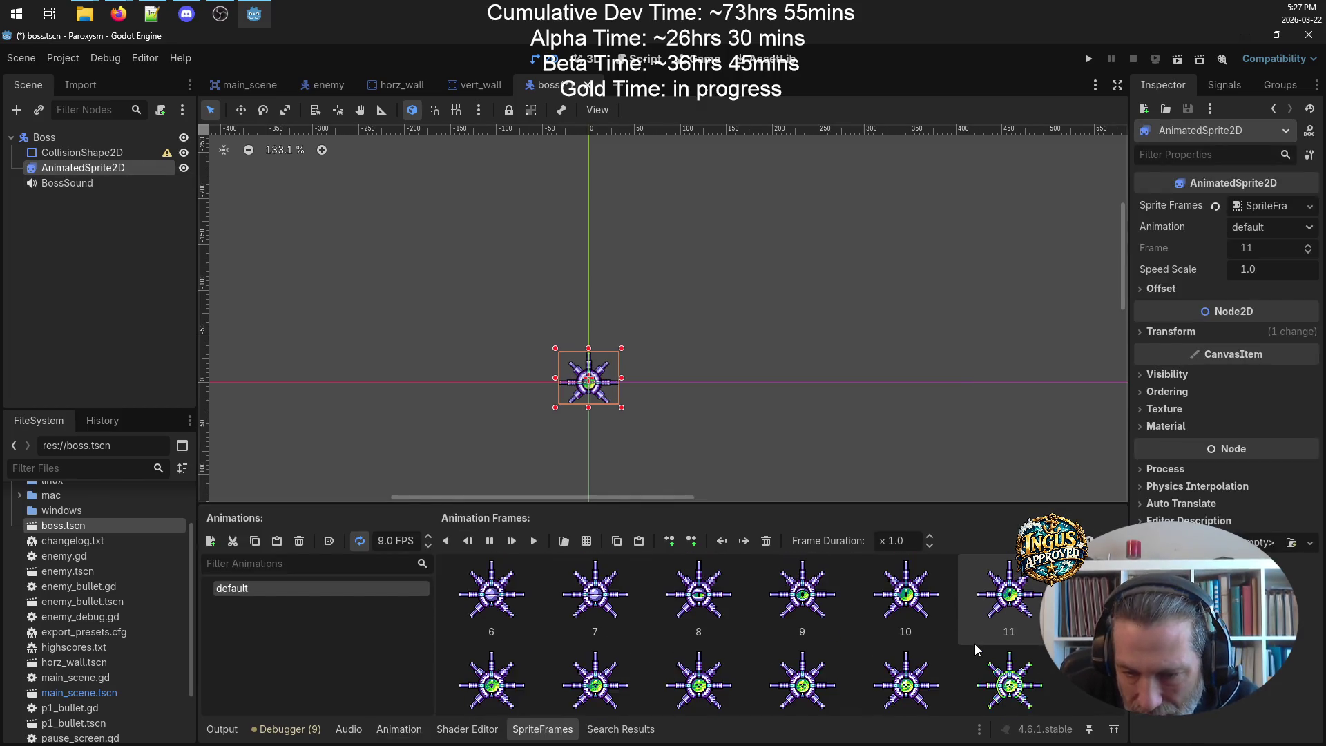
pyautogui.press('Right')
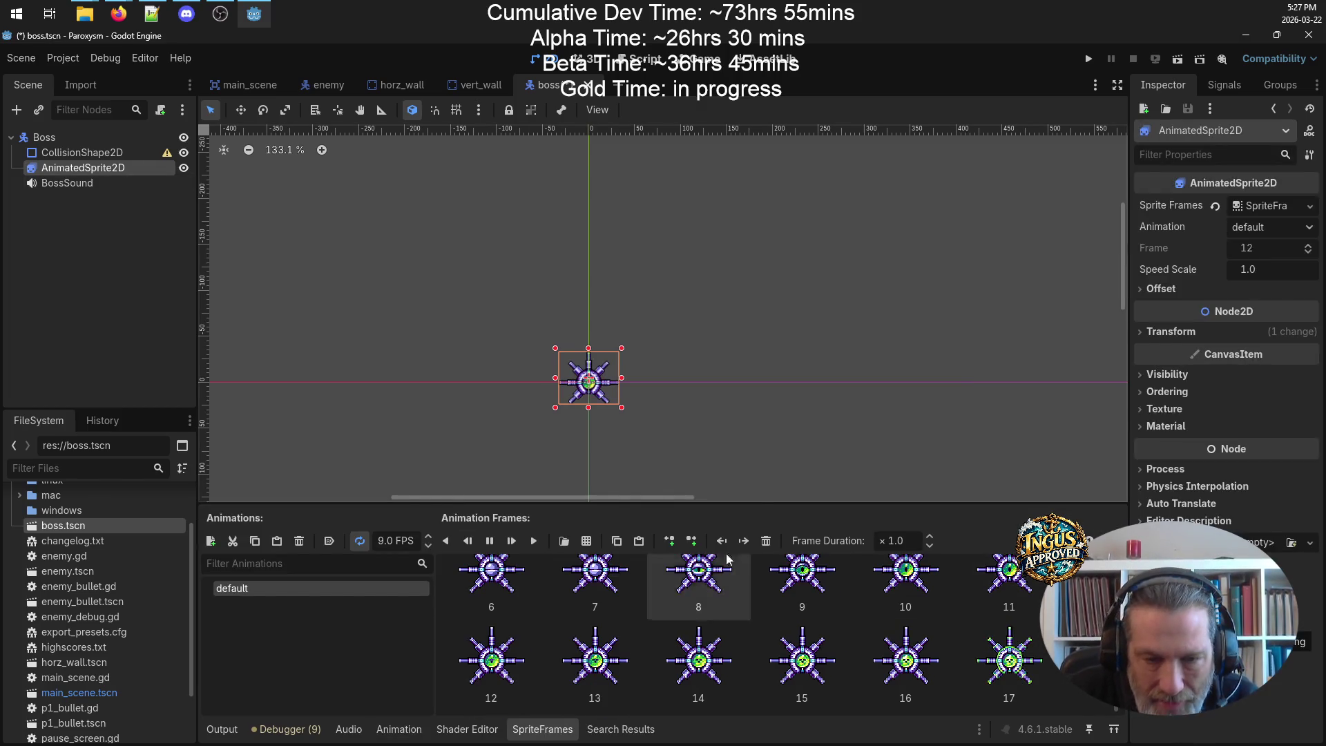
pyautogui.click(588, 541)
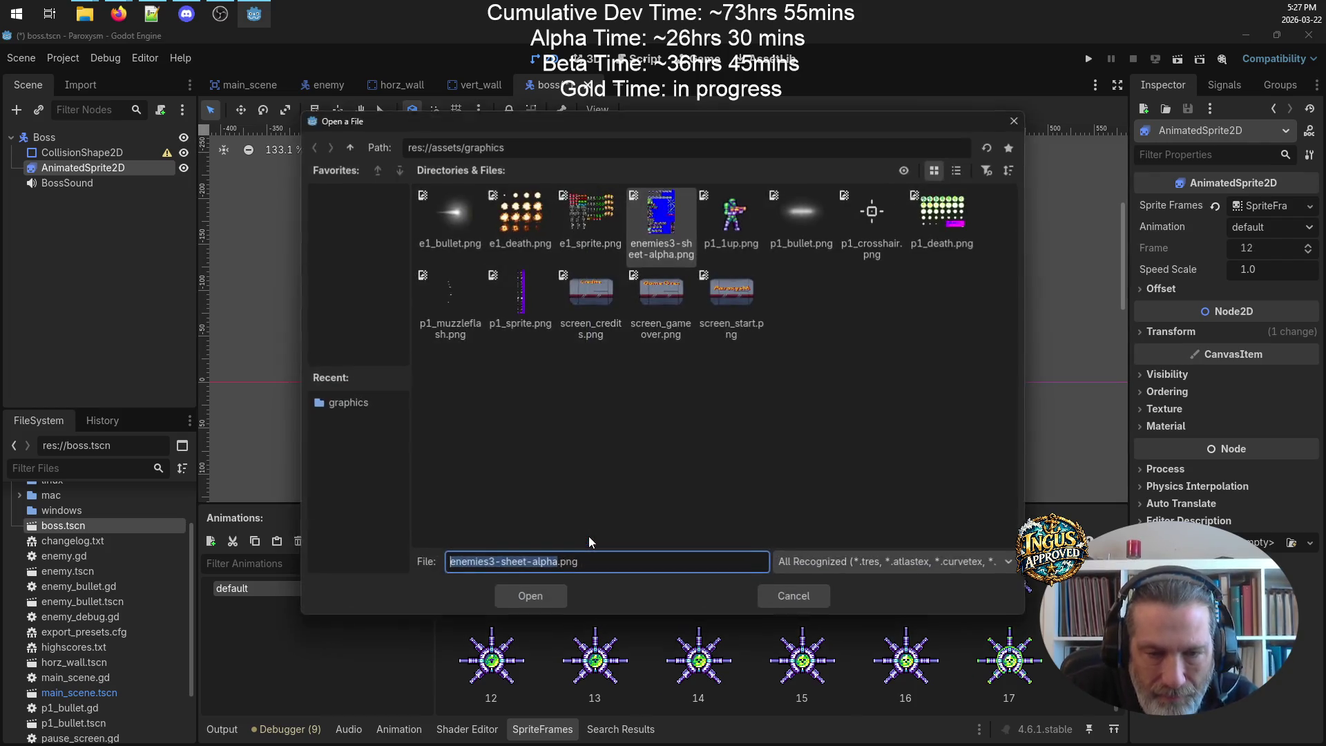
# - Open enemies3-sheet-alpha.png in the Select Frames window, sliced 7×14
pyautogui.click(671, 223)
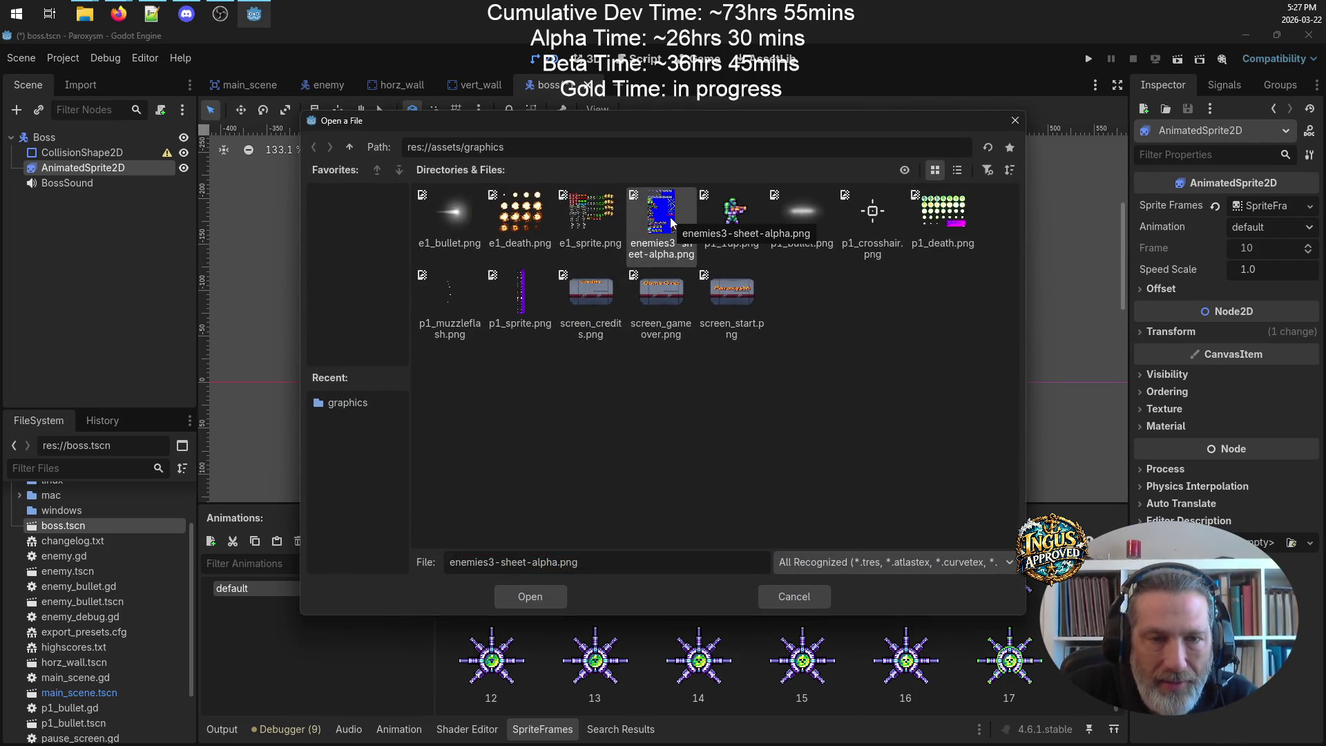
pyautogui.click(530, 596)
pyautogui.scroll(8, 719, 180)
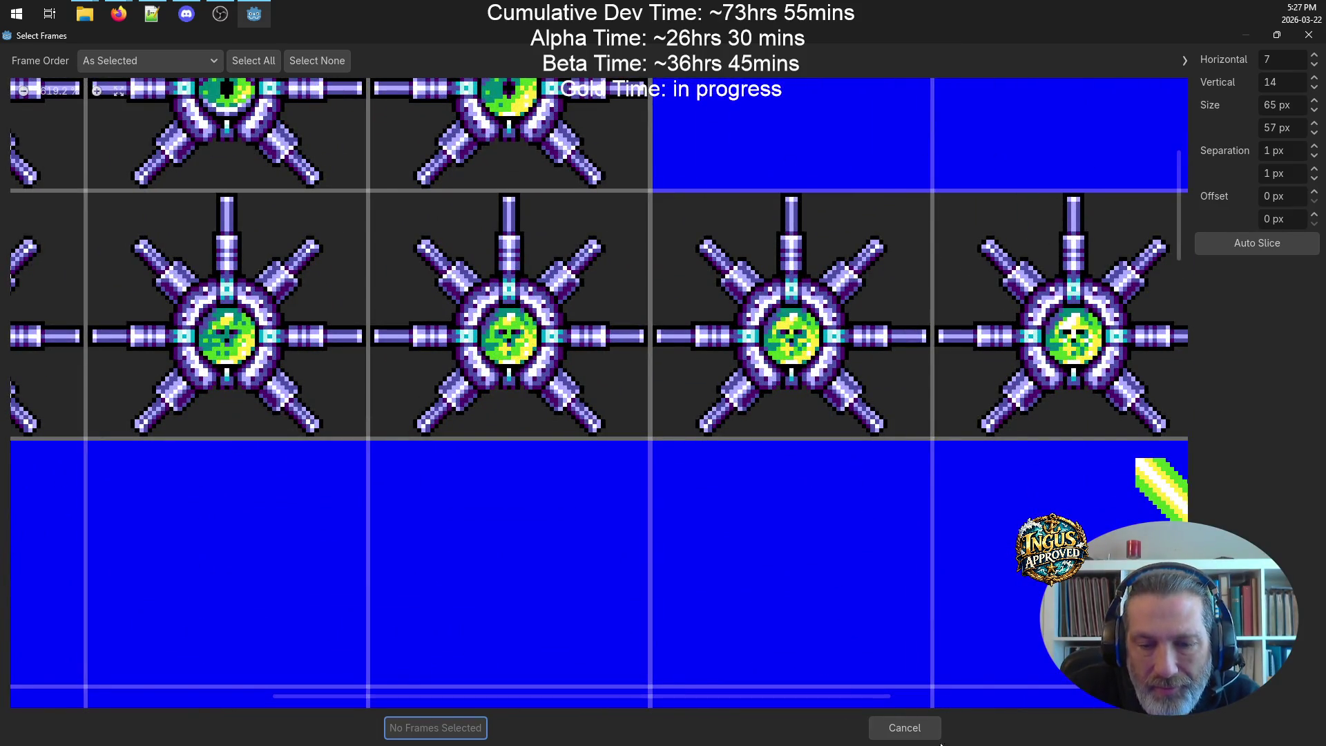
# - Test the slicing grid offsets, then reset both horizontal and vertical offsets to 0 px
pyautogui.moveTo(610, 694); pyautogui.dragTo(811, 704)
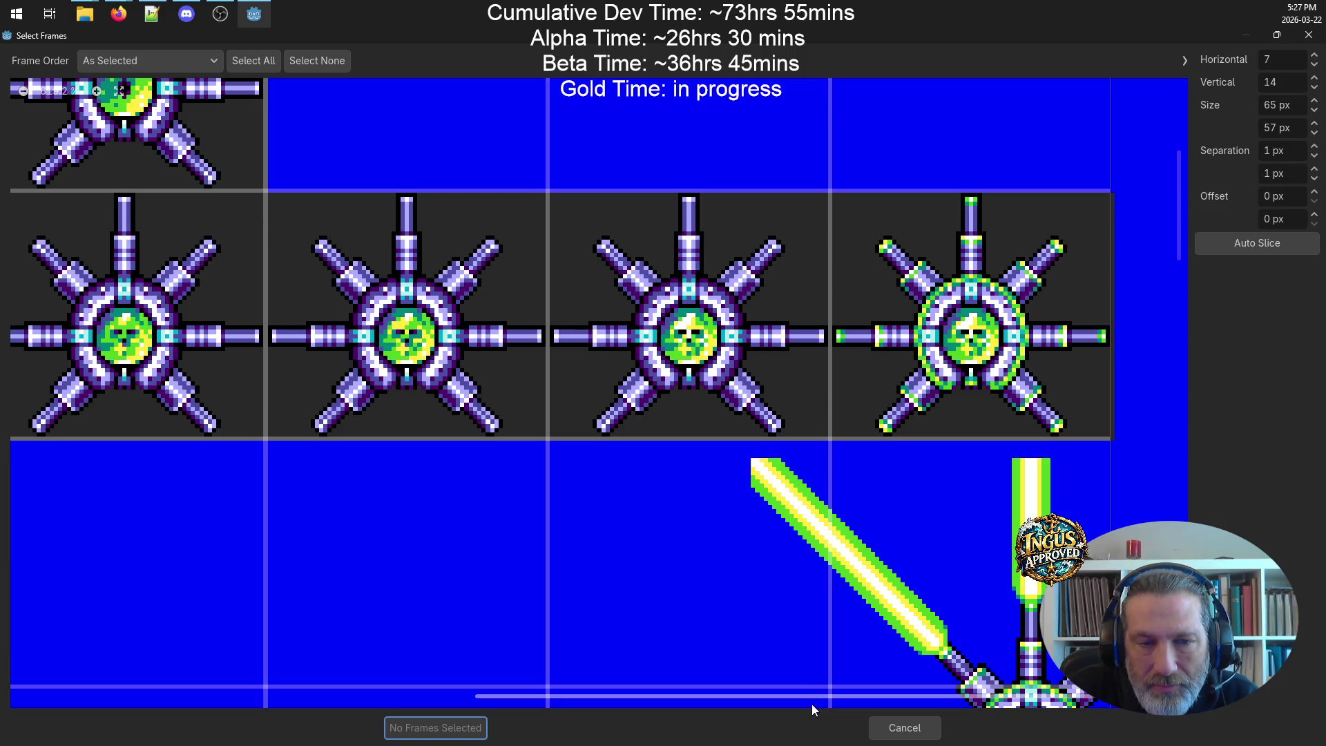
pyautogui.moveTo(811, 703)
pyautogui.mouseDown()
pyautogui.moveTo(822, 707)
pyautogui.moveTo(88, 724)
pyautogui.moveTo(1019, 702)
pyautogui.mouseUp()
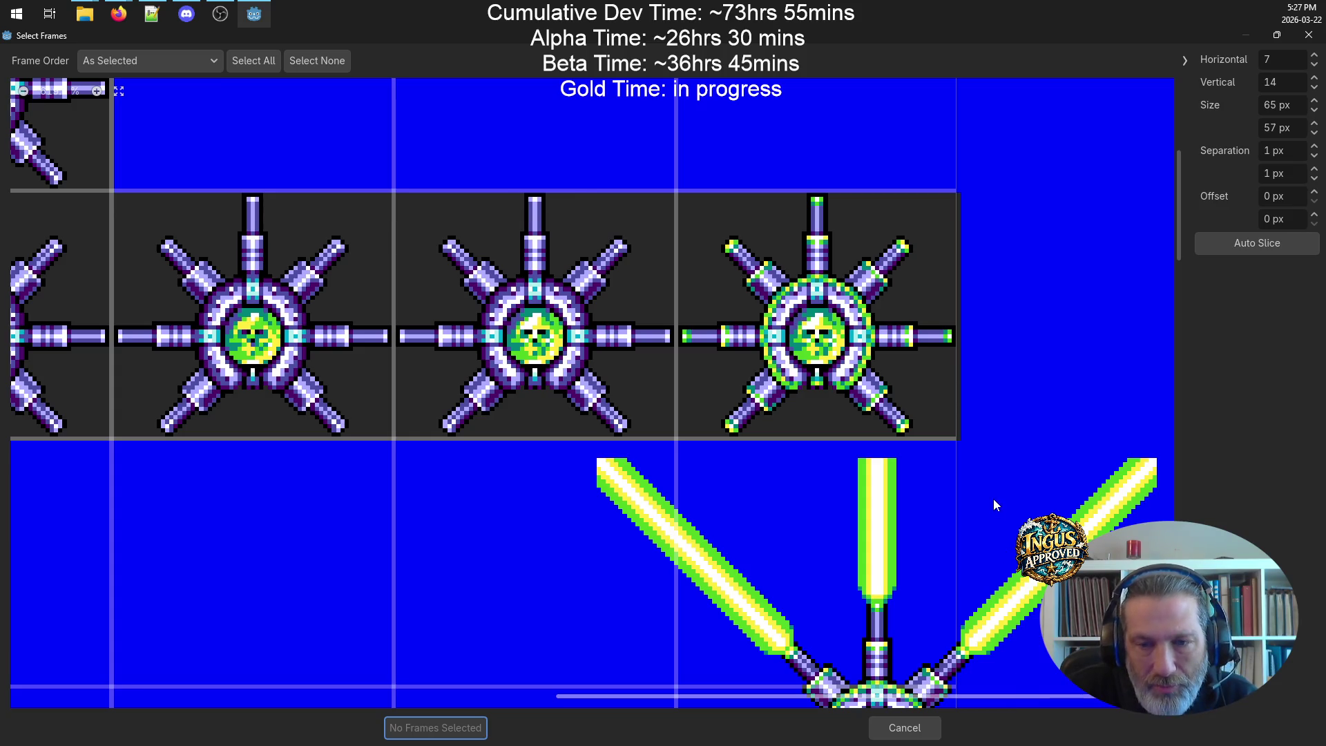
pyautogui.scroll(4, 1002, 436)
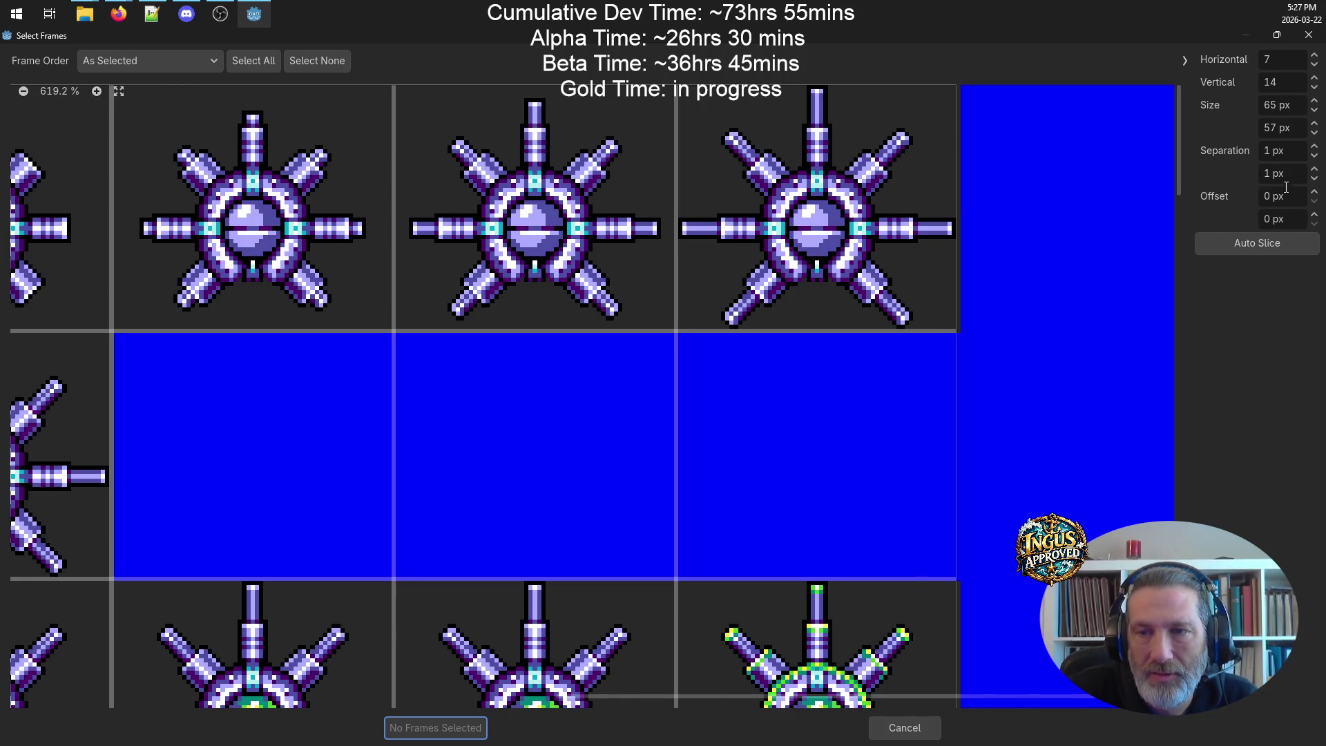
pyautogui.click(1314, 194)
pyautogui.scroll(-5, 1051, 340)
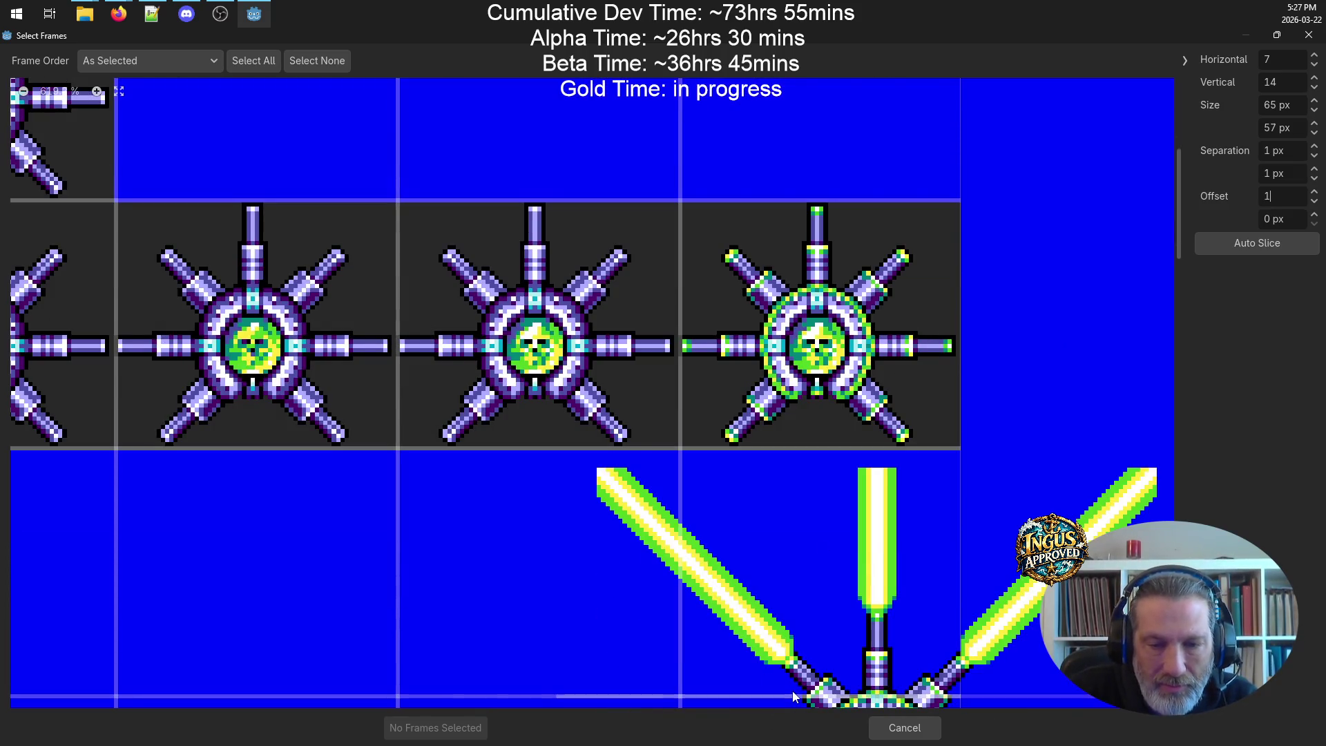
pyautogui.moveTo(785, 696)
pyautogui.mouseDown()
pyautogui.moveTo(330, 708)
pyautogui.moveTo(126, 729)
pyautogui.mouseUp()
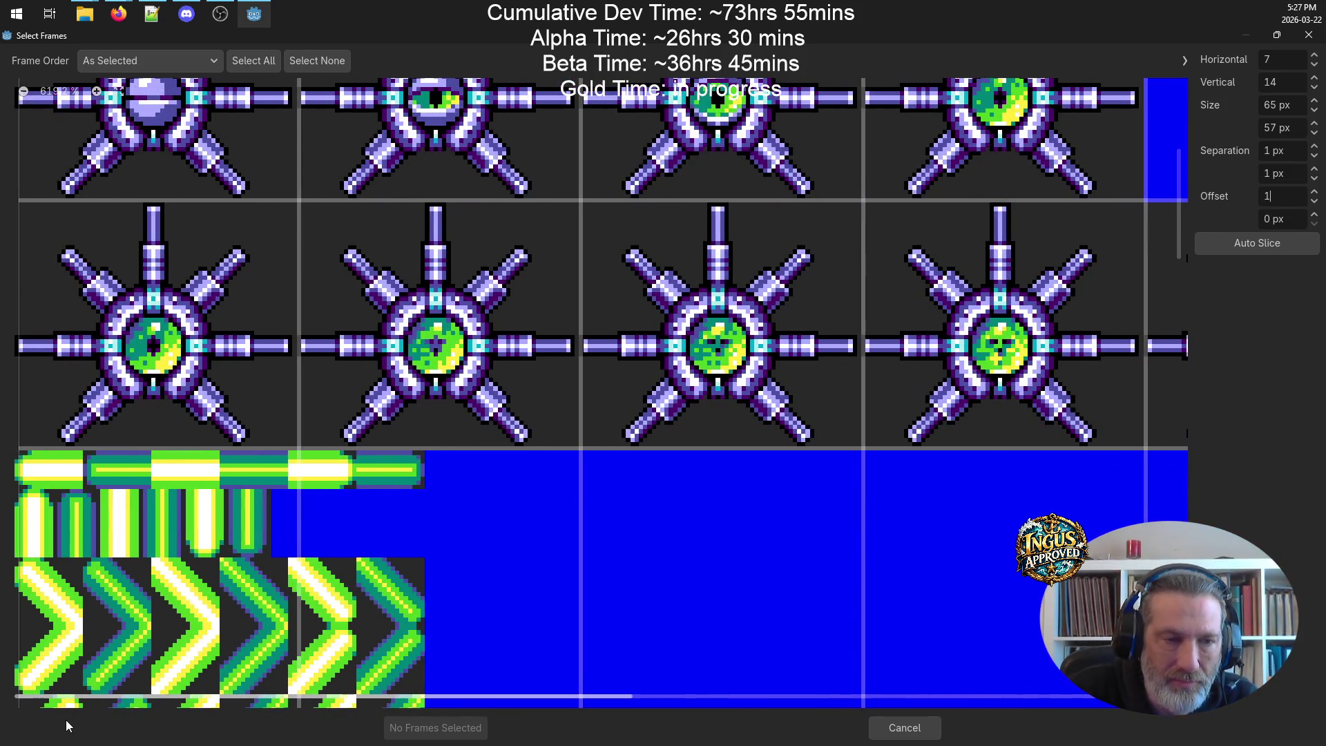
pyautogui.scroll(5, 490, 447)
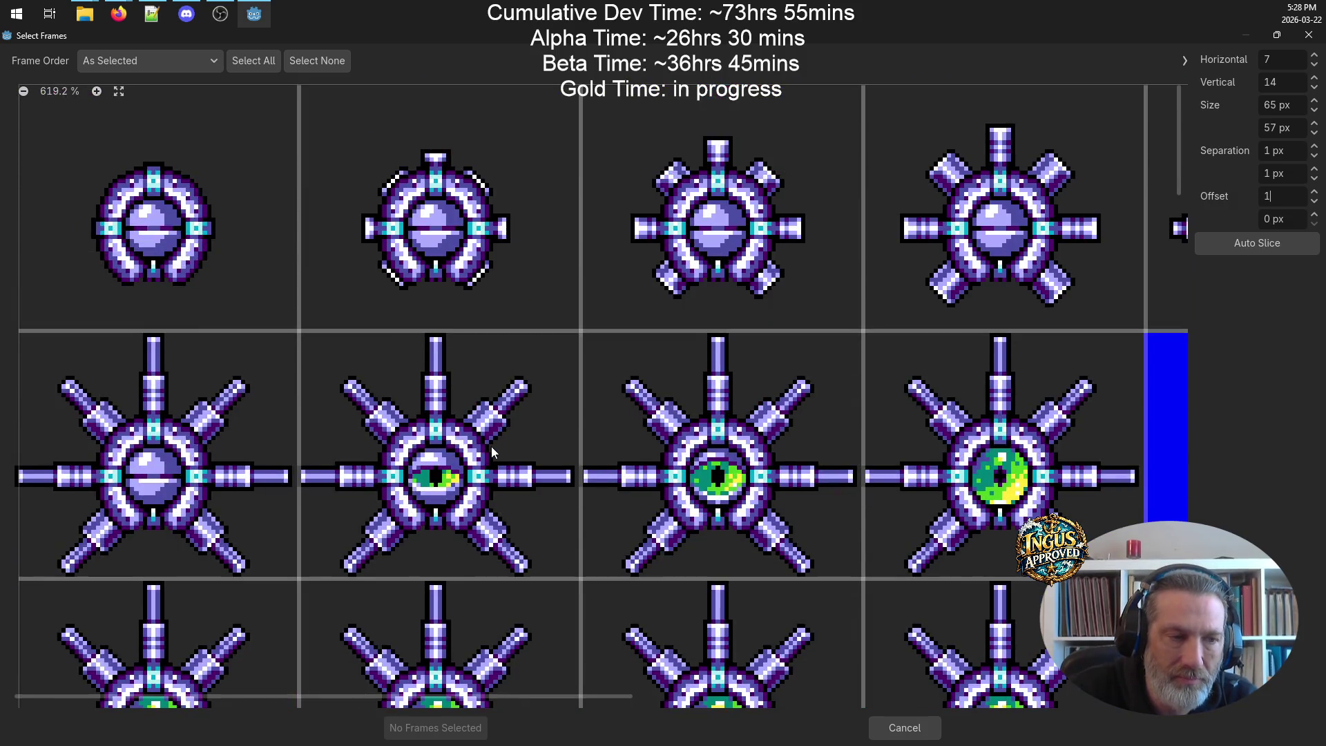
pyautogui.click(1315, 204)
pyautogui.click(1315, 216)
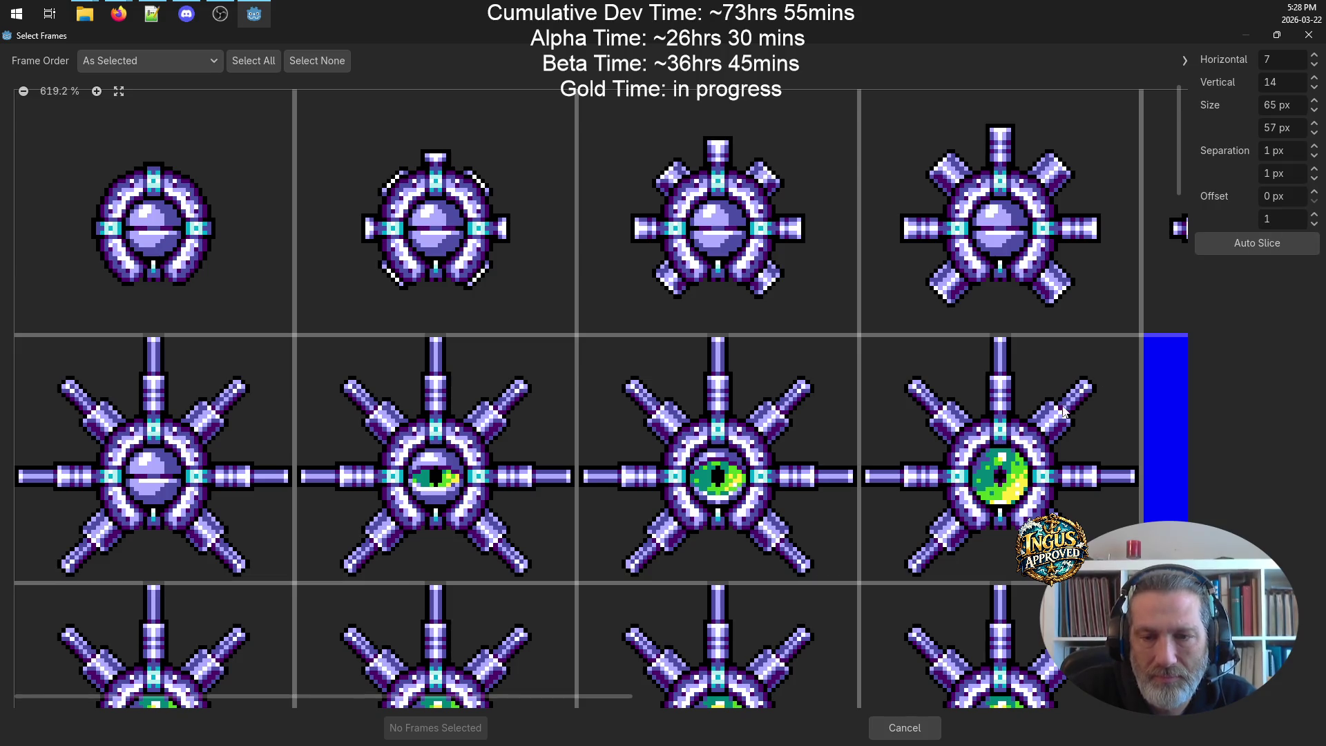
pyautogui.scroll(-2, 1069, 408)
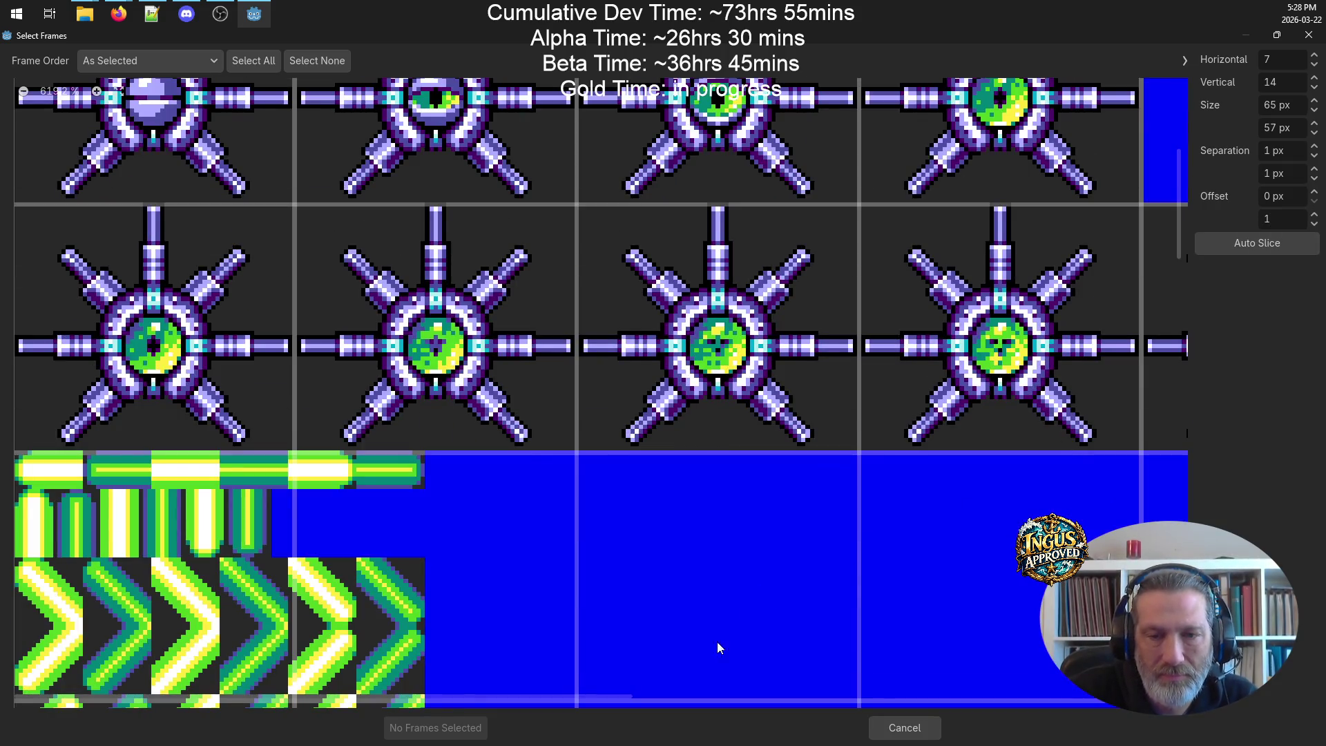
pyautogui.moveTo(602, 694); pyautogui.dragTo(1150, 715)
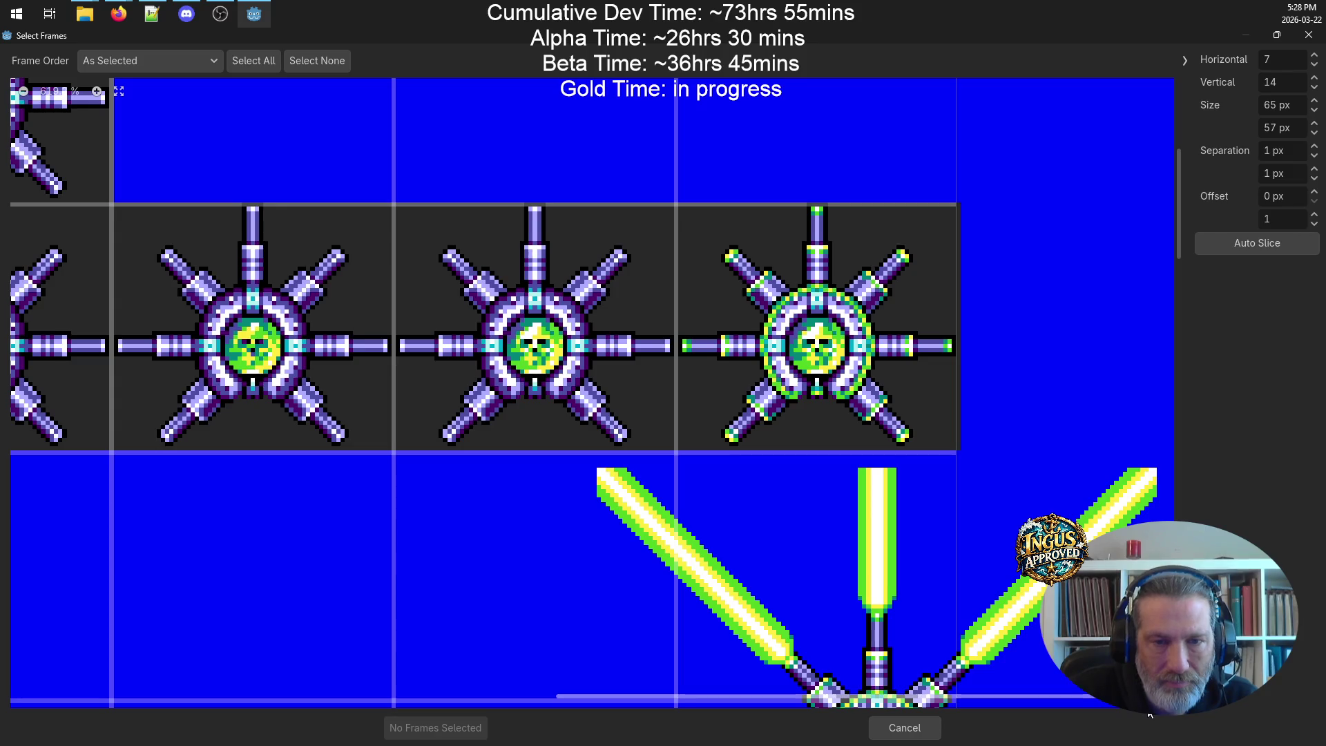
pyautogui.moveTo(1149, 715); pyautogui.dragTo(599, 733)
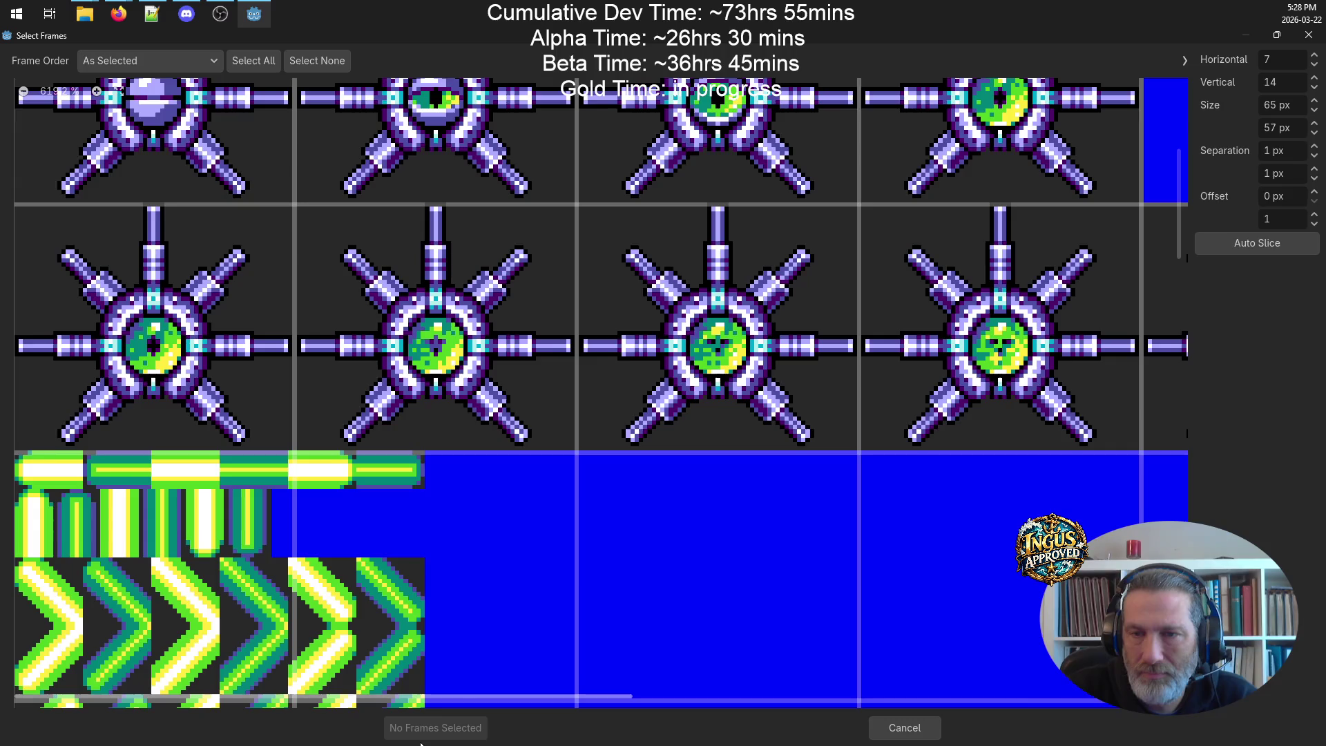
pyautogui.scroll(5, 801, 498)
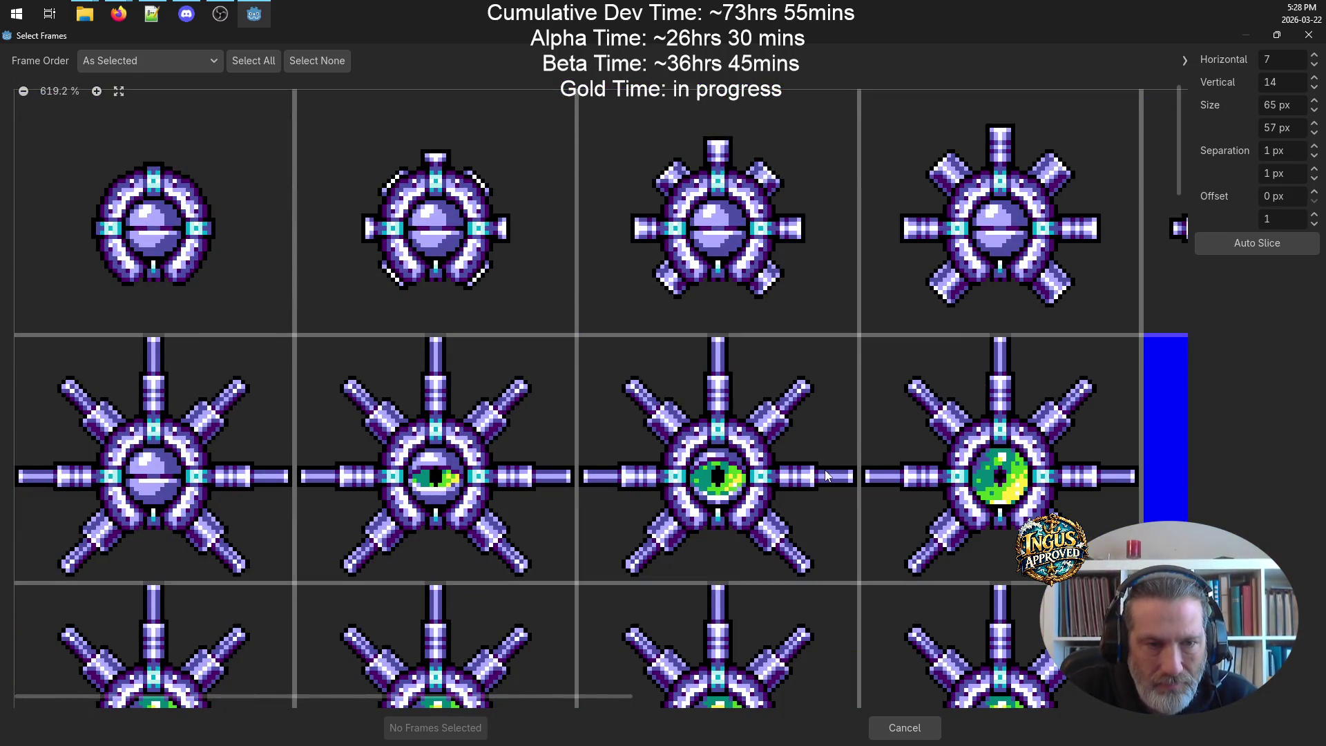
pyautogui.click(1314, 224)
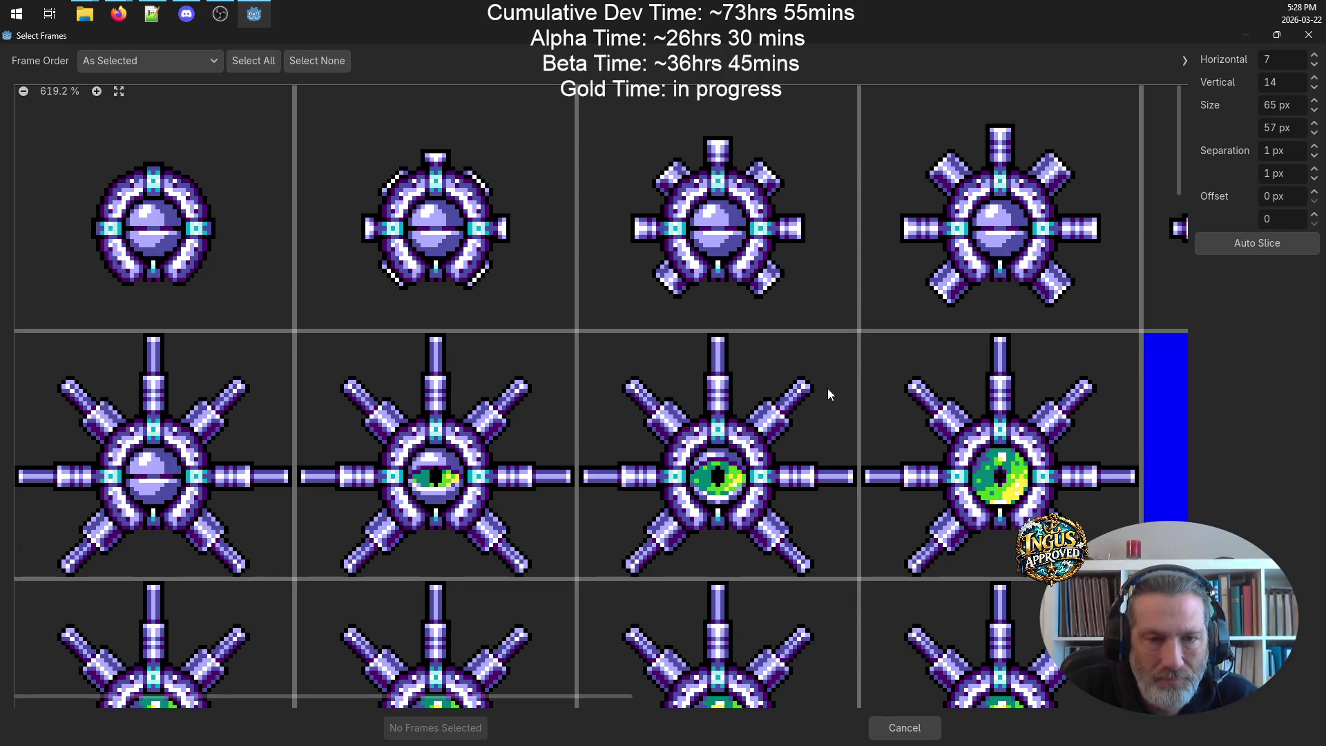
pyautogui.scroll(-3, 863, 404)
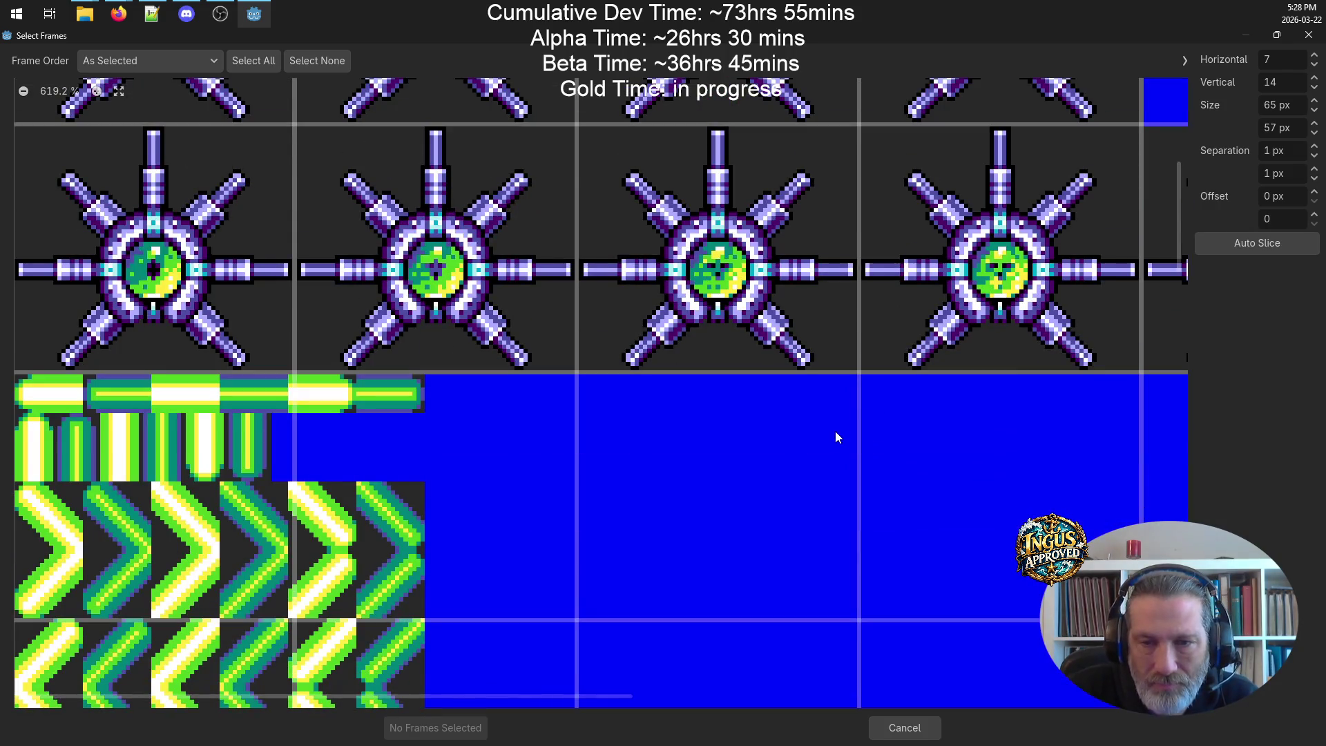
pyautogui.scroll(2, 840, 425)
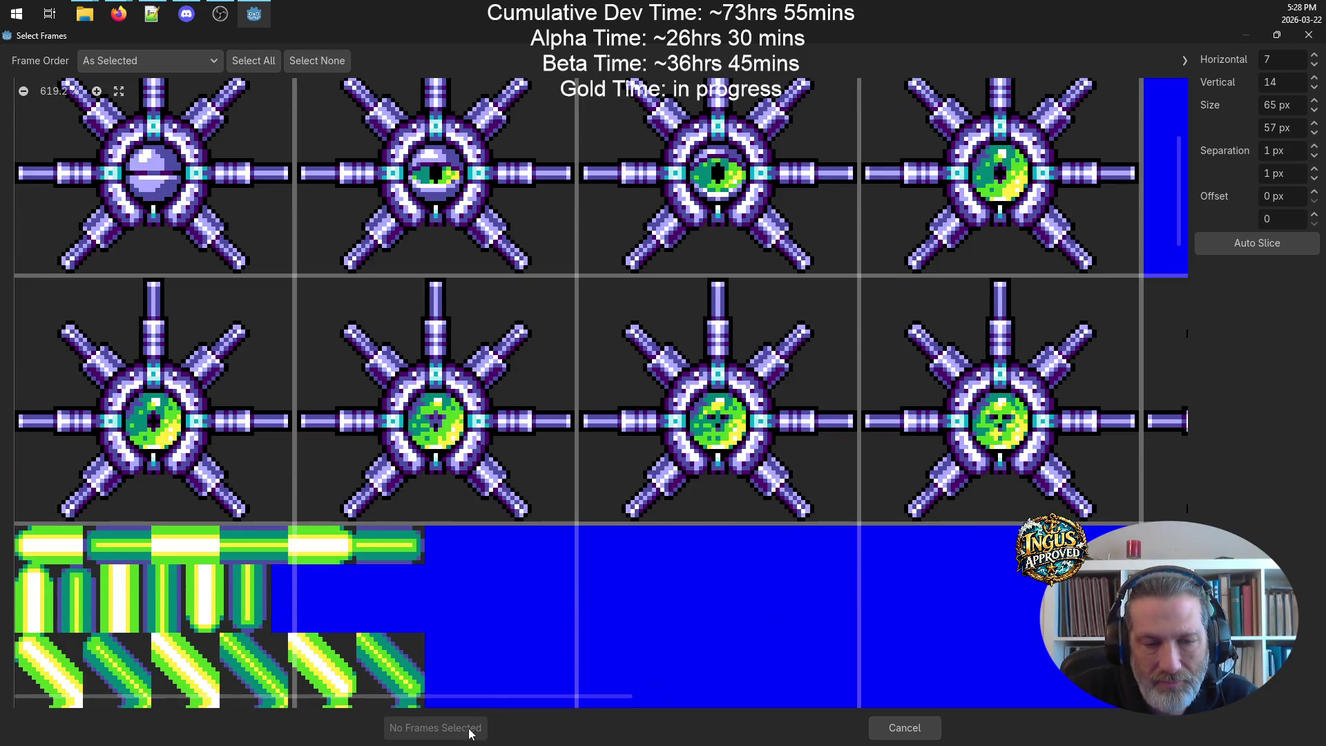
pyautogui.scroll(4, 801, 342)
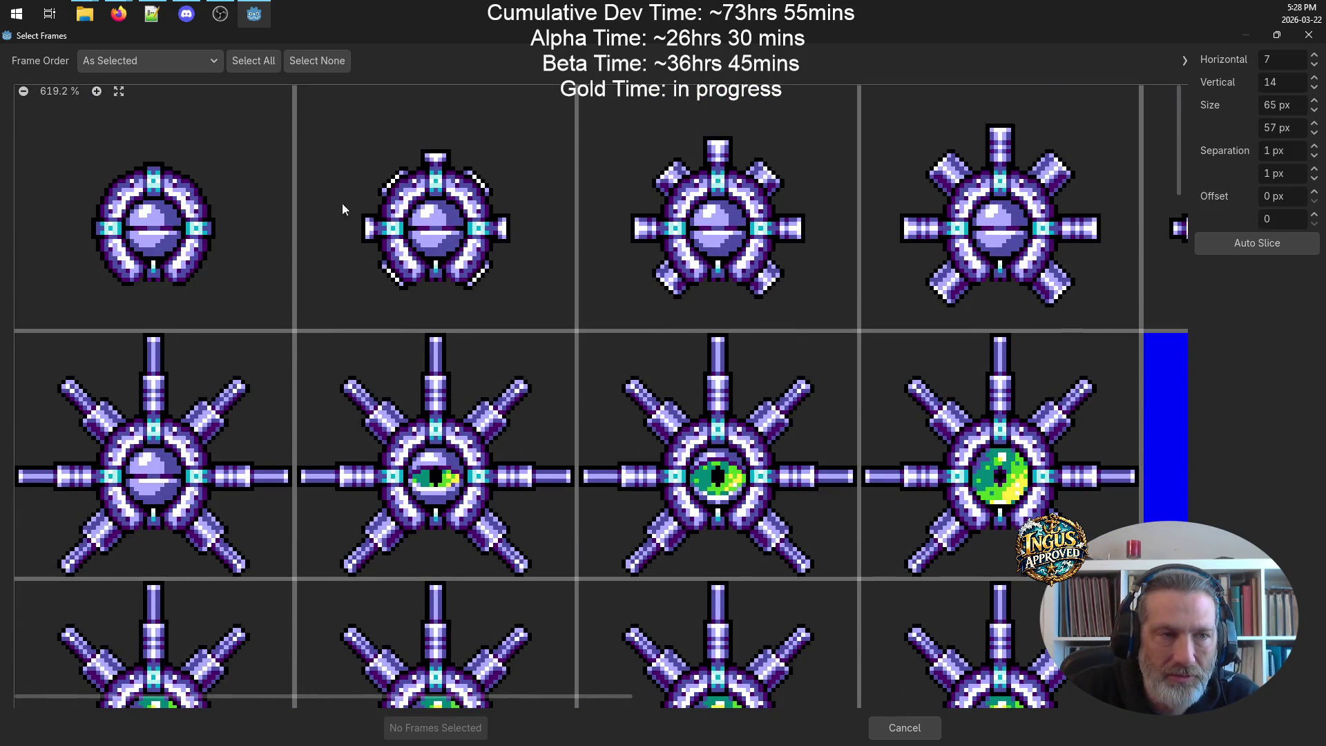
# - Select star-creature frames 0–17 from the top three rows and add the 18 frames
pyautogui.moveTo(136, 184); pyautogui.dragTo(423, 156)
pyautogui.moveTo(735, 182); pyautogui.dragTo(959, 183)
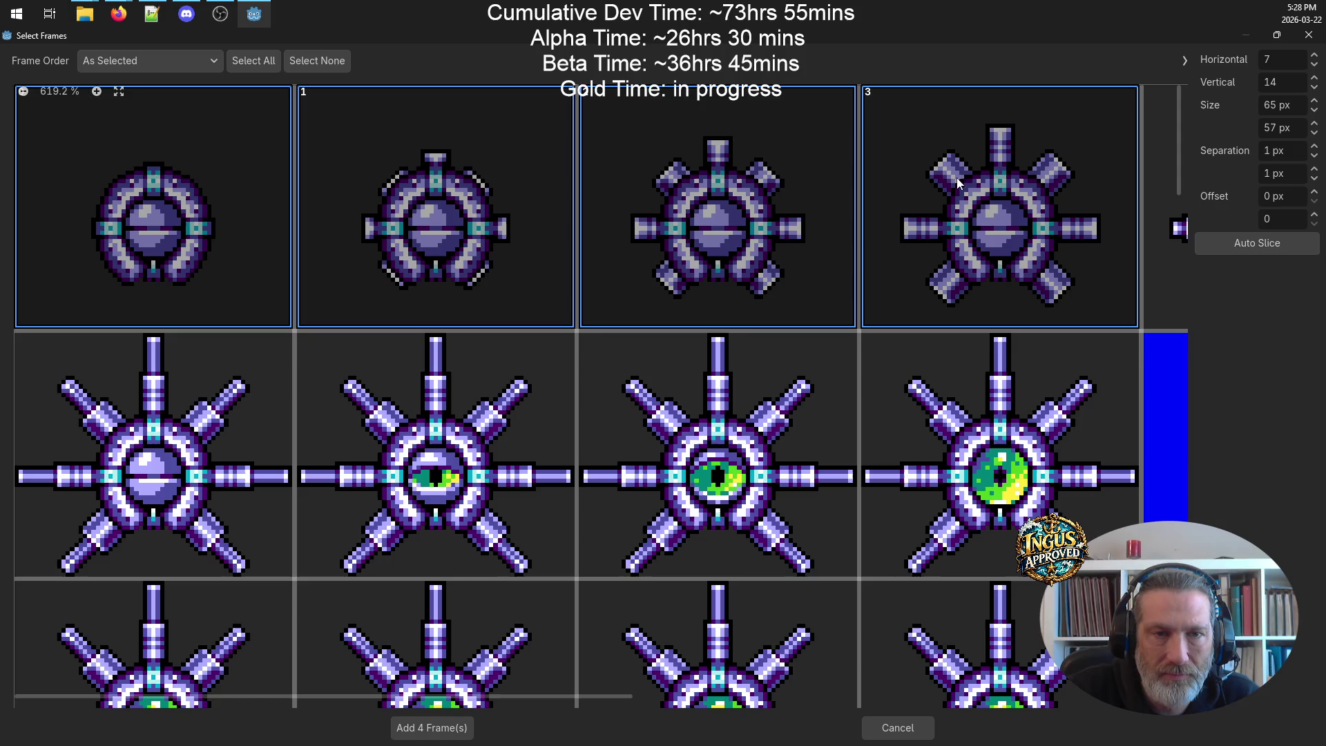
pyautogui.click(1160, 216)
pyautogui.scroll(-5, 616, 231)
pyautogui.scroll(4, 616, 231)
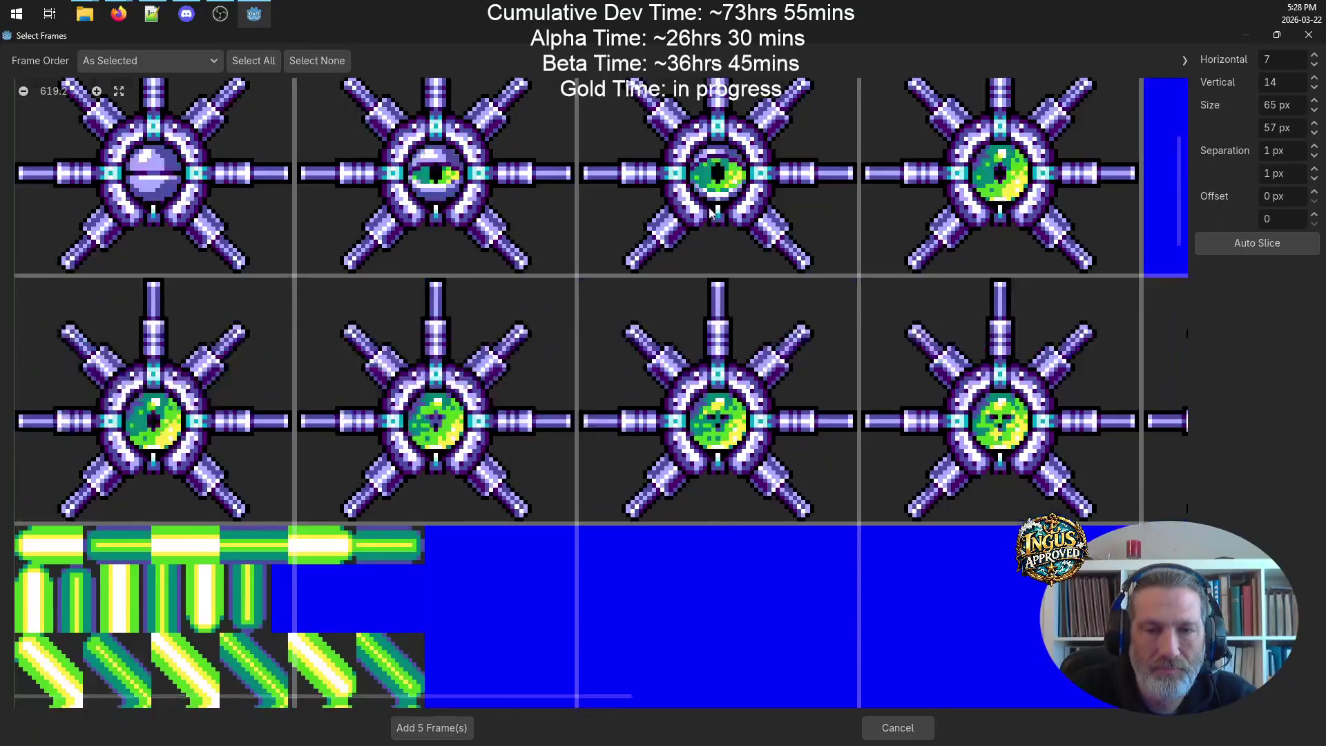
pyautogui.scroll(-1, 800, 243)
pyautogui.scroll(-9, 800, 243)
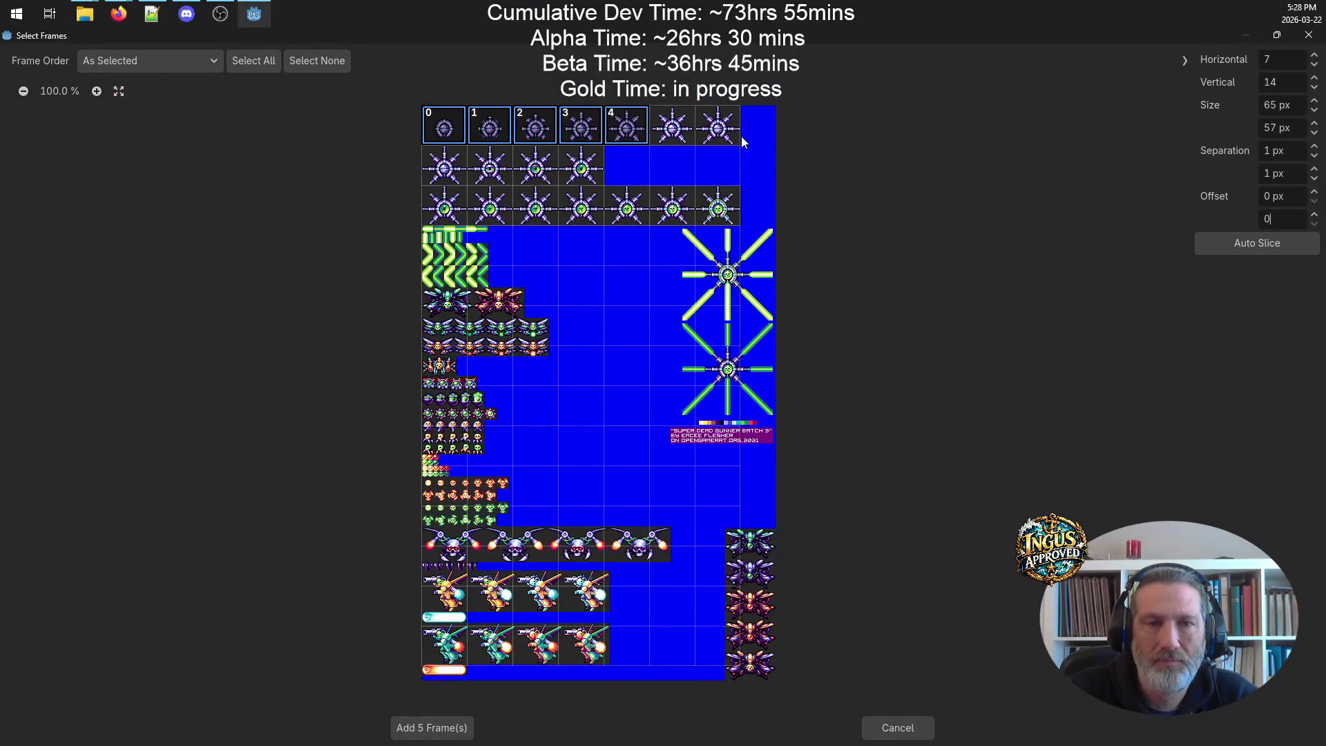
pyautogui.scroll(2, 674, 167)
pyautogui.moveTo(711, 116); pyautogui.dragTo(785, 108)
pyautogui.moveTo(387, 173); pyautogui.dragTo(563, 171)
pyautogui.click(359, 231)
pyautogui.moveTo(402, 228)
pyautogui.mouseDown()
pyautogui.moveTo(594, 239)
pyautogui.moveTo(756, 222)
pyautogui.moveTo(1032, 269)
pyautogui.mouseUp()
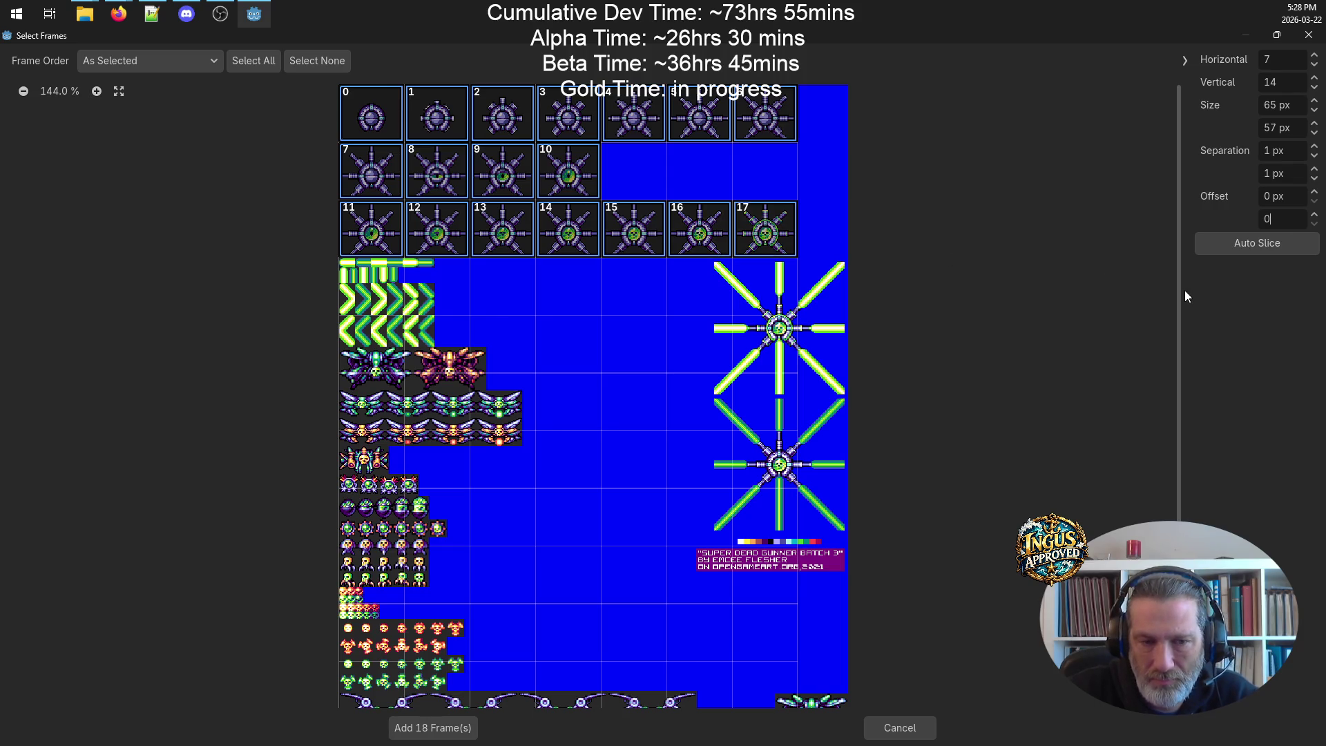
pyautogui.click(442, 728)
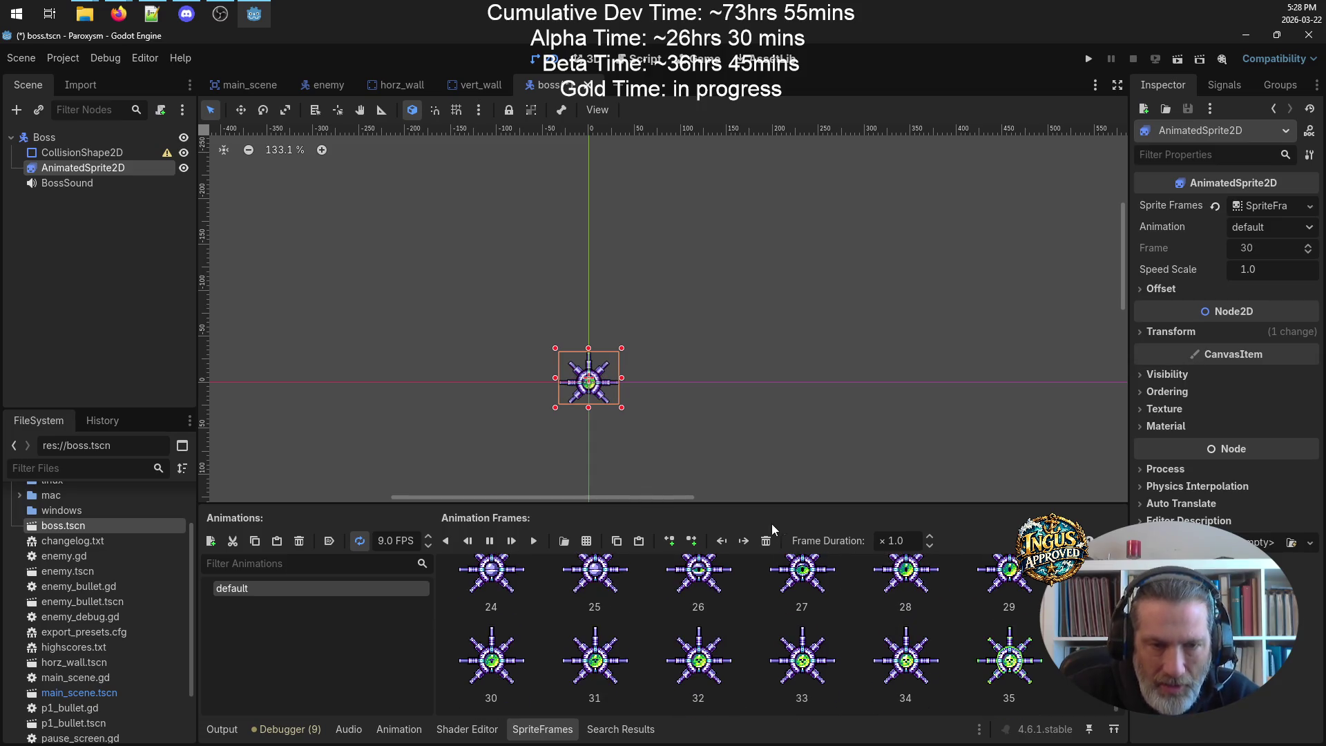
# - Stop playback and delete the old green-eye boss frames so the animation starts on the small orb
pyautogui.scroll(1, 986, 659)
pyautogui.scroll(3, 987, 660)
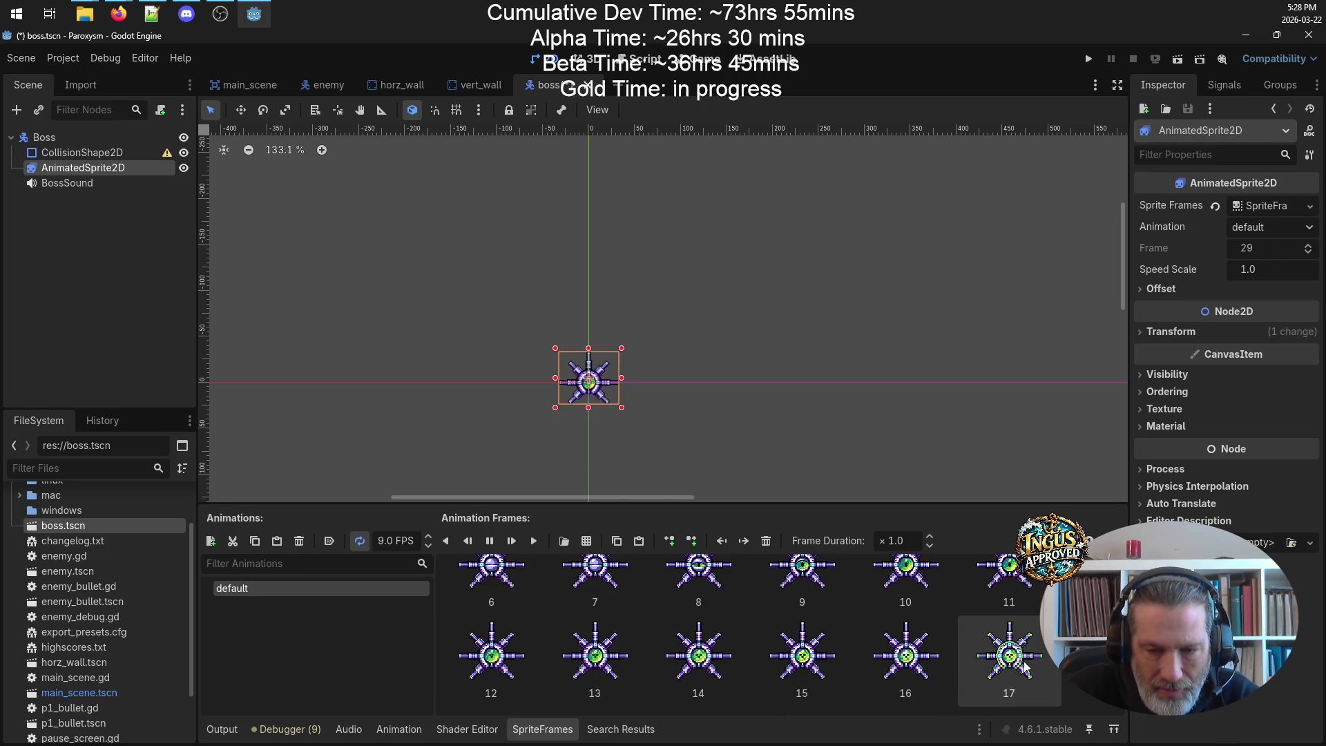
pyautogui.click(1027, 658)
pyautogui.click(766, 541)
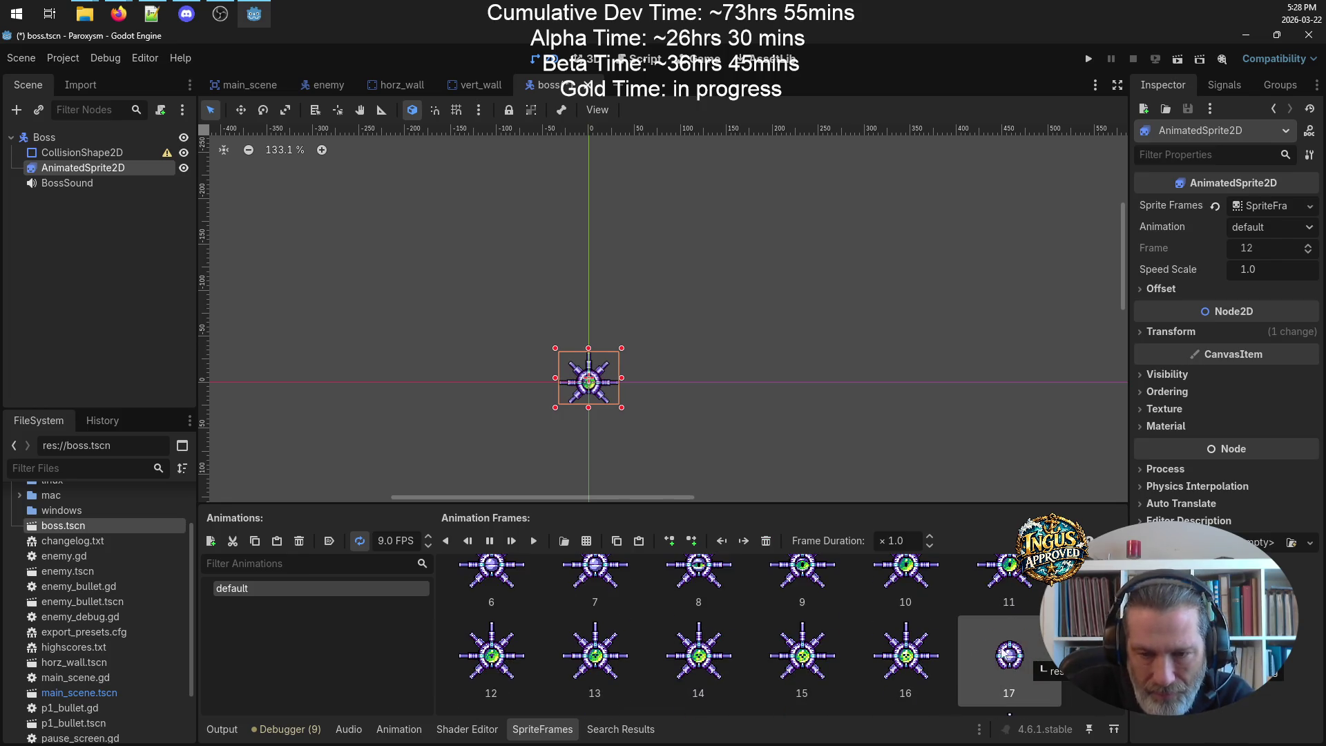
pyautogui.scroll(2, 902, 590)
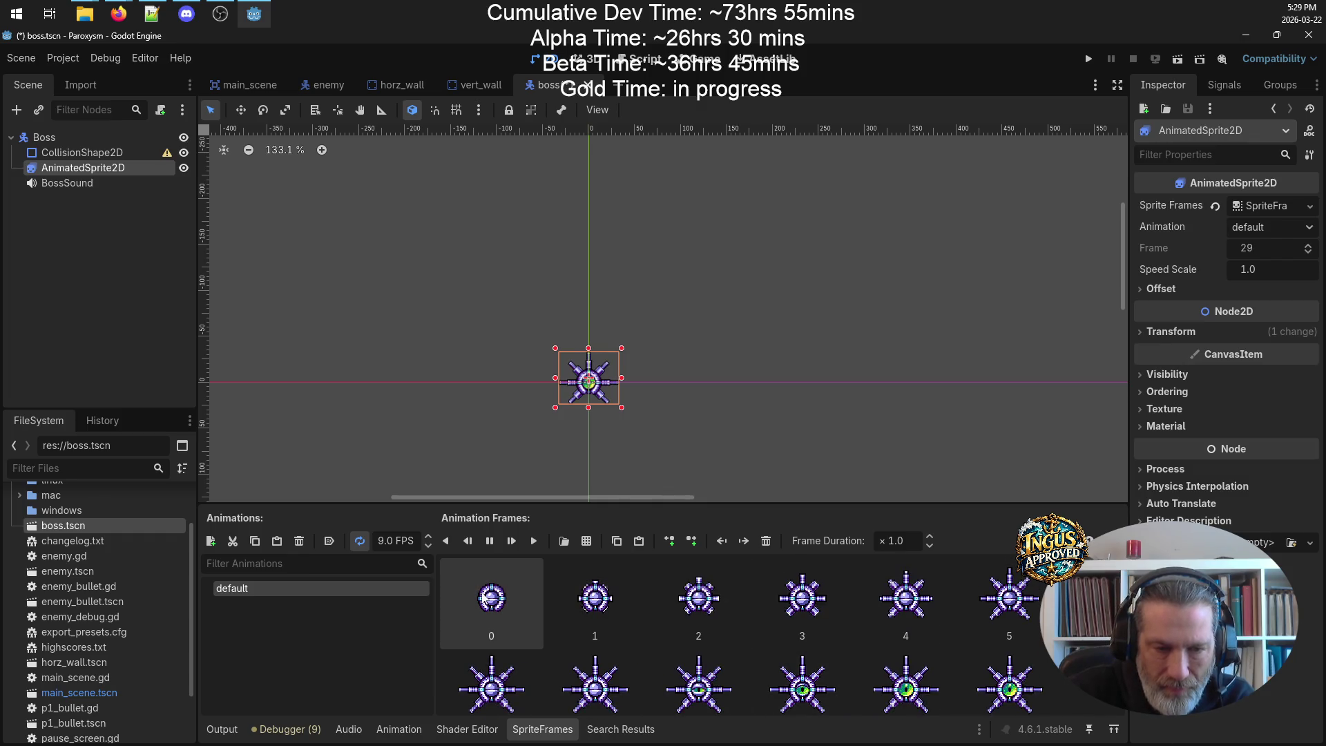
pyautogui.press('Delete')
pyautogui.press('Delete')
pyautogui.press('Delete')
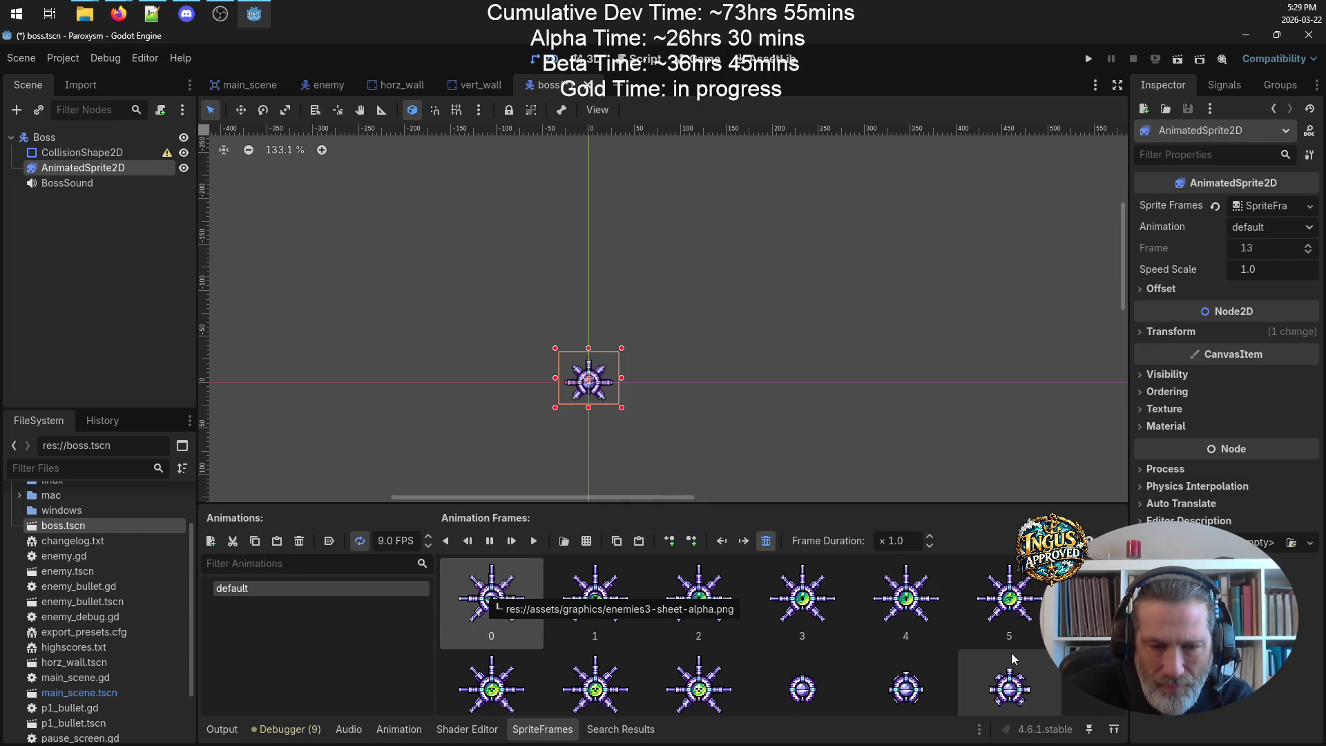
pyautogui.press('Delete')
pyautogui.press('Delete')
pyautogui.press('Delete')
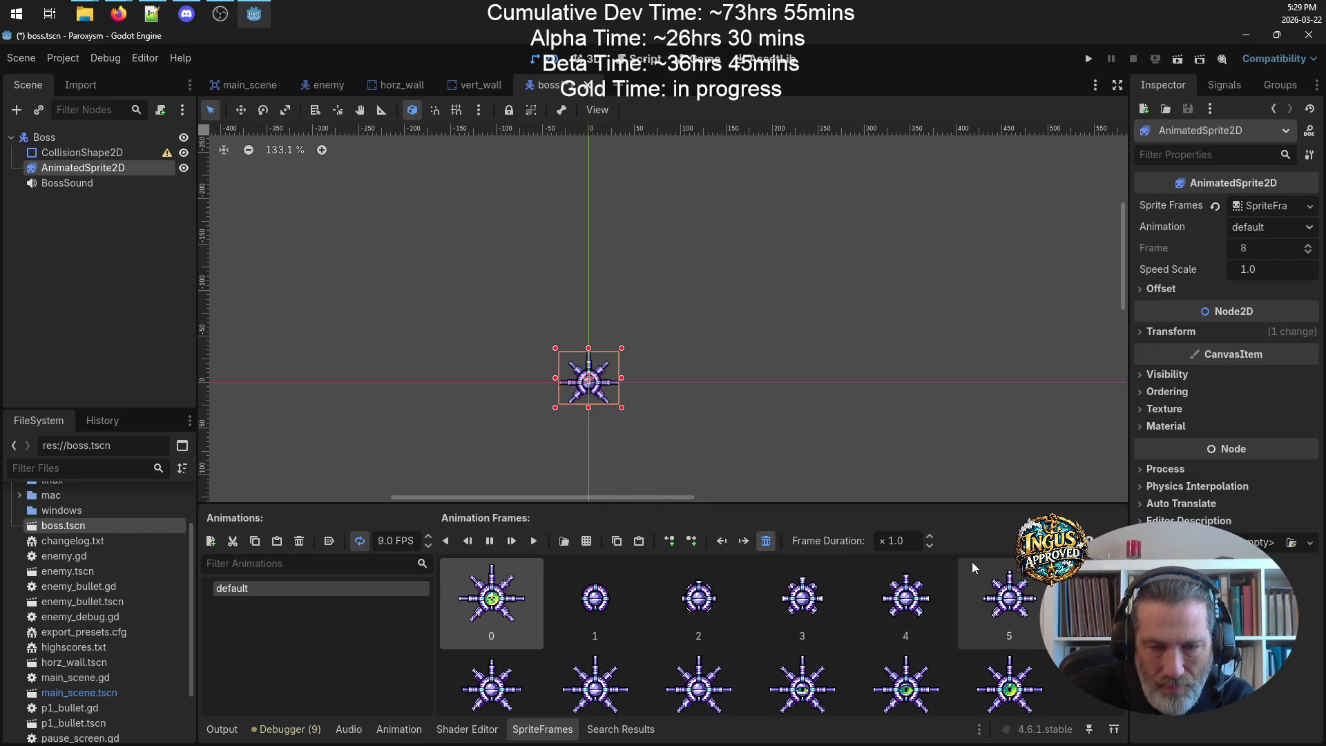
pyautogui.press('Delete')
pyautogui.scroll(8, 633, 359)
pyautogui.scroll(5, 634, 366)
pyautogui.moveTo(642, 378); pyautogui.dragTo(782, 253)
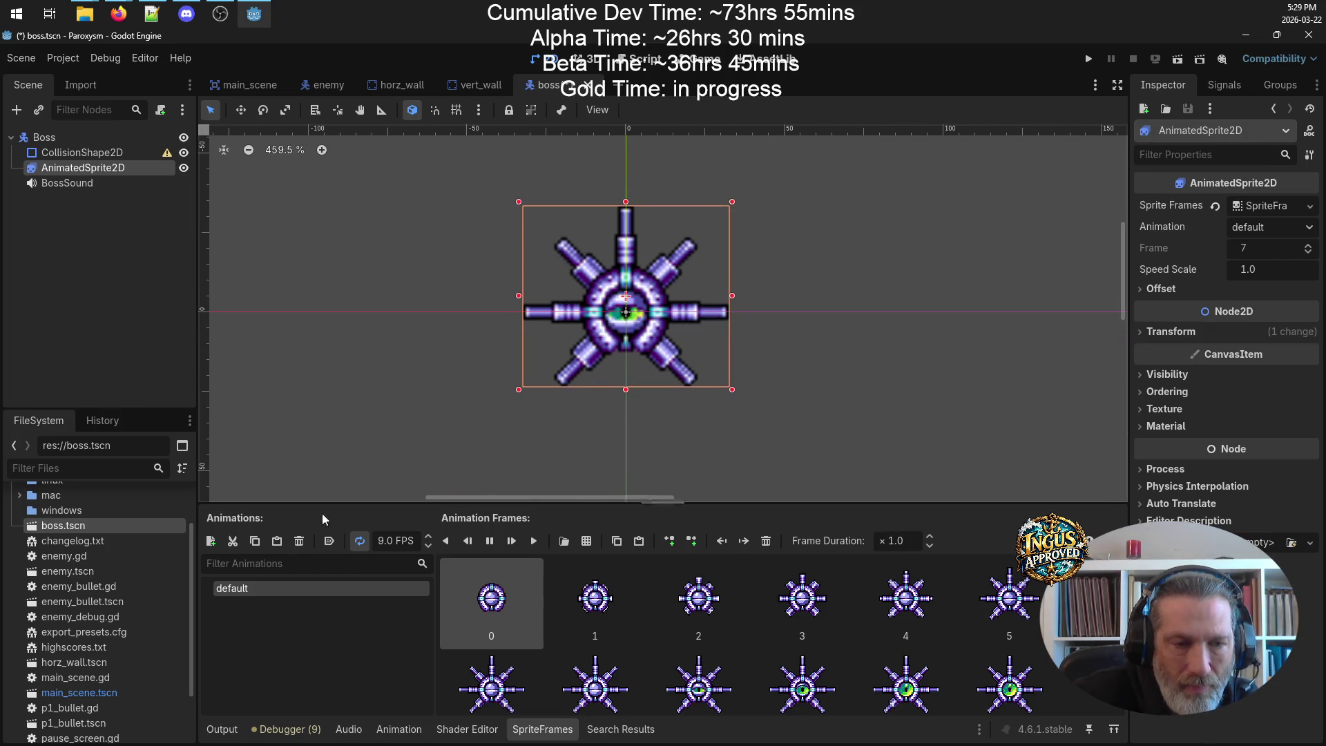
# - Tune the boss animation speed, settling on 14 FPS
pyautogui.click(429, 536)
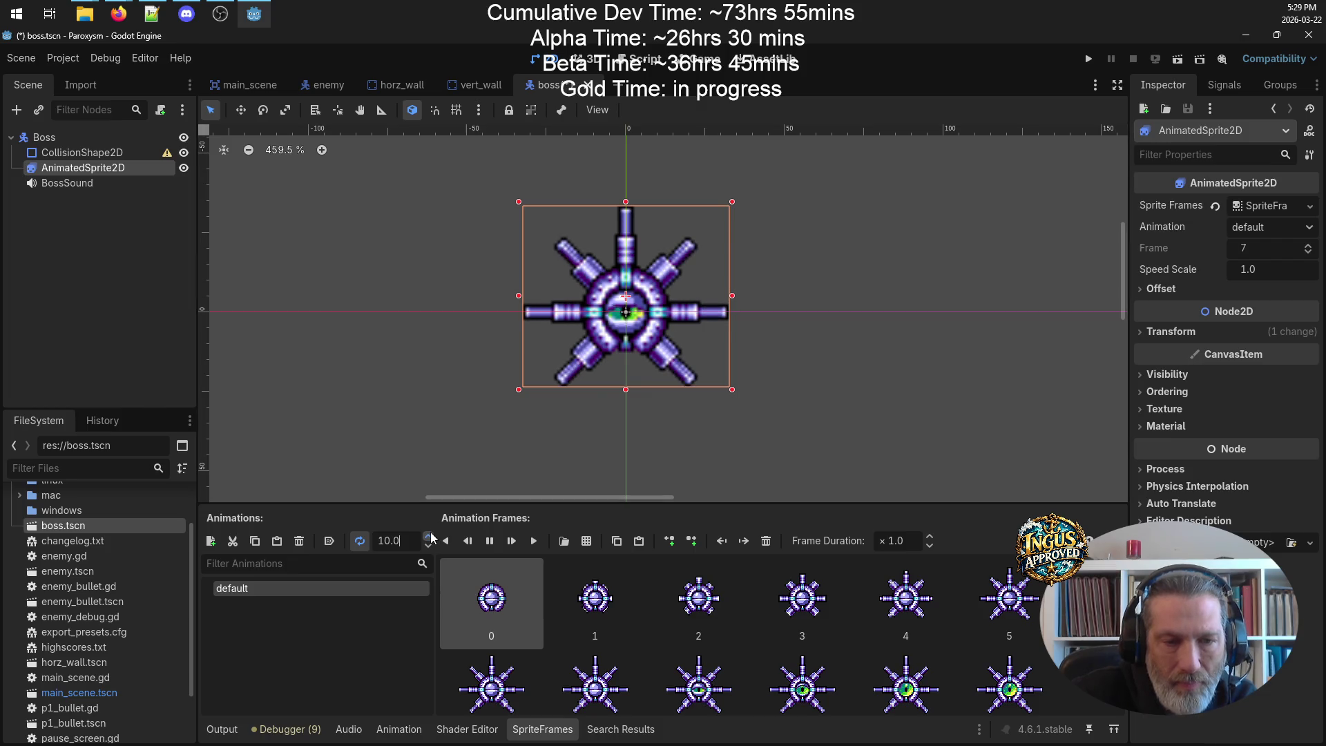
pyautogui.scroll(13, 429, 537)
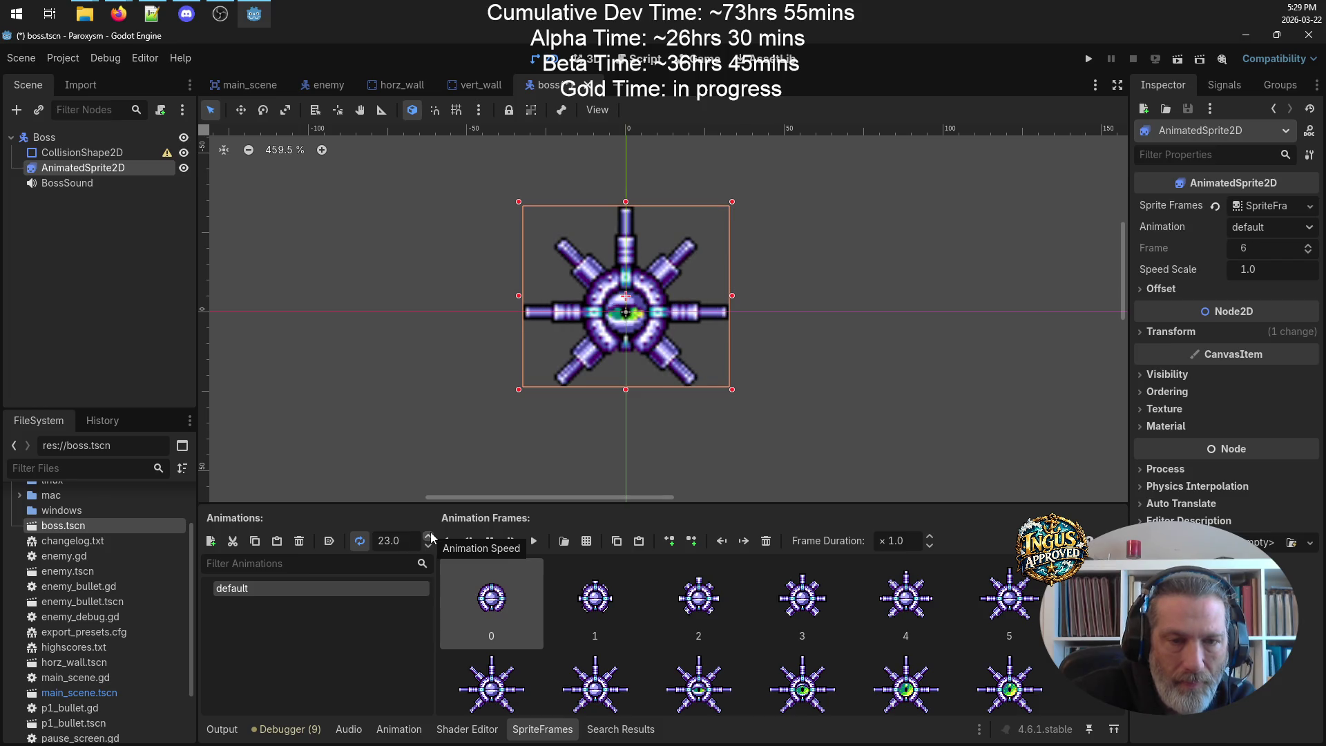
pyautogui.click(428, 548)
pyautogui.click(429, 548)
pyautogui.click(428, 548)
pyautogui.click(428, 548)
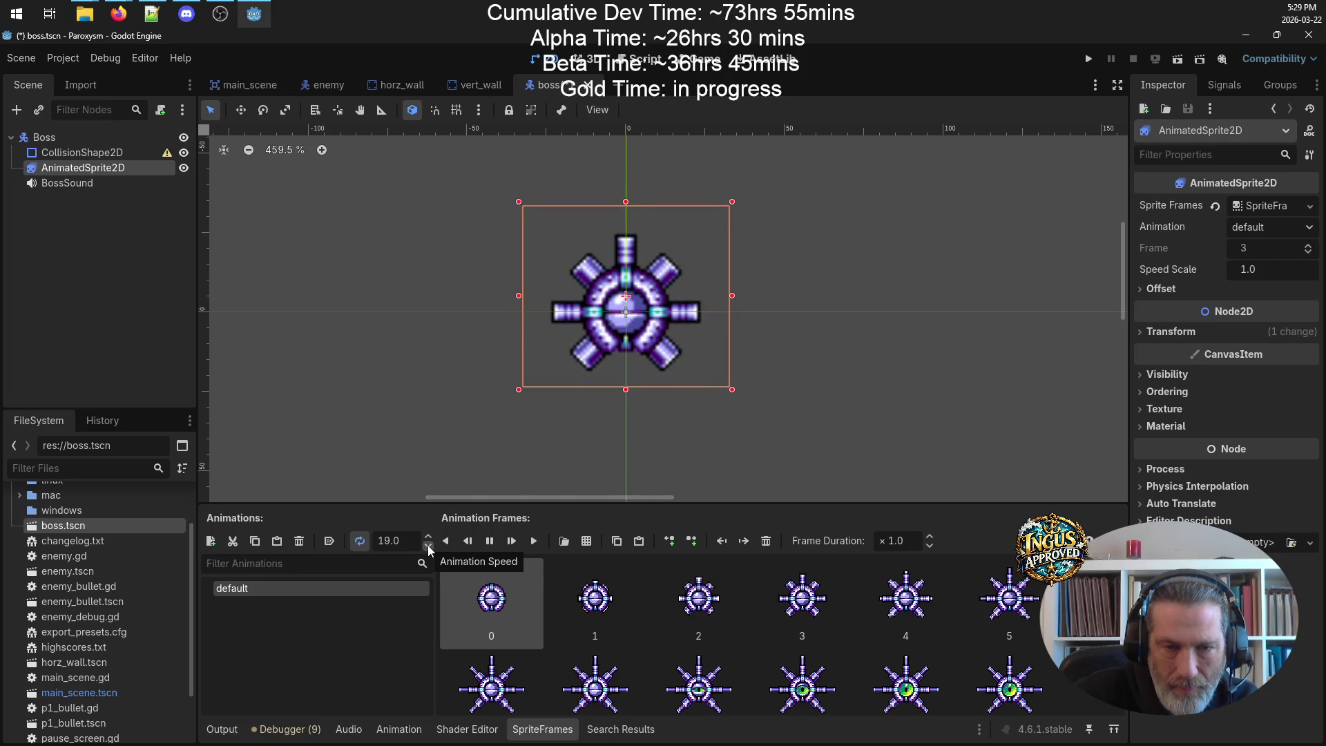
pyautogui.click(428, 548)
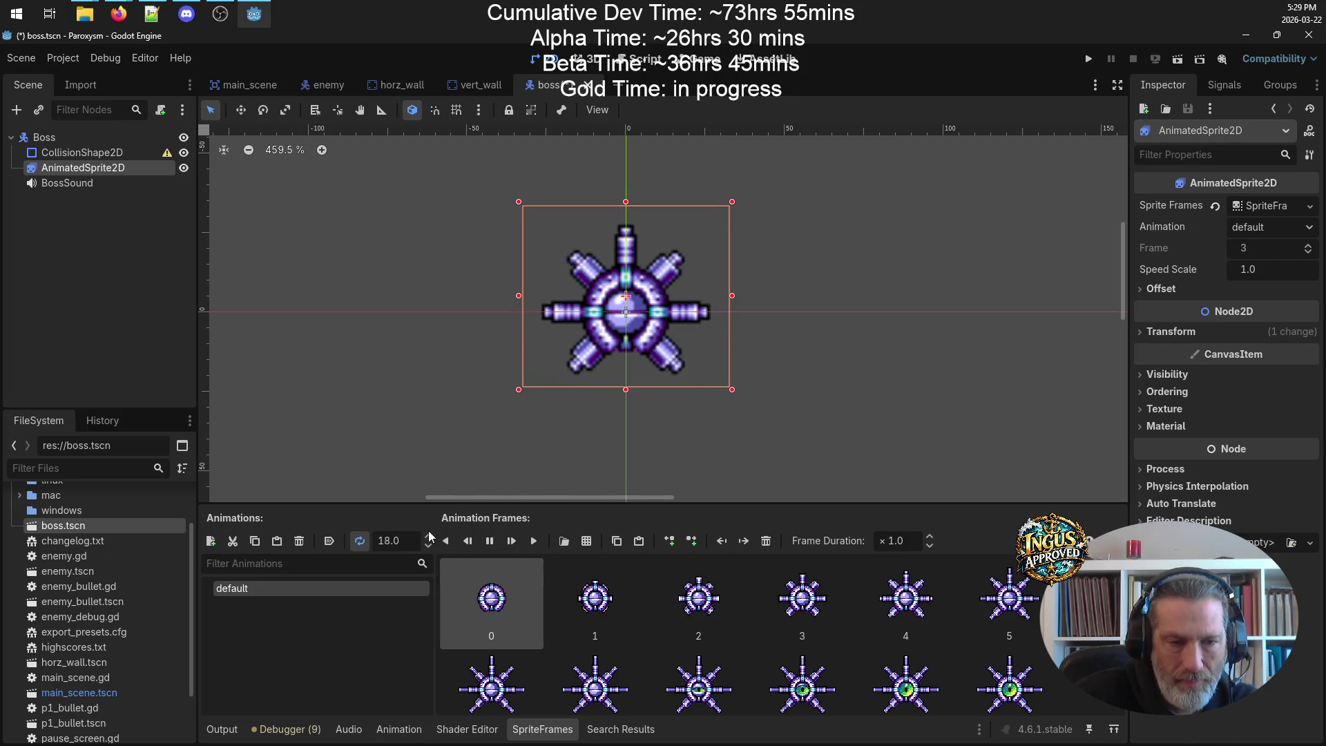
pyautogui.click(428, 548)
pyautogui.click(429, 548)
pyautogui.click(428, 548)
pyautogui.click(428, 548)
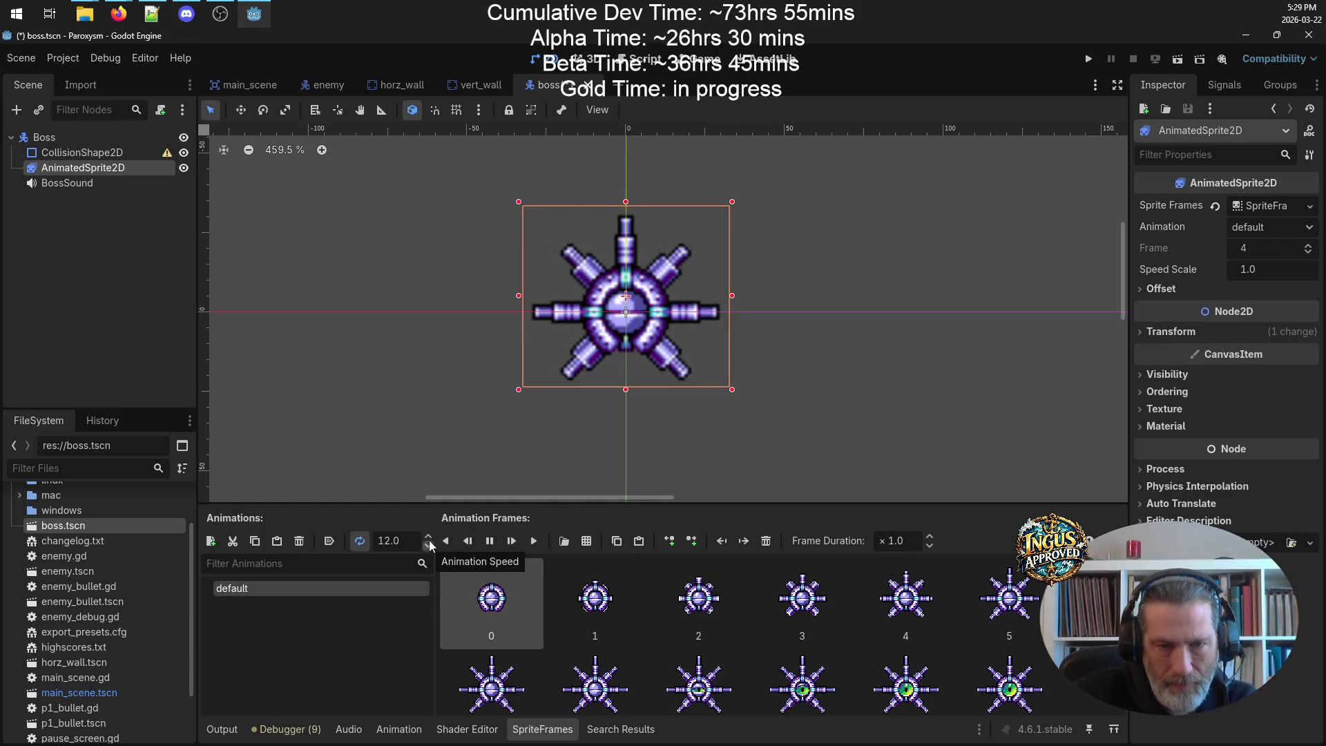
pyautogui.click(428, 539)
pyautogui.click(428, 538)
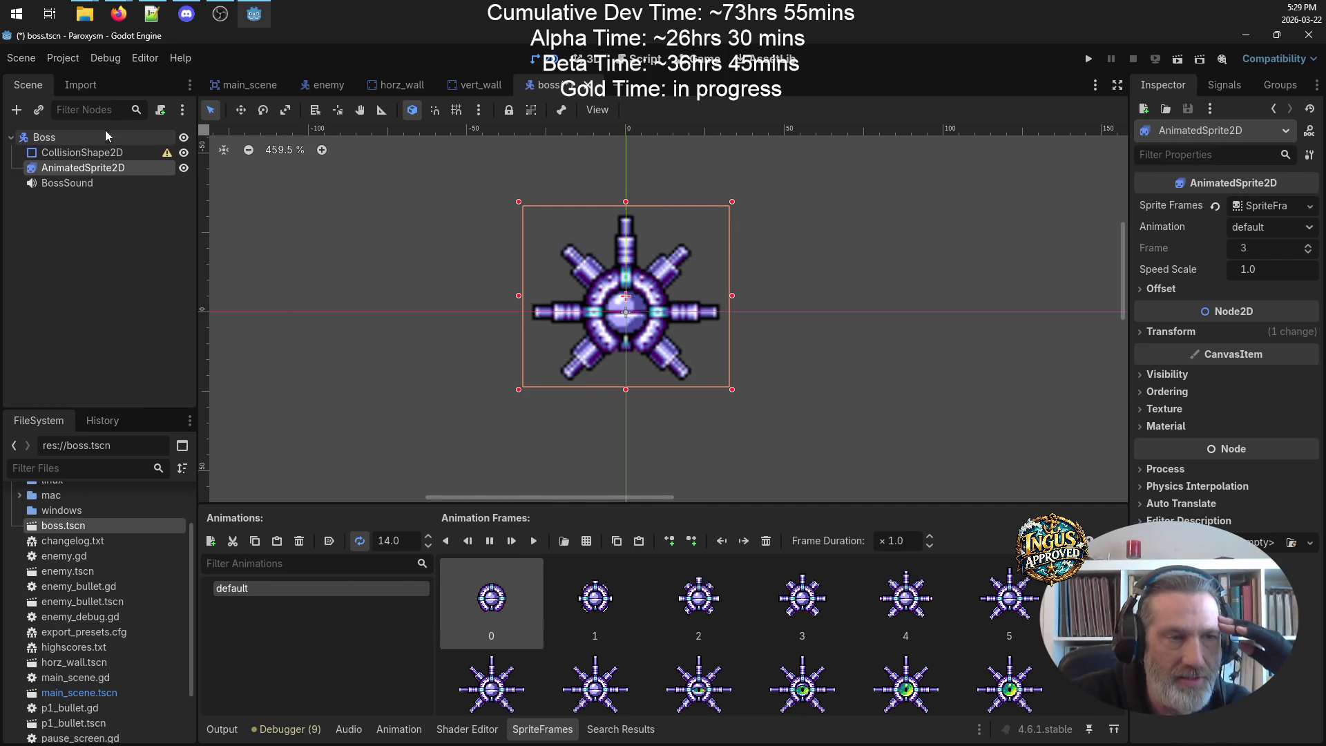
pyautogui.rightClick(60, 137)
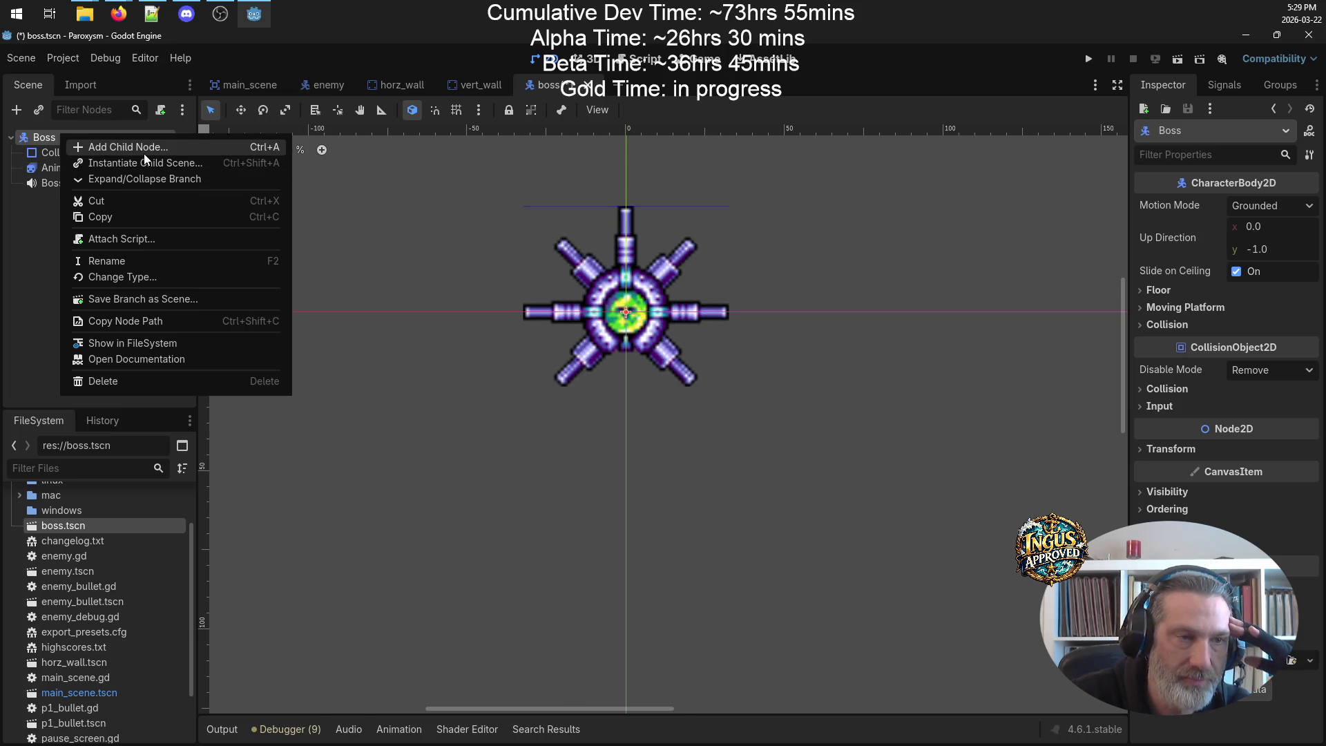
# - Attach a new res://boss.gd script extending CharacterBody2D to the Boss node
pyautogui.click(205, 238)
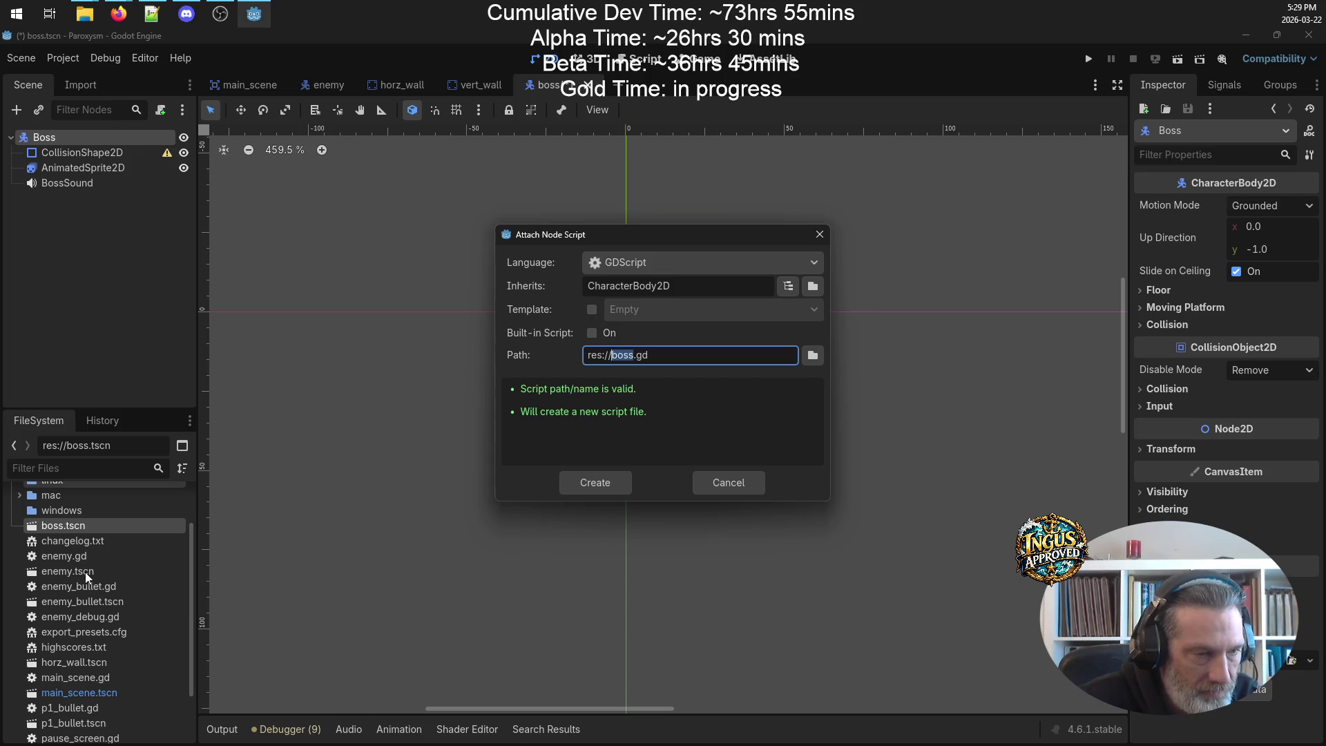
pyautogui.click(611, 482)
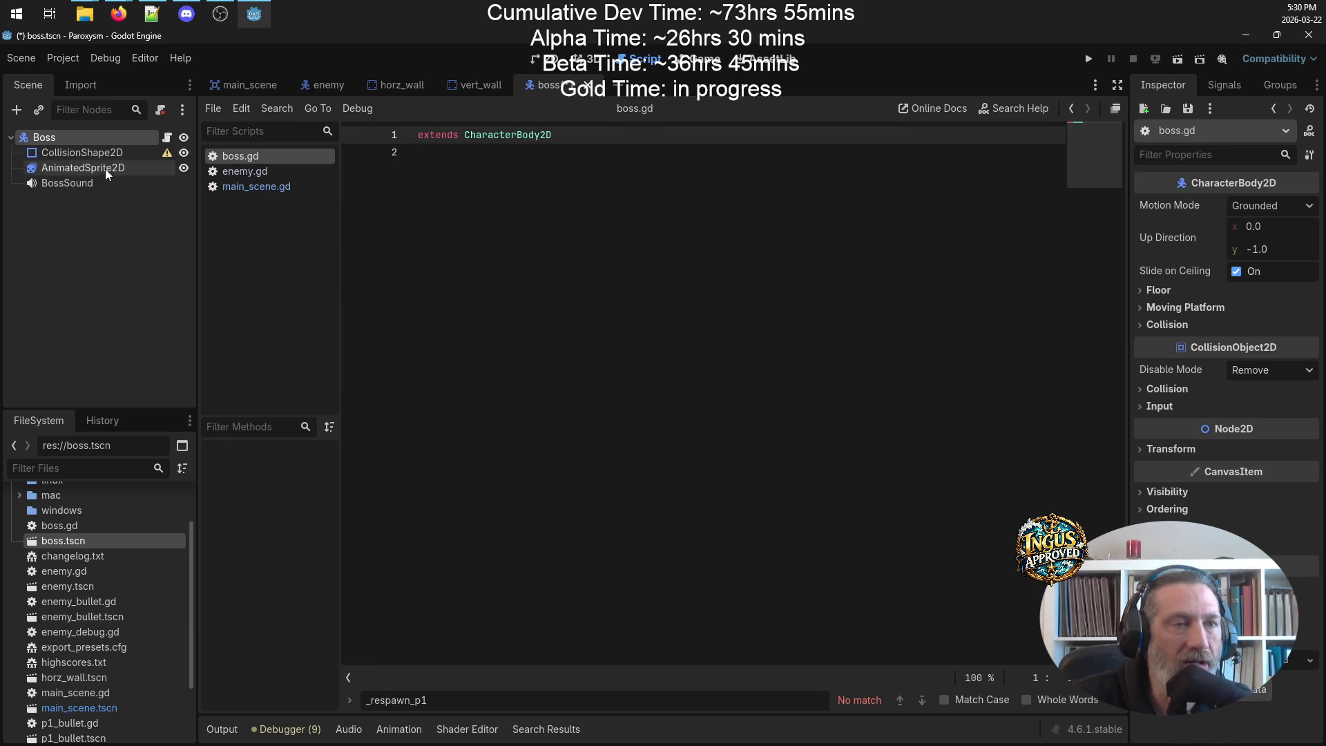
# - Play boss_sound1.wav from the PewPew folder in Media Player, then close the player
pyautogui.moveTo(95, 23)
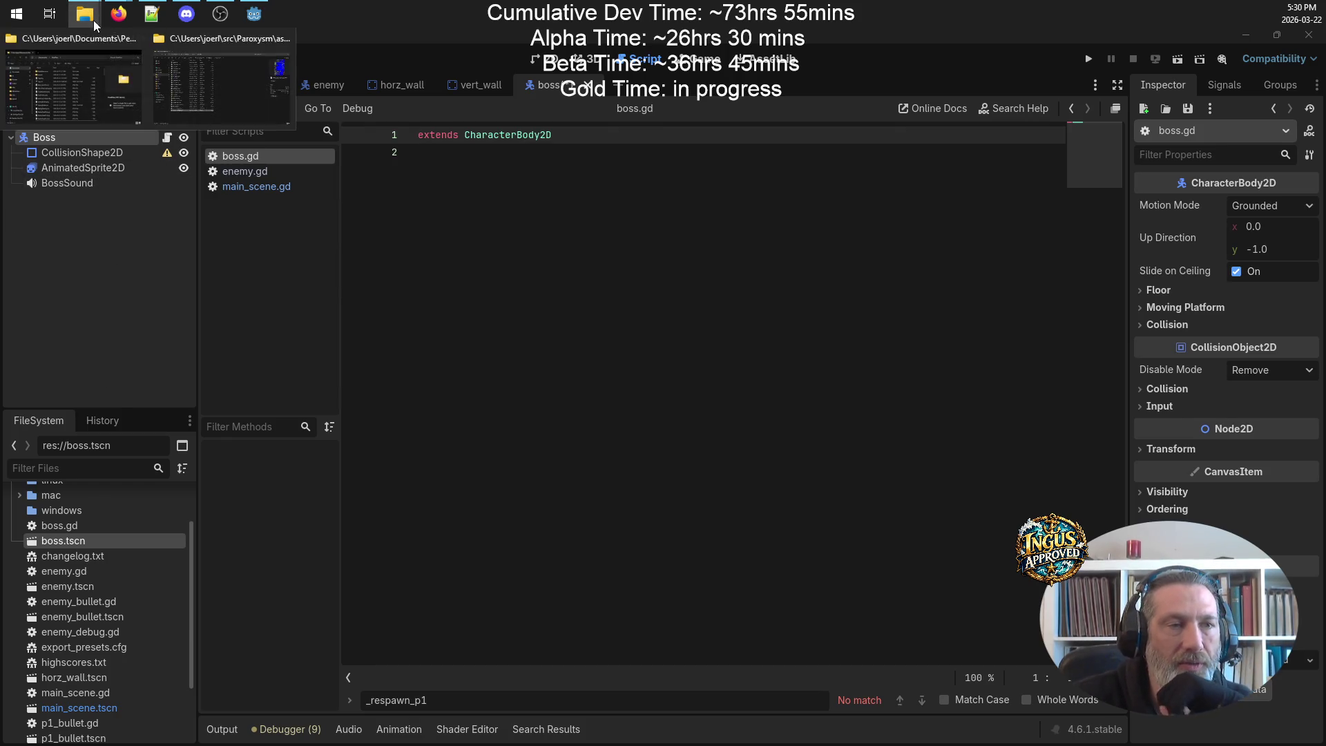
pyautogui.click(655, 309)
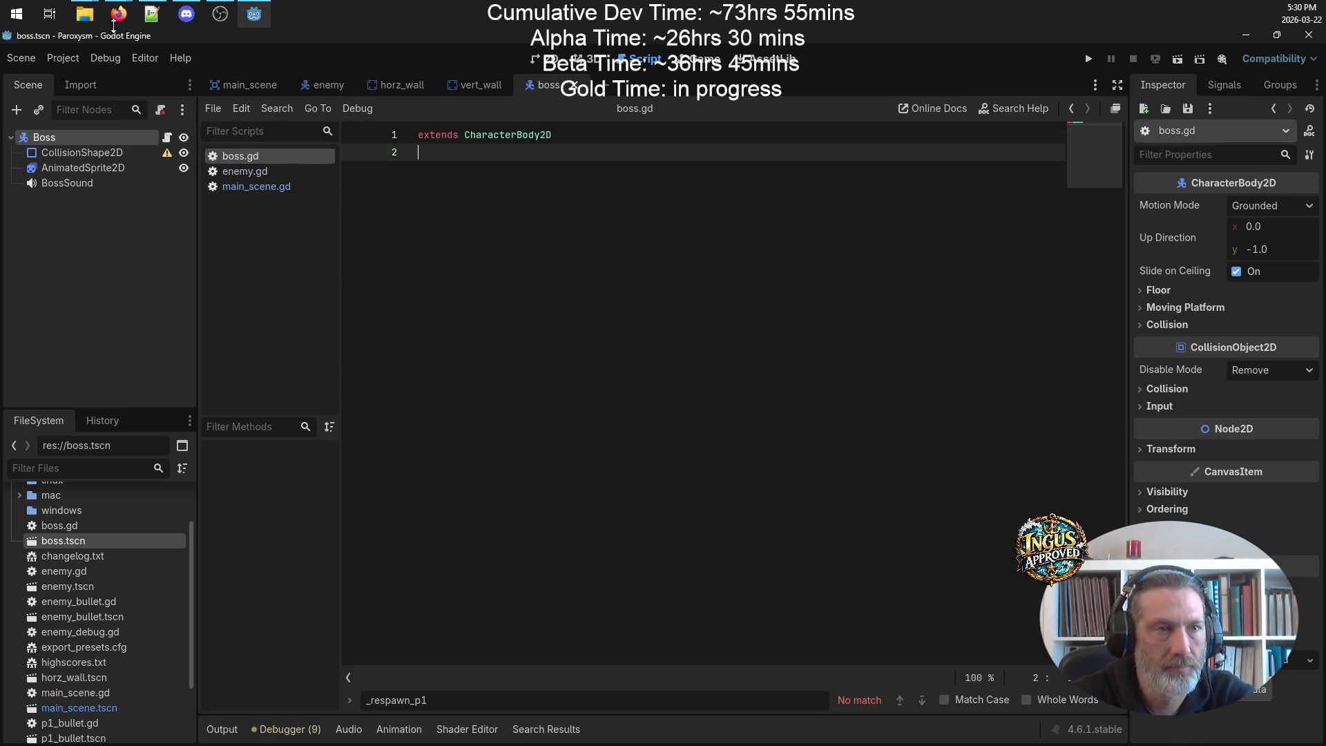
pyautogui.moveTo(84, 14)
pyautogui.click(235, 86)
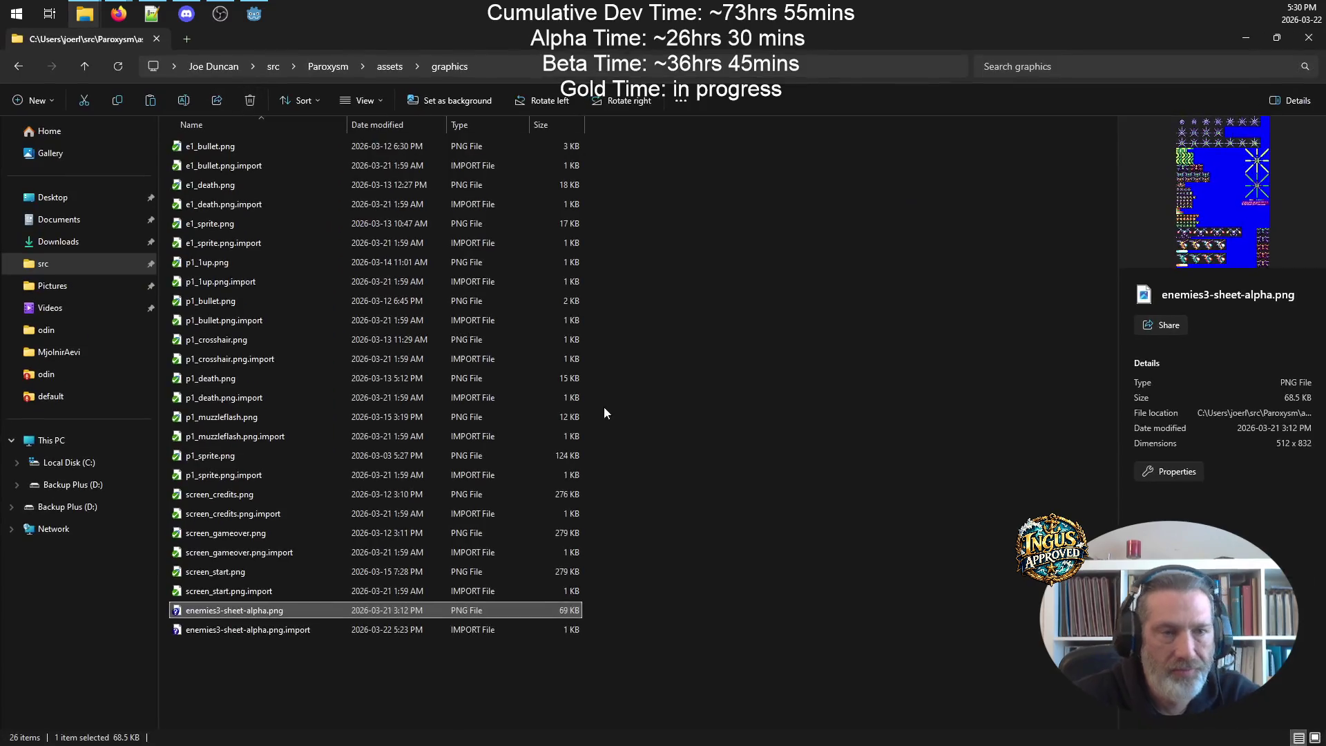
pyautogui.moveTo(84, 14)
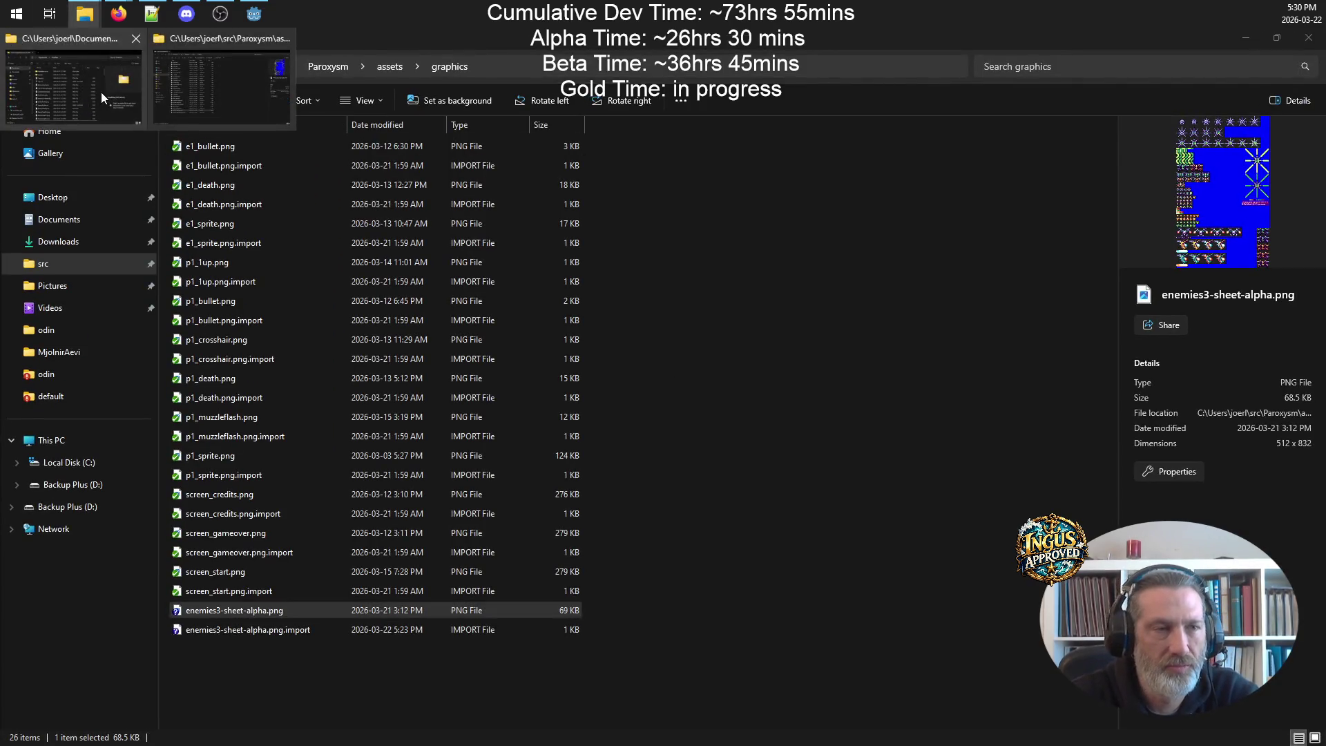
pyautogui.click(76, 83)
pyautogui.click(660, 317)
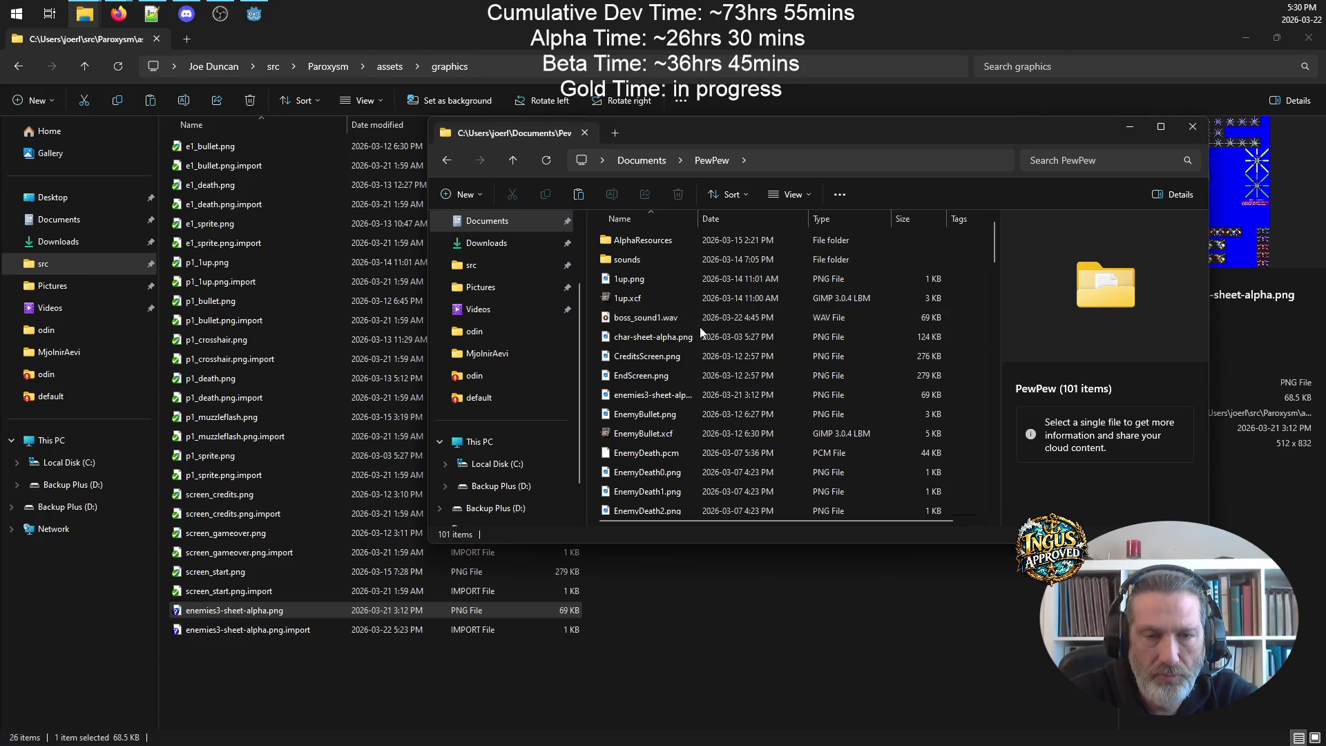
pyautogui.doubleClick(660, 317)
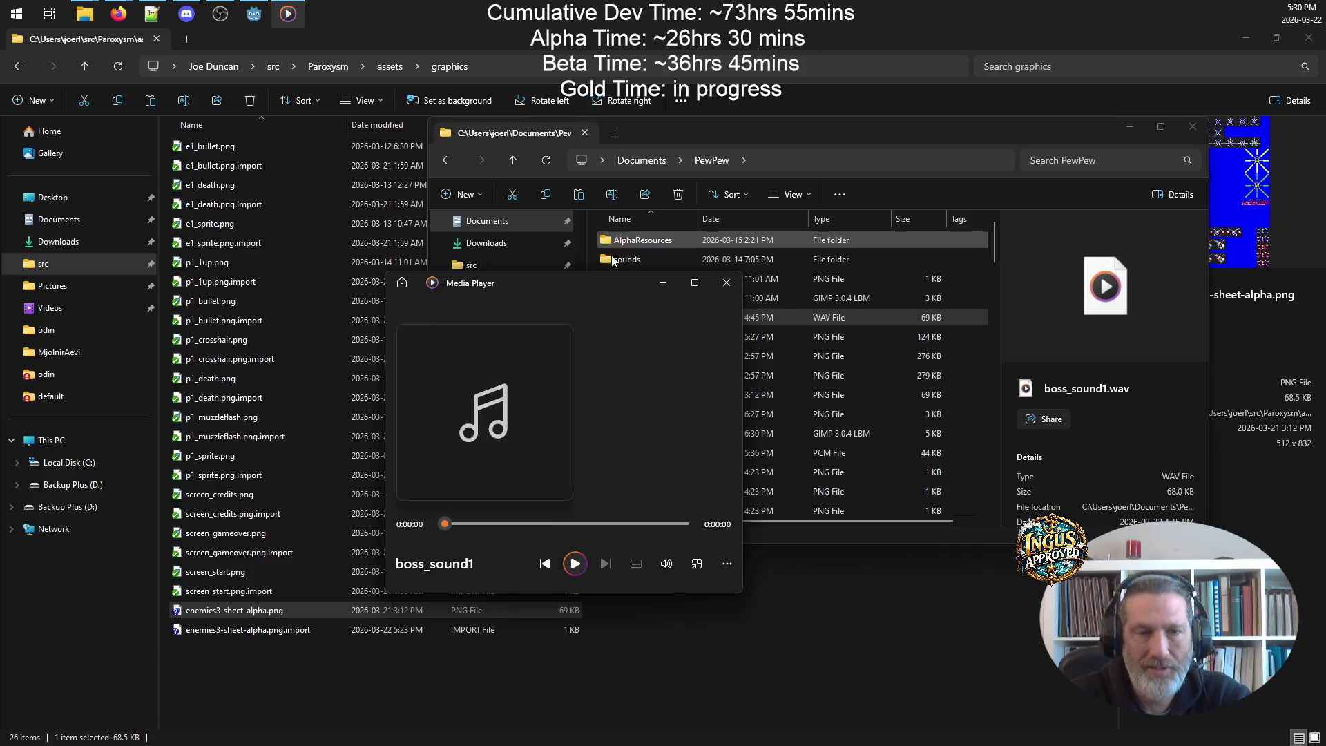
pyautogui.moveTo(682, 523); pyautogui.dragTo(625, 525)
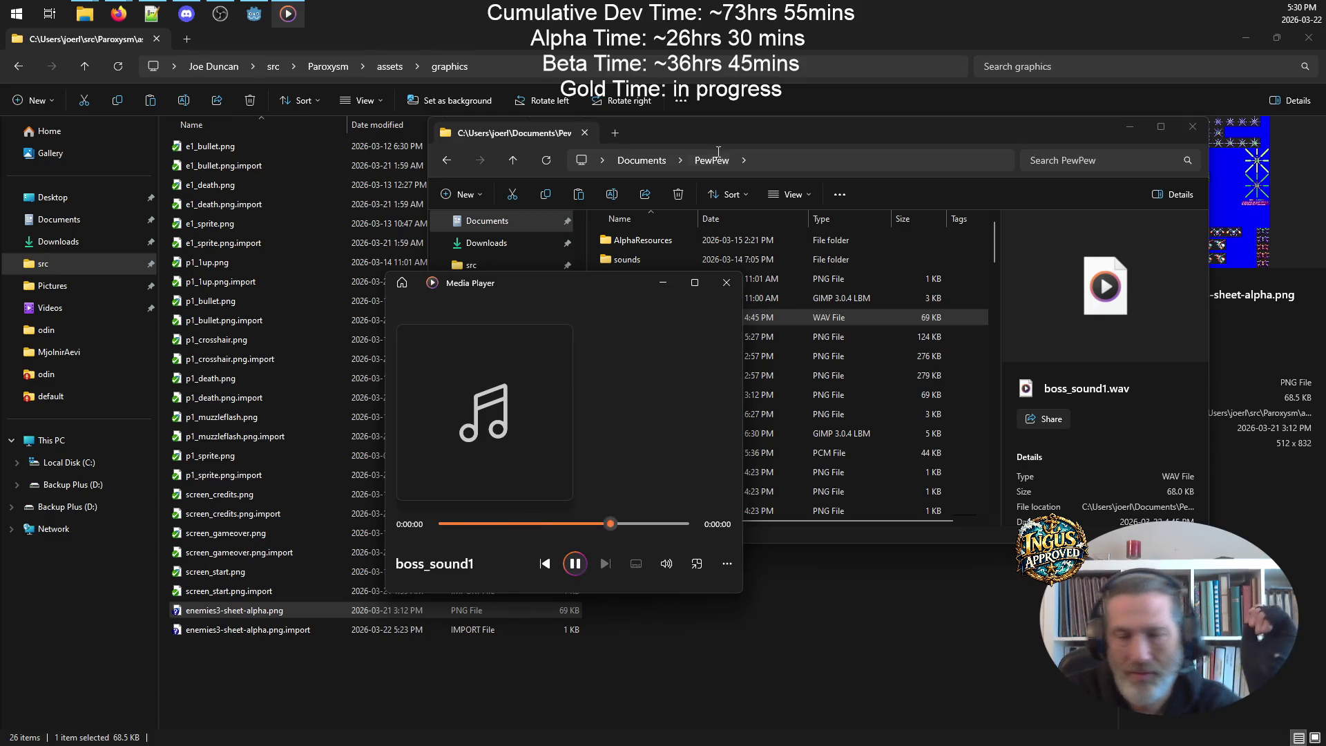
pyautogui.click(726, 283)
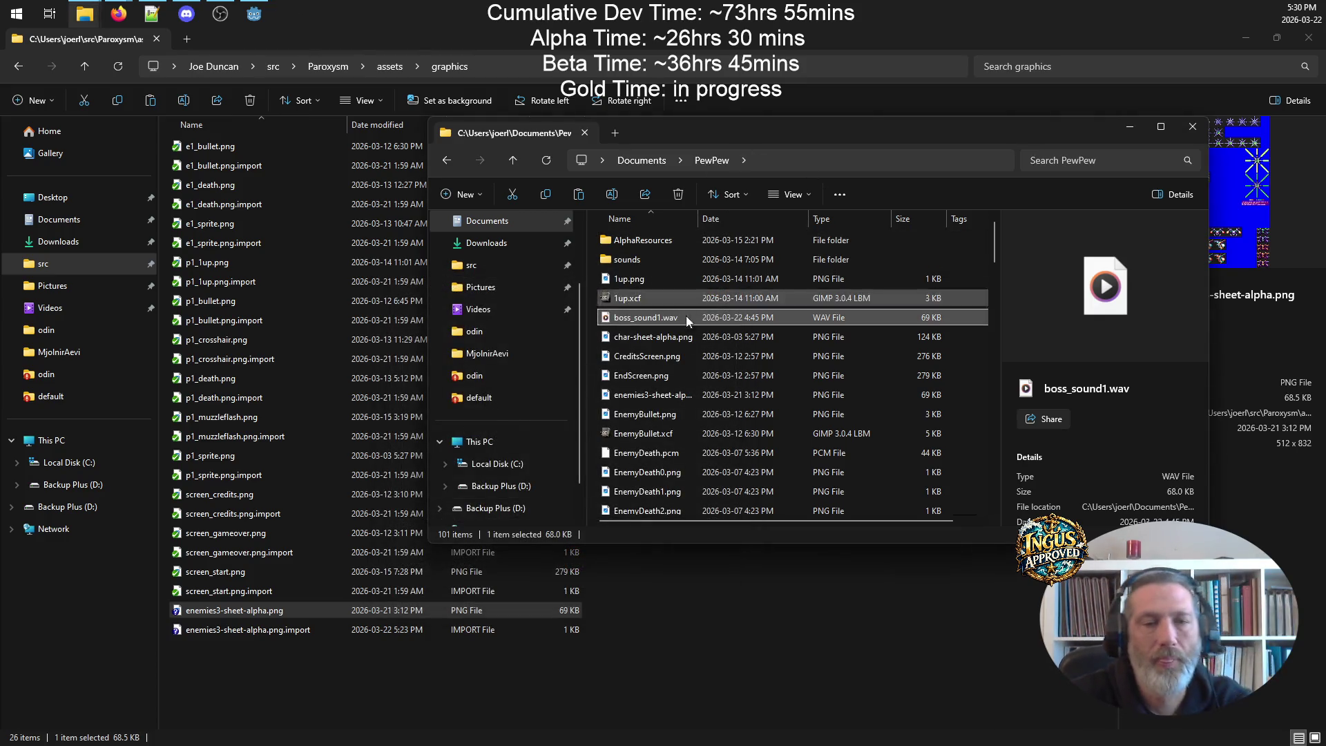
# - Navigate the project's Explorer window from graphics up to assets and into the sounds folder
pyautogui.click(651, 325)
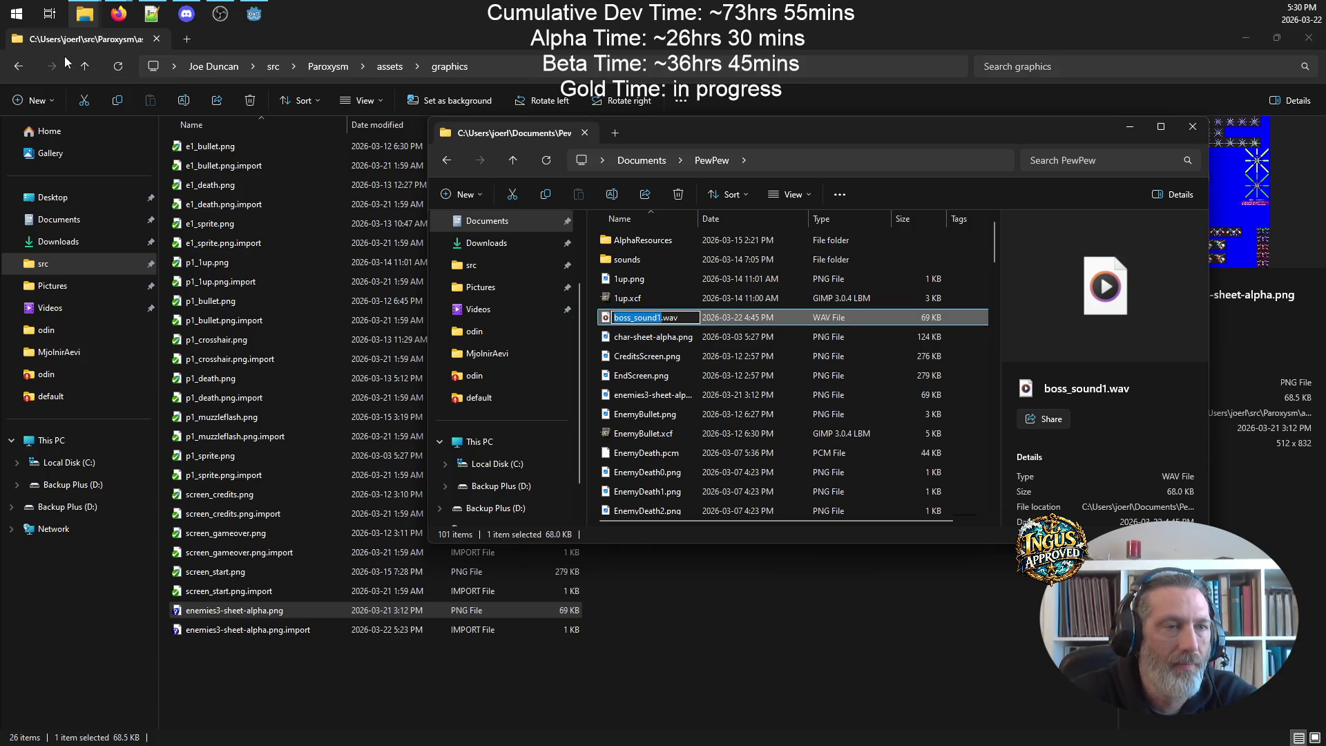
pyautogui.click(84, 66)
pyautogui.doubleClick(276, 185)
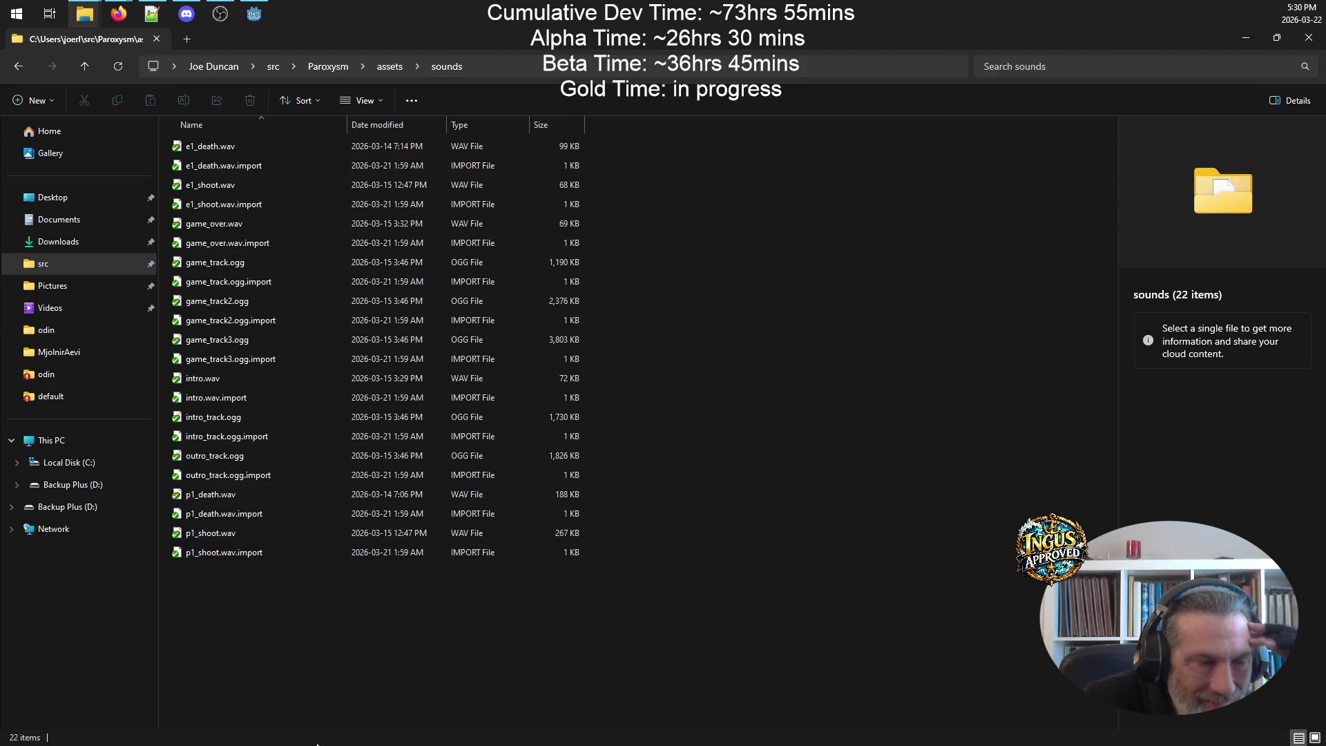
# - Copy boss_sound1.wav from the PewPew folder and paste it into Paroxysm's assets/sounds folder
pyautogui.rightClick(288, 669)
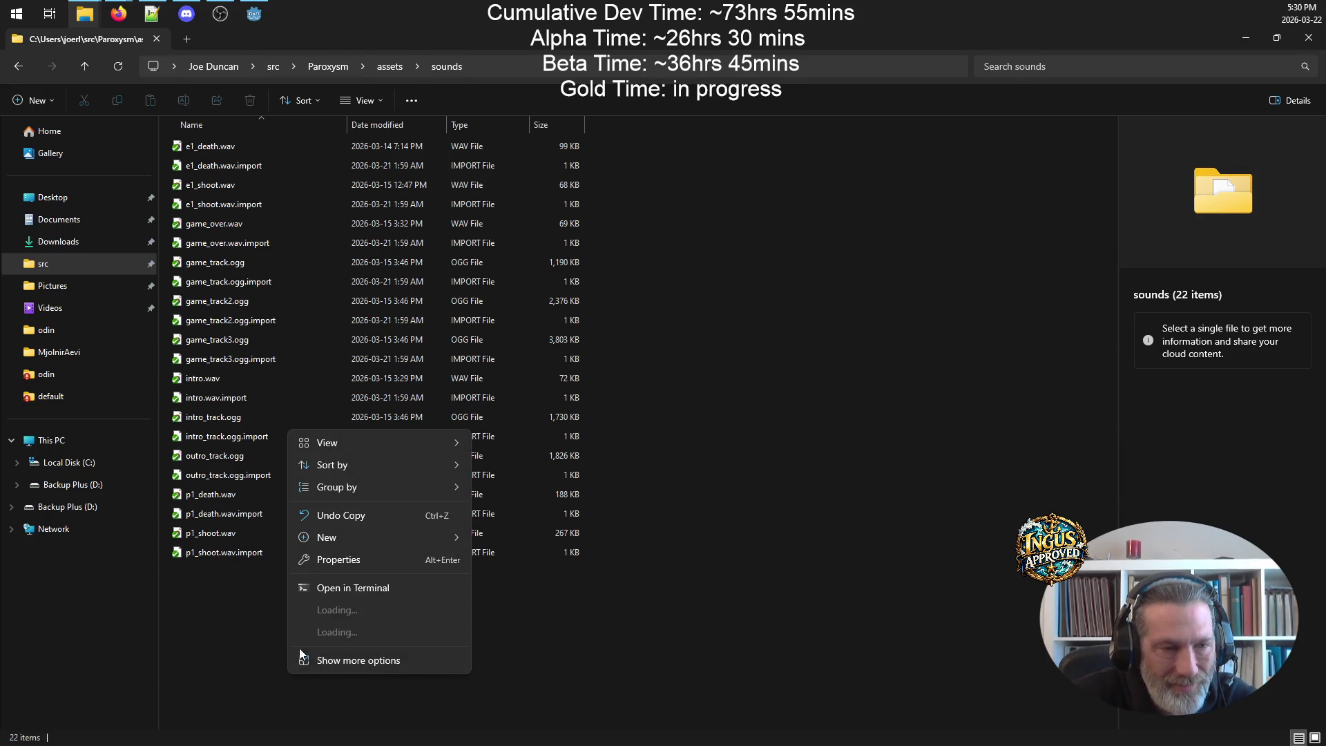
pyautogui.click(206, 687)
pyautogui.moveTo(85, 14)
pyautogui.click(183, 77)
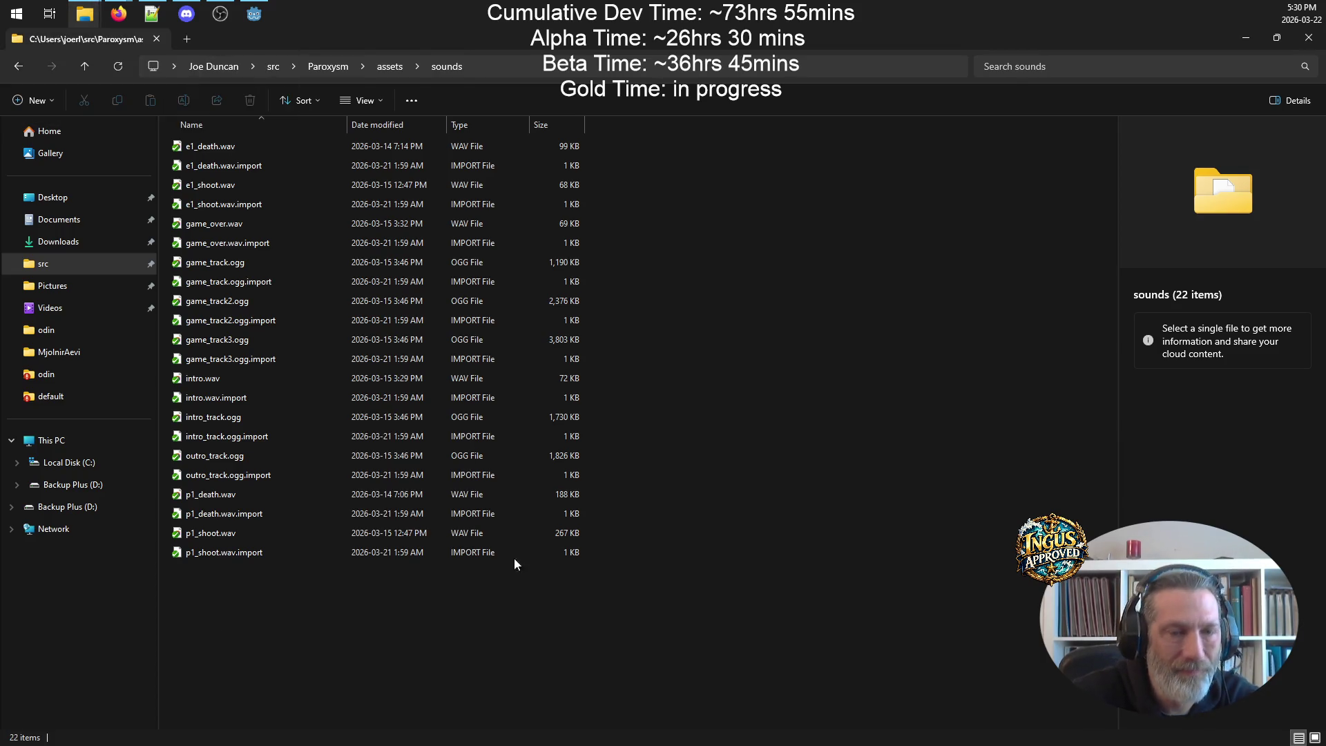
pyautogui.click(95, 15)
pyautogui.click(104, 69)
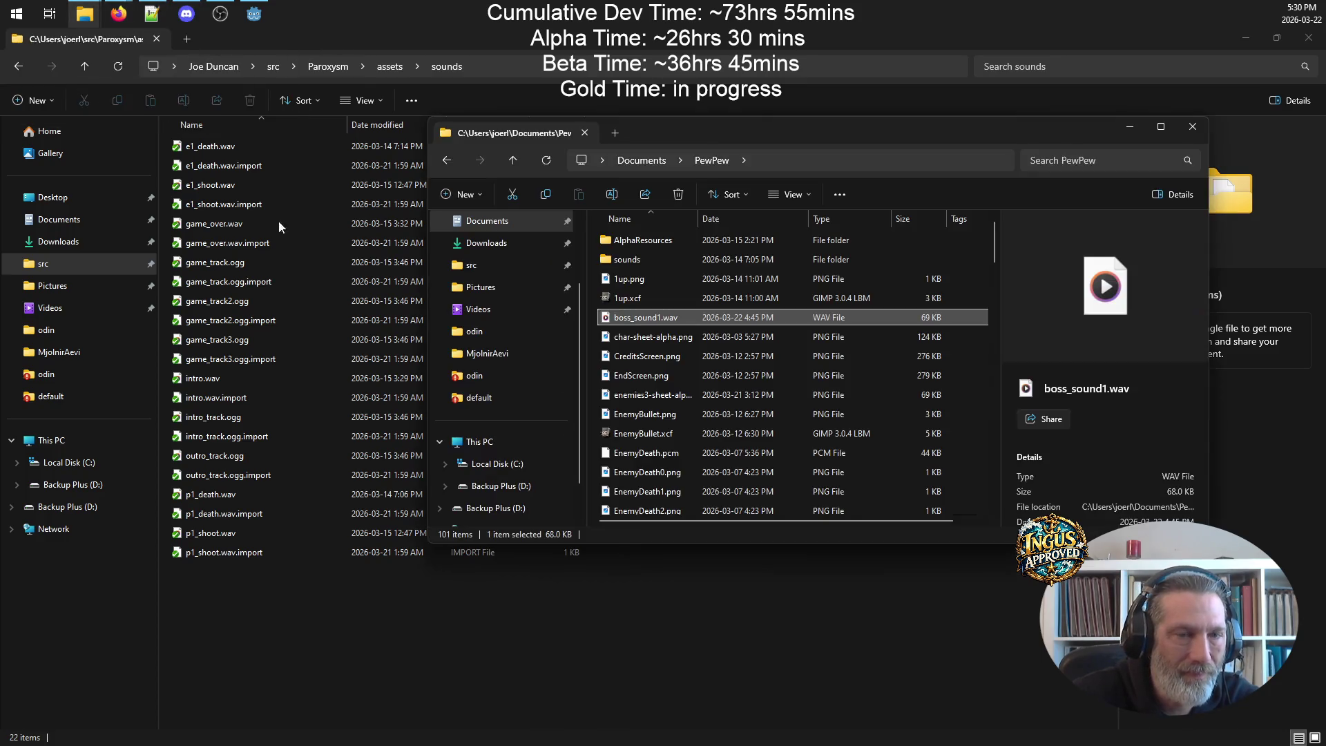
pyautogui.rightClick(649, 316)
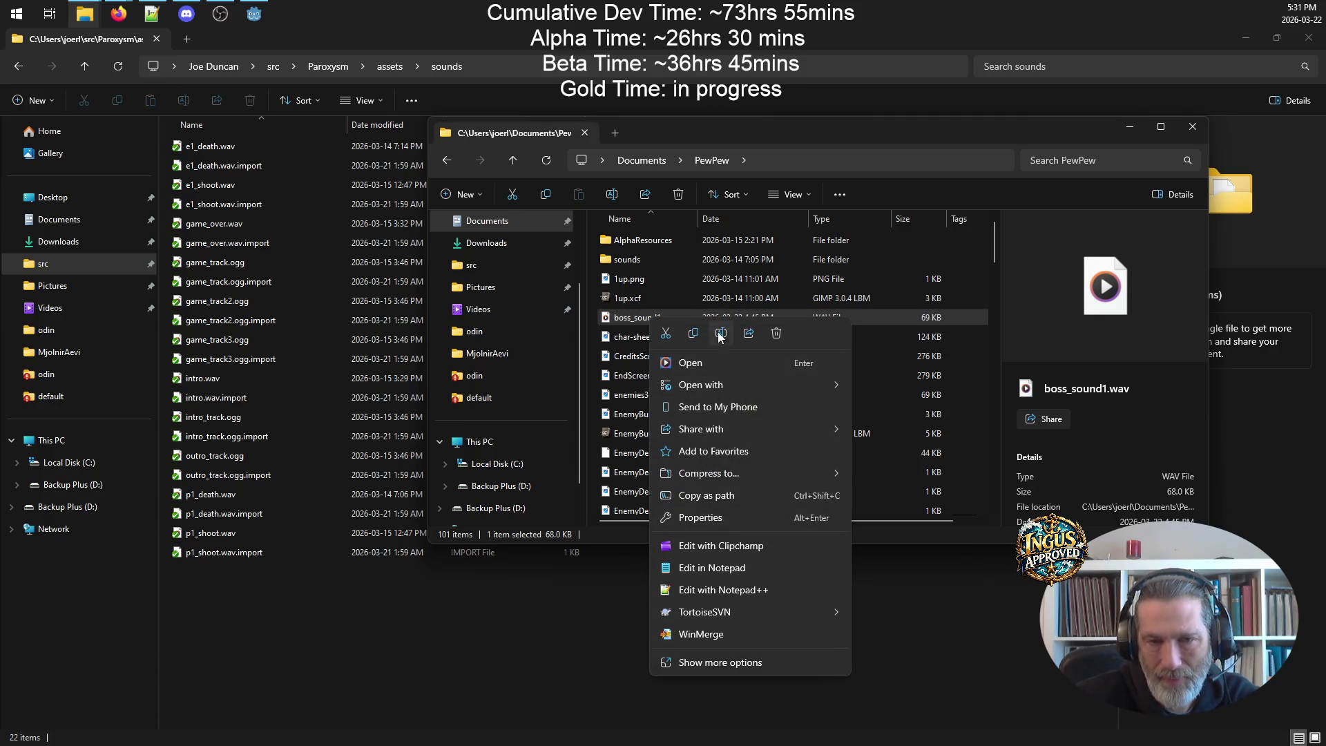
pyautogui.click(695, 336)
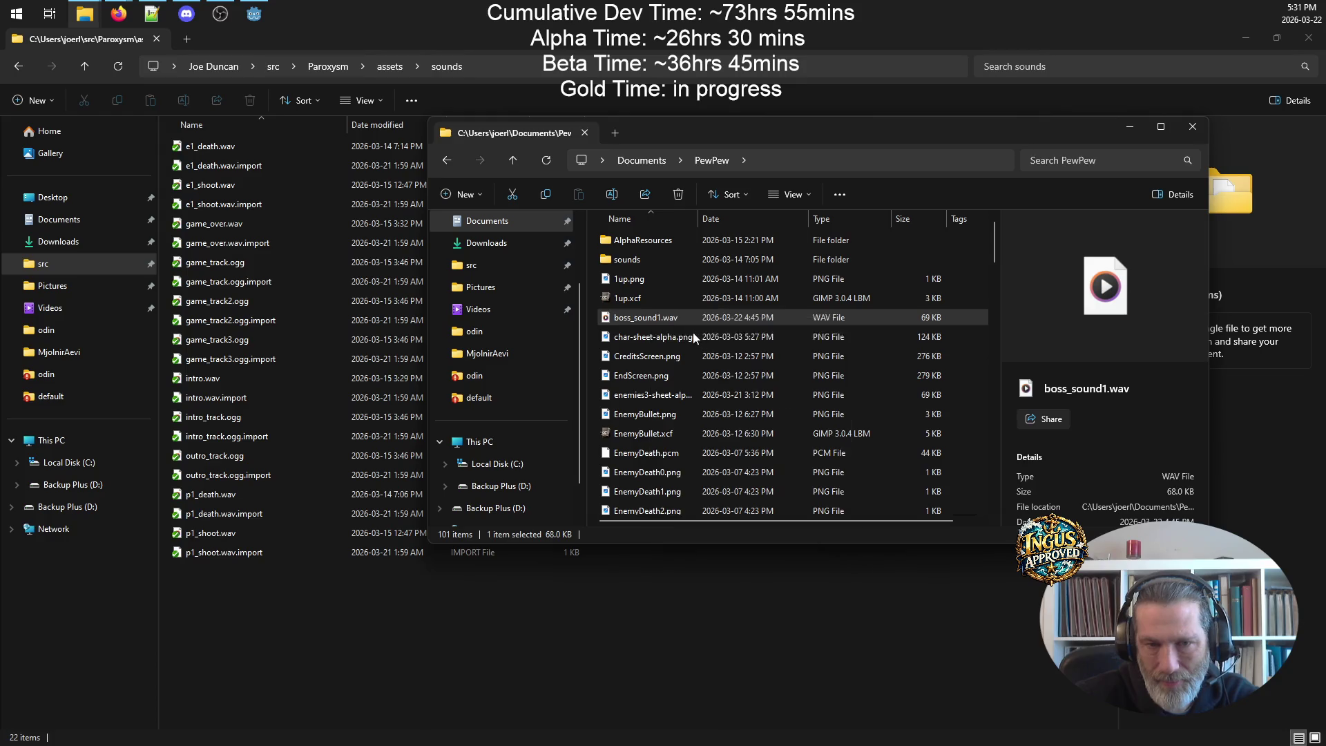
pyautogui.click(336, 666)
pyautogui.hotkey('ctrl', 'v')
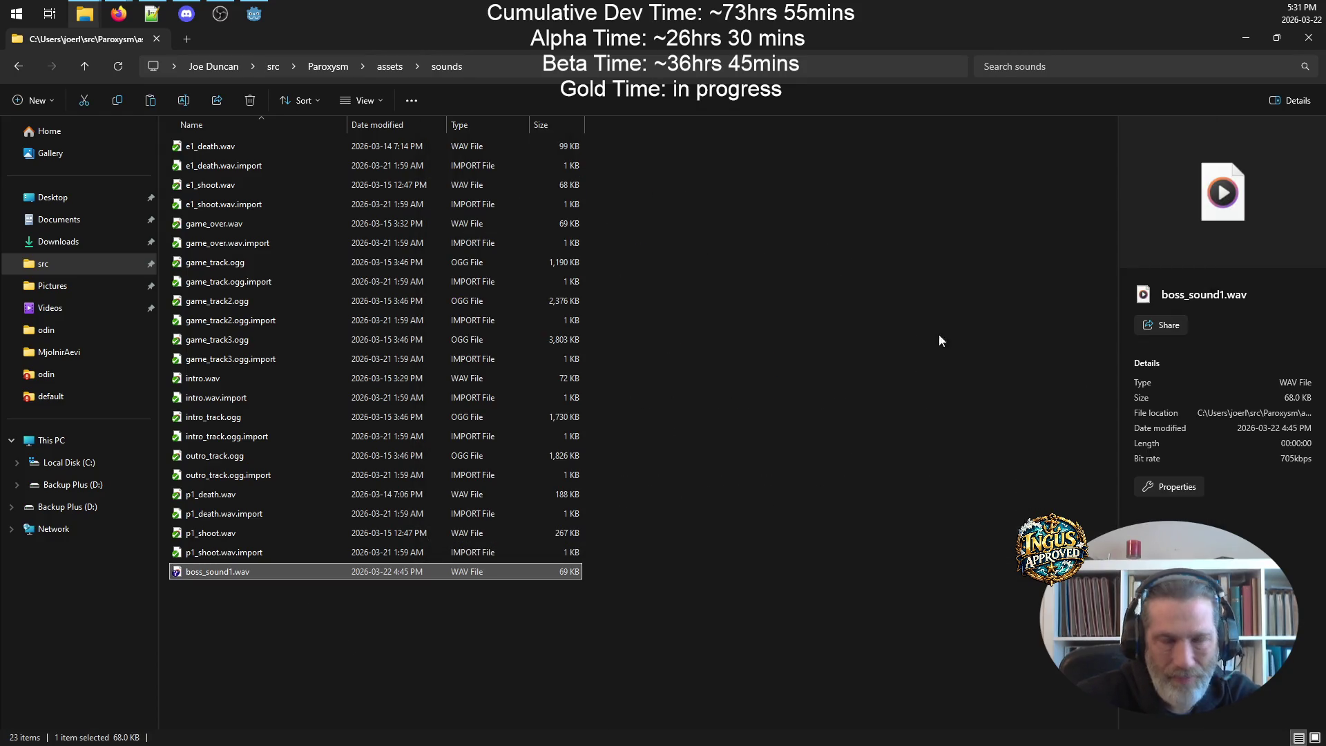
pyautogui.click(1237, 40)
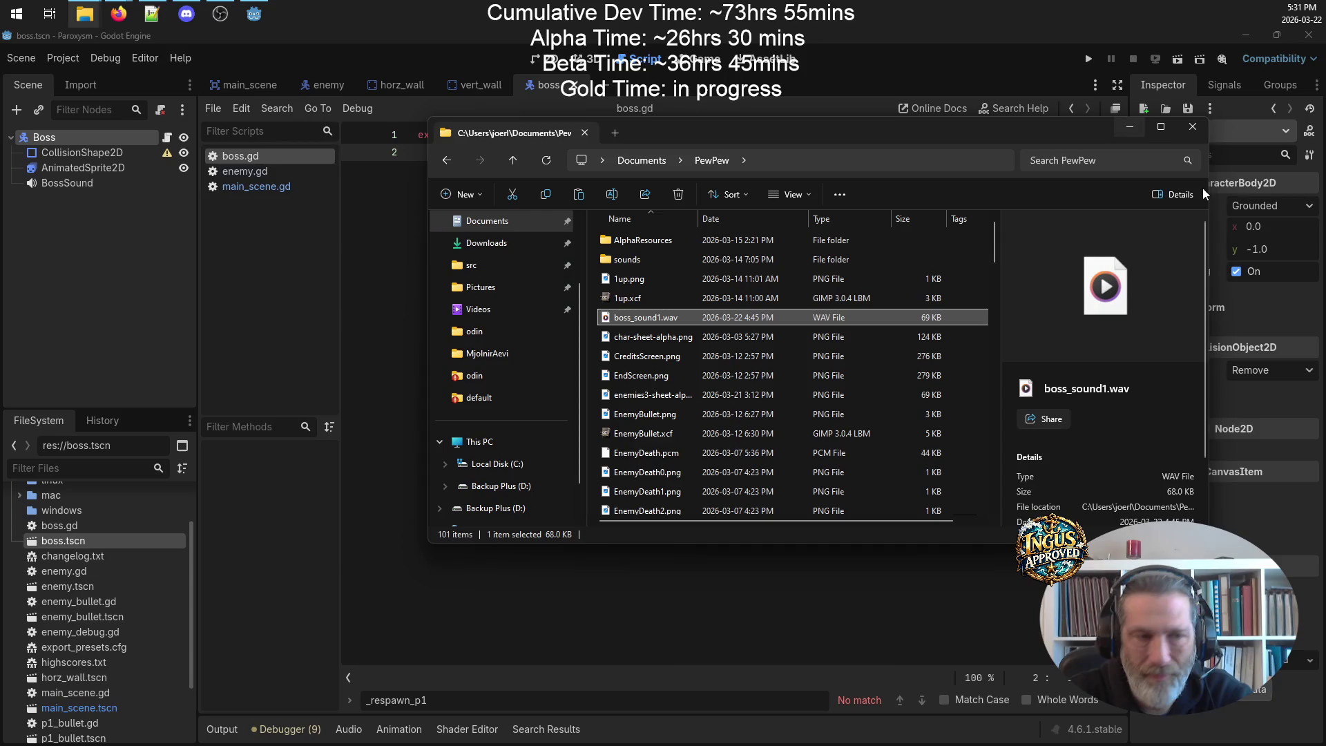
# - Load res://assets/sounds/boss_sound1.wav as the BossSound node's Stream
pyautogui.click(113, 181)
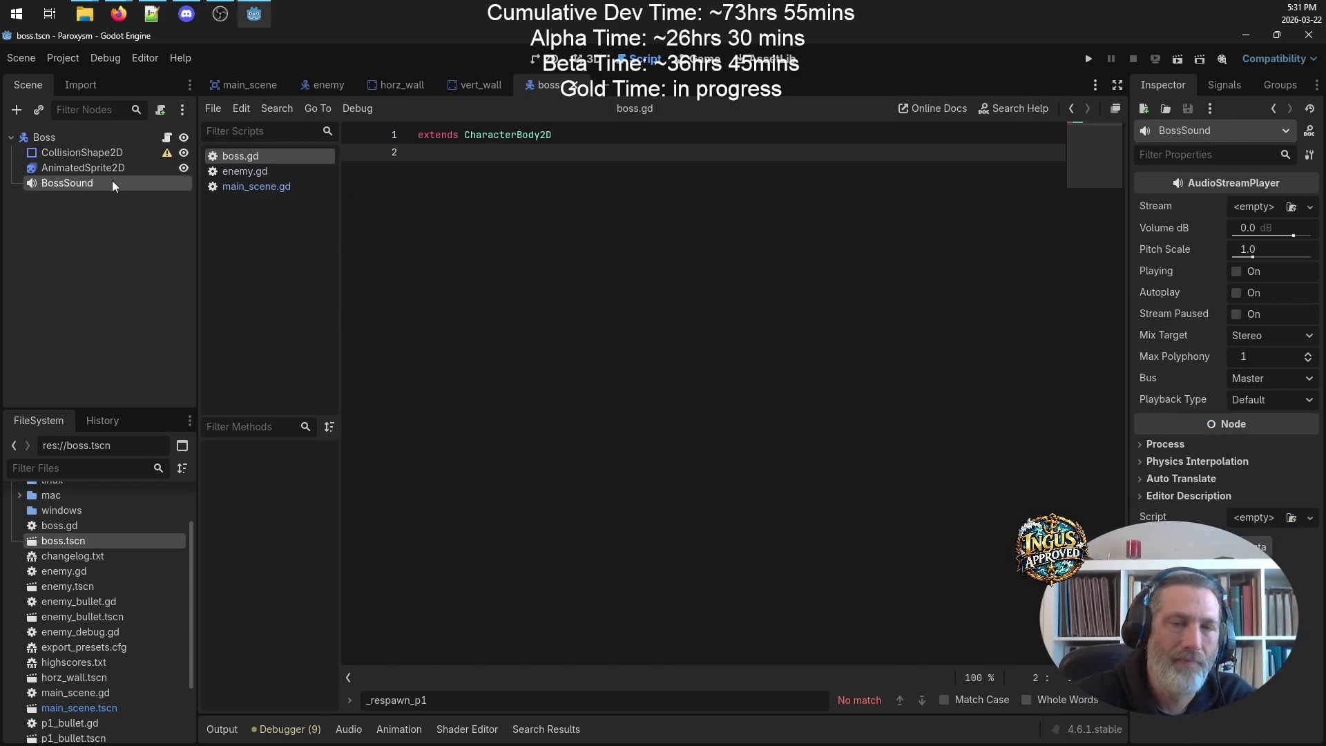
pyautogui.click(1309, 206)
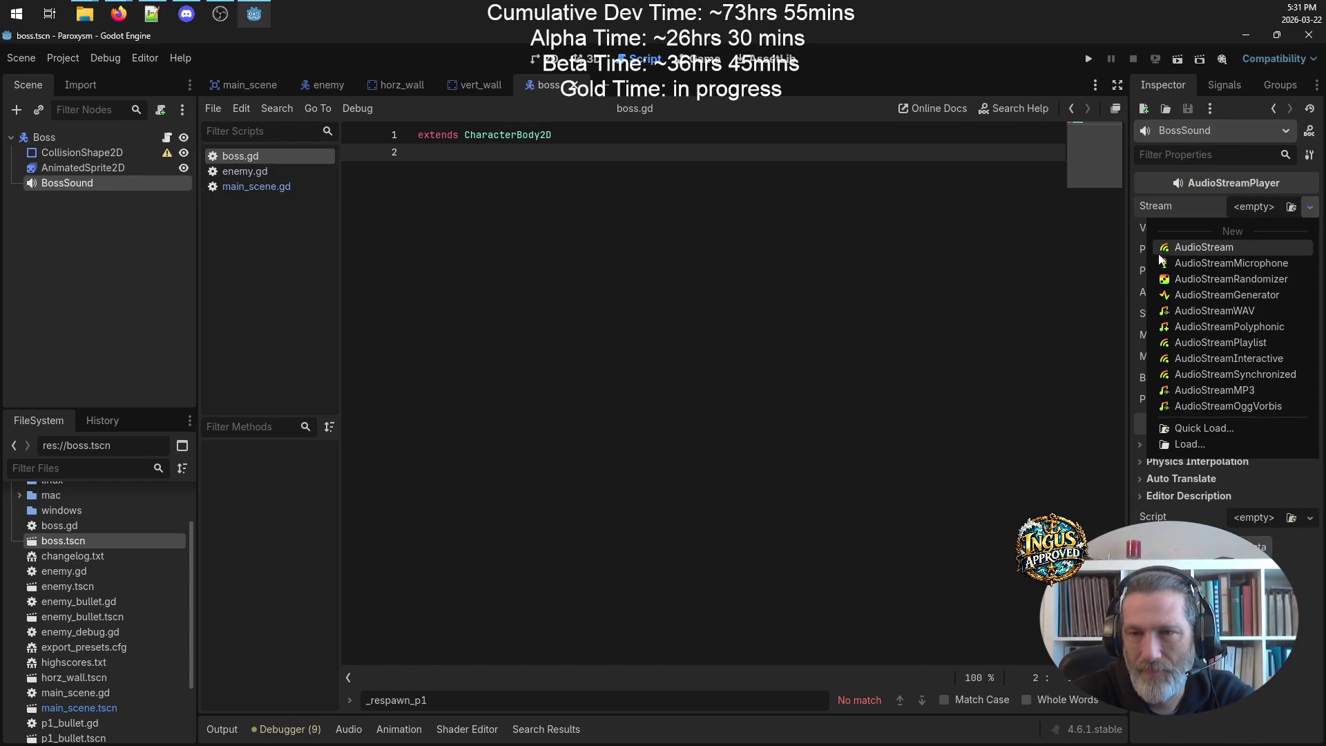
pyautogui.click(1241, 442)
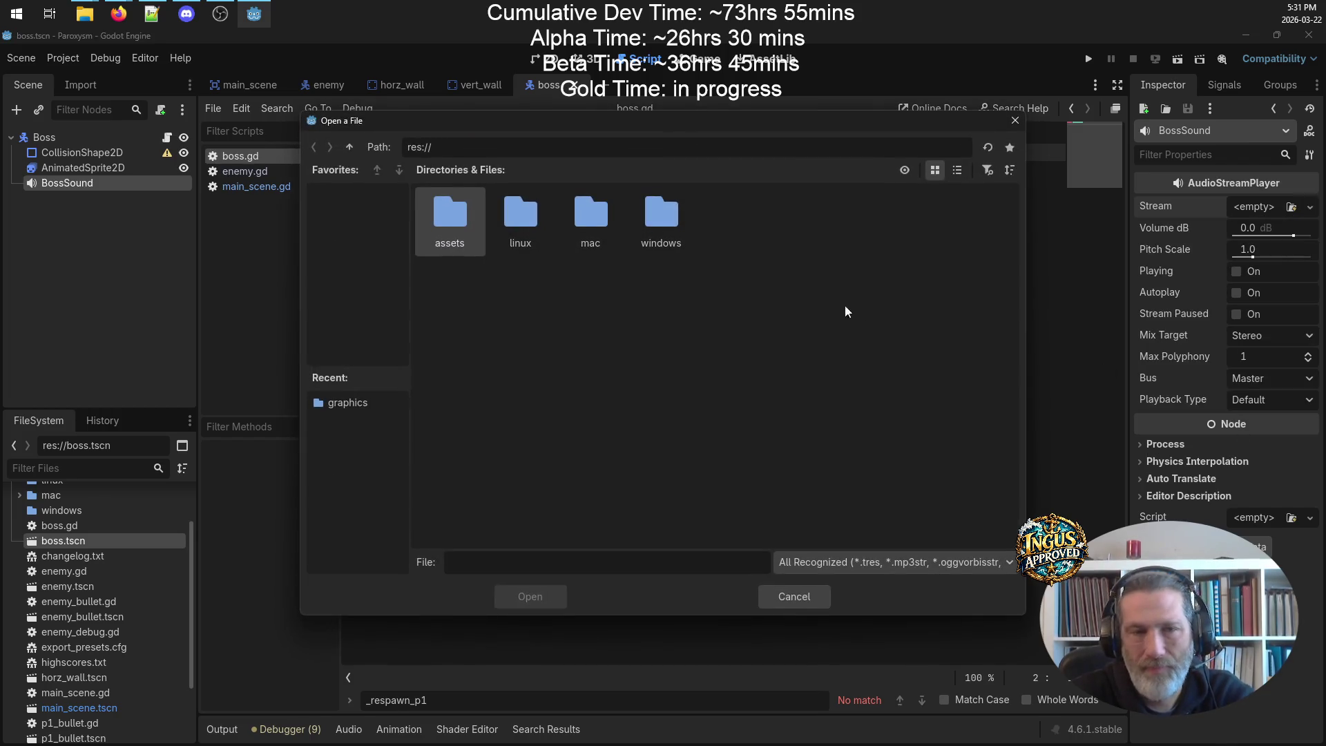
pyautogui.doubleClick(440, 208)
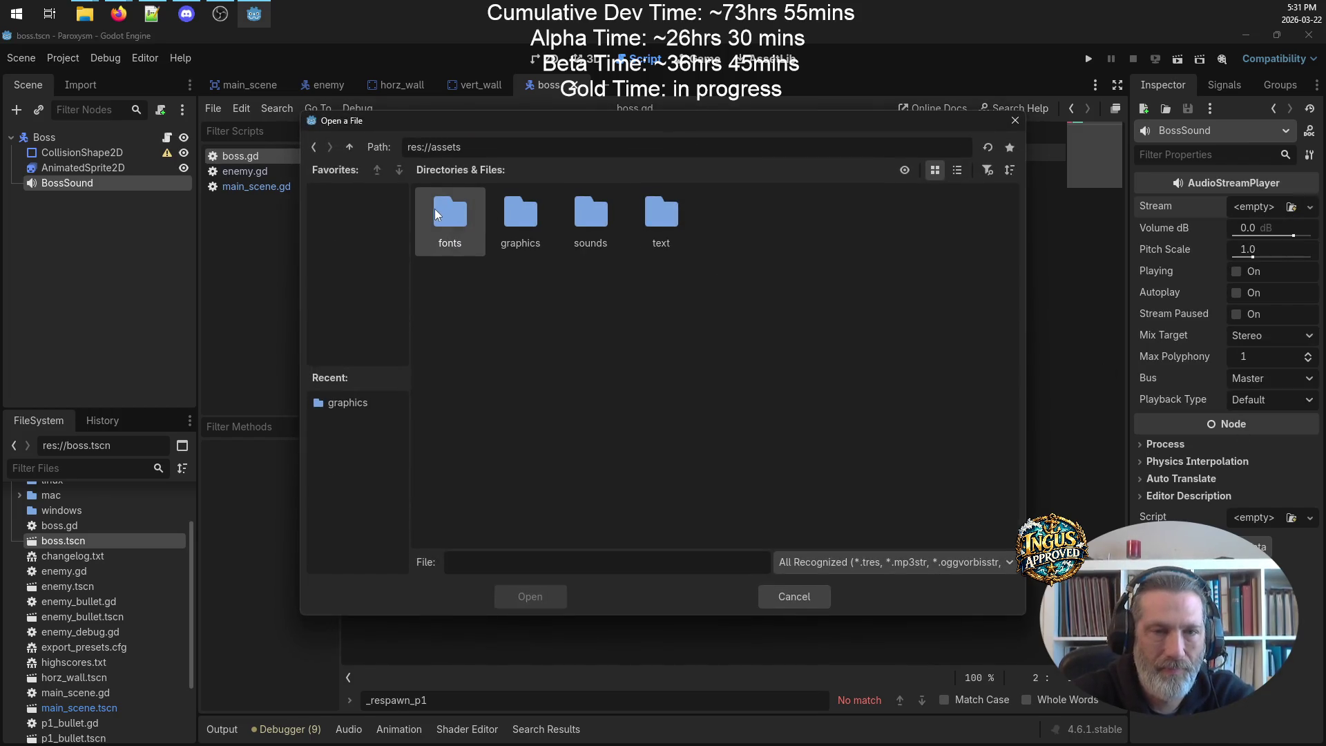
pyautogui.doubleClick(576, 213)
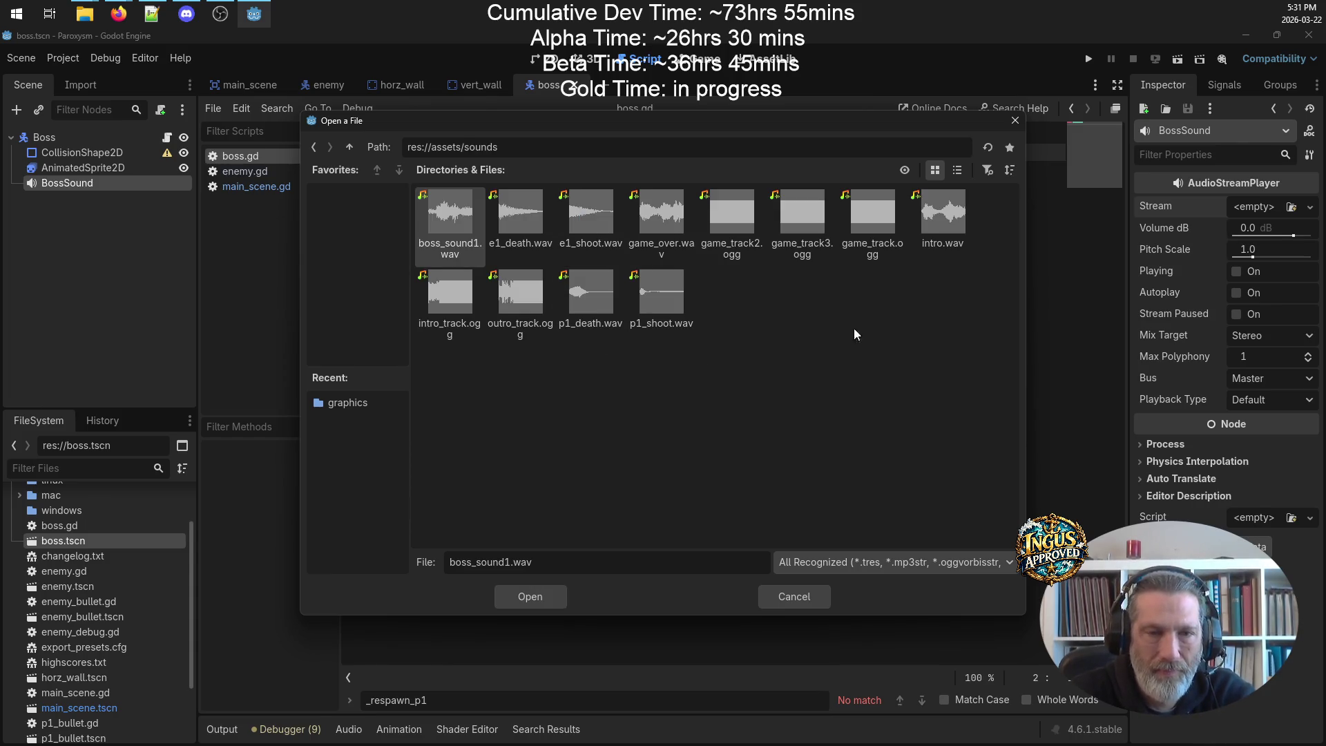
pyautogui.doubleClick(458, 219)
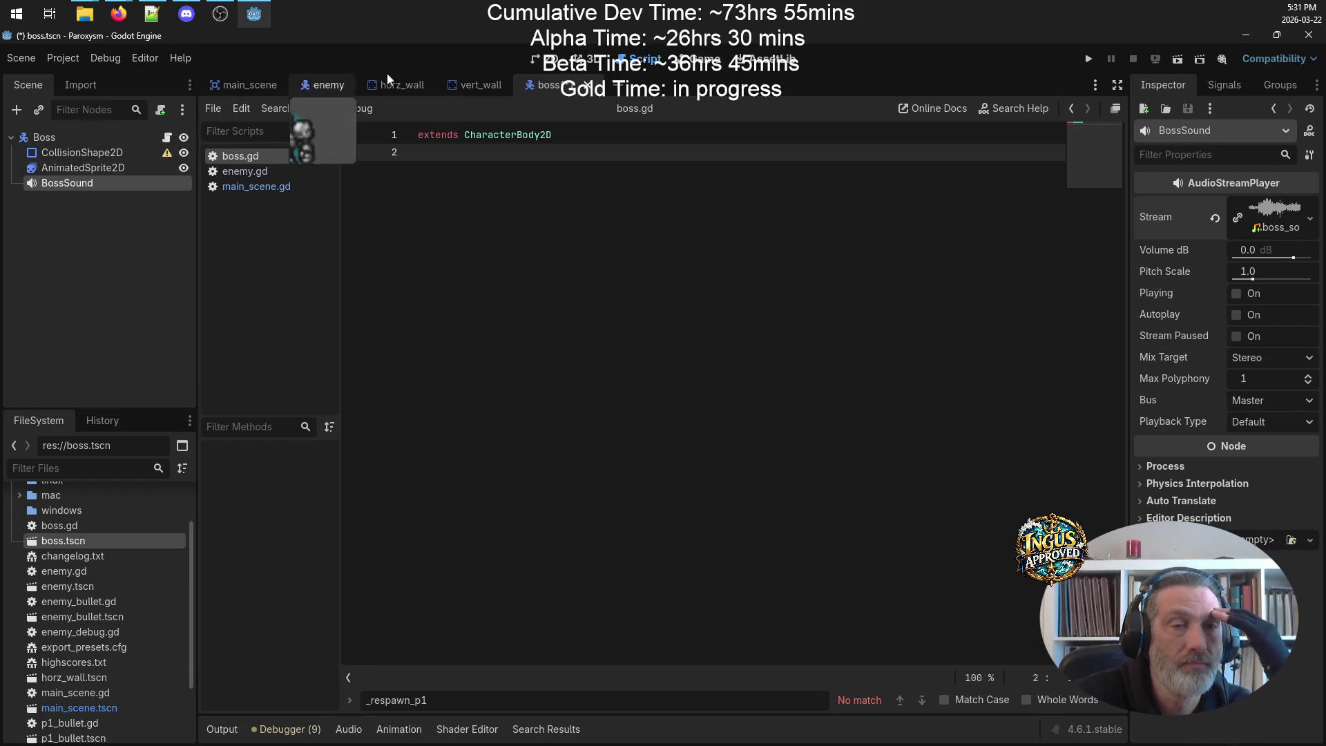
# - Give the boss's CollisionShape2D a new CircleShape2D
pyautogui.click(558, 60)
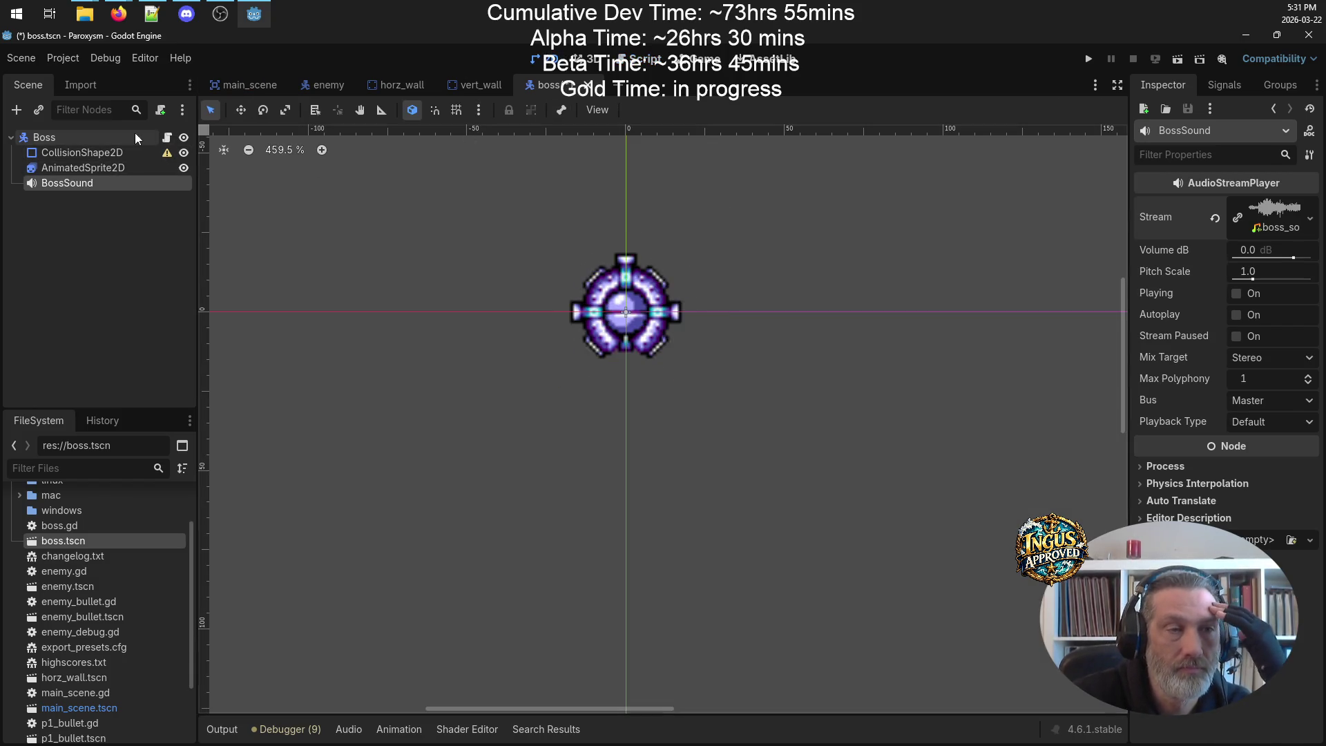
pyautogui.click(76, 152)
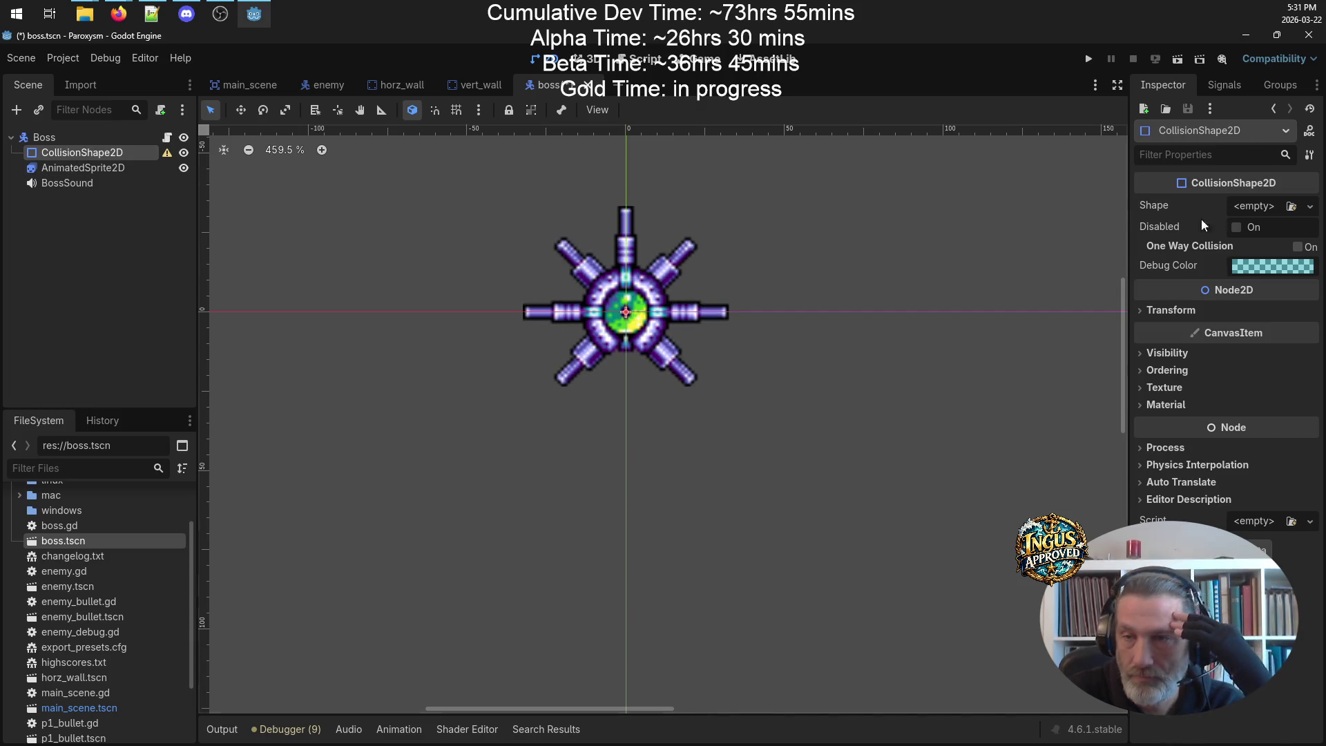
pyautogui.click(1293, 206)
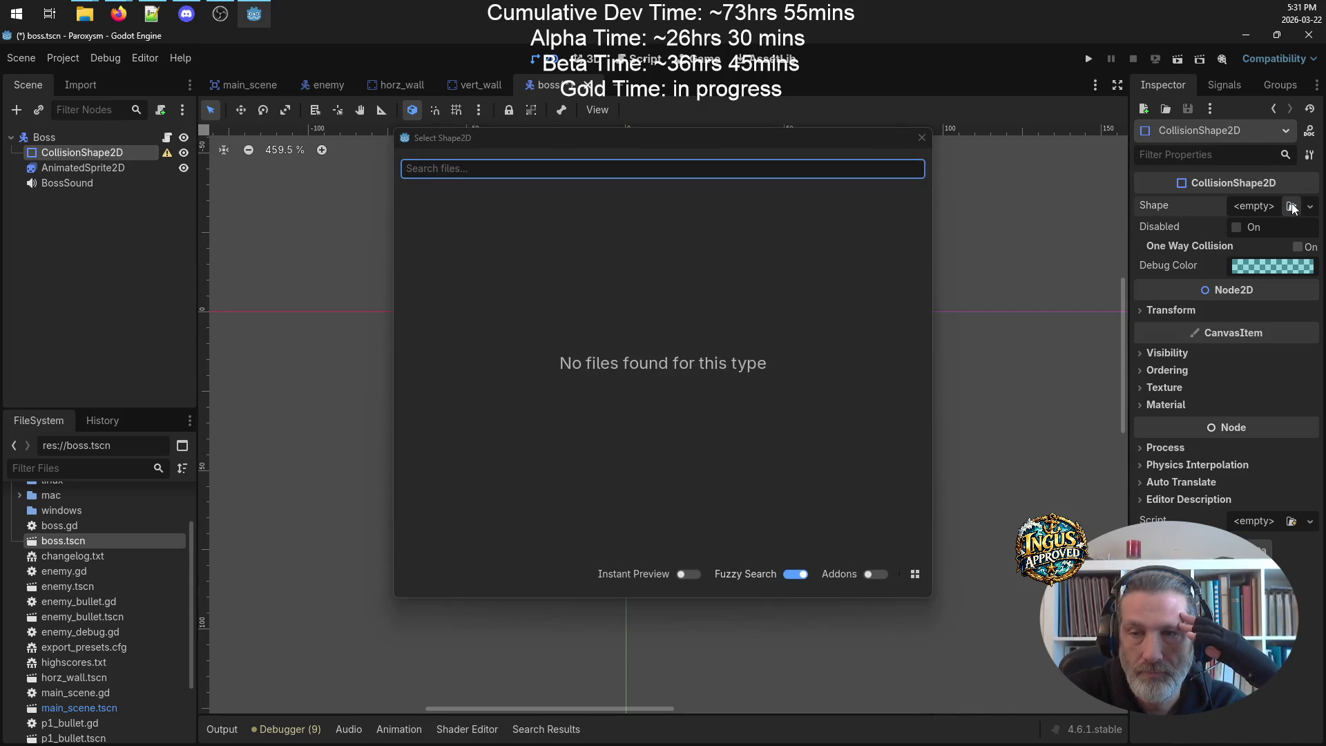
pyautogui.click(918, 136)
pyautogui.click(1310, 207)
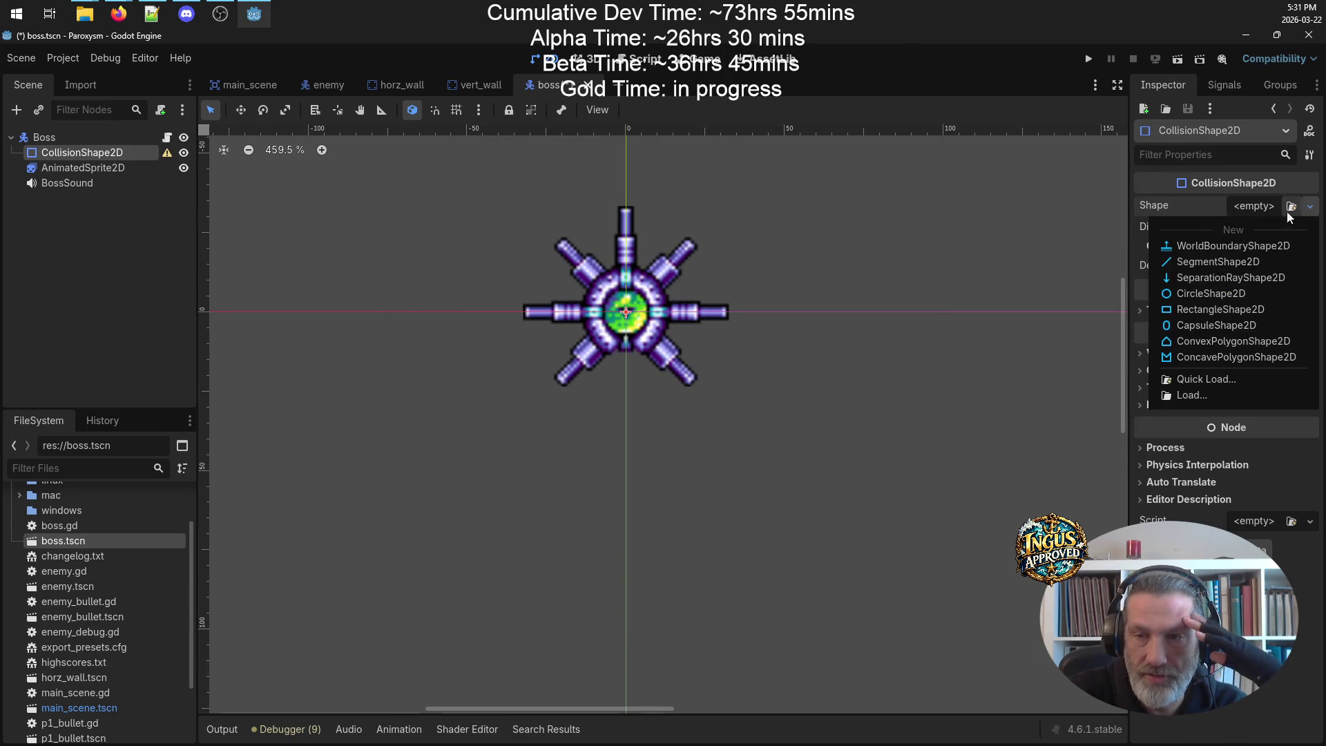
pyautogui.click(1212, 293)
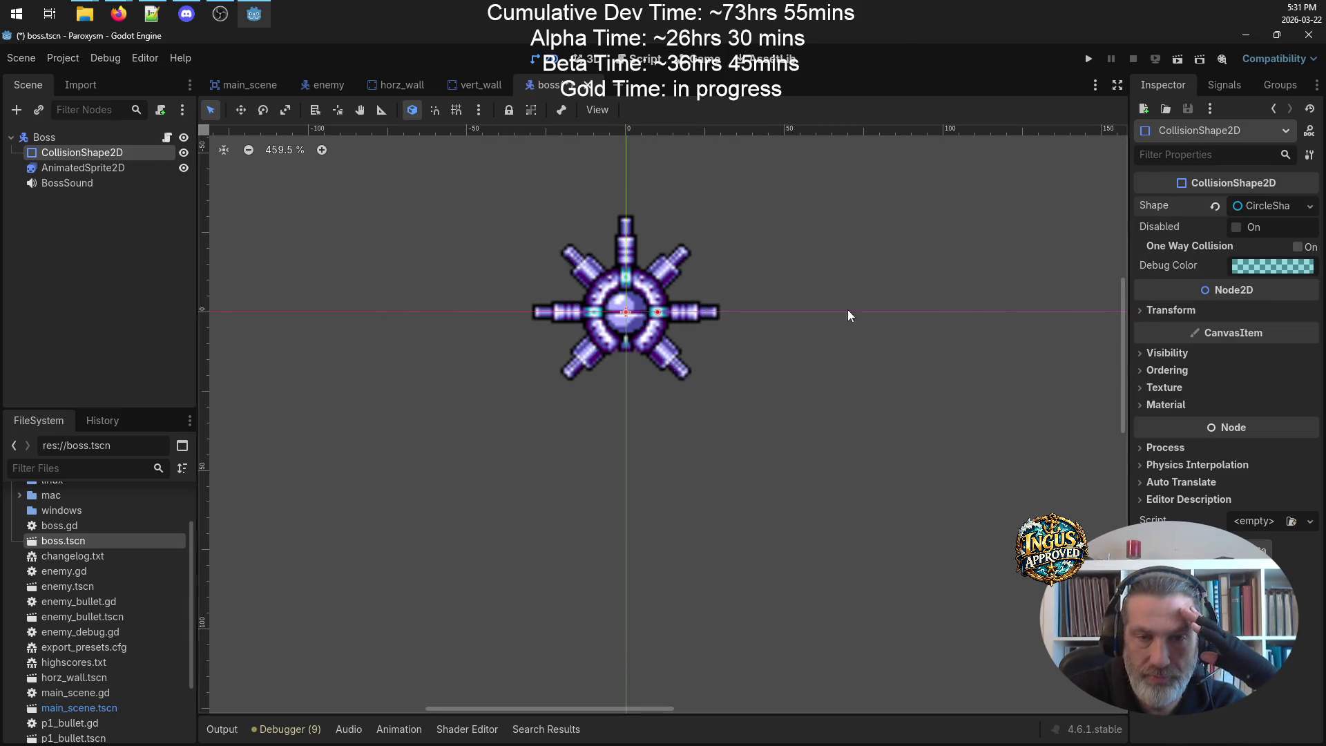
# - Resize the circle radius to 19.31 px so it covers the boss's round body
pyautogui.moveTo(421, 226); pyautogui.dragTo(497, 308)
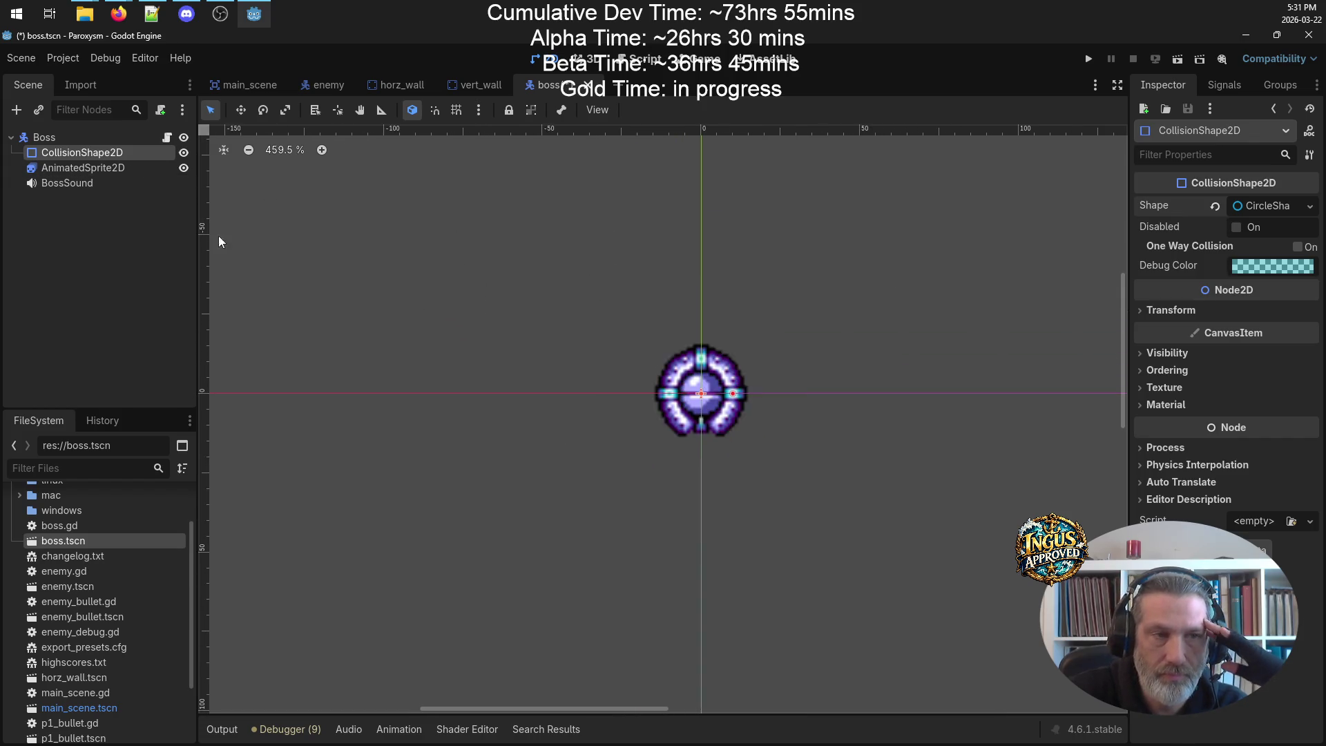
pyautogui.click(82, 168)
pyautogui.click(82, 152)
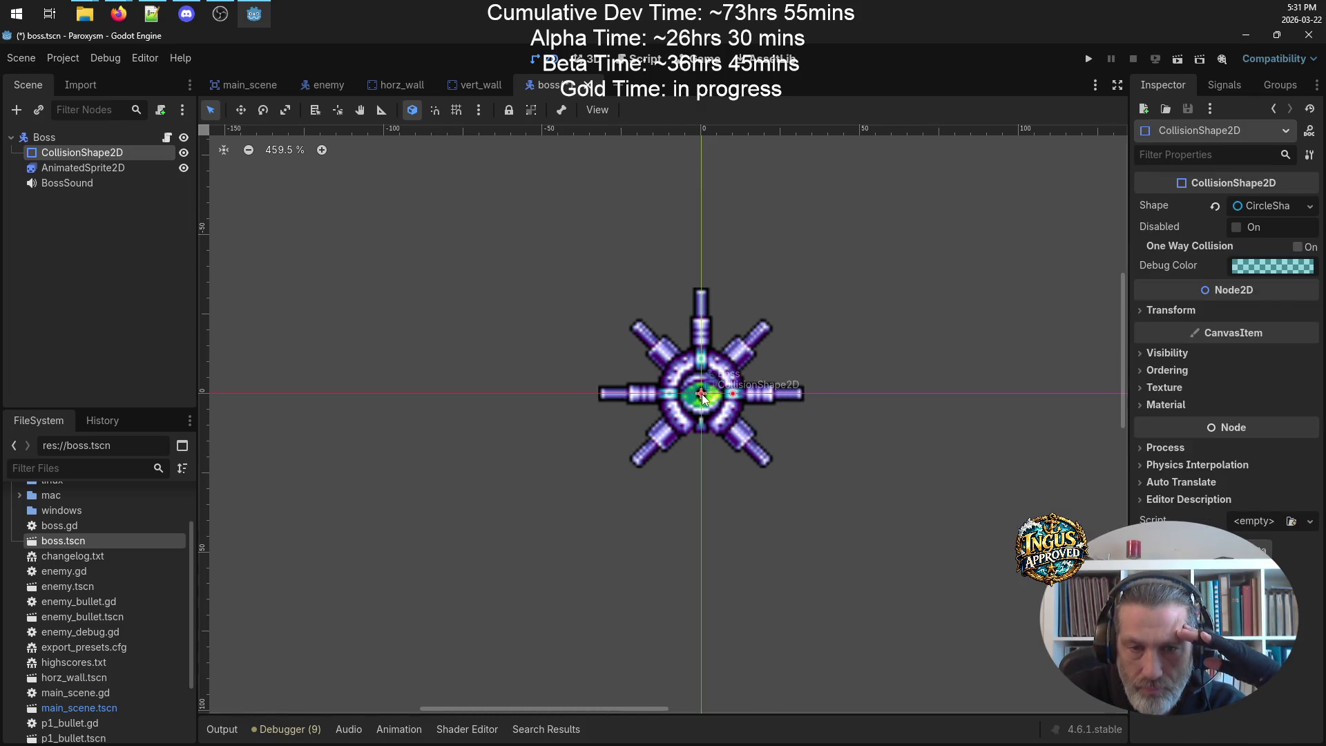
pyautogui.click(1242, 211)
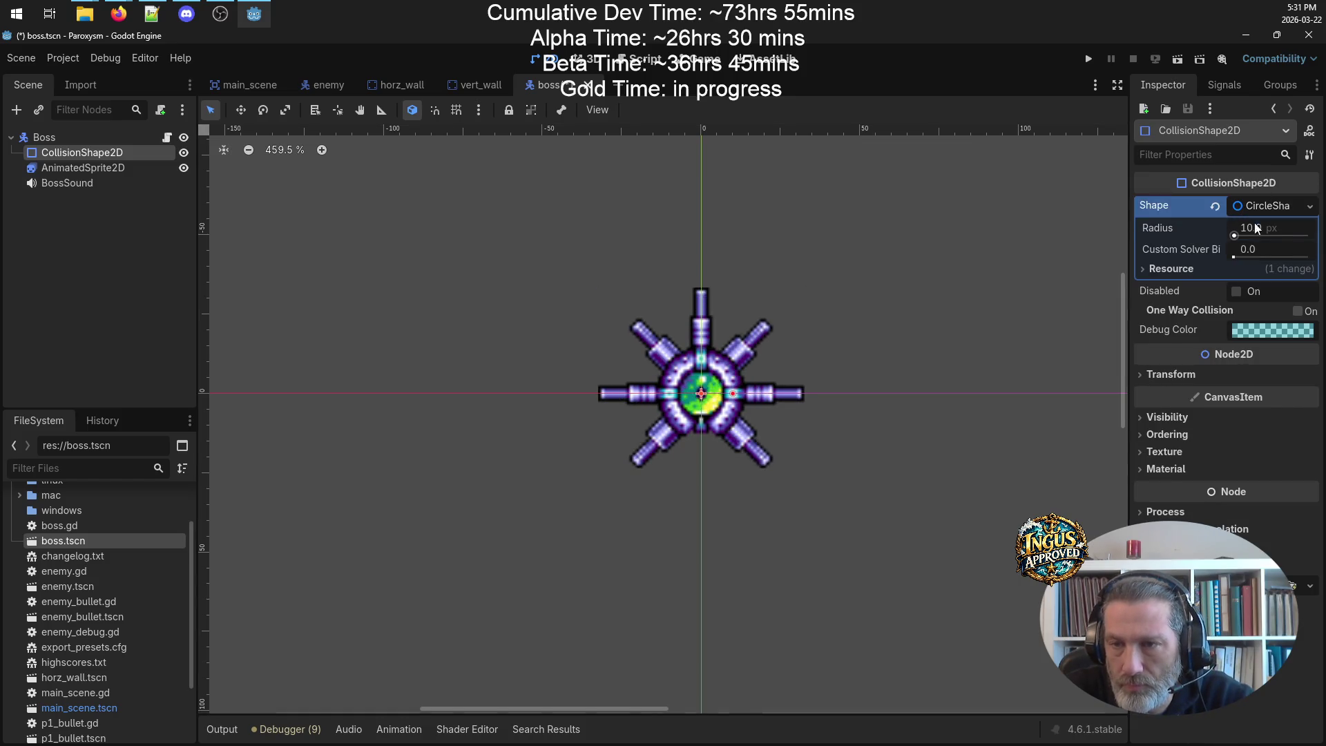
pyautogui.moveTo(1249, 237)
pyautogui.mouseDown()
pyautogui.moveTo(1271, 237)
pyautogui.moveTo(1239, 242)
pyautogui.mouseUp()
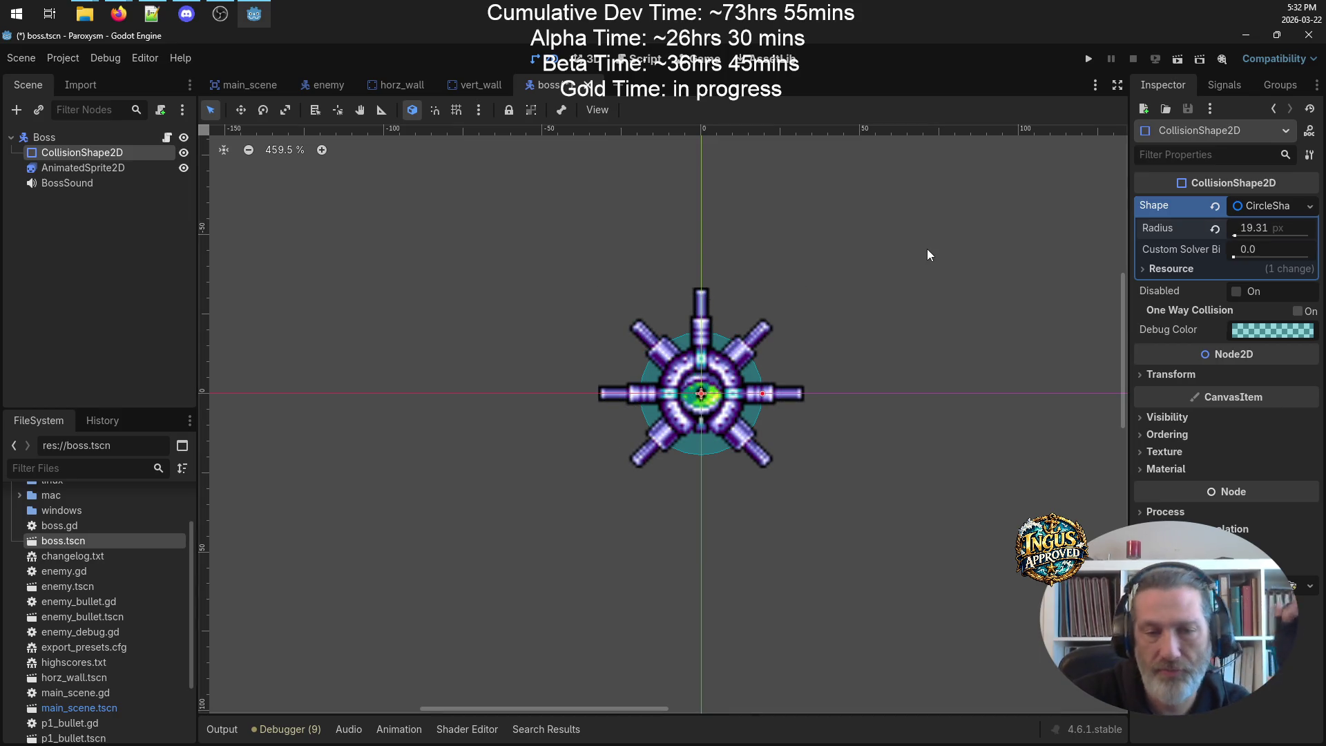
pyautogui.scroll(5, 794, 415)
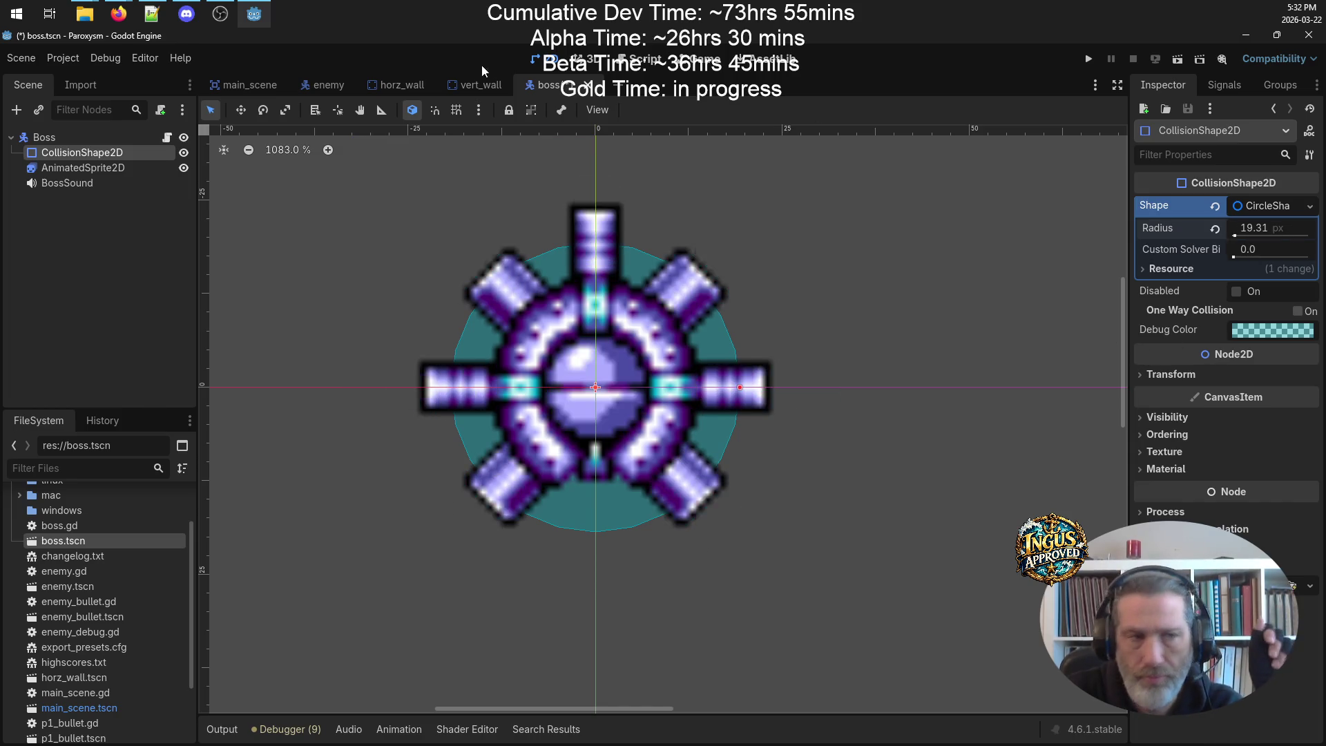
pyautogui.click(72, 136)
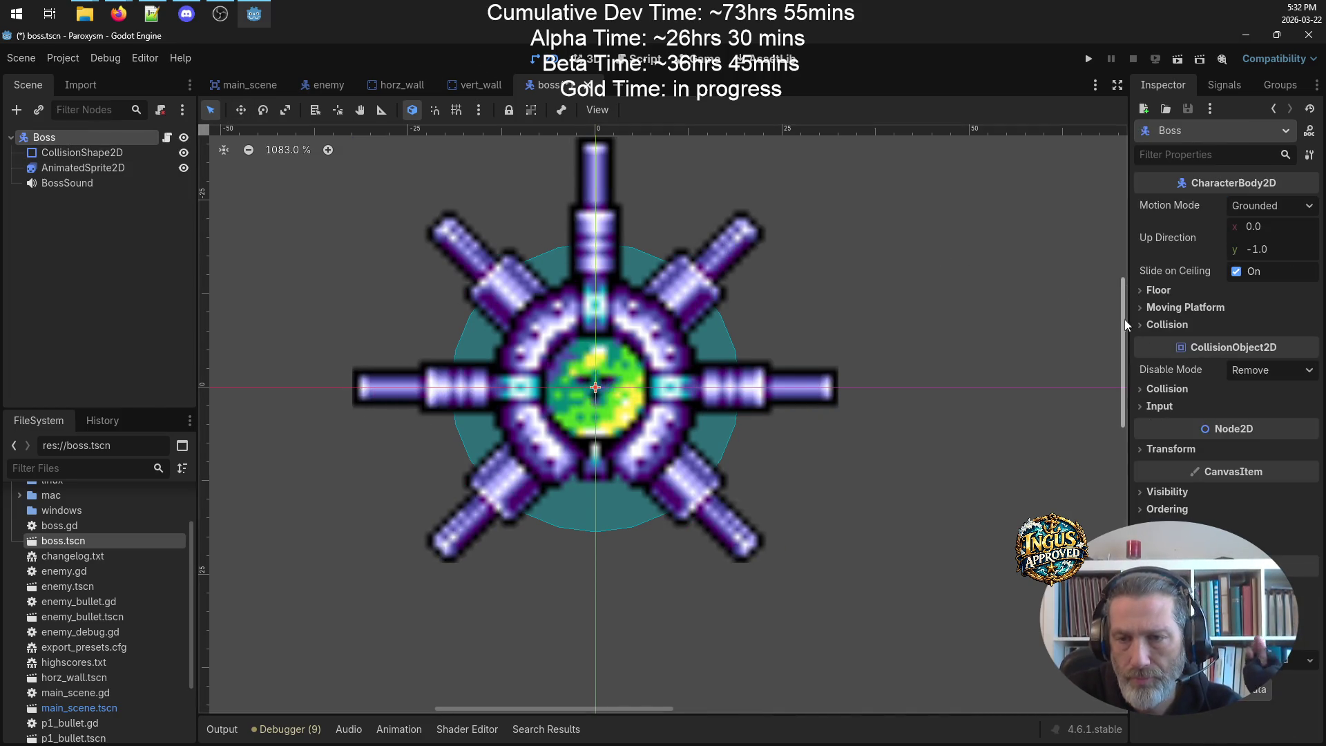
# - Set the Boss body's Safe Margin to 1.0 px
pyautogui.click(1167, 324)
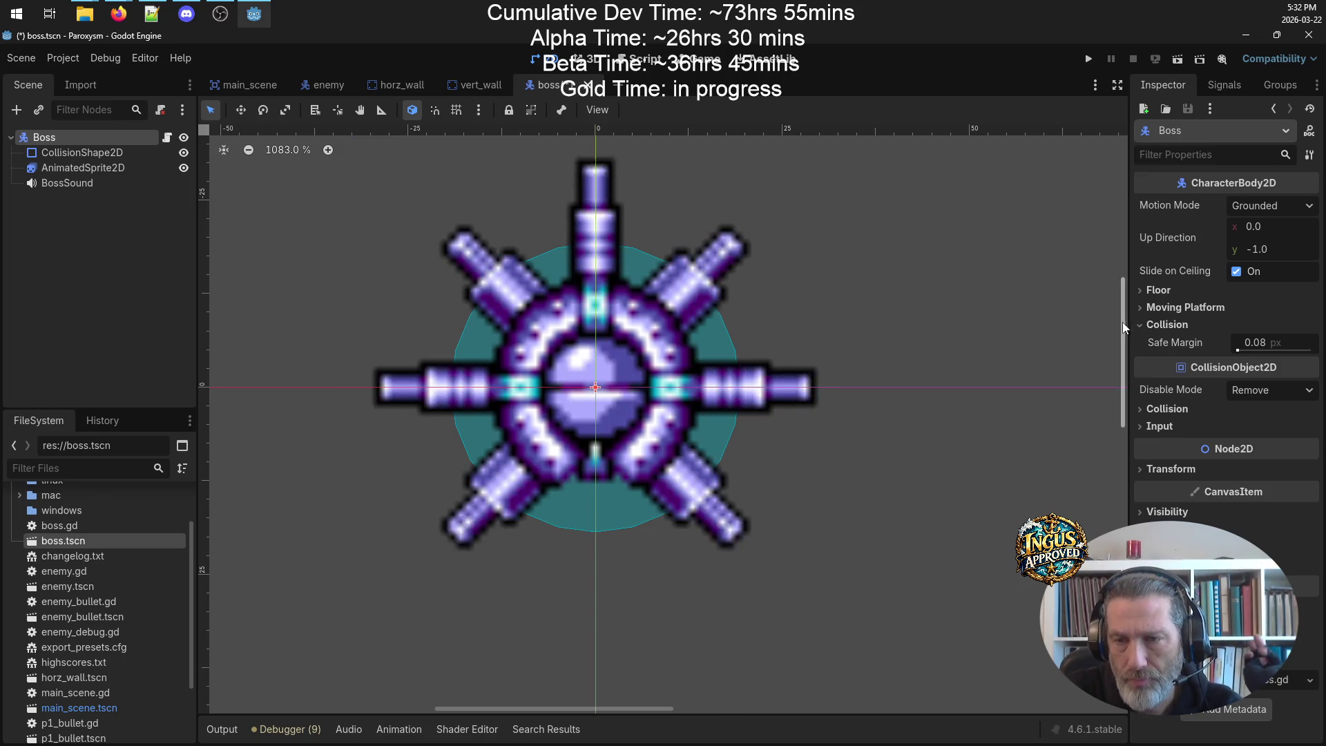
pyautogui.moveTo(1238, 350); pyautogui.dragTo(1241, 353)
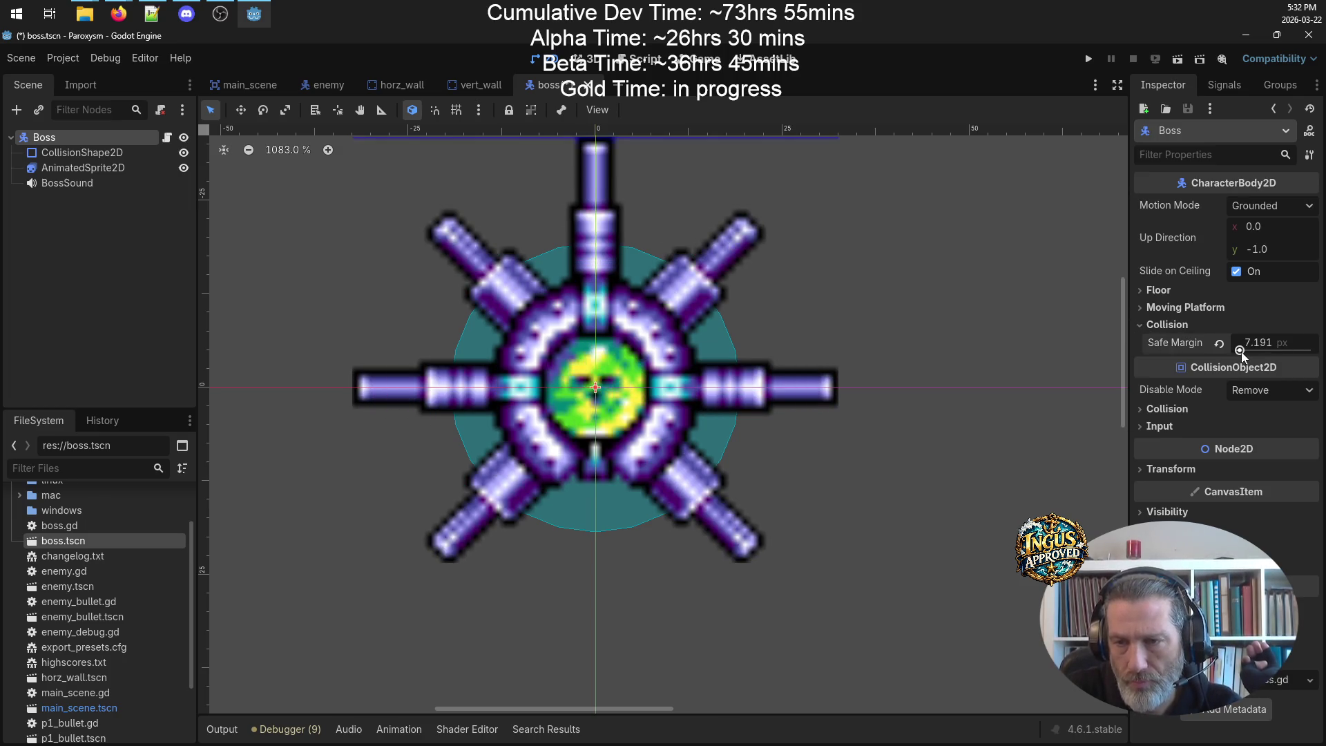
pyautogui.click(1271, 344)
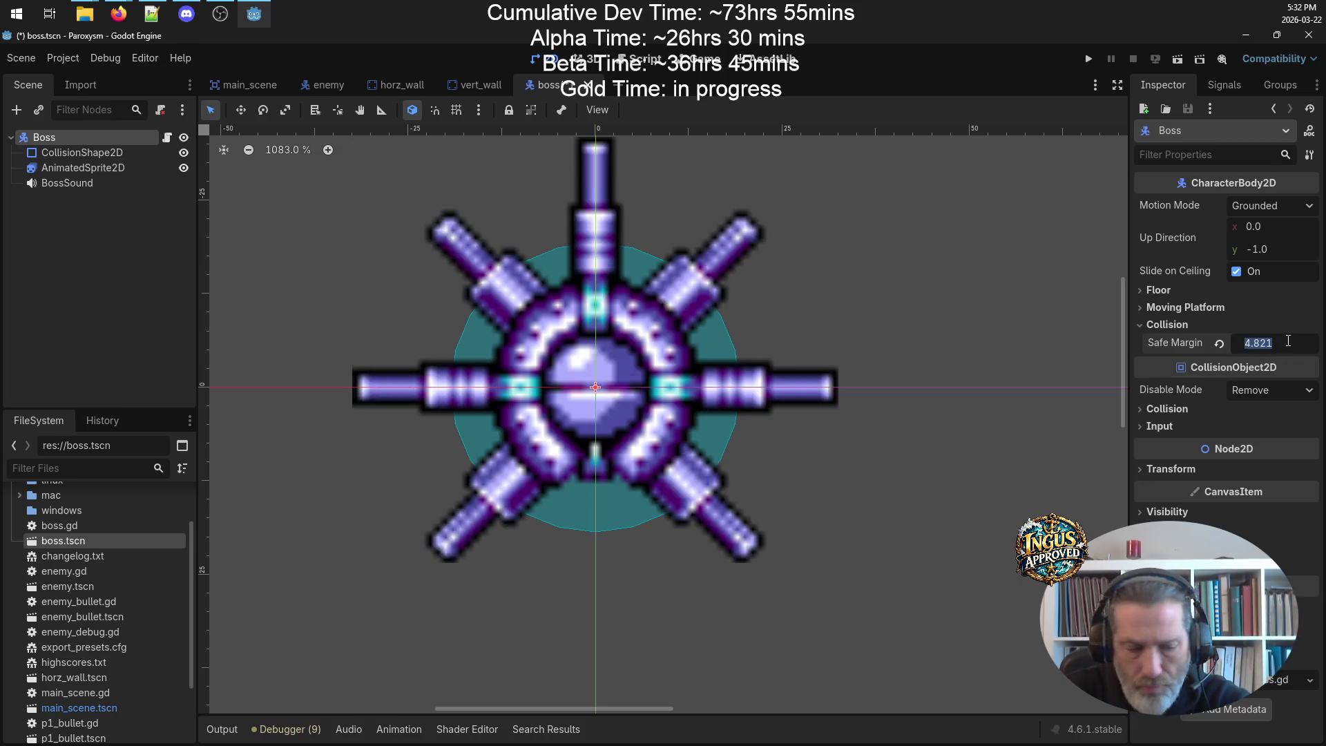
pyautogui.press('Return')
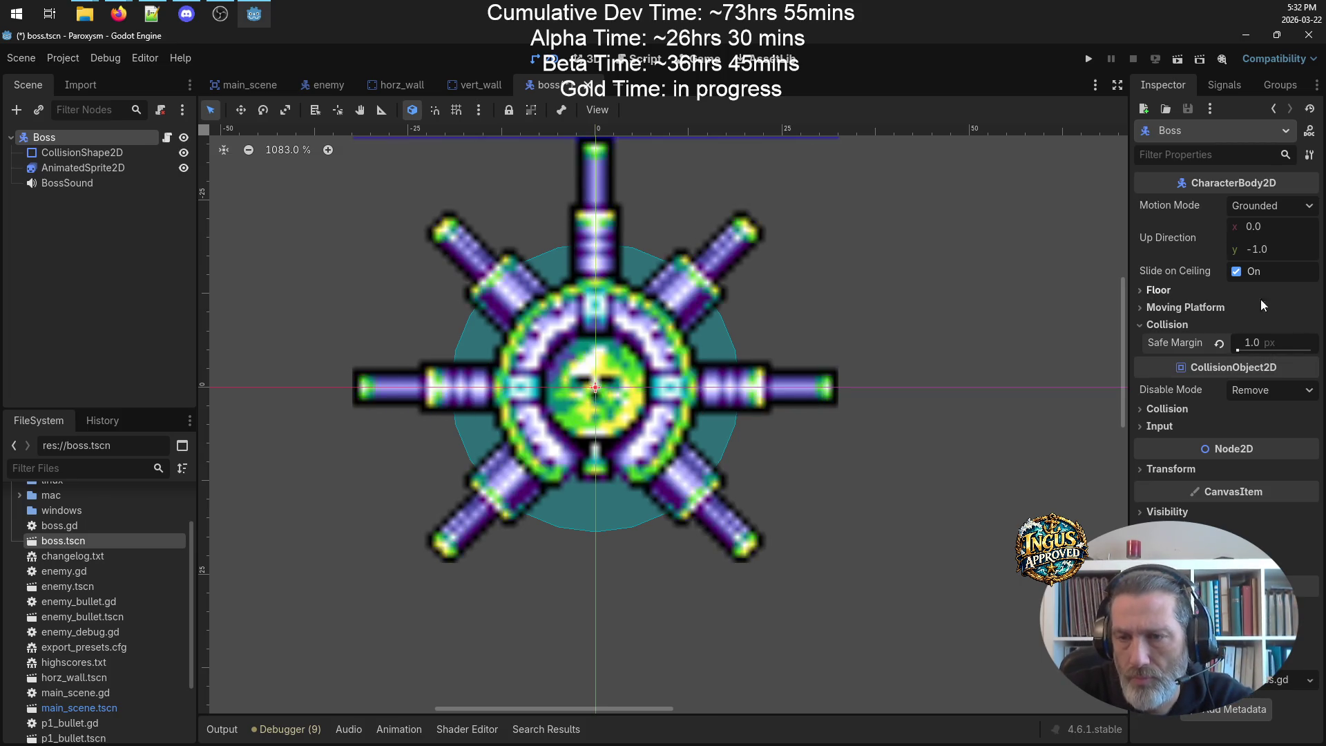
# - Put the Boss on collision layer 2, adjust its mask bits, and save the scene
pyautogui.click(1142, 409)
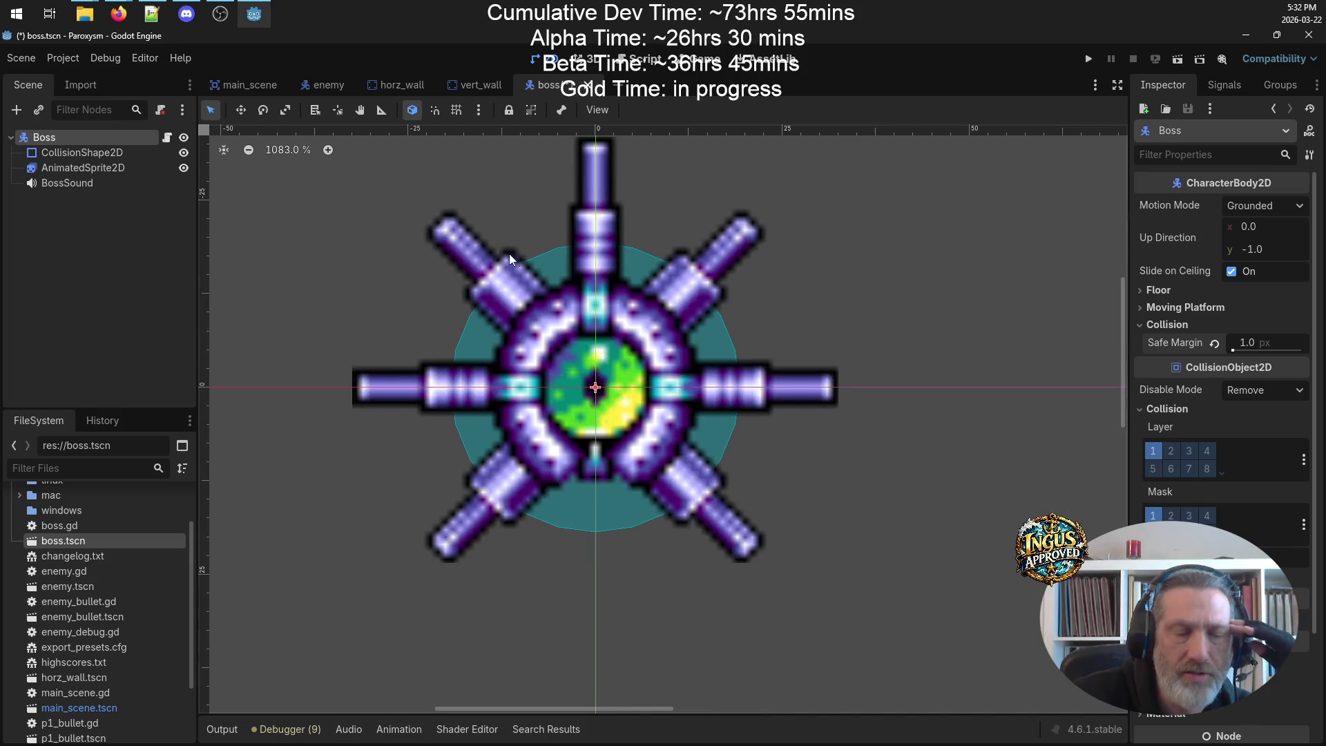
pyautogui.click(322, 85)
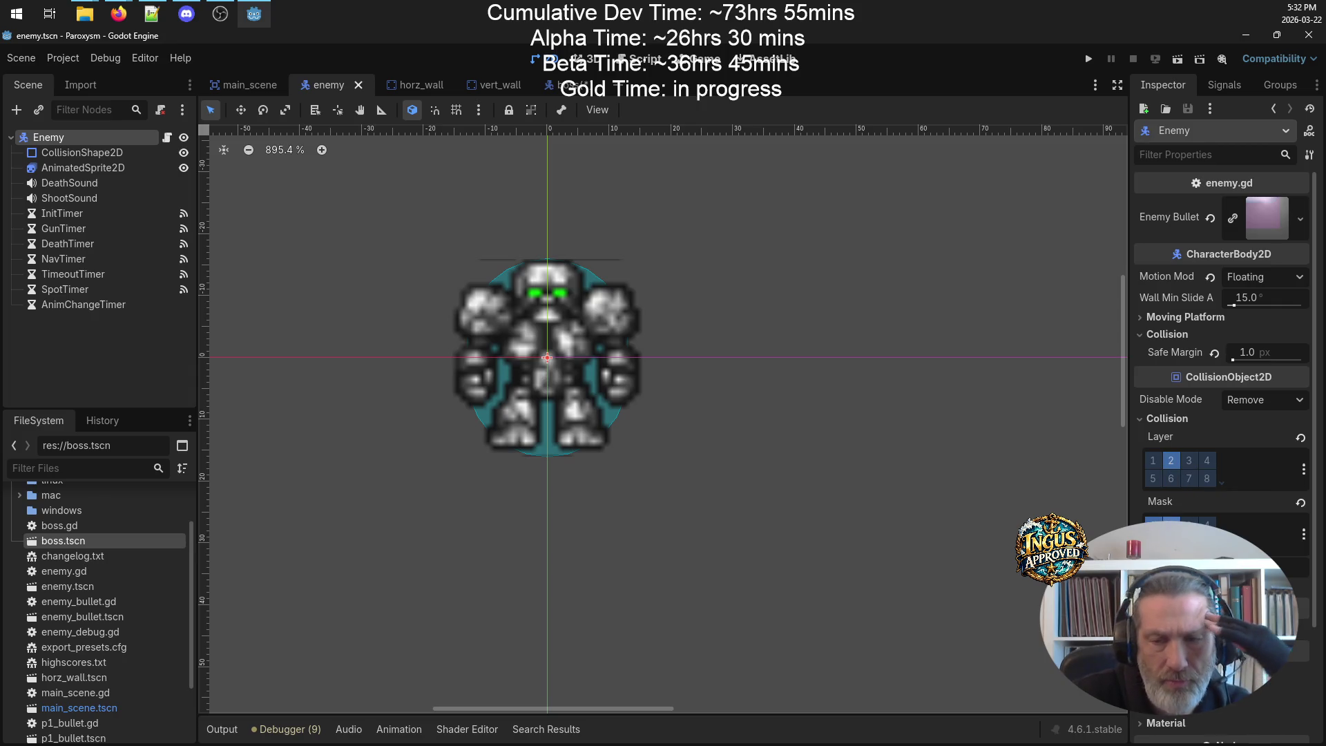
pyautogui.click(553, 85)
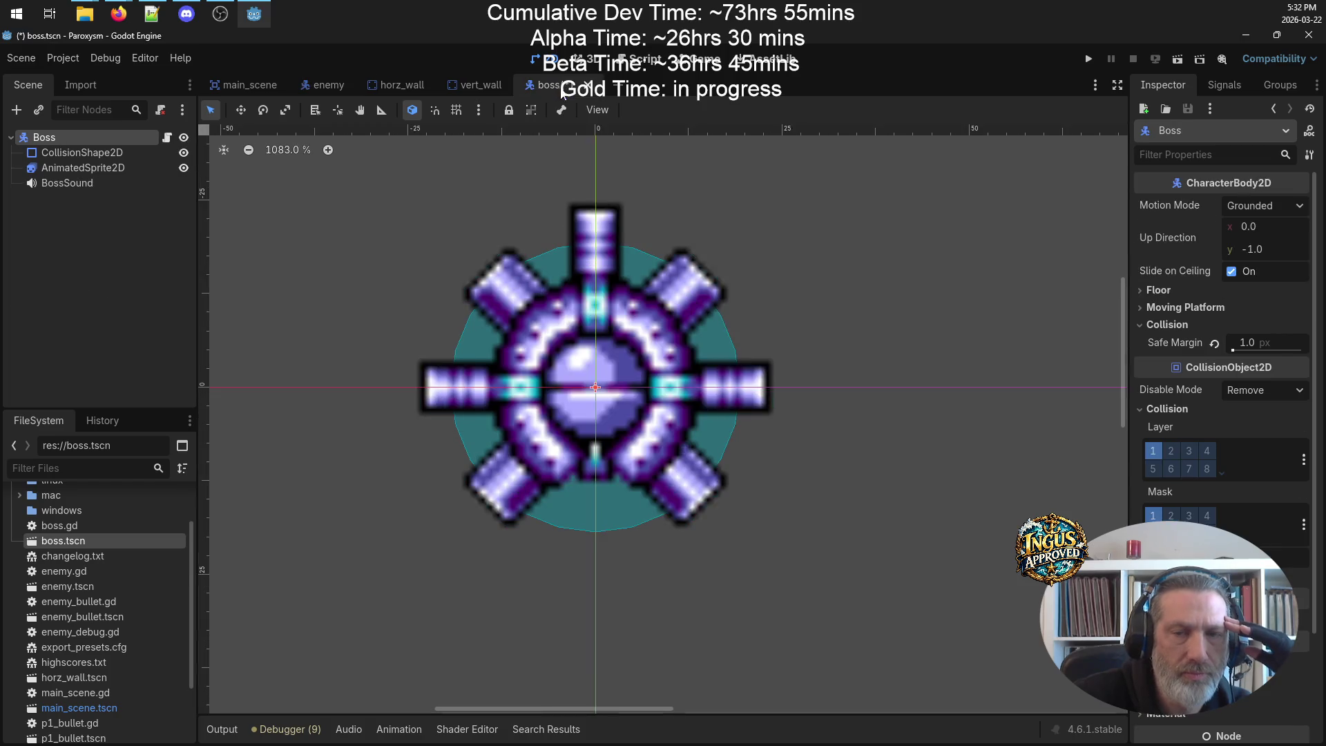
pyautogui.click(1172, 452)
pyautogui.click(1172, 516)
pyautogui.hotkey('ctrl', 's')
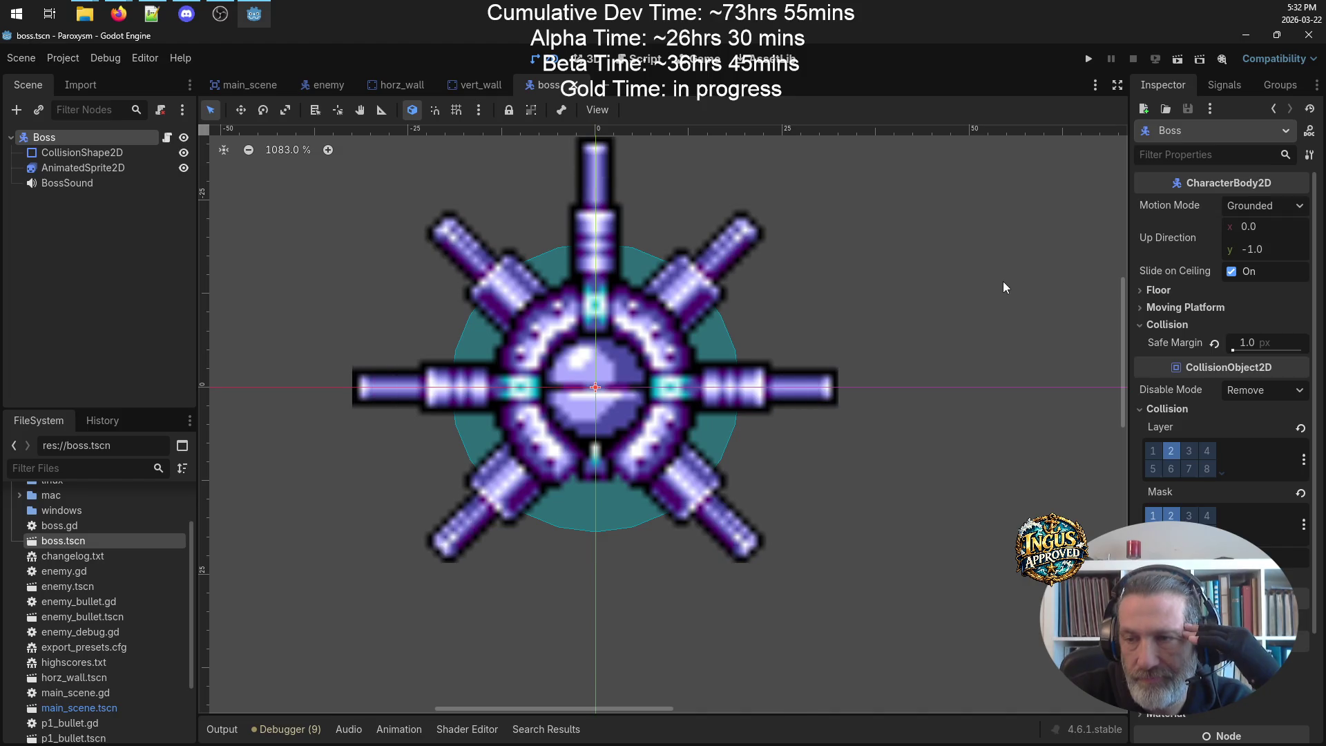
# - Pan and zoom the 2D view to bring the boss near the centre
pyautogui.scroll(-2, 660, 349)
pyautogui.scroll(-4, 660, 349)
pyautogui.moveTo(521, 288); pyautogui.dragTo(671, 304)
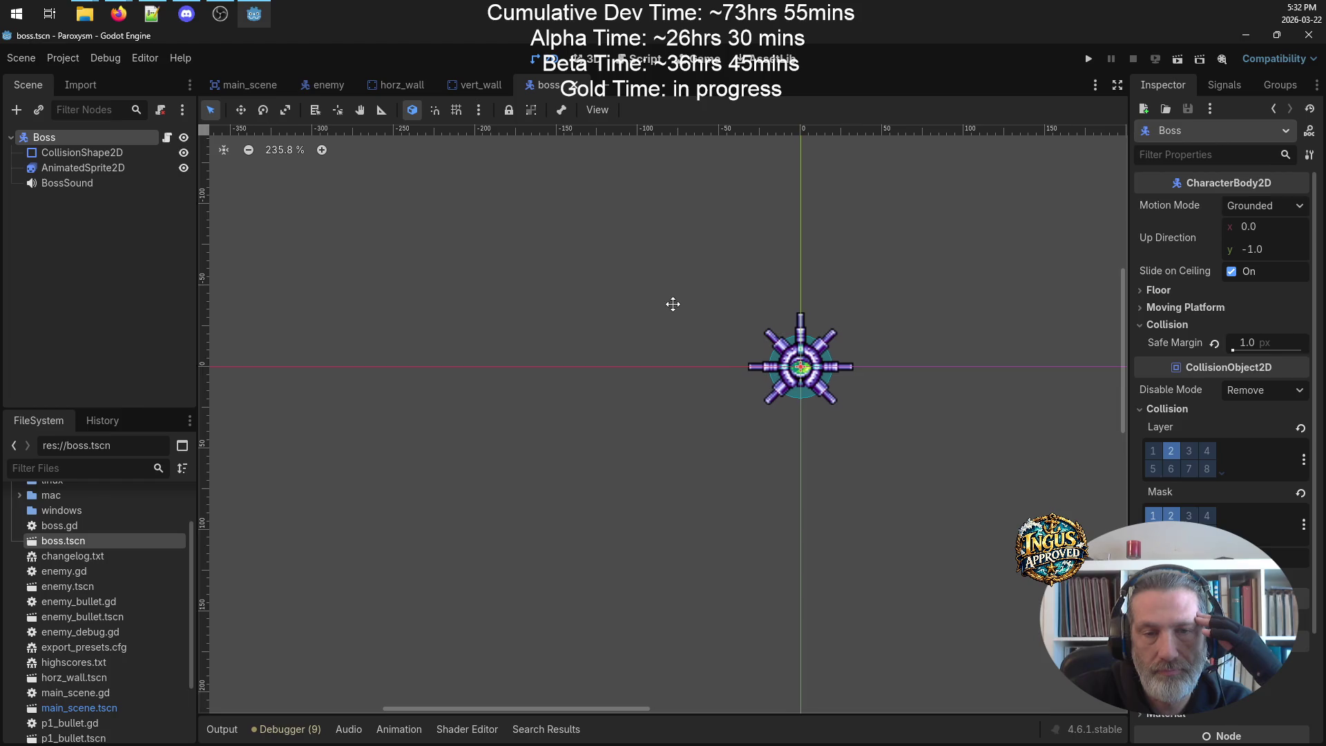
pyautogui.scroll(3, 821, 328)
pyautogui.moveTo(901, 349)
pyautogui.mouseDown()
pyautogui.moveTo(722, 301)
pyautogui.moveTo(822, 332)
pyautogui.mouseUp()
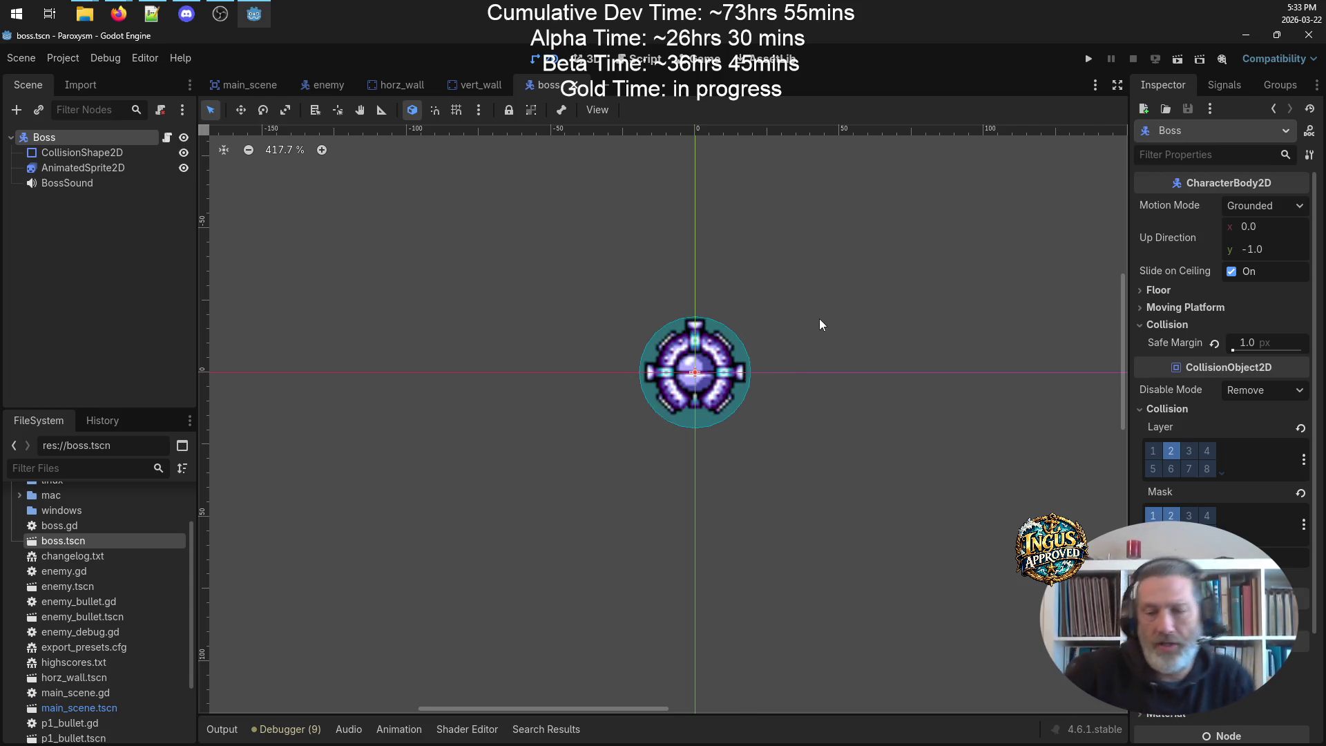
pyautogui.rightClick(158, 542)
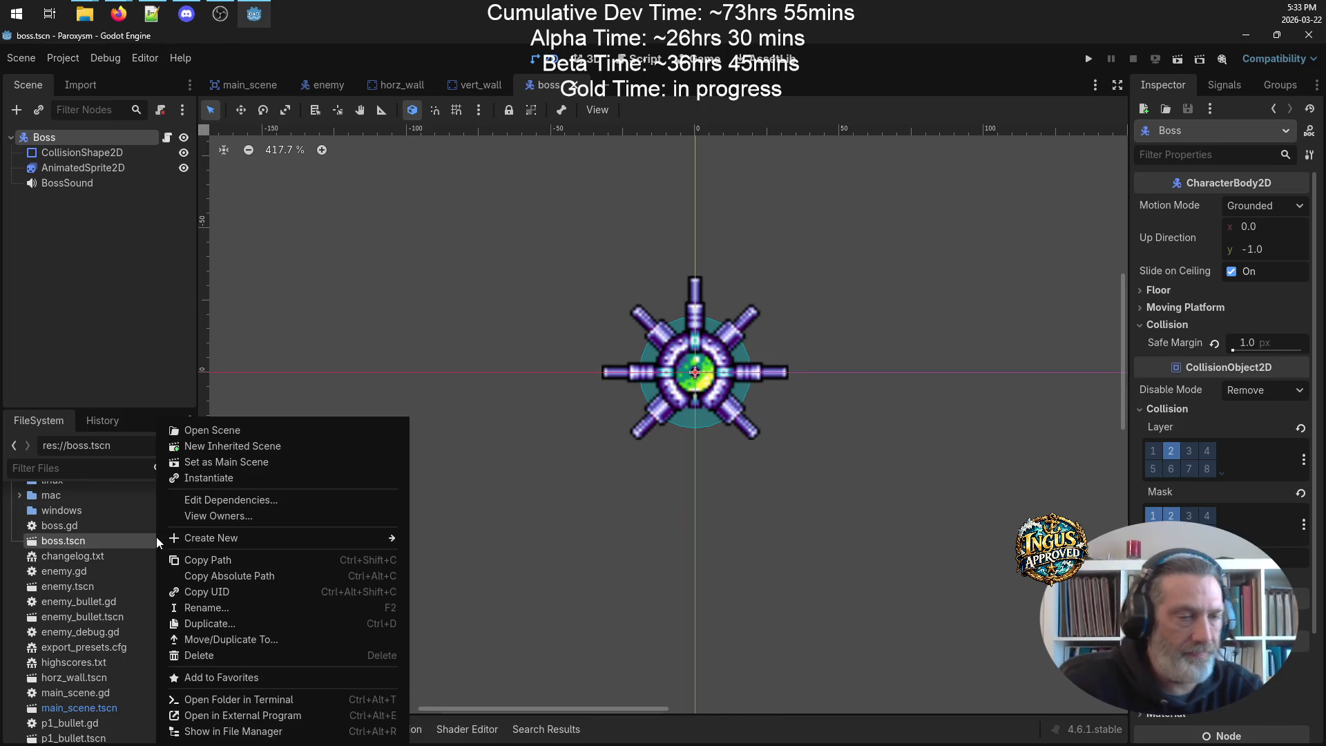
# - Create a new 1Up scene
pyautogui.moveTo(242, 545)
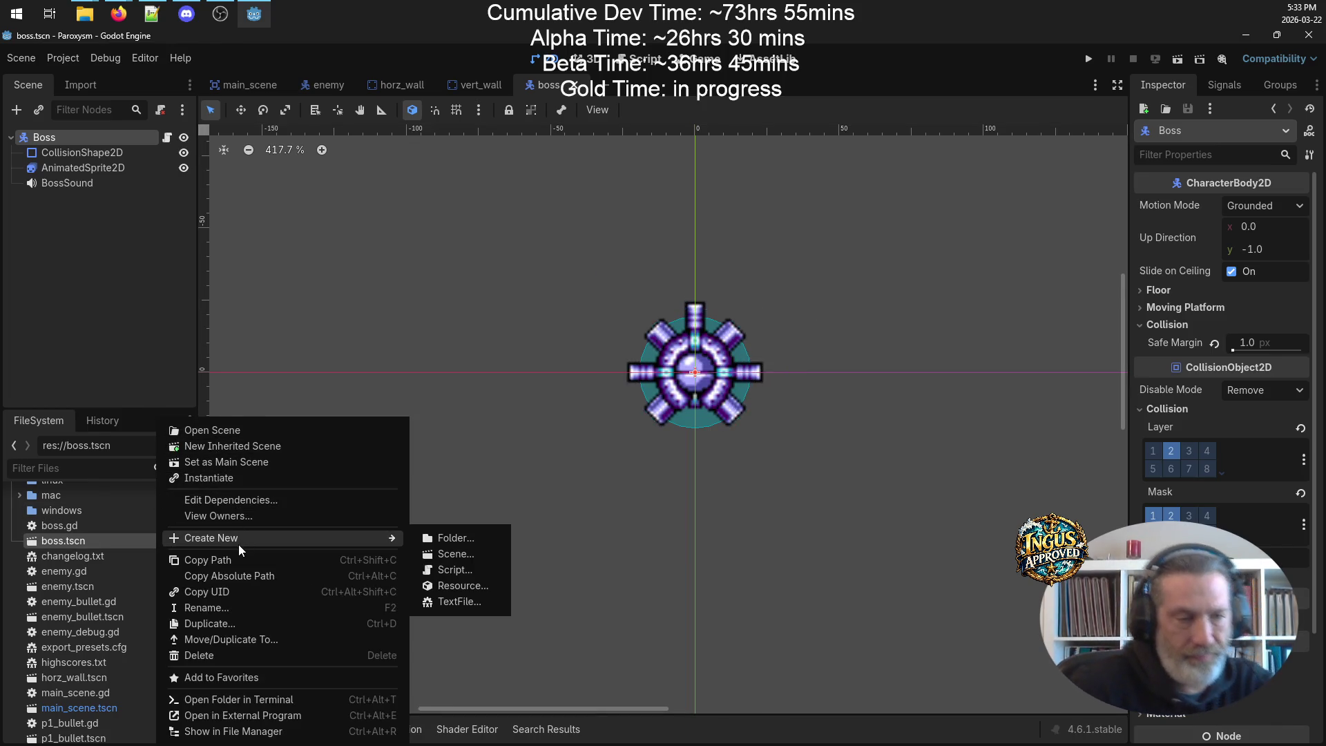
pyautogui.click(450, 553)
pyautogui.write('1')
pyautogui.press('Return')
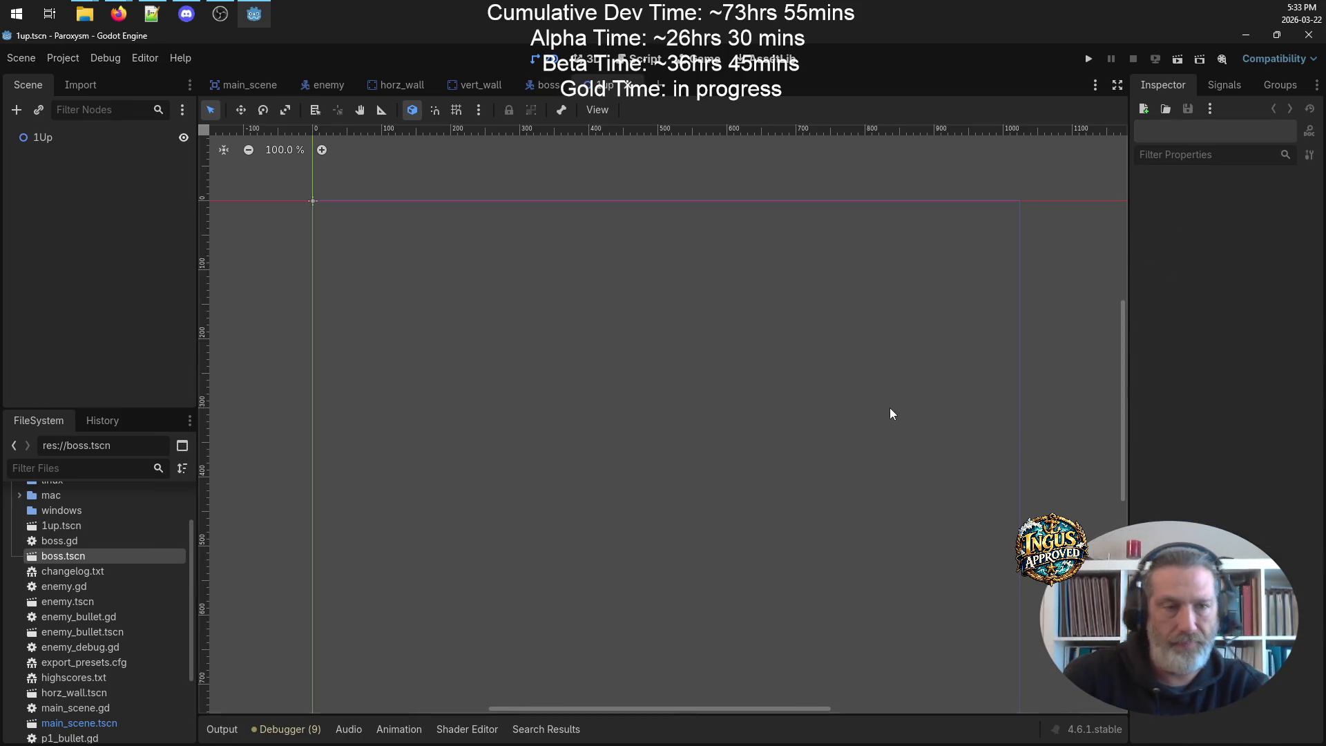
# - Change the 1Up root node's type to RigidBody2D
pyautogui.rightClick(83, 140)
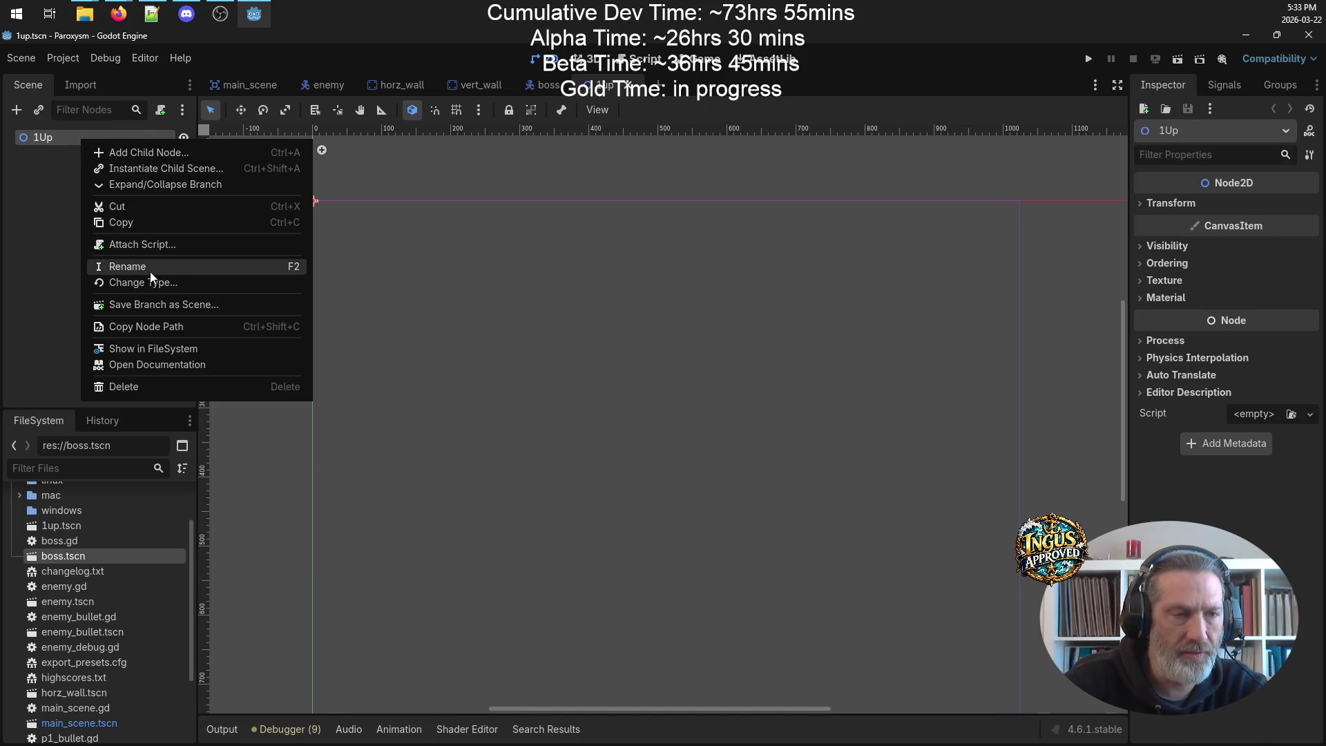
pyautogui.click(166, 286)
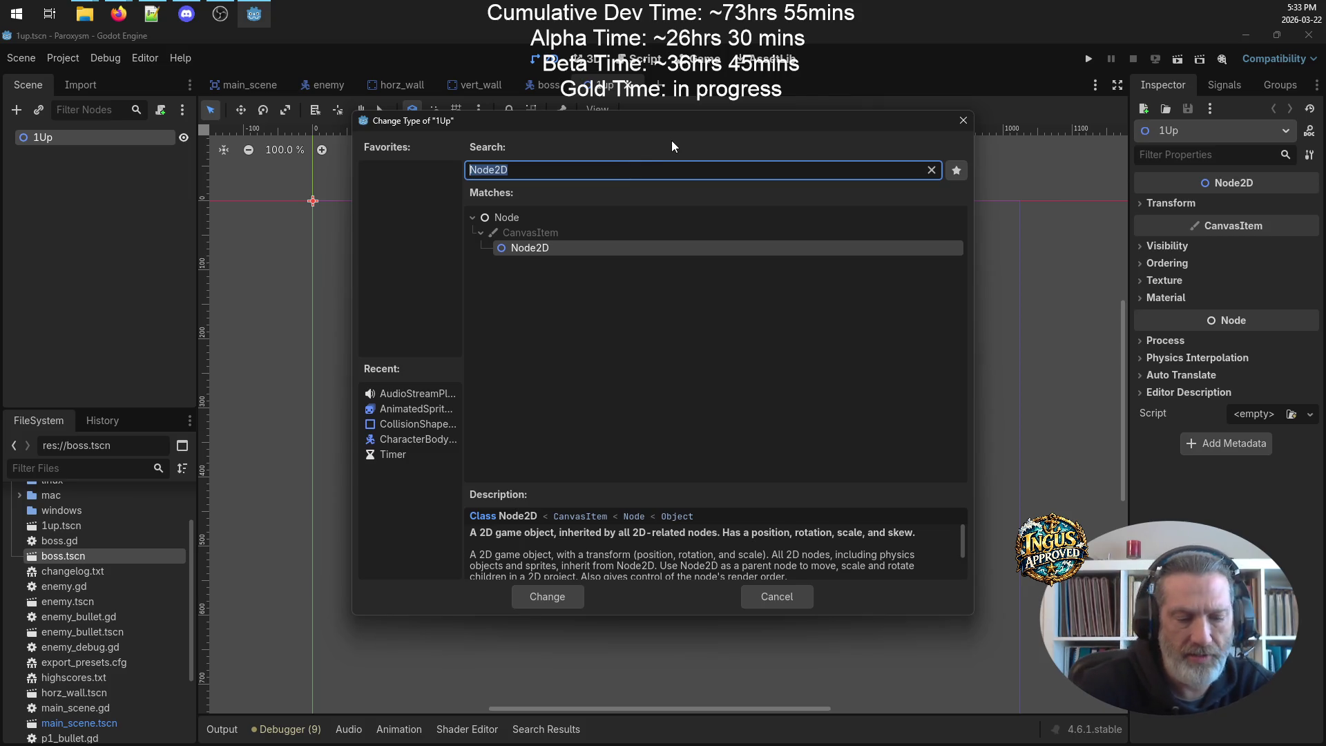
pyautogui.write('rigid')
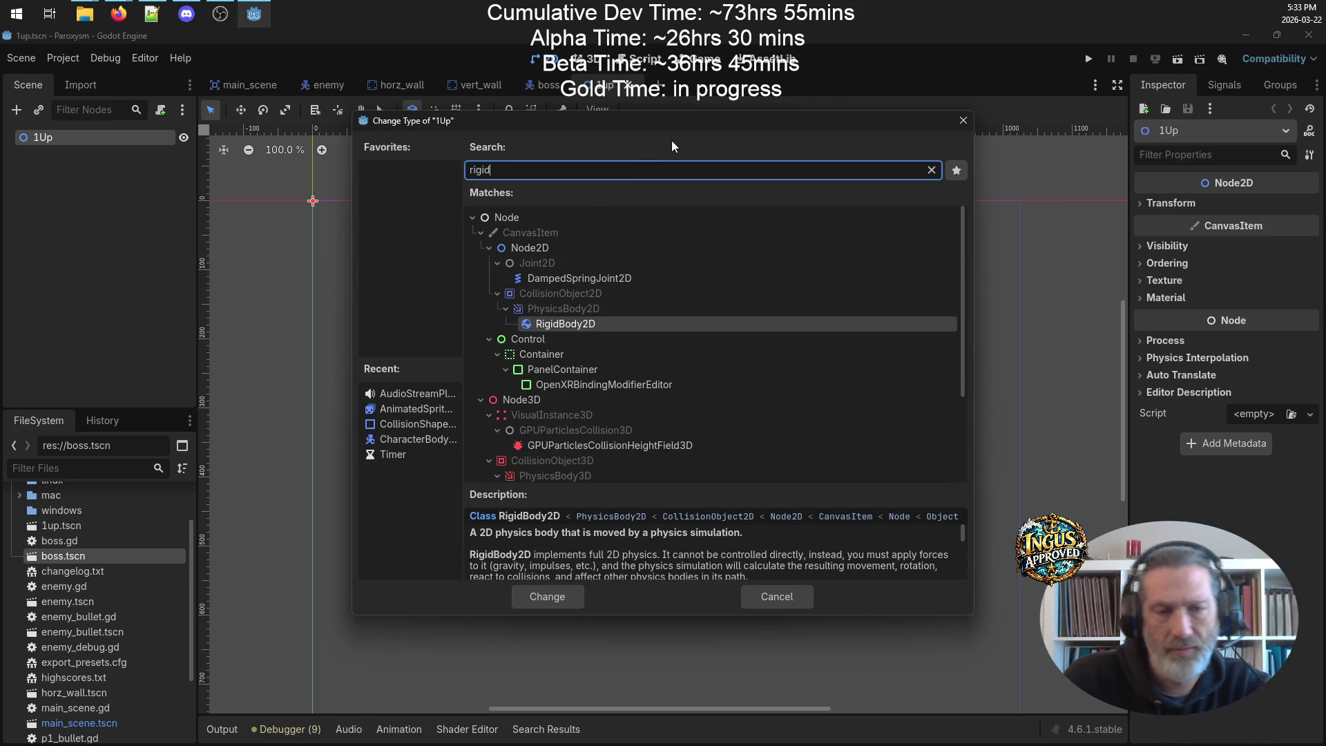
pyautogui.click(588, 331)
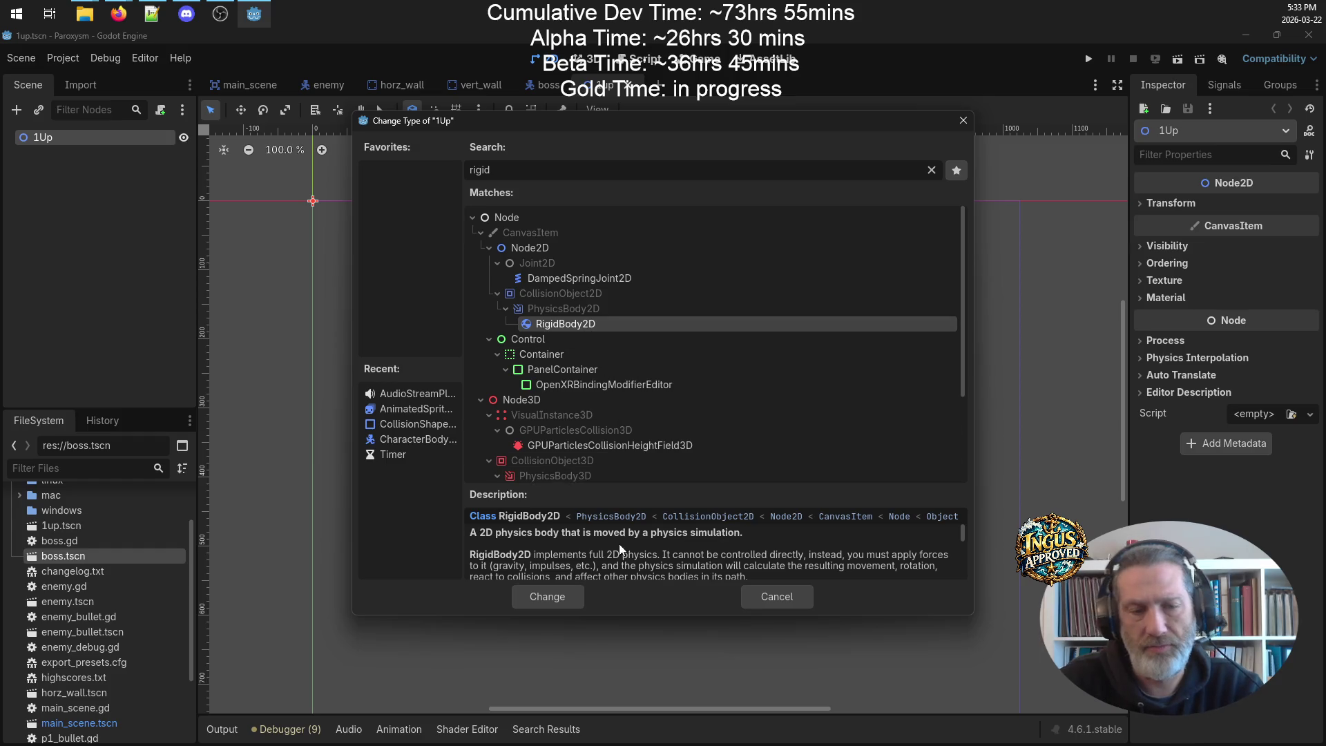
pyautogui.click(549, 598)
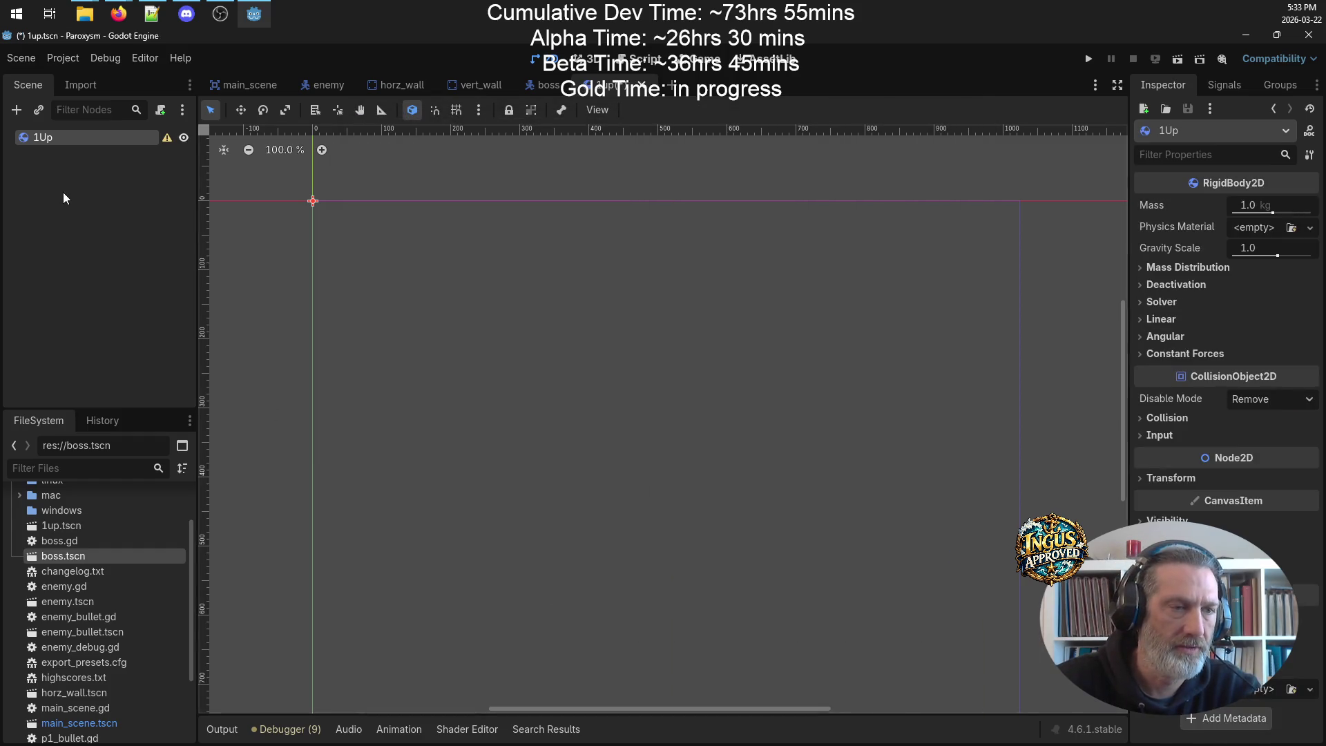
# - Add a Sprite2D child under 1Up
pyautogui.rightClick(71, 147)
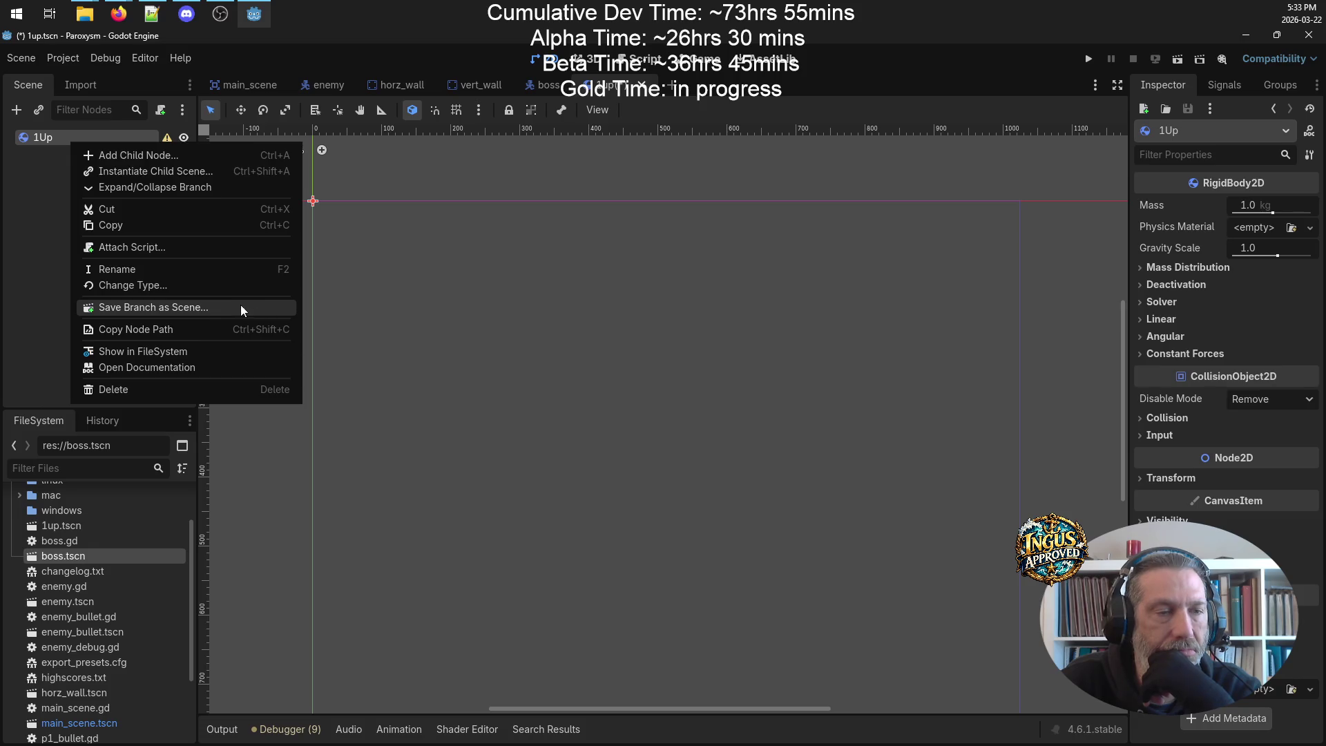
pyautogui.click(185, 158)
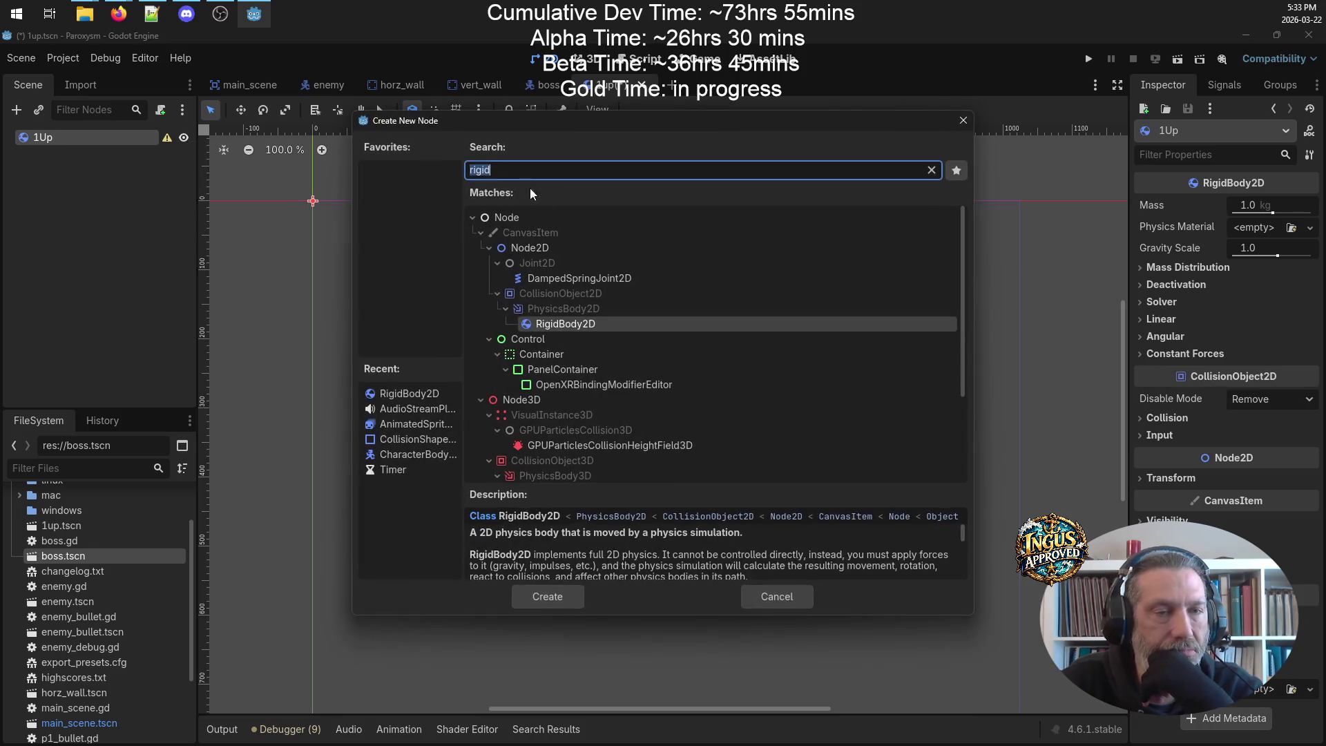
pyautogui.write('sp')
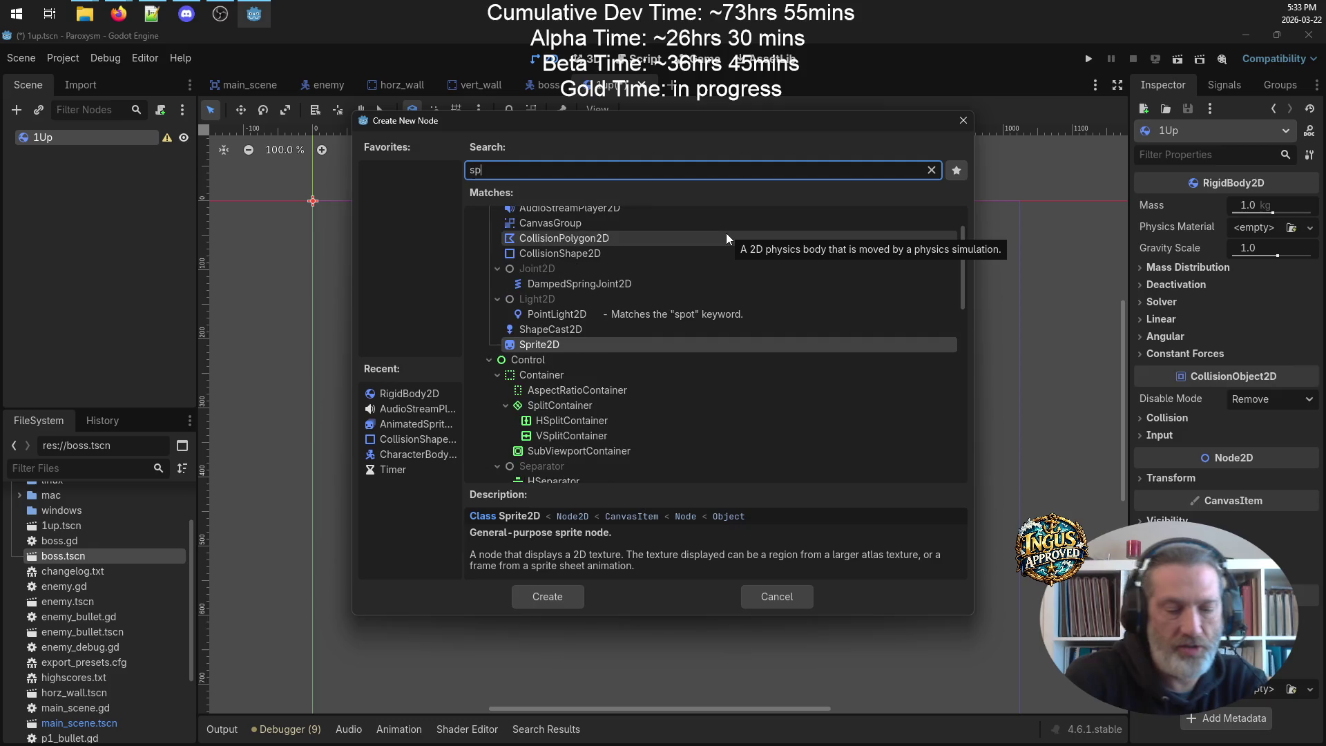
pyautogui.write('rite')
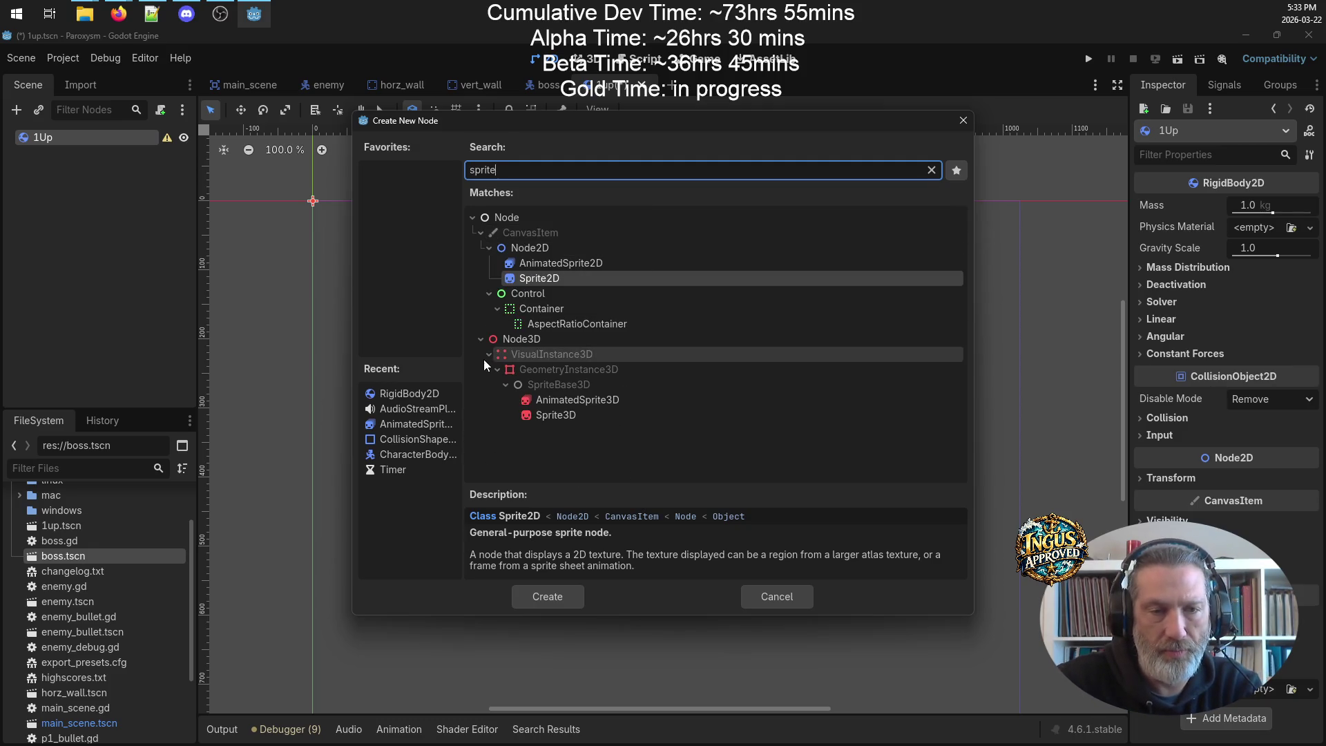
pyautogui.doubleClick(530, 283)
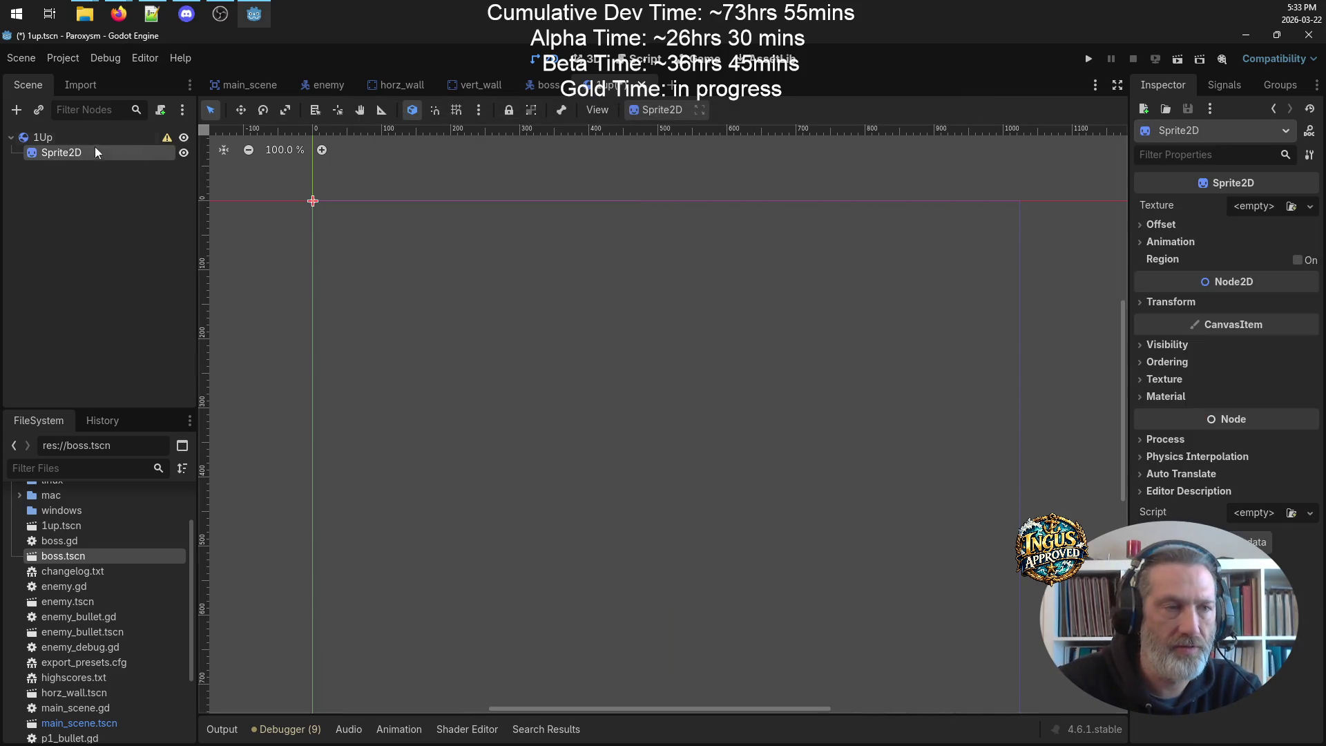
# - Add a CollisionShape2D child under 1Up
pyautogui.rightClick(82, 136)
pyautogui.click(290, 149)
pyautogui.write('coll')
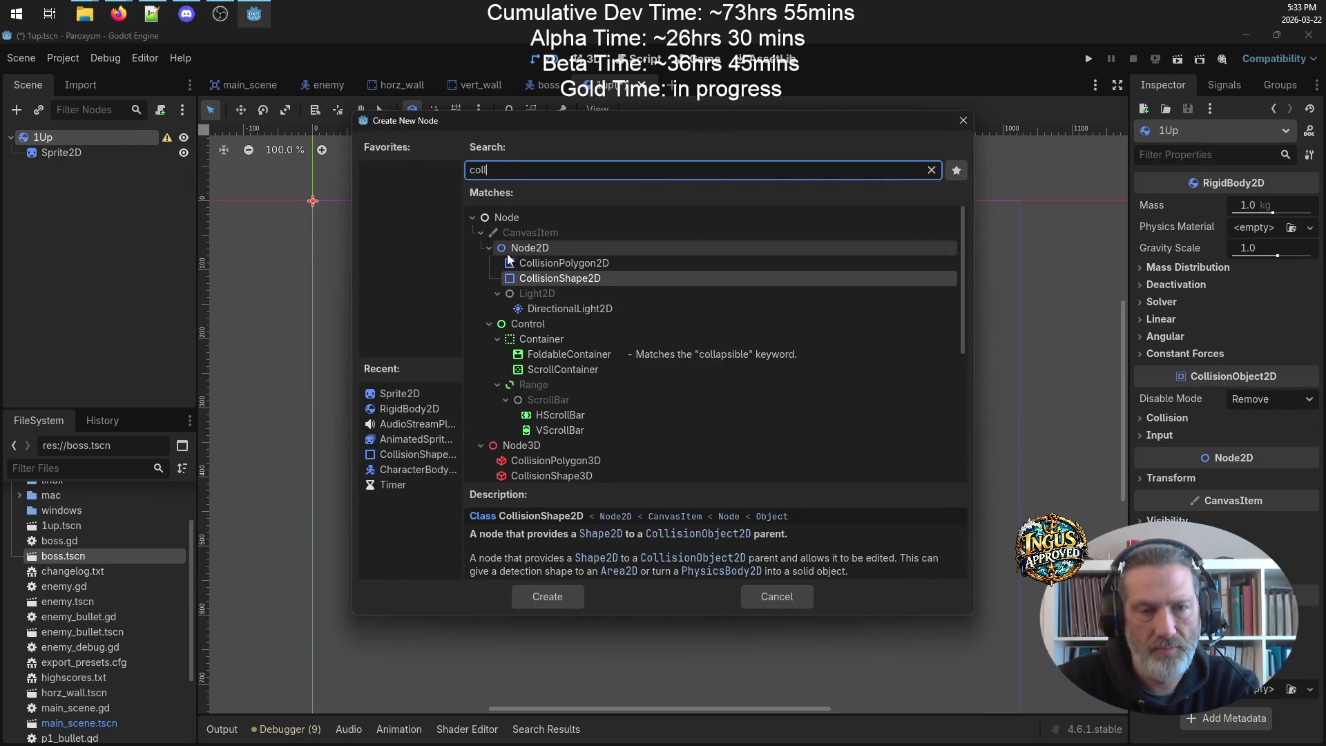
pyautogui.click(548, 598)
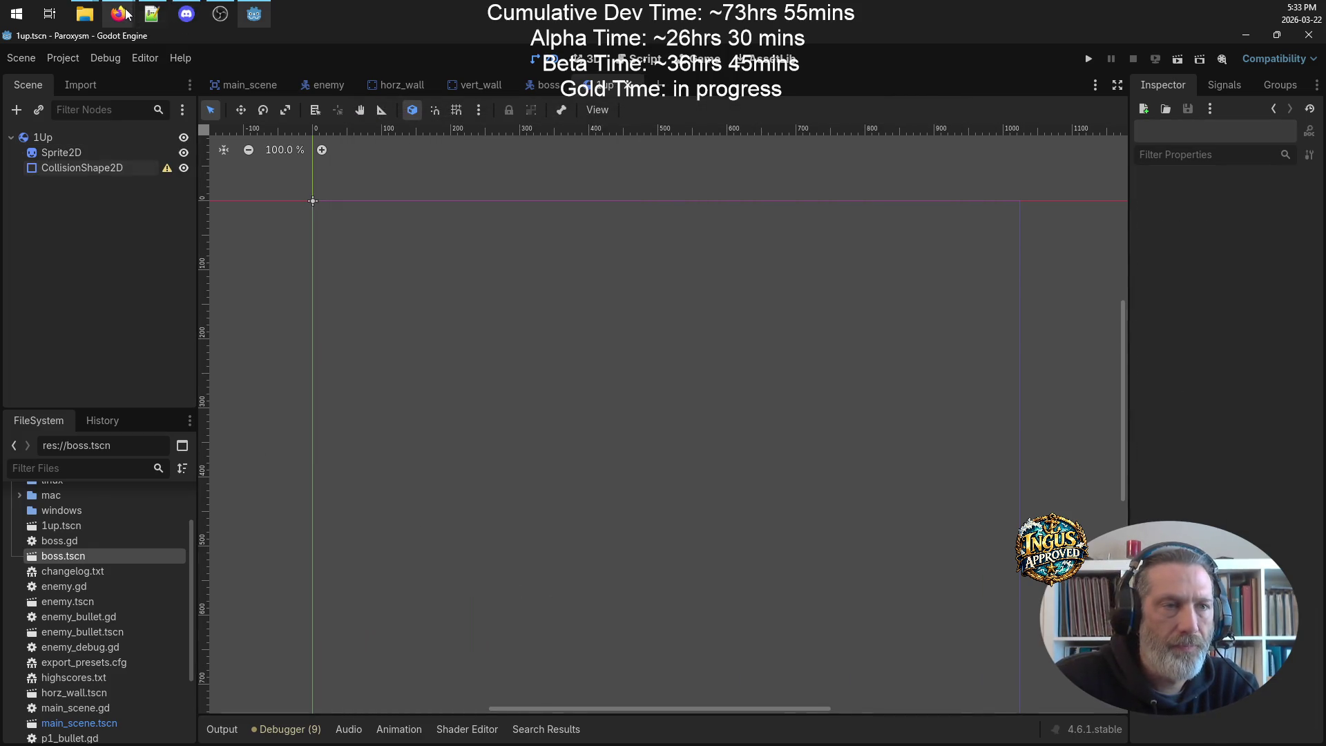
pyautogui.moveTo(119, 14)
pyautogui.click(181, 86)
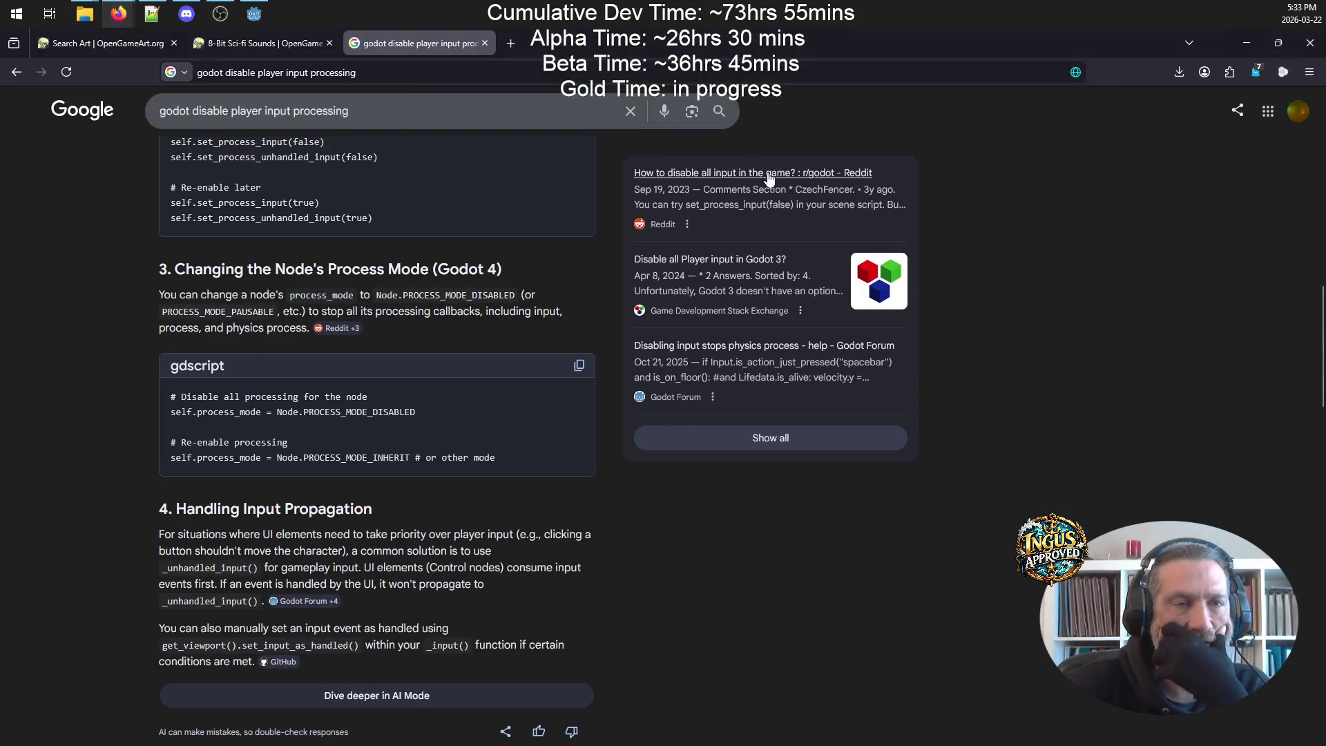
# - Return to the Super Dead Gunner batch 3 page among the OpenGameArt tabs
pyautogui.click(101, 51)
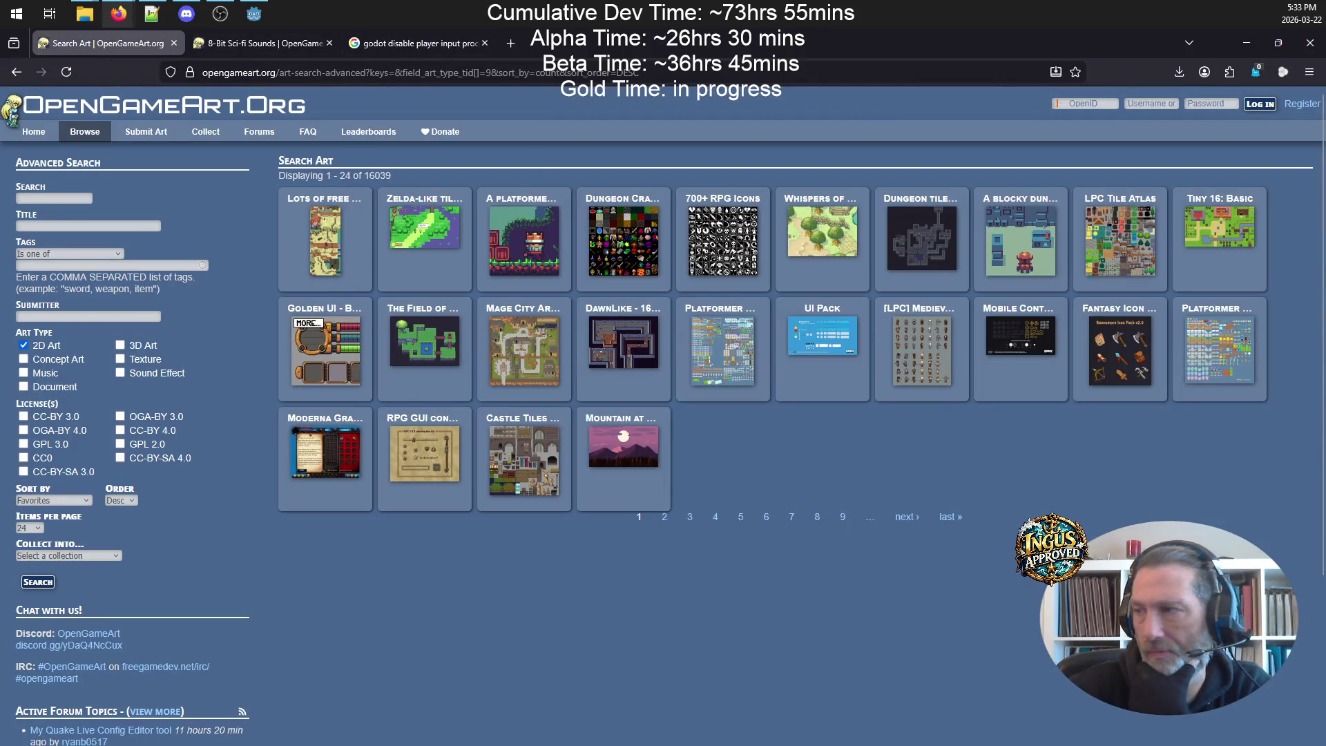
pyautogui.moveTo(119, 14)
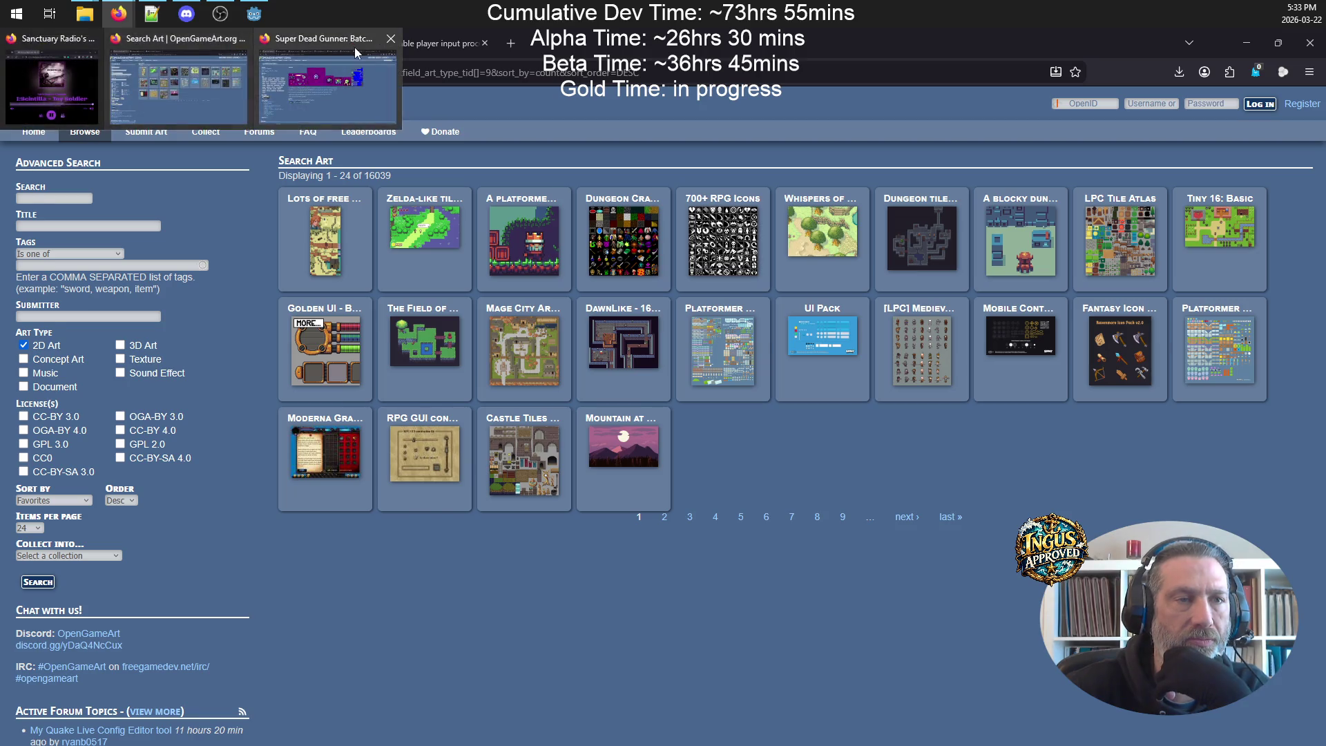
pyautogui.click(354, 47)
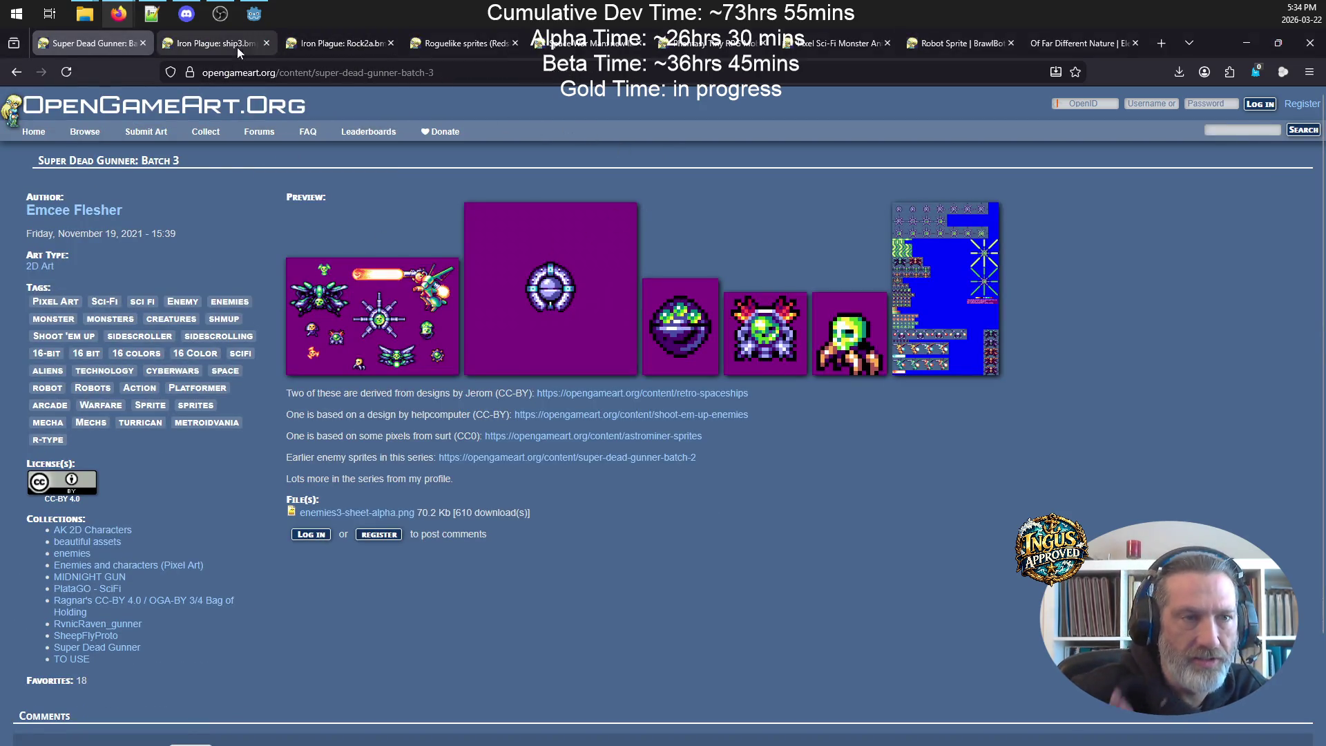
pyautogui.click(238, 47)
pyautogui.click(339, 43)
pyautogui.click(463, 43)
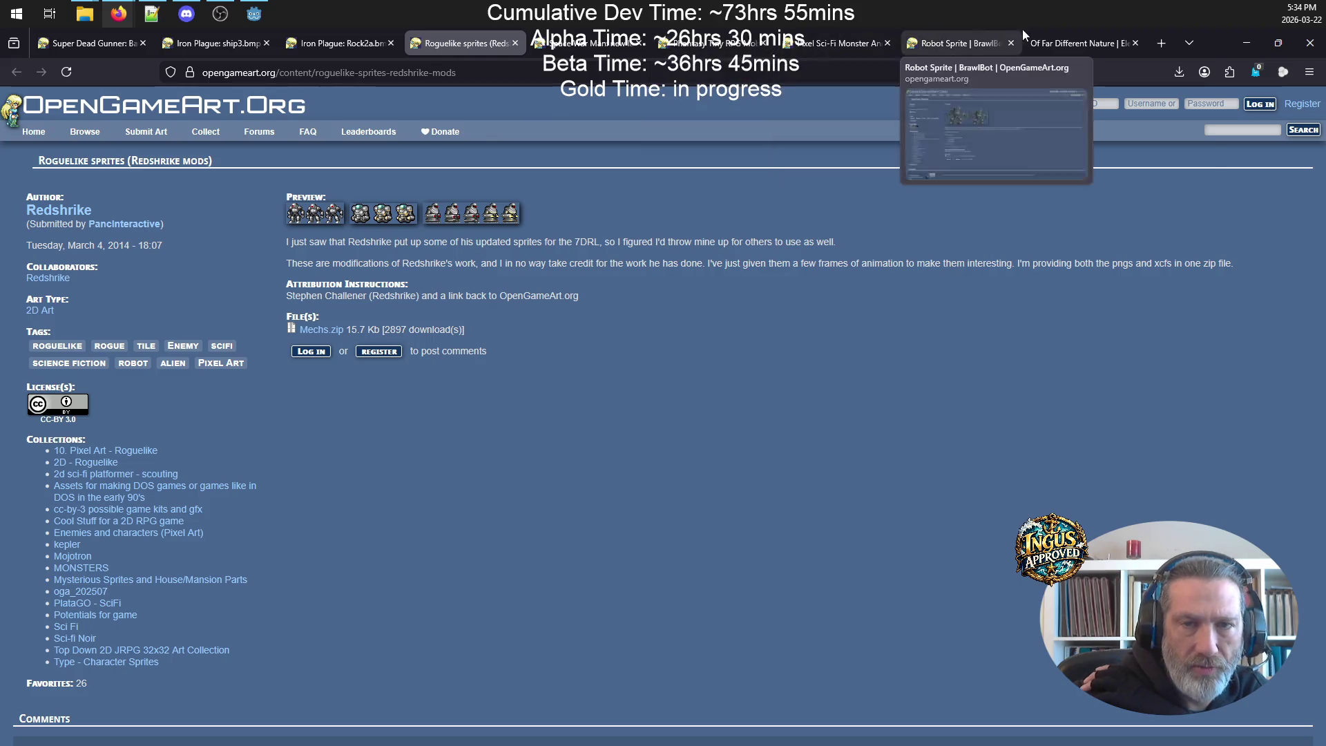
pyautogui.click(114, 43)
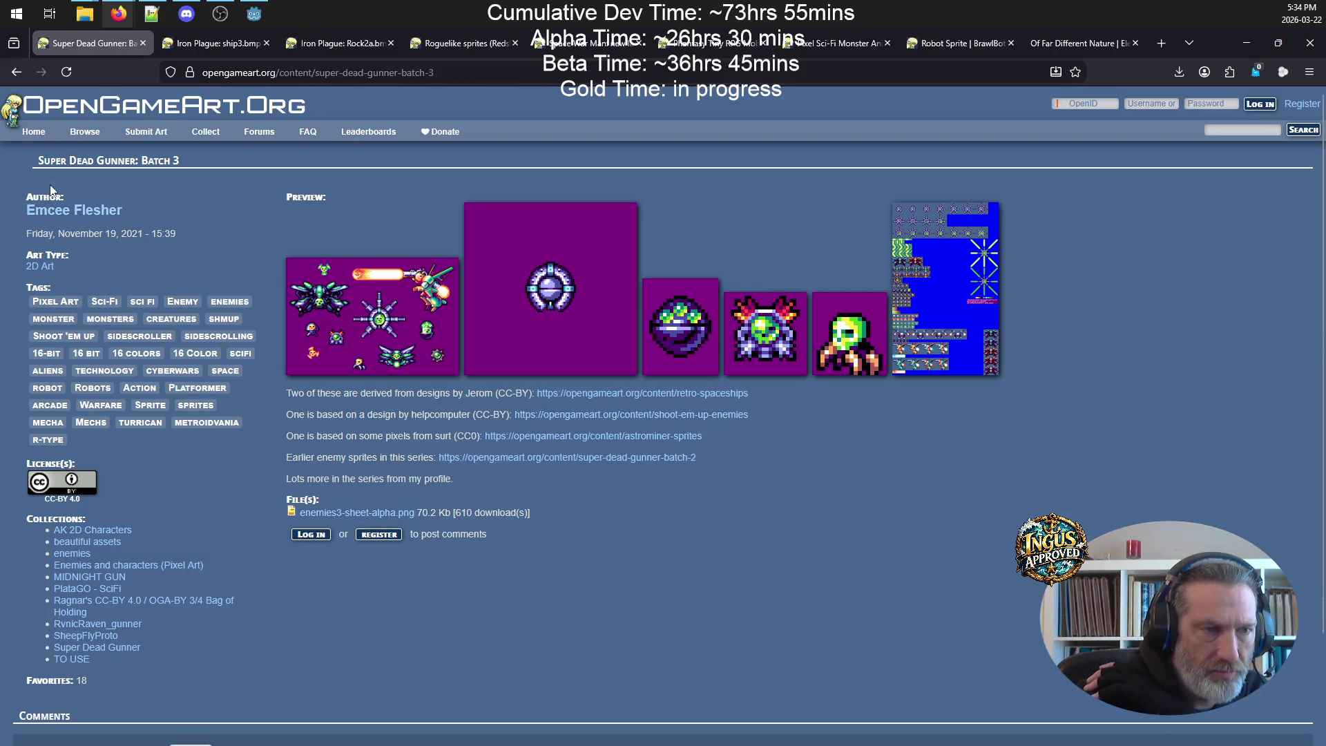
# - Page through the author's gallery to page 4
pyautogui.click(89, 211)
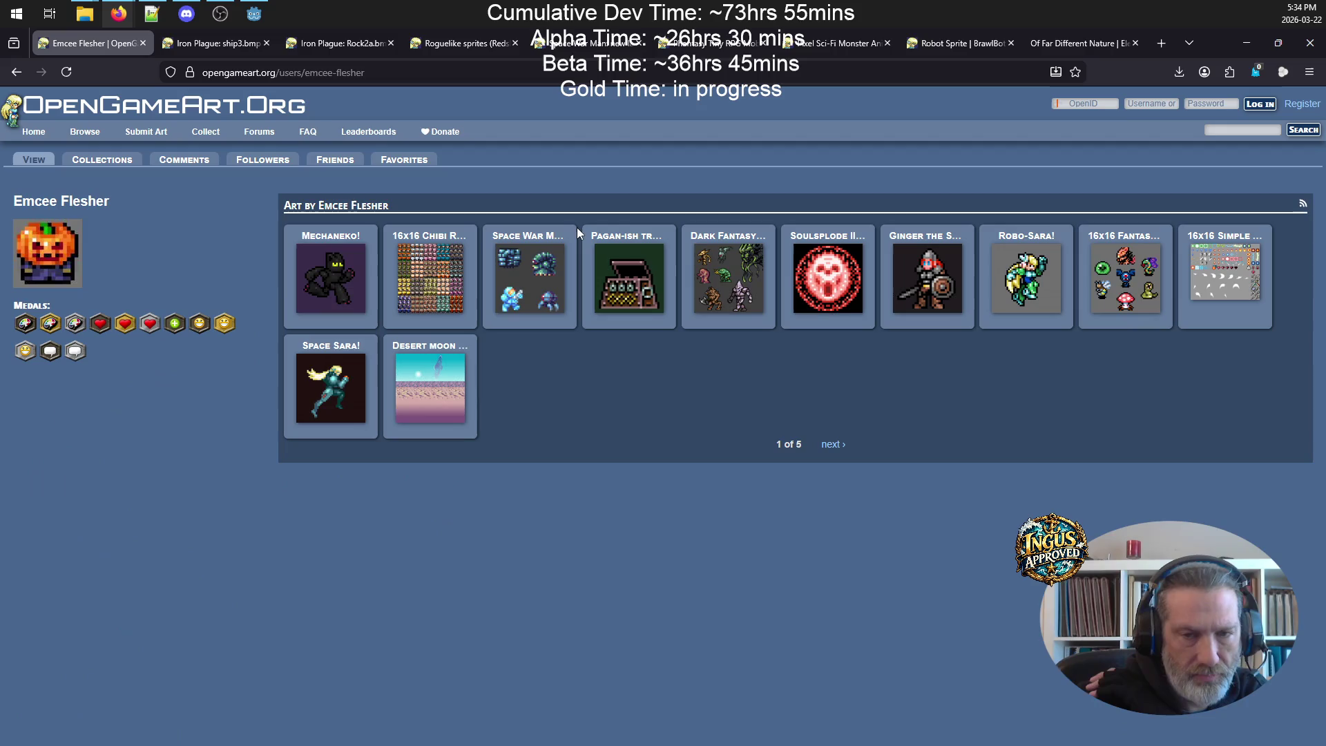
pyautogui.click(835, 445)
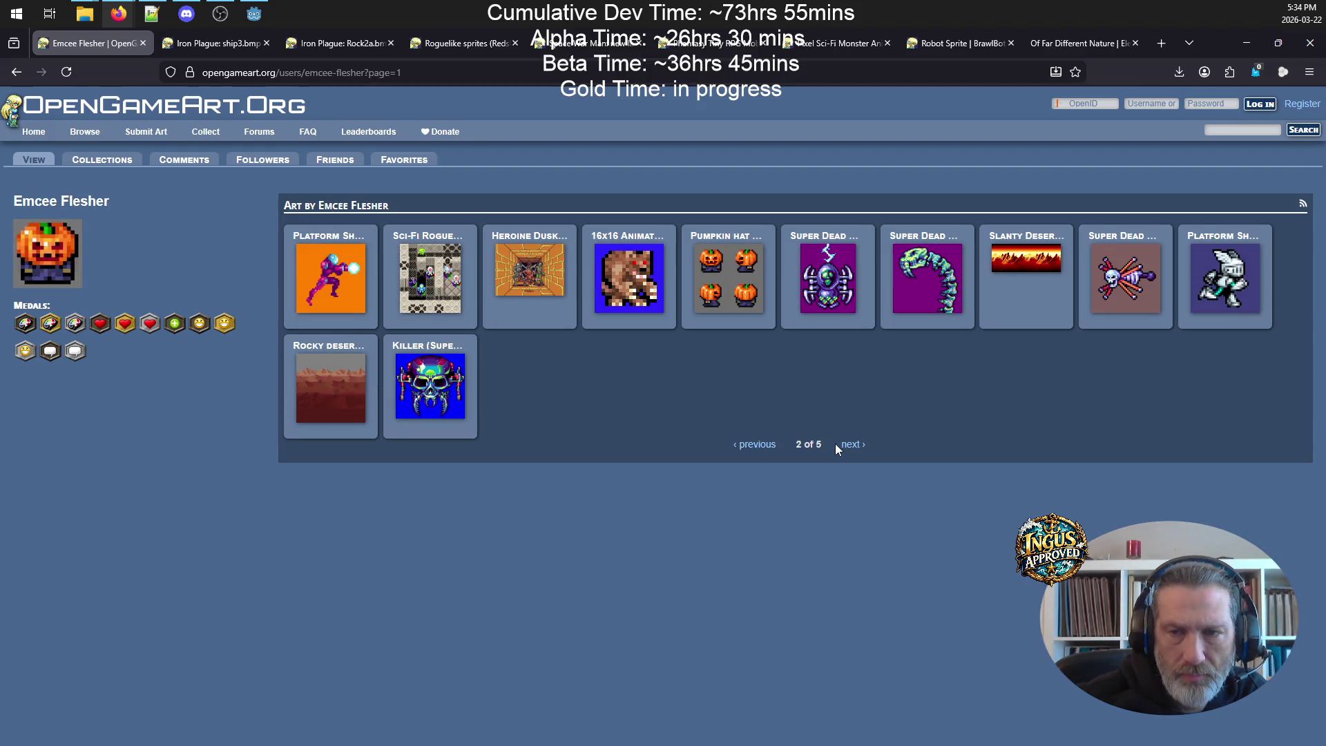
pyautogui.click(849, 446)
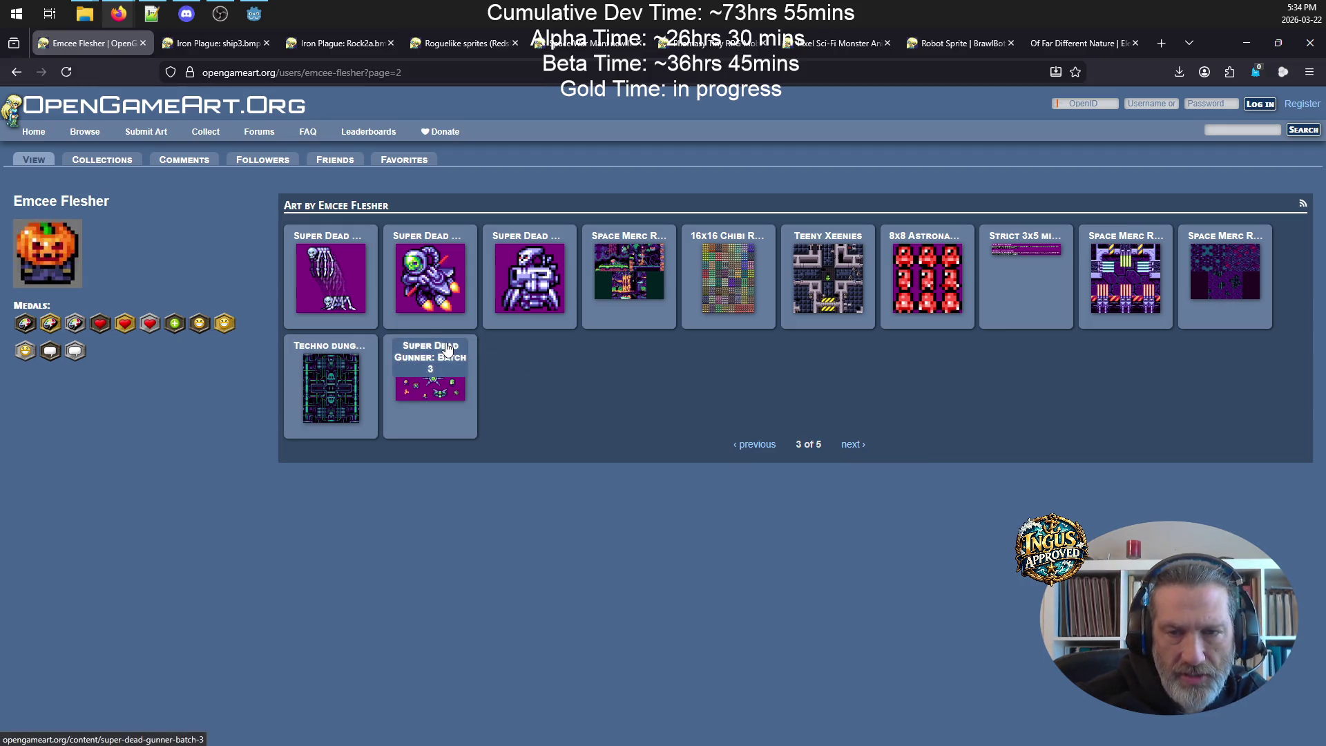
pyautogui.click(852, 445)
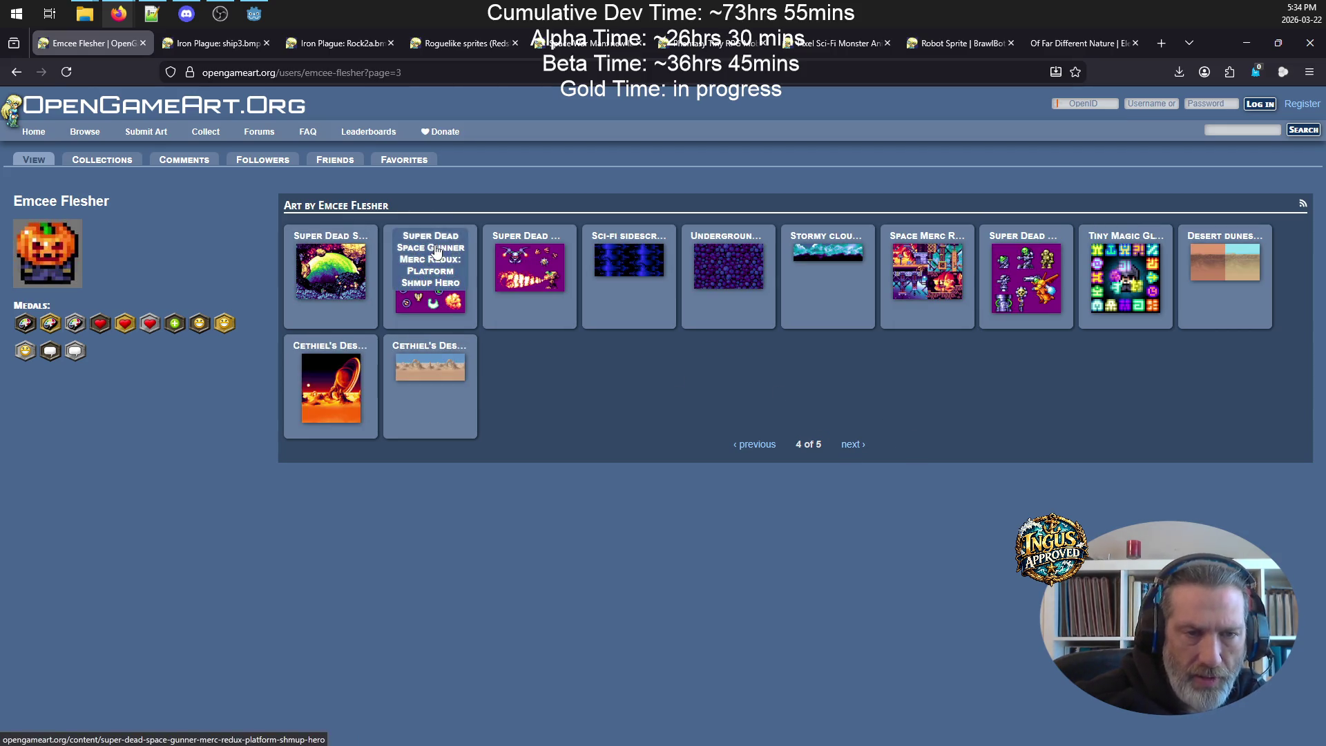
# - Download powerups-sheet-alpha.png from the Super Dead Space Gunner Merc Redux page
pyautogui.click(456, 266)
pyautogui.scroll(-10, 277, 352)
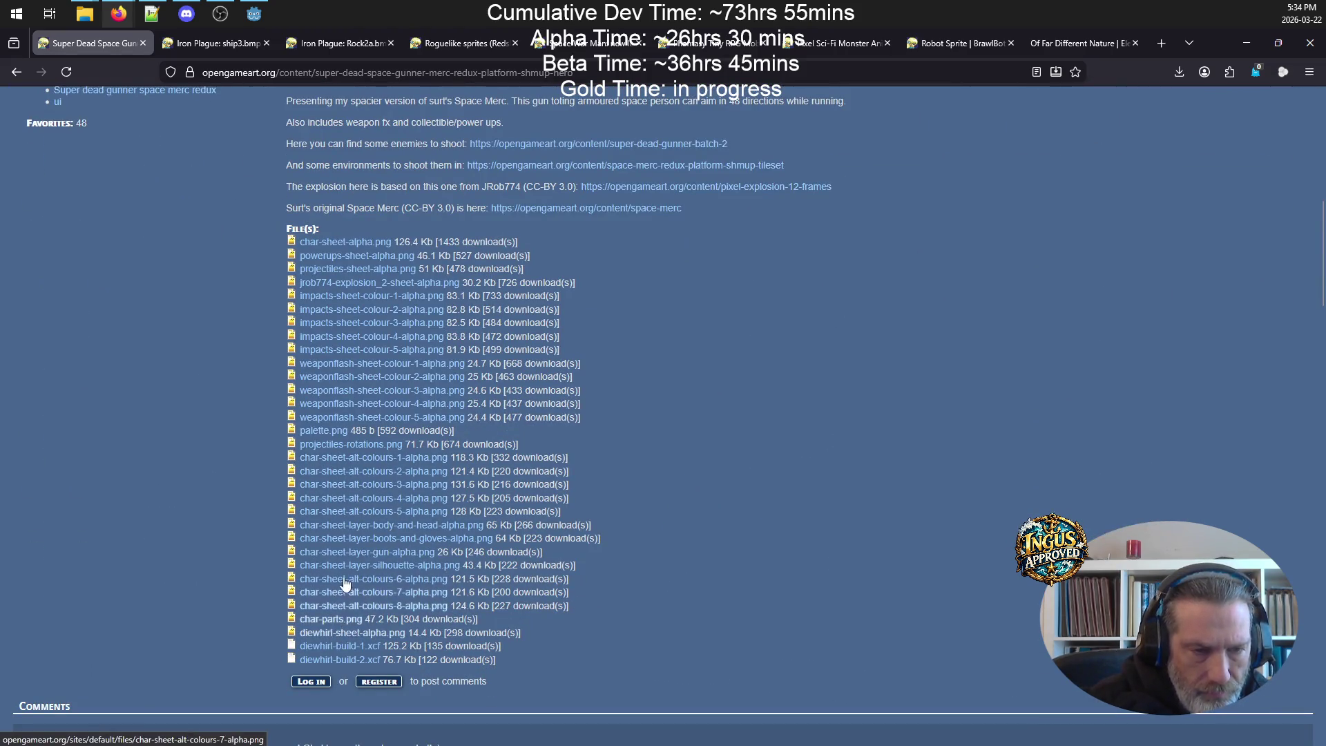
pyautogui.click(368, 257)
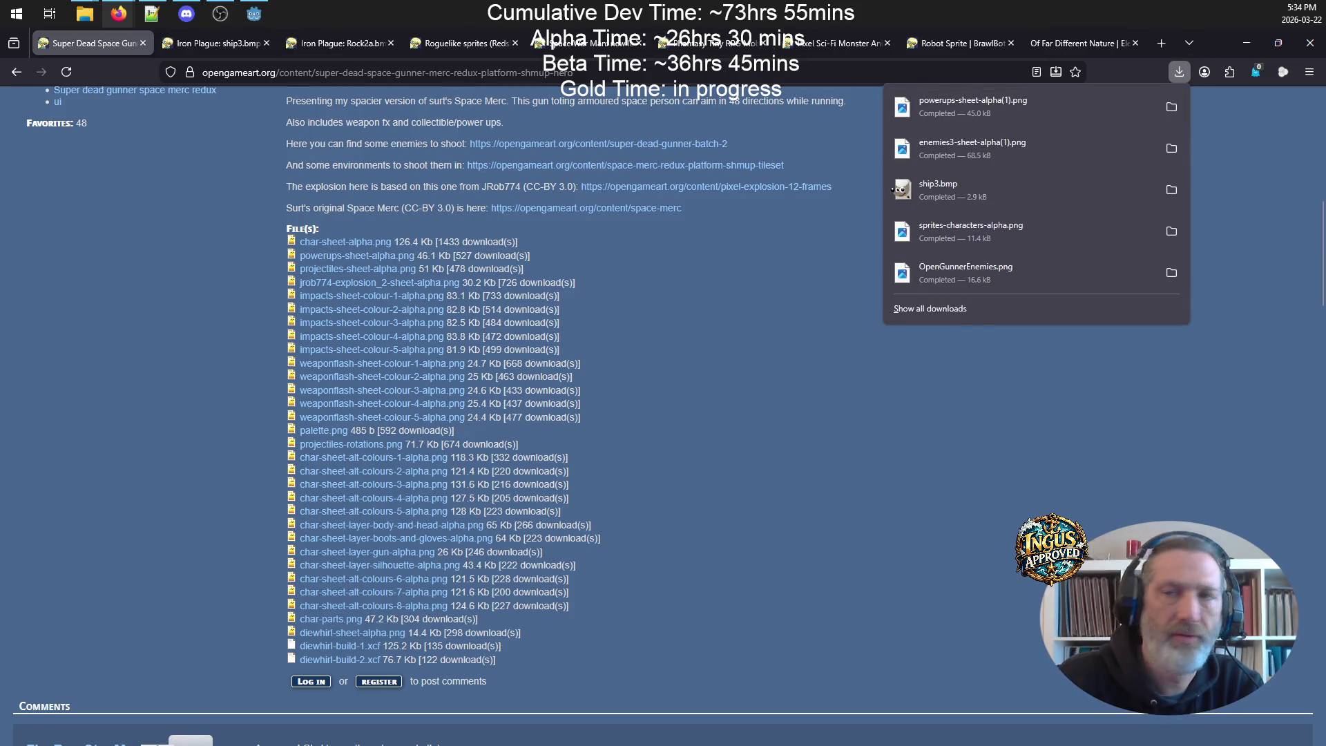
pyautogui.click(1247, 43)
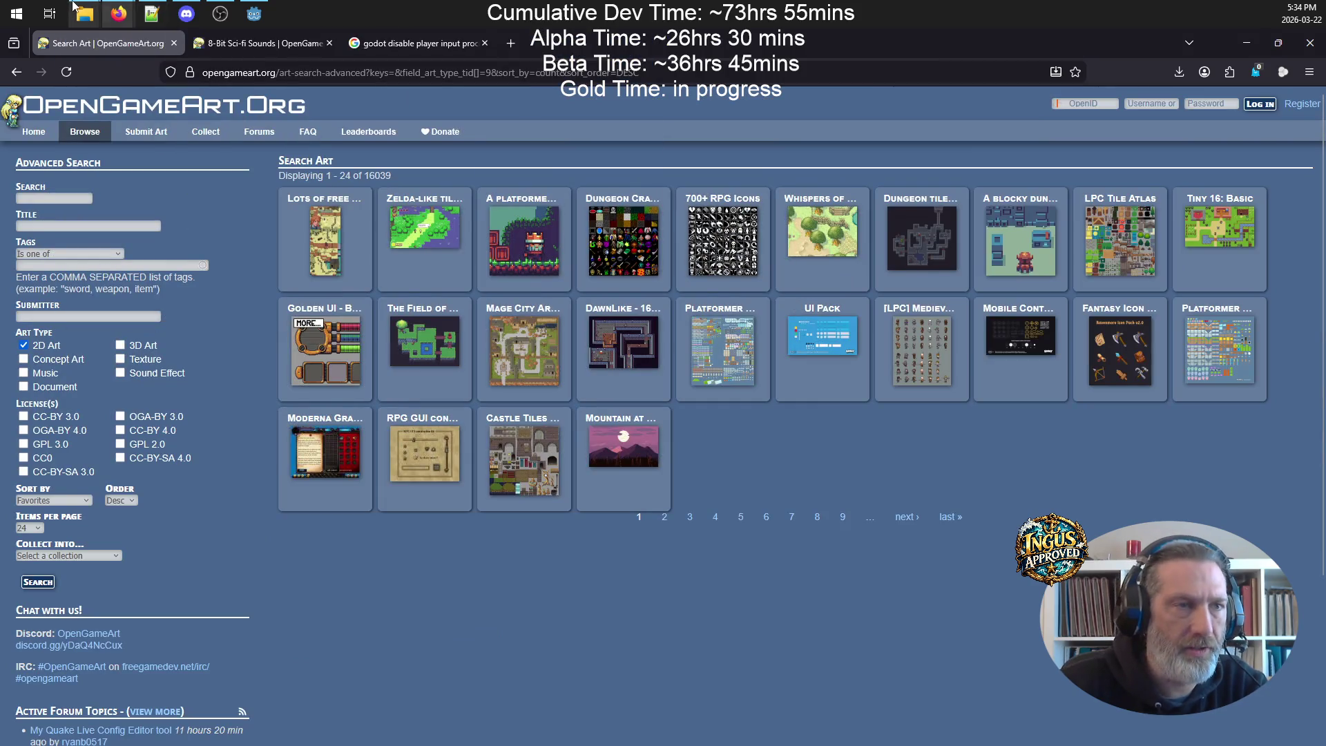
# - Select powerups-sheet-alpha.png in the Downloads folder
pyautogui.moveTo(82, 17)
pyautogui.click(221, 79)
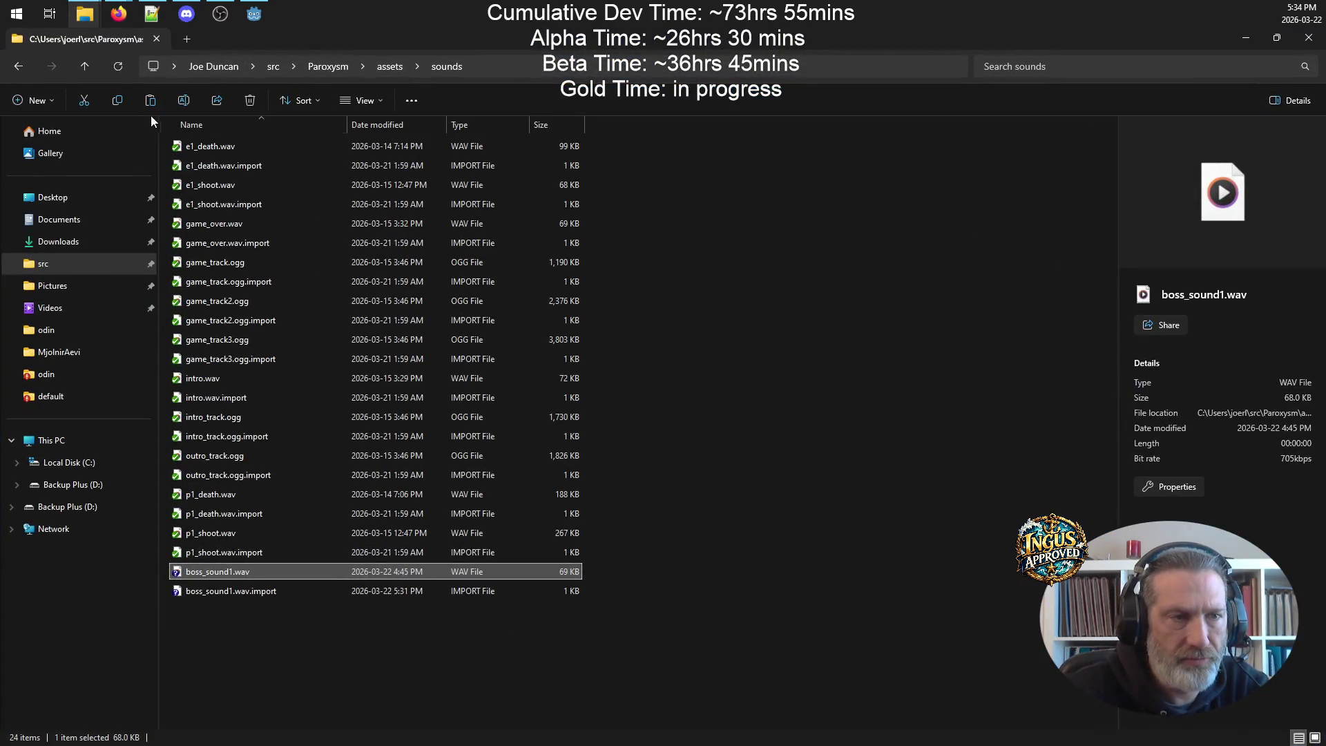
pyautogui.moveTo(175, 39)
pyautogui.mouseDown()
pyautogui.moveTo(325, 133)
pyautogui.moveTo(578, 177)
pyautogui.mouseUp()
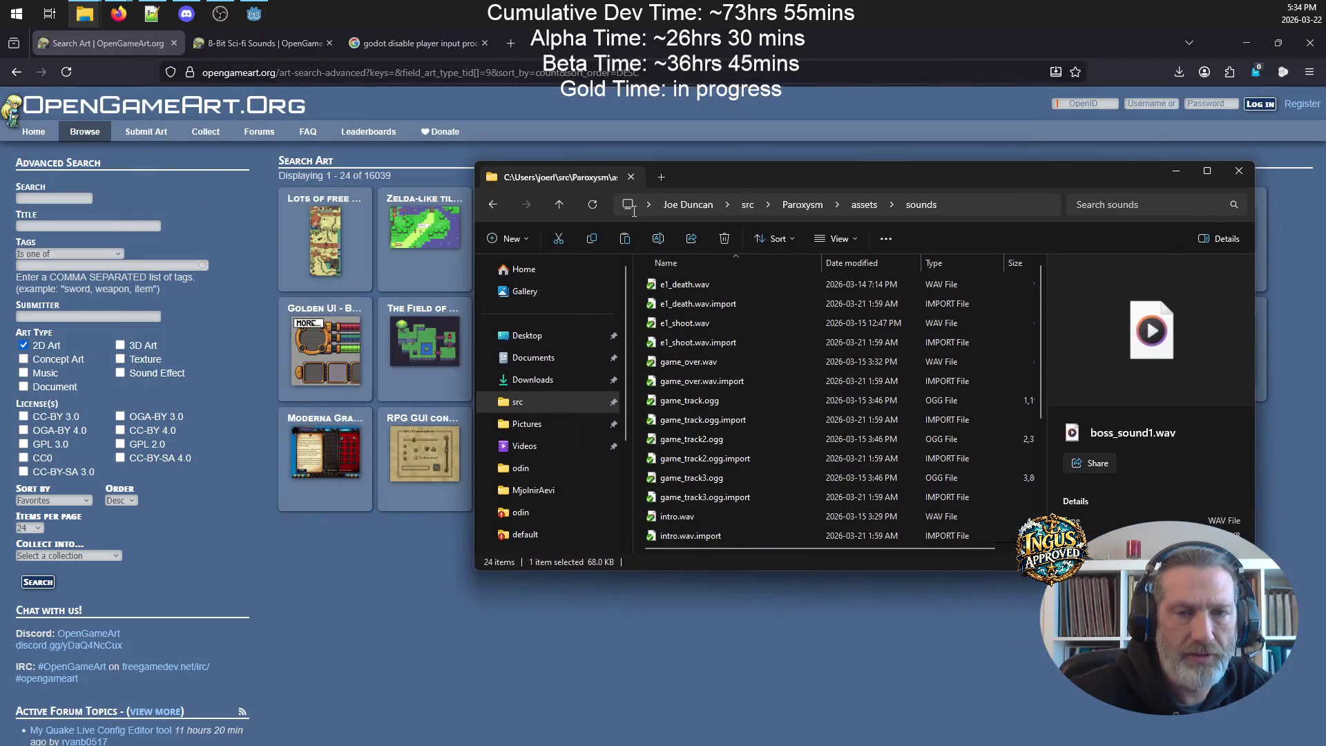
pyautogui.click(559, 206)
pyautogui.moveTo(84, 15)
pyautogui.click(87, 83)
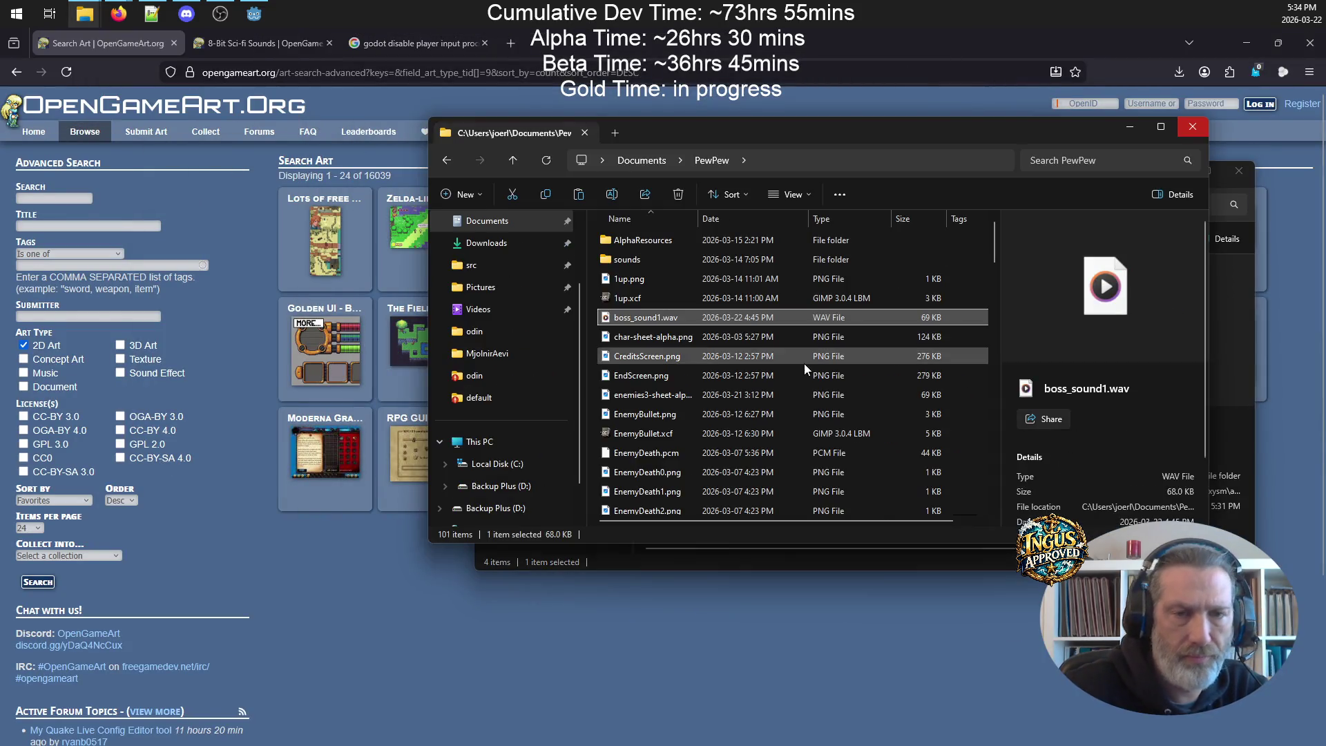
pyautogui.click(511, 160)
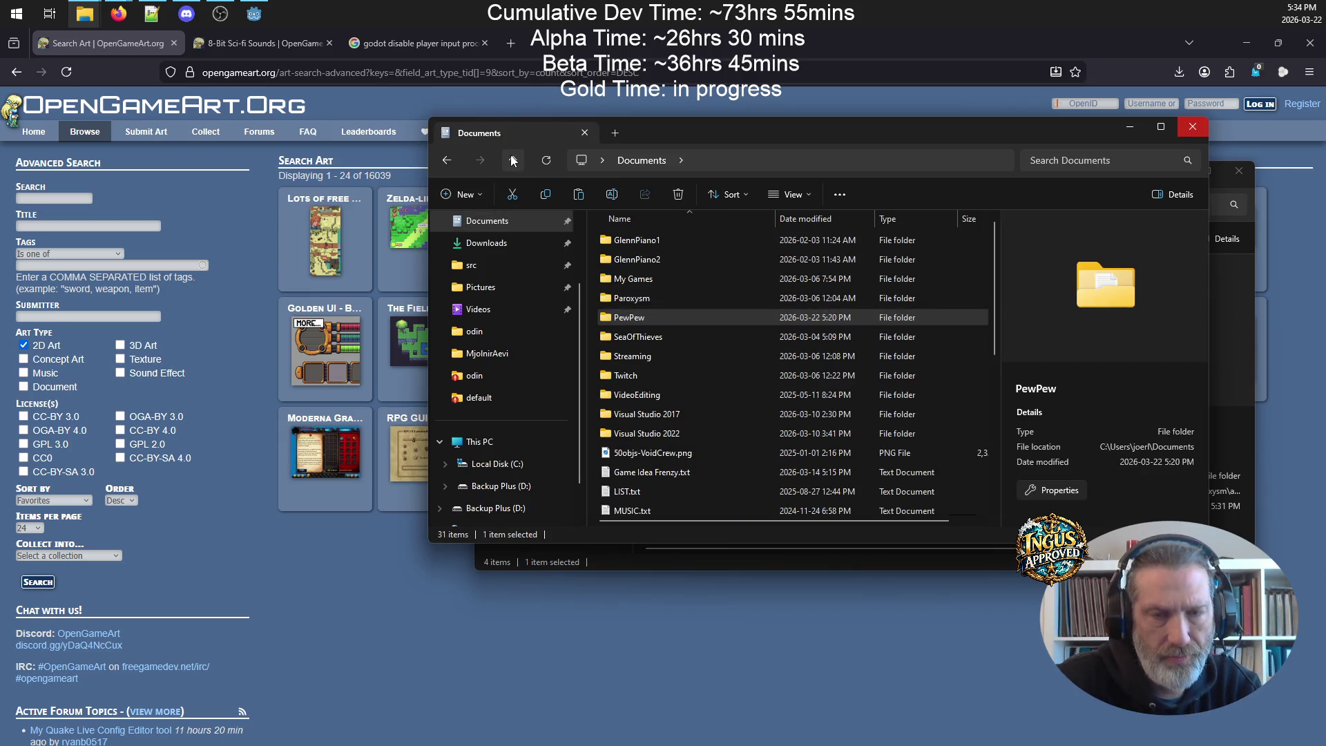
pyautogui.click(1106, 161)
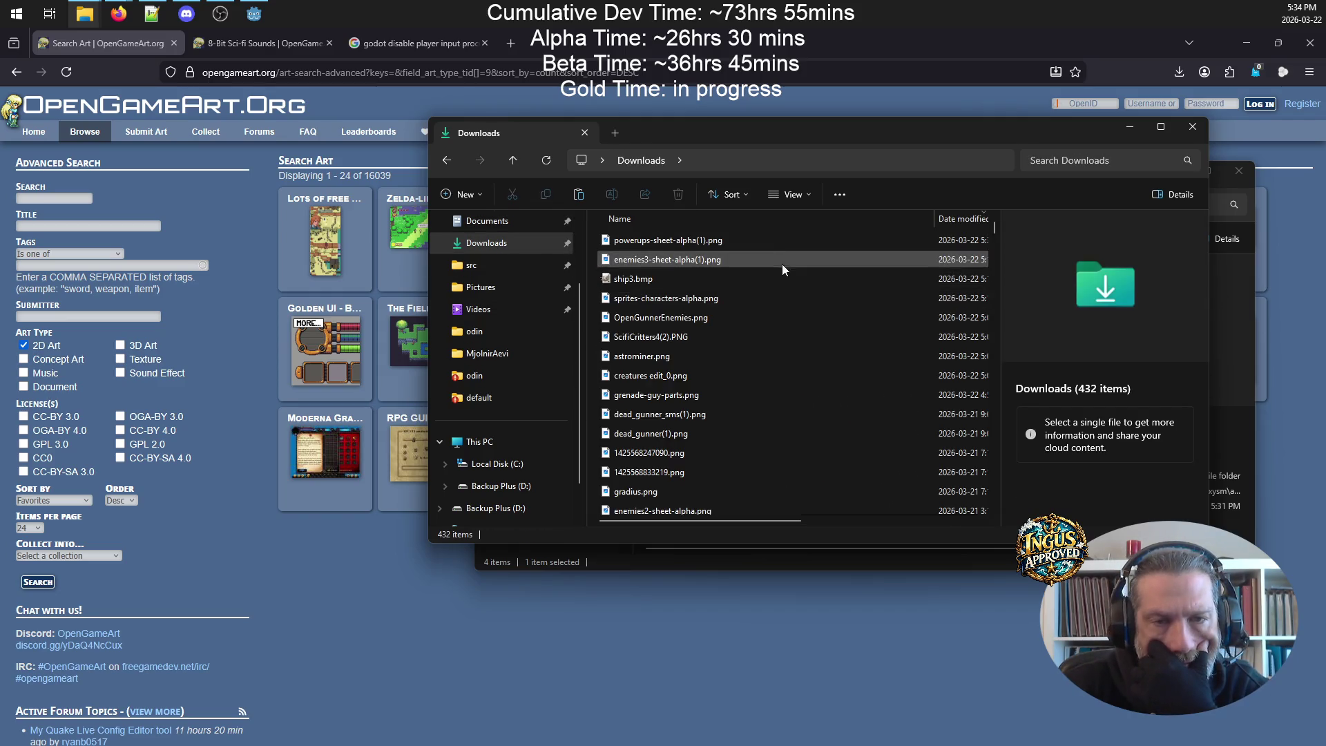
pyautogui.scroll(-1, 720, 389)
pyautogui.scroll(-3, 722, 391)
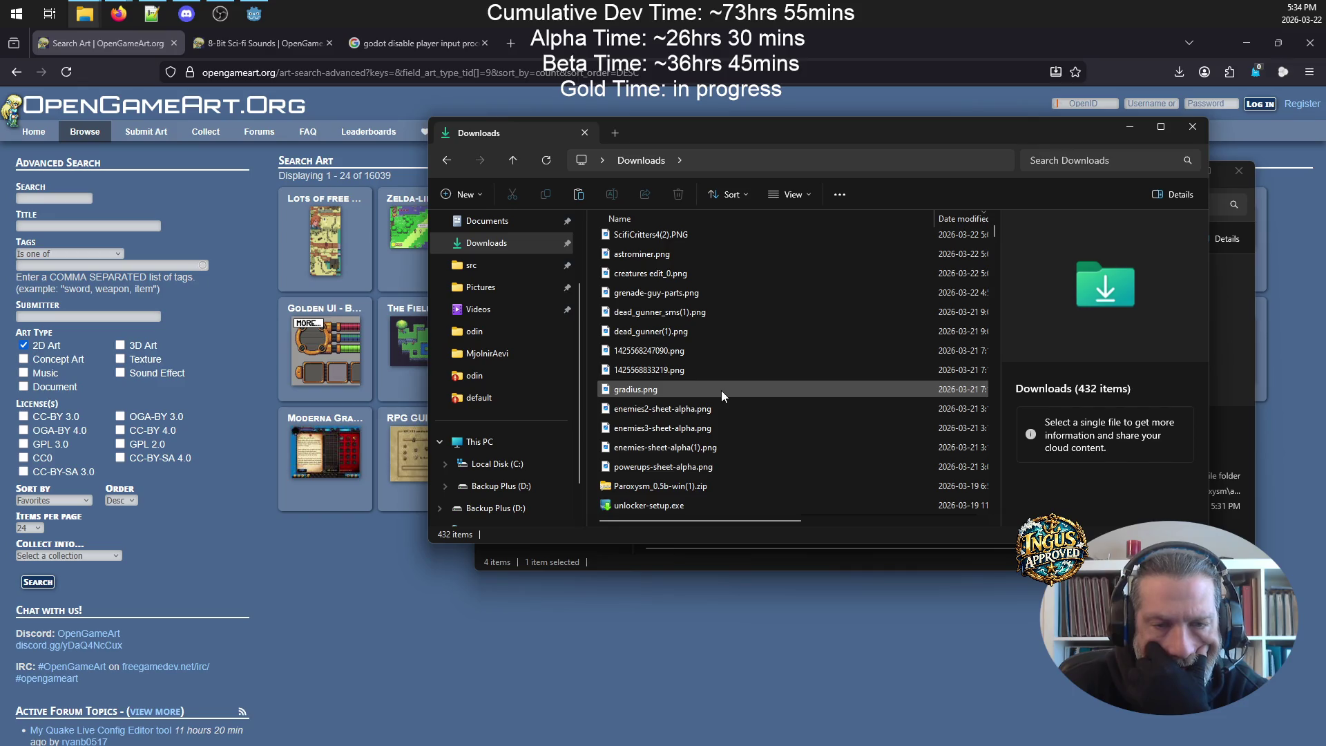
pyautogui.click(691, 354)
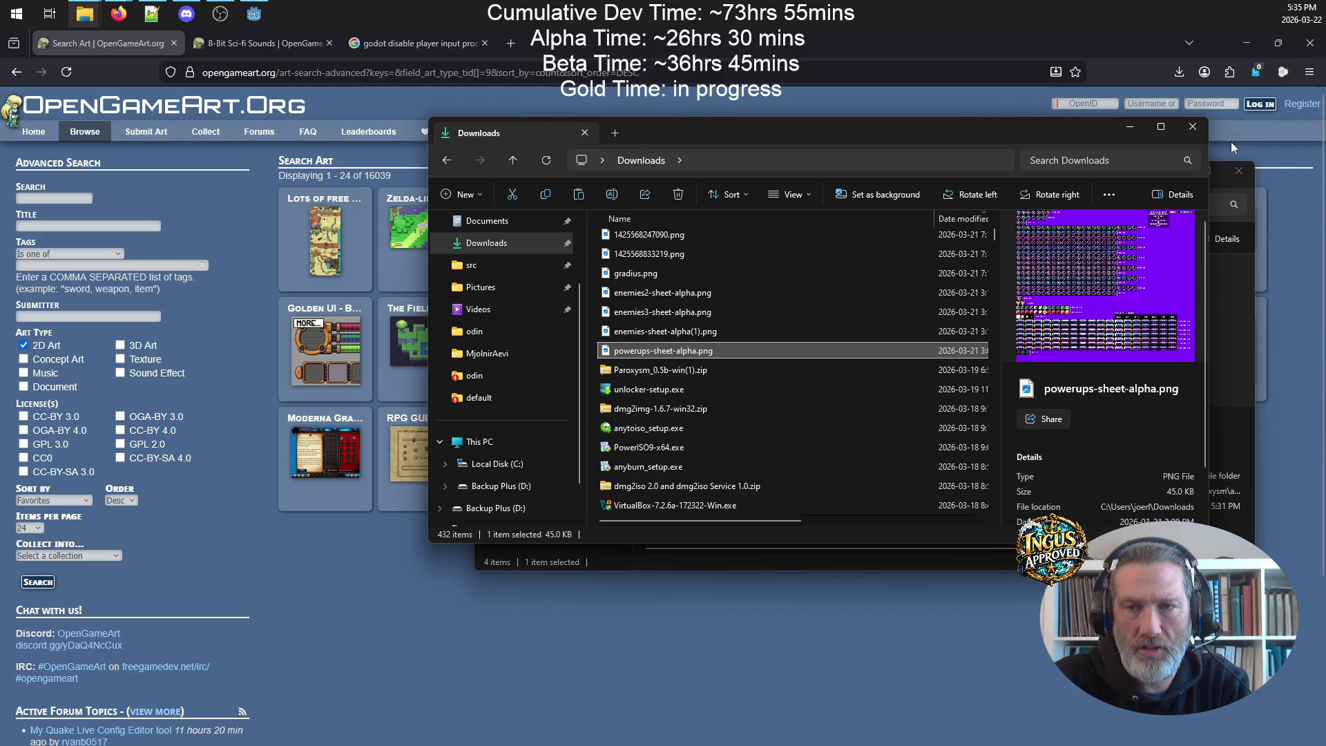
# - Paste powerups-sheet-alpha.png into Documents\PewPew
pyautogui.click(1130, 126)
pyautogui.moveTo(730, 180)
pyautogui.mouseDown()
pyautogui.moveTo(722, 242)
pyautogui.moveTo(674, 325)
pyautogui.mouseUp()
pyautogui.click(84, 14)
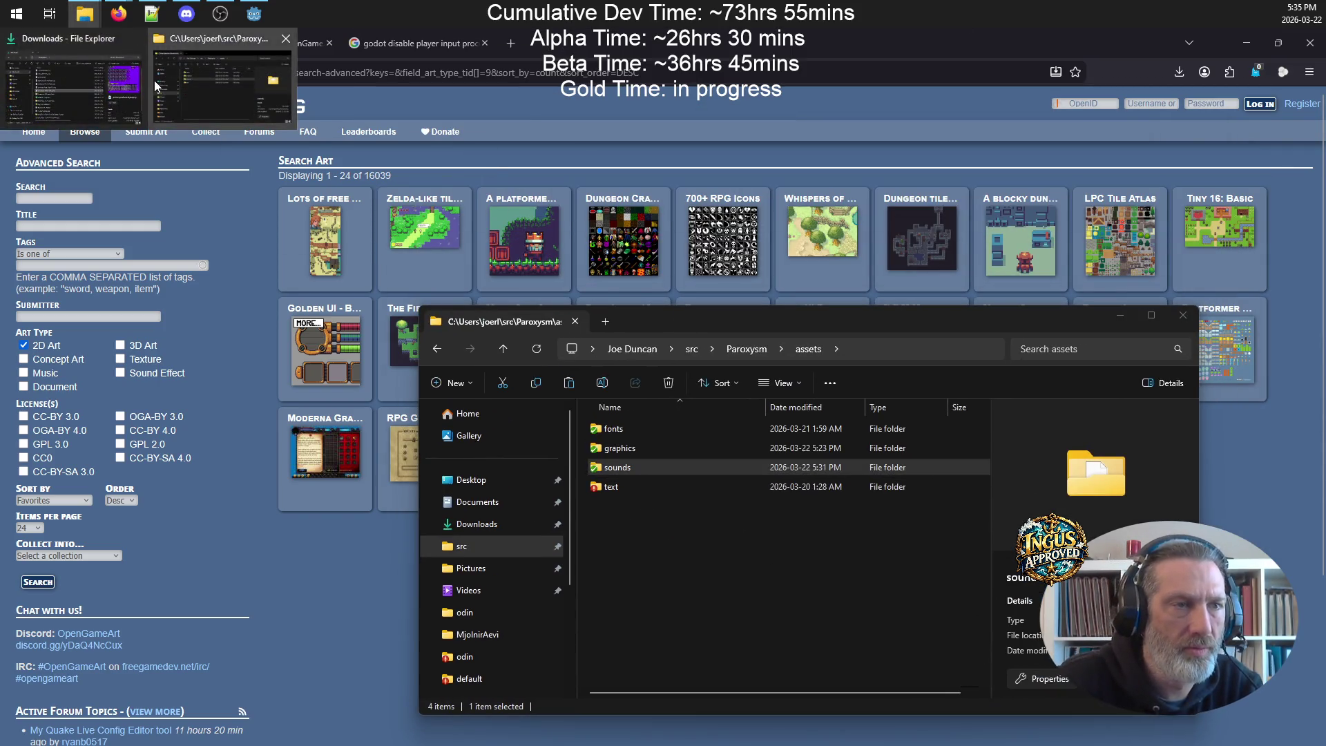
pyautogui.click(105, 78)
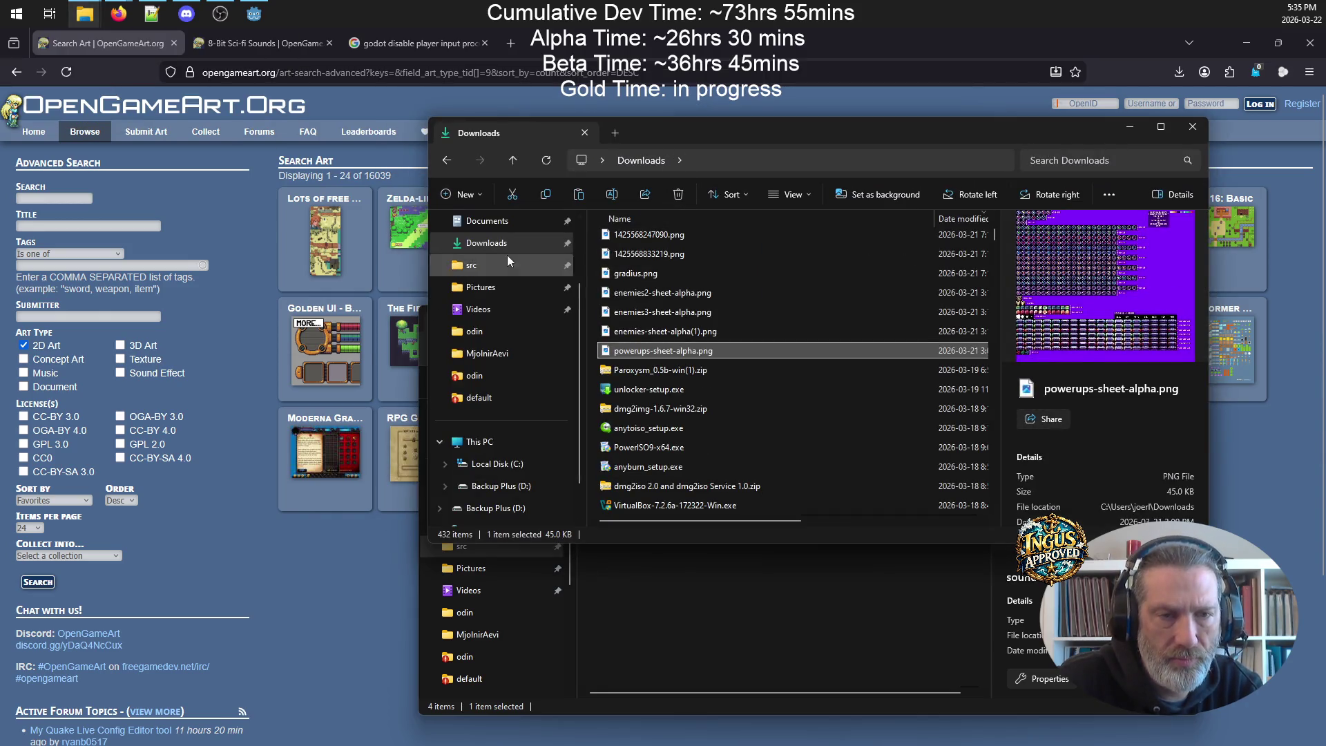
pyautogui.click(509, 222)
pyautogui.click(624, 320)
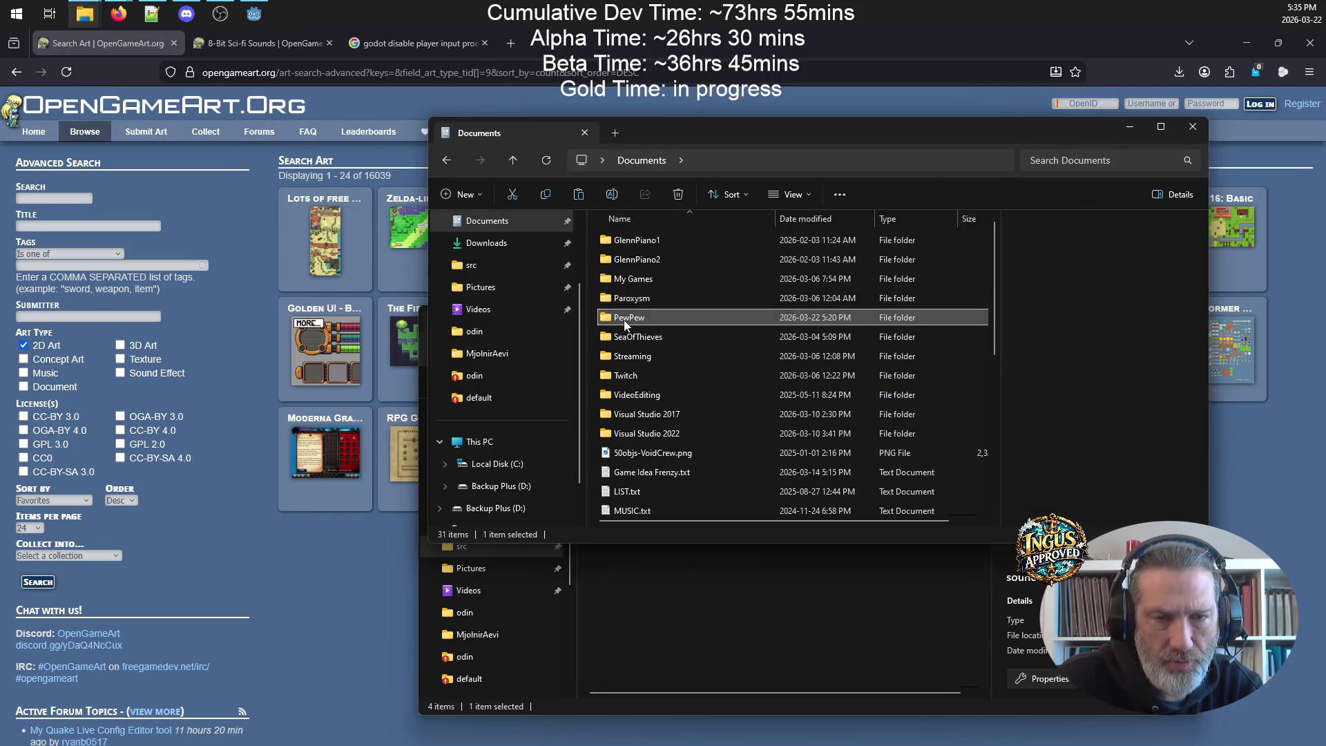
pyautogui.doubleClick(624, 324)
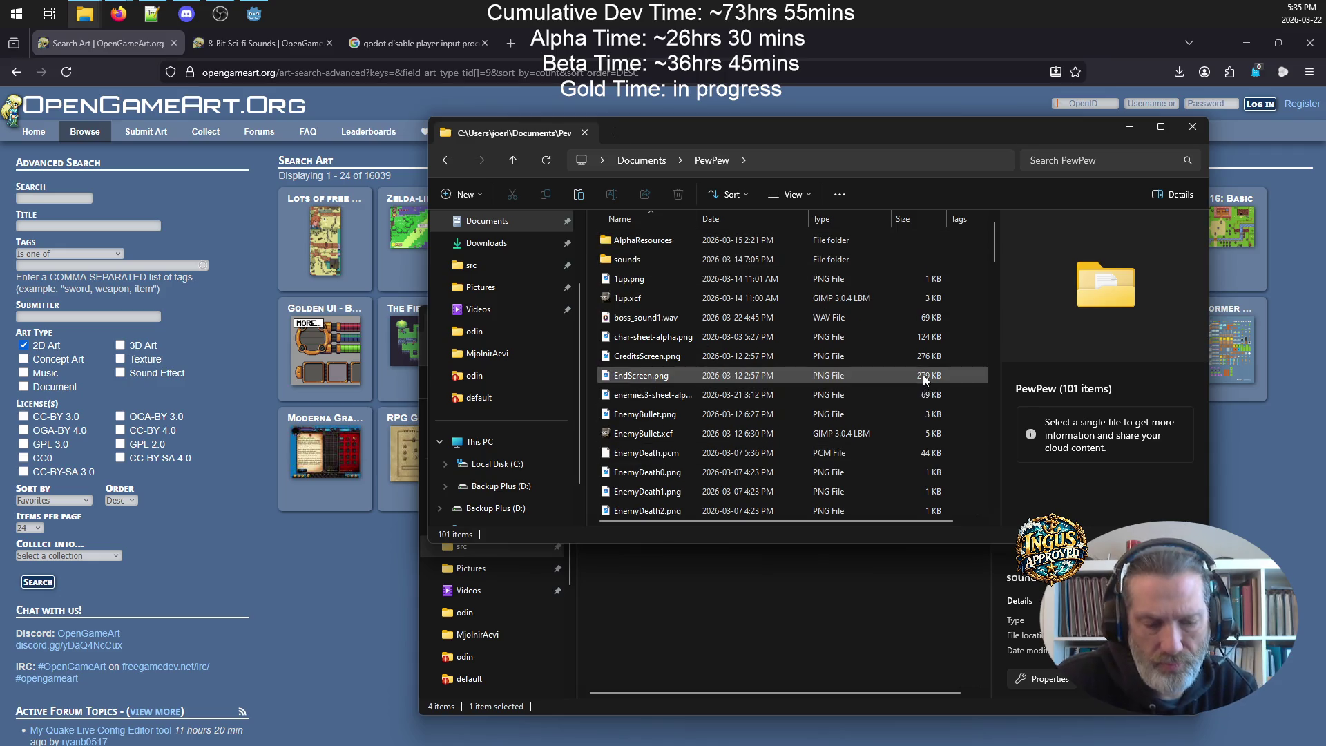
pyautogui.hotkey('ctrl', 'v')
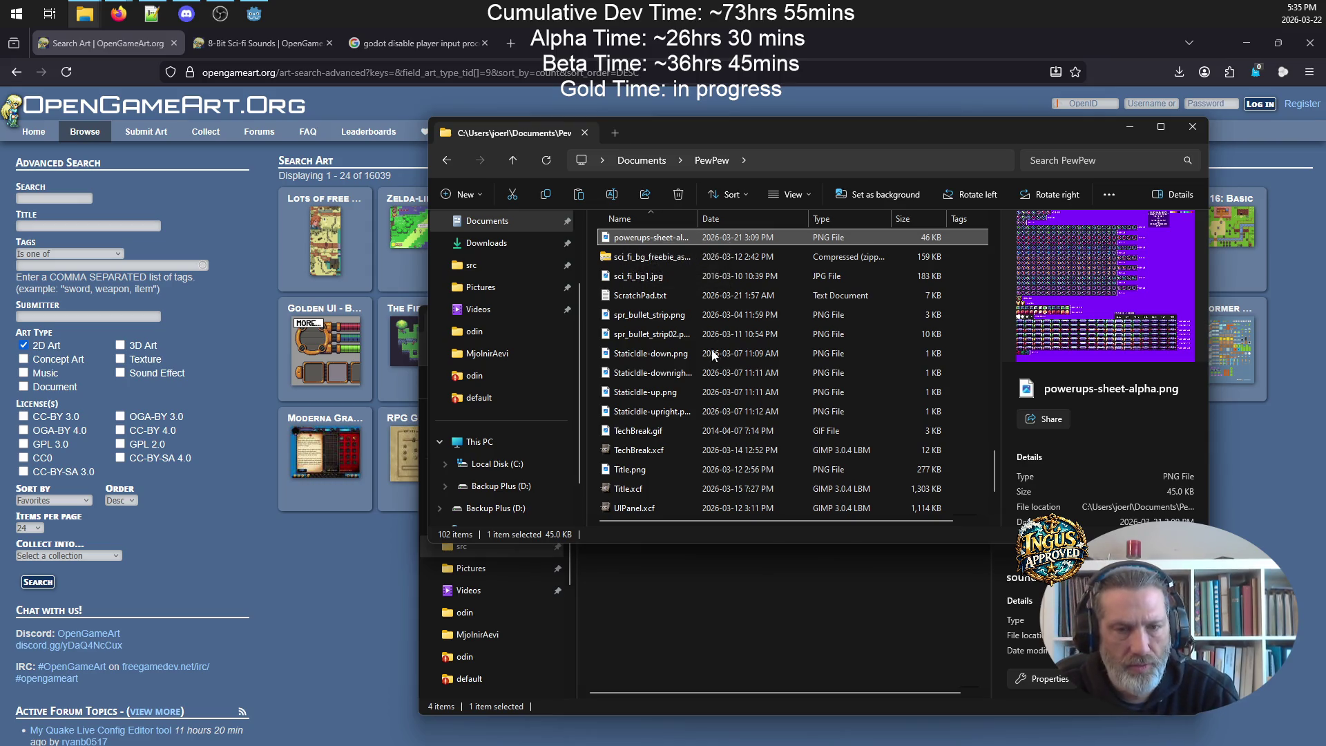
# - Paste powerups-sheet-alpha.png into Paroxysm's assets/graphics folder too
pyautogui.click(846, 623)
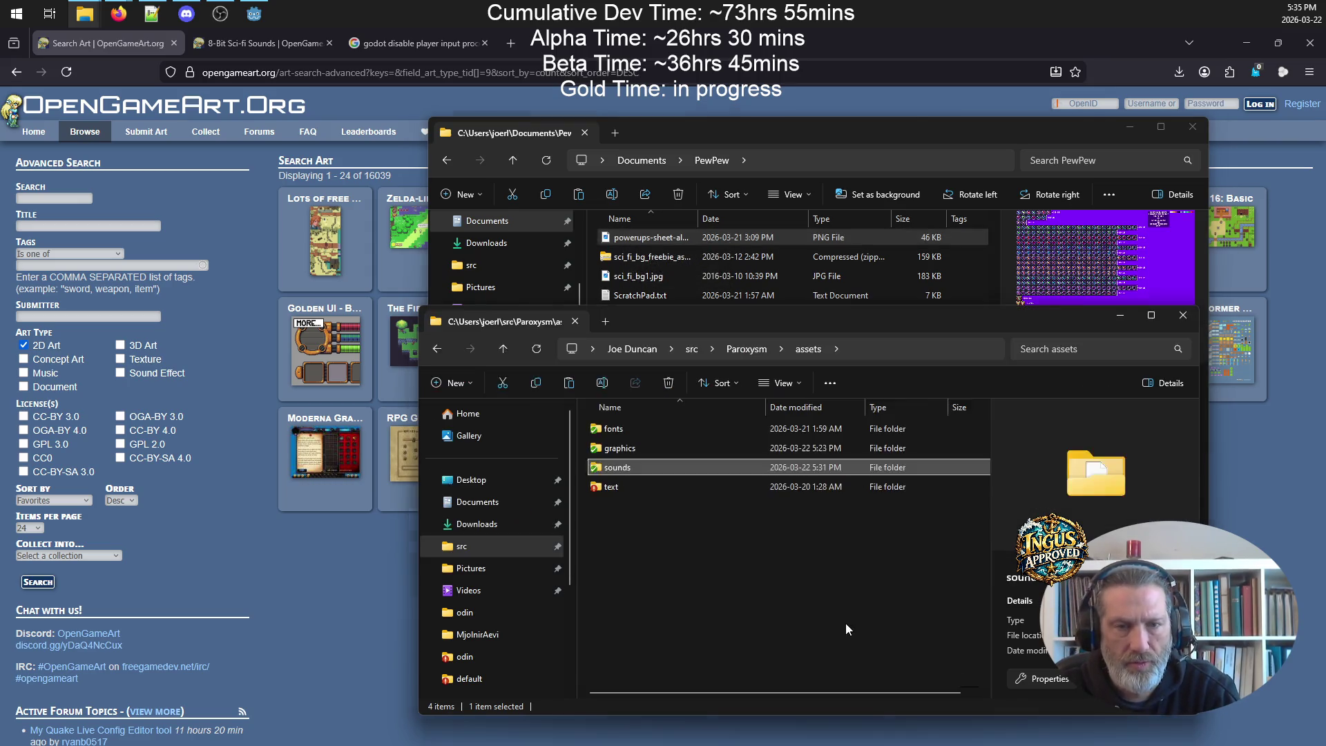
pyautogui.doubleClick(675, 453)
pyautogui.hotkey('ctrl', 'v')
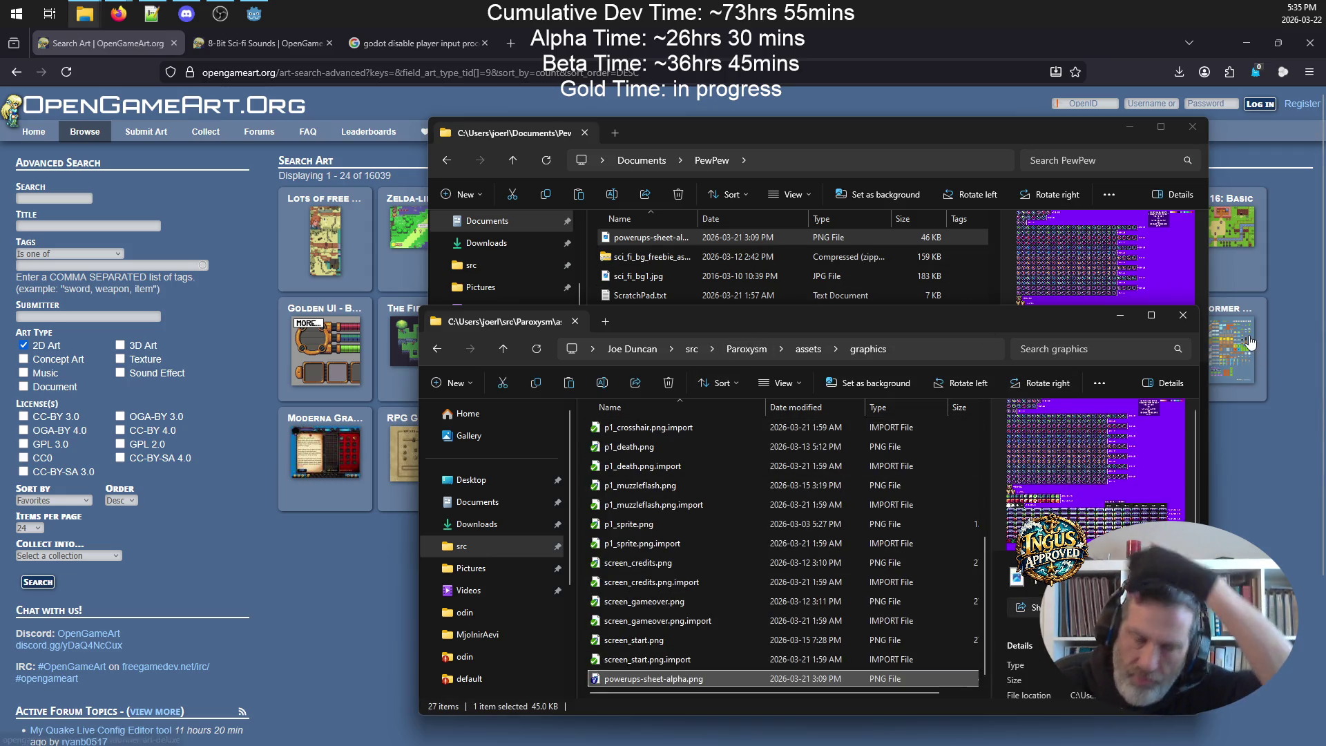
pyautogui.click(254, 13)
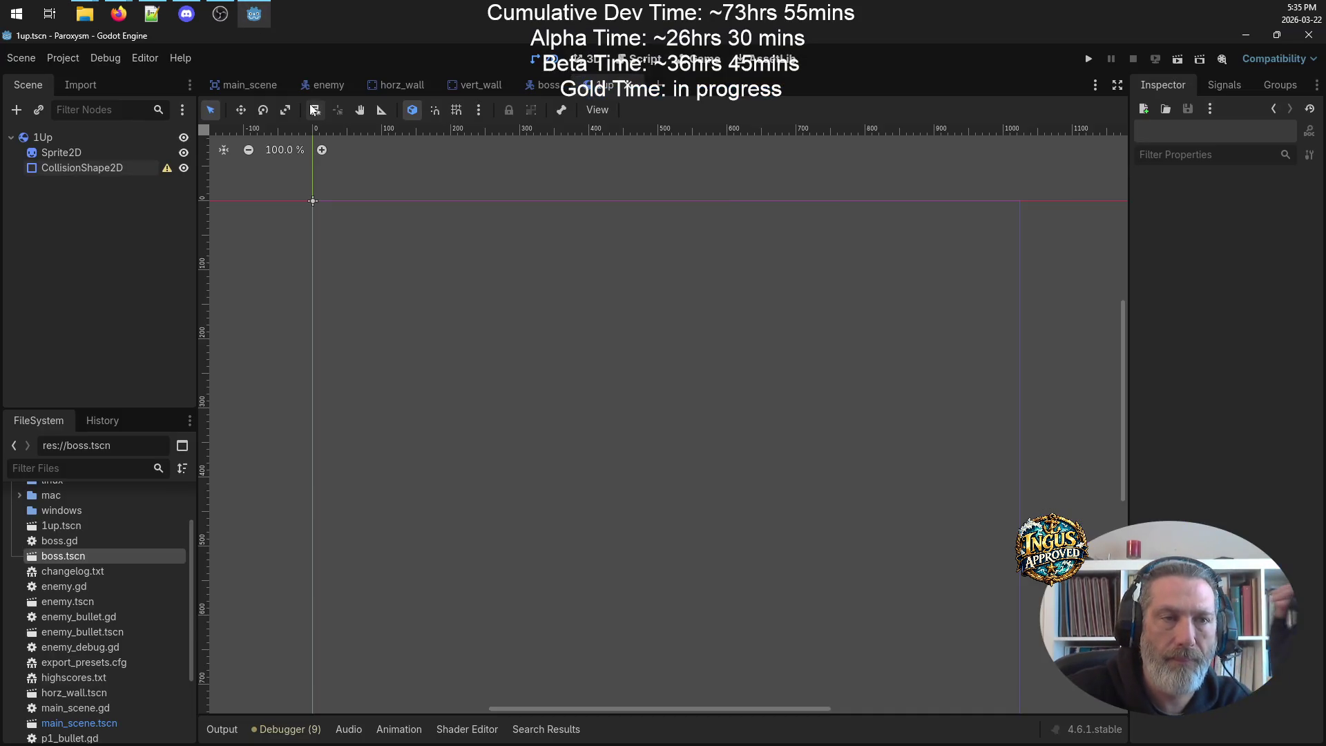
# - Give the Sprite2D a new ImageTexture and inspect its Resource settings
pyautogui.click(55, 152)
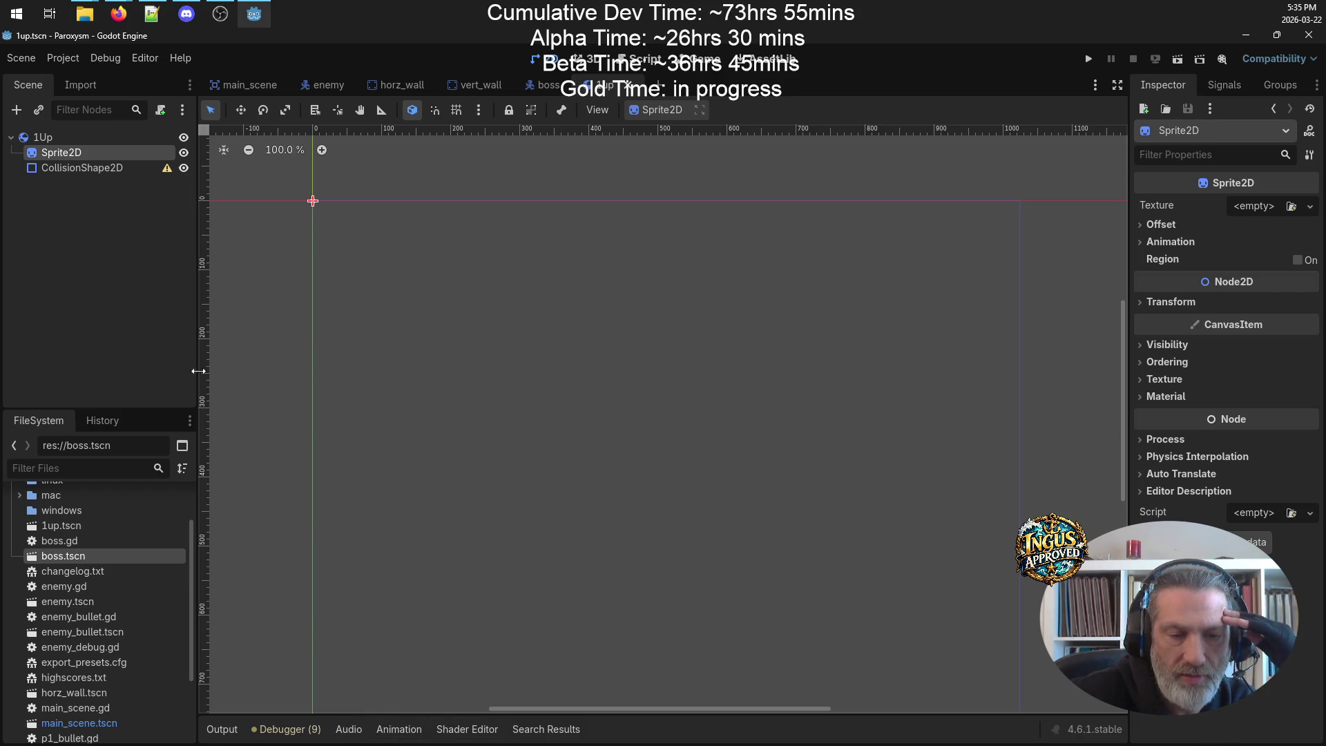
pyautogui.click(1310, 206)
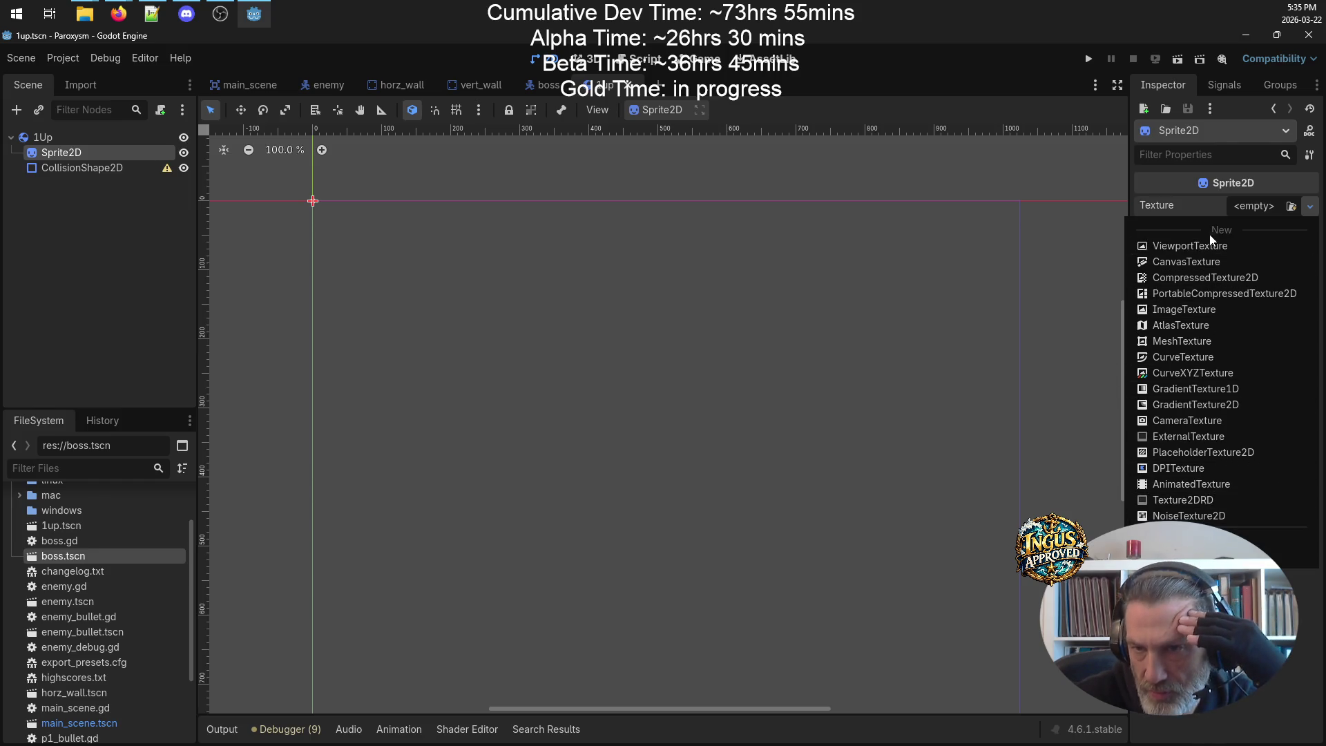
pyautogui.click(1207, 308)
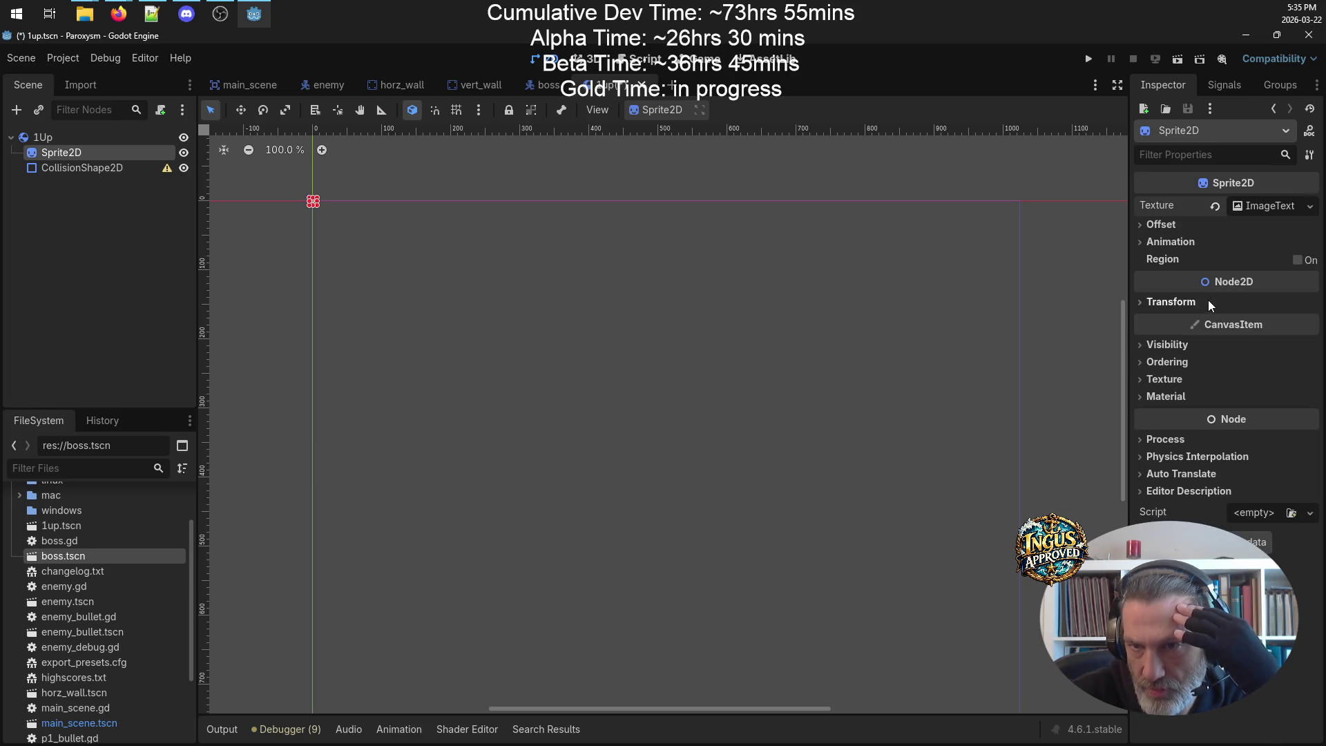
pyautogui.click(1250, 207)
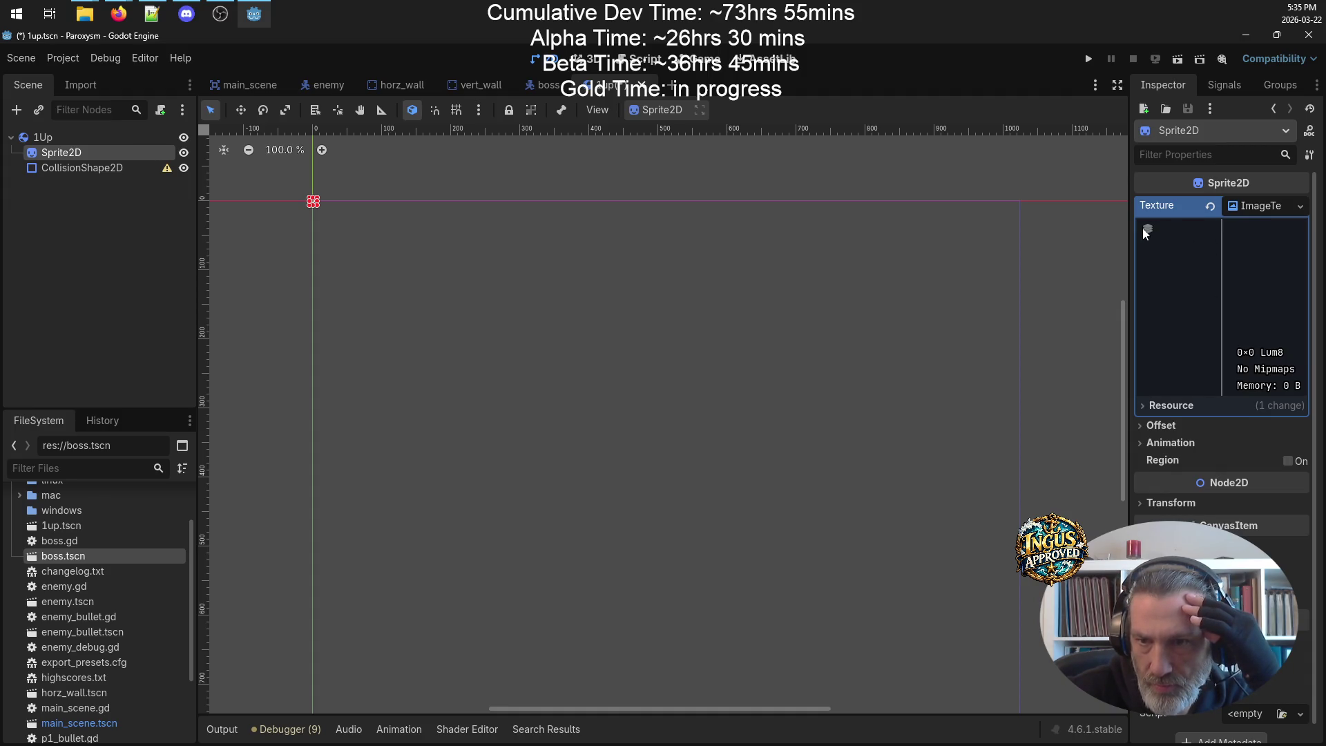
pyautogui.click(1167, 405)
pyautogui.click(1157, 407)
pyautogui.click(1157, 407)
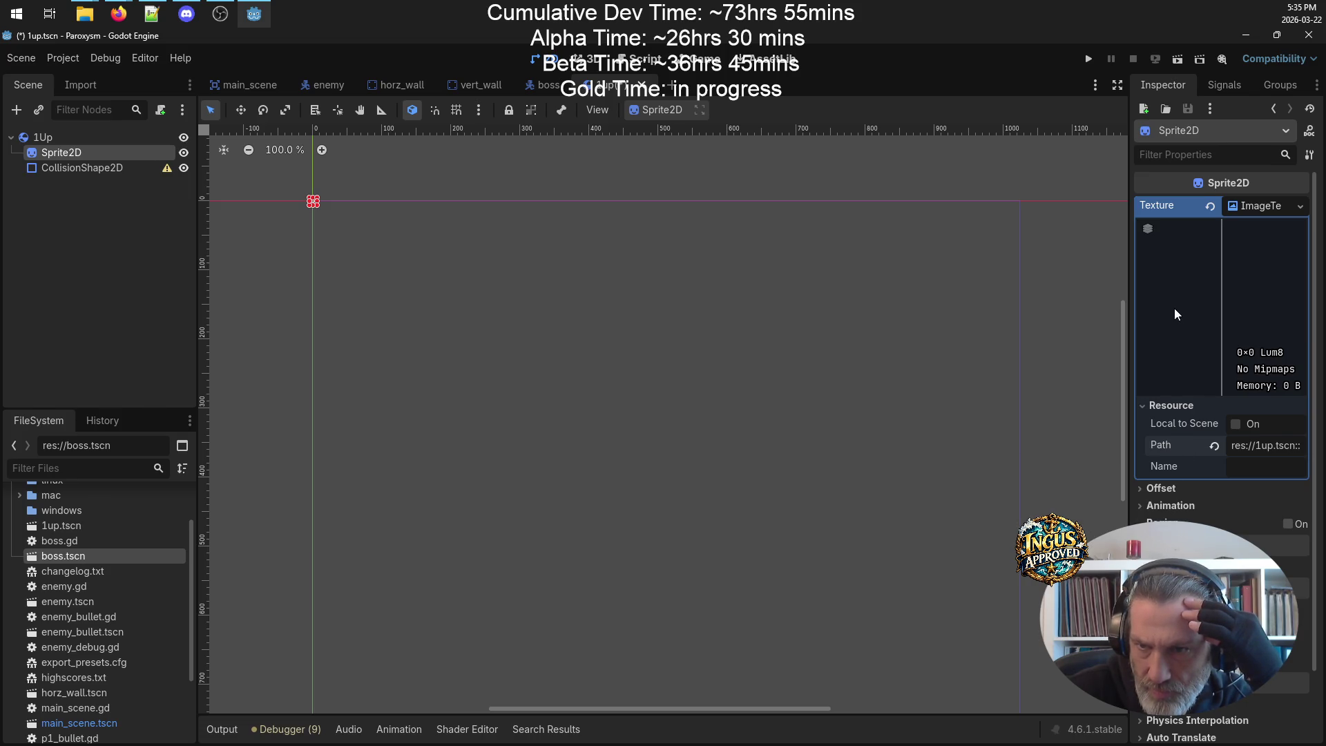
# - Choose Load from the Sprite2D's Texture dropdown
pyautogui.click(1299, 207)
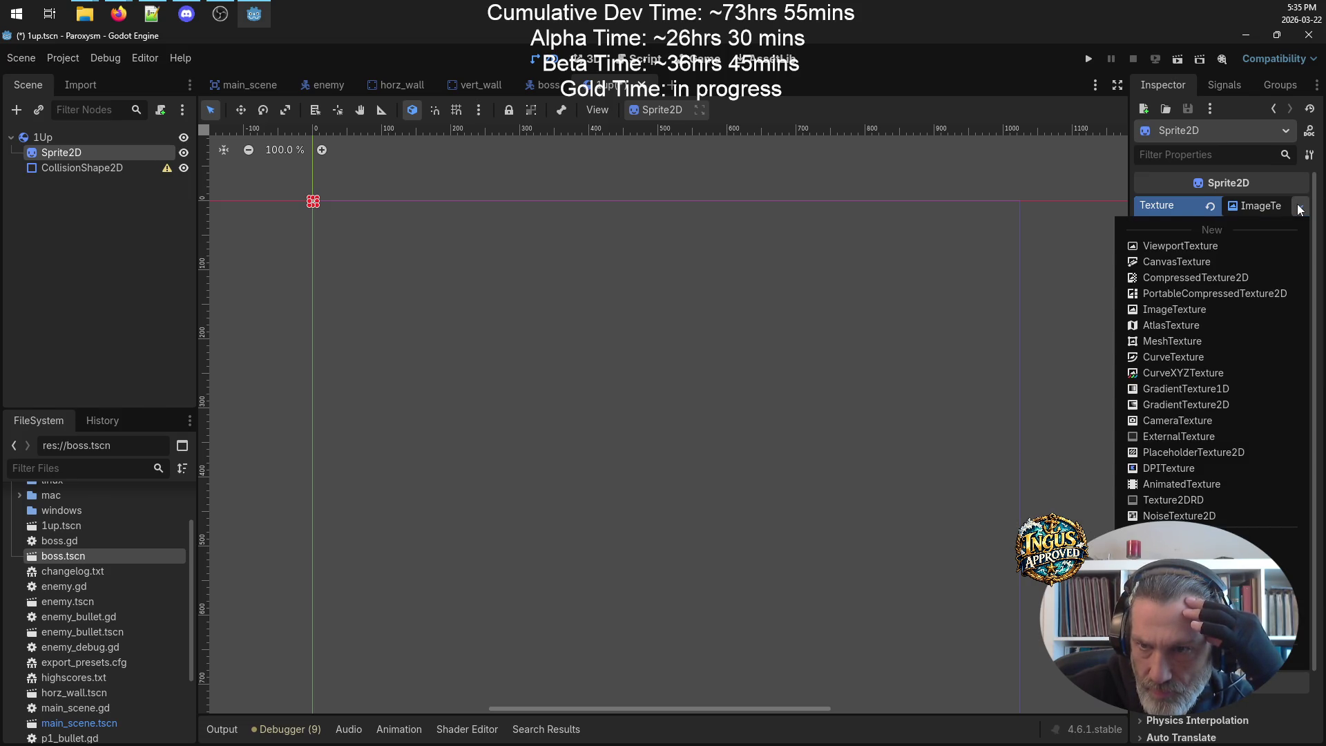
pyautogui.click(1300, 209)
pyautogui.click(1259, 207)
pyautogui.click(1258, 208)
pyautogui.click(1300, 207)
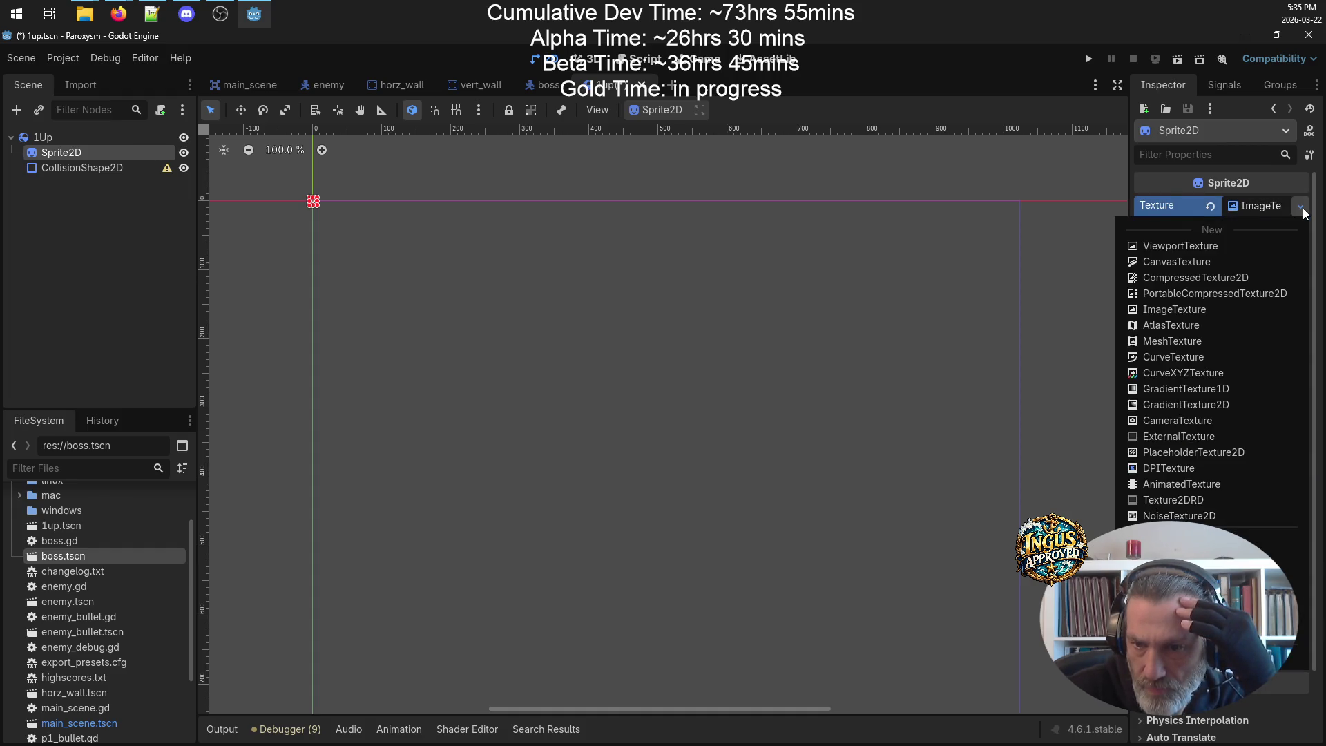
pyautogui.click(1216, 570)
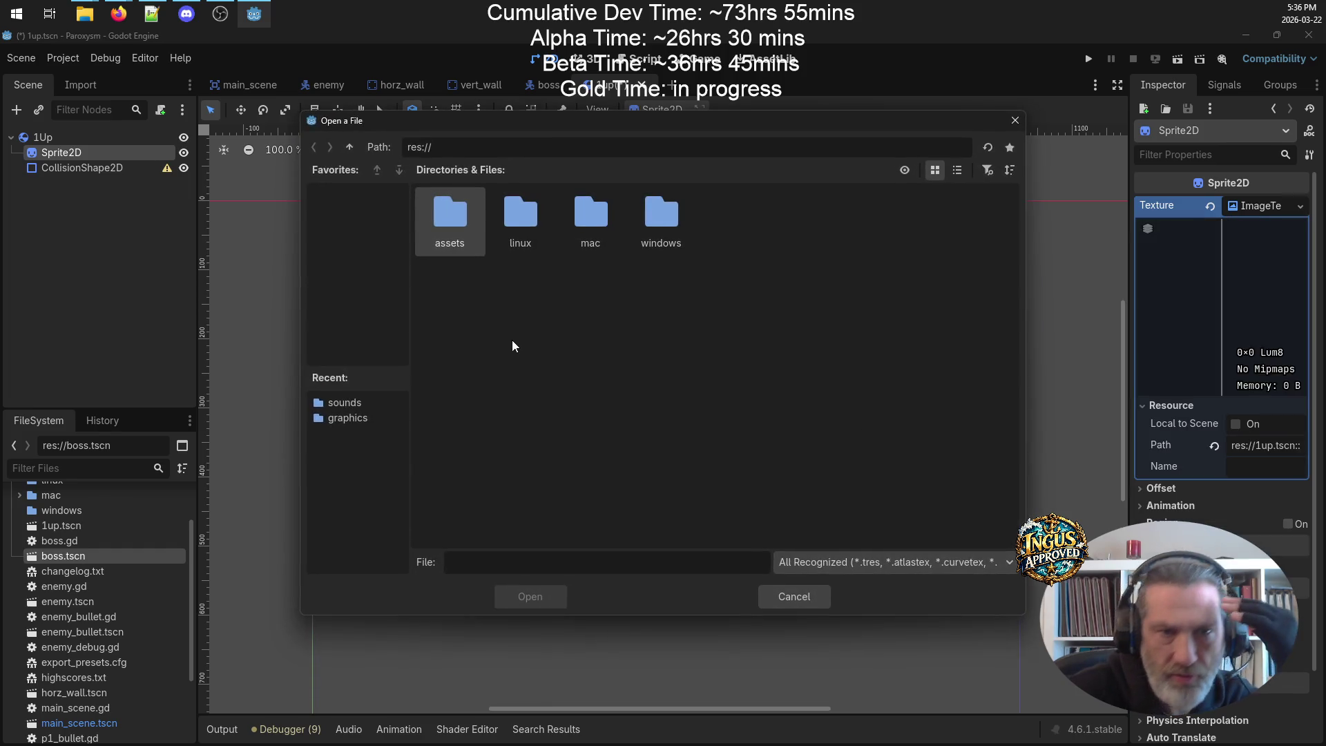
# - Load assets/graphics/powerups-sheet-alpha.png as the texture and zoom in on the 1UP icon
pyautogui.doubleClick(441, 212)
pyautogui.doubleClick(503, 217)
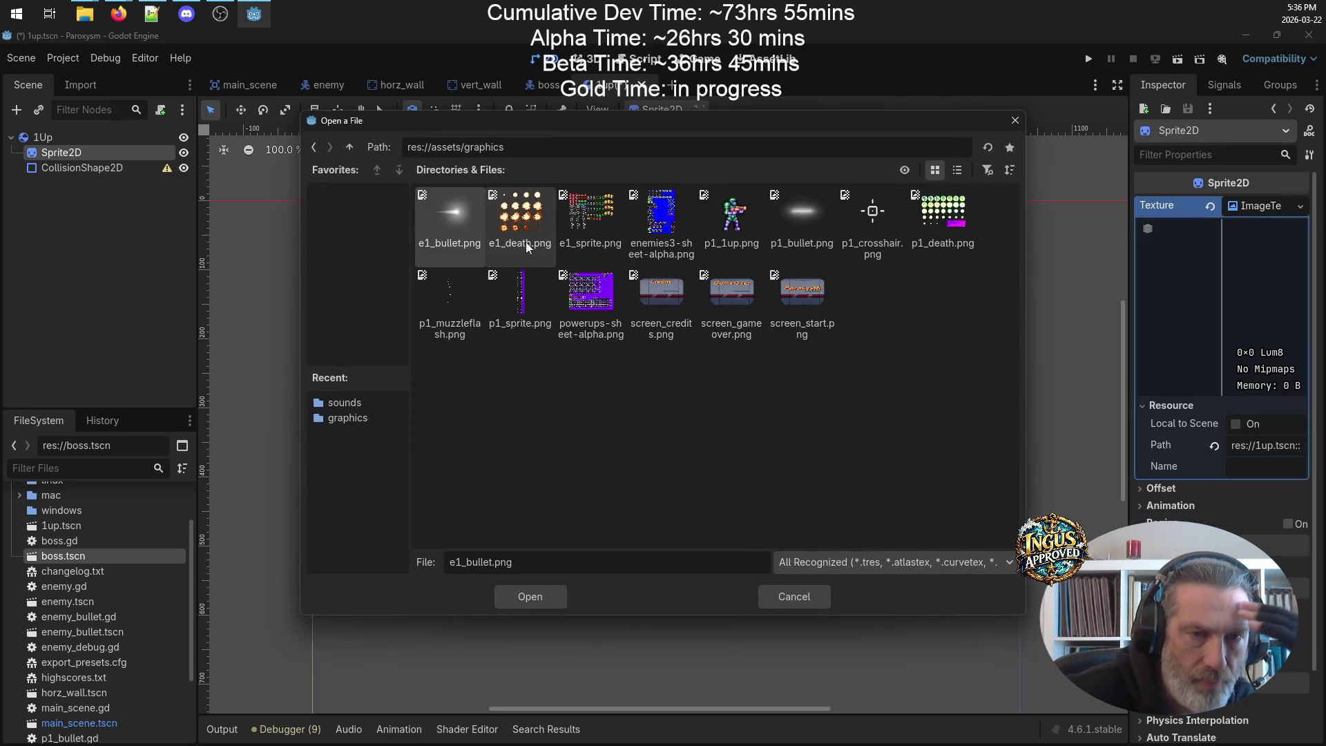
pyautogui.doubleClick(598, 283)
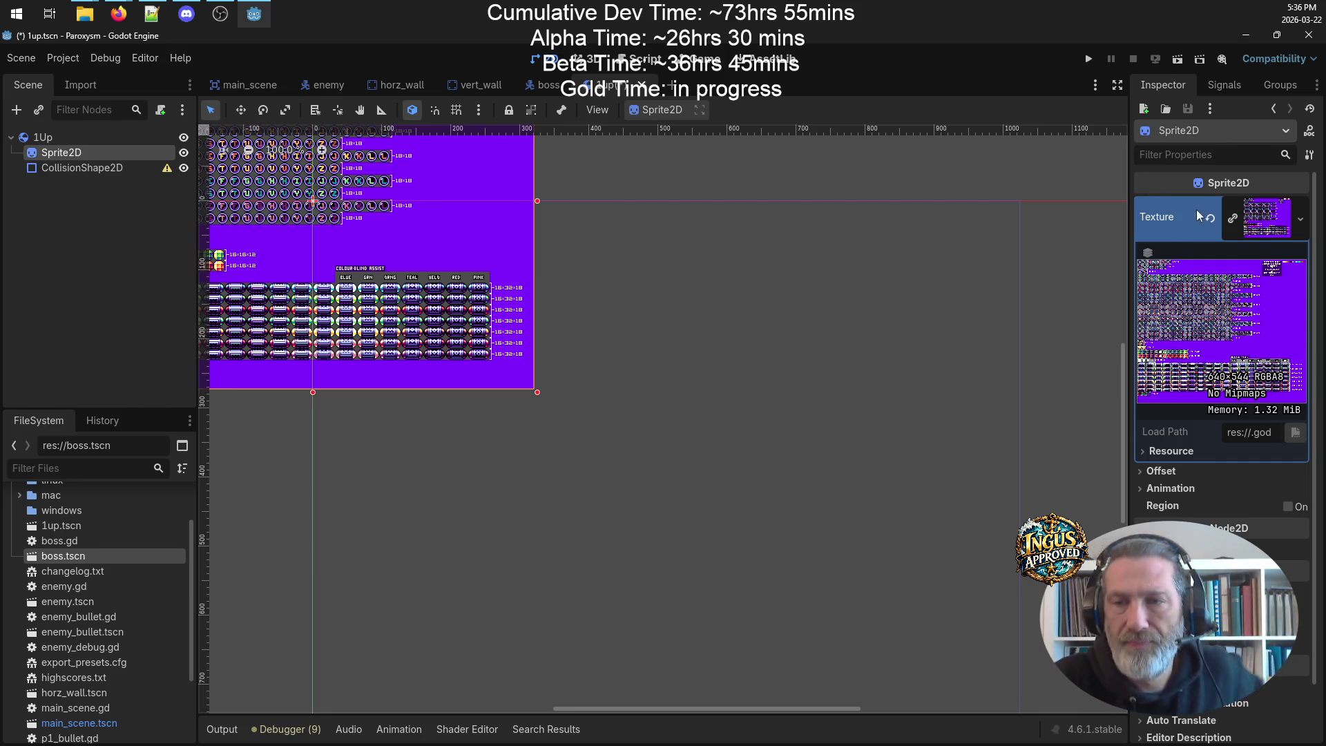
pyautogui.moveTo(450, 203)
pyautogui.mouseDown()
pyautogui.moveTo(675, 350)
pyautogui.moveTo(805, 462)
pyautogui.moveTo(804, 420)
pyautogui.mouseUp()
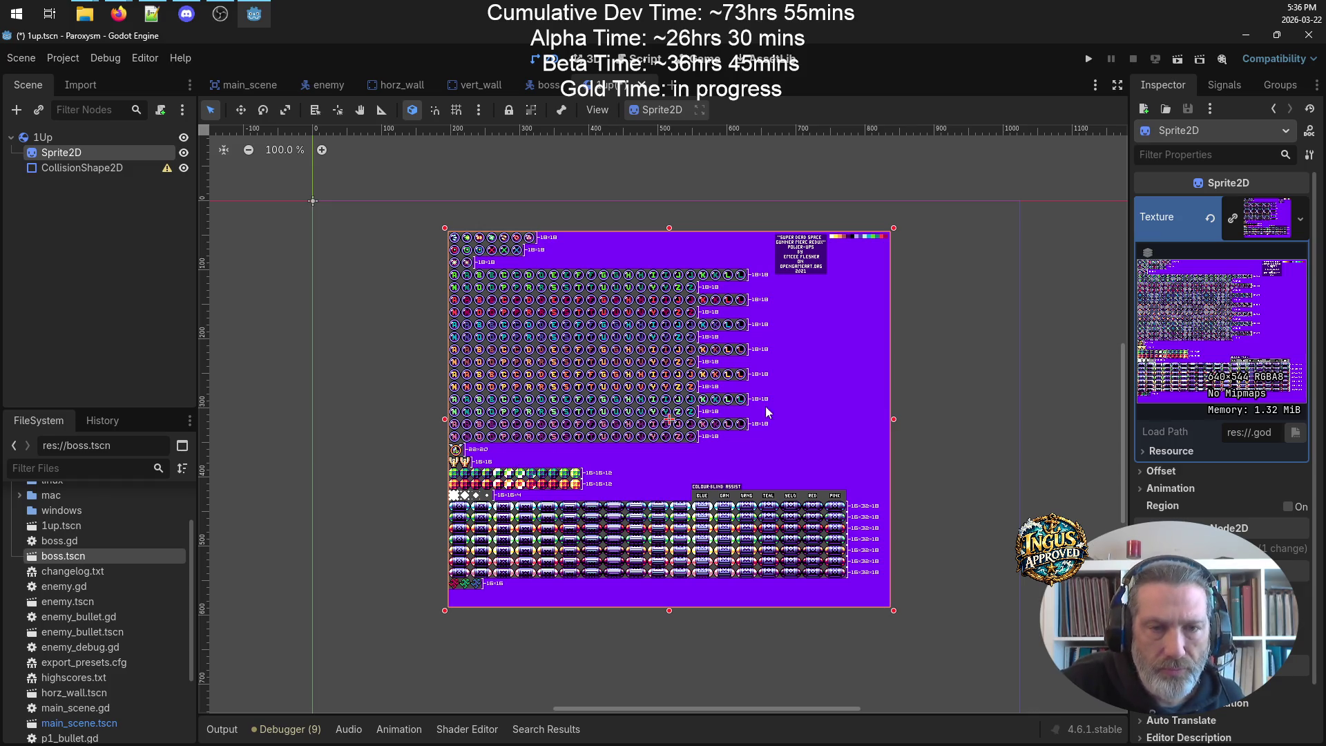
pyautogui.scroll(5, 793, 355)
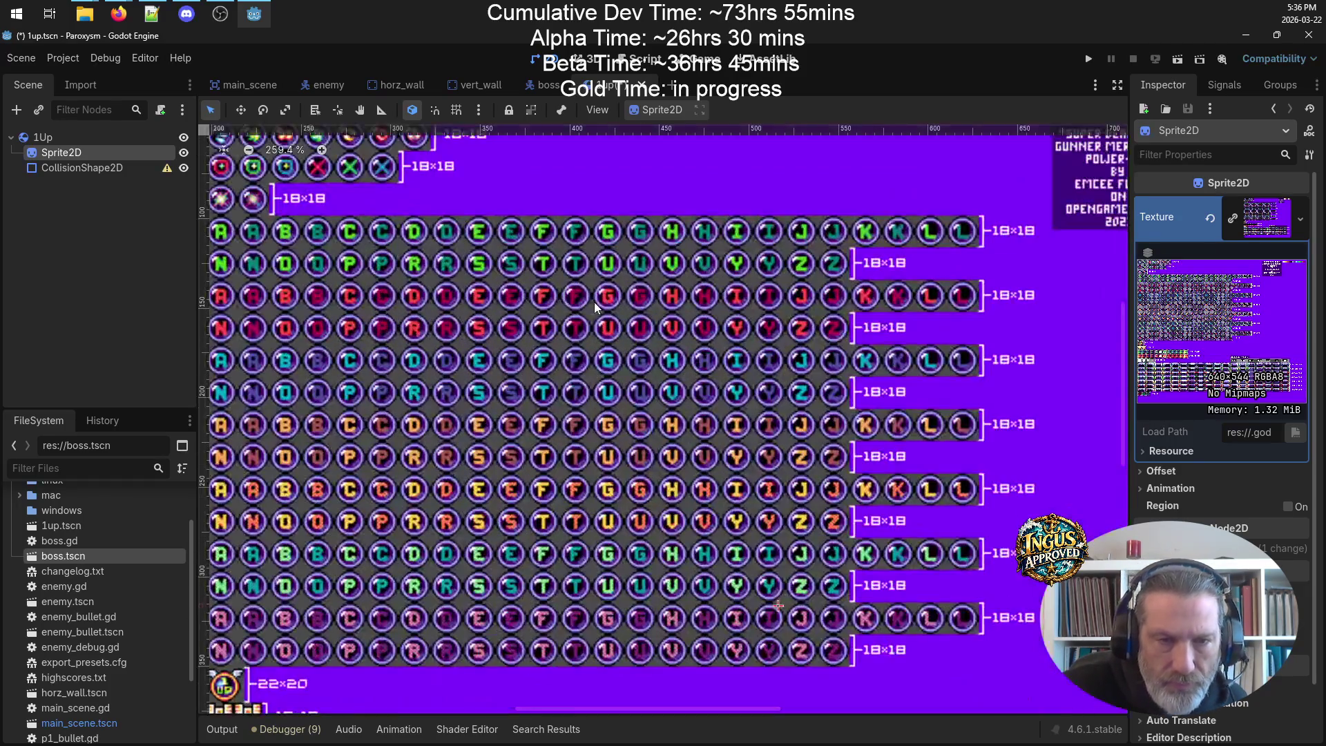
pyautogui.moveTo(435, 190)
pyautogui.mouseDown()
pyautogui.moveTo(613, 446)
pyautogui.moveTo(448, 641)
pyautogui.moveTo(489, 401)
pyautogui.mouseUp()
pyautogui.scroll(8, 489, 400)
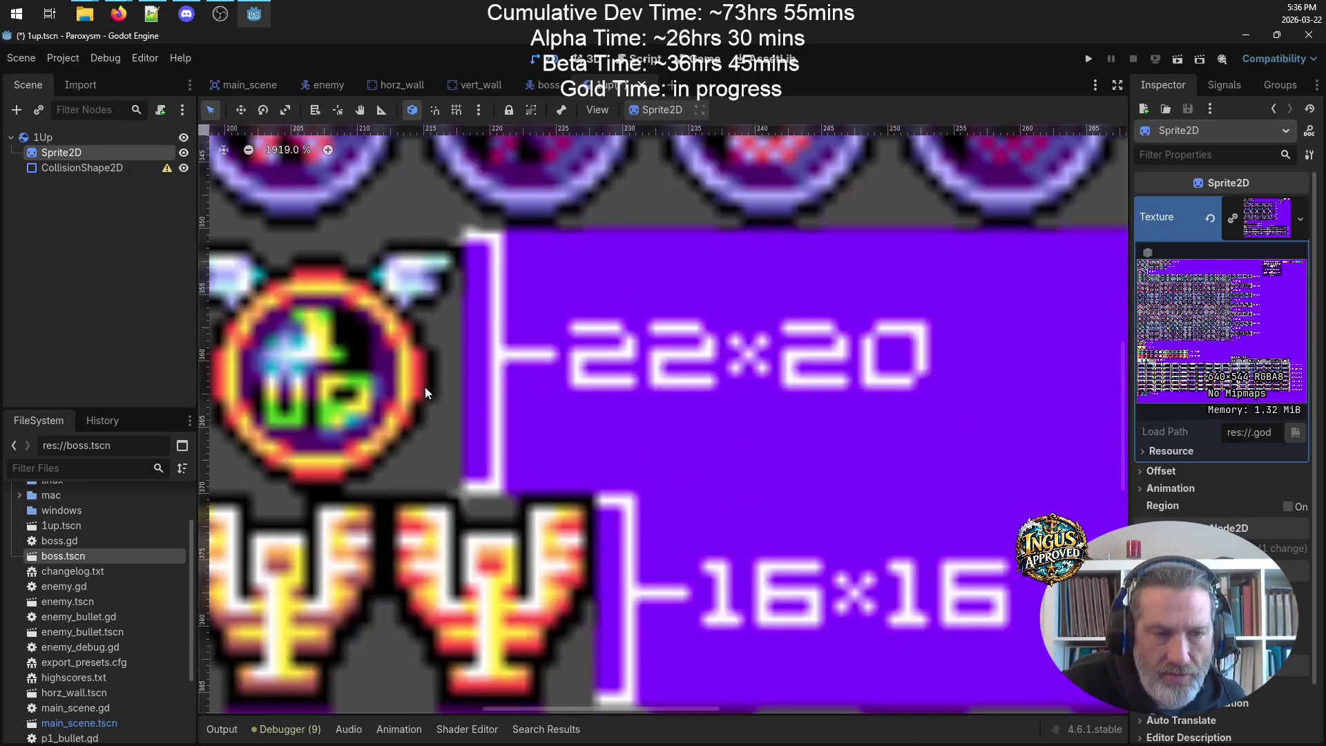
pyautogui.scroll(-3, 401, 288)
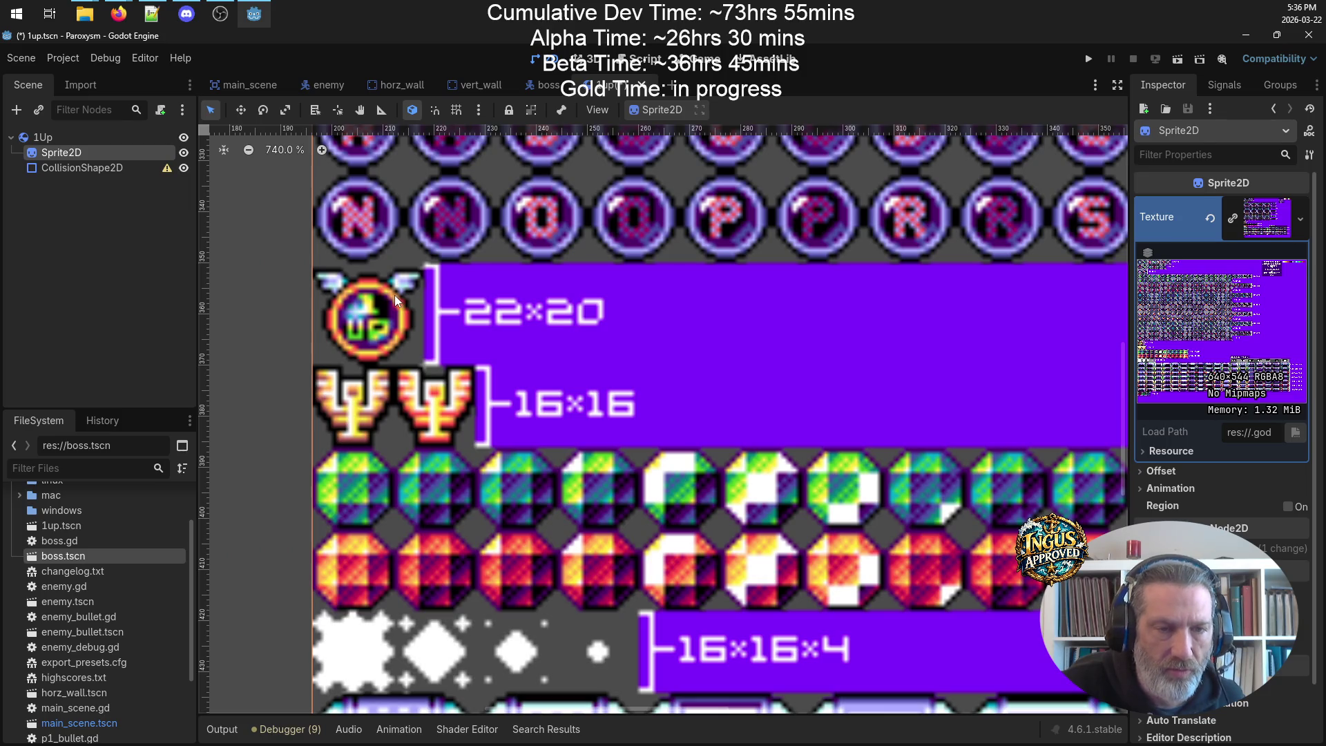
pyautogui.scroll(-5, 734, 313)
pyautogui.scroll(-3, 756, 344)
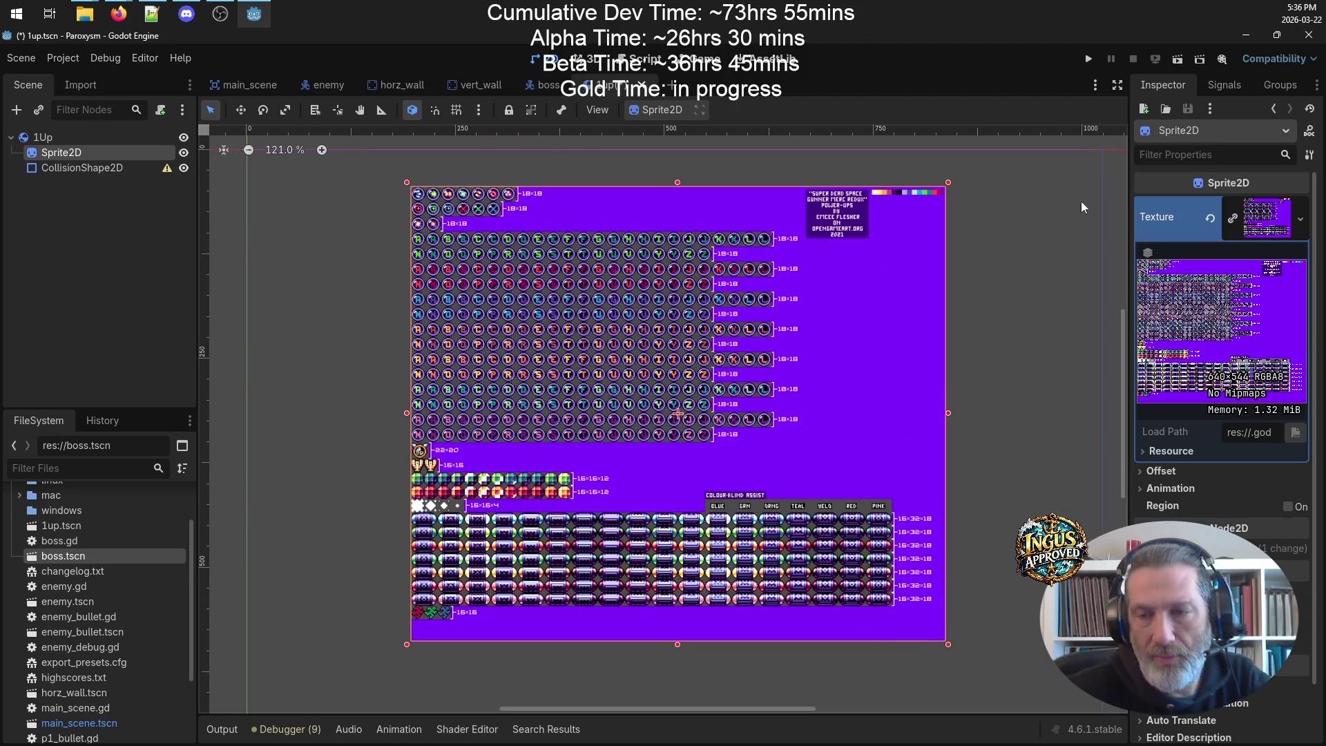
# - Clear the Sprite2D texture and switch to the graphics folder window
pyautogui.click(1301, 219)
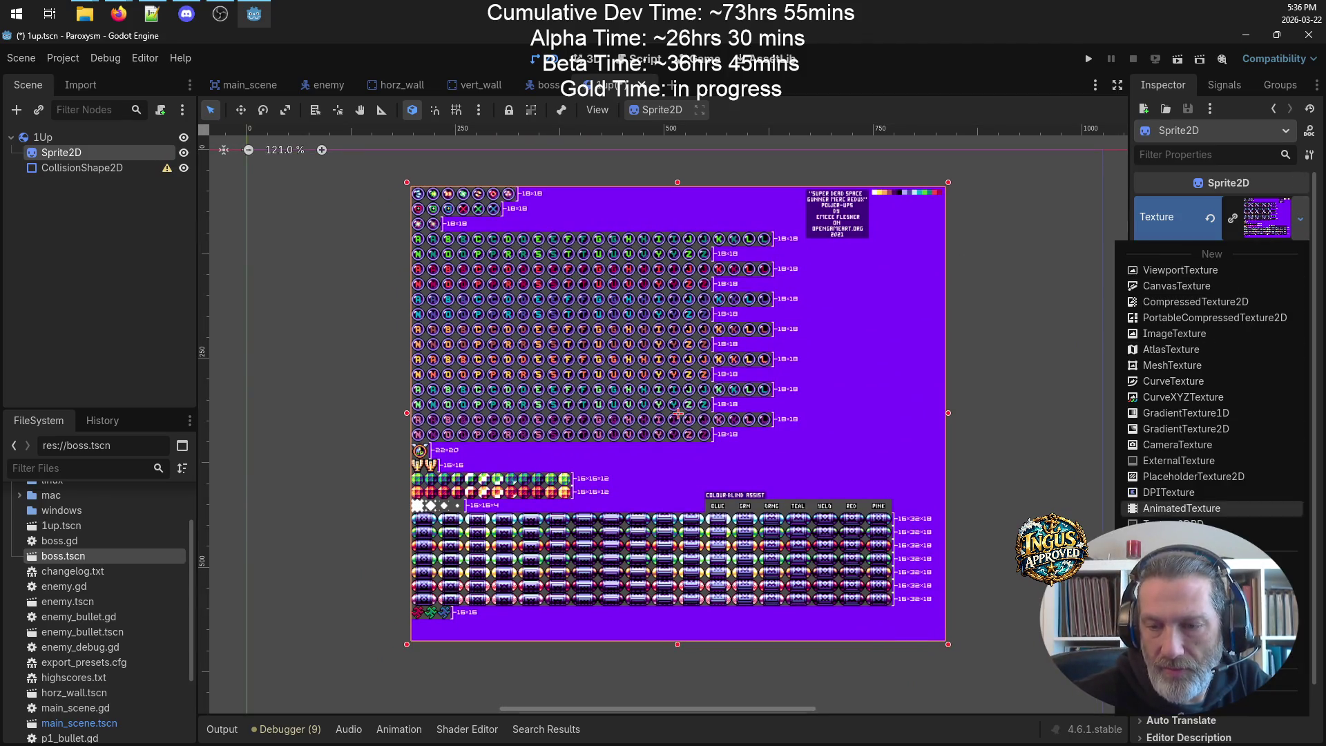
pyautogui.click(1175, 663)
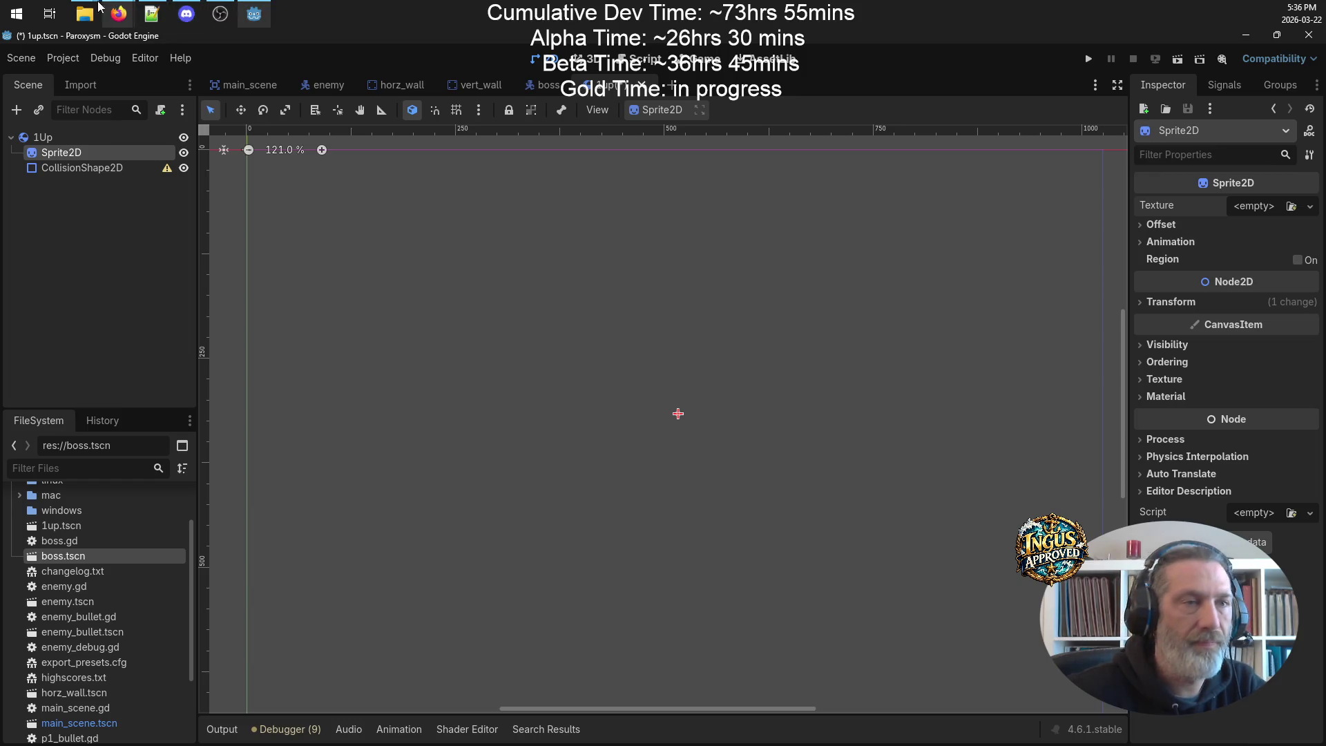
pyautogui.moveTo(85, 14)
pyautogui.click(206, 80)
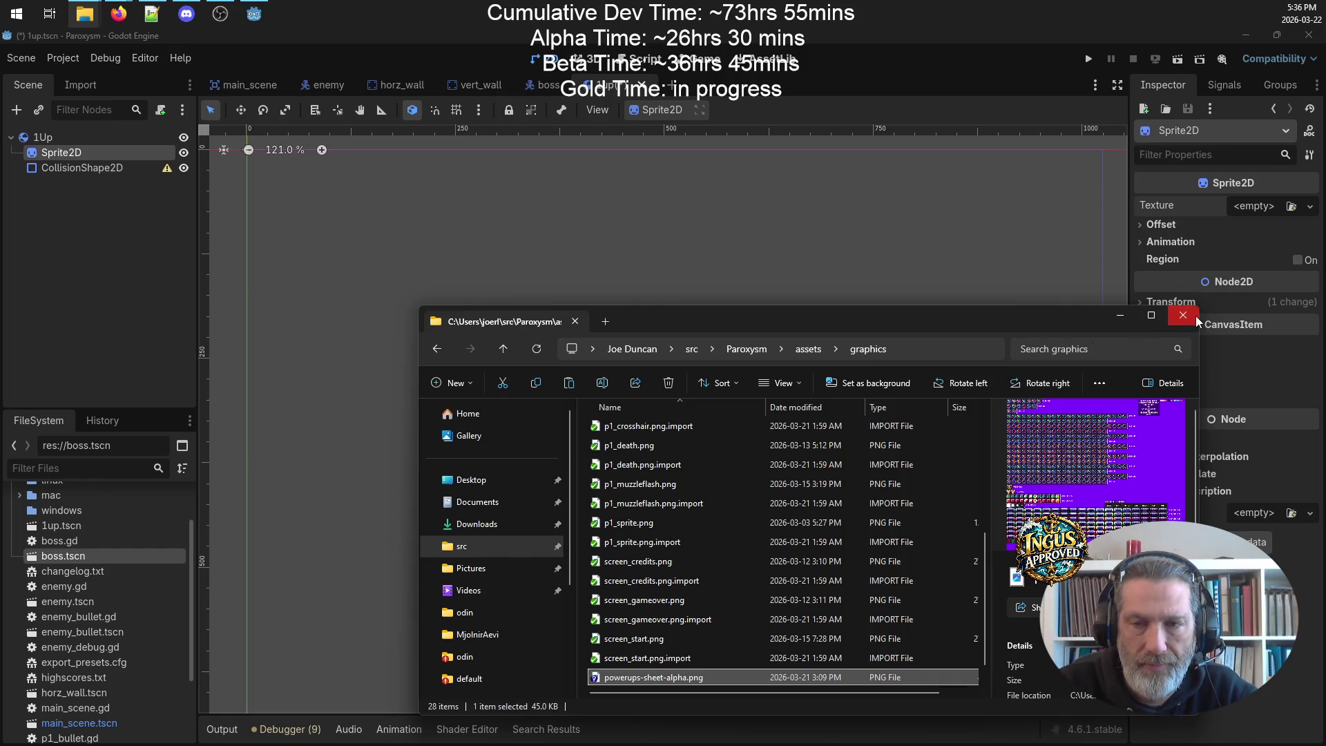
# - Open powerups-sheet-alpha.png from the PewPew folder with GIMP
pyautogui.moveTo(804, 320); pyautogui.dragTo(704, 219)
pyautogui.moveTo(84, 13)
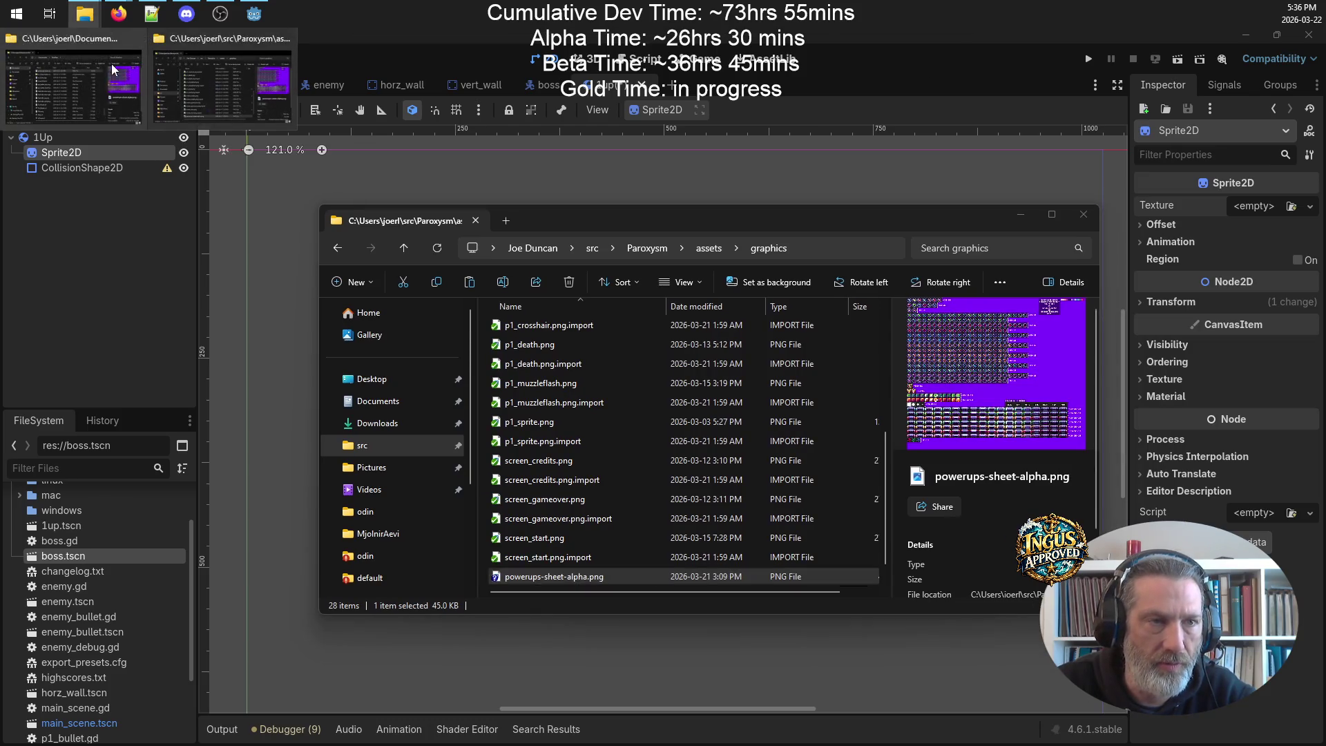
pyautogui.moveTo(139, 93)
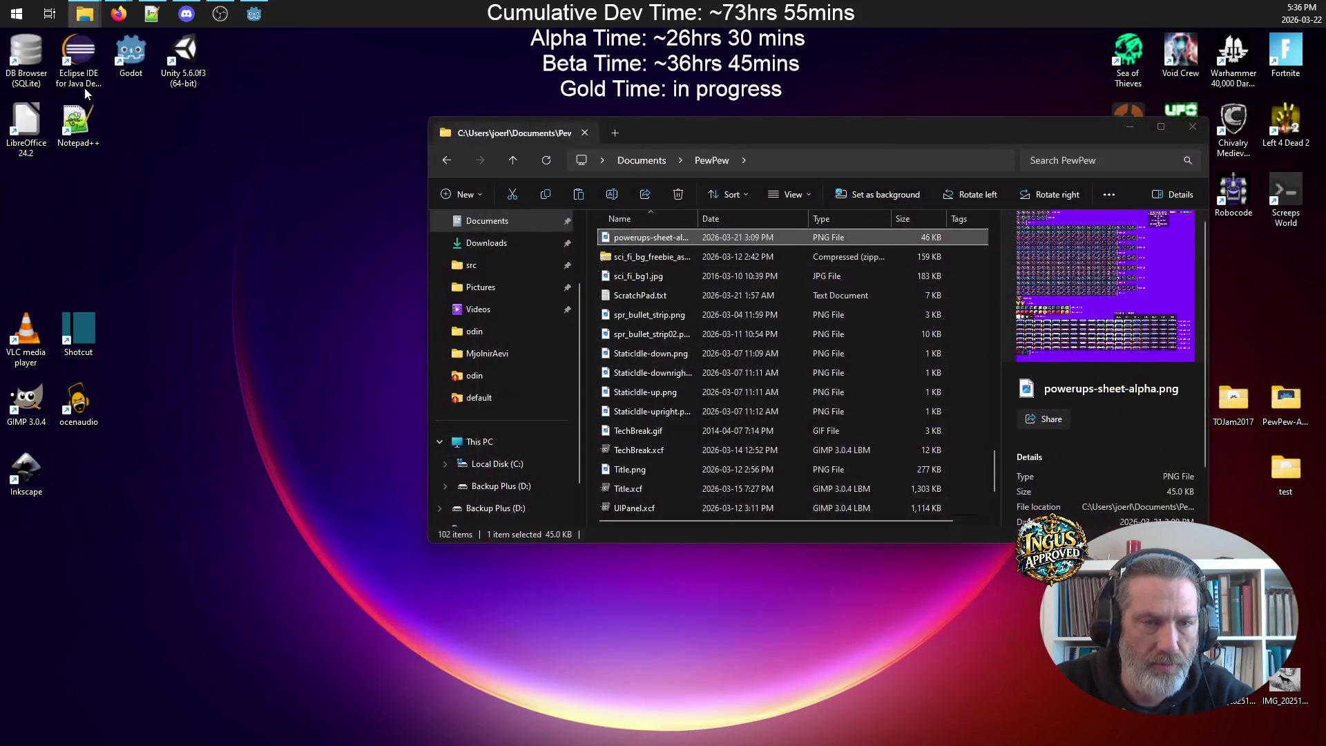
pyautogui.click(84, 89)
pyautogui.rightClick(674, 235)
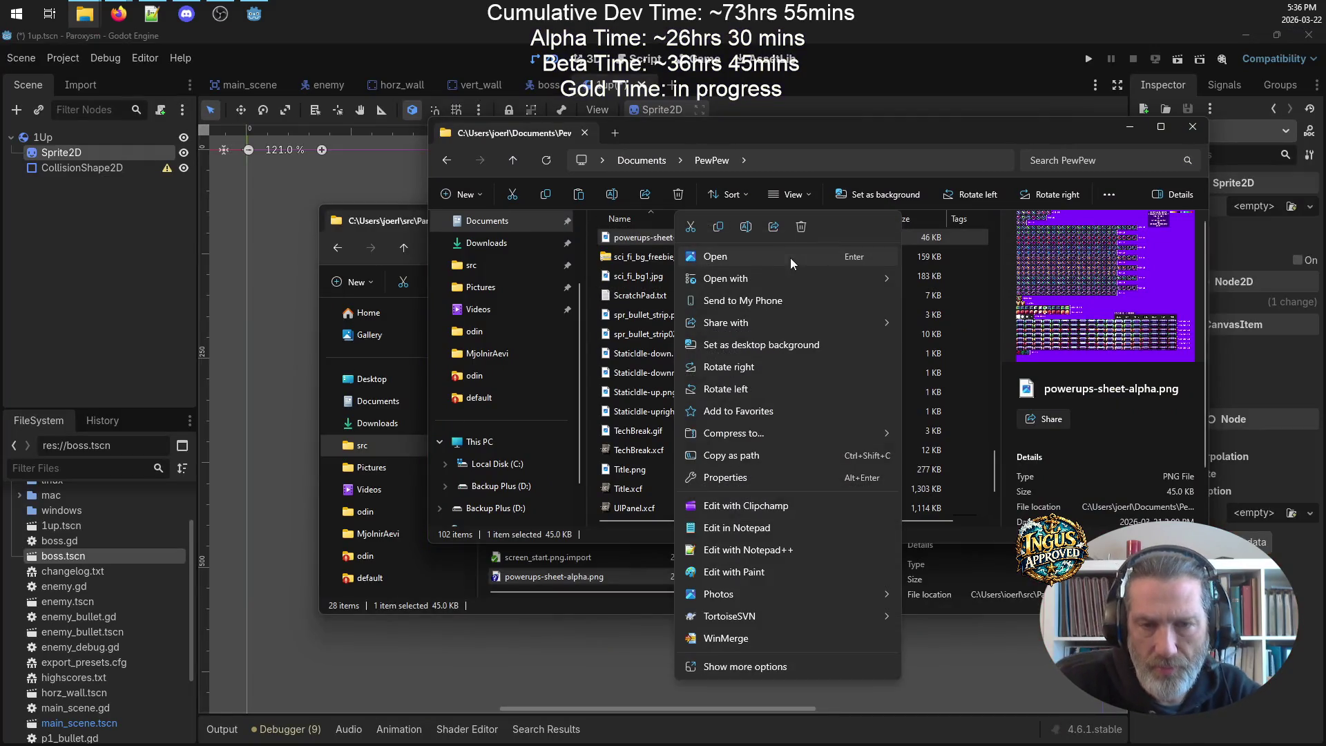
pyautogui.moveTo(801, 271)
pyautogui.click(984, 302)
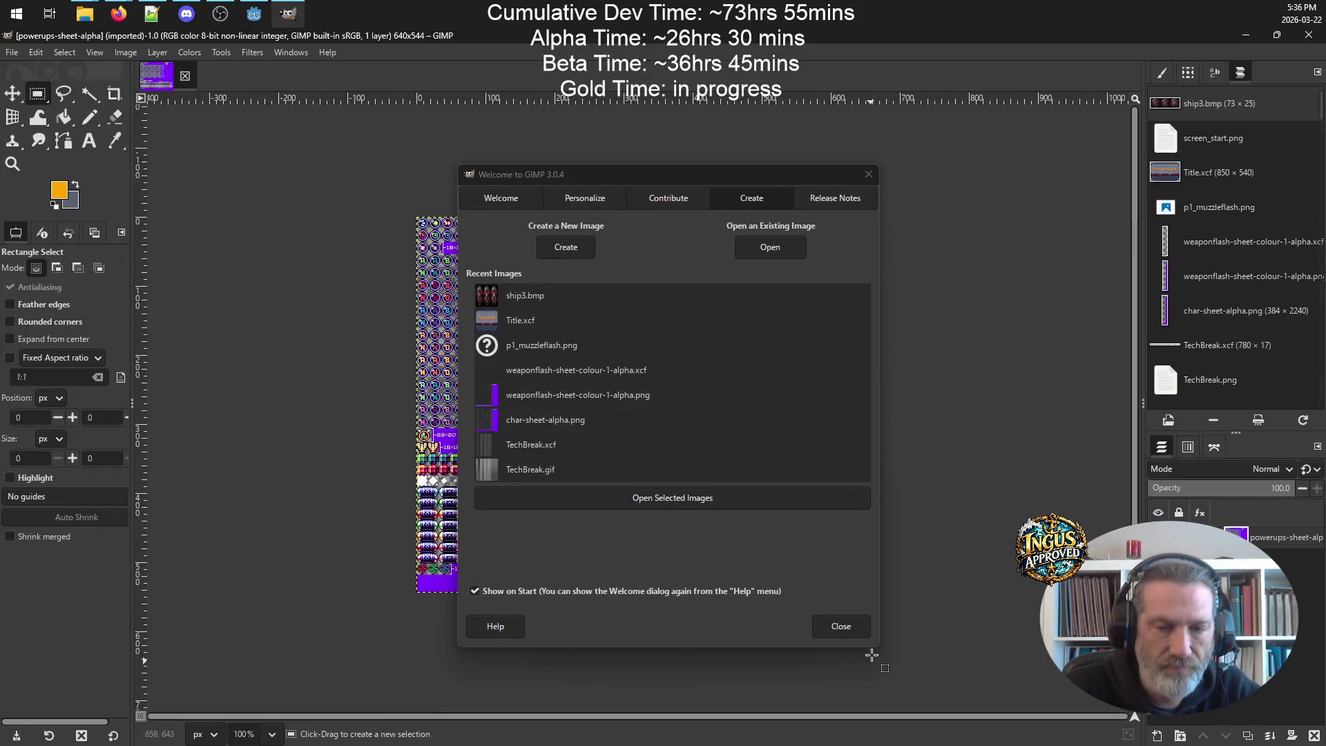
# - Draw a rectangle selection around the 1UP icon on the power-ups sheet
pyautogui.click(840, 624)
pyautogui.keyDown('ctrl'); pyautogui.scroll(8, 431, 443); pyautogui.keyUp('ctrl')
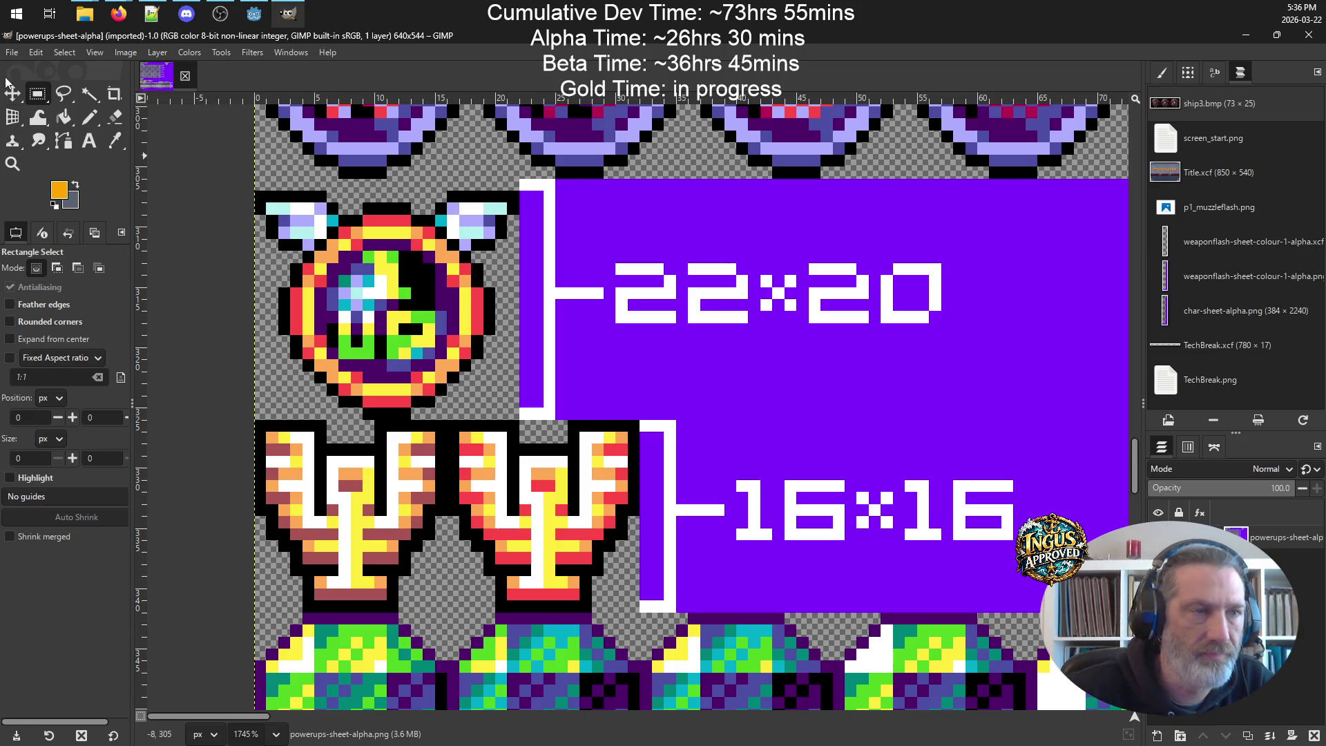
pyautogui.click(63, 54)
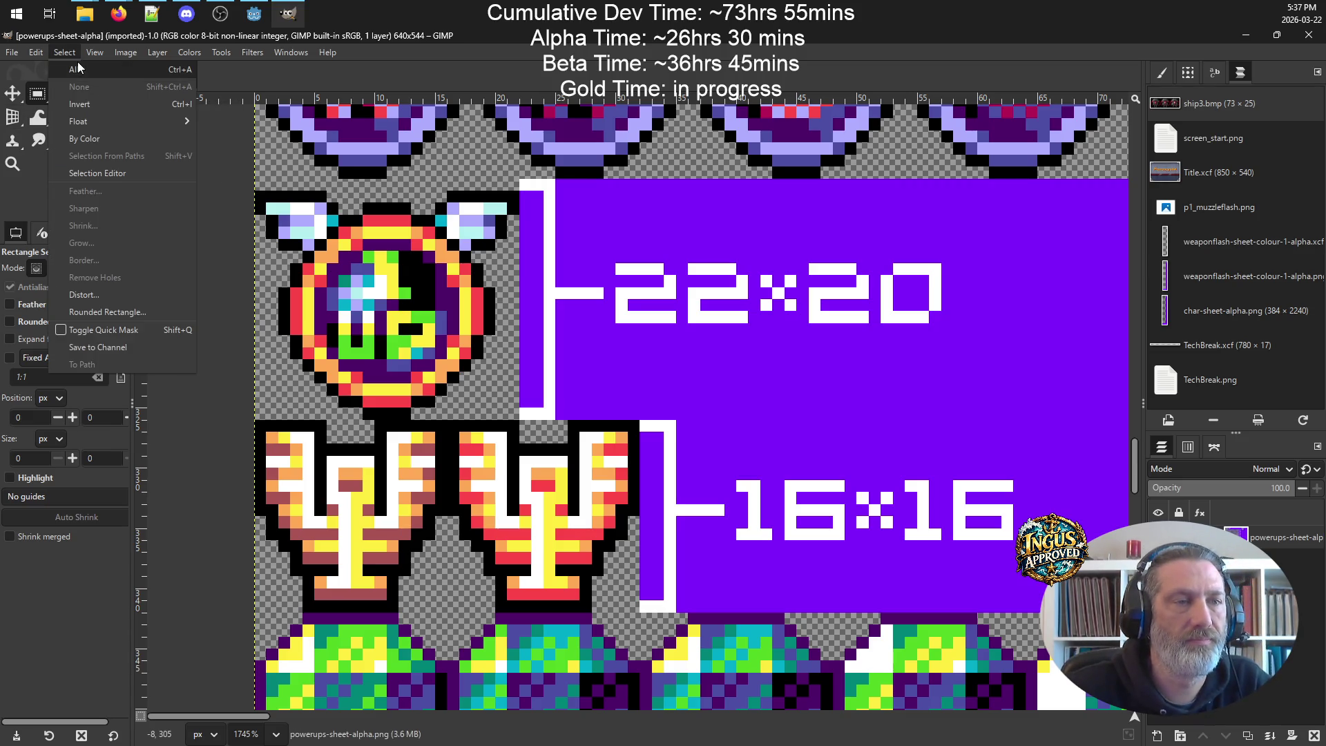
pyautogui.click(36, 96)
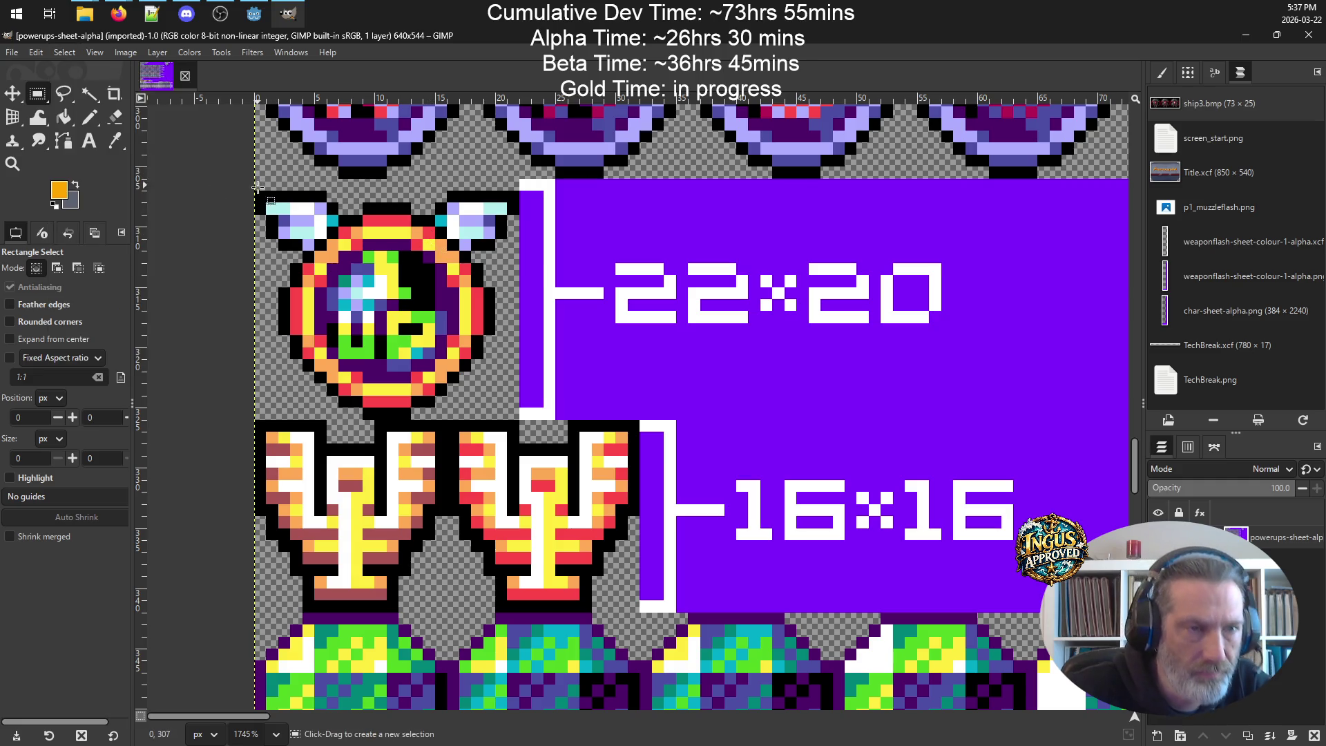
pyautogui.moveTo(254, 189)
pyautogui.mouseDown()
pyautogui.moveTo(508, 363)
pyautogui.moveTo(529, 407)
pyautogui.moveTo(518, 418)
pyautogui.mouseUp()
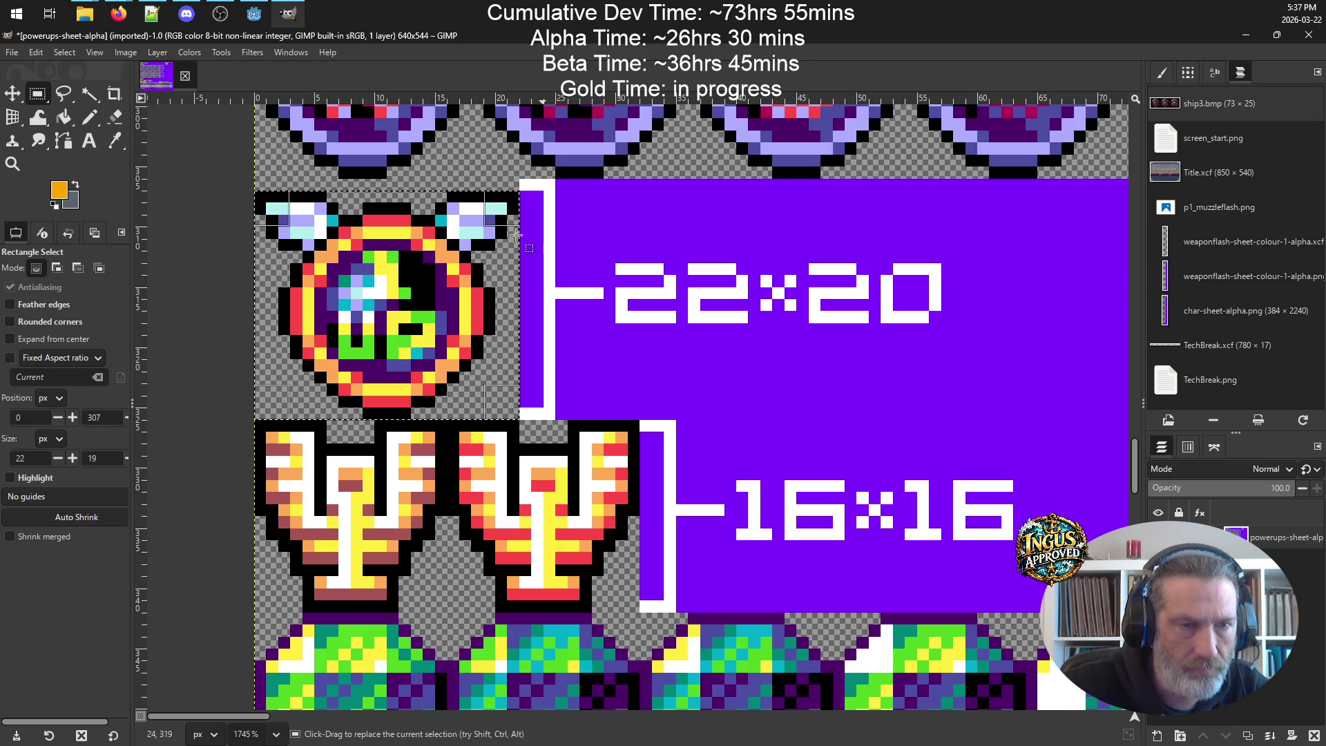
# - Crop the image to the selected 22×19 1UP icon and begin saving it
pyautogui.click(35, 53)
pyautogui.moveTo(127, 53)
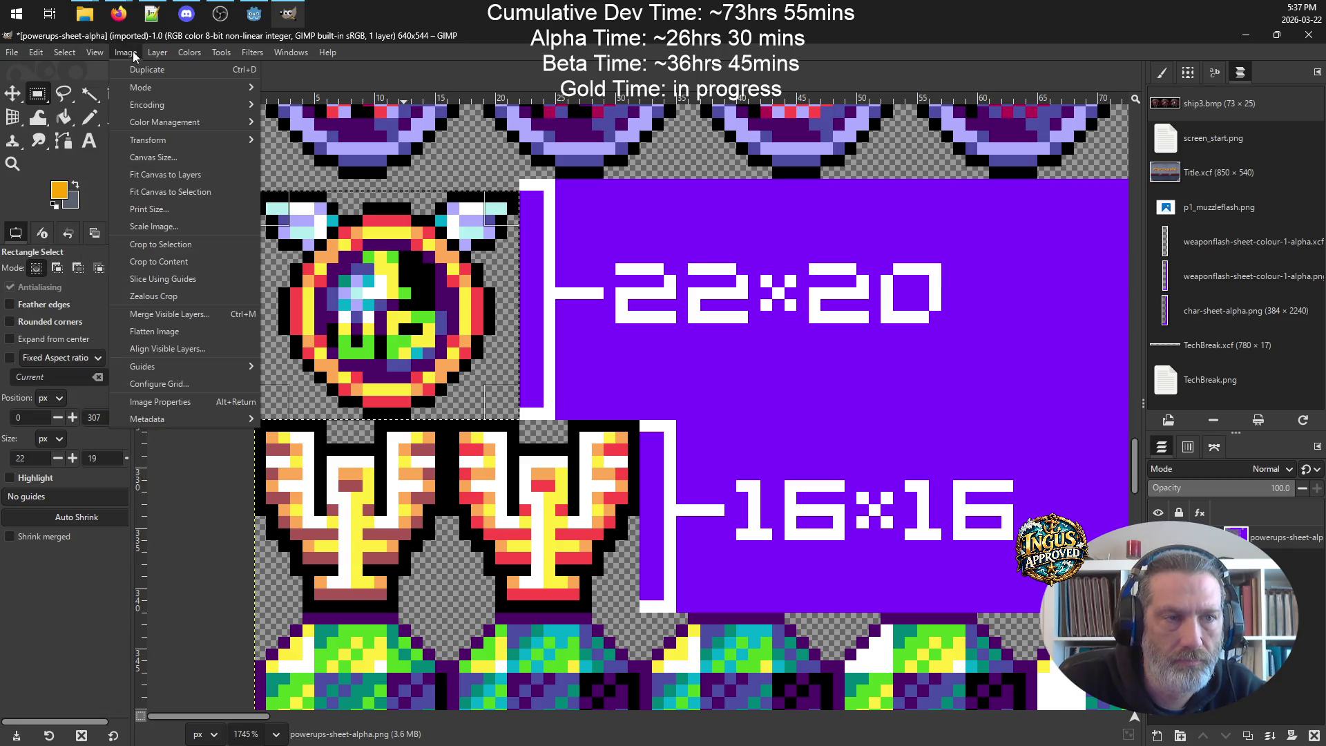
pyautogui.click(201, 243)
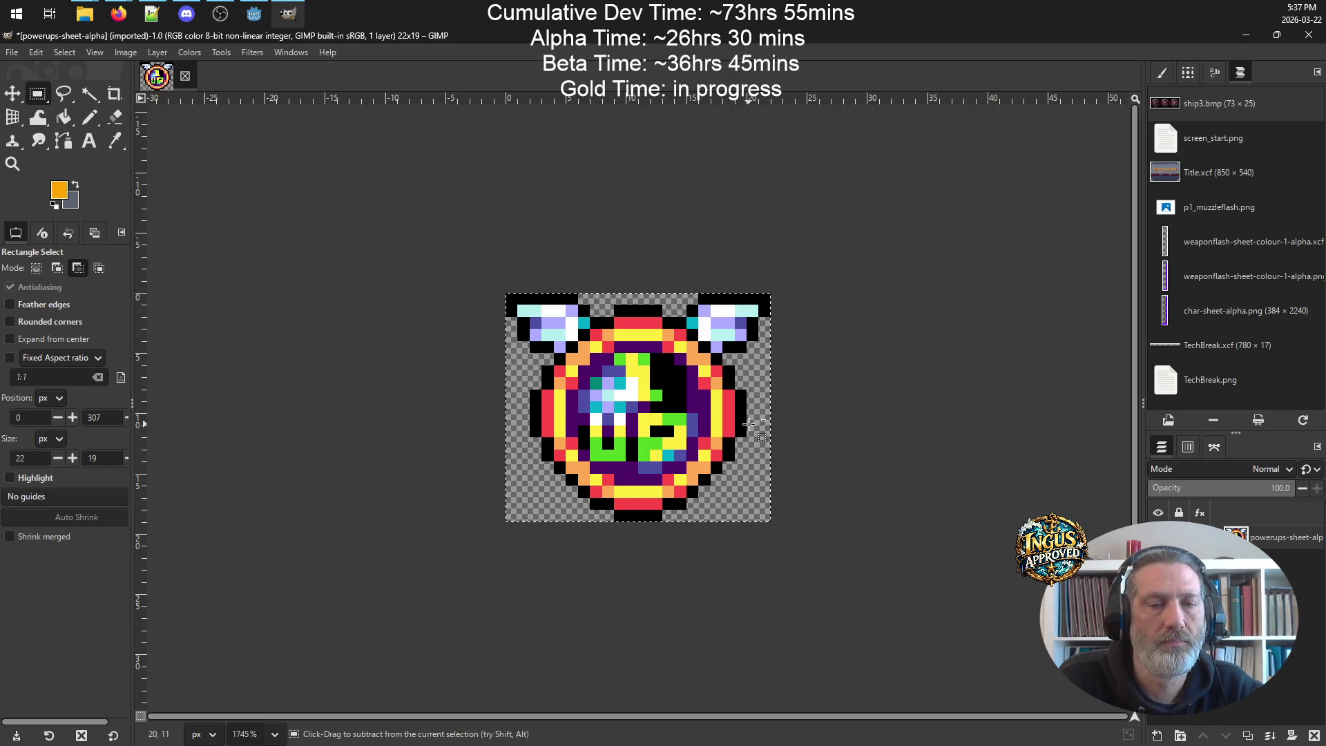
pyautogui.scroll(-6, 741, 352)
pyautogui.scroll(2, 743, 351)
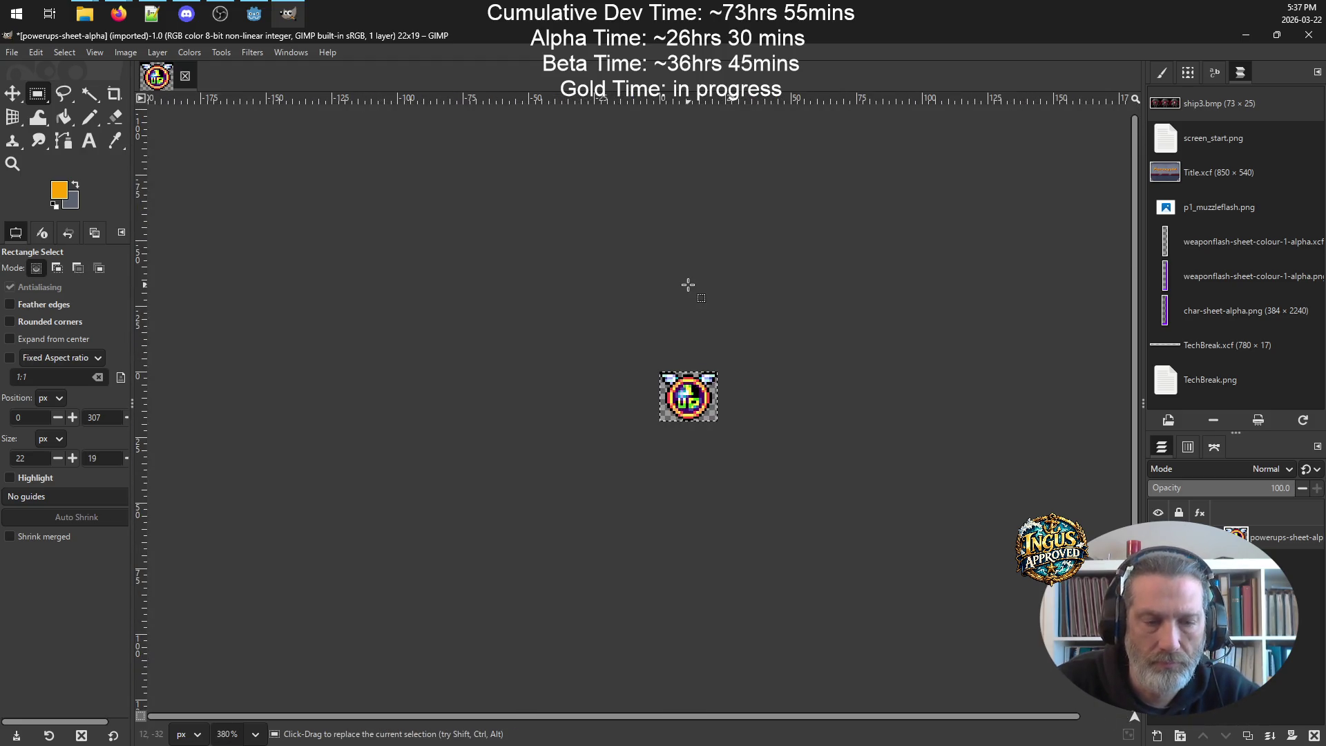
pyautogui.hotkey('ctrl', 's')
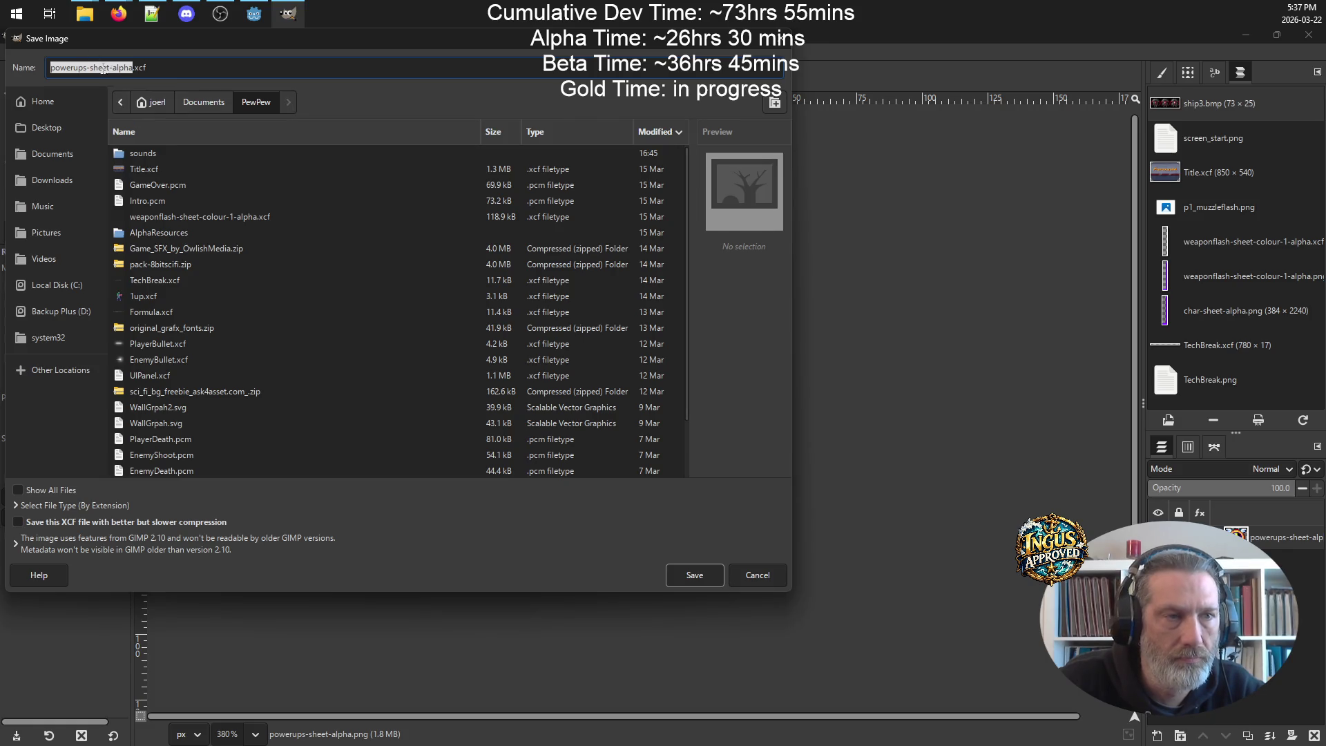
# - Save the cropped icon as 1up-powerup.xcf, replacing the existing file
pyautogui.write('1up')
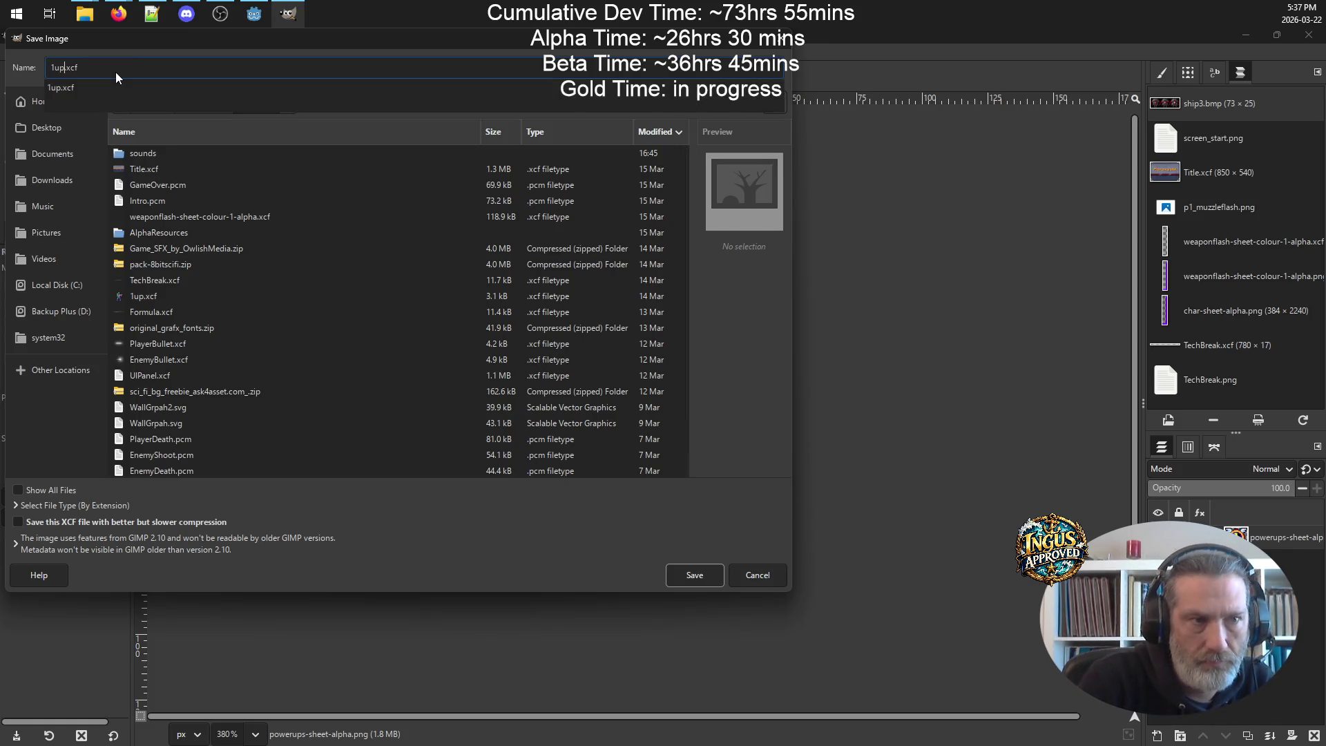
pyautogui.press('Return')
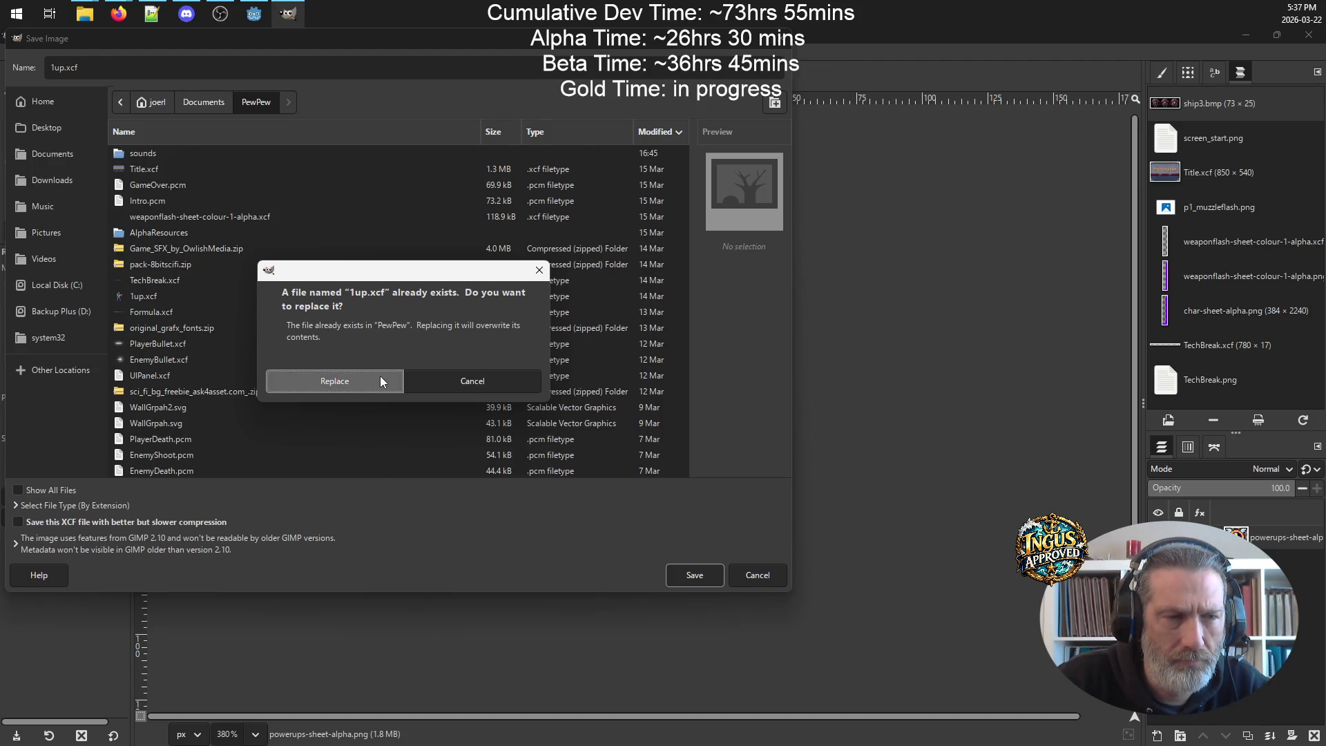
pyautogui.click(512, 386)
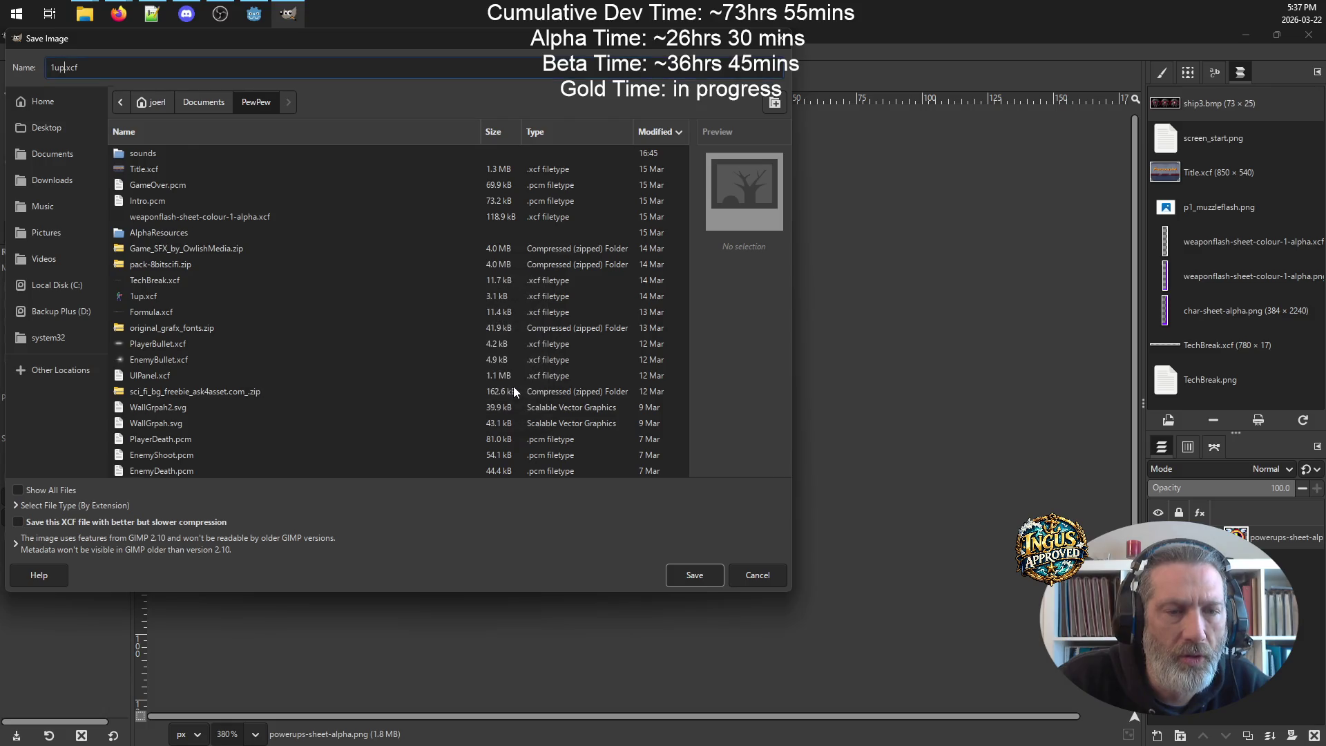
pyautogui.write('-po')
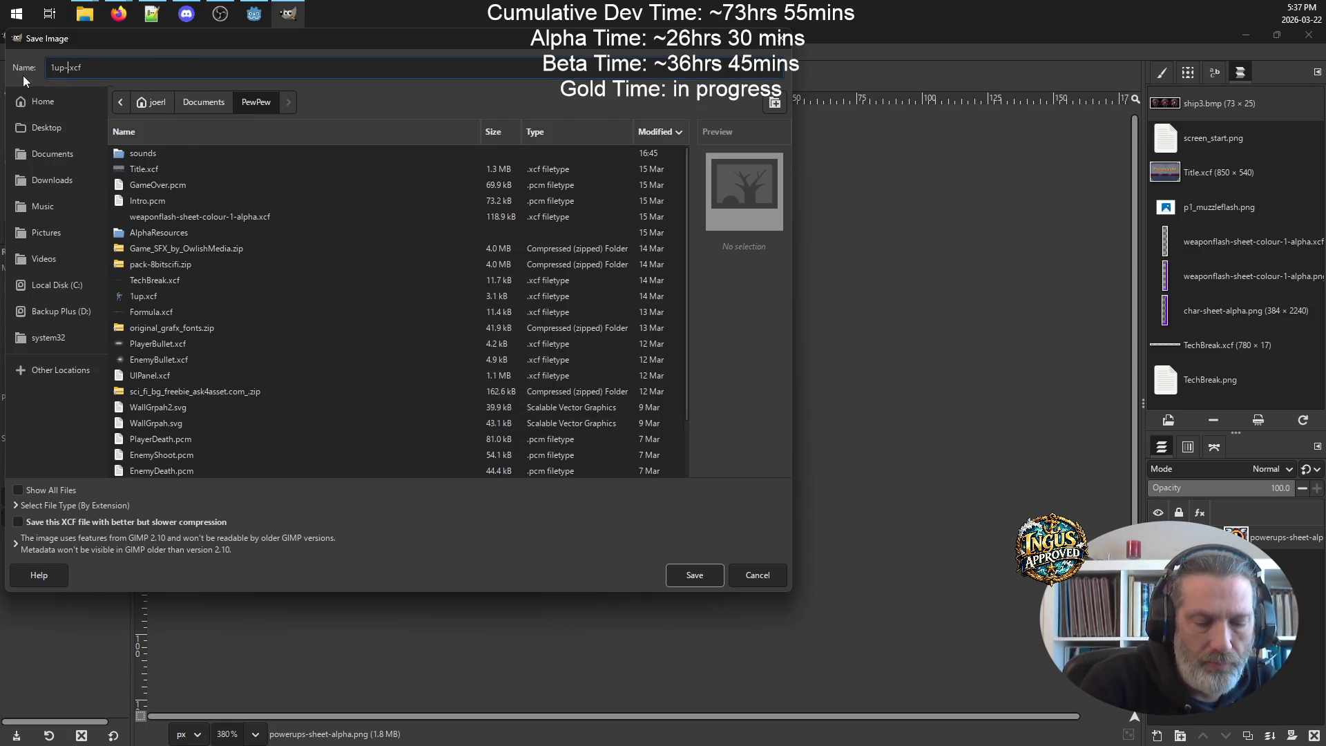
pyautogui.write('werup')
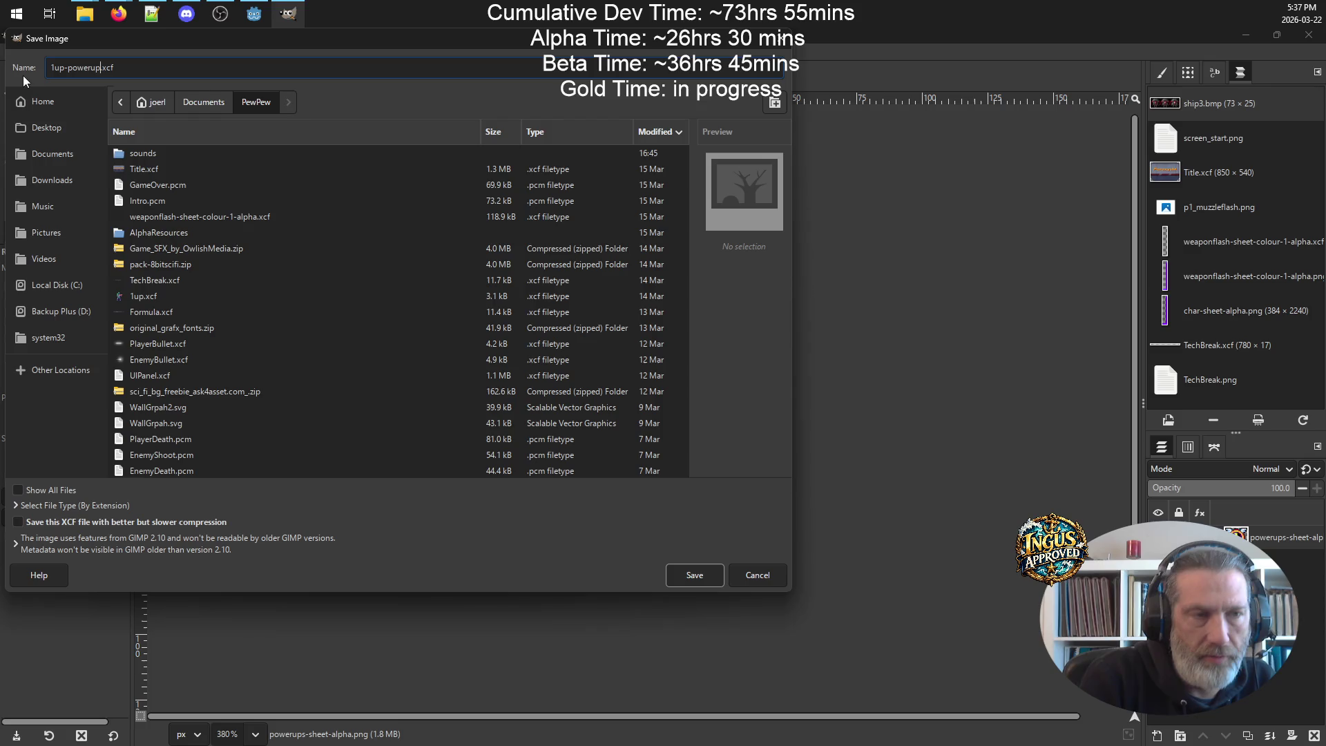
pyautogui.press('Return')
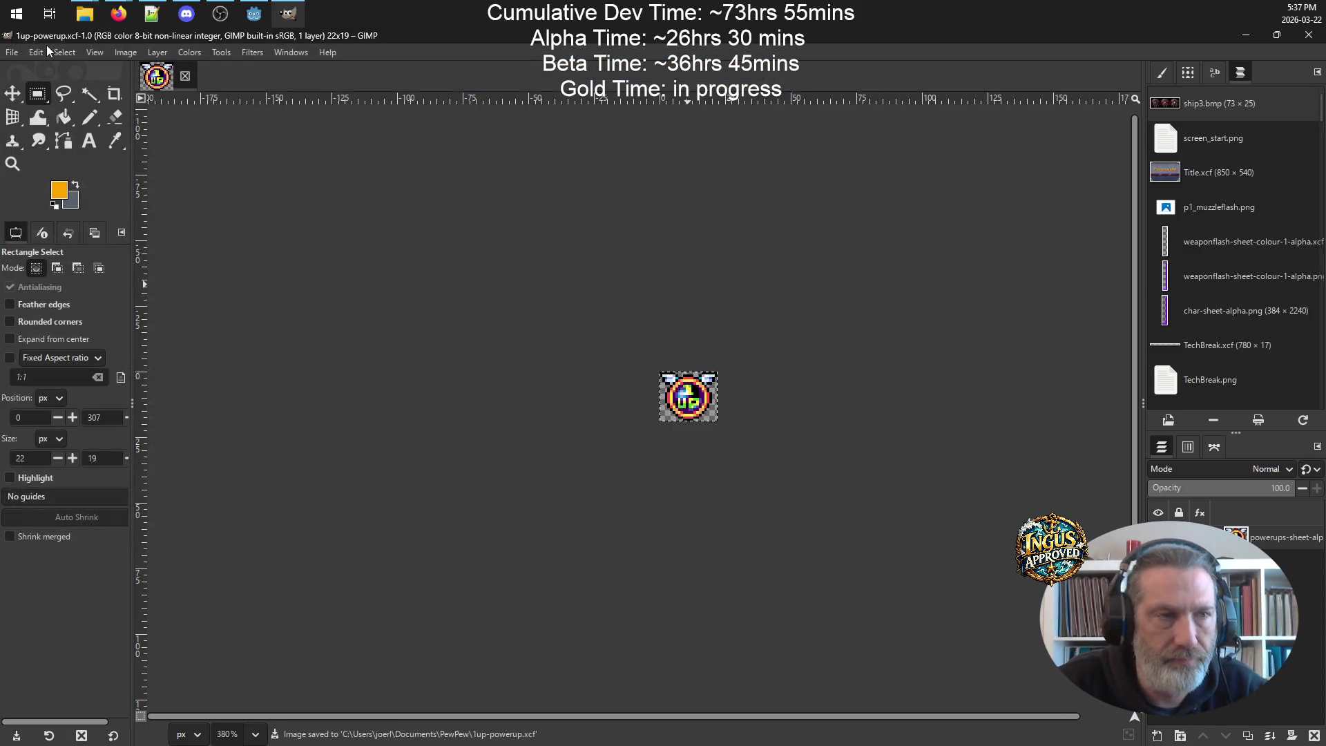
pyautogui.click(13, 53)
pyautogui.click(88, 201)
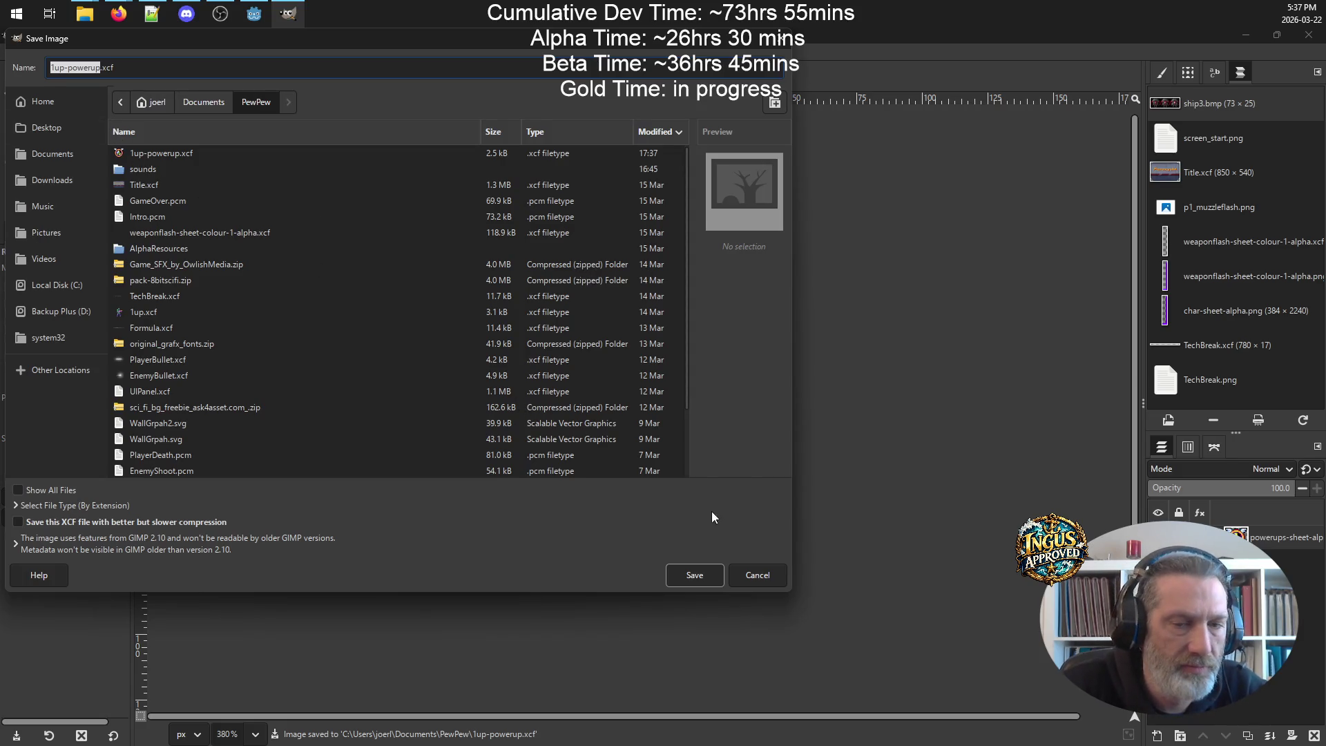
pyautogui.click(694, 575)
pyautogui.click(359, 384)
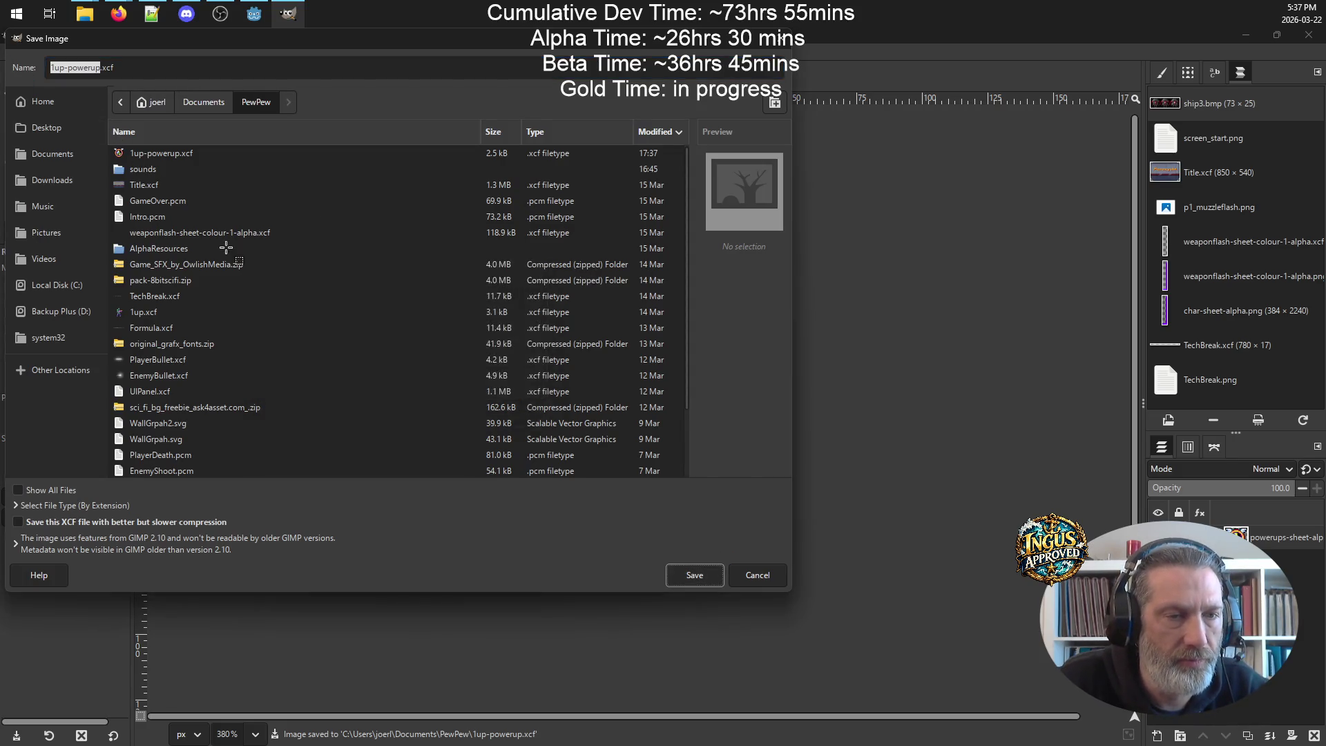
# - Export the icon as 1up-powerup.png in PewPew, then close GIMP
pyautogui.click(14, 52)
pyautogui.hotkey('ctrl', 'n')
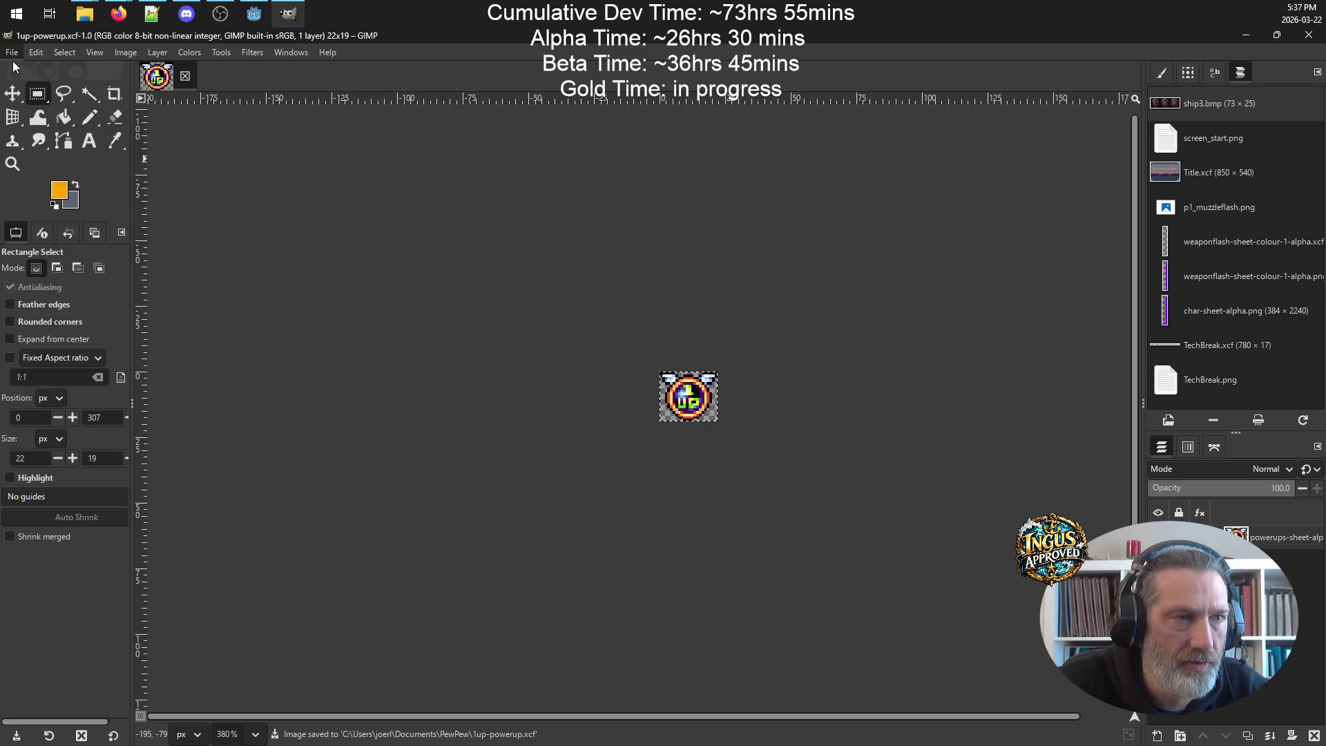
pyautogui.click(231, 227)
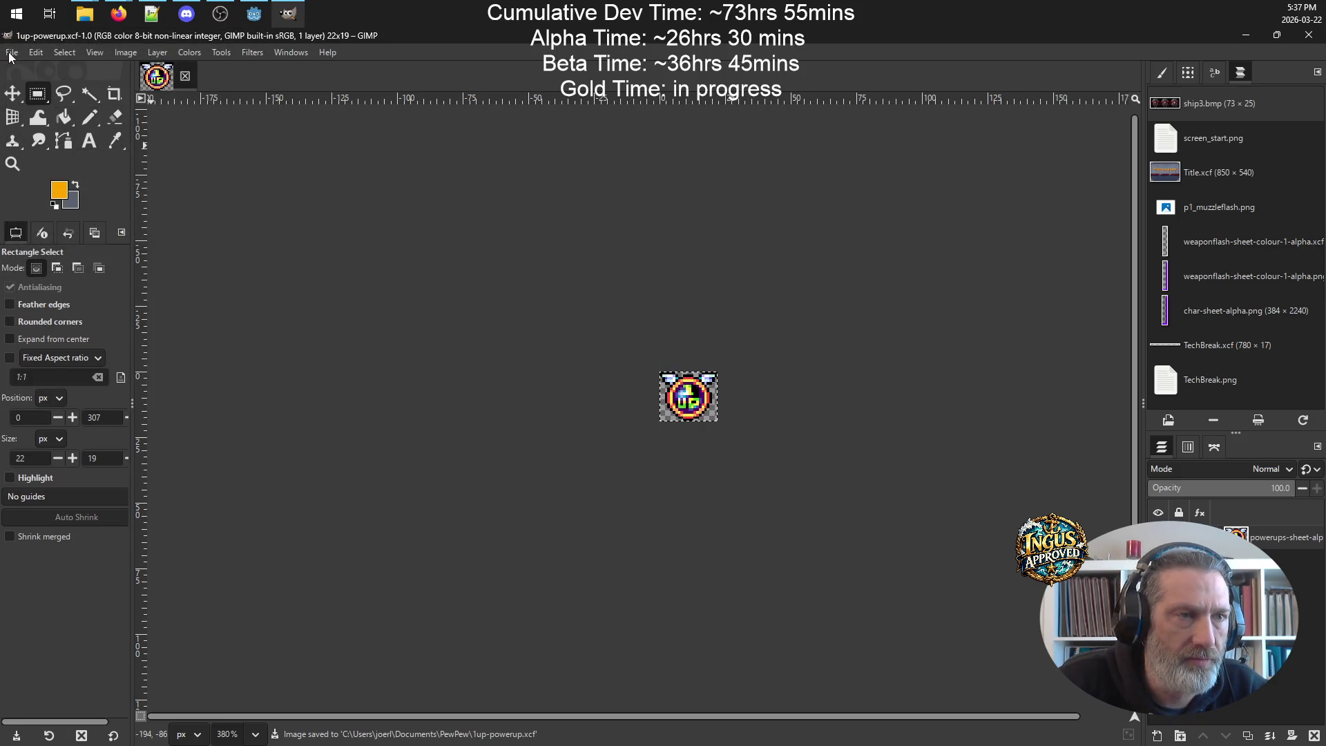
pyautogui.click(12, 52)
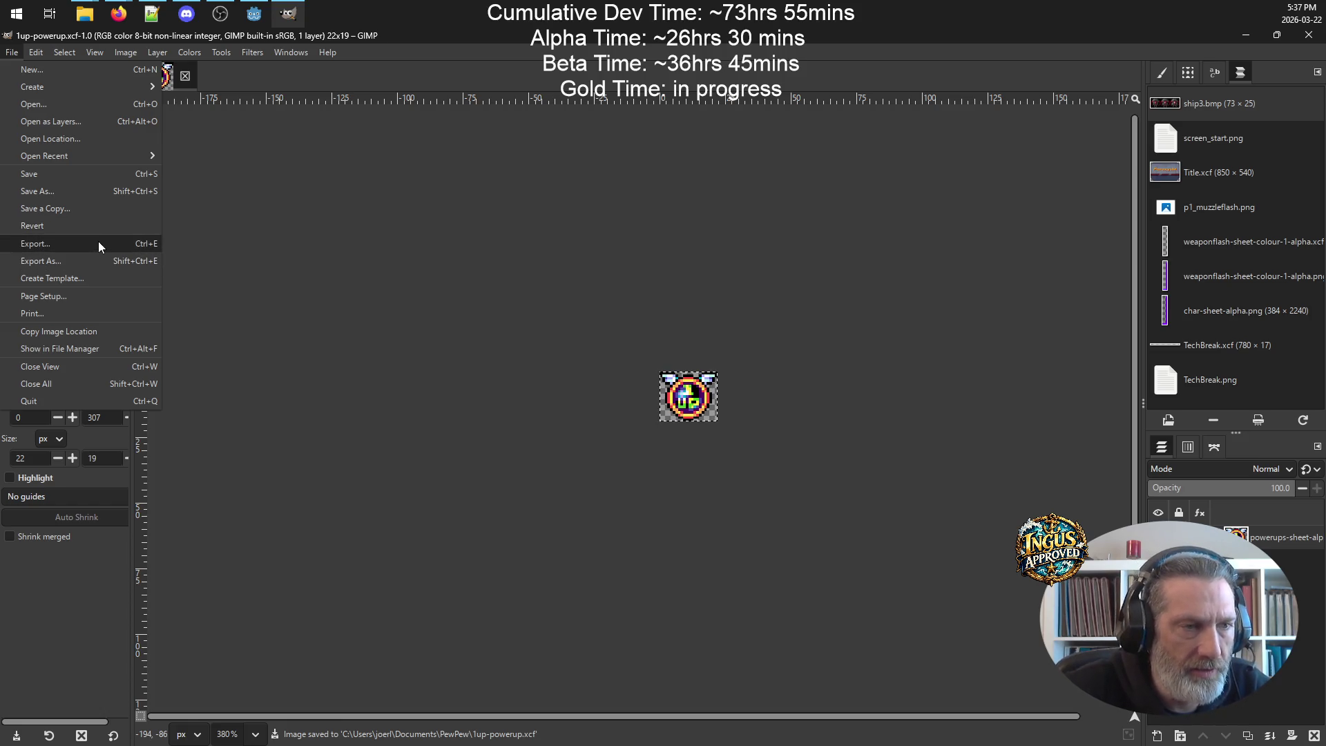
pyautogui.click(98, 243)
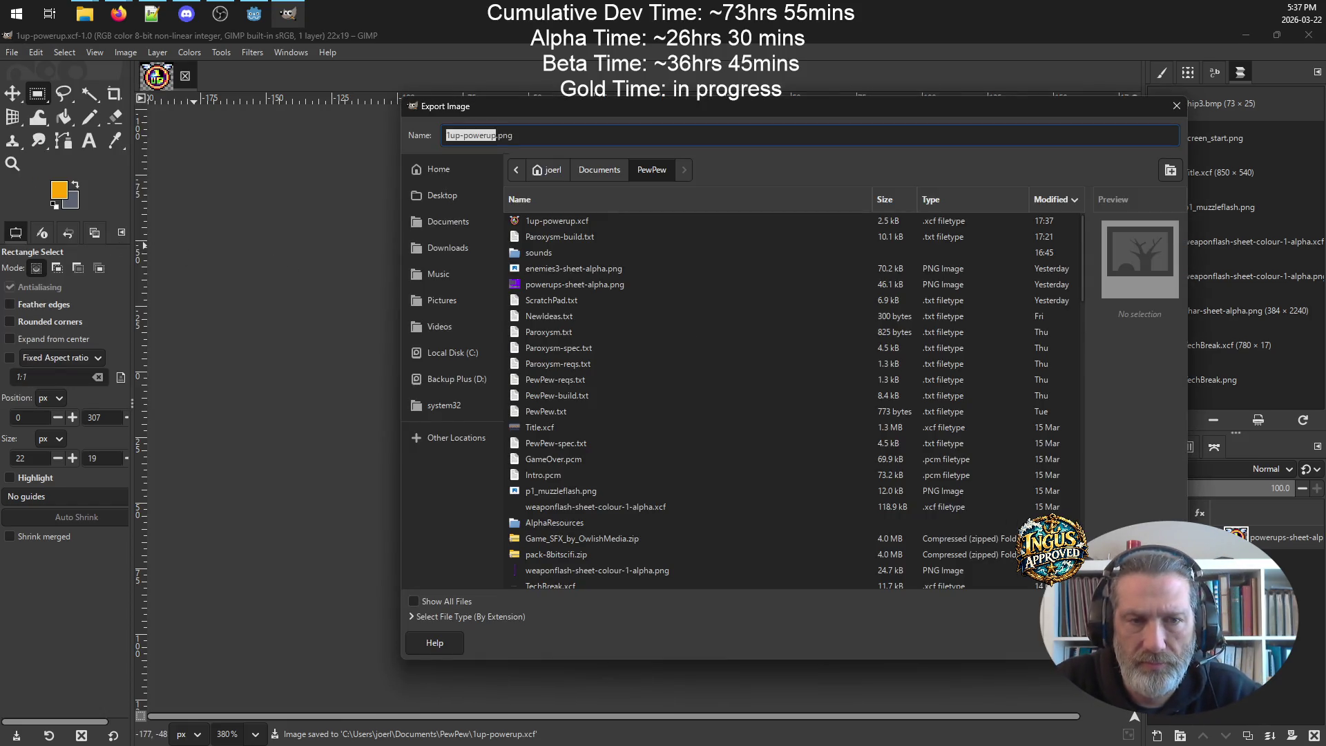
pyautogui.press('Escape')
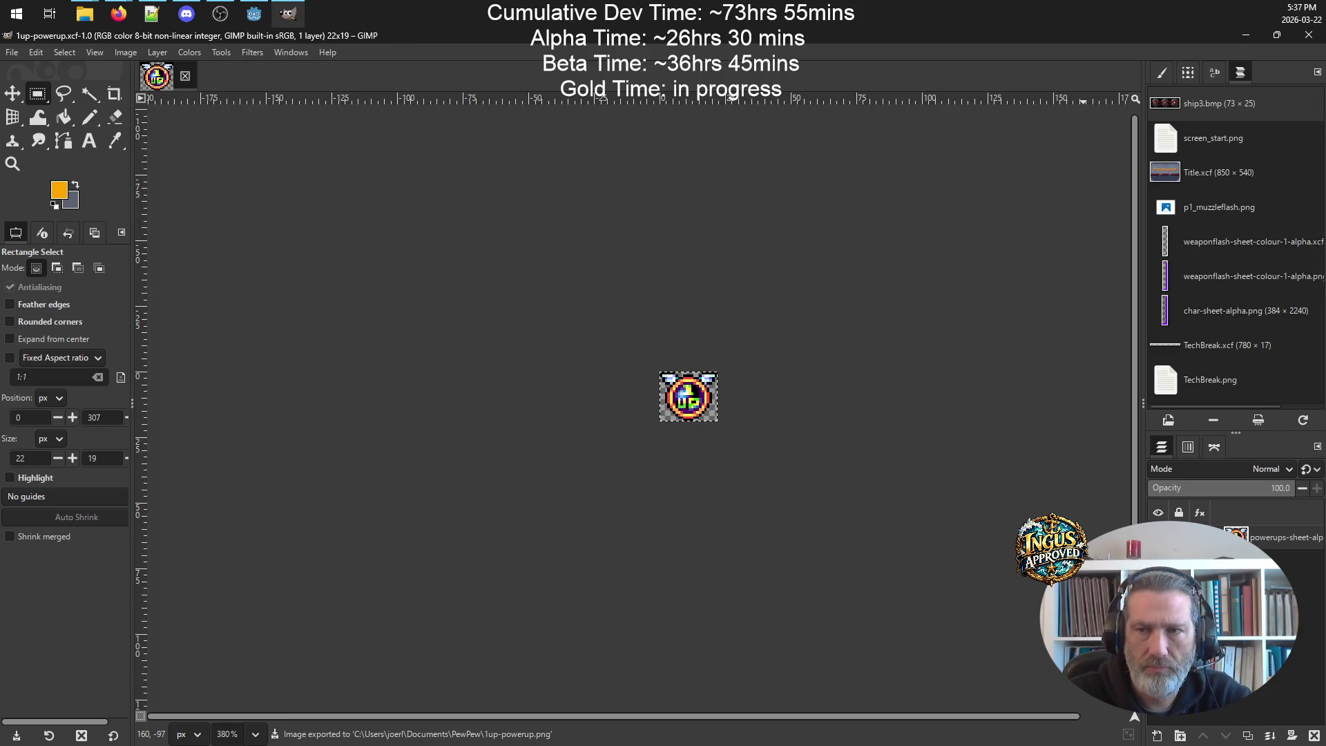
pyautogui.click(1311, 36)
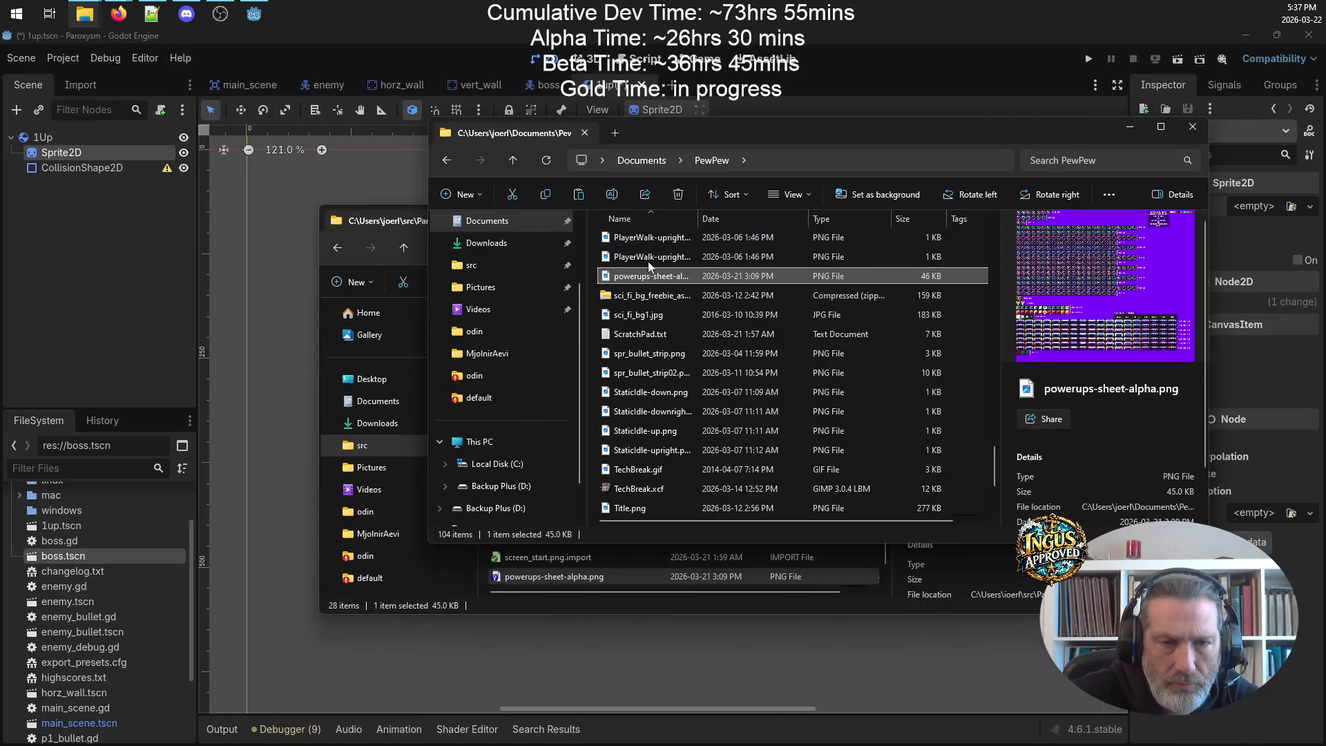
# - Copy 1up-powerup.png from PewPew into Paroxysm's assets/graphics folder and return to Godot
pyautogui.scroll(20, 726, 283)
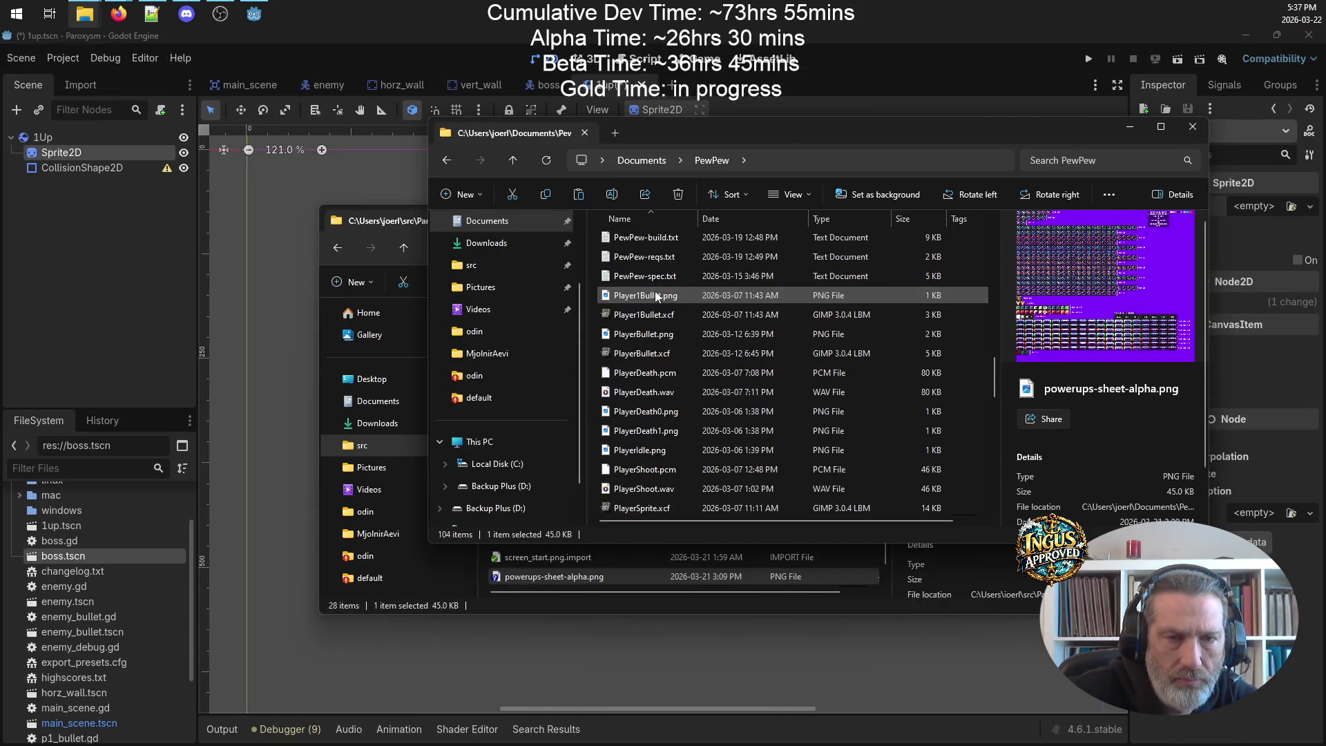
pyautogui.click(668, 313)
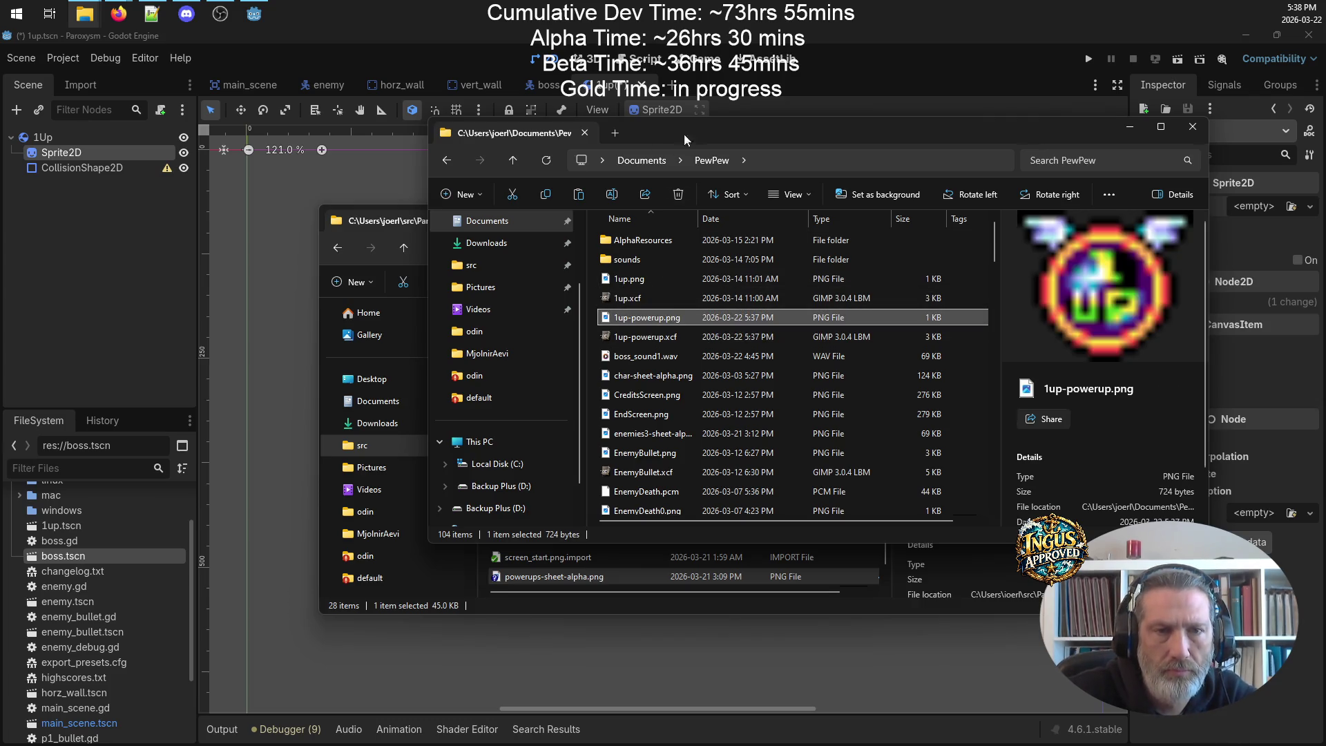
pyautogui.click(373, 224)
pyautogui.click(652, 433)
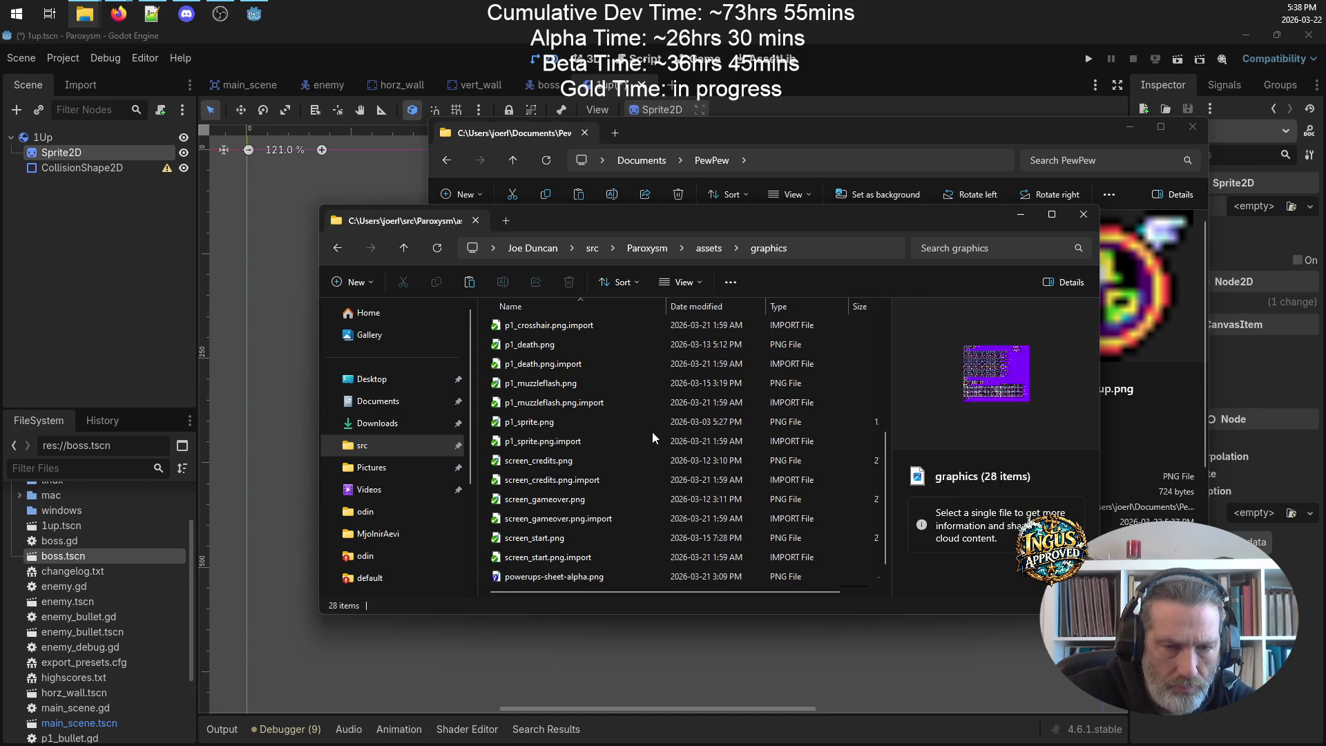
pyautogui.hotkey('ctrl', 'v')
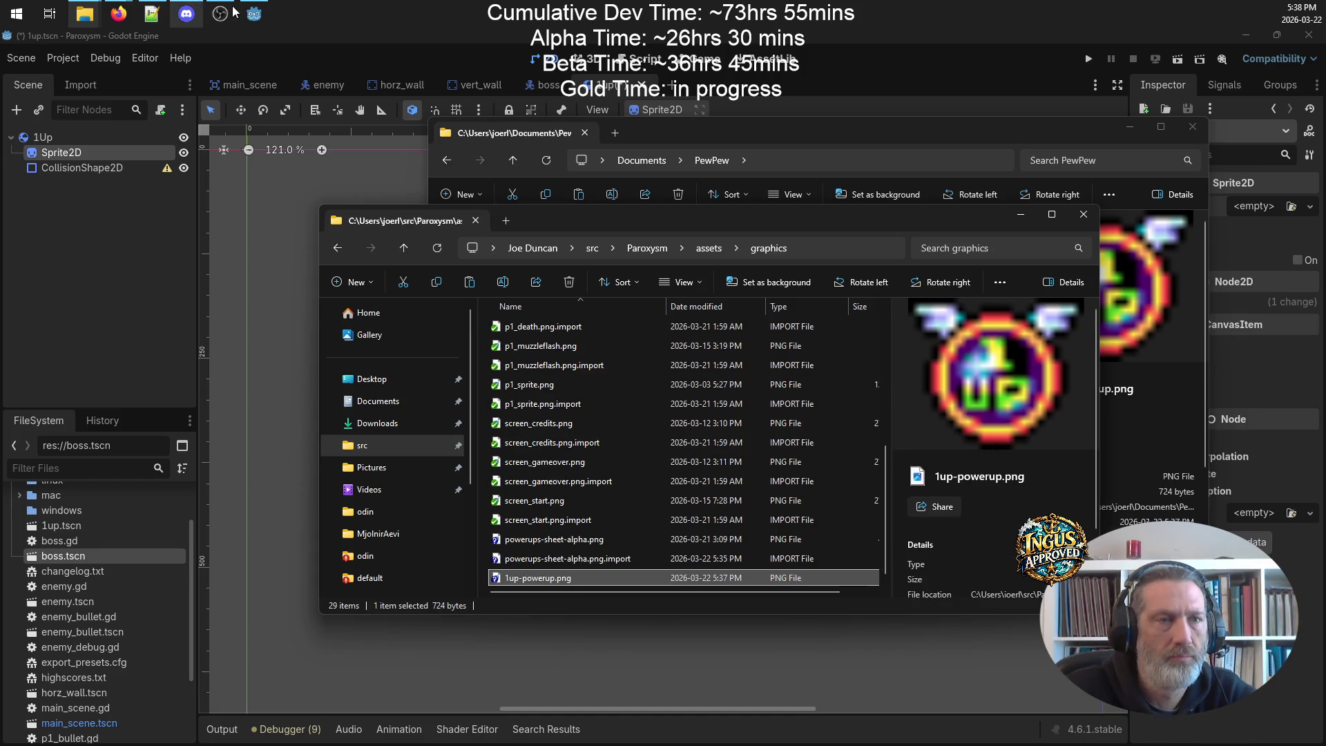
pyautogui.click(254, 14)
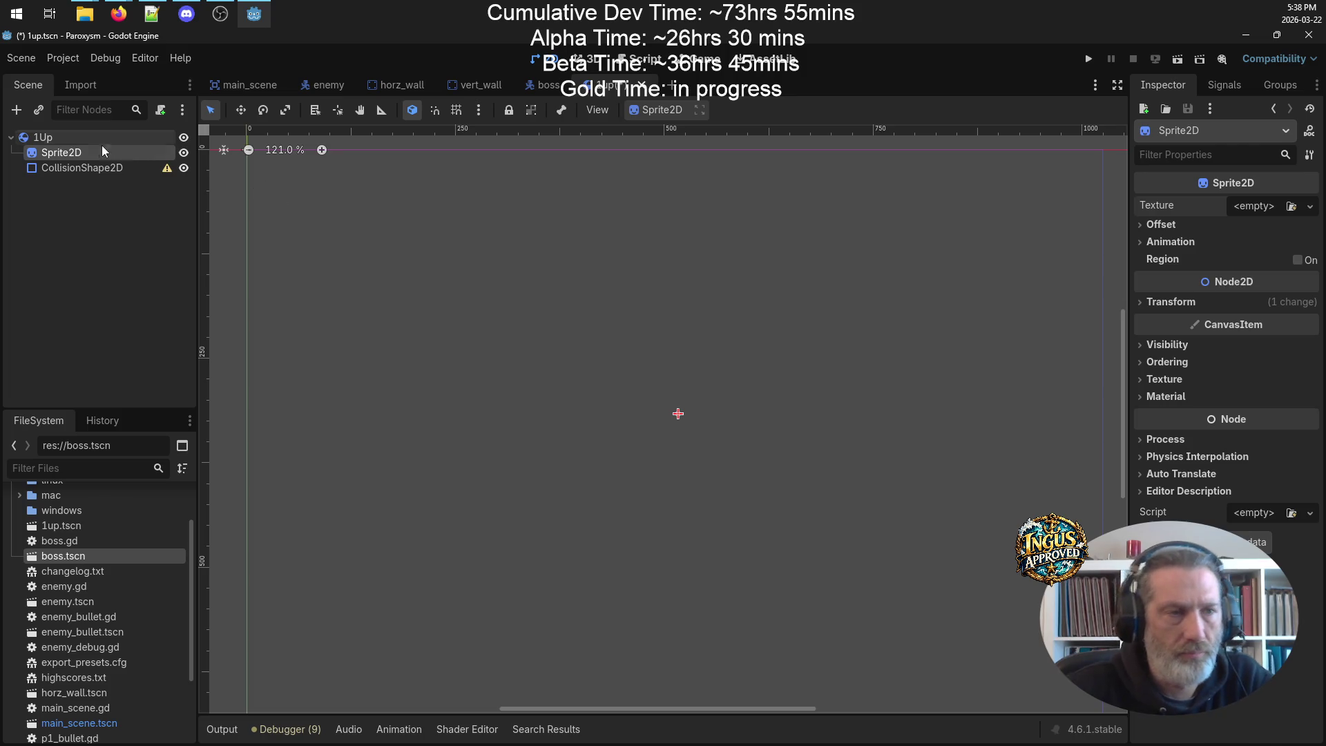
# - Load 1up-powerup.png as the Sprite2D texture and center the winged 1UP icon in view
pyautogui.click(1310, 206)
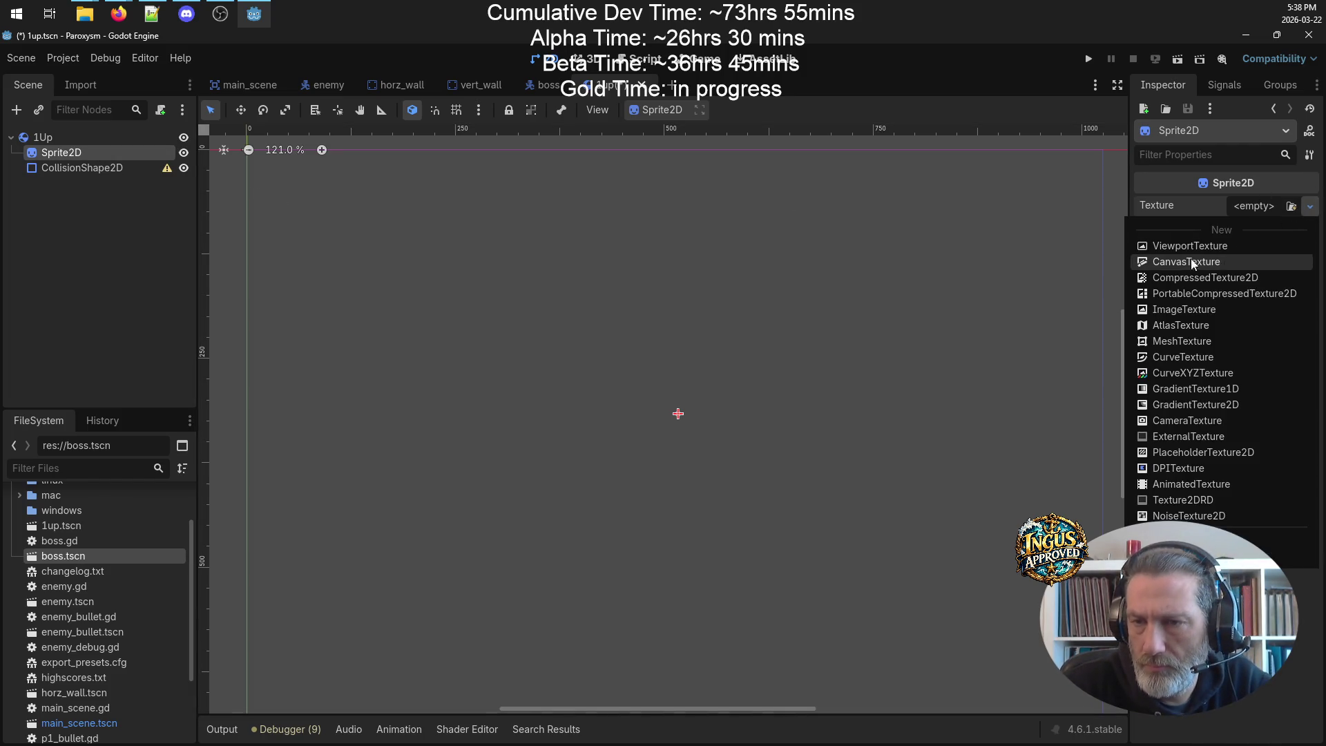
pyautogui.click(1174, 555)
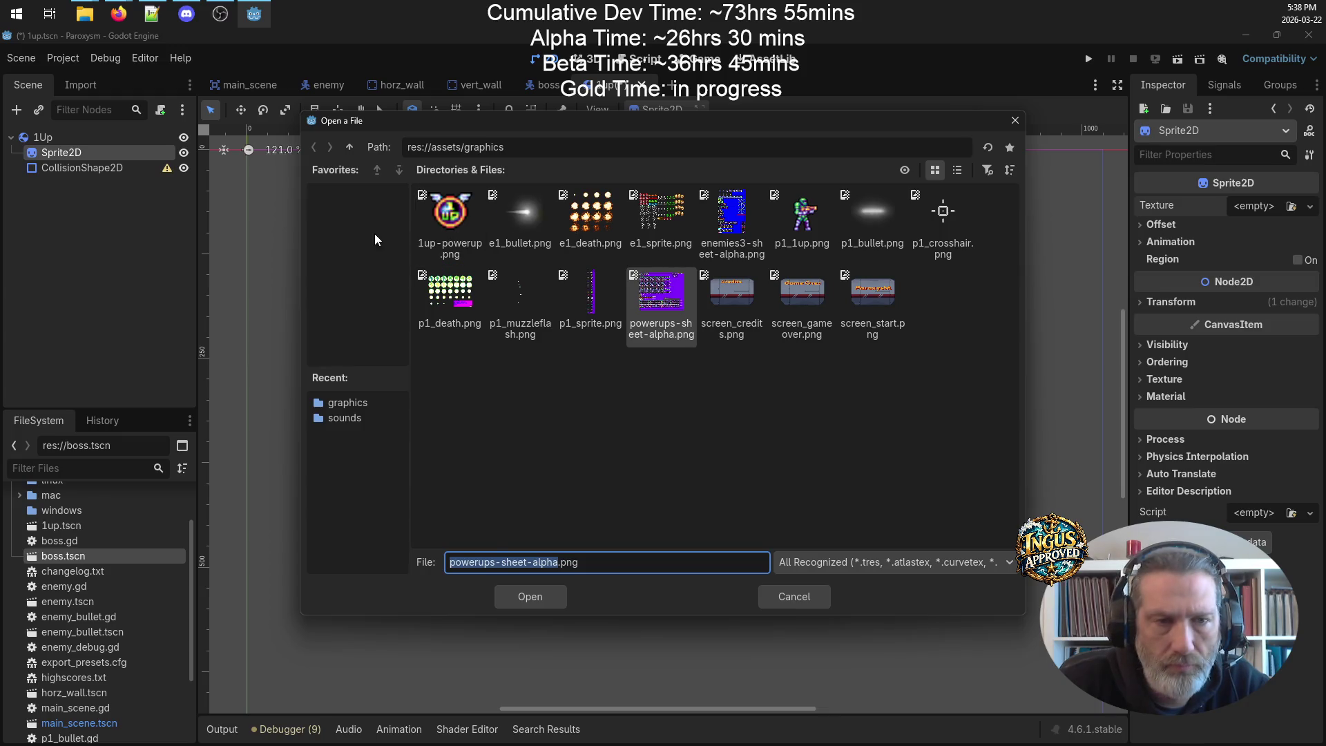
pyautogui.click(456, 225)
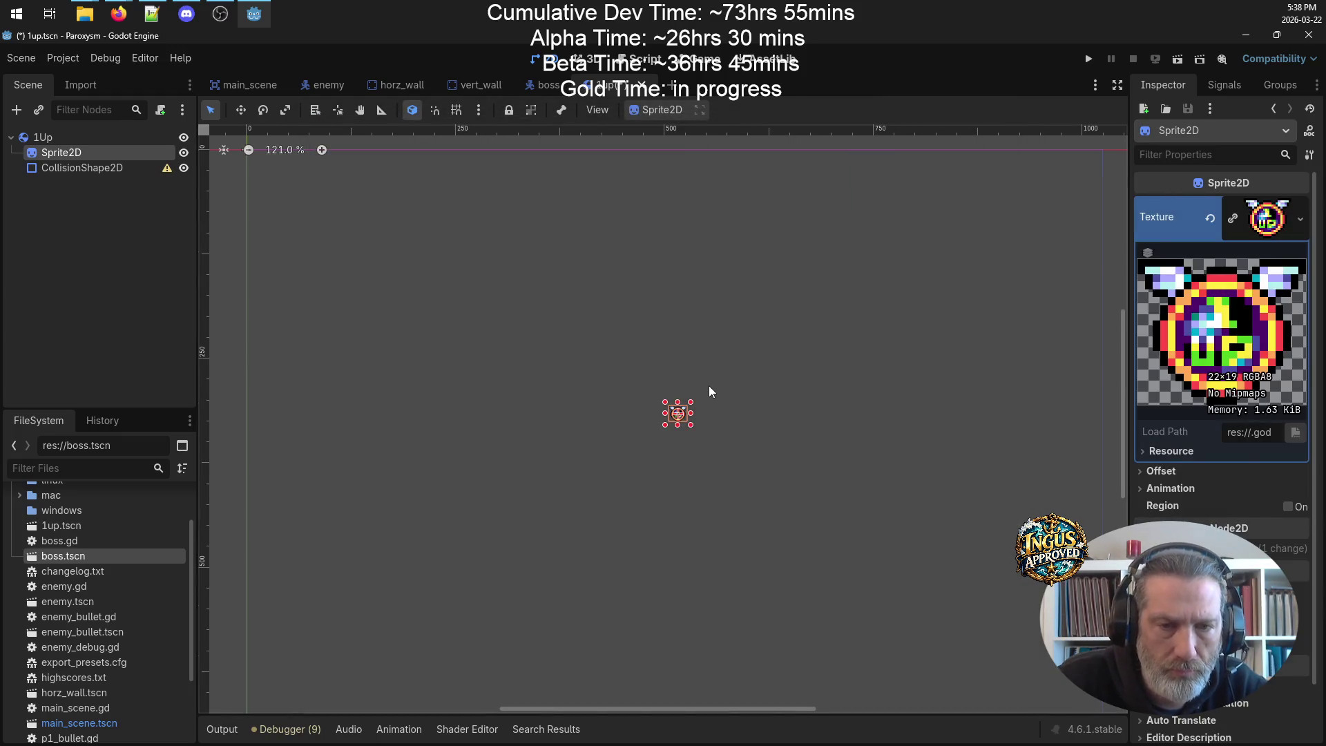
pyautogui.scroll(13, 705, 390)
pyautogui.moveTo(603, 379); pyautogui.dragTo(653, 259)
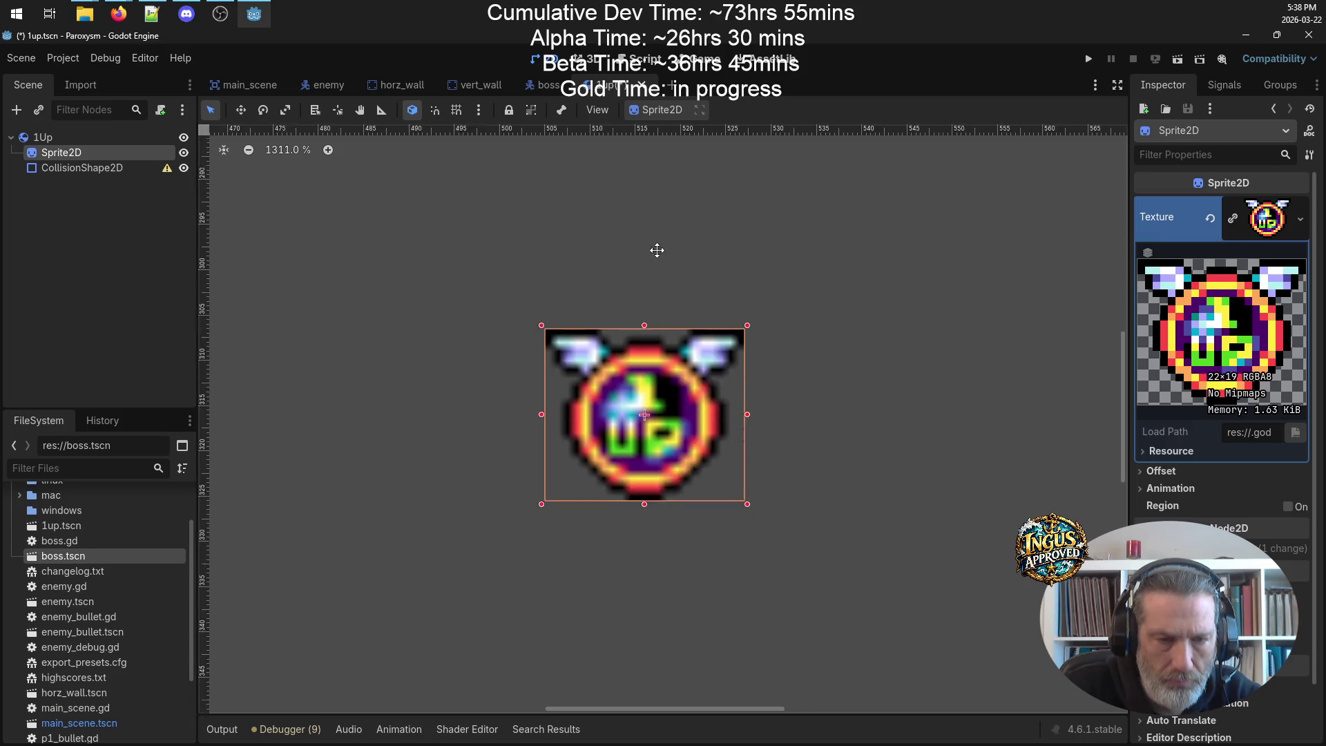
# - Assign a new CircleShape2D to the CollisionShape2D with a radius of 19.31
pyautogui.click(76, 168)
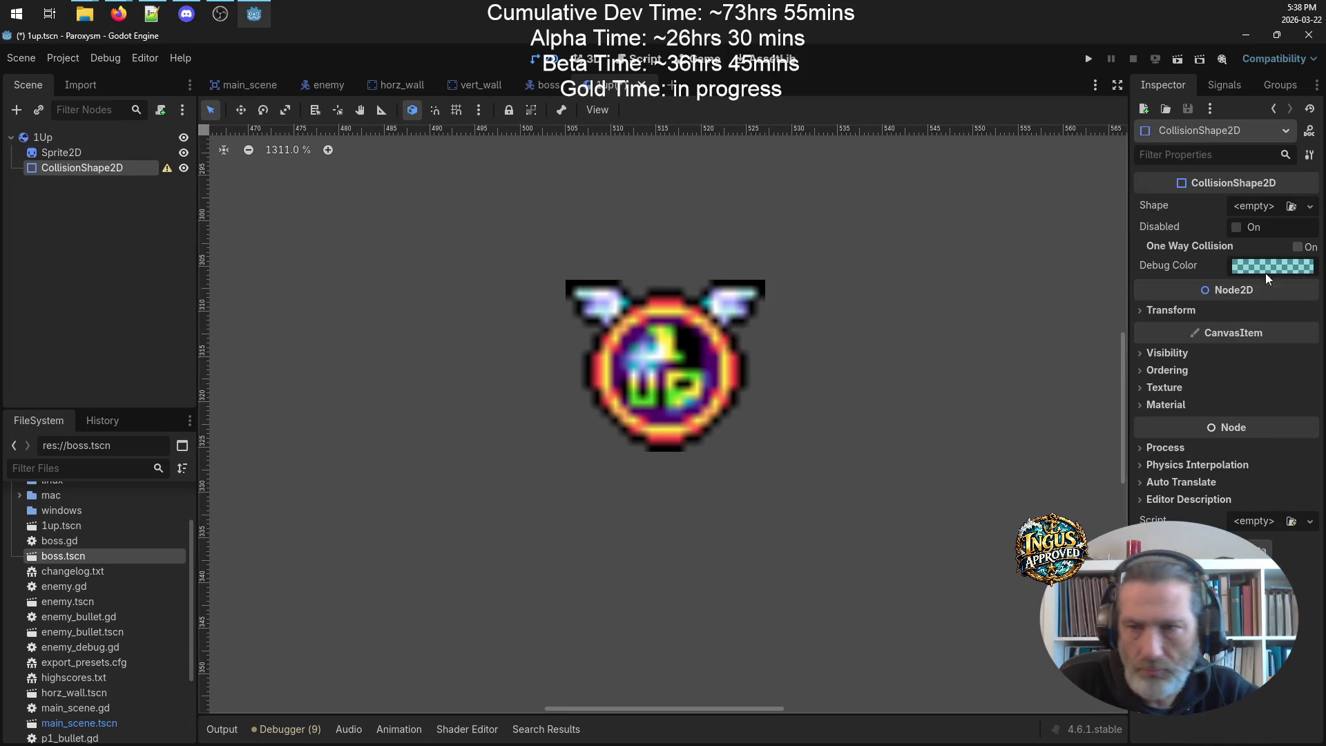
pyautogui.click(1309, 207)
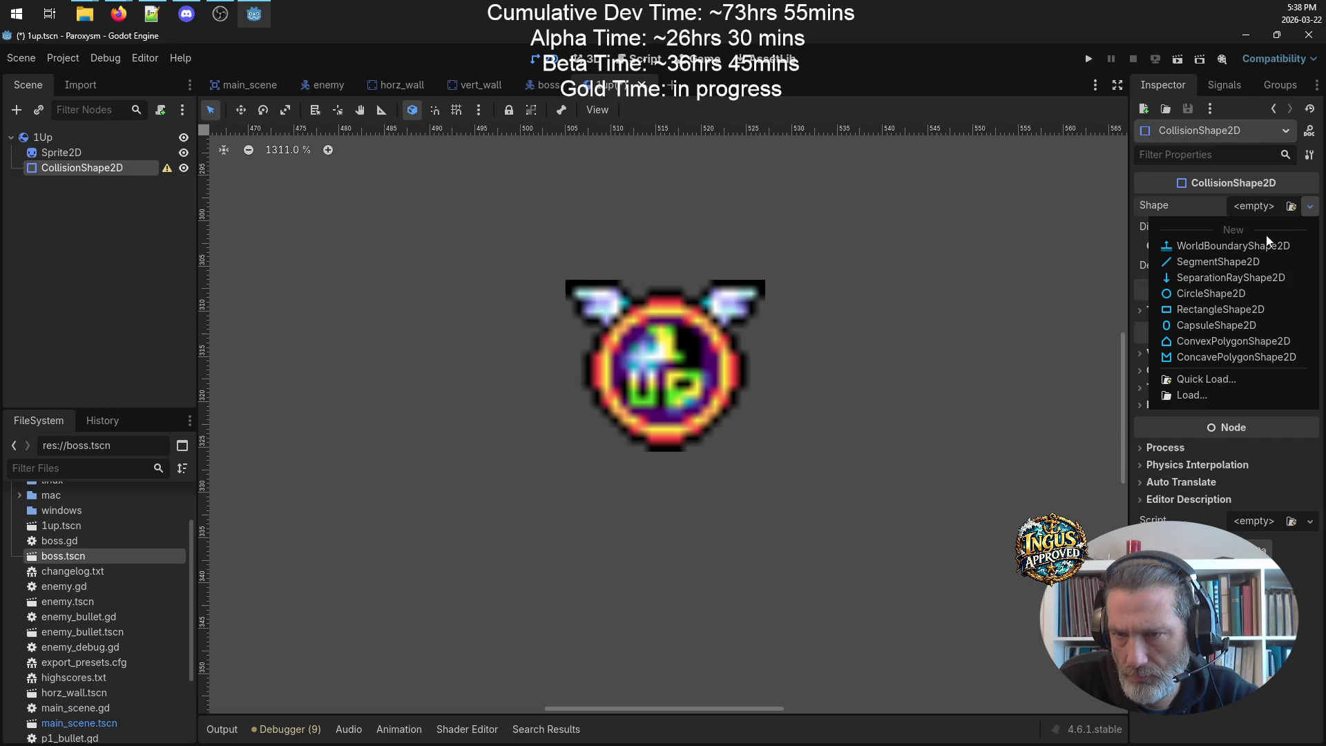
pyautogui.click(1228, 296)
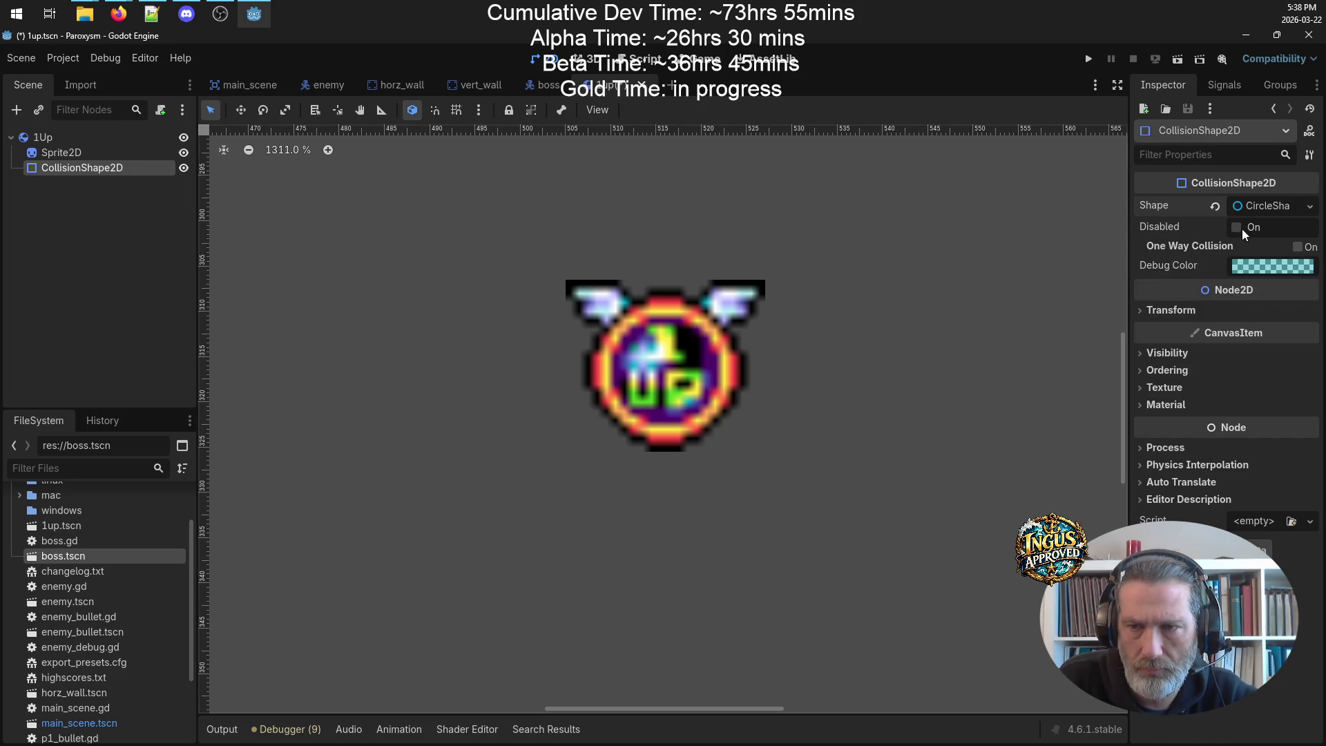
pyautogui.click(1262, 207)
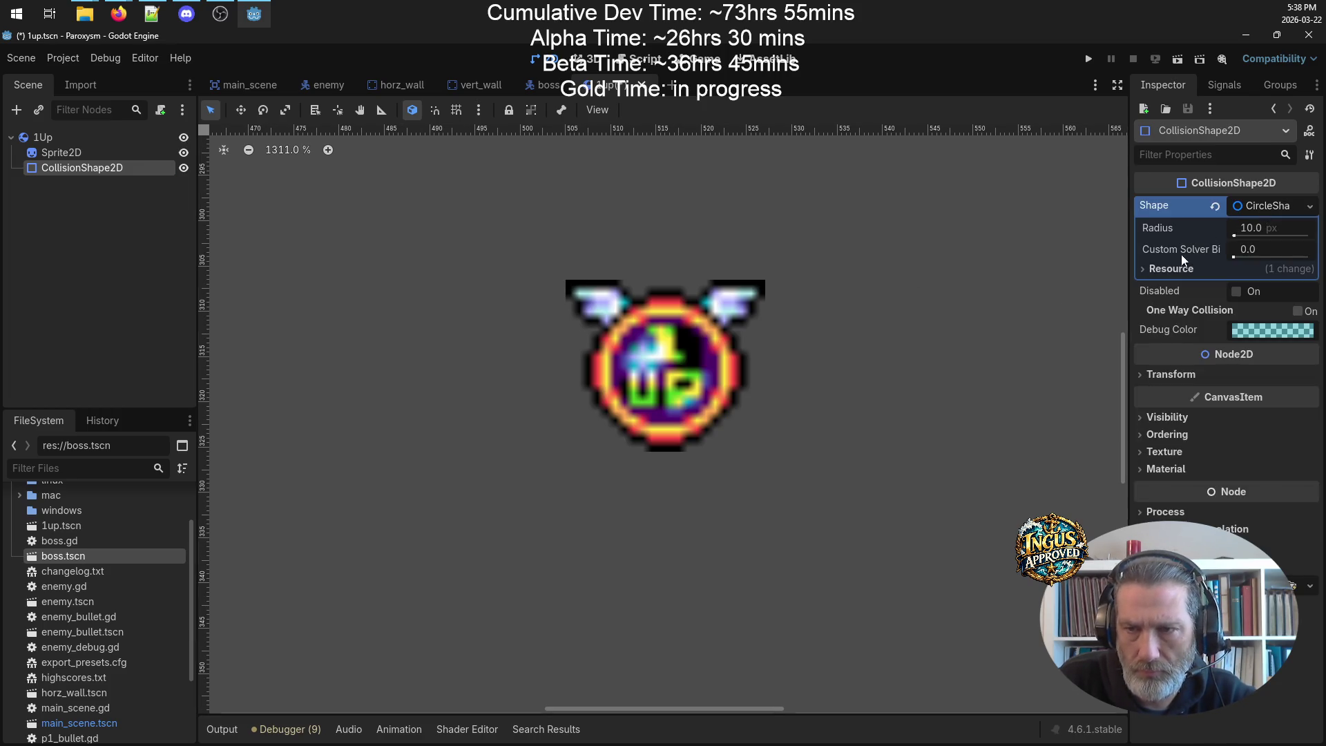
pyautogui.moveTo(1240, 235); pyautogui.dragTo(1212, 235)
pyautogui.click(122, 155)
pyautogui.click(122, 165)
pyautogui.click(1252, 228)
pyautogui.press('Return')
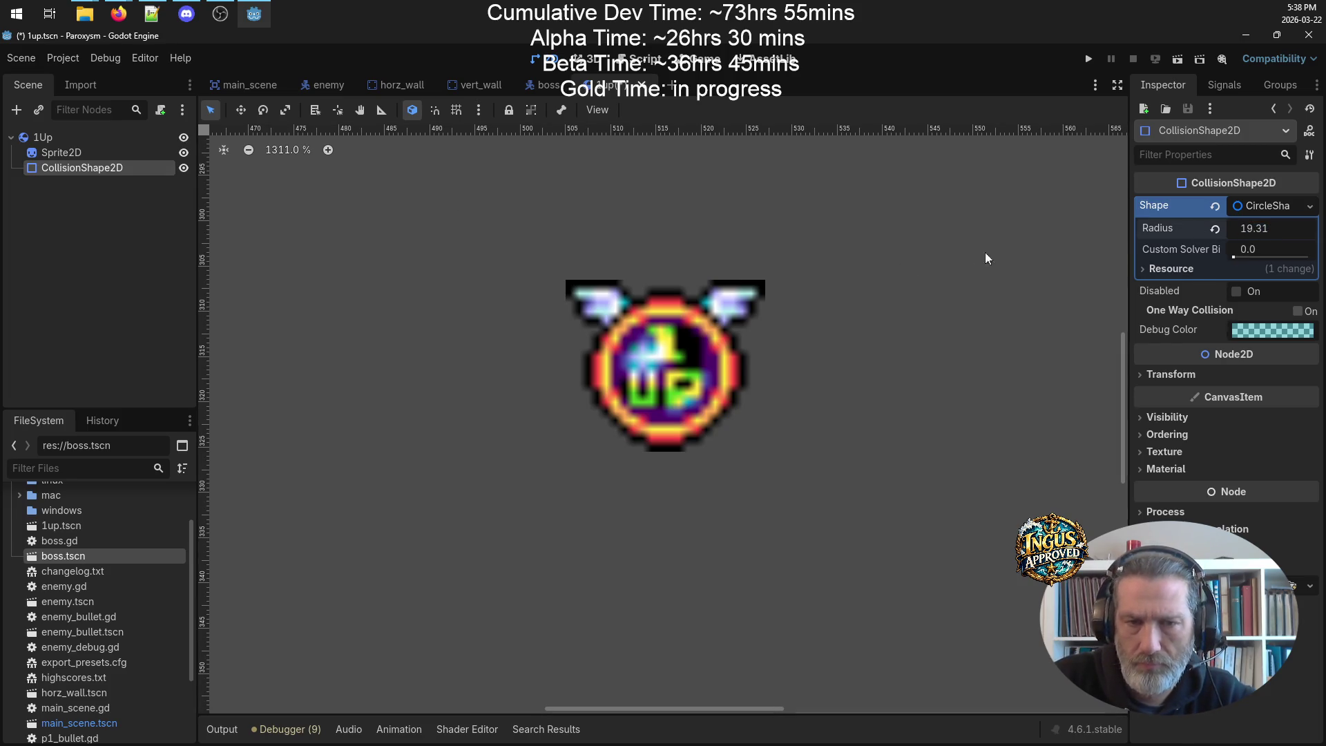